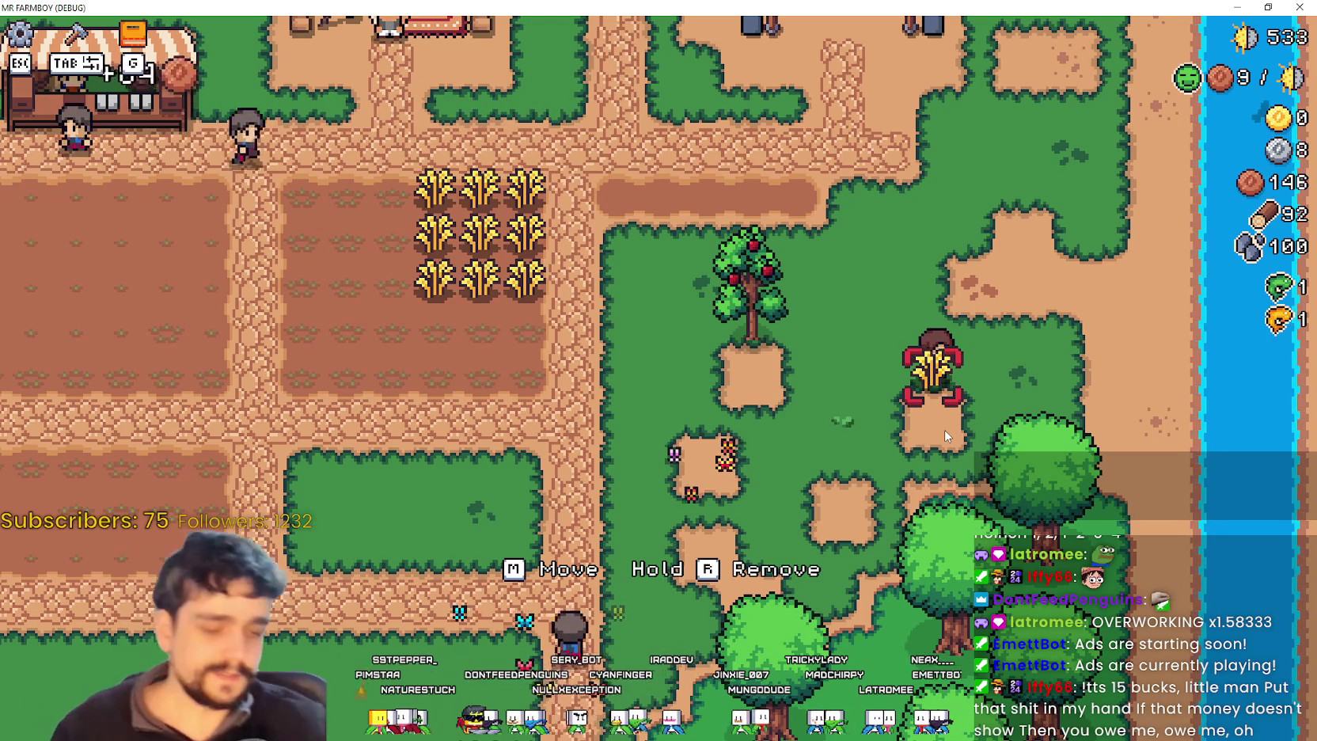
- Zoom around the farm, open the Crafting panel with Tab, and resume past the grid_helper.gd breakpoint
{"action": "scroll", "coordinate": [935, 405], "scroll_direction": "down", "scroll_amount": 5}
{"action": "scroll", "coordinate": [889, 408], "scroll_direction": "up", "scroll_amount": 6}
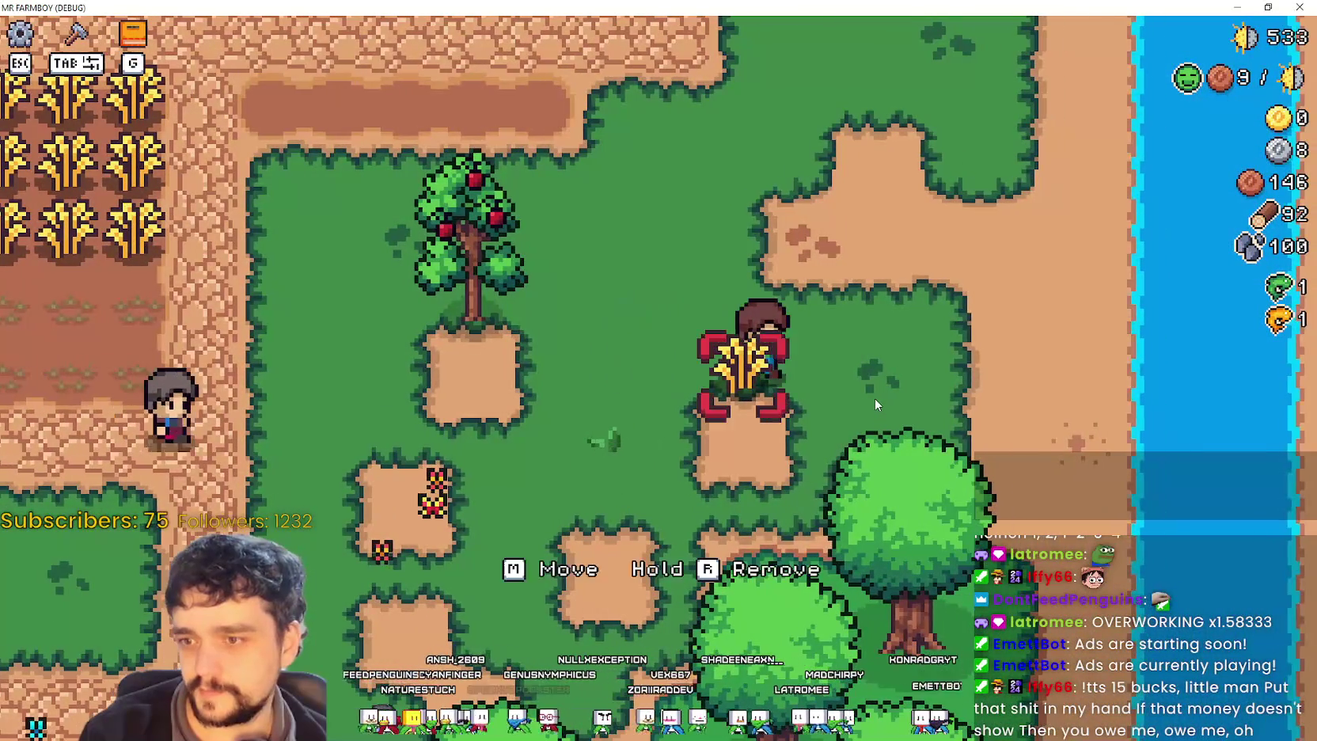
{"action": "scroll", "coordinate": [870, 401], "scroll_direction": "down", "scroll_amount": 1}
{"action": "scroll", "coordinate": [865, 392], "scroll_direction": "up", "scroll_amount": 1}
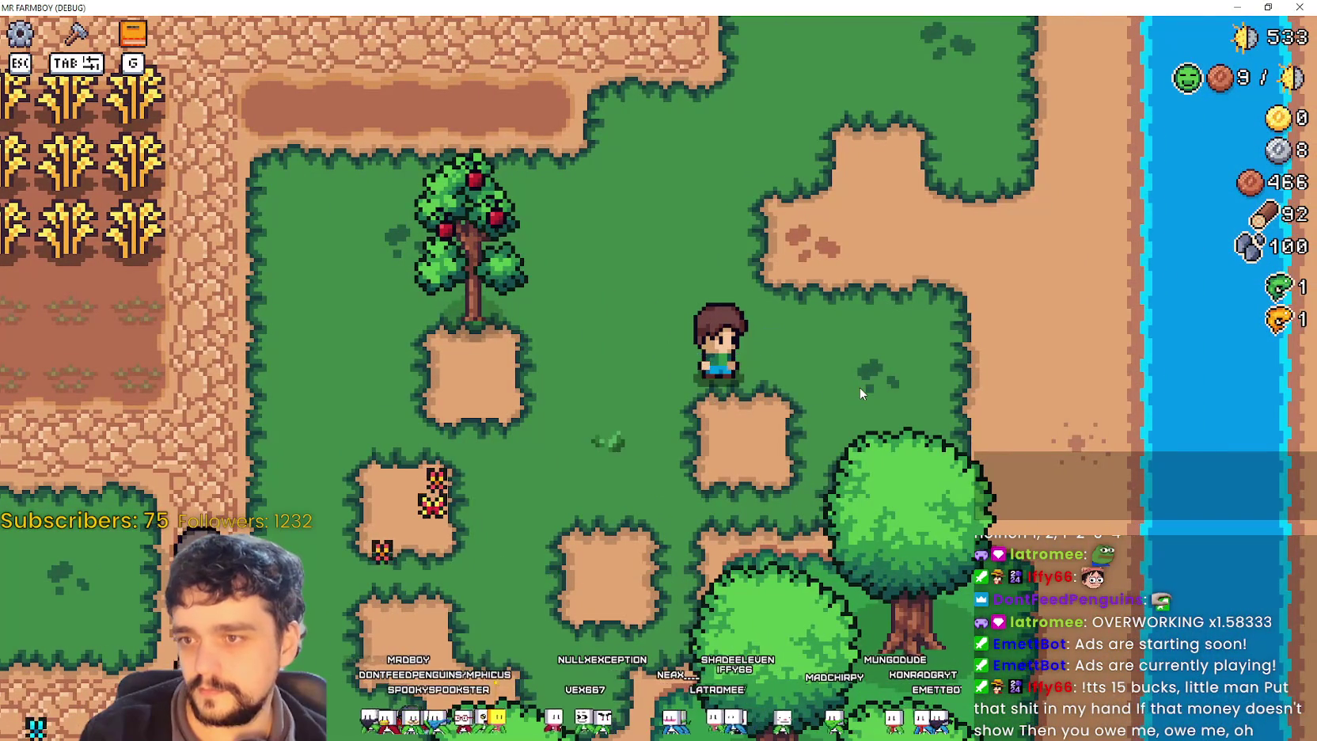
{"action": "scroll", "coordinate": [859, 387], "scroll_direction": "down", "scroll_amount": 3}
{"action": "scroll", "coordinate": [860, 387], "scroll_direction": "up", "scroll_amount": 2}
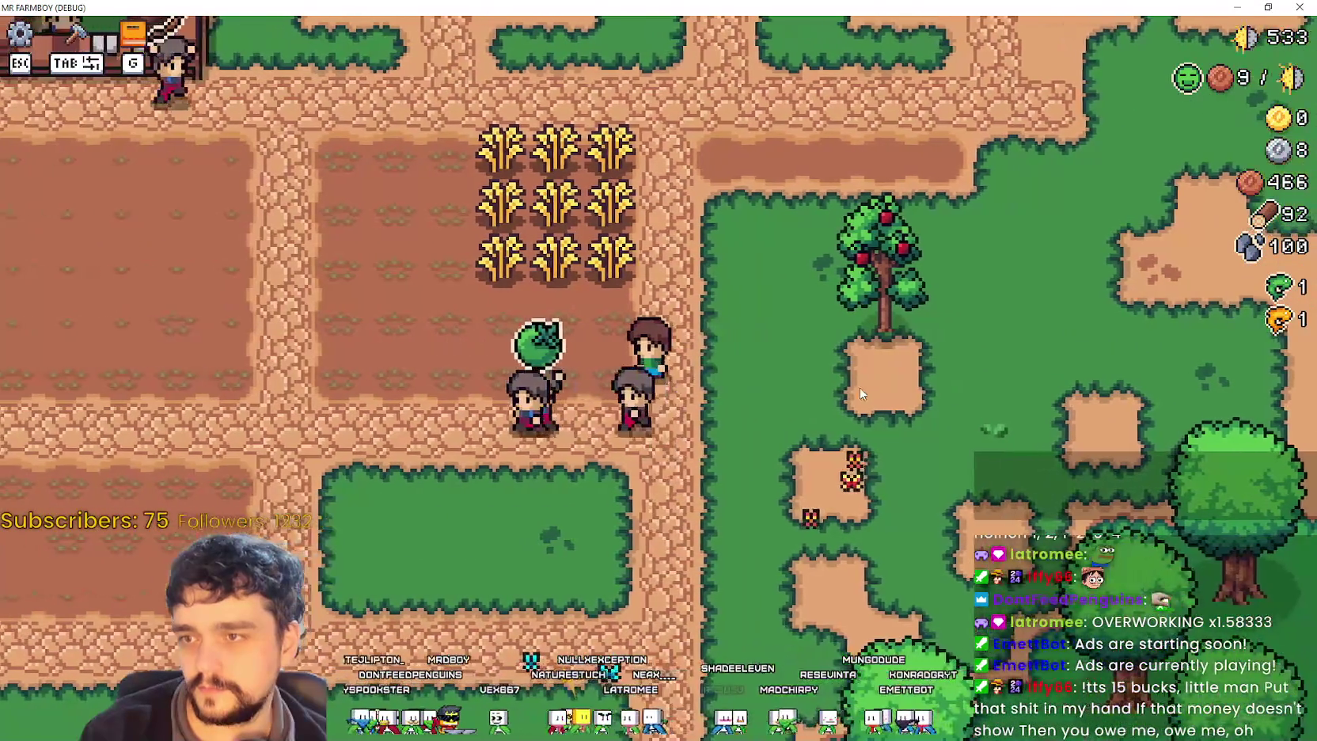
{"action": "key", "text": "Tab"}
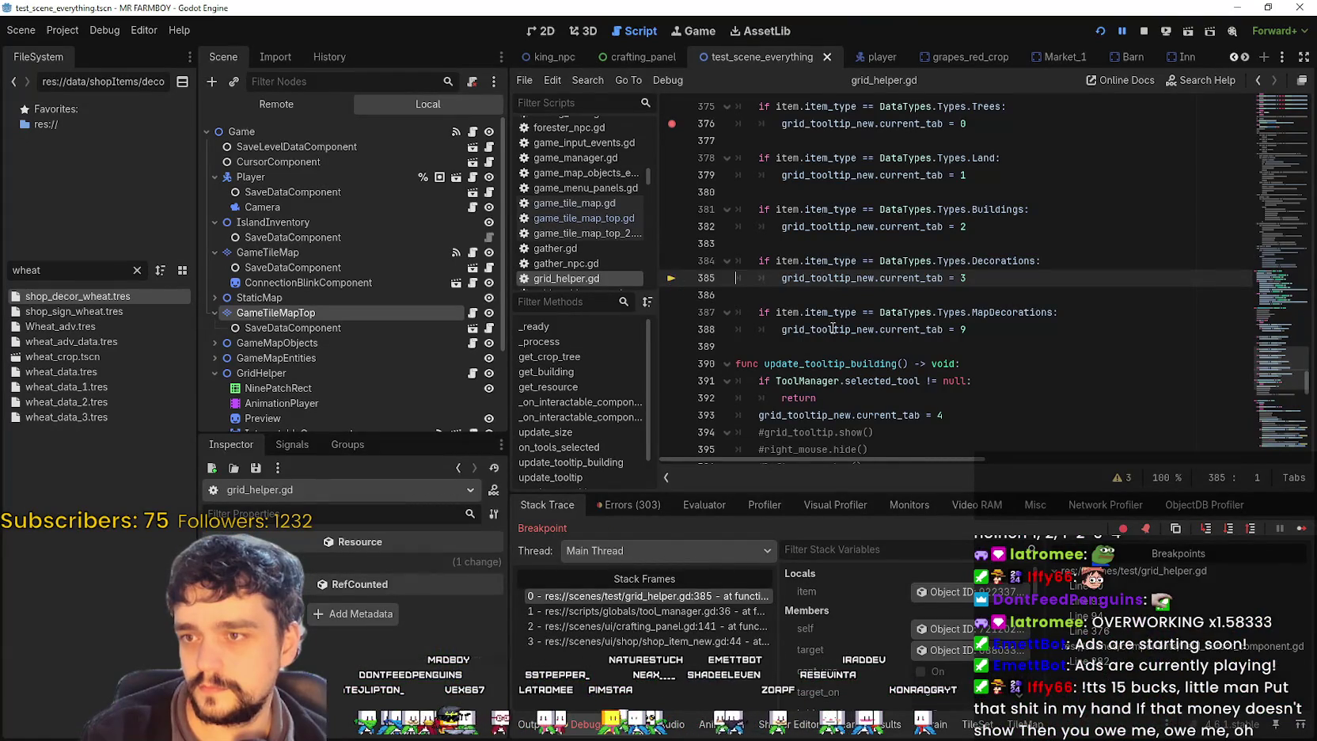
{"action": "left_click", "coordinate": [1280, 528]}
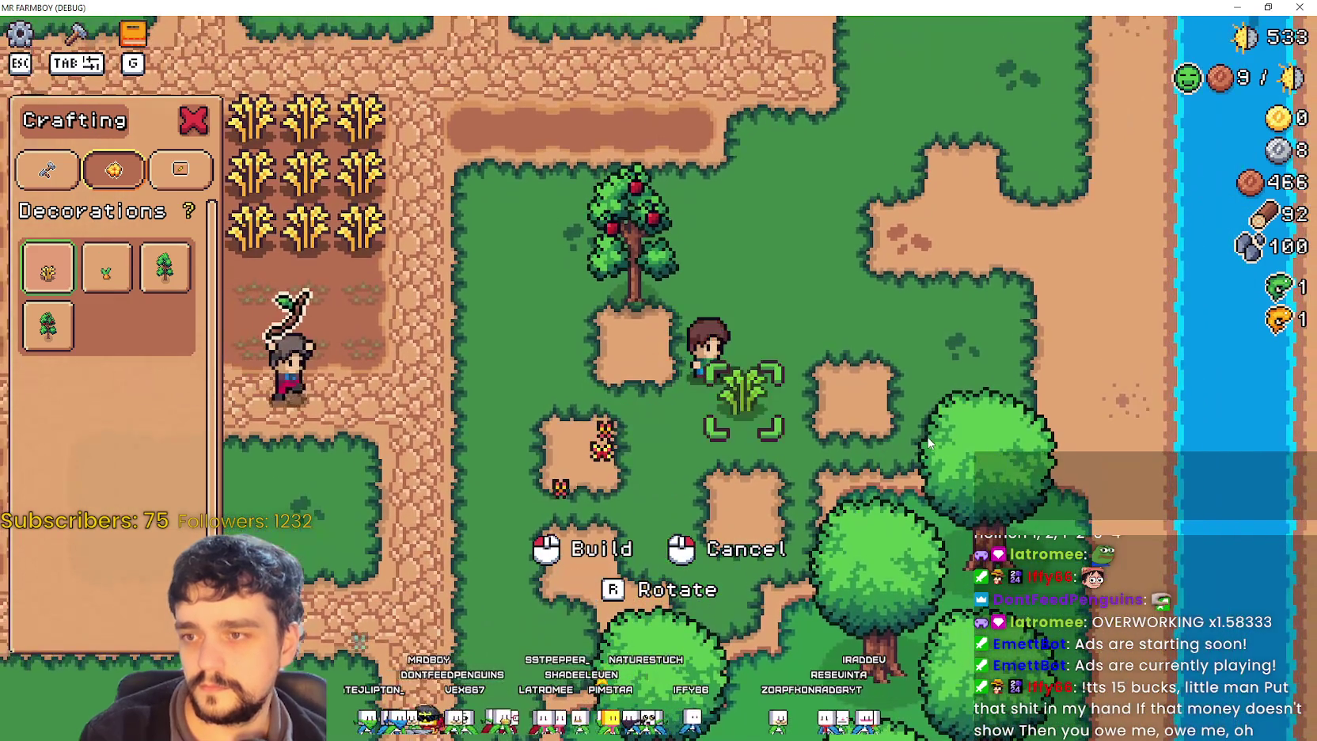
- Place a Wheat decoration beside the farmer, exit build mode, walk across it, and return to Godot
{"action": "left_click", "coordinate": [924, 437]}
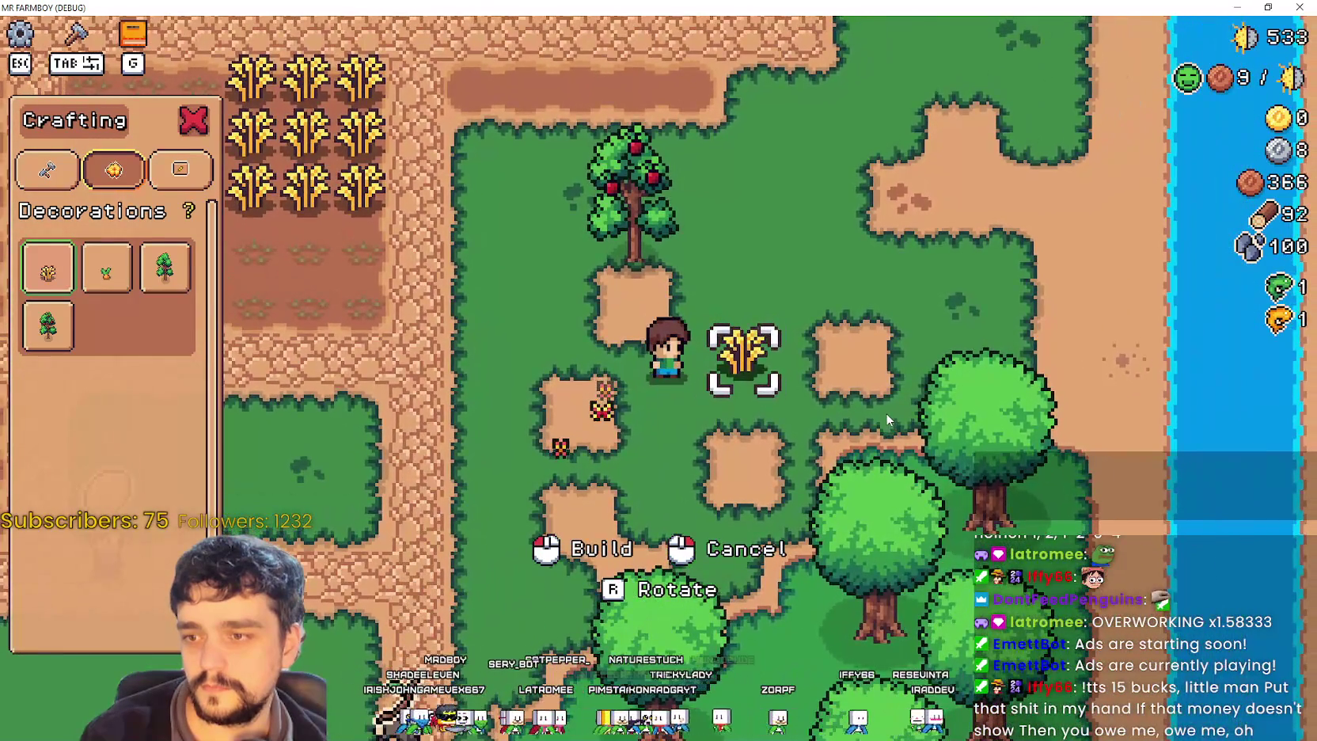
{"action": "right_click", "coordinate": [886, 412]}
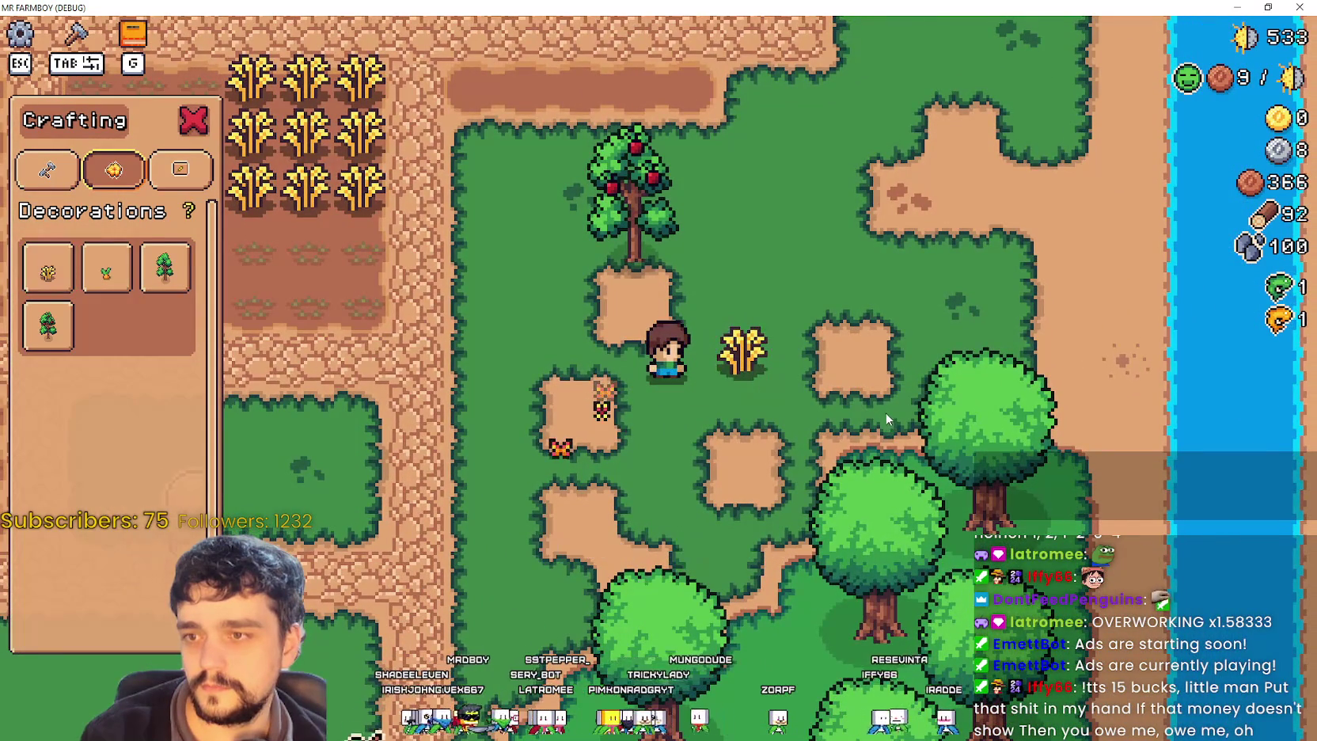
{"action": "key", "text": "d"}
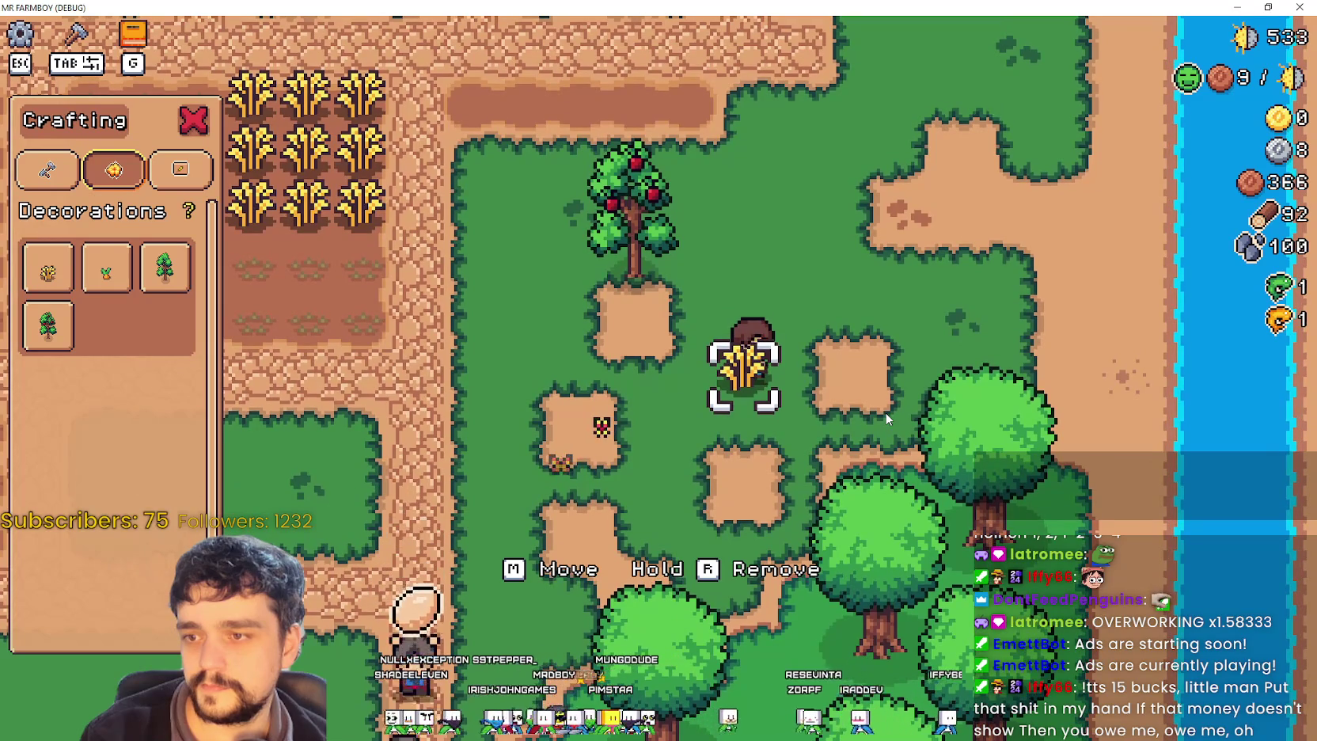
{"action": "key", "text": "a"}
{"action": "key", "text": "d"}
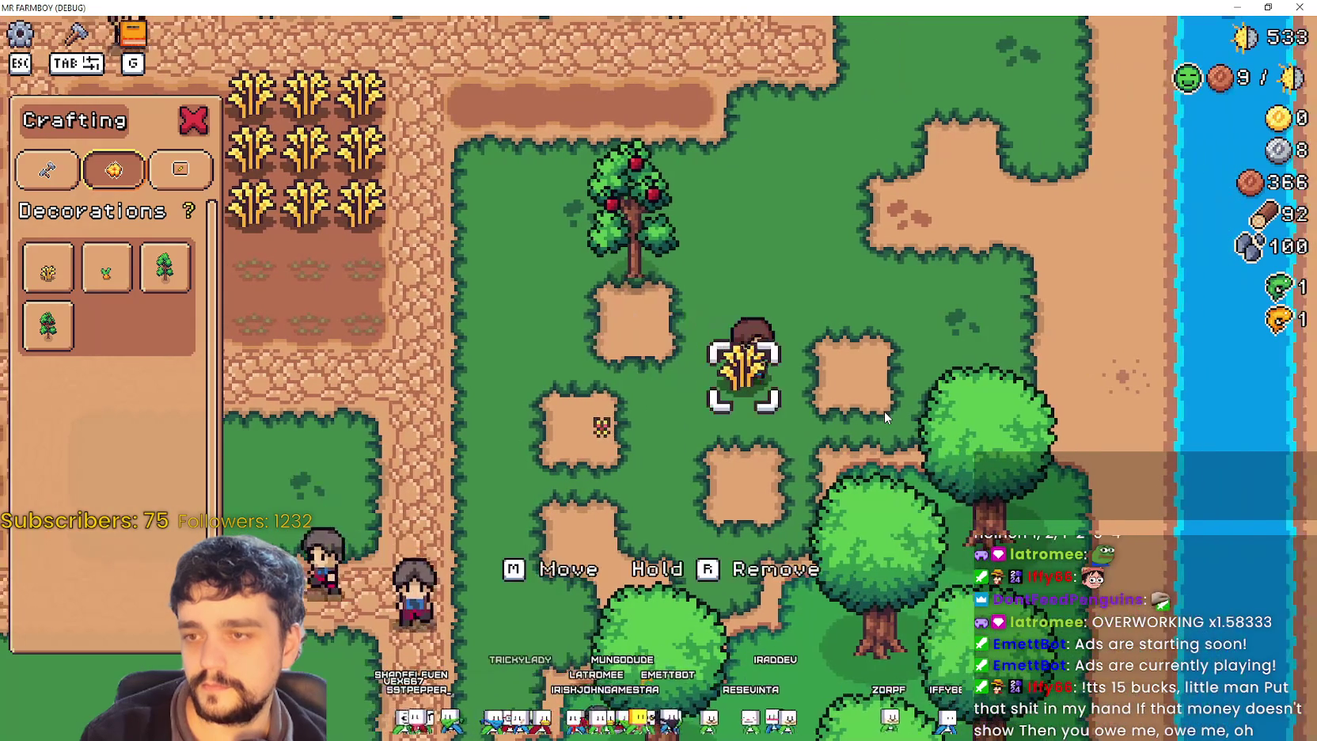
{"action": "key", "text": "a"}
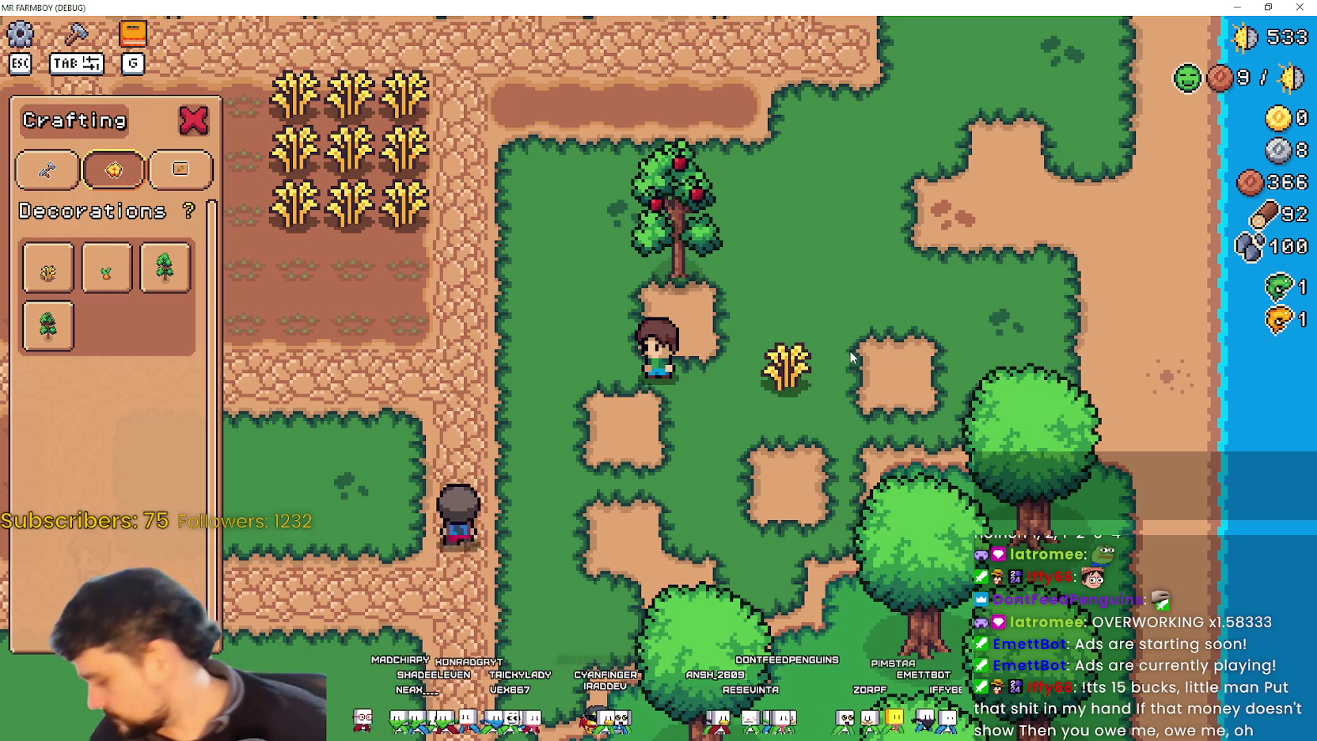
{"action": "key", "text": "d"}
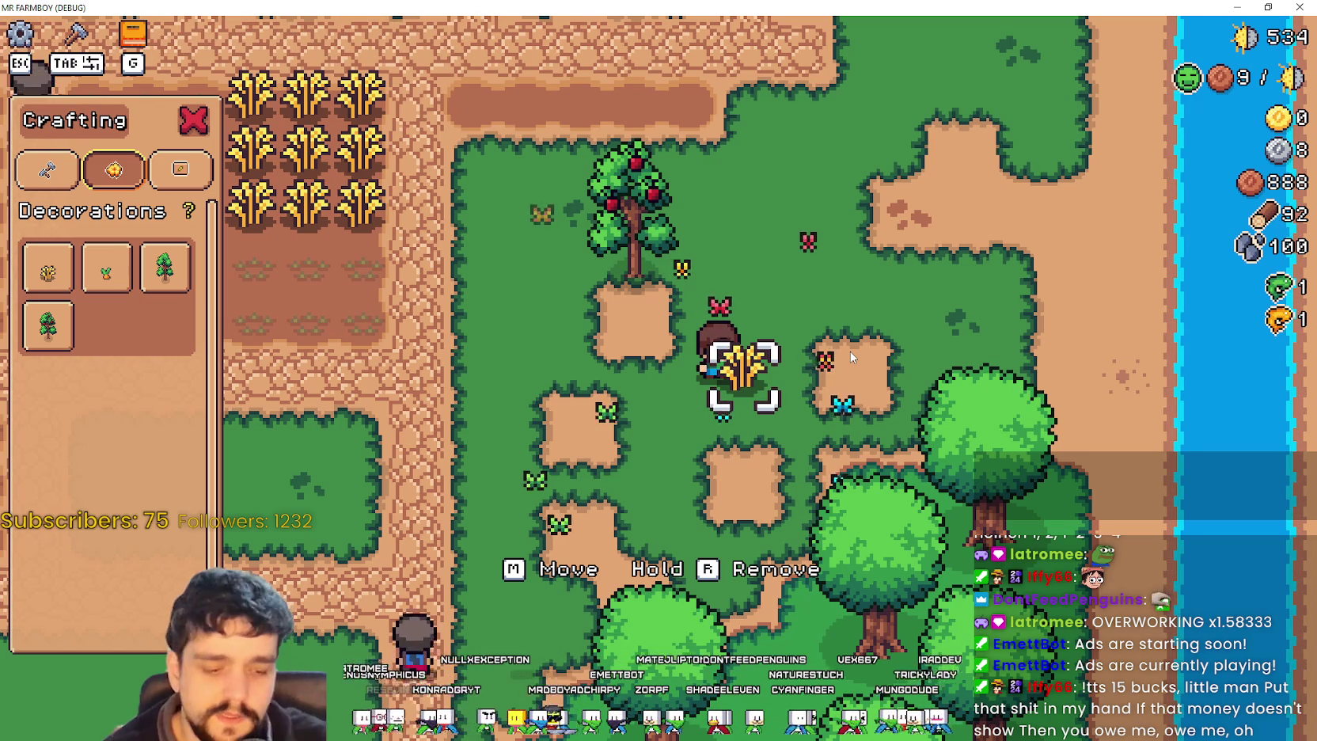
{"action": "double_click", "coordinate": [694, 6]}
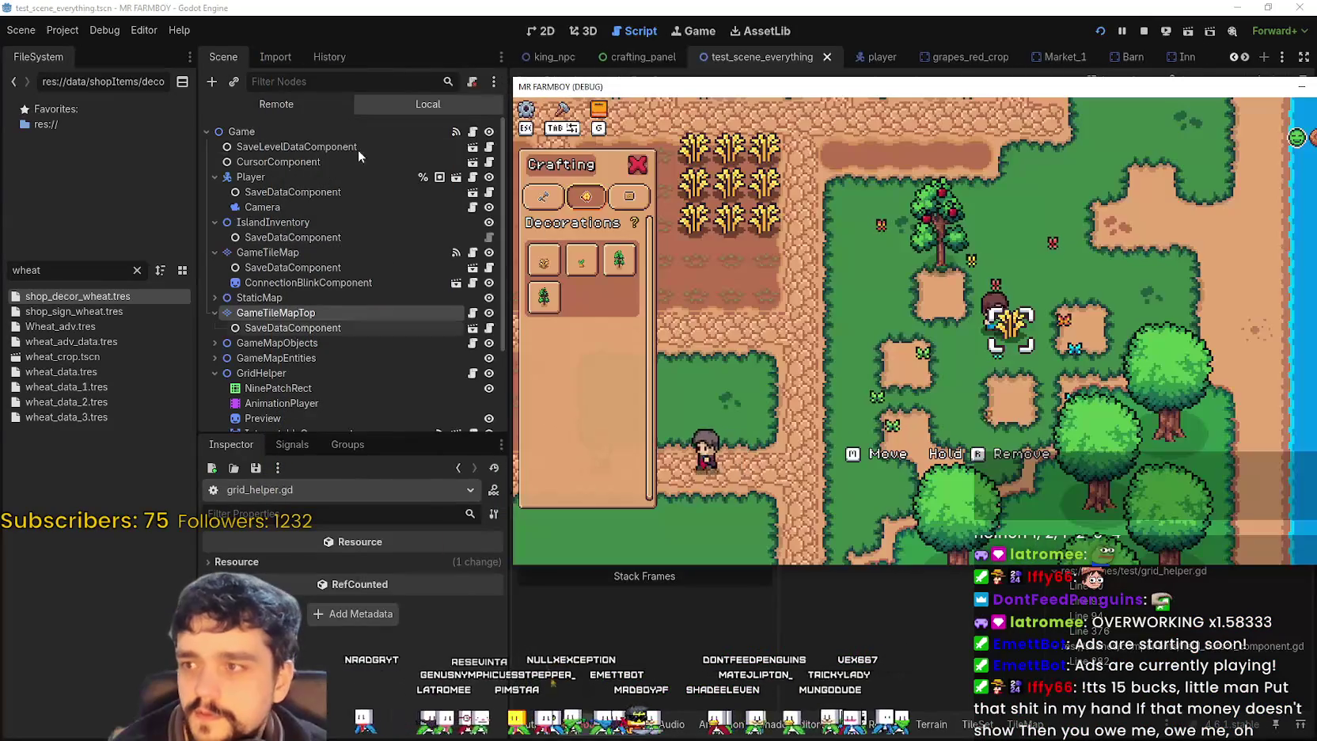
- Inspect the remote ToolManager's selected_tool, pick Wheat in crafting, and confirm shop_decor_wheat costing 100 Copper
{"action": "left_click", "coordinate": [365, 185]}
{"action": "left_click", "coordinate": [308, 204]}
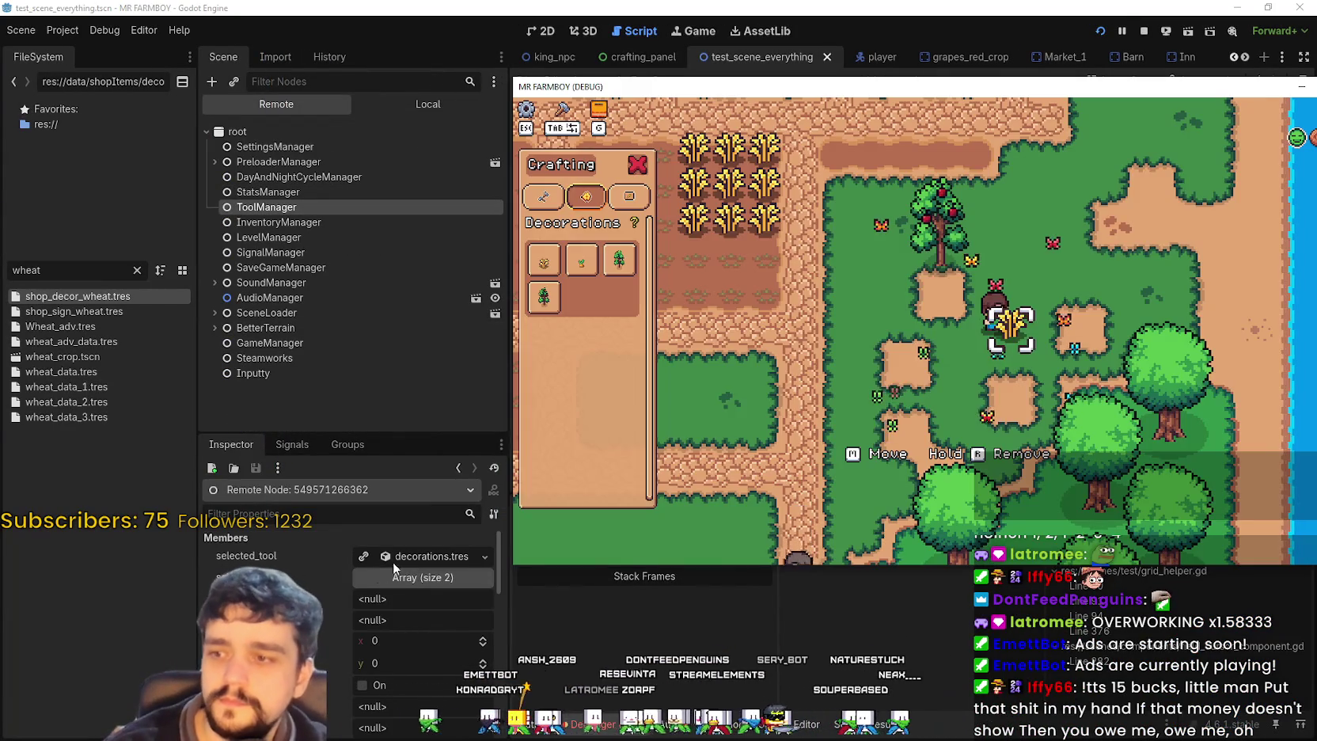
{"action": "left_click", "coordinate": [407, 556]}
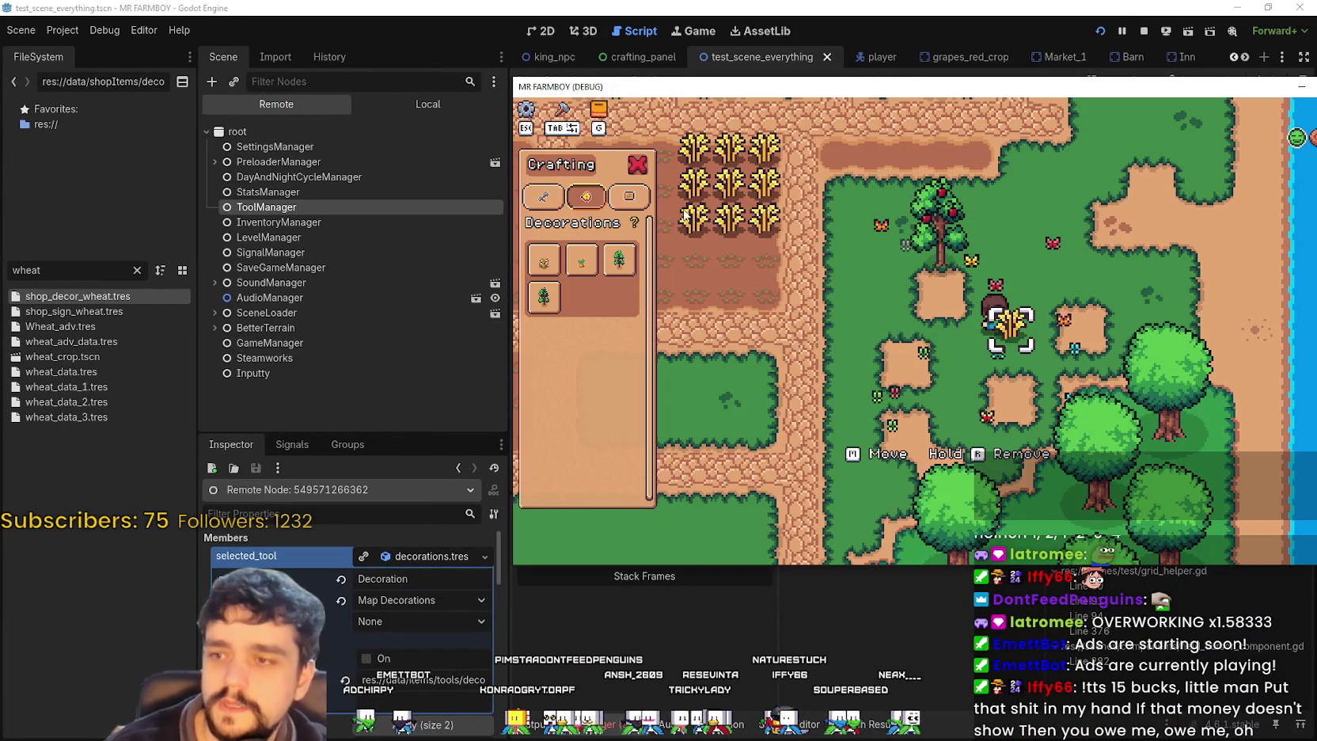
{"action": "mouse_move", "coordinate": [543, 267]}
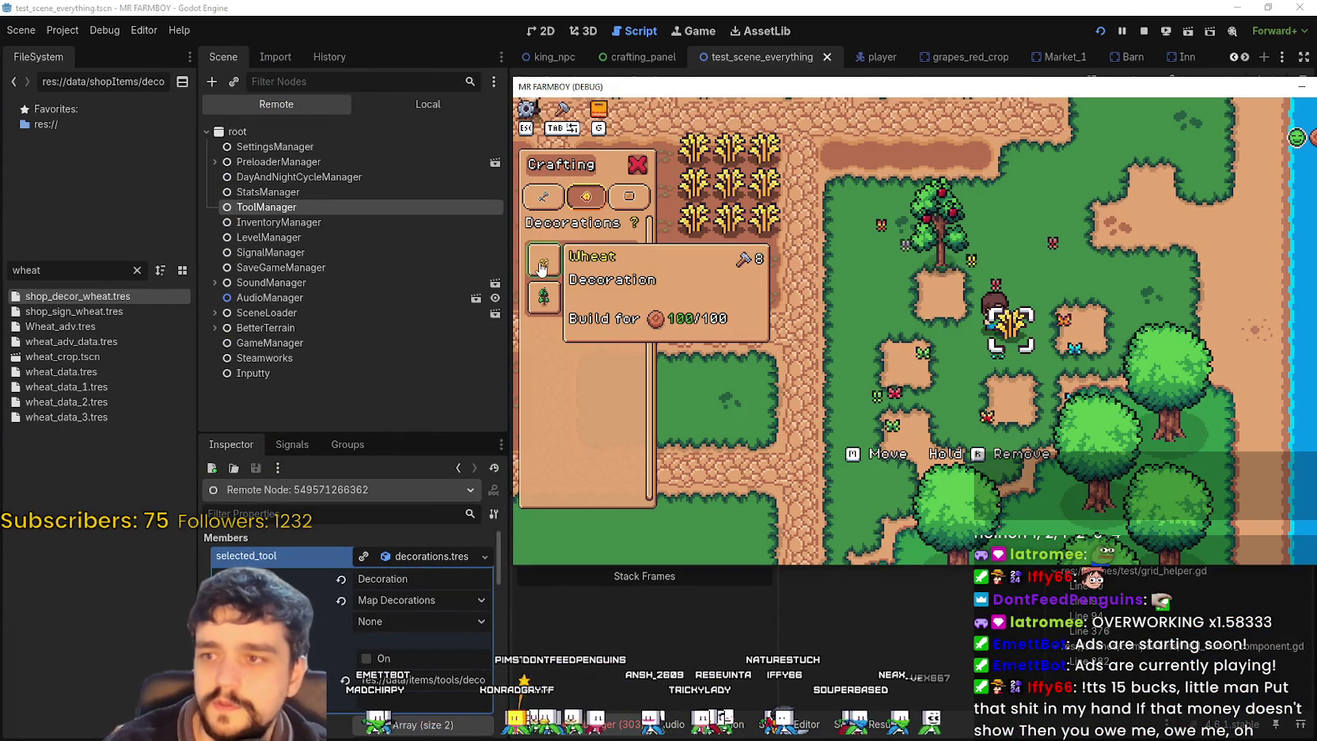
{"action": "left_click", "coordinate": [674, 260]}
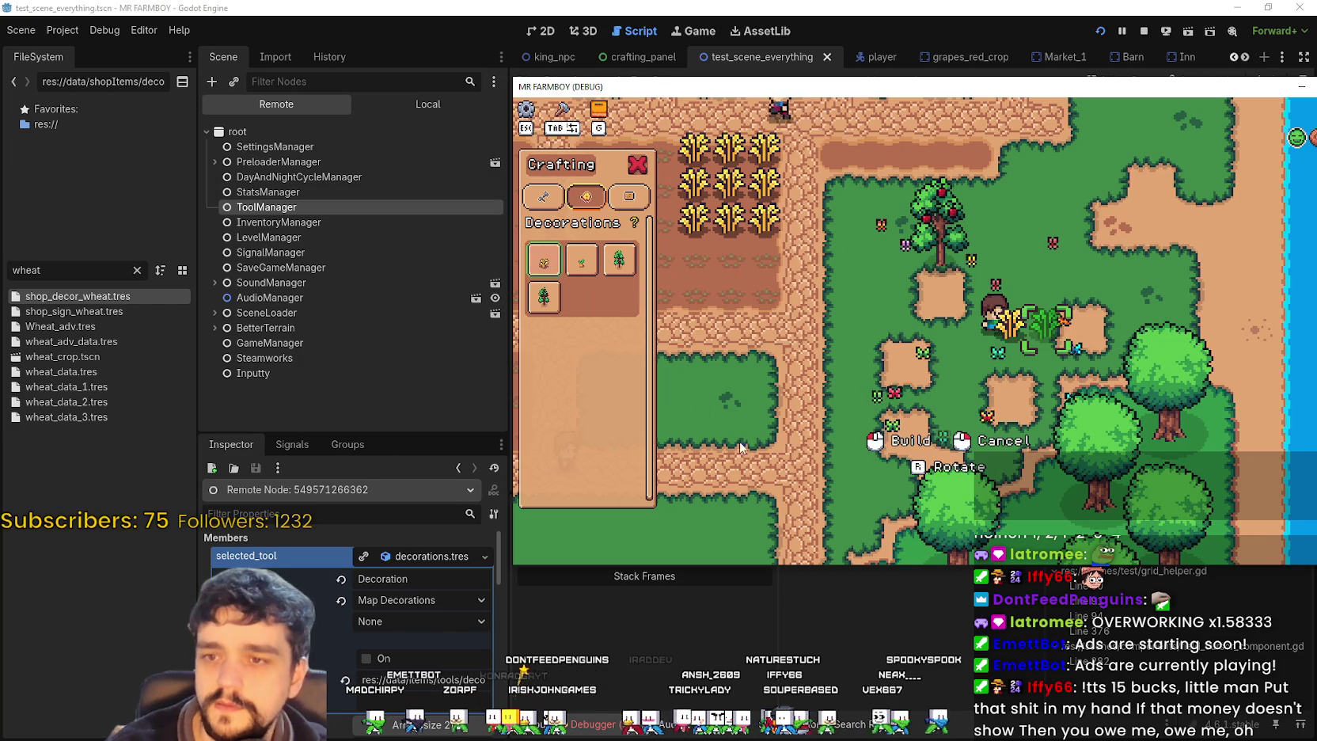
{"action": "key", "text": "a"}
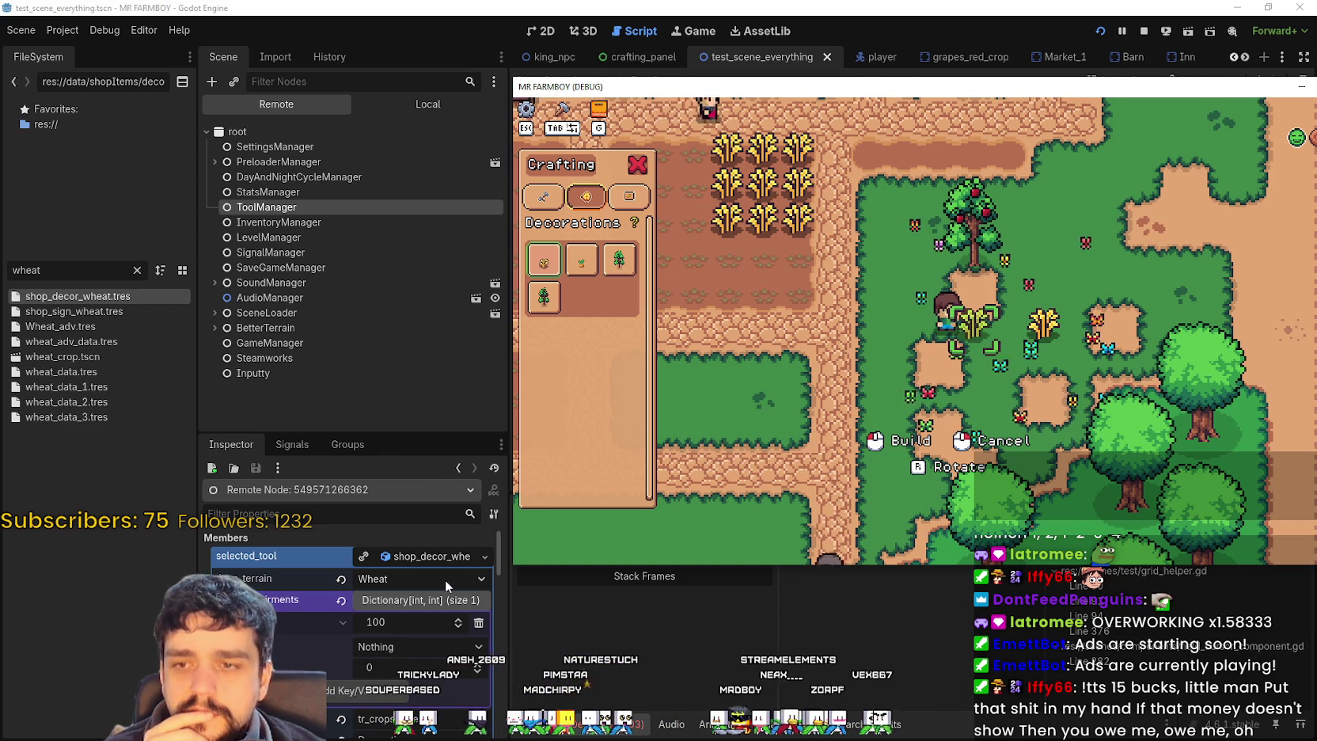
- Switch the Scene dock to Local and open the GameTileMap script
{"action": "left_click", "coordinate": [823, 9]}
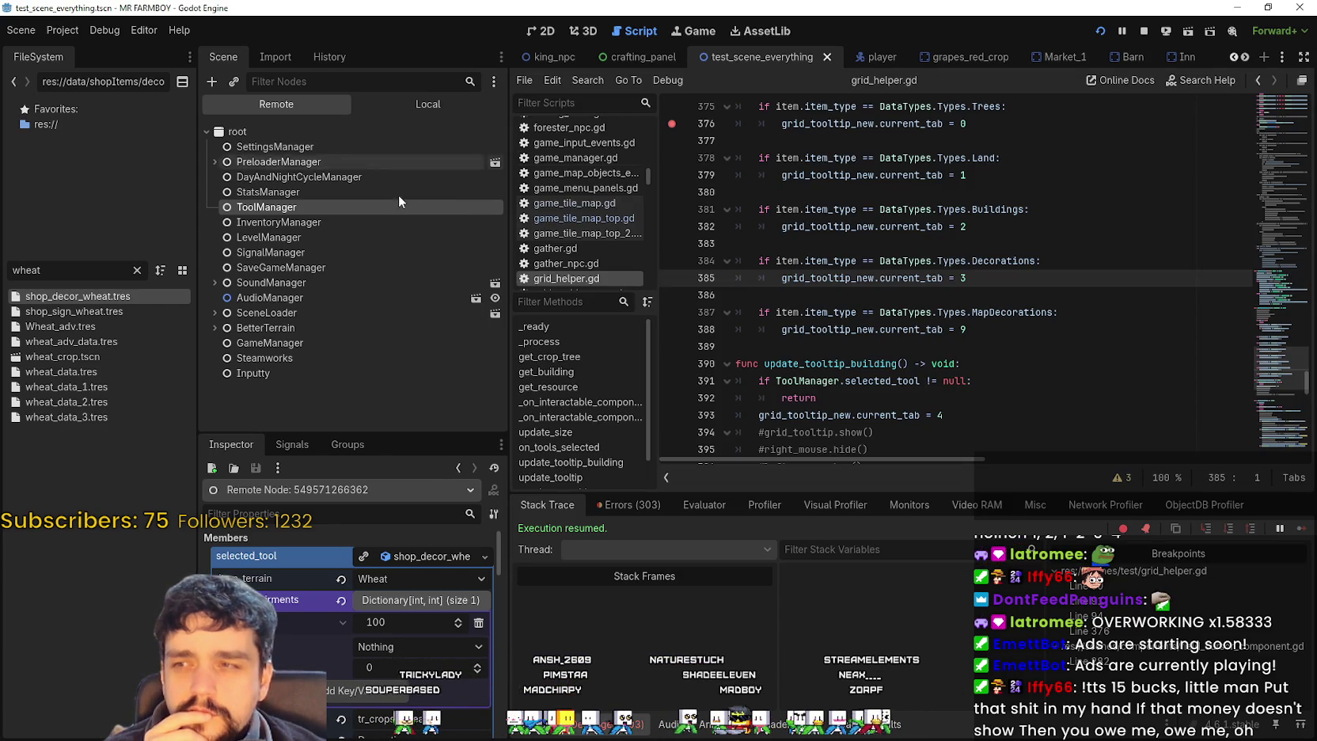
{"action": "left_click", "coordinate": [435, 106]}
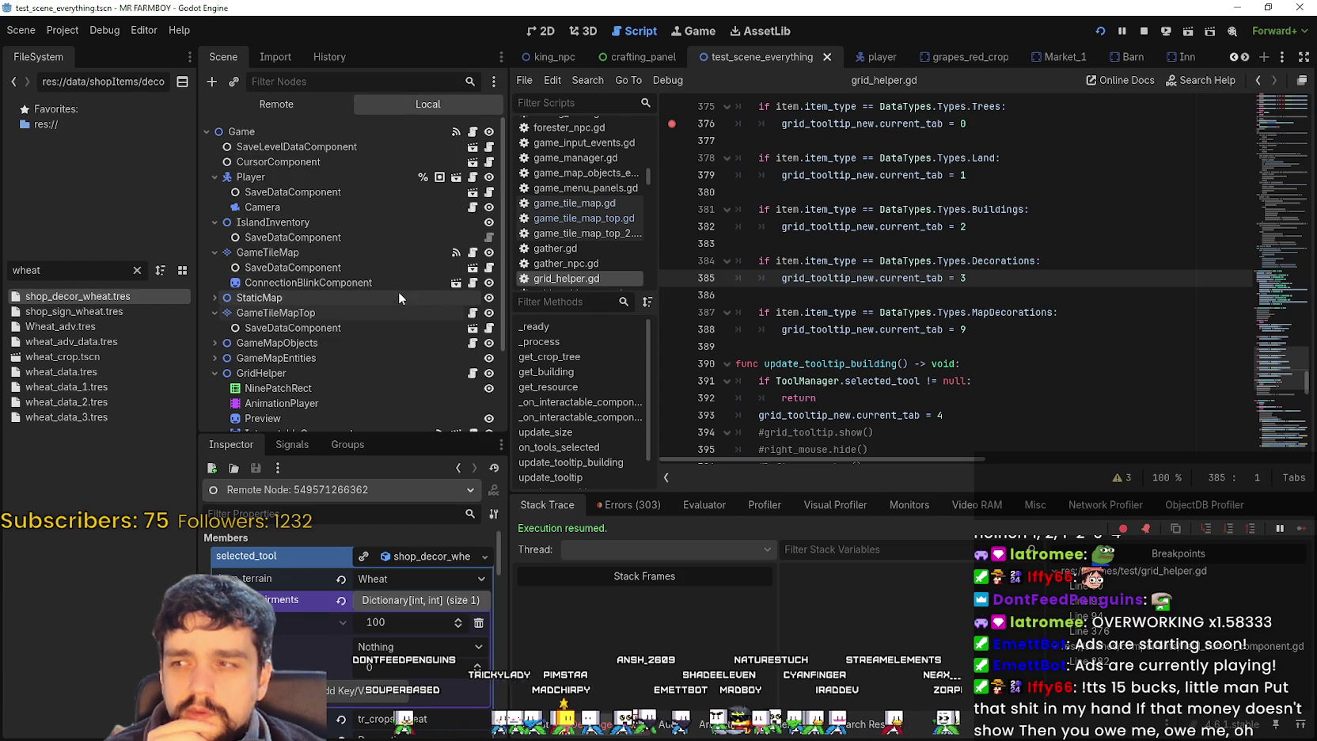
{"action": "left_click", "coordinate": [473, 254]}
{"action": "scroll", "coordinate": [1091, 366], "scroll_direction": "up", "scroll_amount": 1}
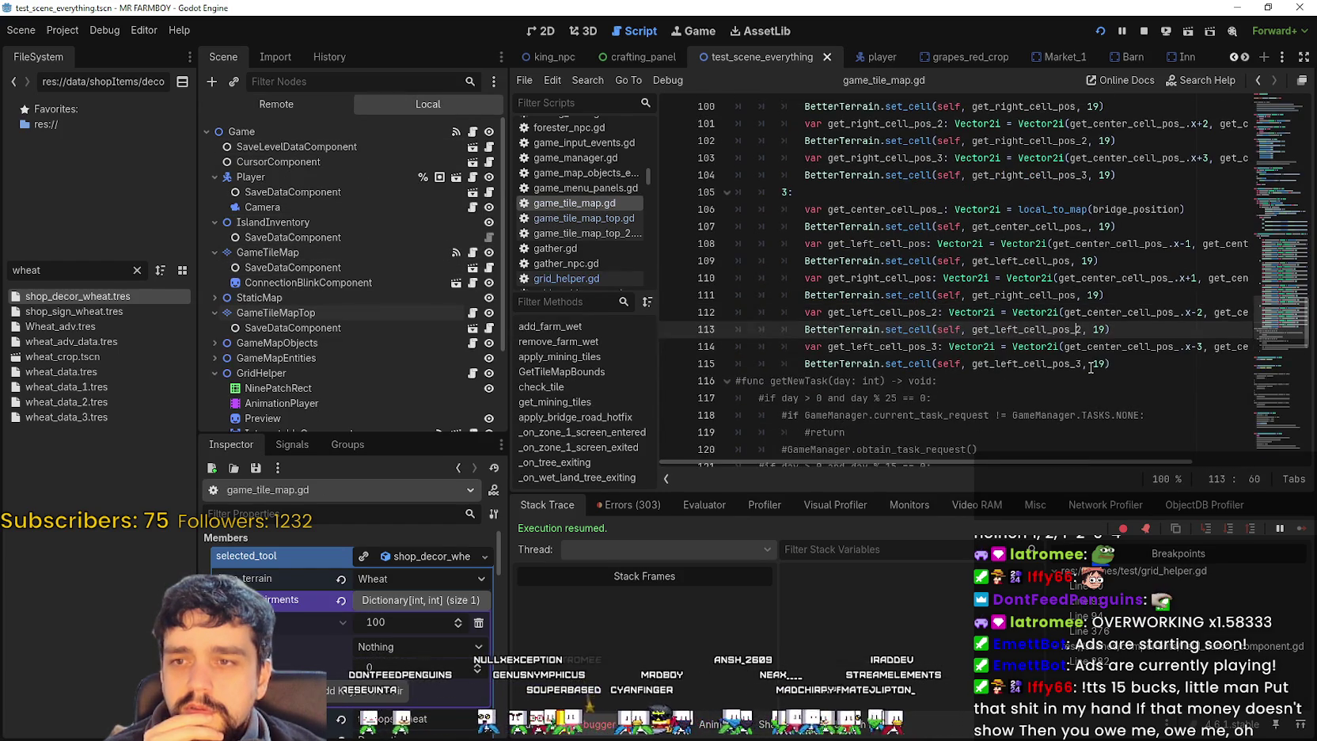
{"action": "scroll", "coordinate": [1091, 366], "scroll_direction": "up", "scroll_amount": 2}
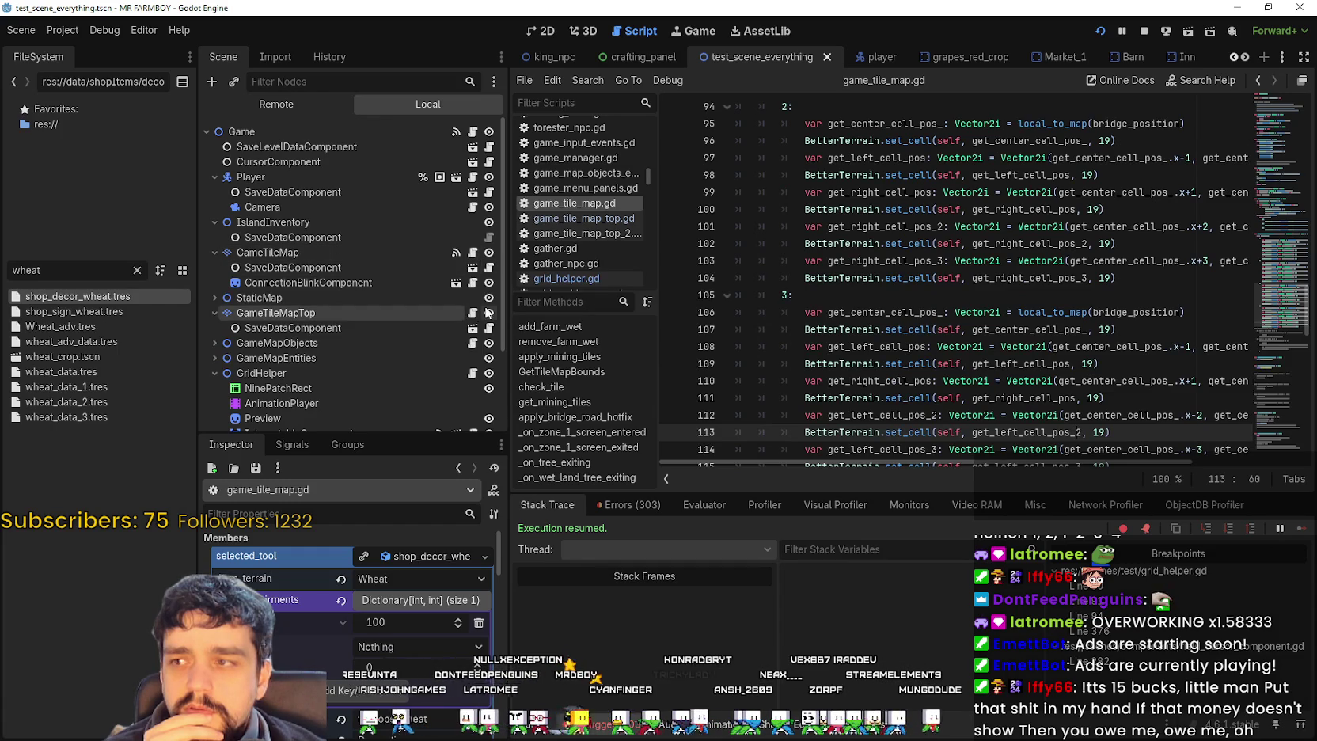
- Open game_tile_map_top.gd and review its decorations dictionary, starting at the SMALL_TREE_1 entry
{"action": "left_click", "coordinate": [472, 312]}
{"action": "scroll", "coordinate": [1087, 279], "scroll_direction": "down", "scroll_amount": 3}
{"action": "scroll", "coordinate": [1086, 279], "scroll_direction": "down", "scroll_amount": 1}
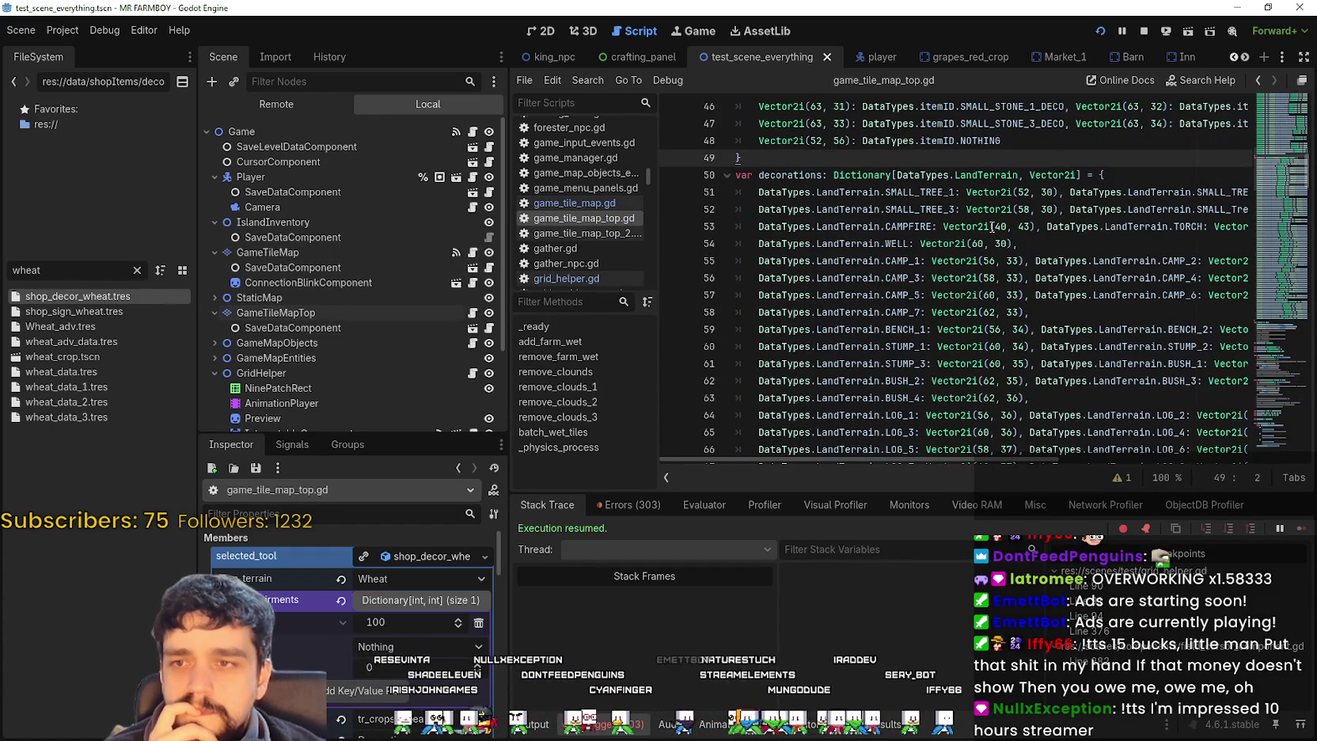
{"action": "left_click_drag", "start_coordinate": [955, 193], "coordinate": [816, 192]}
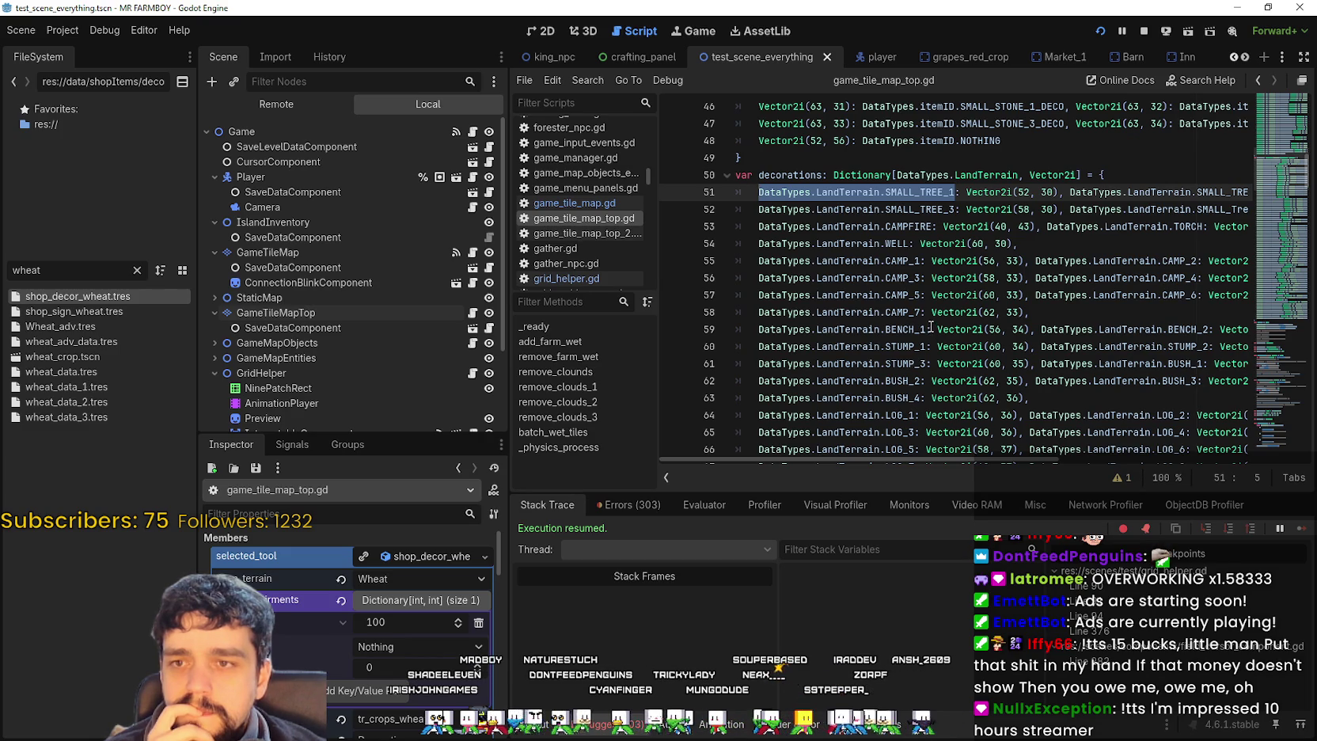
{"action": "scroll", "coordinate": [927, 323], "scroll_direction": "down", "scroll_amount": 2}
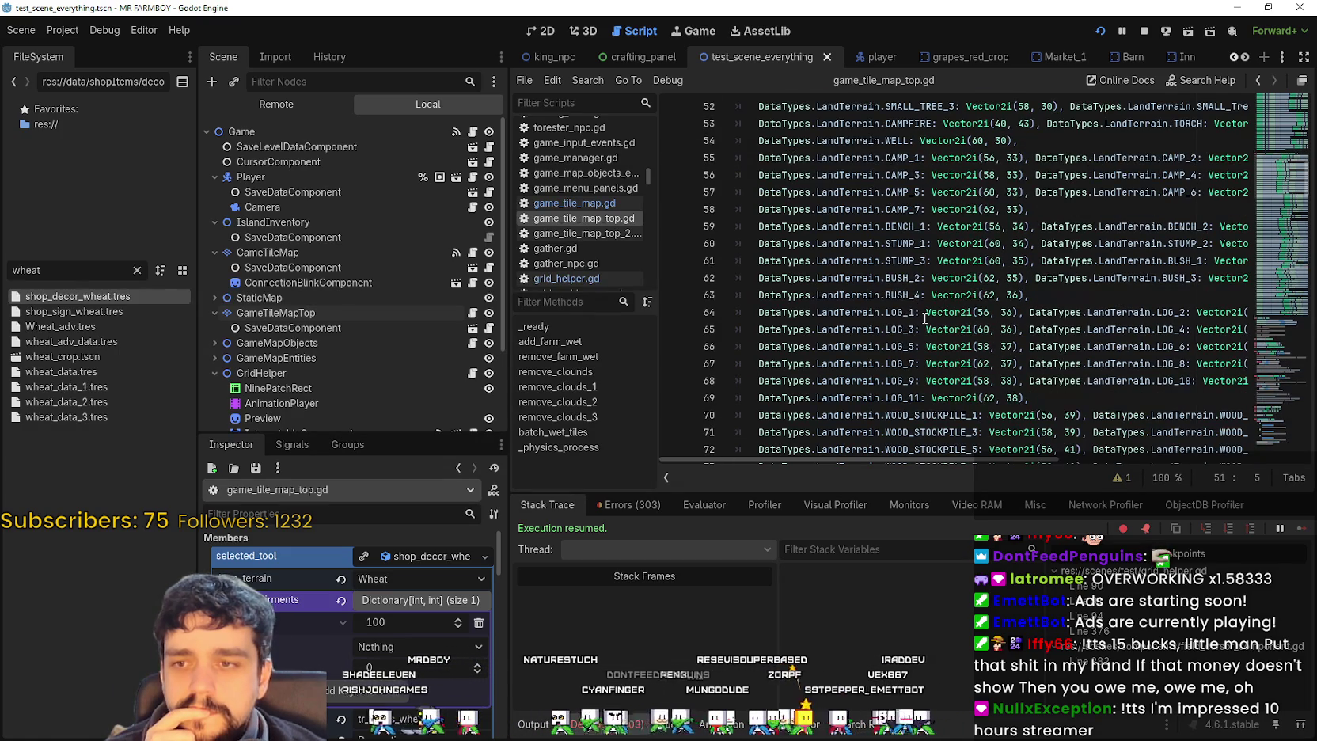
{"action": "scroll", "coordinate": [921, 325], "scroll_direction": "down", "scroll_amount": 2}
{"action": "scroll", "coordinate": [957, 214], "scroll_direction": "up", "scroll_amount": 2}
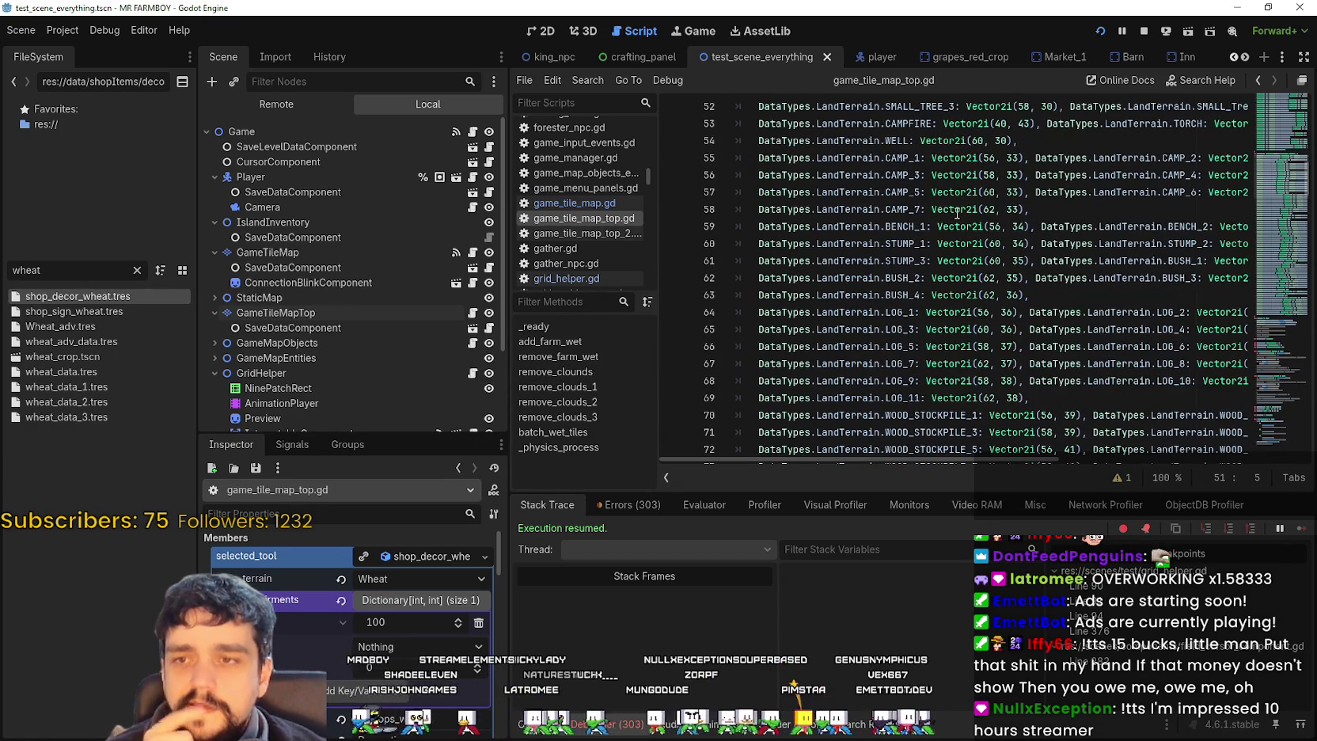
{"action": "mouse_move", "coordinate": [948, 210]}
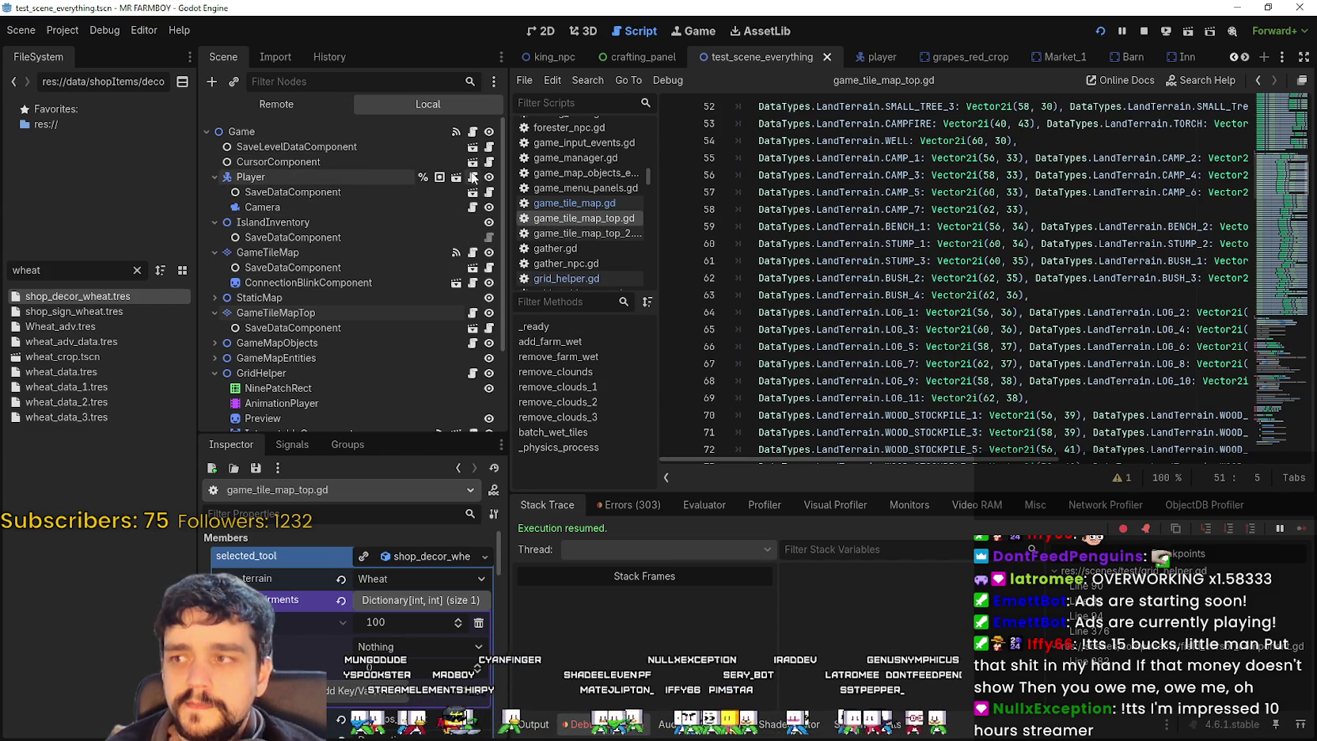
- Open the field_cursor_component scene in the Local tree, browse the scene tabs, then close it
{"action": "left_click", "coordinate": [301, 111]}
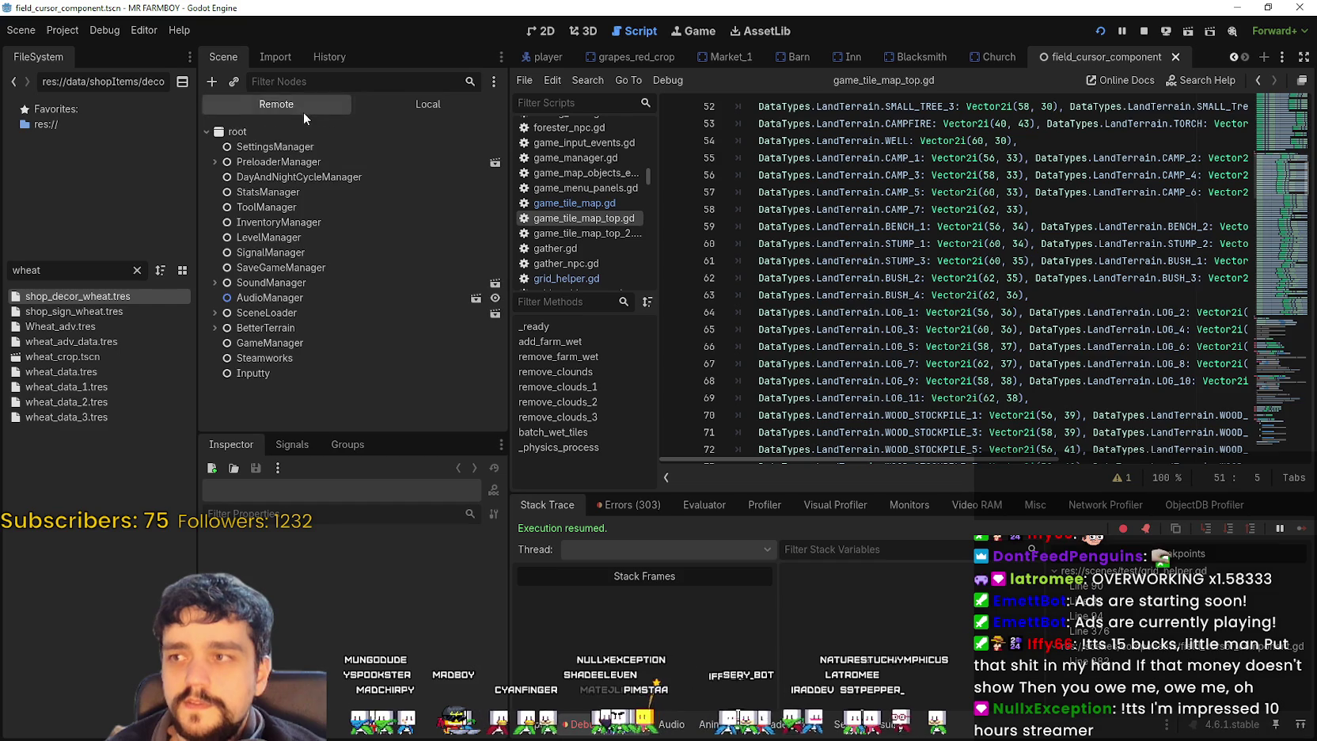
{"action": "left_click", "coordinate": [427, 105]}
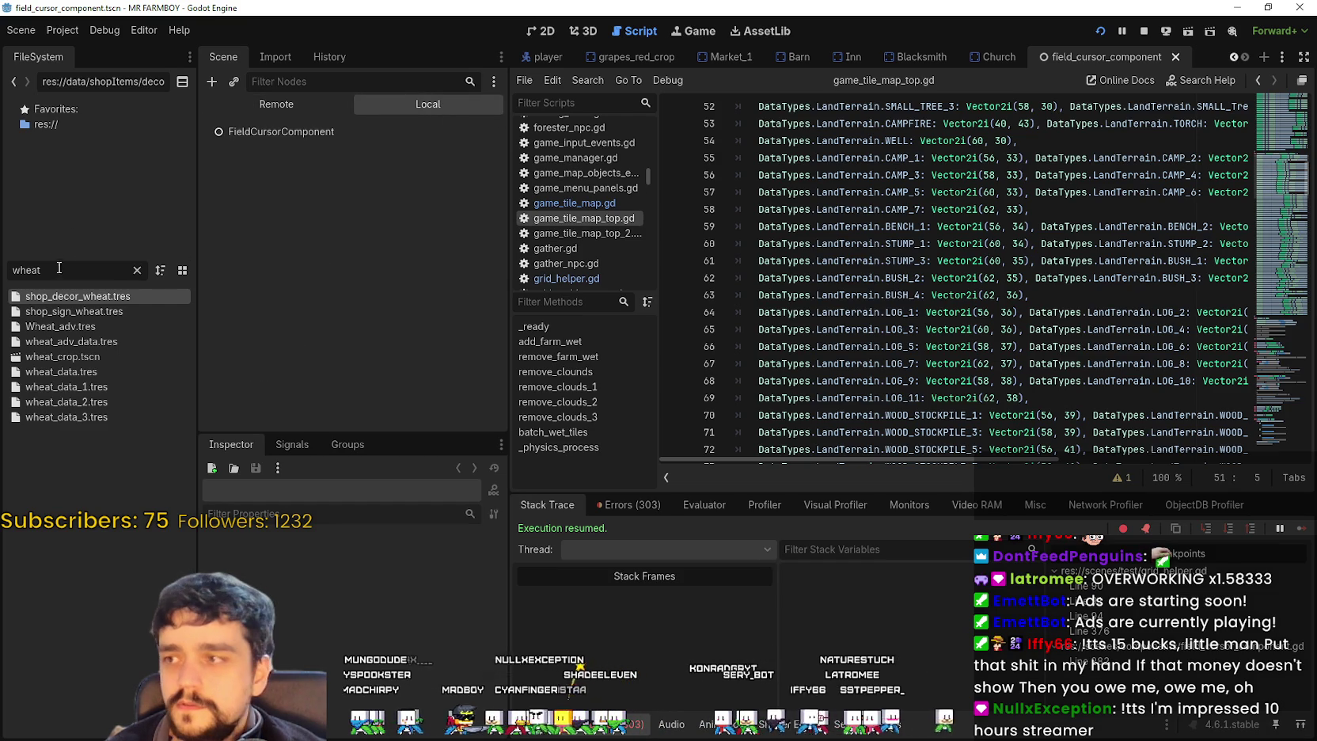
{"action": "left_click", "coordinate": [1234, 59]}
{"action": "left_click", "coordinate": [1234, 59]}
{"action": "left_click", "coordinate": [1234, 59]}
{"action": "left_click", "coordinate": [1233, 59]}
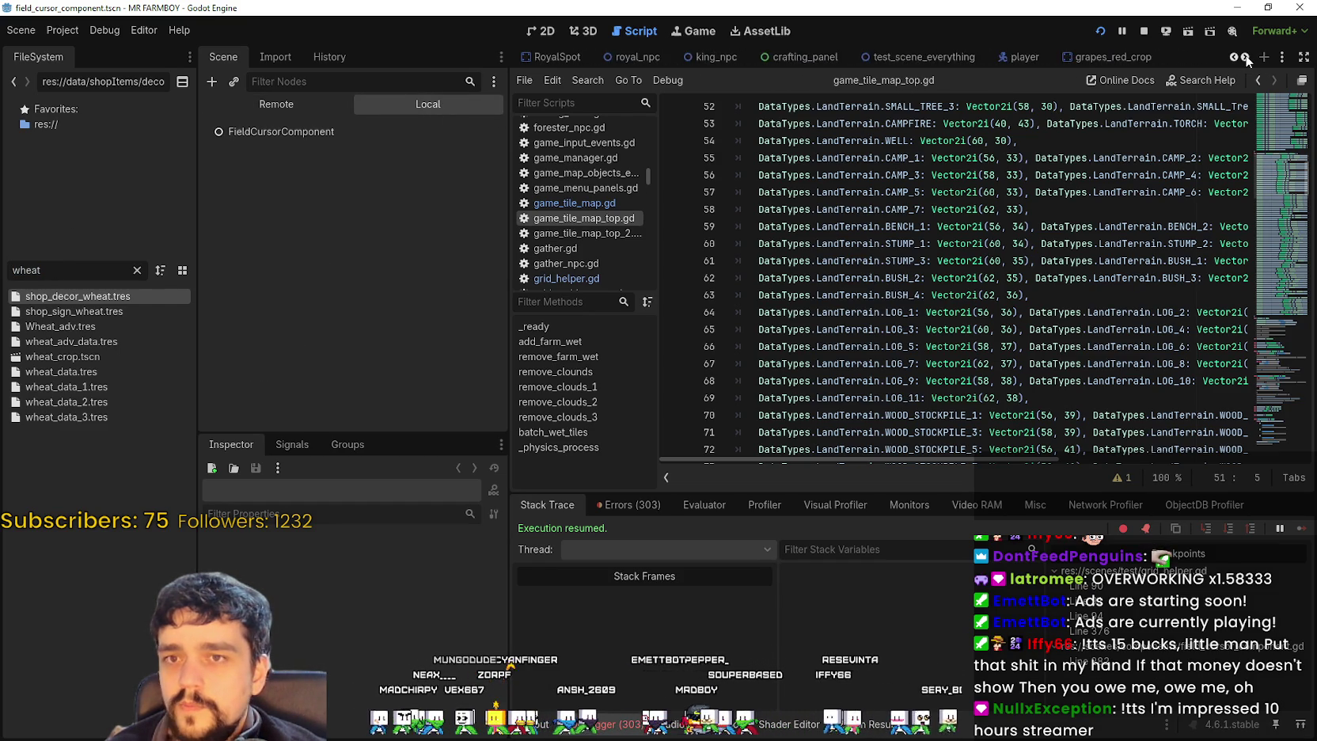
{"action": "left_click", "coordinate": [1247, 59]}
{"action": "left_click", "coordinate": [1247, 59]}
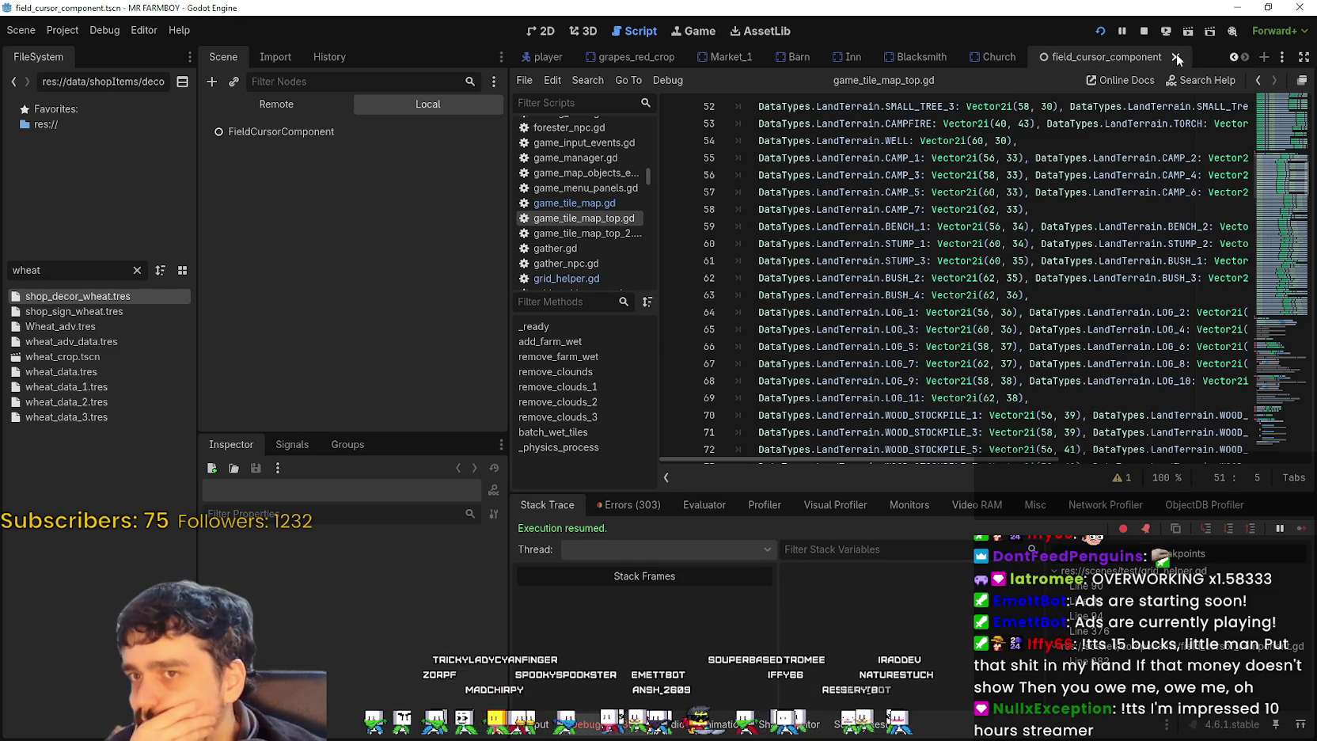
{"action": "left_click", "coordinate": [1174, 60]}
- Scroll through the scene tabs to bring up test_scene_everything with field_cursor_component.gd
{"action": "left_click", "coordinate": [1232, 54]}
{"action": "left_click", "coordinate": [1232, 54]}
{"action": "left_click", "coordinate": [1232, 55]}
{"action": "left_click", "coordinate": [1230, 57]}
{"action": "left_click", "coordinate": [1230, 57]}
{"action": "left_click", "coordinate": [1230, 57]}
{"action": "left_click", "coordinate": [1230, 57]}
{"action": "left_click", "coordinate": [1230, 57]}
{"action": "left_click", "coordinate": [1230, 57]}
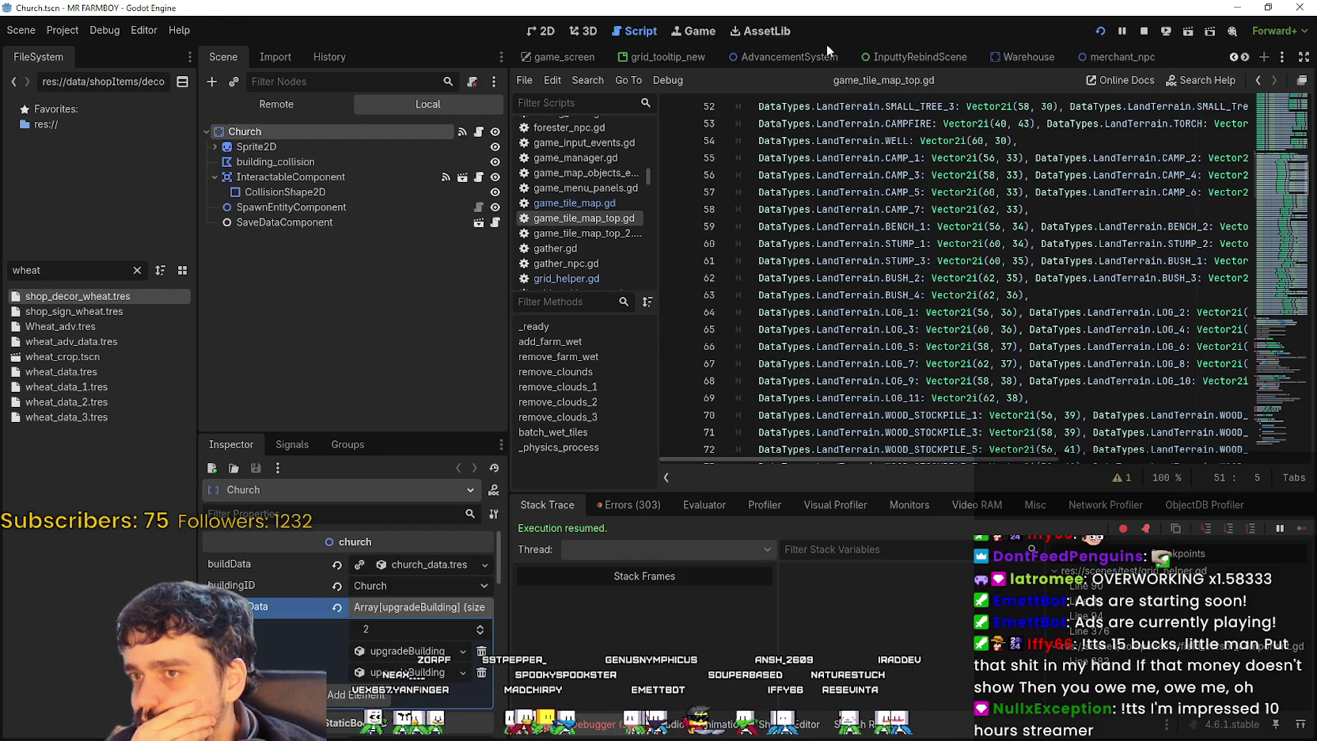
{"action": "left_click", "coordinate": [1233, 58]}
{"action": "left_click", "coordinate": [1233, 59]}
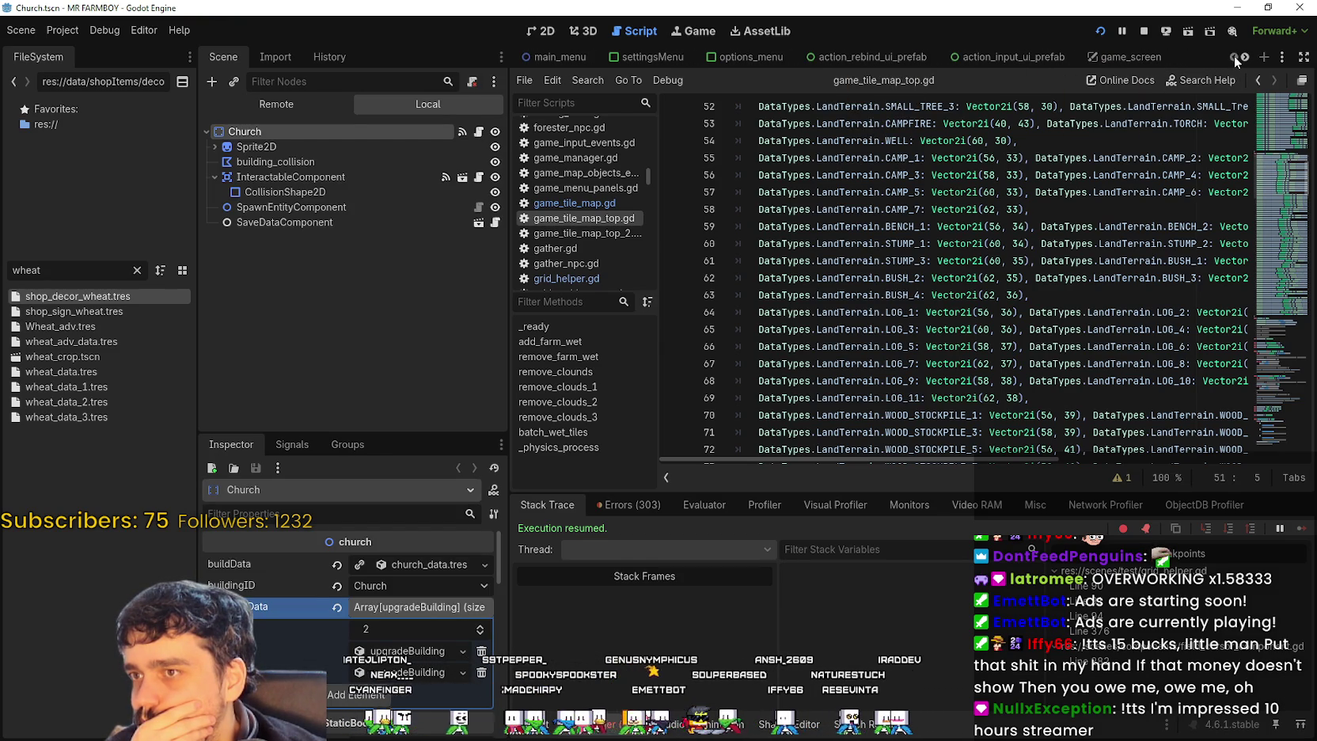
{"action": "left_click", "coordinate": [1246, 58]}
{"action": "left_click", "coordinate": [1246, 58]}
{"action": "left_click", "coordinate": [1246, 57]}
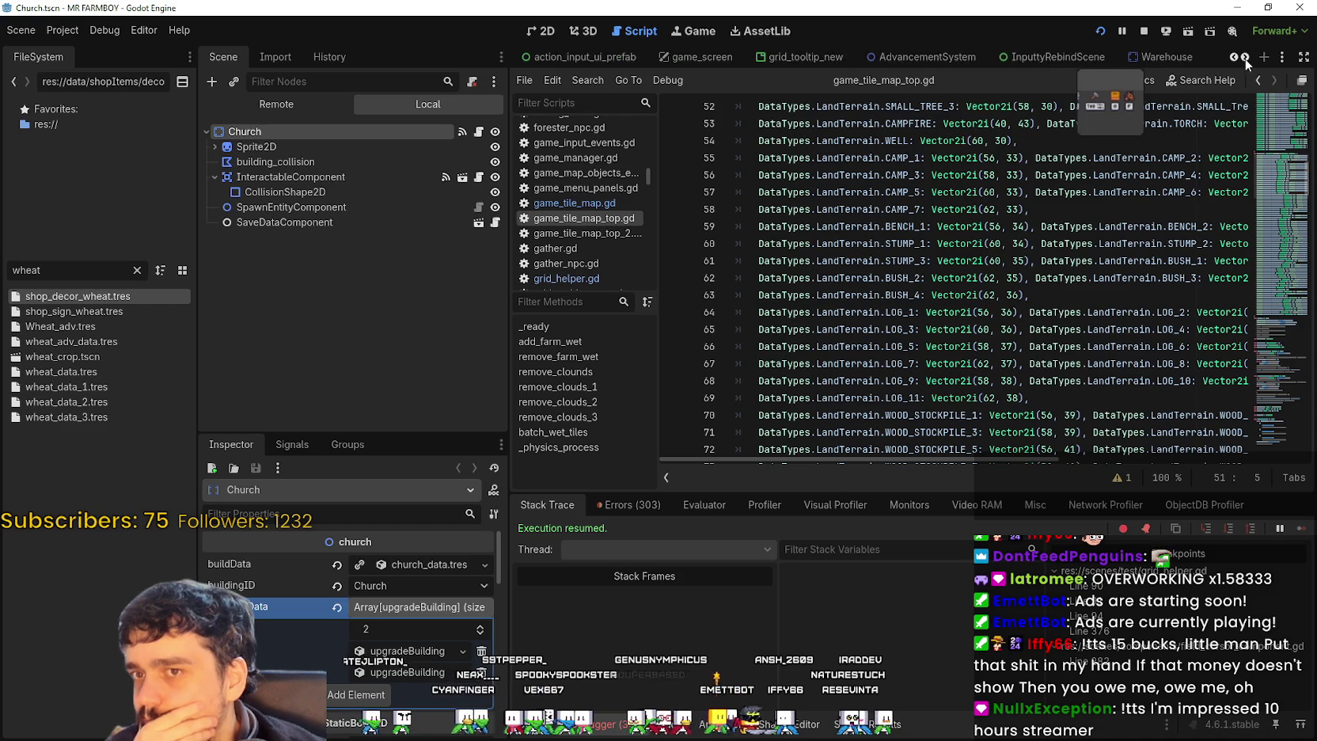
{"action": "left_click", "coordinate": [1246, 58]}
{"action": "left_click", "coordinate": [1246, 58]}
{"action": "left_click", "coordinate": [1245, 58]}
{"action": "left_click", "coordinate": [1245, 58]}
{"action": "left_click", "coordinate": [1245, 58]}
{"action": "left_click", "coordinate": [1245, 58]}
{"action": "left_click", "coordinate": [1245, 58]}
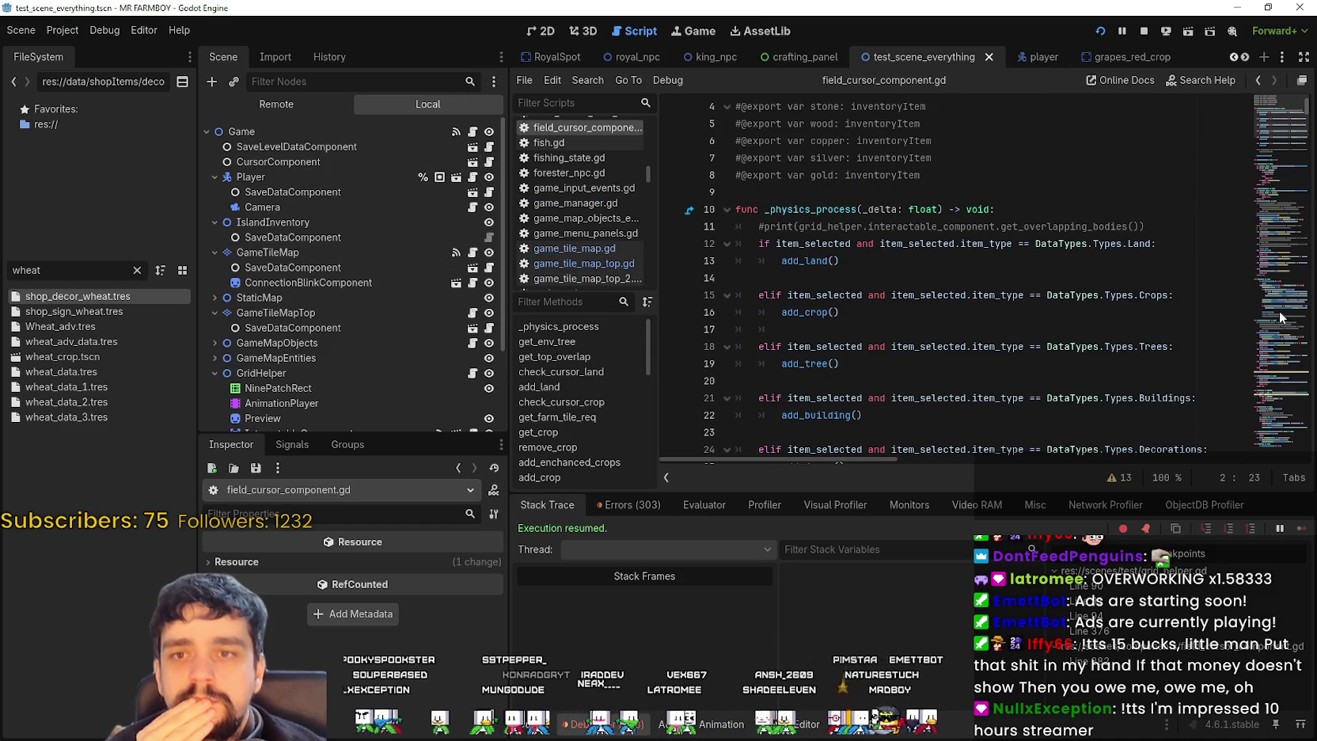
- Locate the add_decor call in field_cursor_component.gd and jump to its definition
{"action": "left_click", "coordinate": [1277, 137]}
{"action": "scroll", "coordinate": [1279, 152], "scroll_direction": "up", "scroll_amount": 8}
{"action": "scroll", "coordinate": [819, 261], "scroll_direction": "down", "scroll_amount": 4}
{"action": "scroll", "coordinate": [818, 287], "scroll_direction": "down", "scroll_amount": 1}
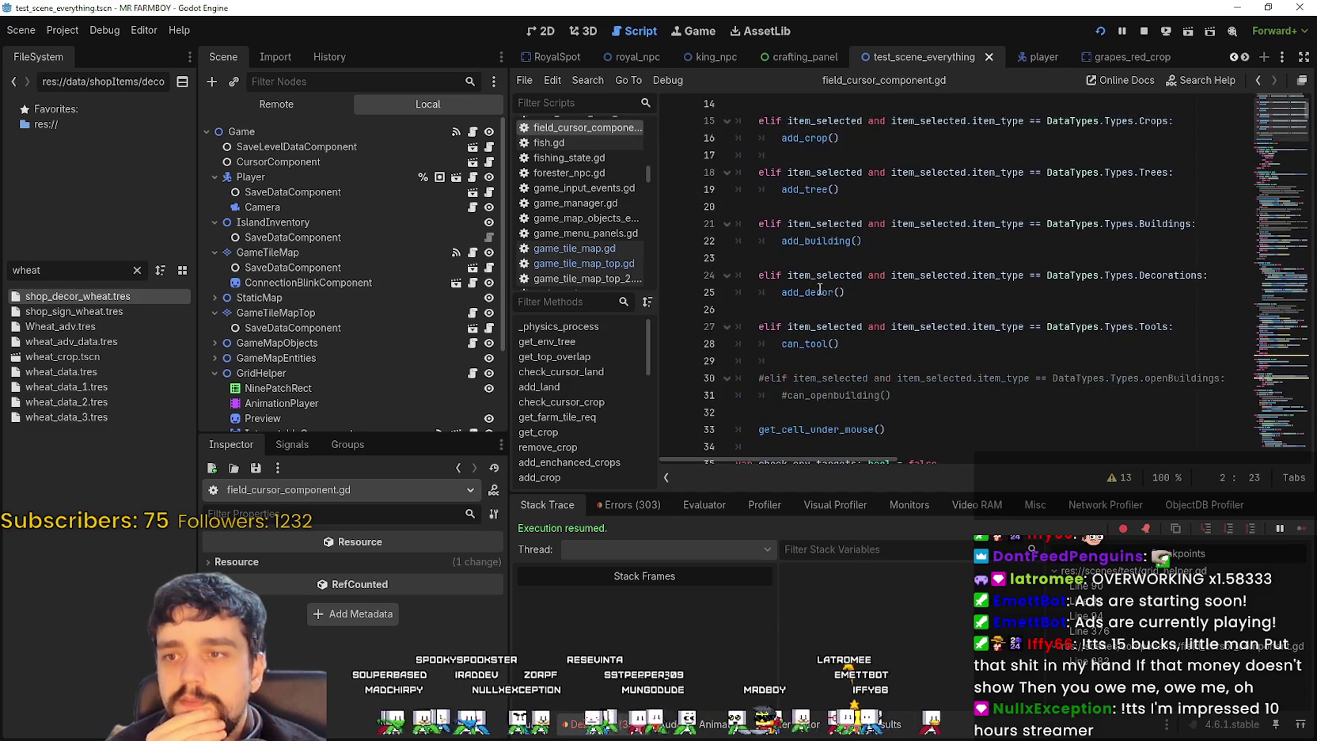
{"action": "right_click", "coordinate": [822, 293]}
{"action": "left_click", "coordinate": [930, 511]}
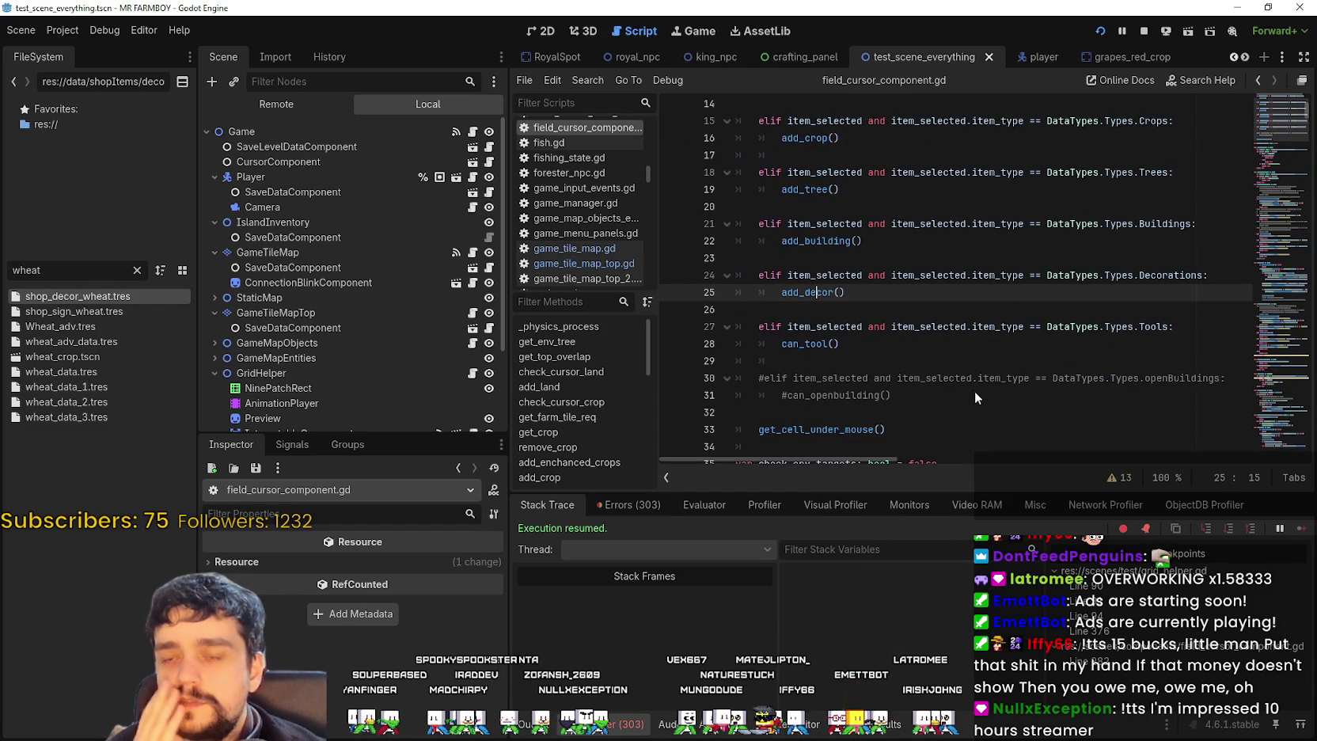
{"action": "key", "text": "alt+Left"}
{"action": "scroll", "coordinate": [879, 310], "scroll_direction": "up", "scroll_amount": 3}
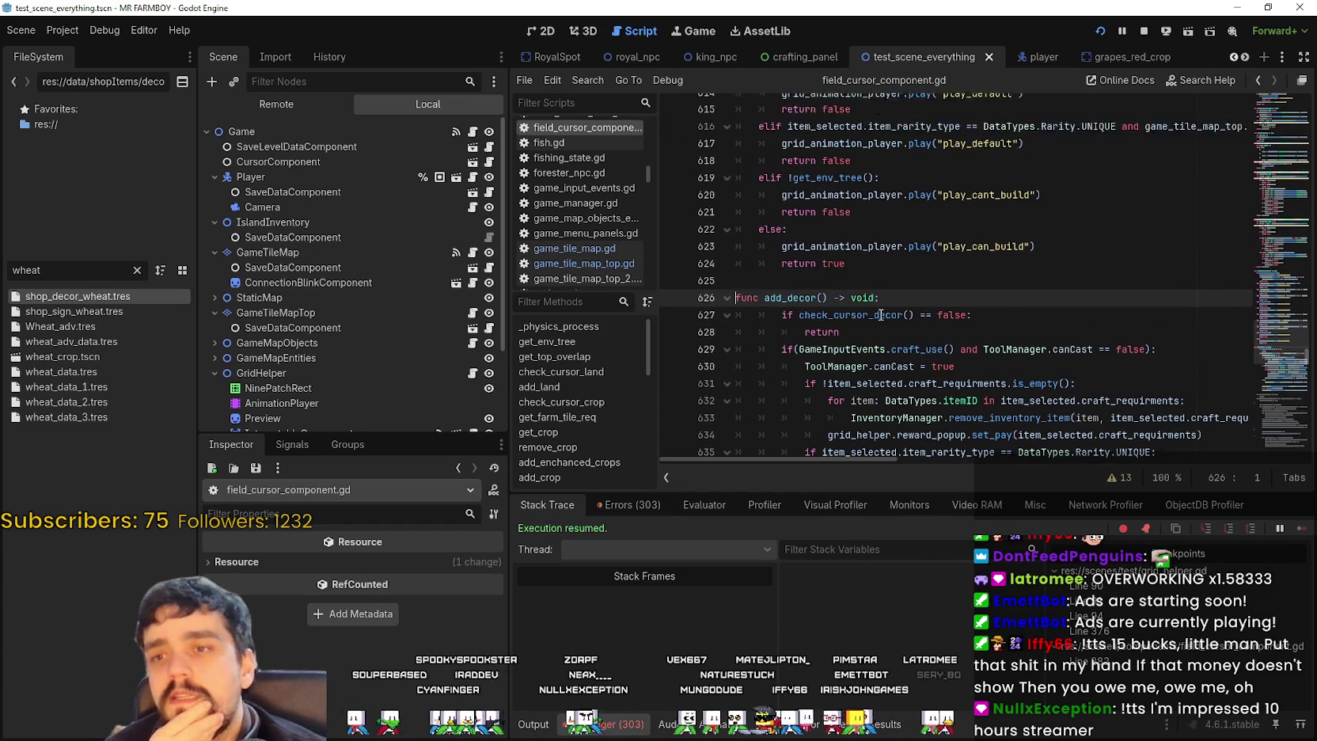
{"action": "scroll", "coordinate": [879, 310], "scroll_direction": "up", "scroll_amount": 5}
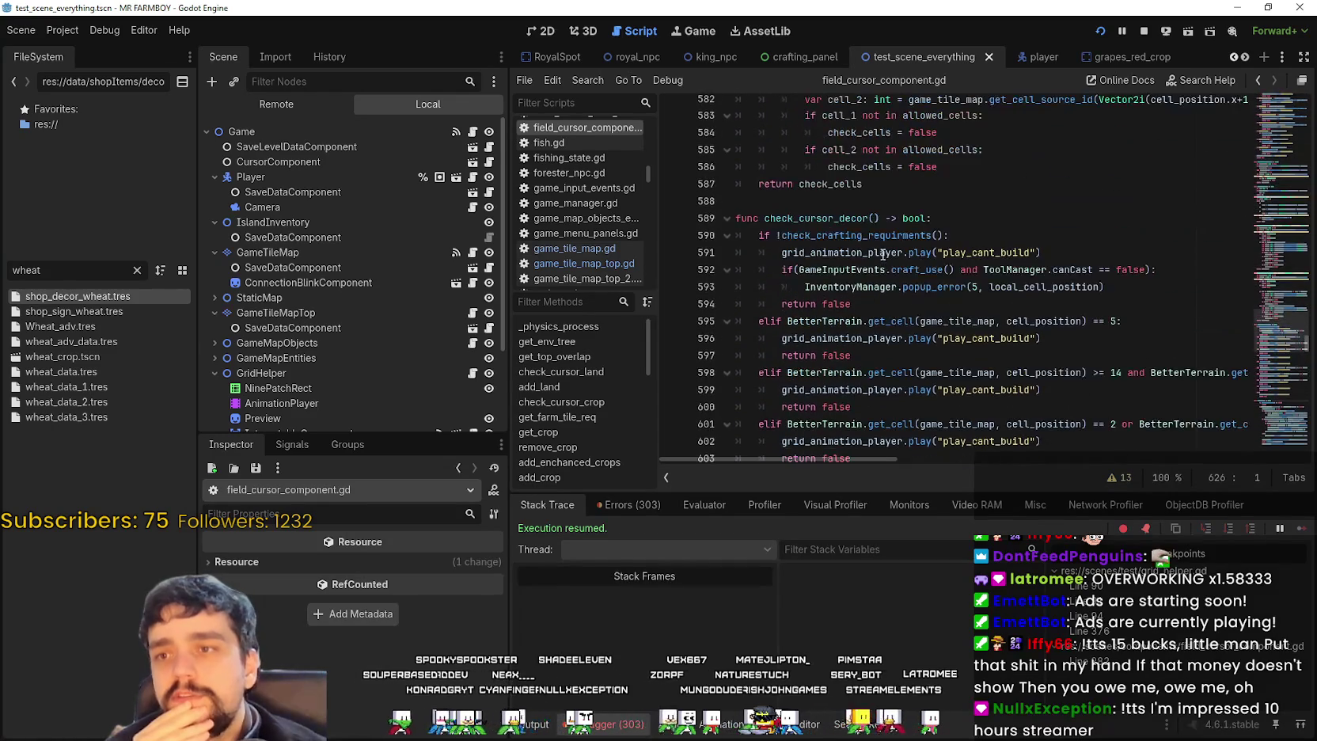
{"action": "scroll", "coordinate": [921, 376], "scroll_direction": "down", "scroll_amount": 1}
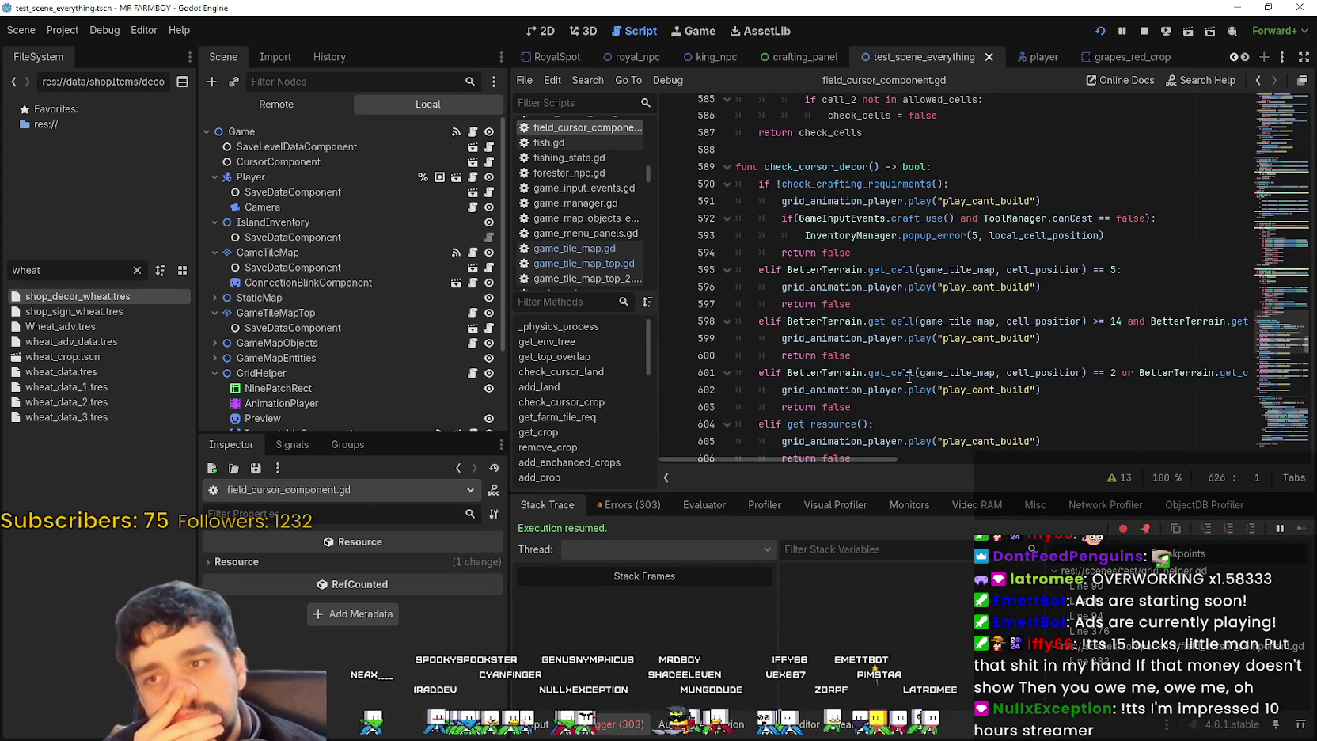
{"action": "mouse_move", "coordinate": [909, 377]}
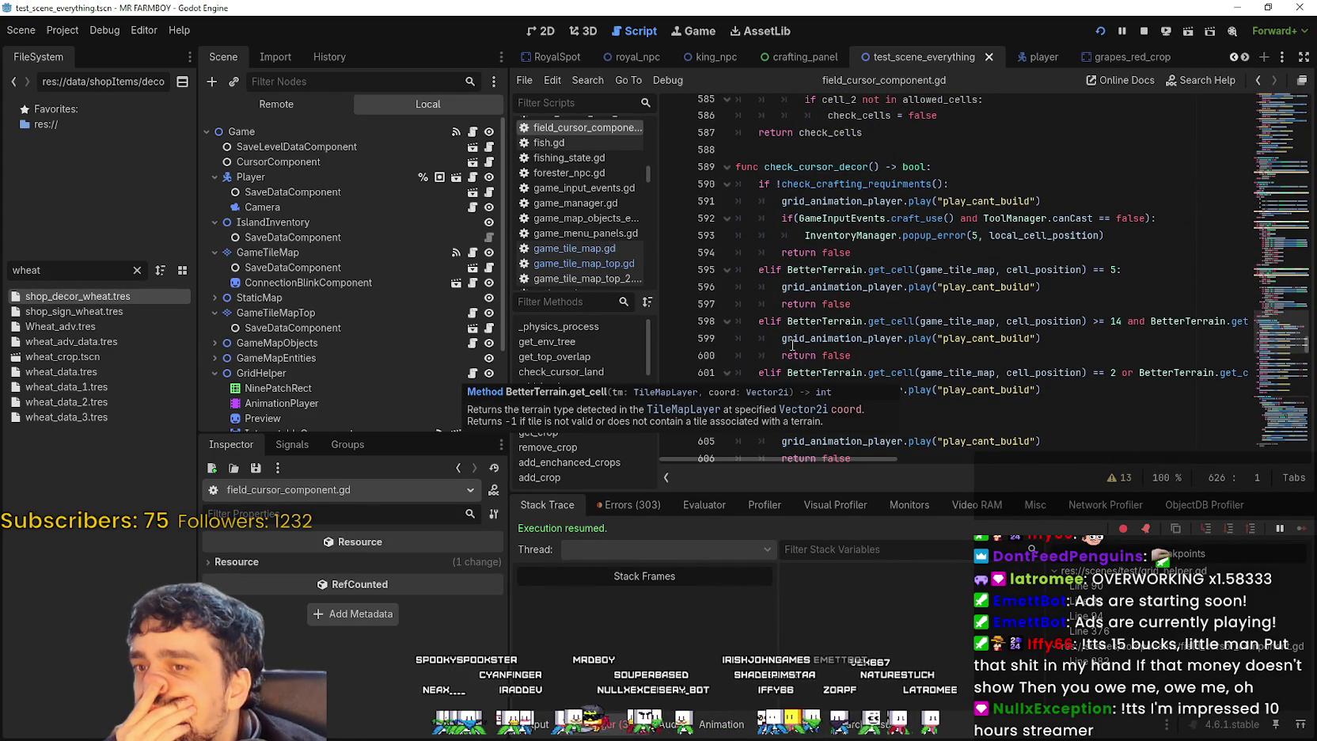
- Narrow the Scene dock and read through check_cursor_decor's UNIQUE decoration placement checks
{"action": "left_click_drag", "start_coordinate": [509, 388], "coordinate": [433, 387]}
{"action": "left_click", "coordinate": [1064, 244]}
{"action": "scroll", "coordinate": [949, 348], "scroll_direction": "down", "scroll_amount": 1}
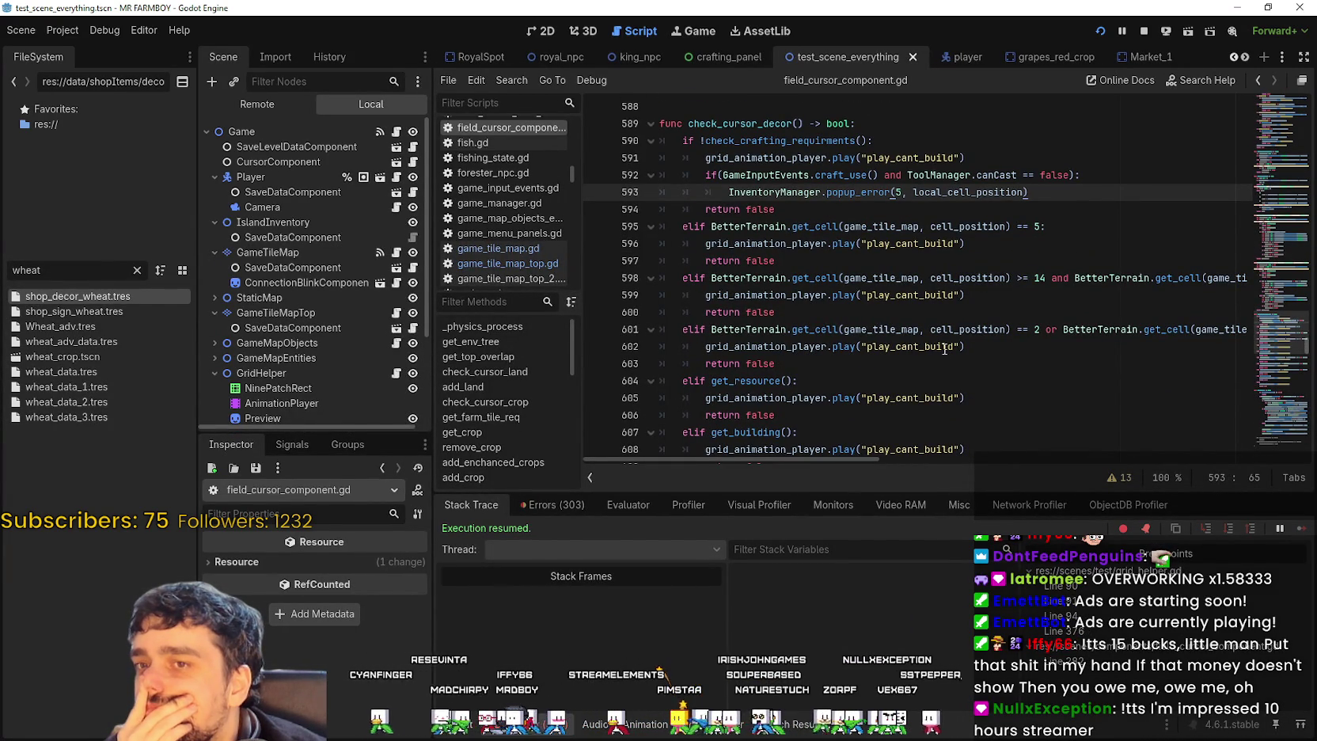
{"action": "mouse_move", "coordinate": [862, 458]}
{"action": "left_mouse_down"}
{"action": "mouse_move", "coordinate": [927, 455]}
{"action": "mouse_move", "coordinate": [847, 451]}
{"action": "left_mouse_up"}
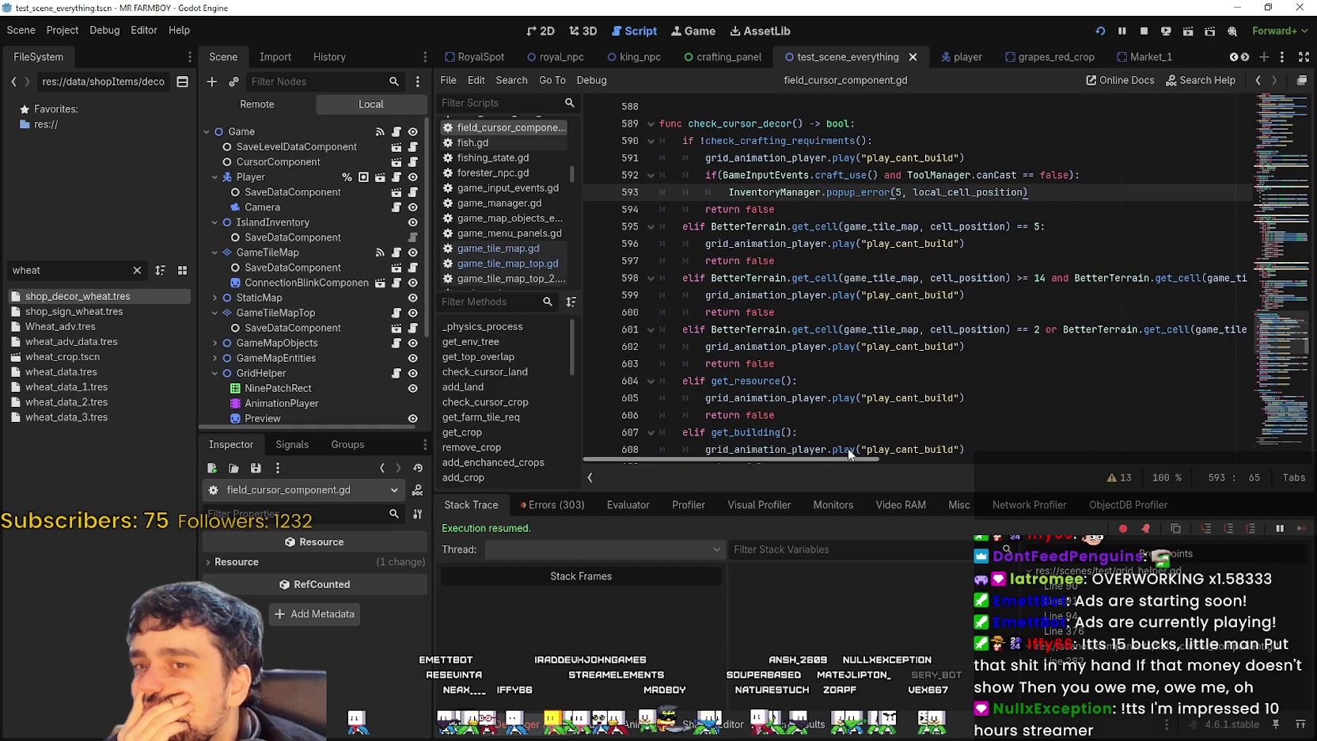
{"action": "scroll", "coordinate": [809, 396], "scroll_direction": "down", "scroll_amount": 3}
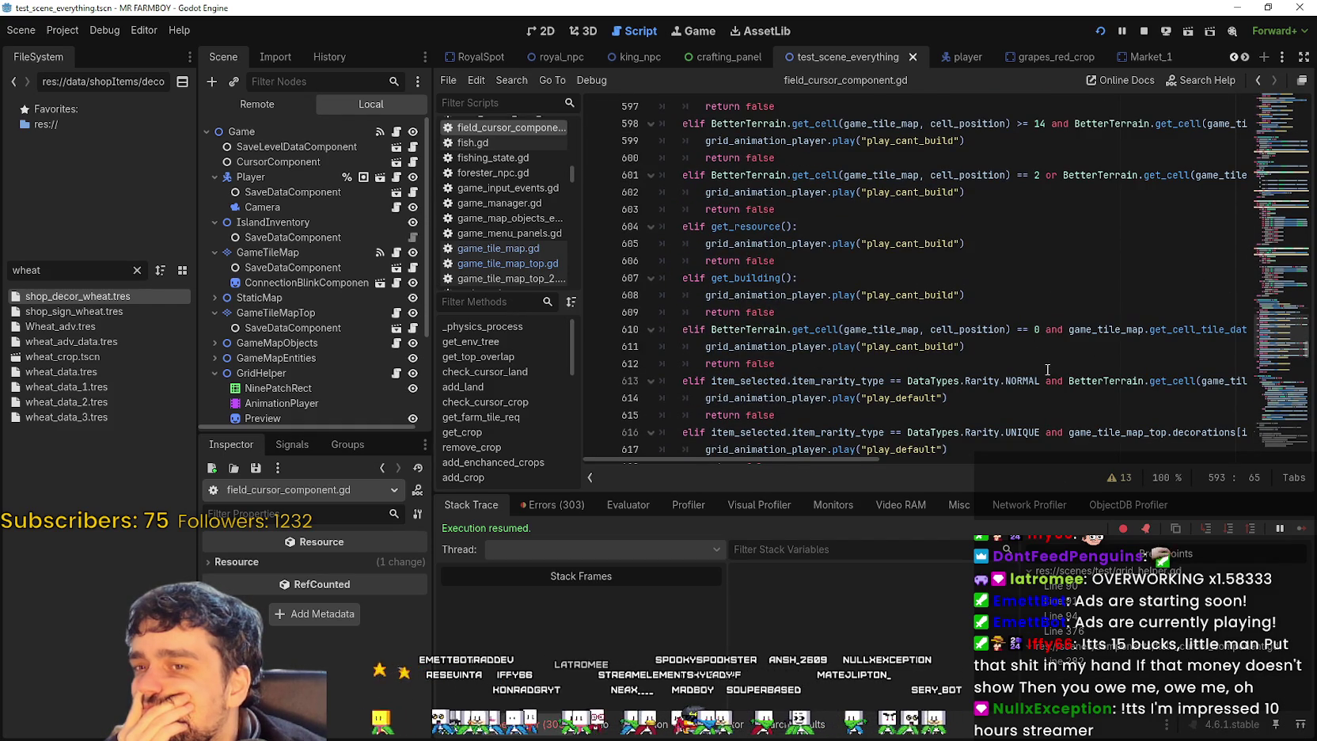
{"action": "scroll", "coordinate": [1047, 370], "scroll_direction": "down", "scroll_amount": 1}
{"action": "mouse_move", "coordinate": [729, 463]}
{"action": "left_mouse_down"}
{"action": "mouse_move", "coordinate": [893, 455]}
{"action": "mouse_move", "coordinate": [666, 432]}
{"action": "mouse_move", "coordinate": [712, 412]}
{"action": "left_mouse_up"}
{"action": "scroll", "coordinate": [727, 405], "scroll_direction": "down", "scroll_amount": 2}
{"action": "left_click_drag", "start_coordinate": [766, 458], "coordinate": [922, 464]}
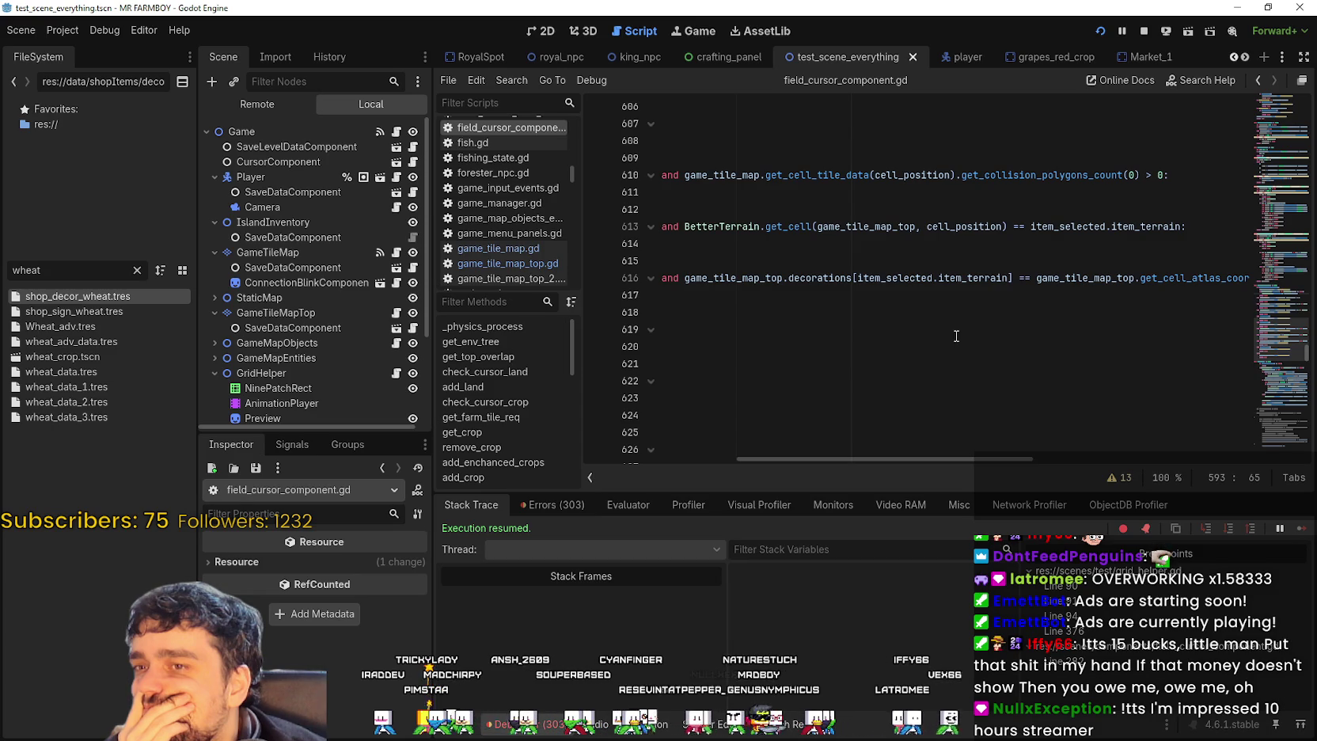
{"action": "double_click", "coordinate": [894, 277]}
{"action": "left_click_drag", "start_coordinate": [895, 278], "coordinate": [915, 286]}
{"action": "double_click", "coordinate": [1069, 278]}
{"action": "left_click_drag", "start_coordinate": [1069, 277], "coordinate": [1007, 277]}
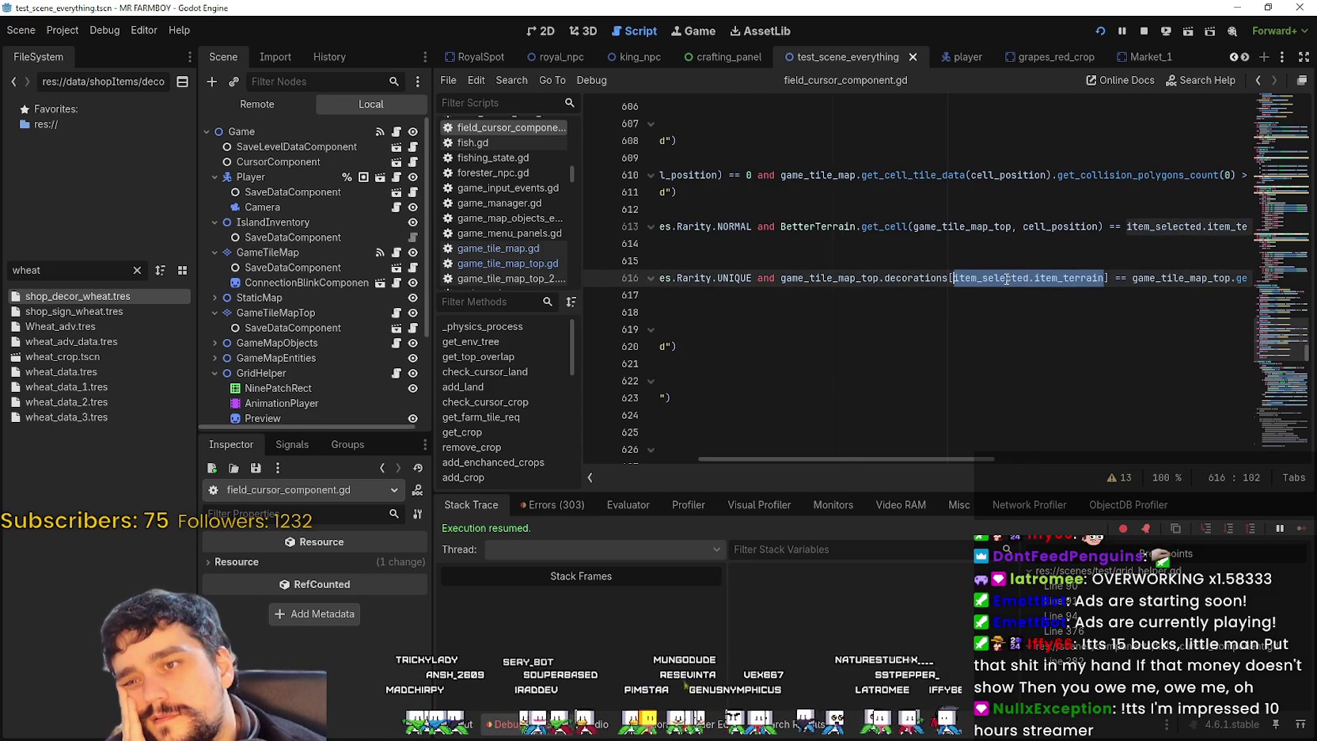
{"action": "left_click_drag", "start_coordinate": [948, 461], "coordinate": [1083, 465]}
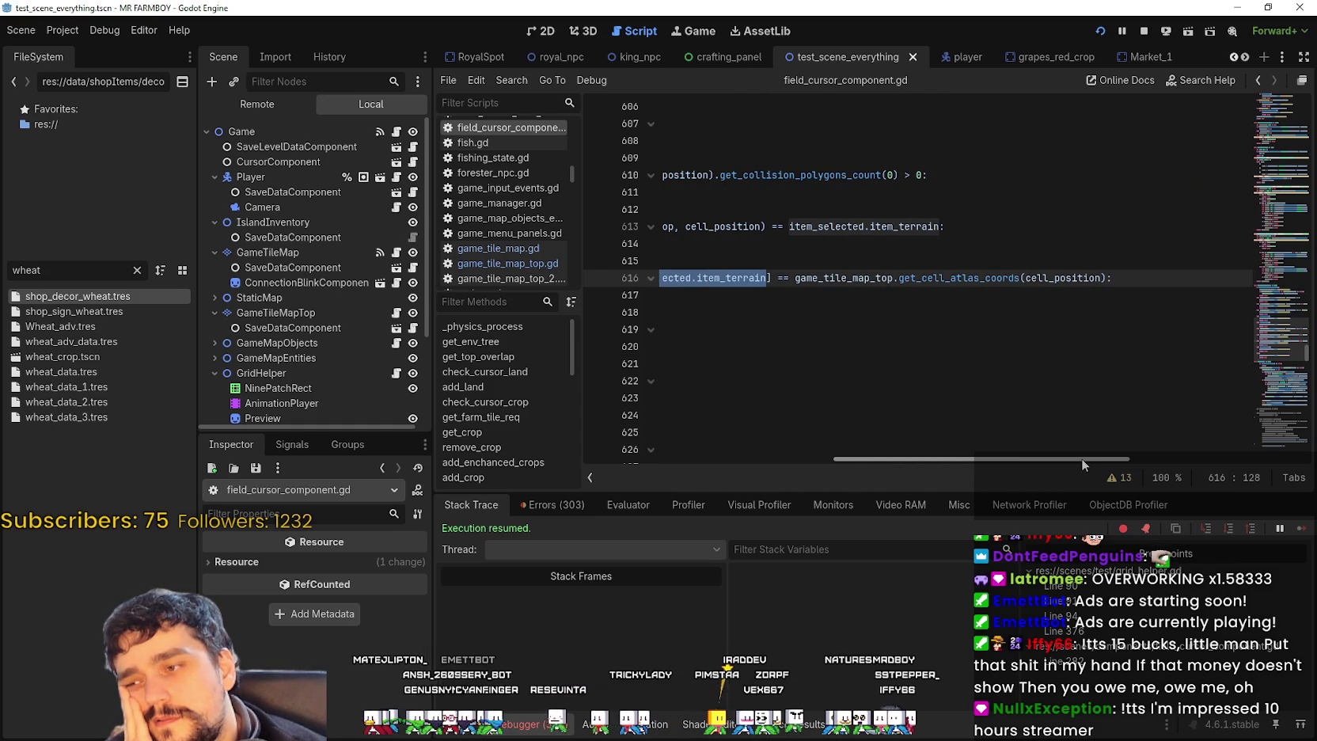
{"action": "left_click_drag", "start_coordinate": [1081, 458], "coordinate": [970, 469]}
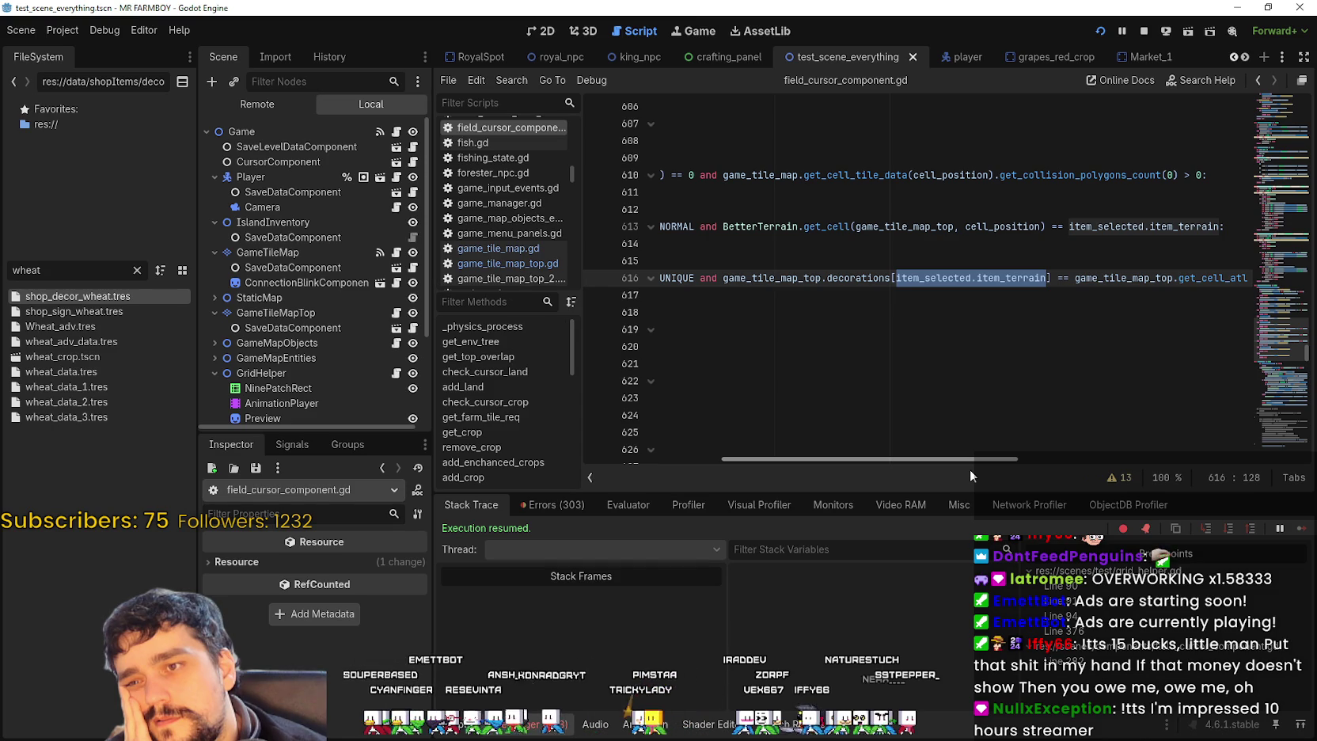
{"action": "left_click_drag", "start_coordinate": [970, 469], "coordinate": [971, 469]}
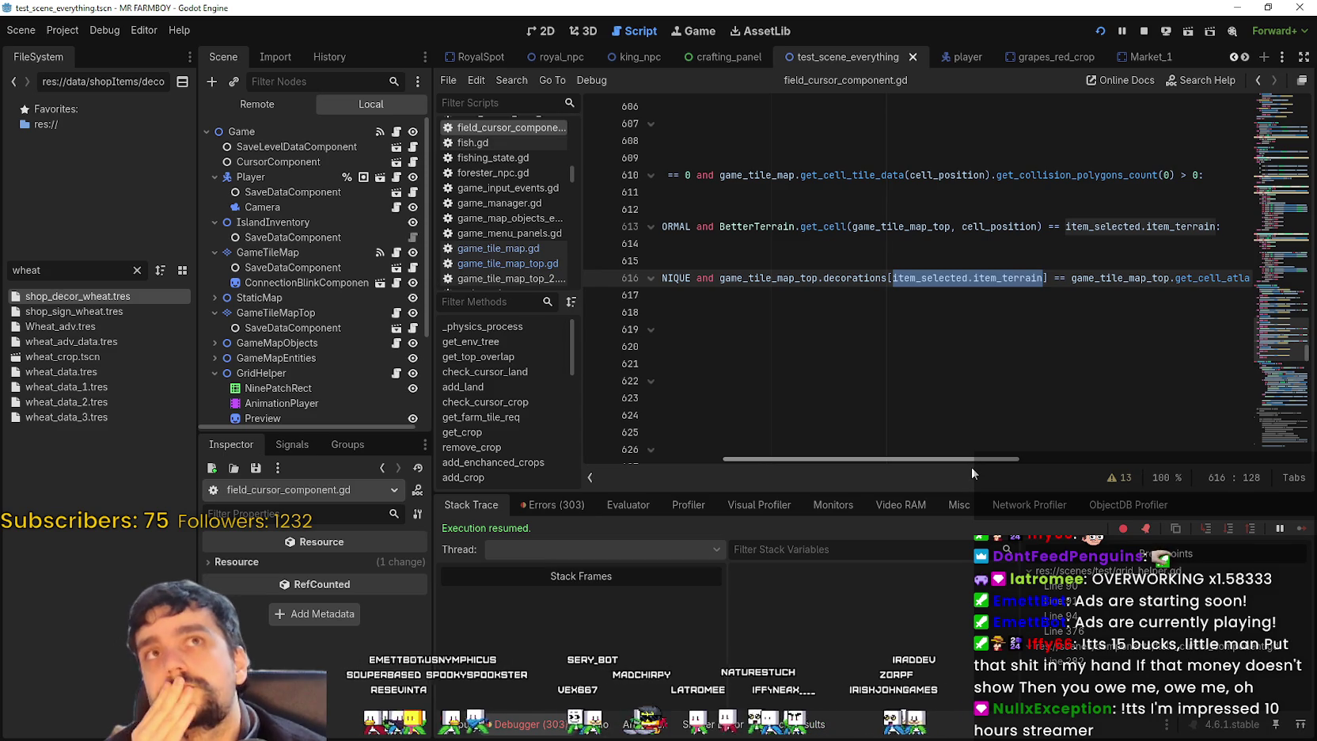
{"action": "mouse_move", "coordinate": [971, 466]}
{"action": "left_mouse_down"}
{"action": "mouse_move", "coordinate": [880, 470]}
{"action": "mouse_move", "coordinate": [1046, 458]}
{"action": "mouse_move", "coordinate": [960, 457]}
{"action": "left_mouse_up"}
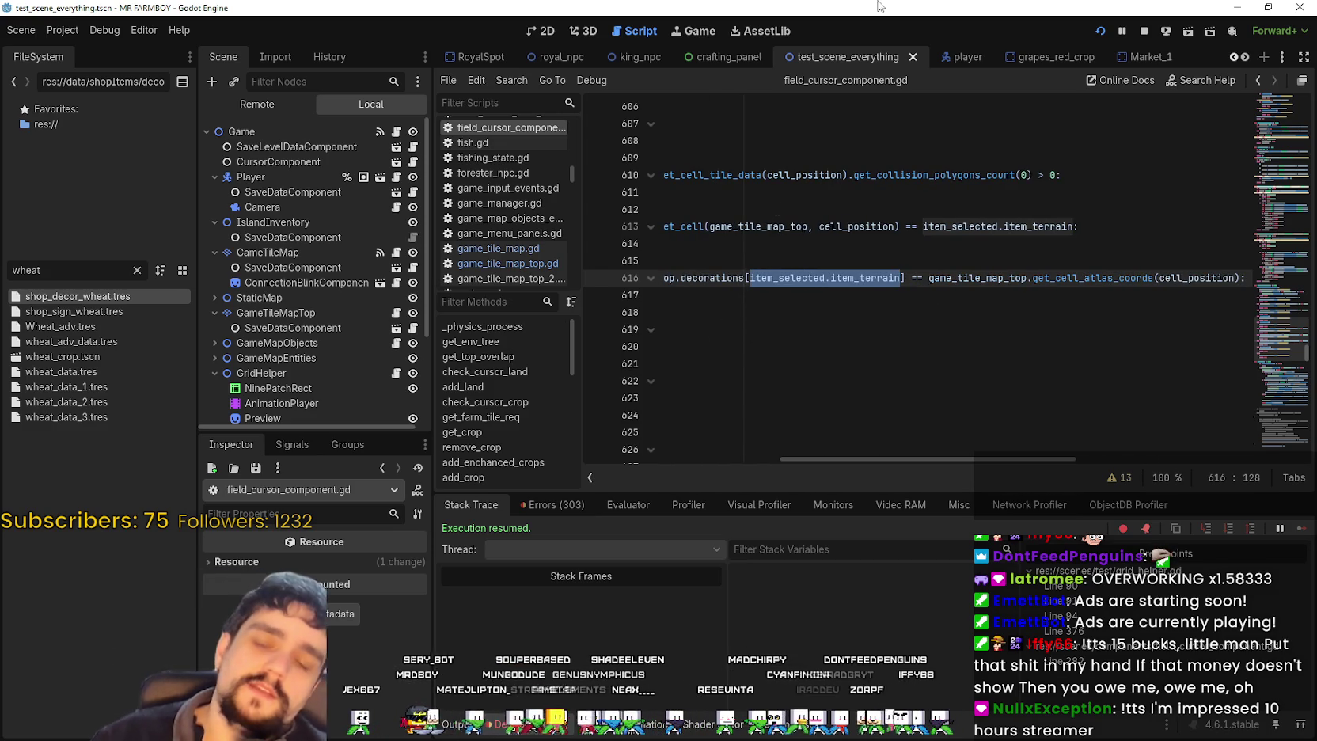
{"action": "left_click", "coordinate": [1054, 263]}
{"action": "double_click", "coordinate": [1053, 274]}
{"action": "mouse_move", "coordinate": [1053, 274]}
{"action": "left_mouse_down"}
{"action": "mouse_move", "coordinate": [1022, 269]}
{"action": "mouse_move", "coordinate": [1239, 272]}
{"action": "left_mouse_up"}
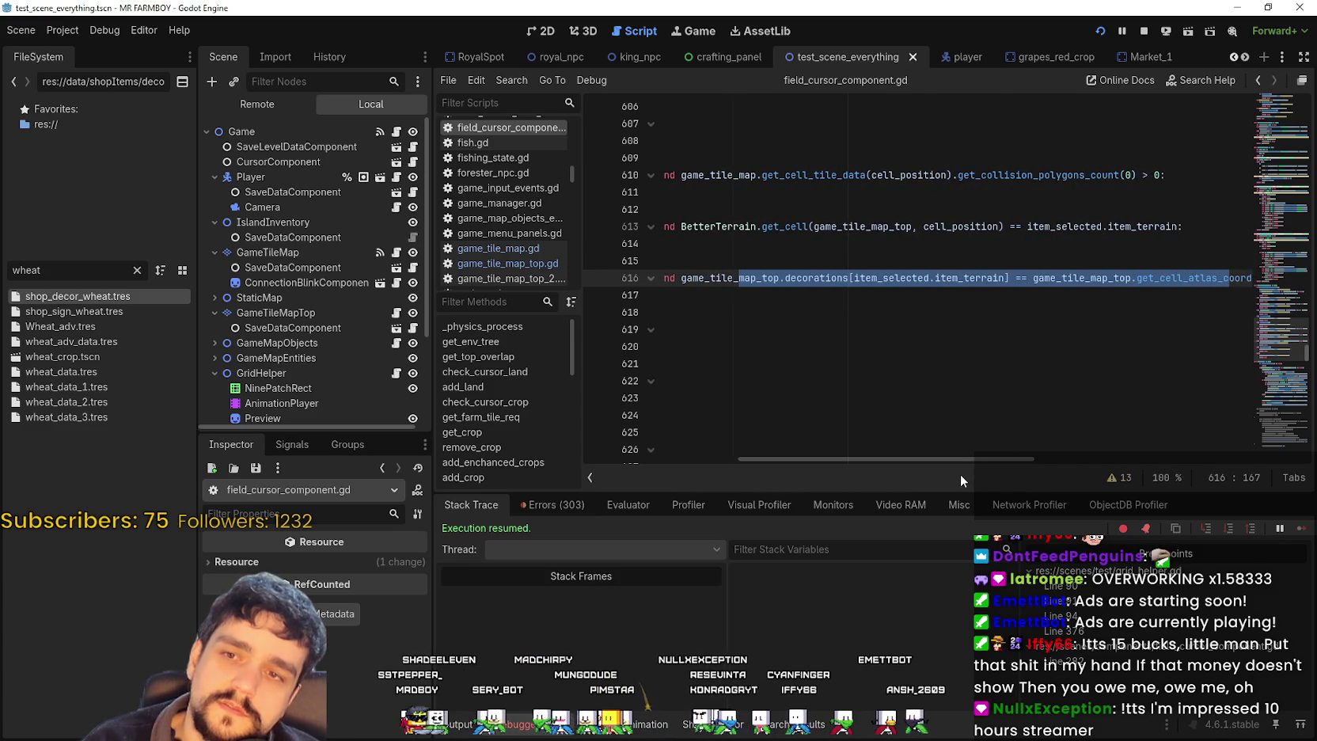
{"action": "mouse_move", "coordinate": [949, 459]}
{"action": "left_mouse_down"}
{"action": "mouse_move", "coordinate": [973, 459]}
{"action": "mouse_move", "coordinate": [773, 451]}
{"action": "mouse_move", "coordinate": [958, 448]}
{"action": "left_mouse_up"}
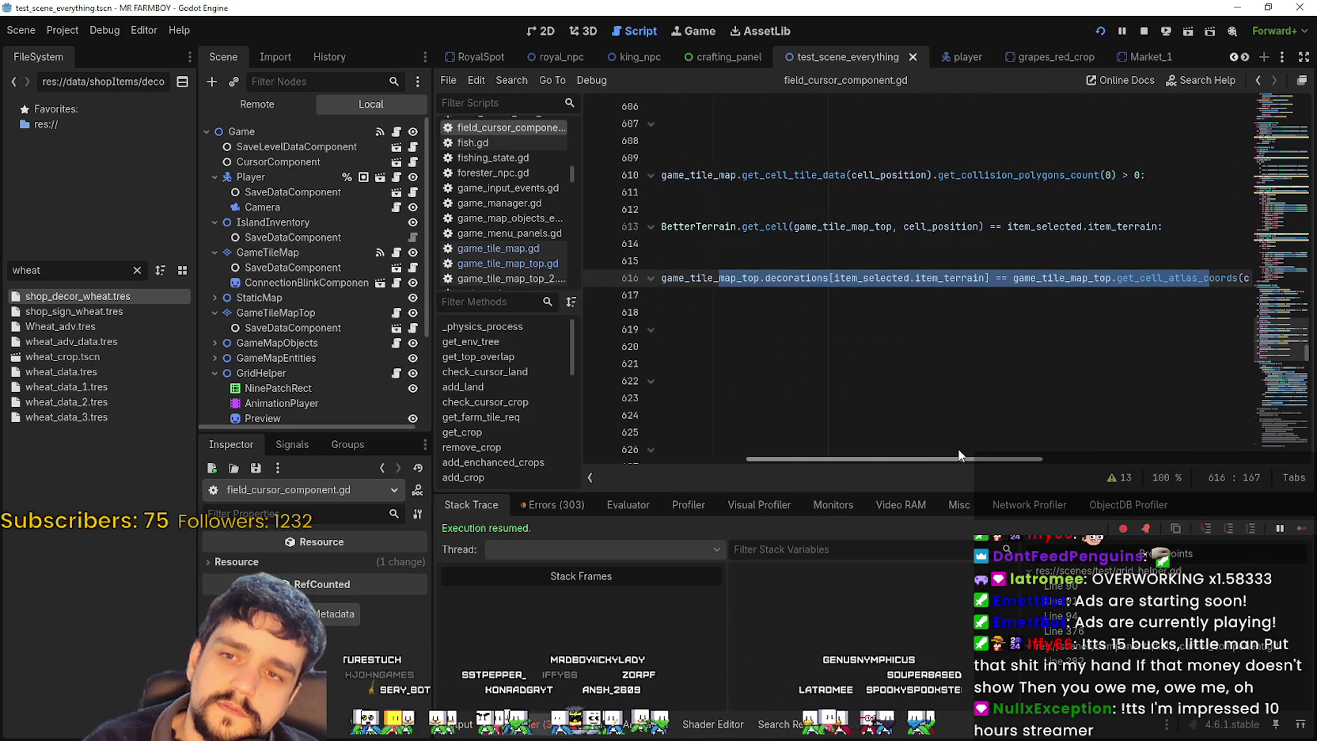
{"action": "double_click", "coordinate": [1125, 226]}
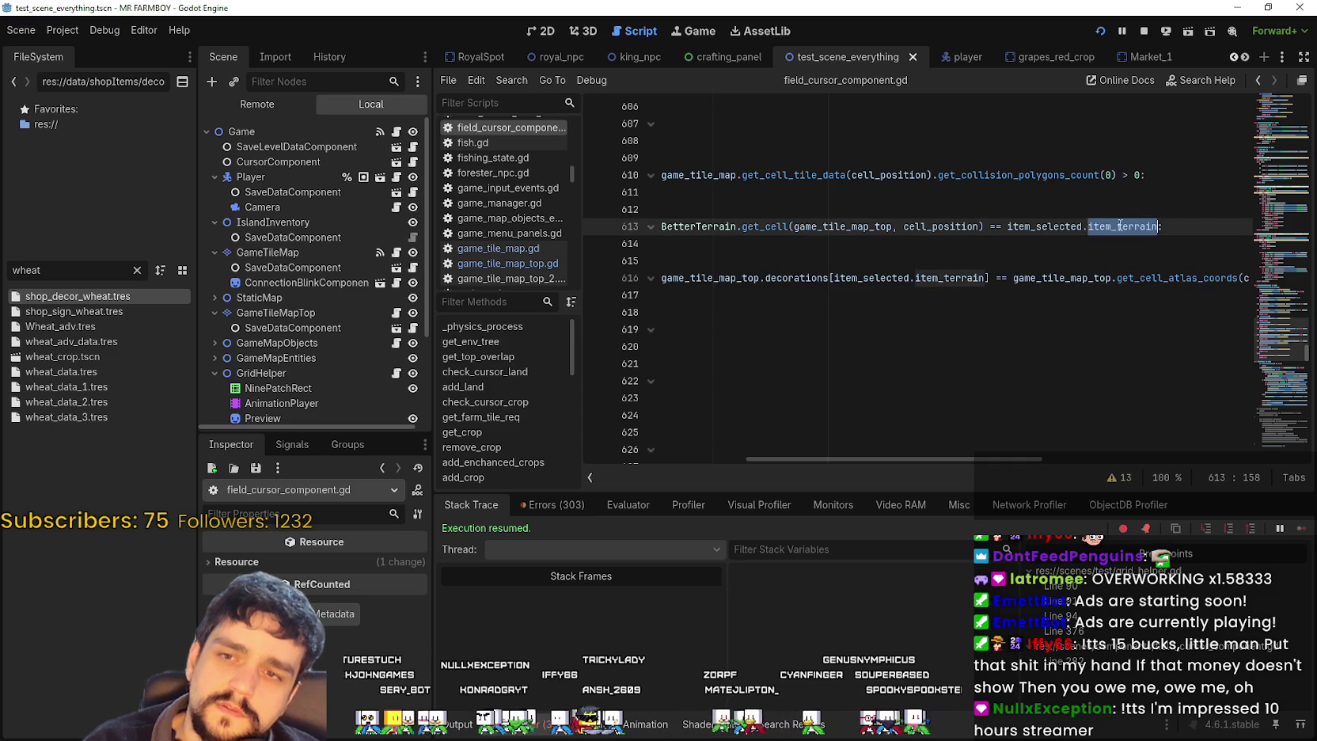
{"action": "mouse_move", "coordinate": [982, 460]}
{"action": "left_mouse_down"}
{"action": "mouse_move", "coordinate": [720, 445]}
{"action": "mouse_move", "coordinate": [979, 457]}
{"action": "left_mouse_up"}
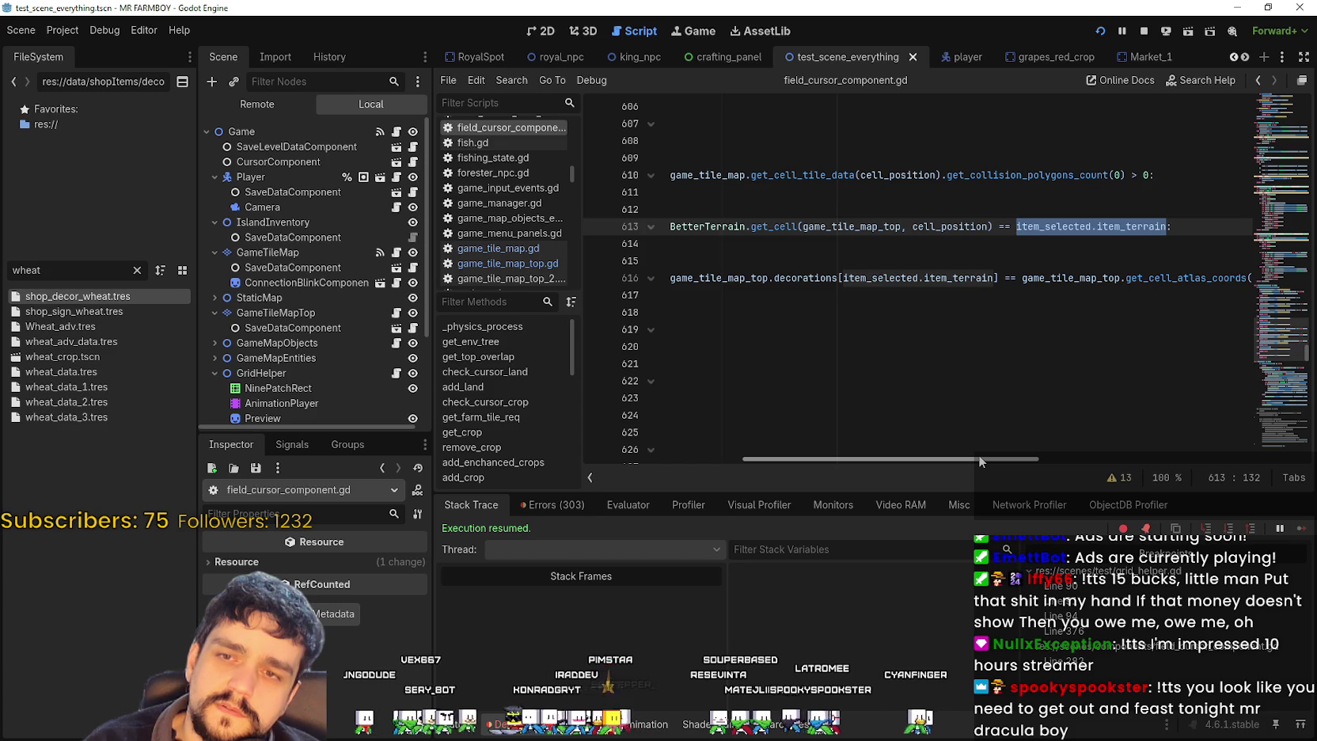
{"action": "left_click_drag", "start_coordinate": [978, 455], "coordinate": [727, 452]}
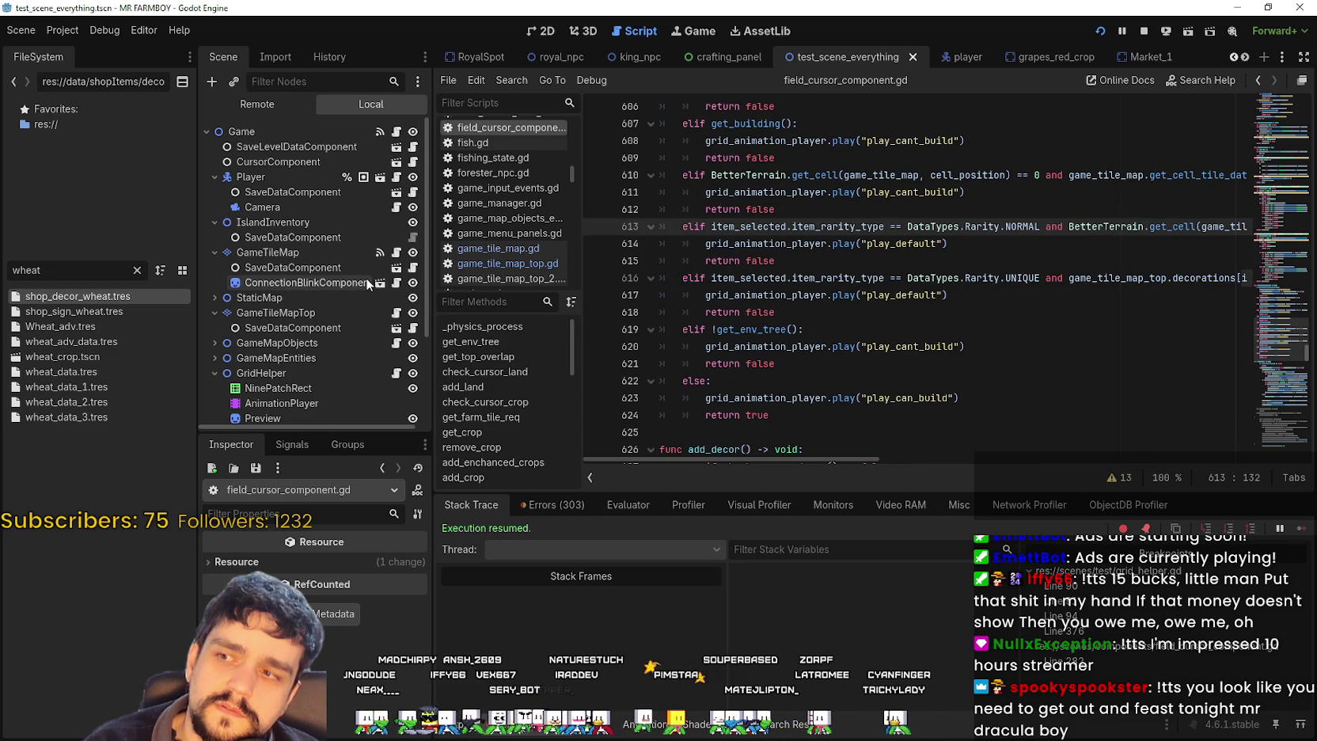
- Select GameTileMapTop and show its Terrains list, including the Decoration terrains
{"action": "left_click", "coordinate": [301, 314]}
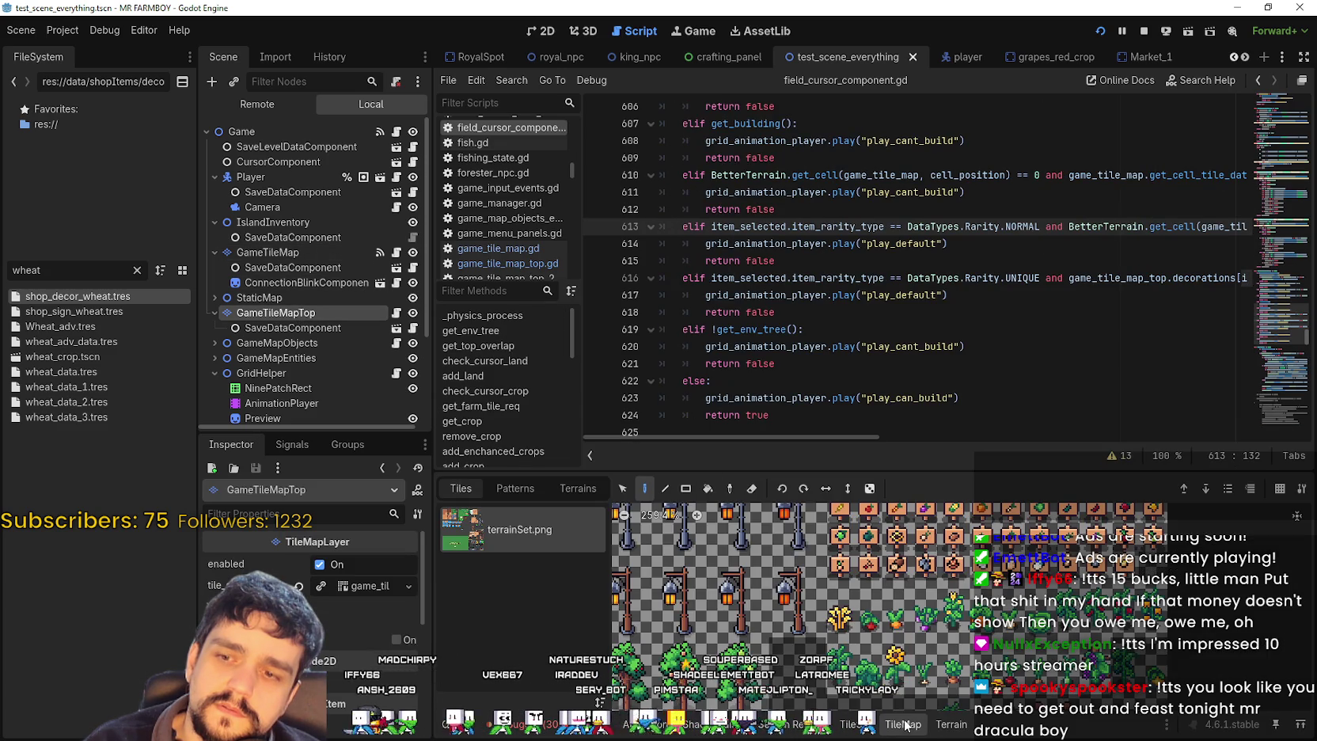
{"action": "left_click", "coordinate": [953, 725]}
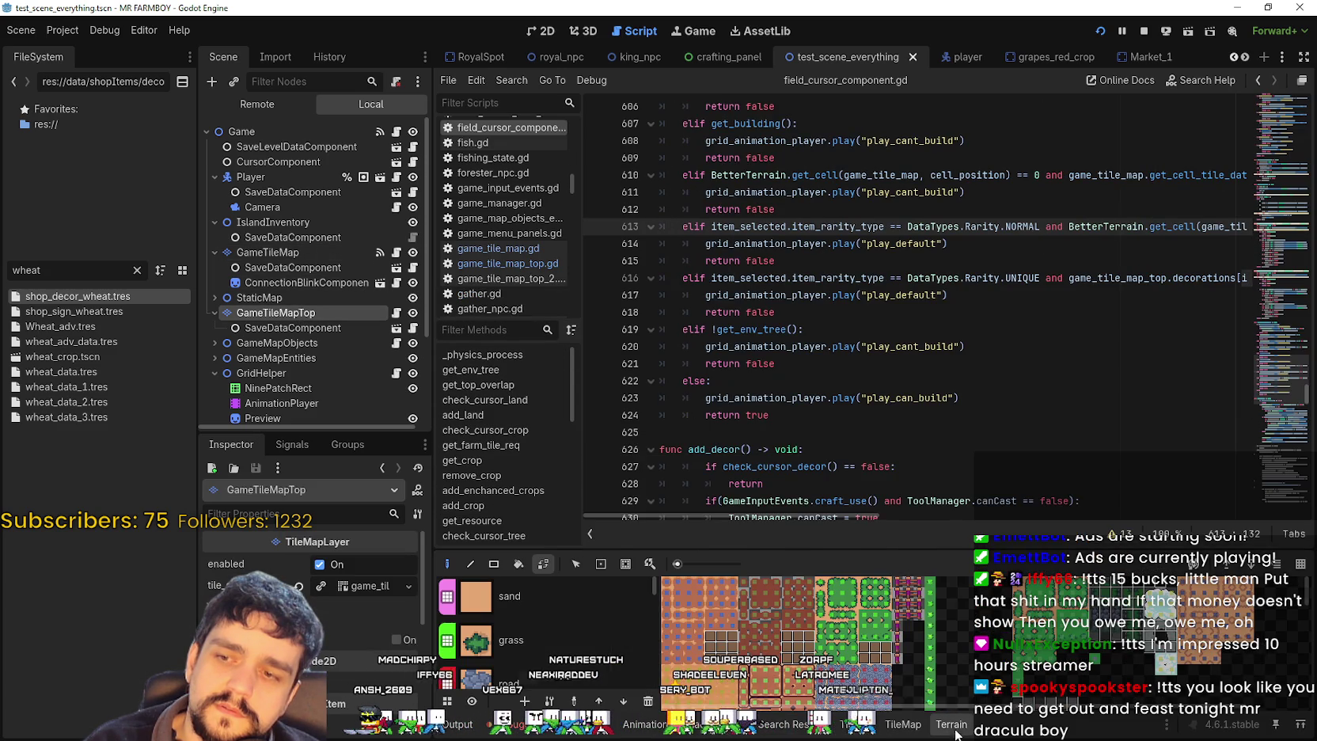
{"action": "left_click_drag", "start_coordinate": [654, 589], "coordinate": [688, 686]}
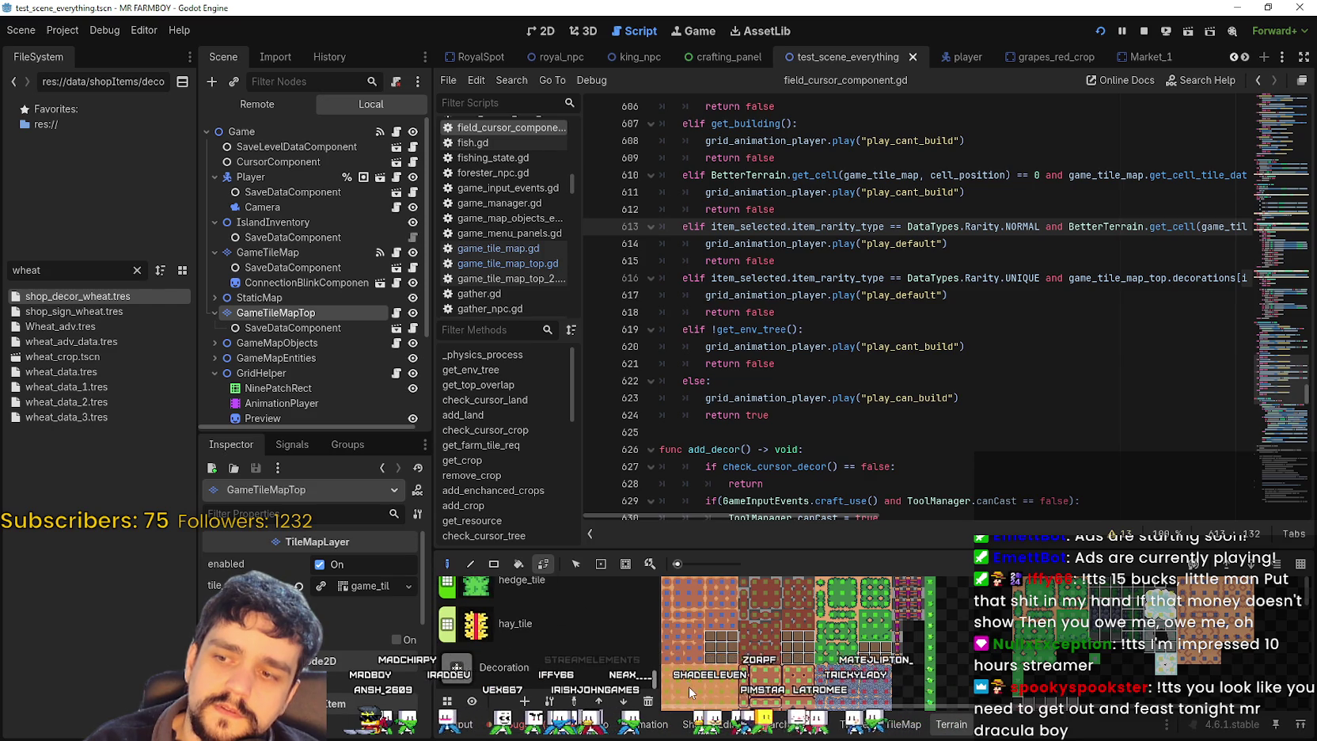
- Review lines 619–646, where decorationsCraft lookups by atlas coordinates add DECORATIONS items
{"action": "left_click", "coordinate": [887, 329]}
{"action": "scroll", "coordinate": [887, 328], "scroll_direction": "down", "scroll_amount": 2}
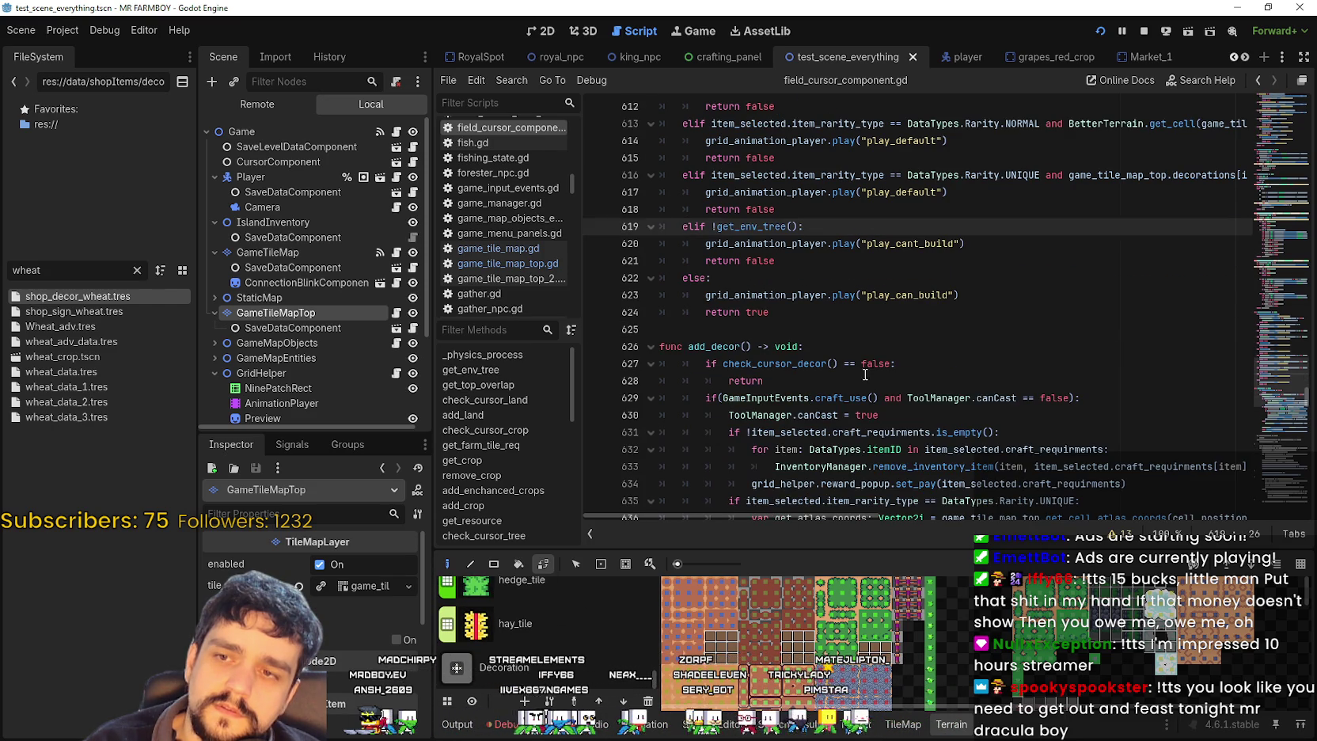
{"action": "left_click", "coordinate": [887, 328]}
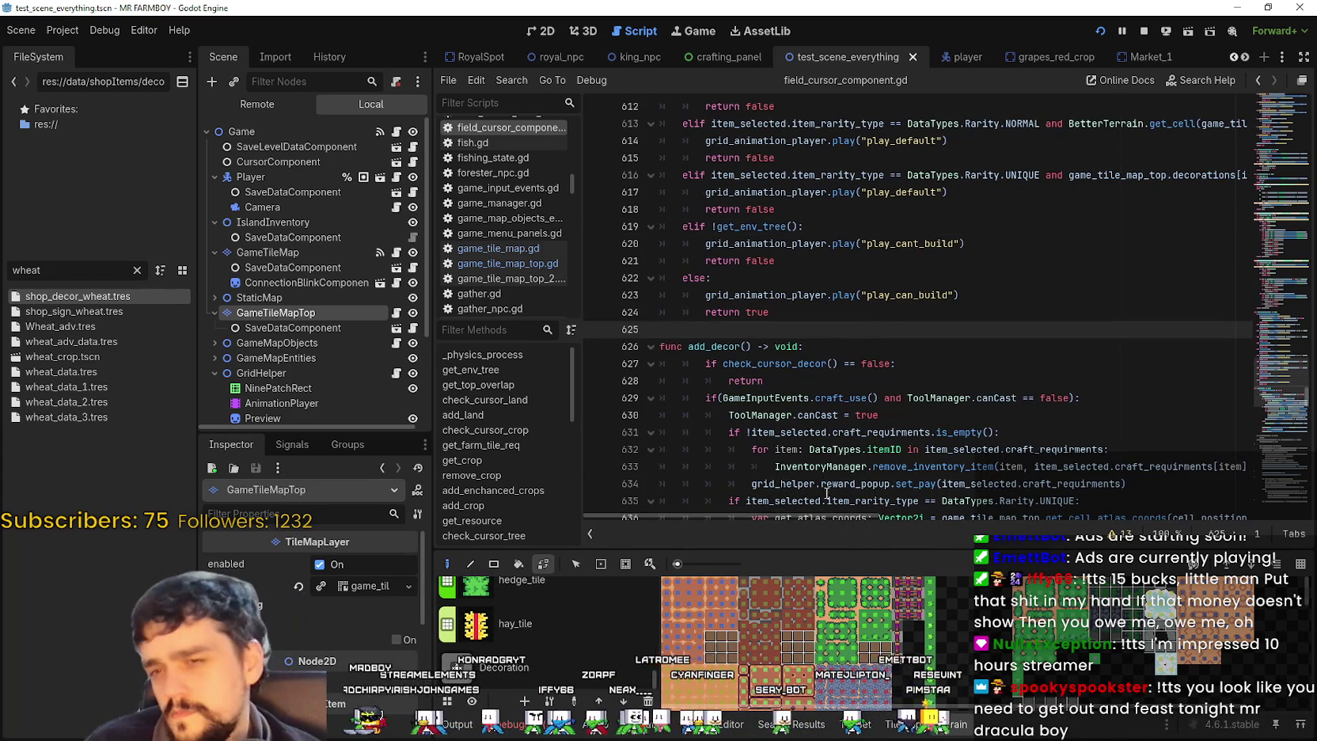
{"action": "scroll", "coordinate": [836, 504], "scroll_direction": "down", "scroll_amount": 4}
{"action": "mouse_move", "coordinate": [834, 519]}
{"action": "left_mouse_down"}
{"action": "mouse_move", "coordinate": [918, 518]}
{"action": "mouse_move", "coordinate": [1021, 482]}
{"action": "left_mouse_up"}
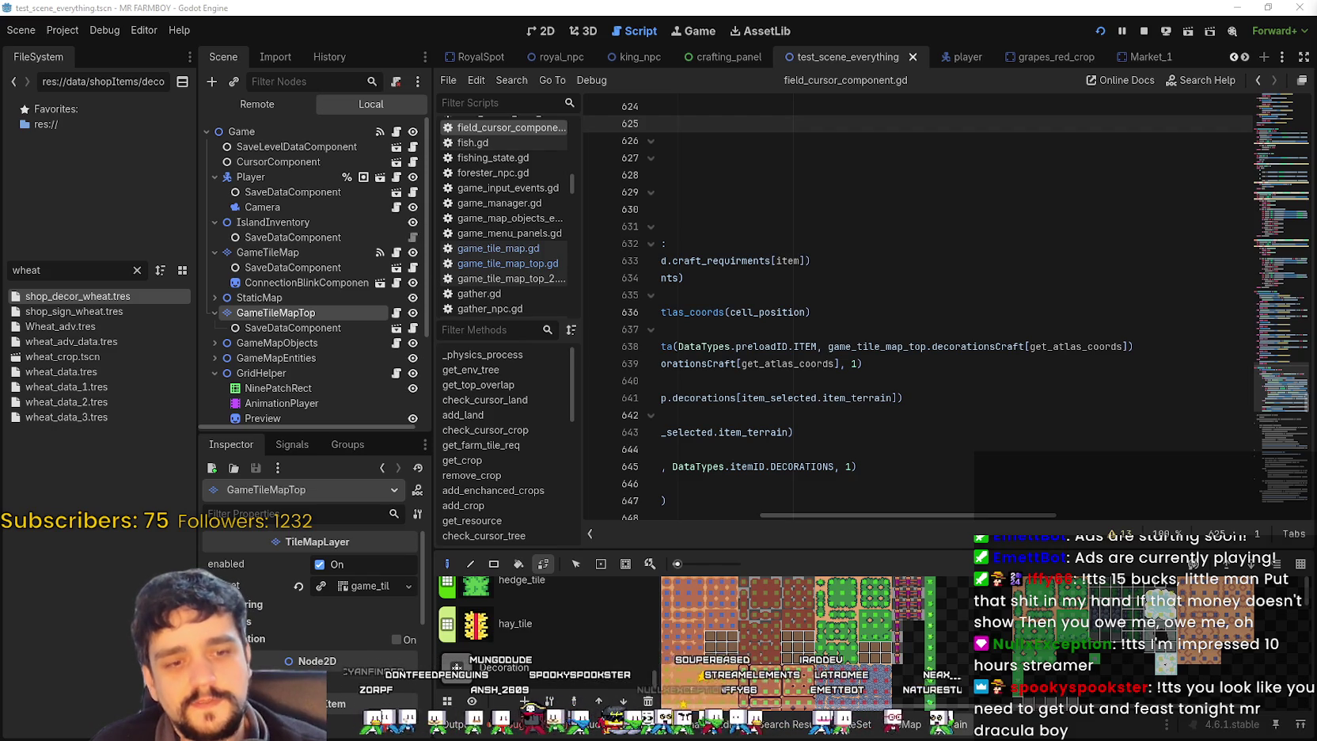
- Check the channel's TwitchTracker overview: recent streams and April 2025 with 11 average, 44 max viewers
{"action": "key", "text": "alt+Tab"}
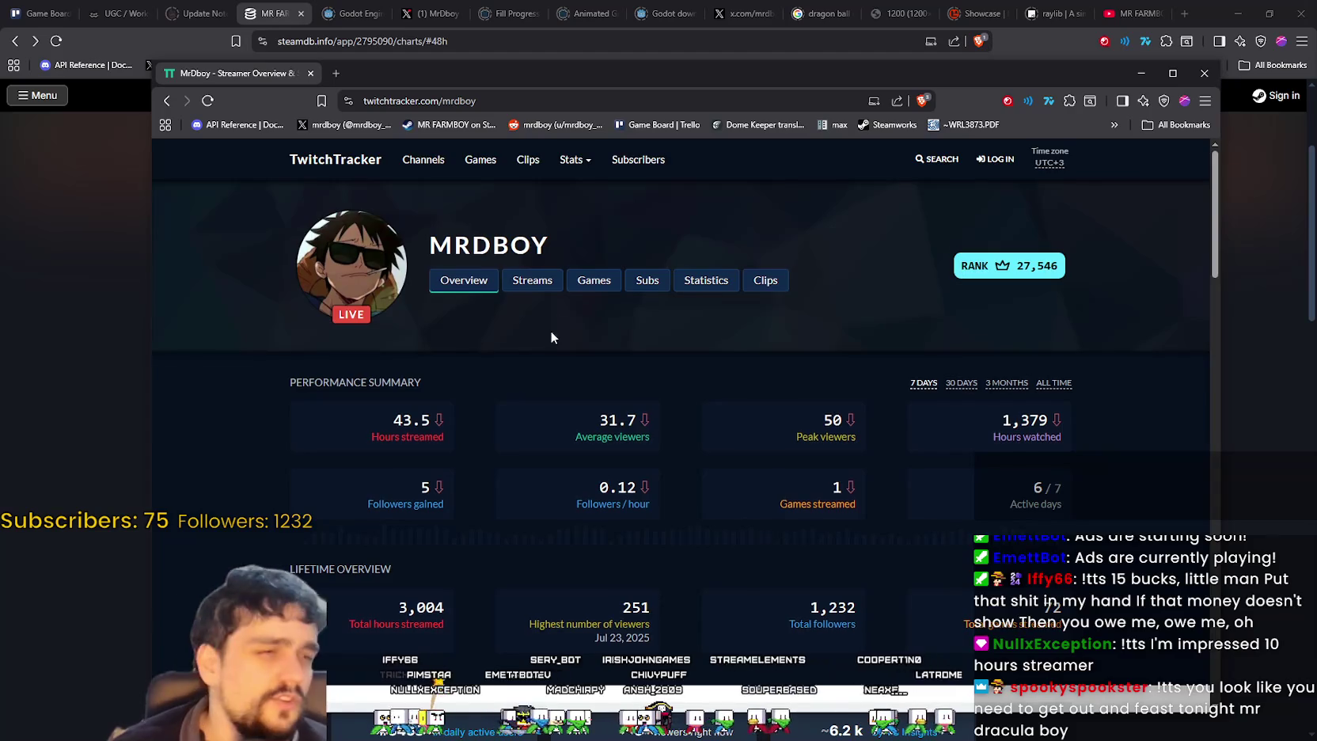
{"action": "scroll", "coordinate": [554, 316], "scroll_direction": "down", "scroll_amount": 8}
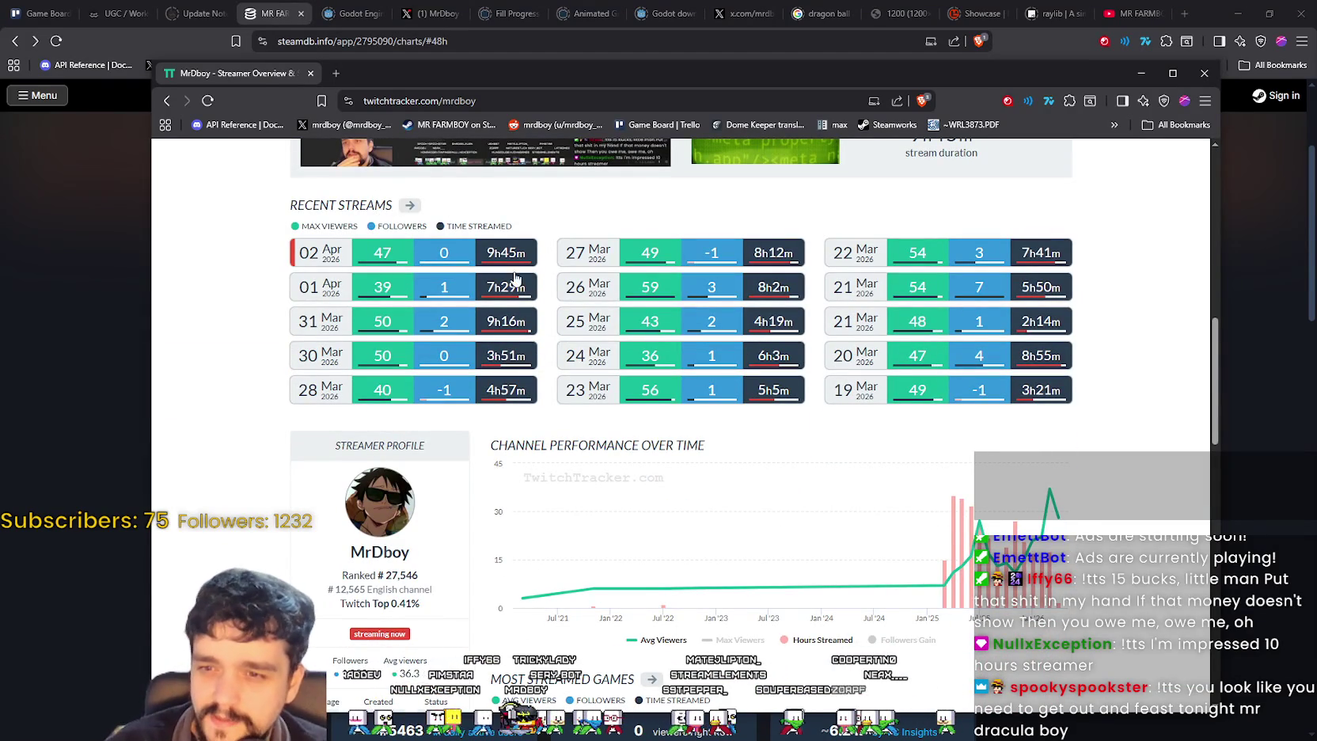
{"action": "mouse_move", "coordinate": [965, 520]}
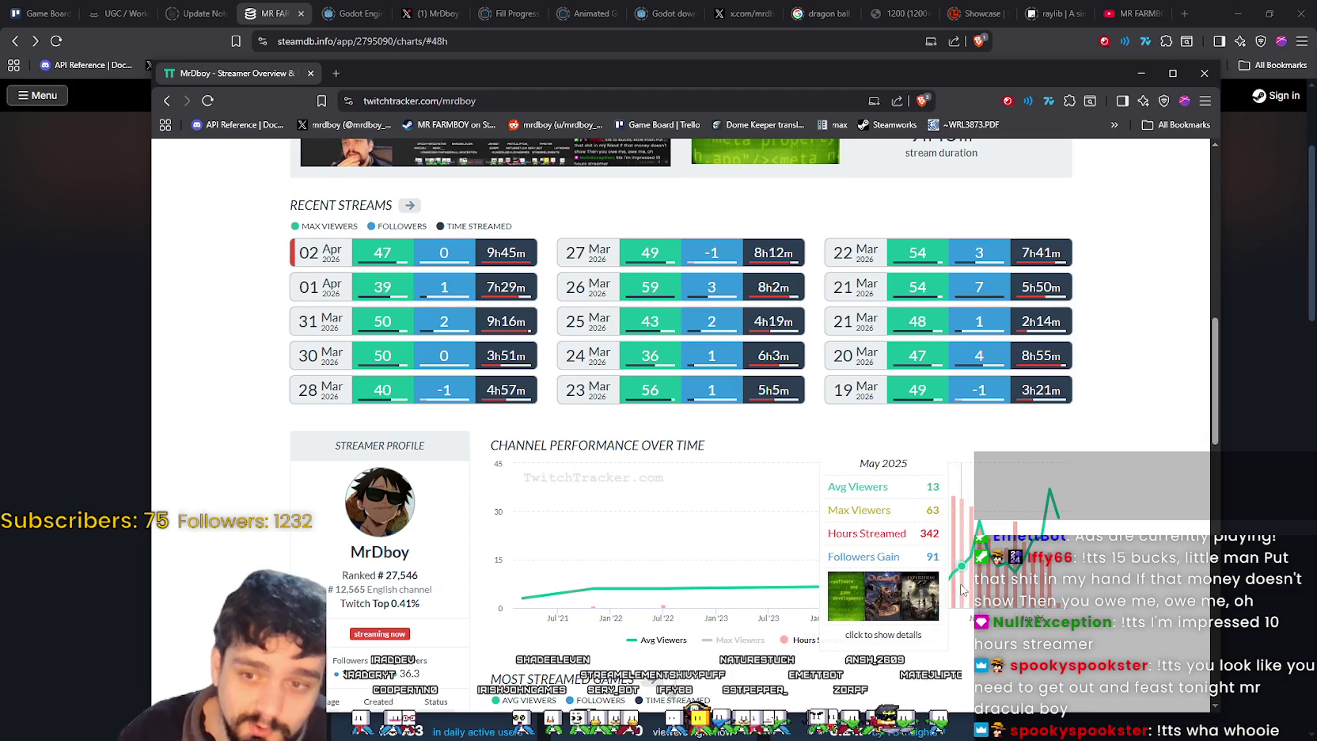
{"action": "left_click", "coordinate": [957, 609]}
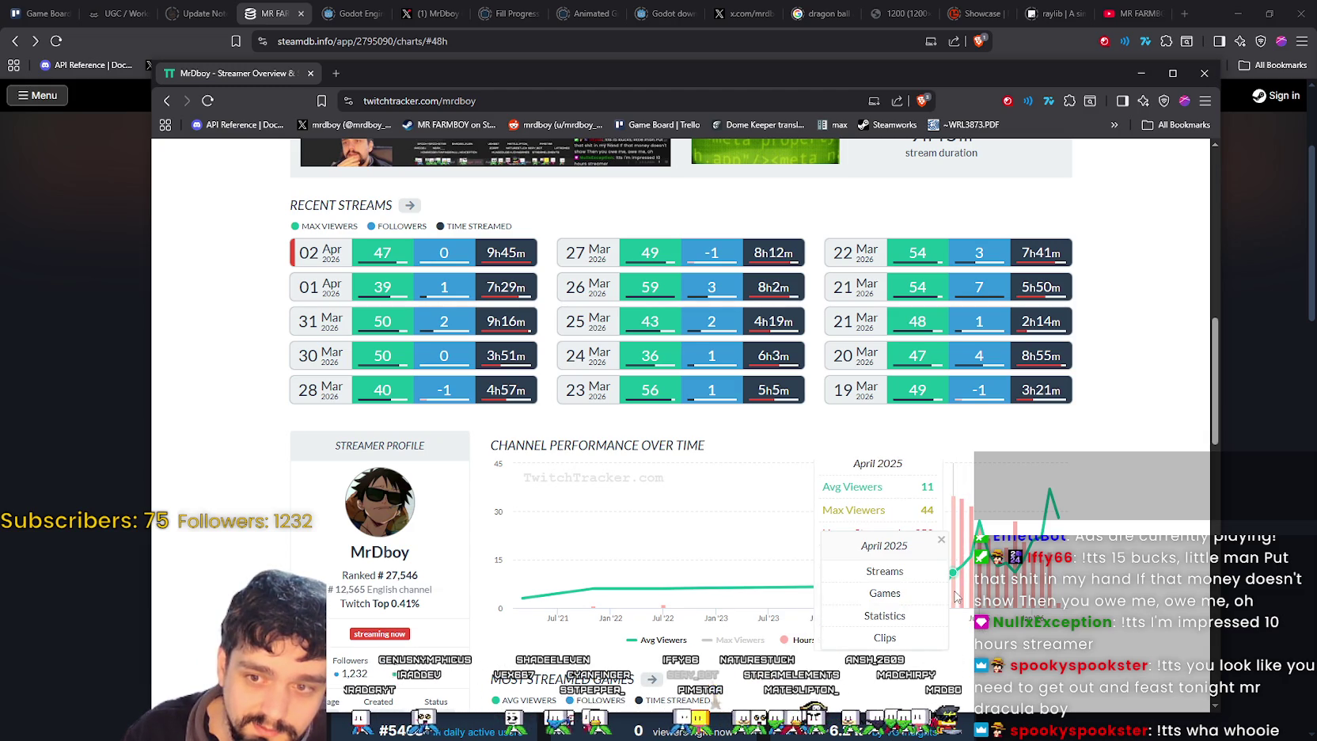
- Open the April 2025 streams list with its 01–30 Apr calendar-day heatmap, then glance at page history
{"action": "left_click", "coordinate": [906, 571]}
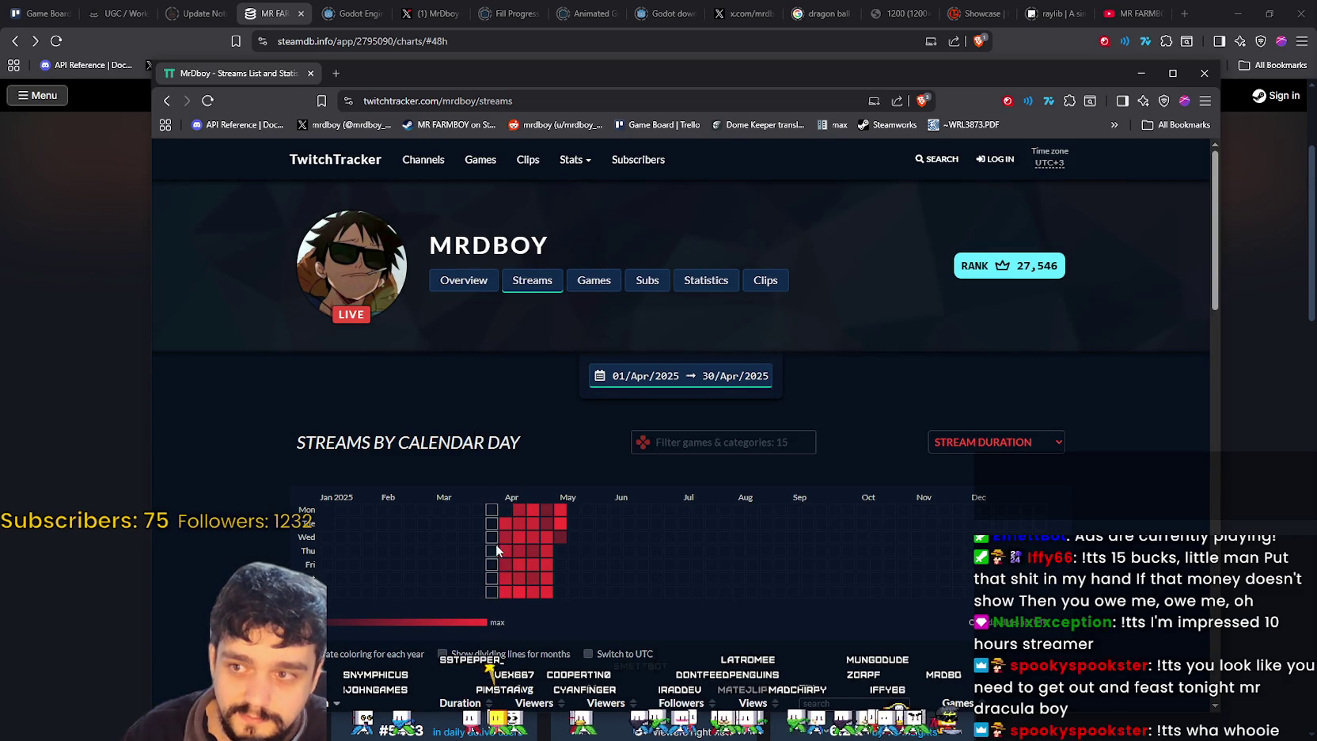
{"action": "mouse_move", "coordinate": [503, 542]}
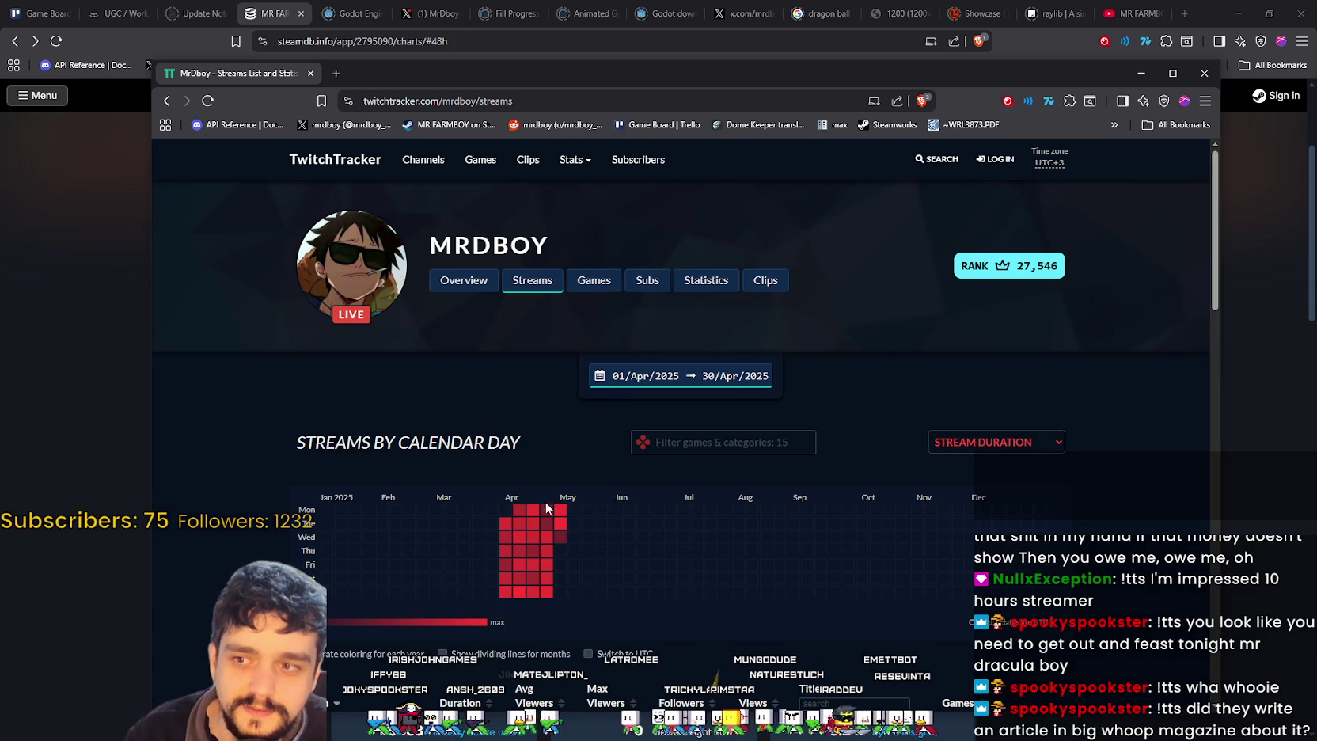
{"action": "mouse_move", "coordinate": [546, 524]}
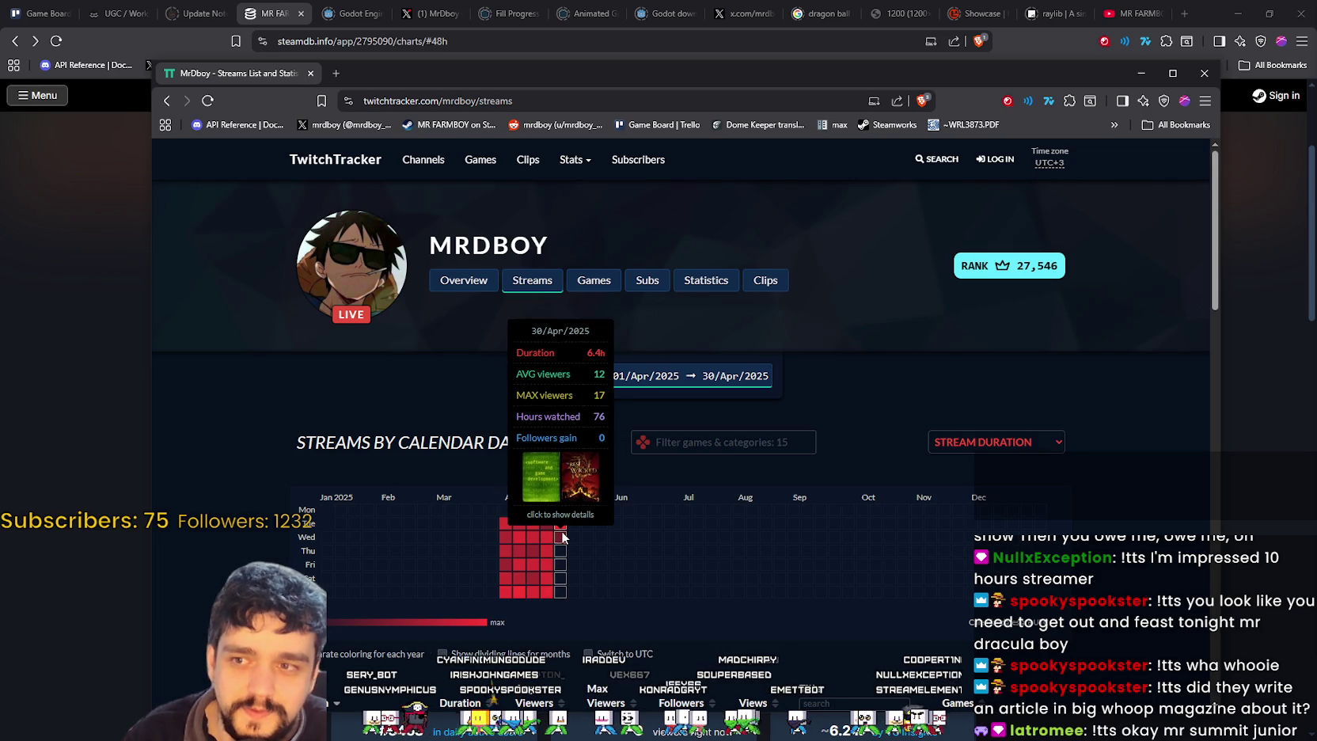
{"action": "scroll", "coordinate": [570, 524], "scroll_direction": "down", "scroll_amount": 2}
{"action": "scroll", "coordinate": [586, 512], "scroll_direction": "up", "scroll_amount": 2}
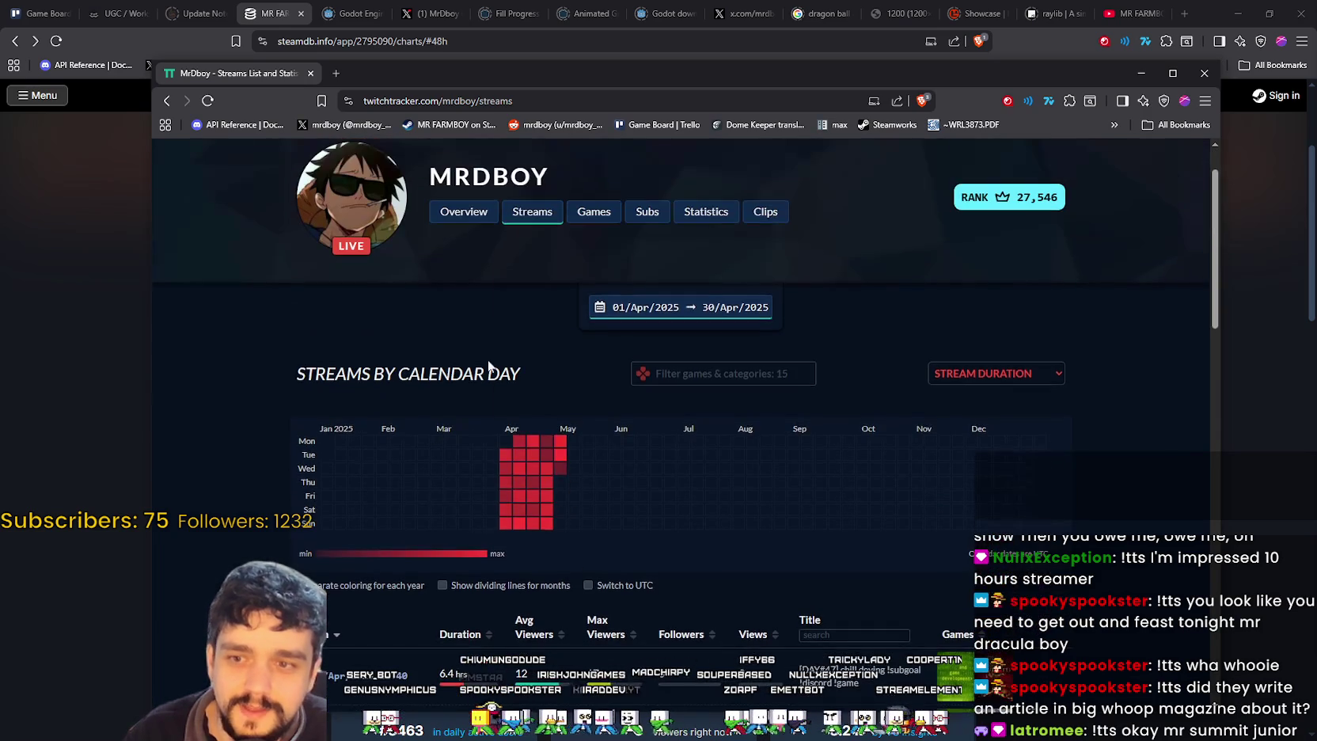
{"action": "right_click", "coordinate": [166, 99]}
{"action": "key", "text": "Escape"}
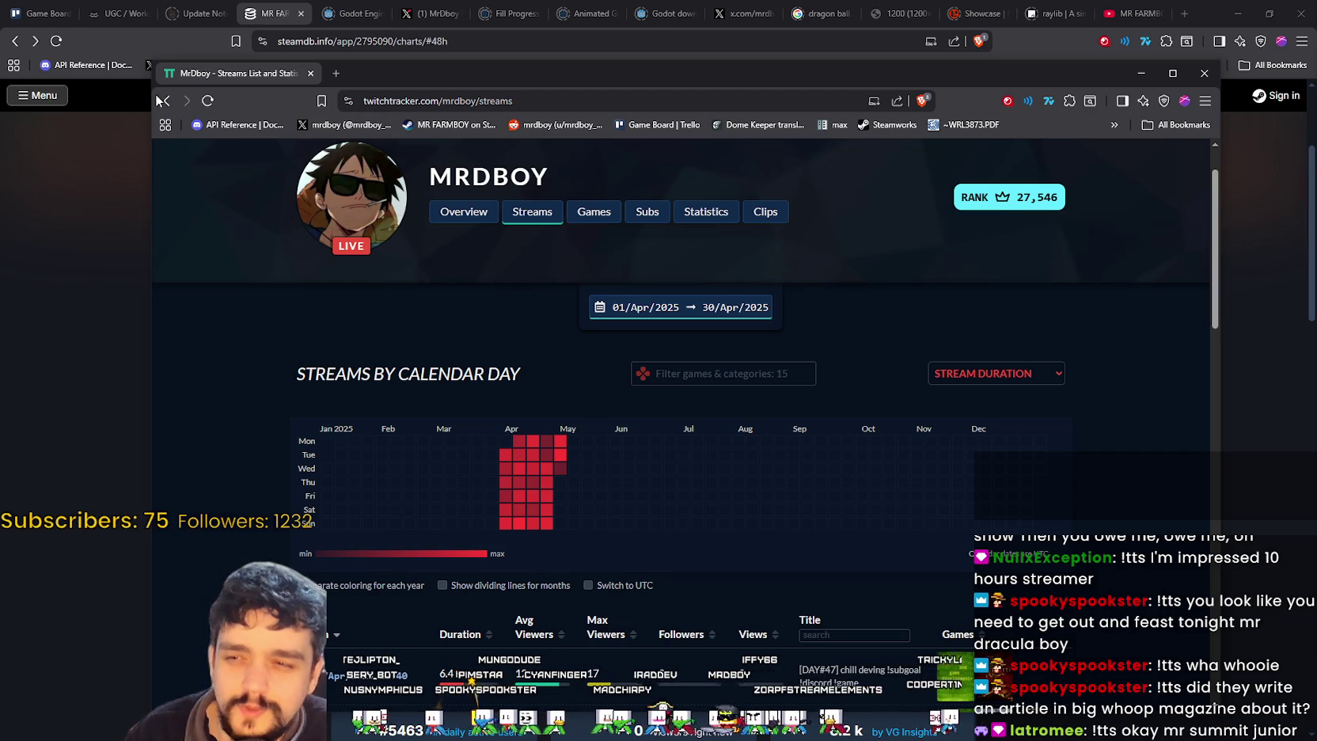
- Go back to the full-range streams heatmap and inspect individual day cells
{"action": "left_click", "coordinate": [165, 98]}
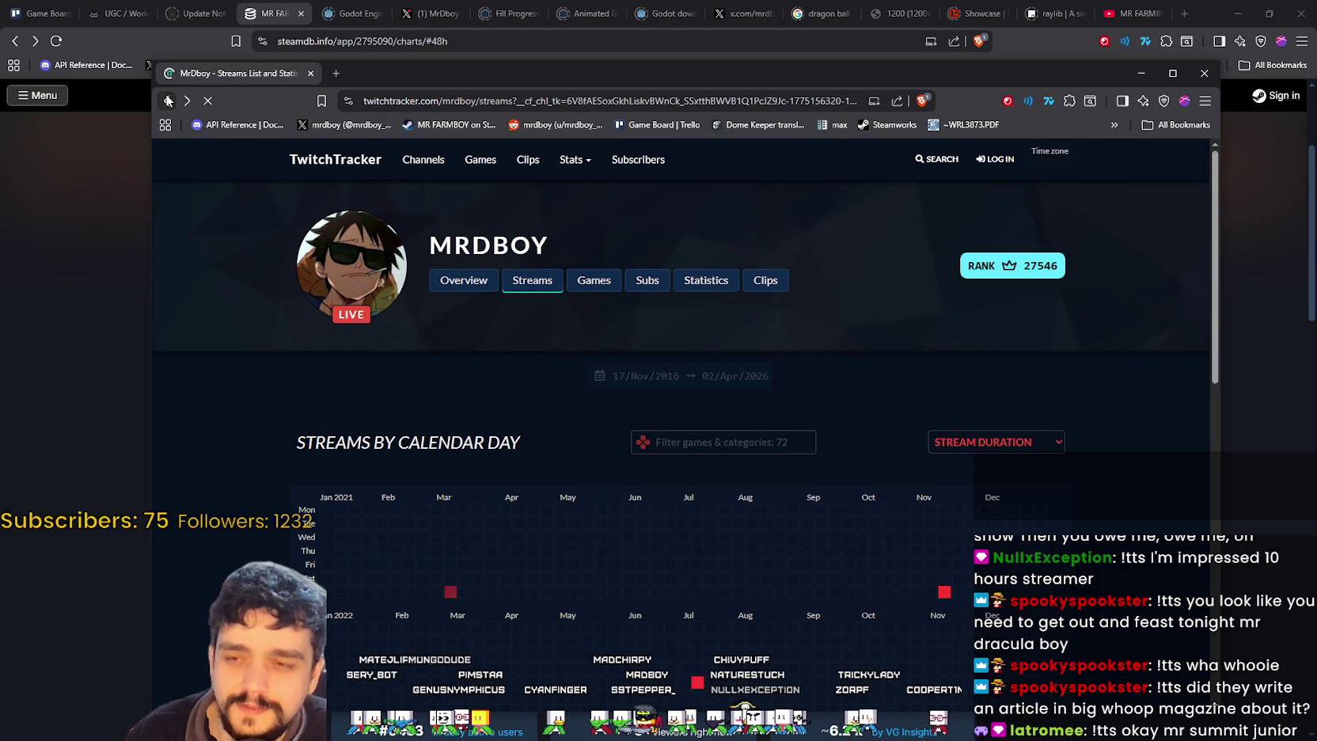
{"action": "scroll", "coordinate": [554, 340], "scroll_direction": "down", "scroll_amount": 3}
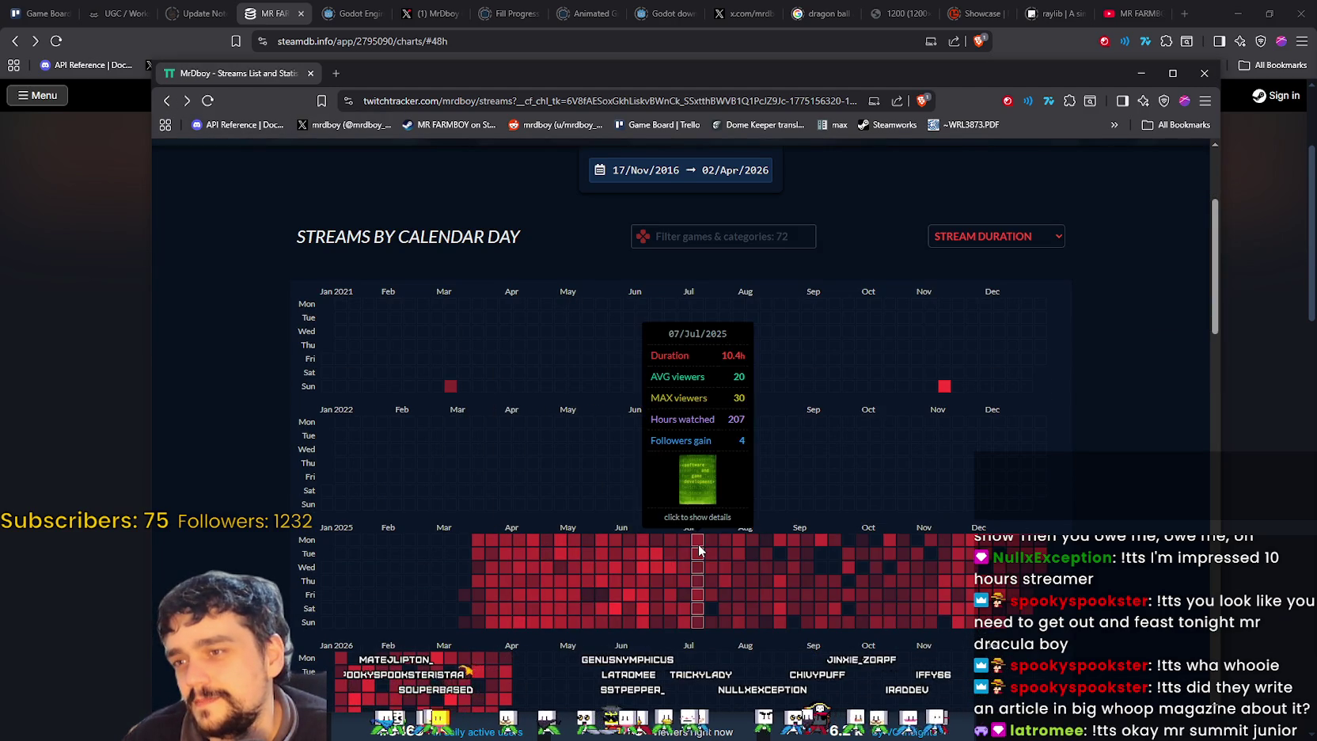
{"action": "scroll", "coordinate": [696, 550], "scroll_direction": "down", "scroll_amount": 1}
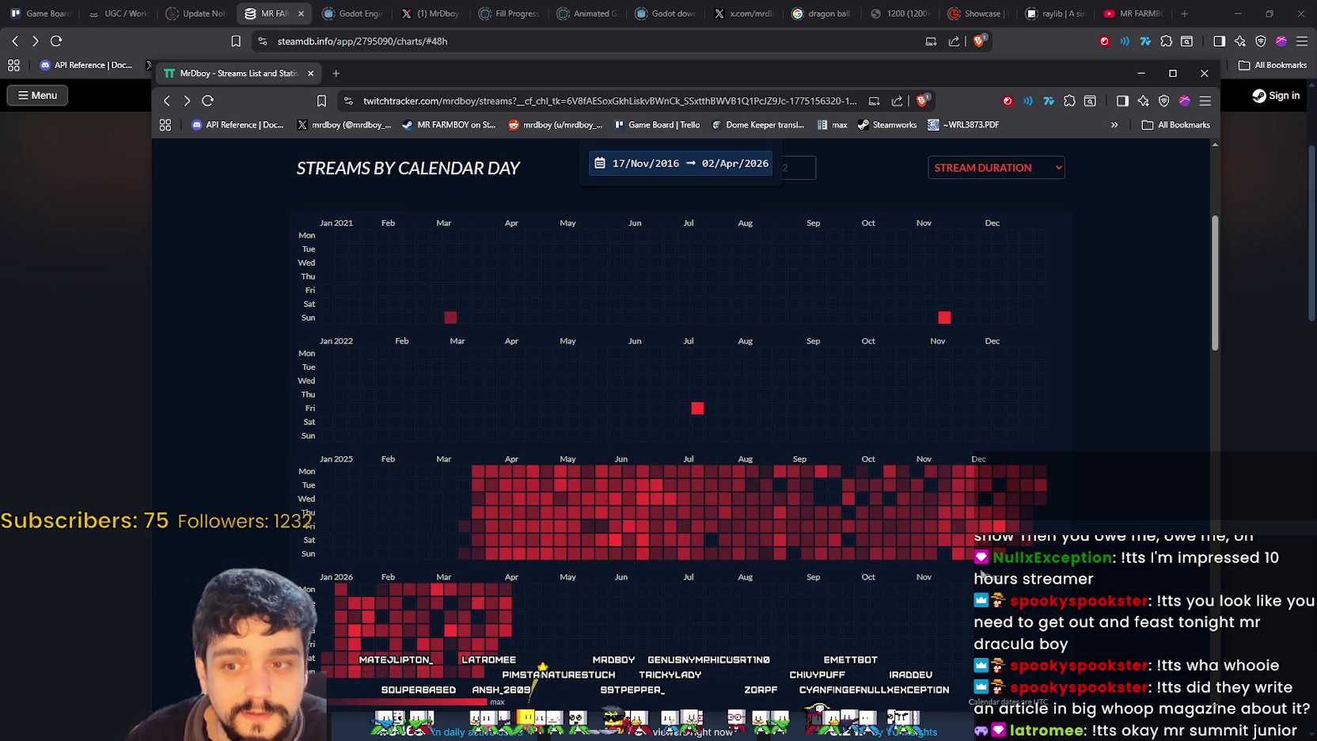
{"action": "mouse_move", "coordinate": [1004, 526]}
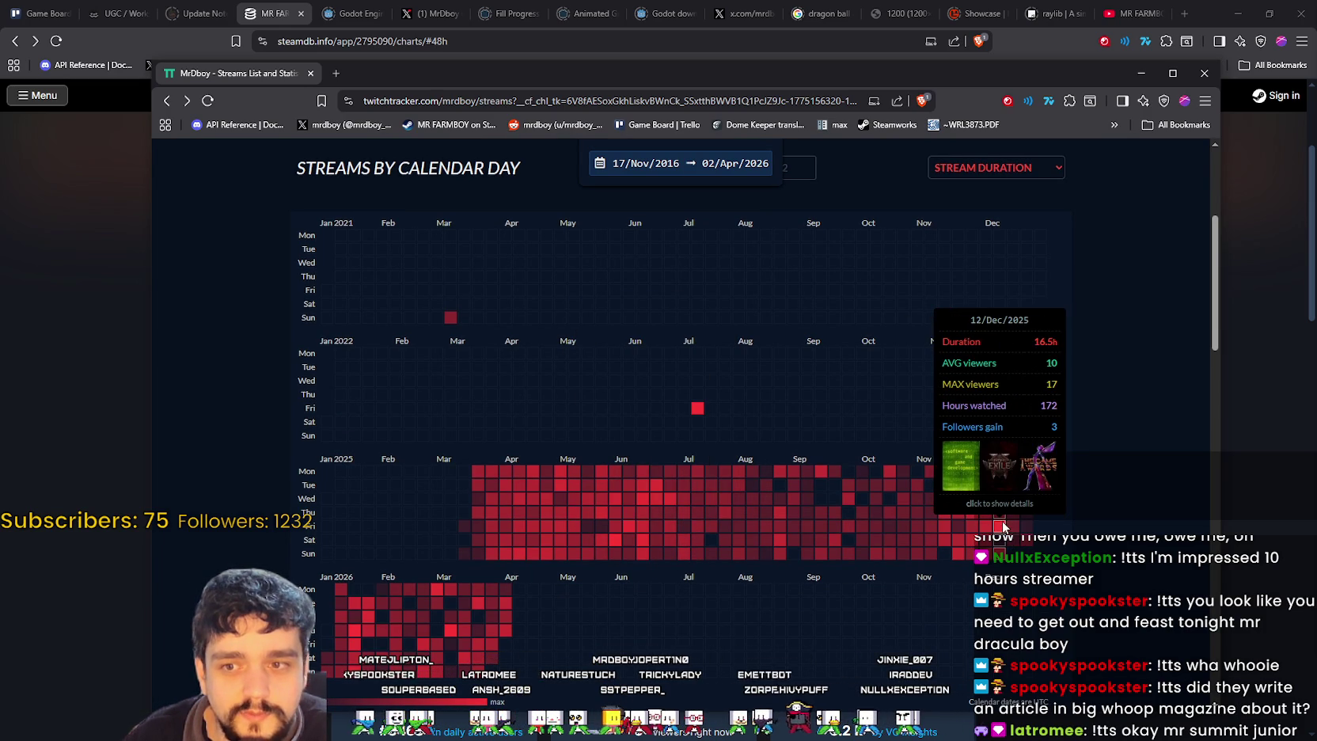
{"action": "mouse_move", "coordinate": [1040, 495]}
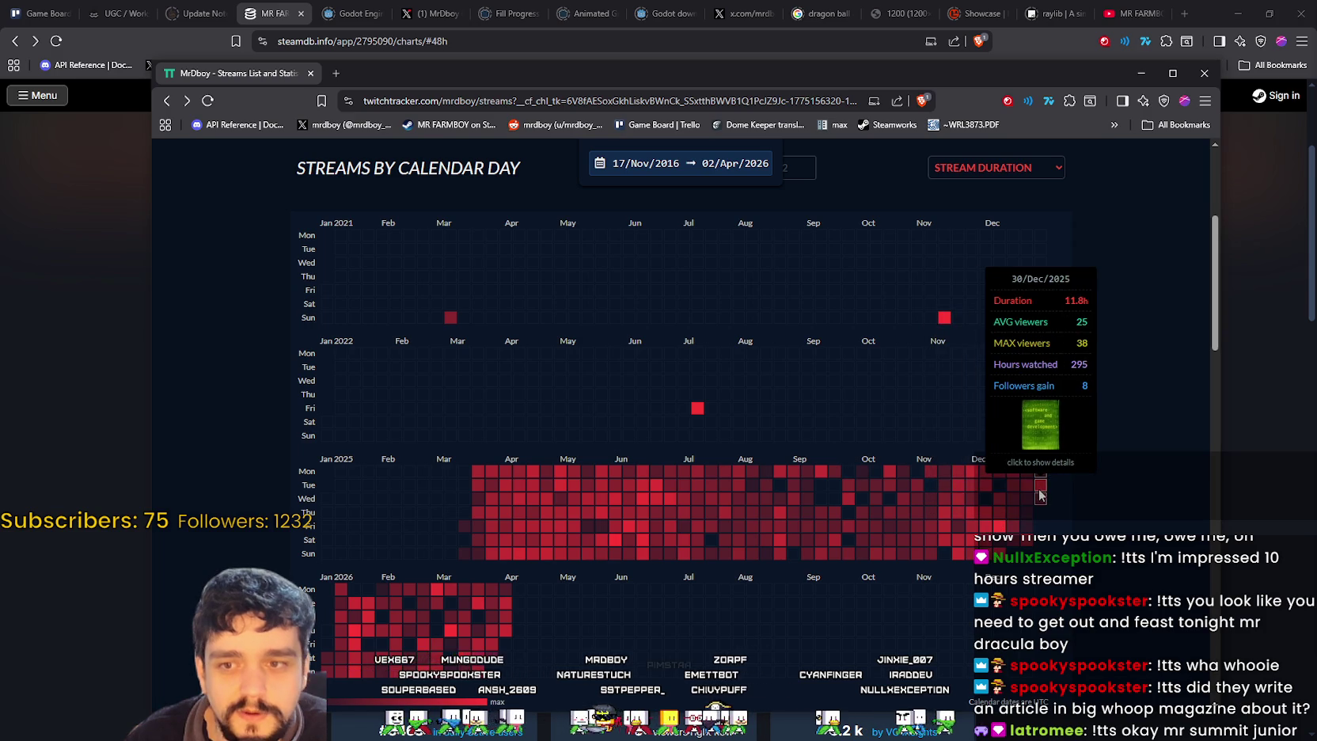
{"action": "scroll", "coordinate": [569, 475], "scroll_direction": "down", "scroll_amount": 2}
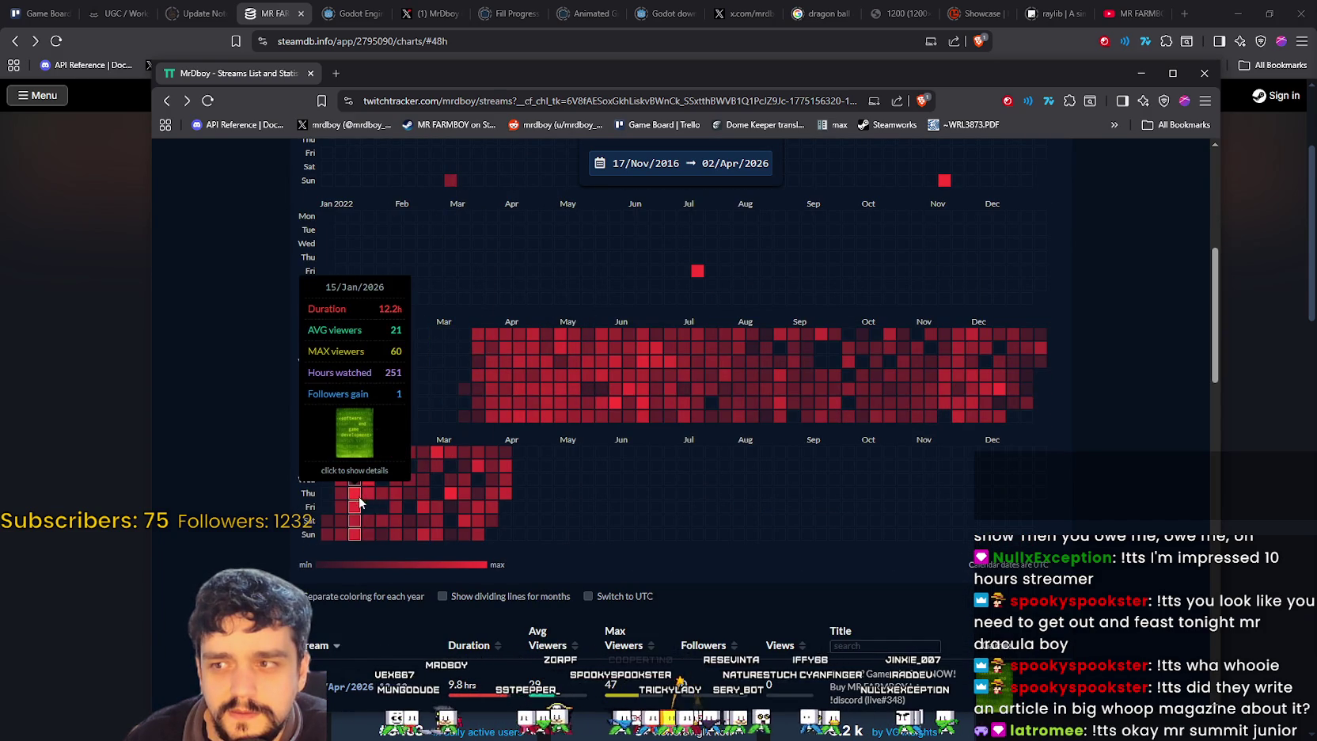
{"action": "mouse_move", "coordinate": [500, 492]}
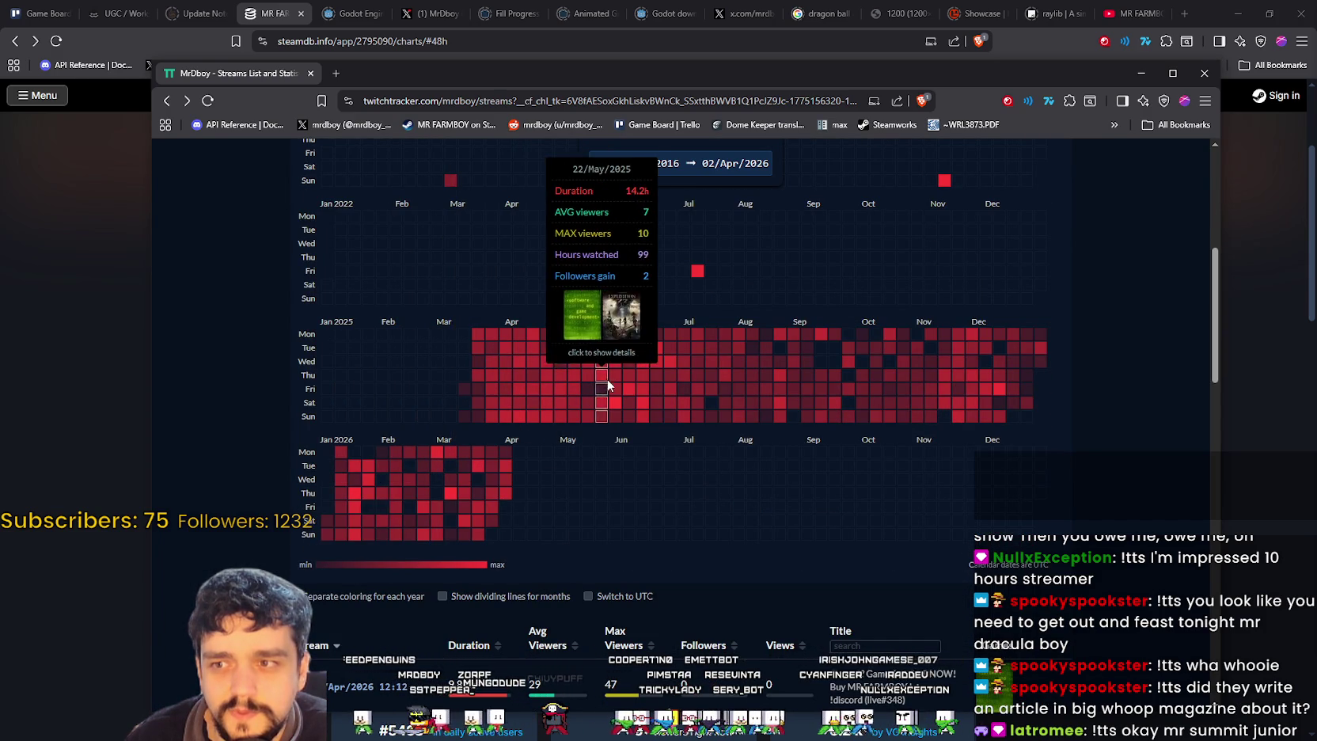
{"action": "mouse_move", "coordinate": [614, 408]}
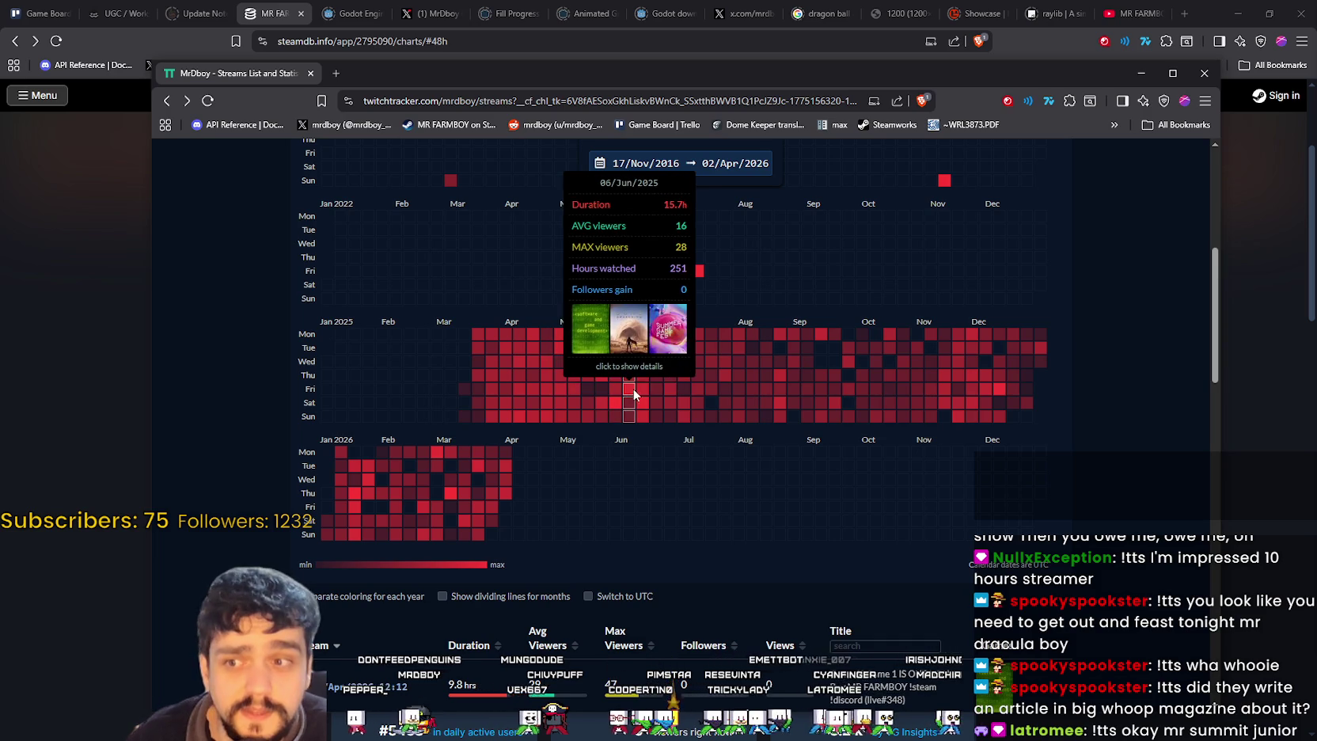
{"action": "scroll", "coordinate": [641, 412], "scroll_direction": "up", "scroll_amount": 1}
{"action": "scroll", "coordinate": [642, 412], "scroll_direction": "up", "scroll_amount": 1}
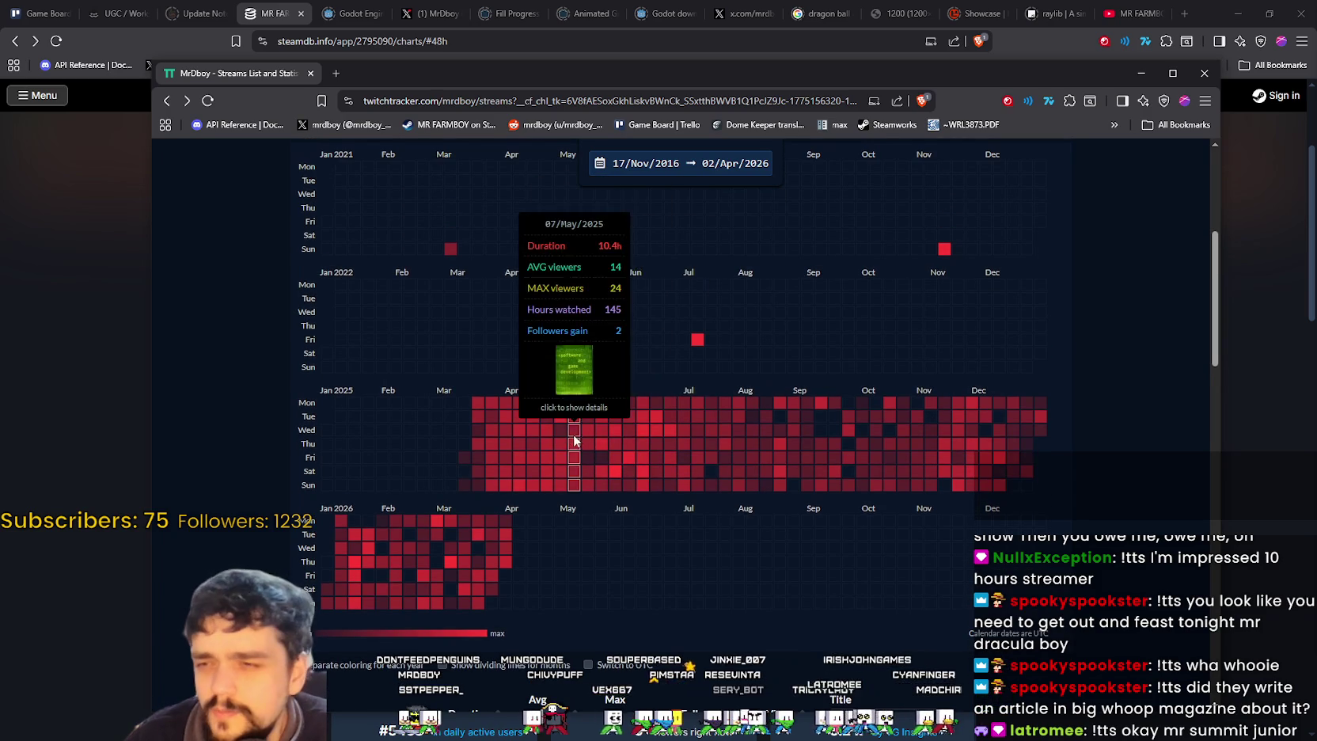
{"action": "mouse_move", "coordinate": [655, 429]}
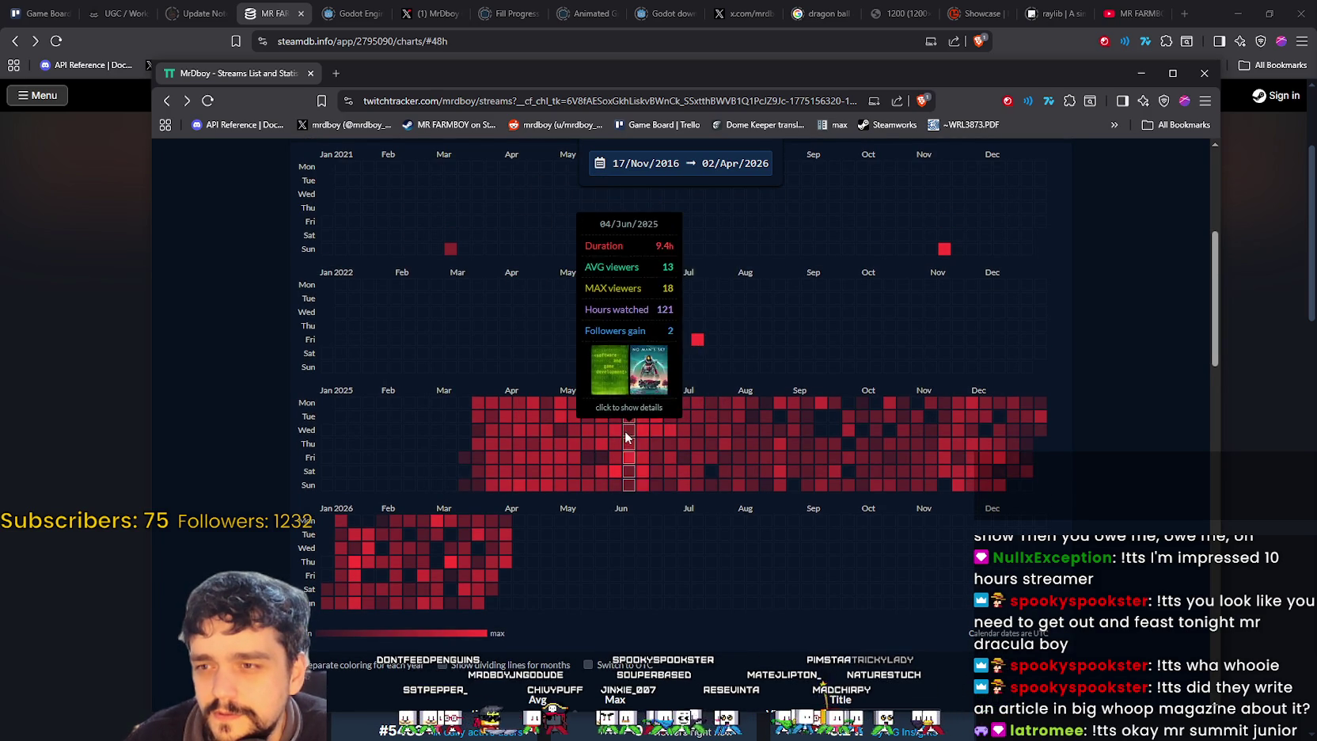
{"action": "mouse_move", "coordinate": [1002, 465]}
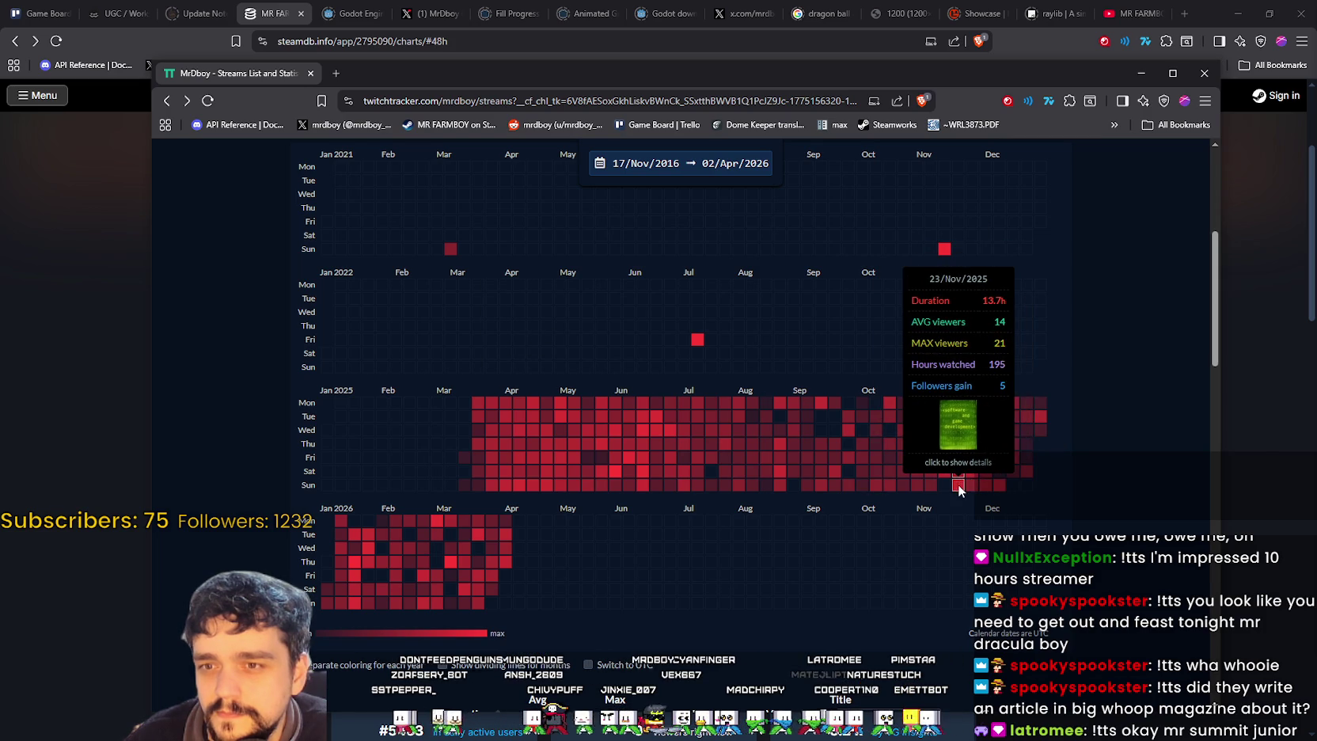
{"action": "mouse_move", "coordinate": [1029, 435]}
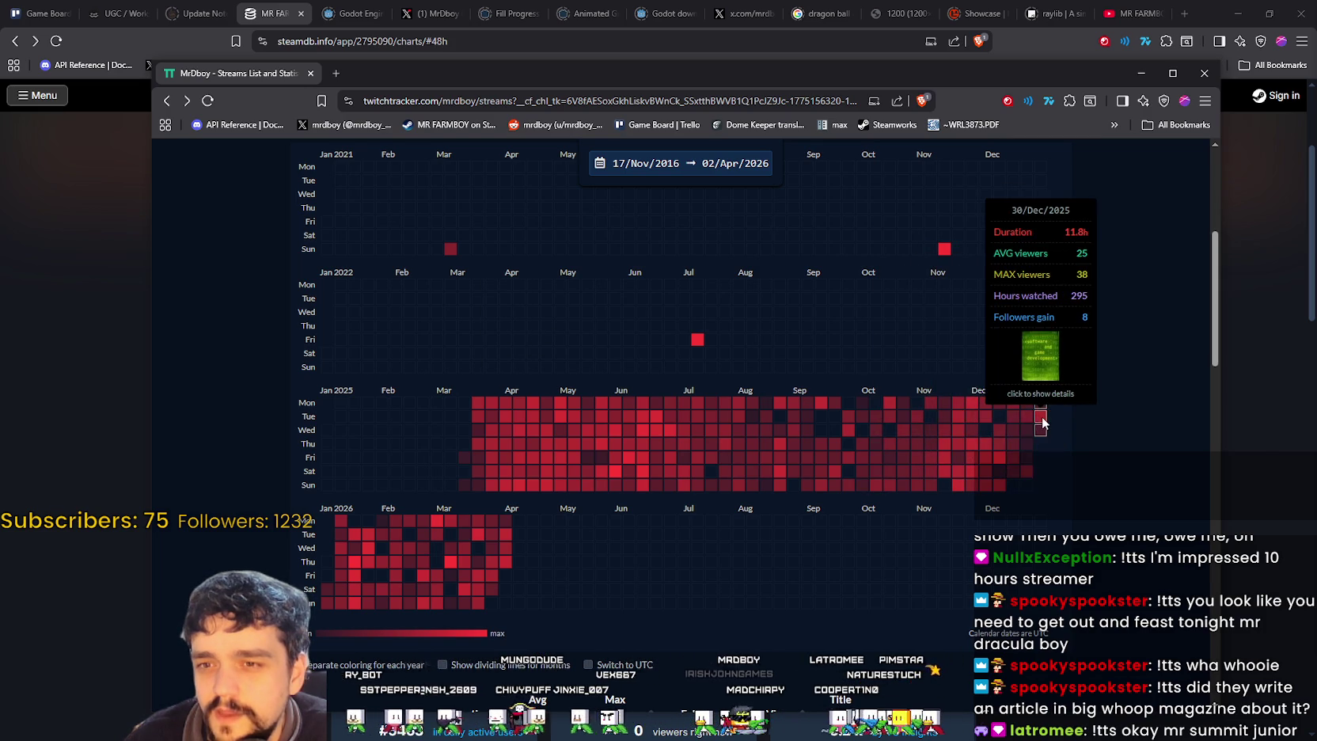
{"action": "mouse_move", "coordinate": [785, 443]}
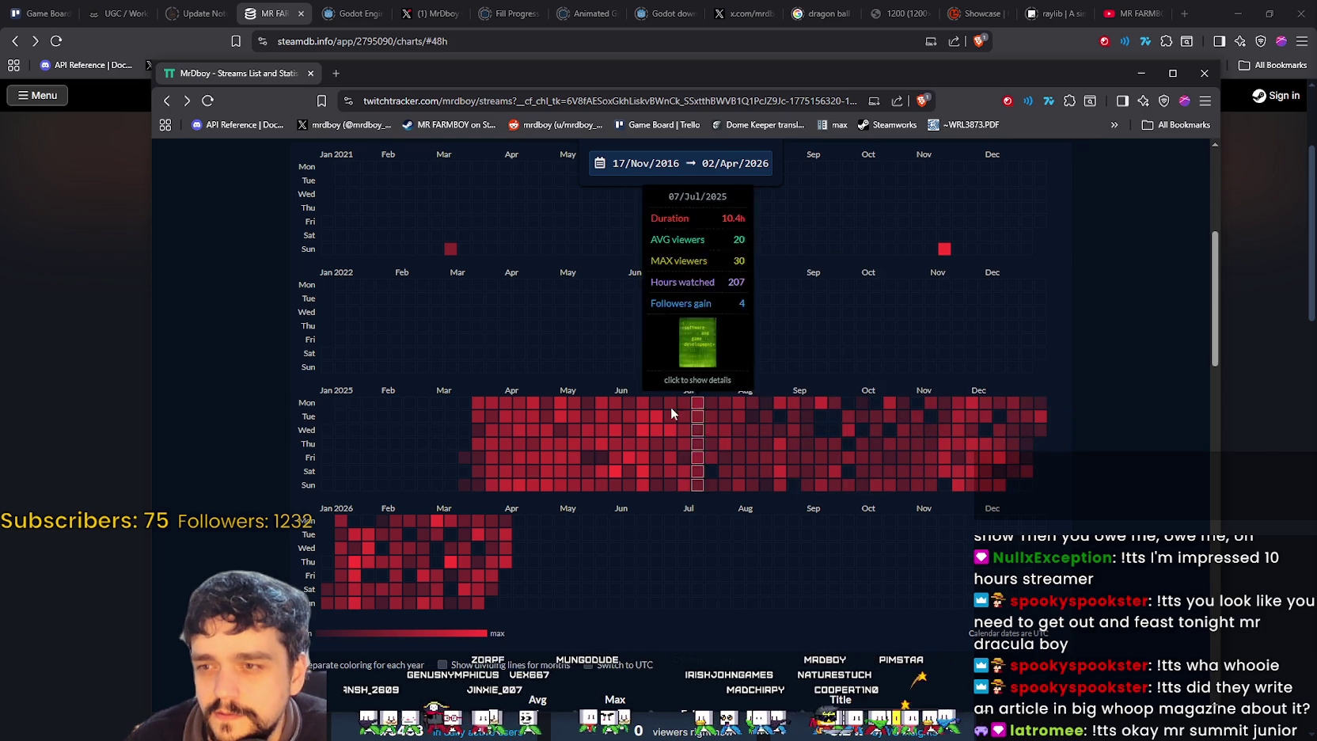
{"action": "mouse_move", "coordinate": [638, 479]}
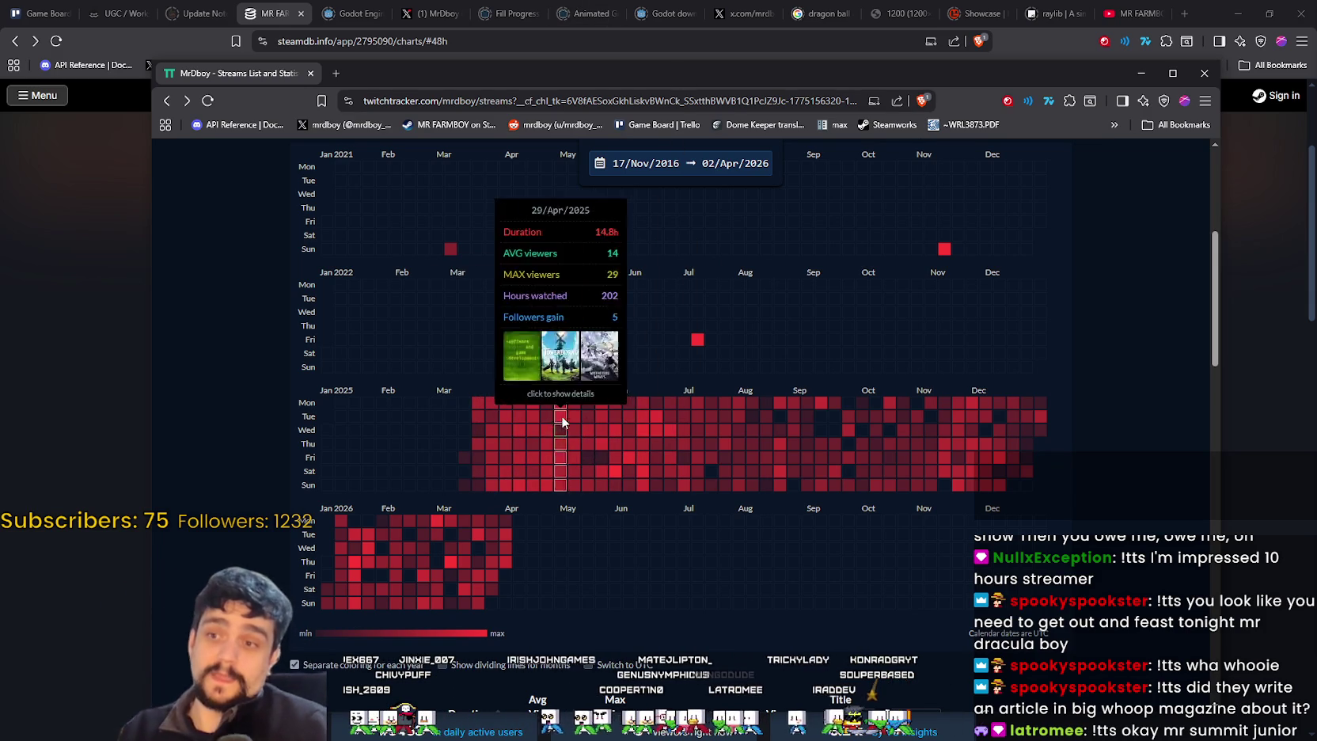
{"action": "mouse_move", "coordinate": [484, 408]}
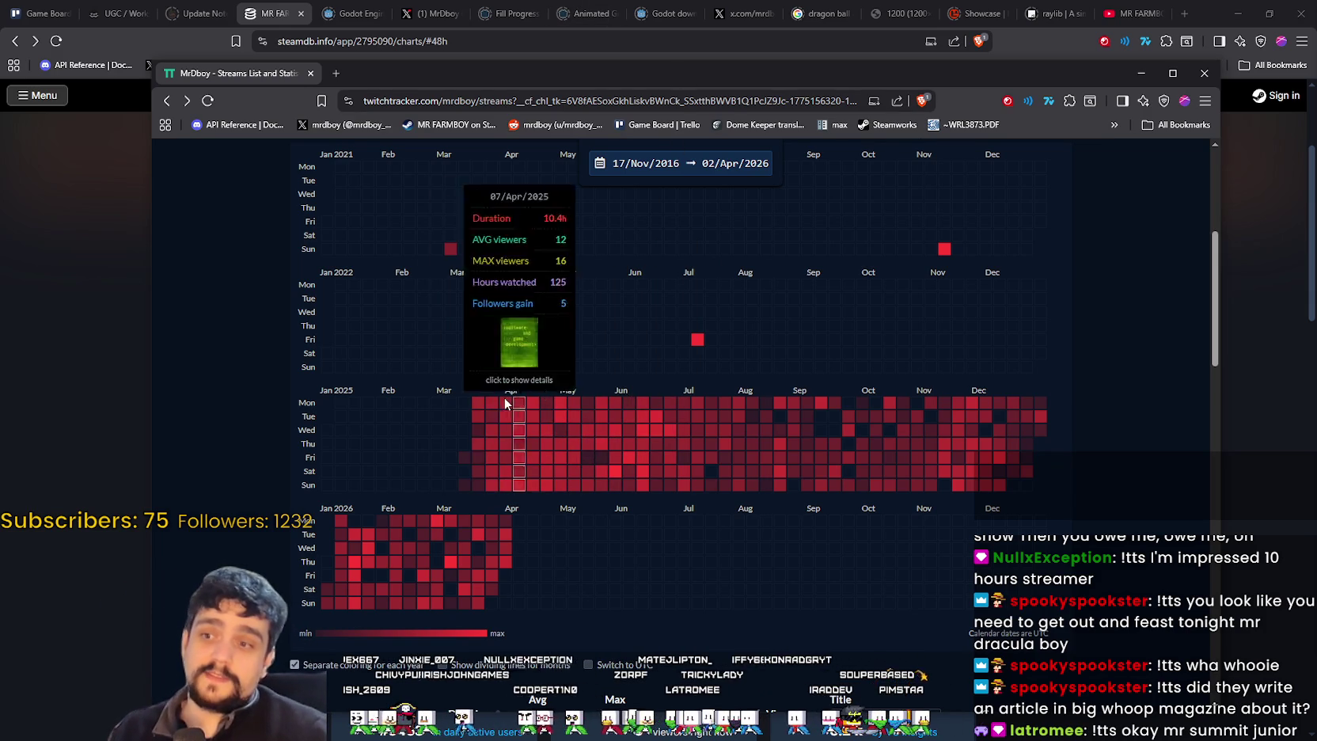
{"action": "mouse_move", "coordinate": [545, 410]}
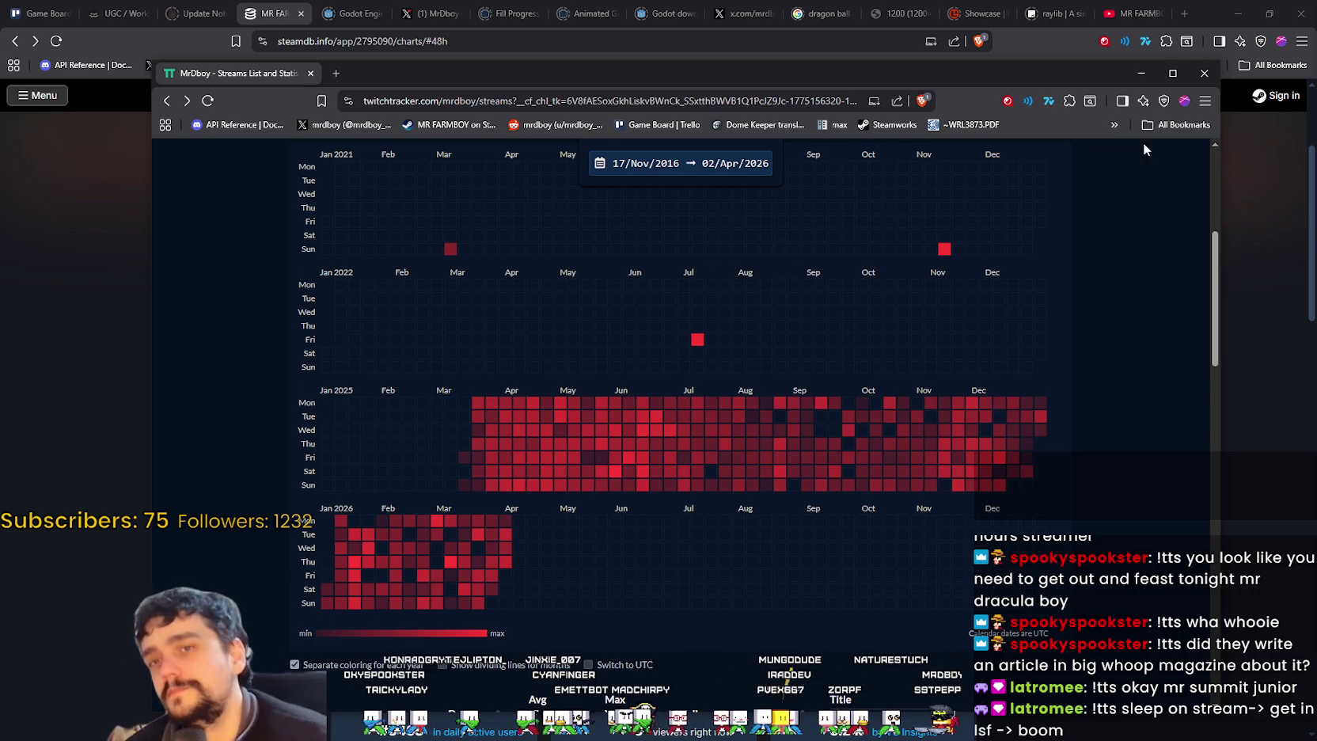
- Close the TwitchTracker window, minimize the browser, and return to line 645 in field_cursor_component.gd
{"action": "left_click", "coordinate": [1203, 72]}
{"action": "scroll", "coordinate": [1046, 465], "scroll_direction": "down", "scroll_amount": 1}
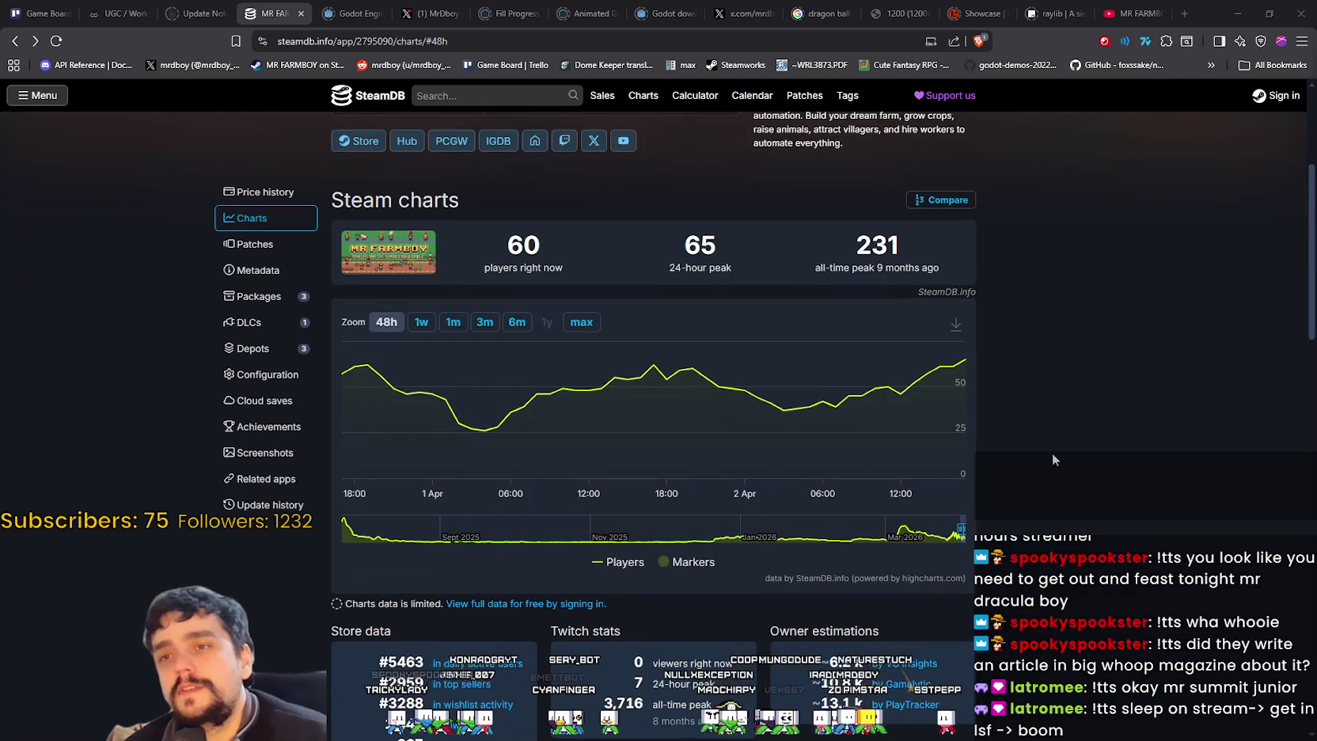
{"action": "scroll", "coordinate": [1234, 356], "scroll_direction": "up", "scroll_amount": 4}
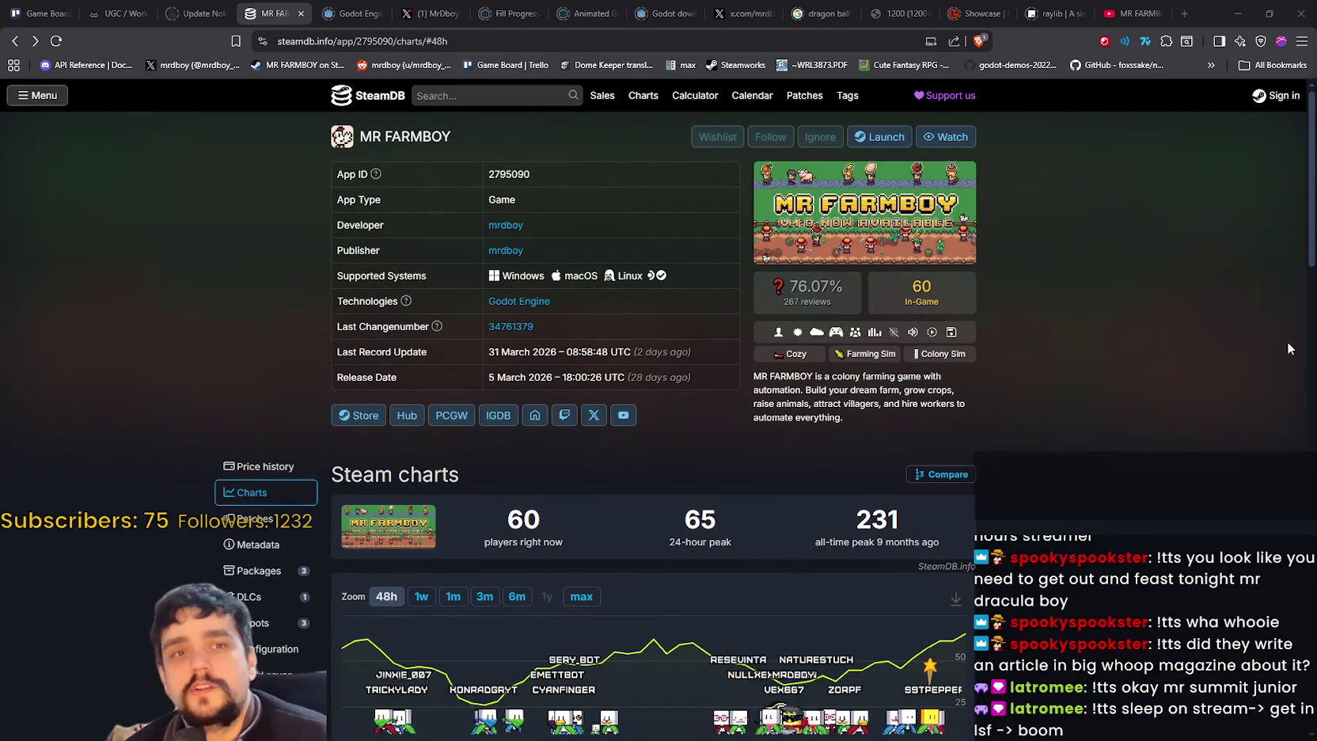
{"action": "left_click", "coordinate": [1239, 11]}
{"action": "left_click", "coordinate": [959, 356]}
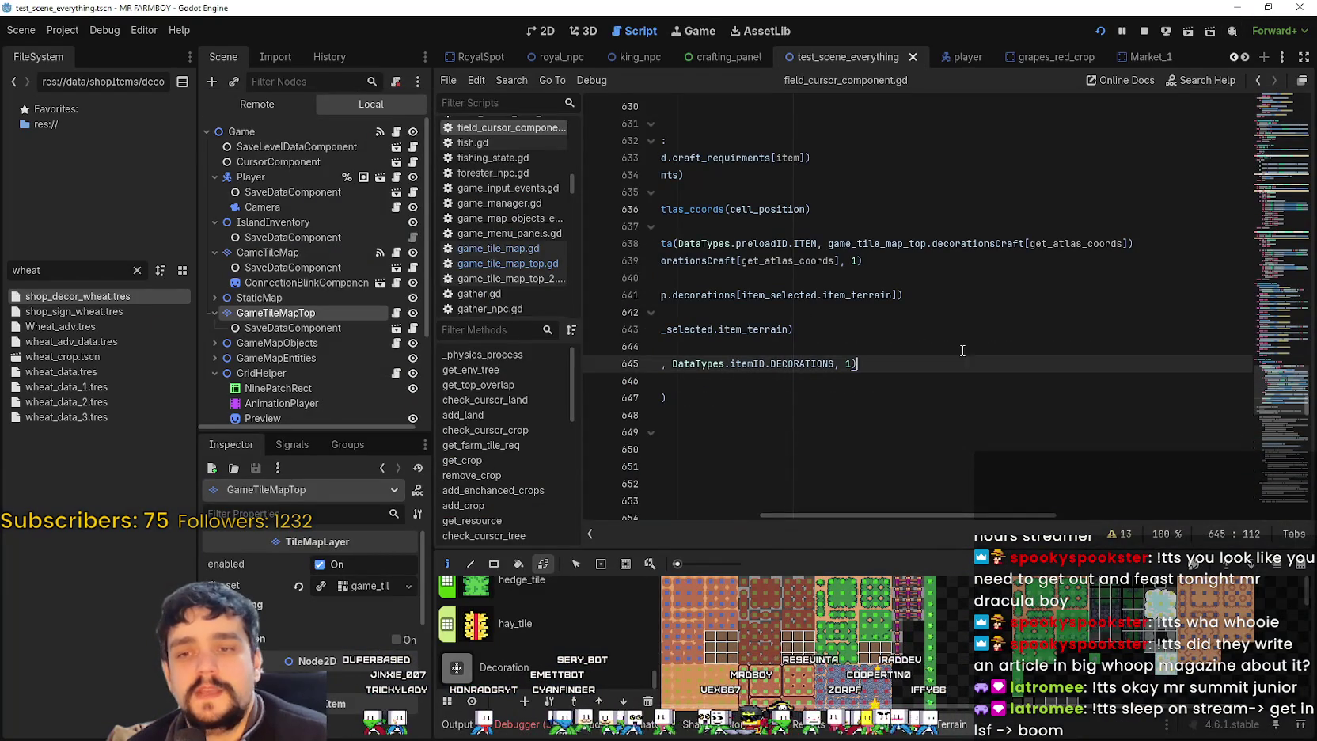
{"action": "left_click", "coordinate": [935, 346]}
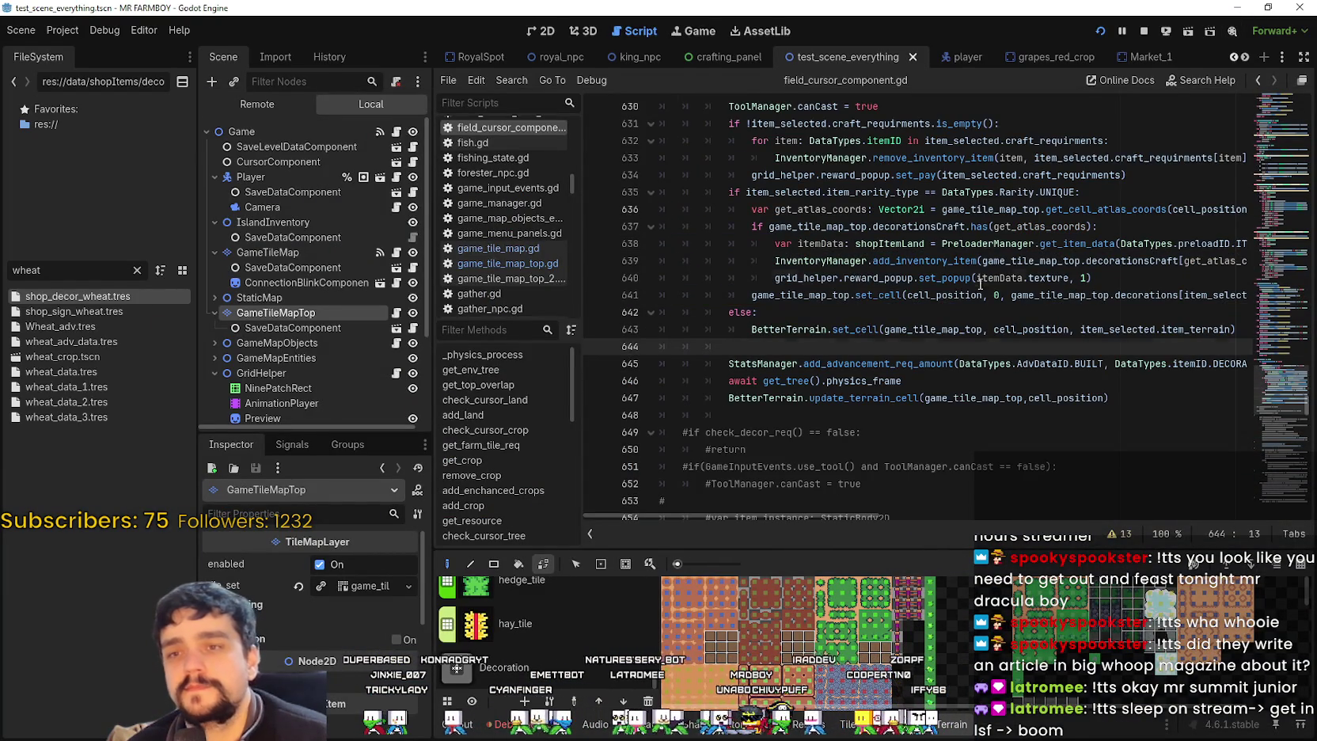
{"action": "left_click", "coordinate": [1122, 294]}
{"action": "scroll", "coordinate": [1124, 301], "scroll_direction": "up", "scroll_amount": 2}
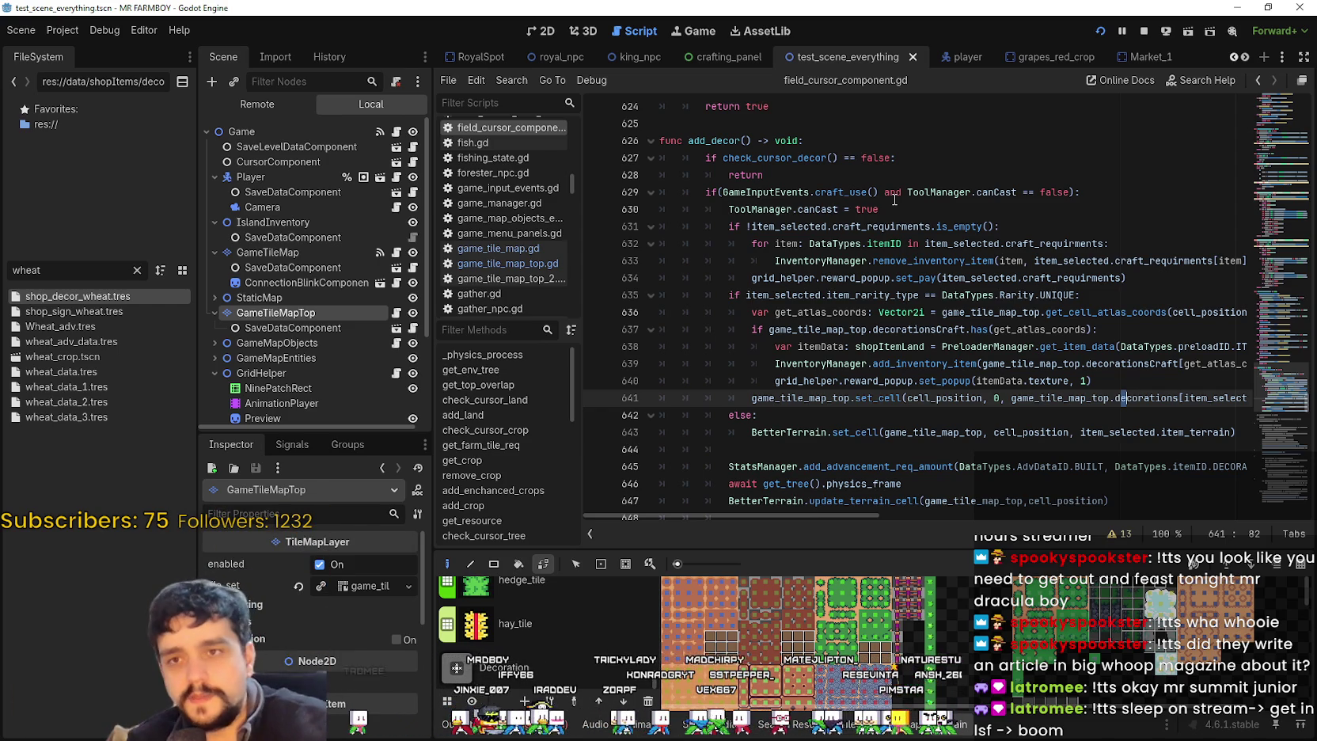
{"action": "key", "text": "ctrl+a"}
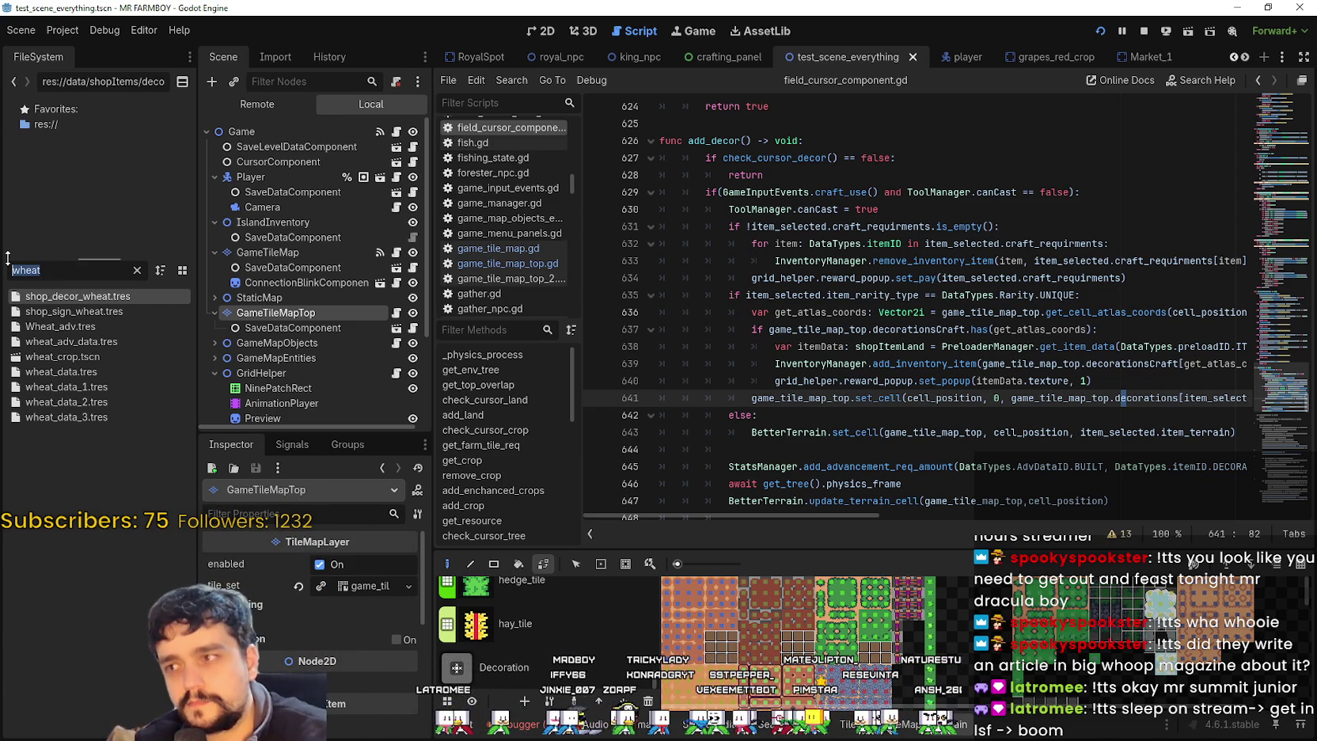
- Filter the FileSystem dock for 'buildings' and open buildings.gd in the script editor
{"action": "type", "text": "buildings"}
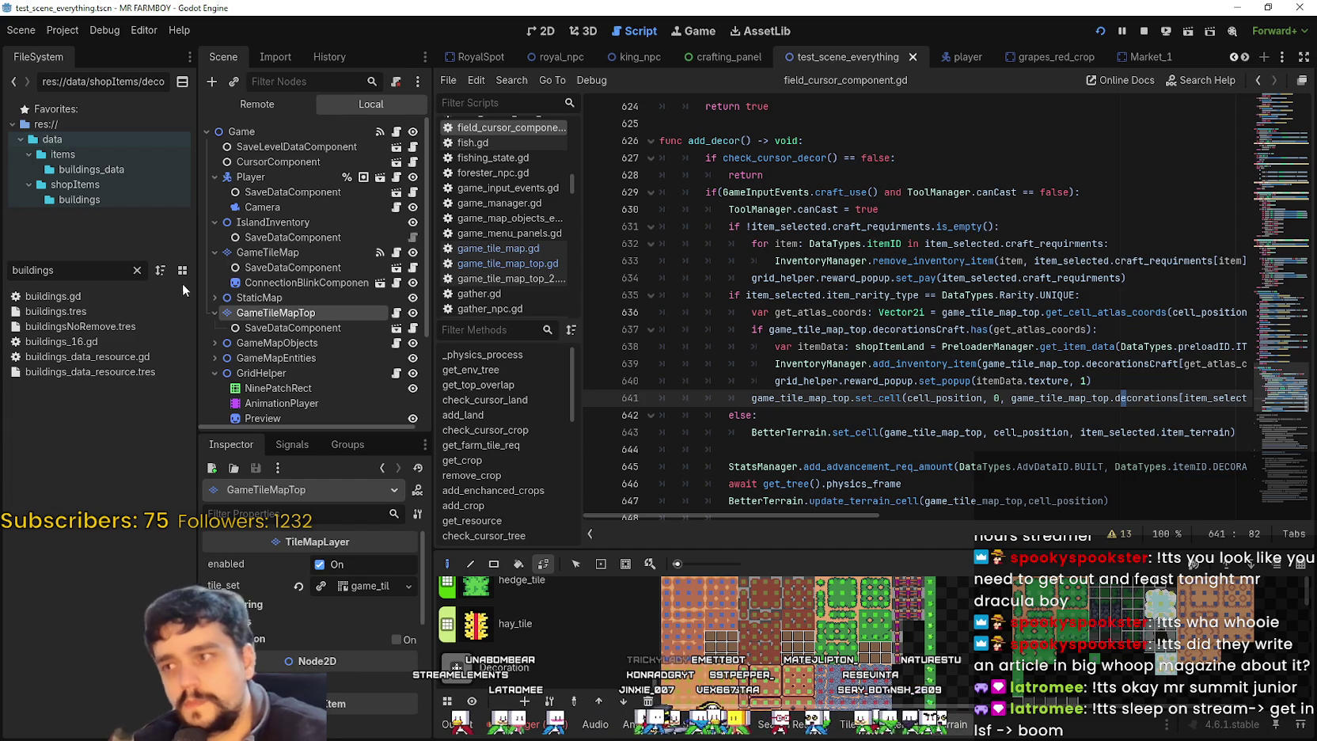
{"action": "double_click", "coordinate": [118, 294]}
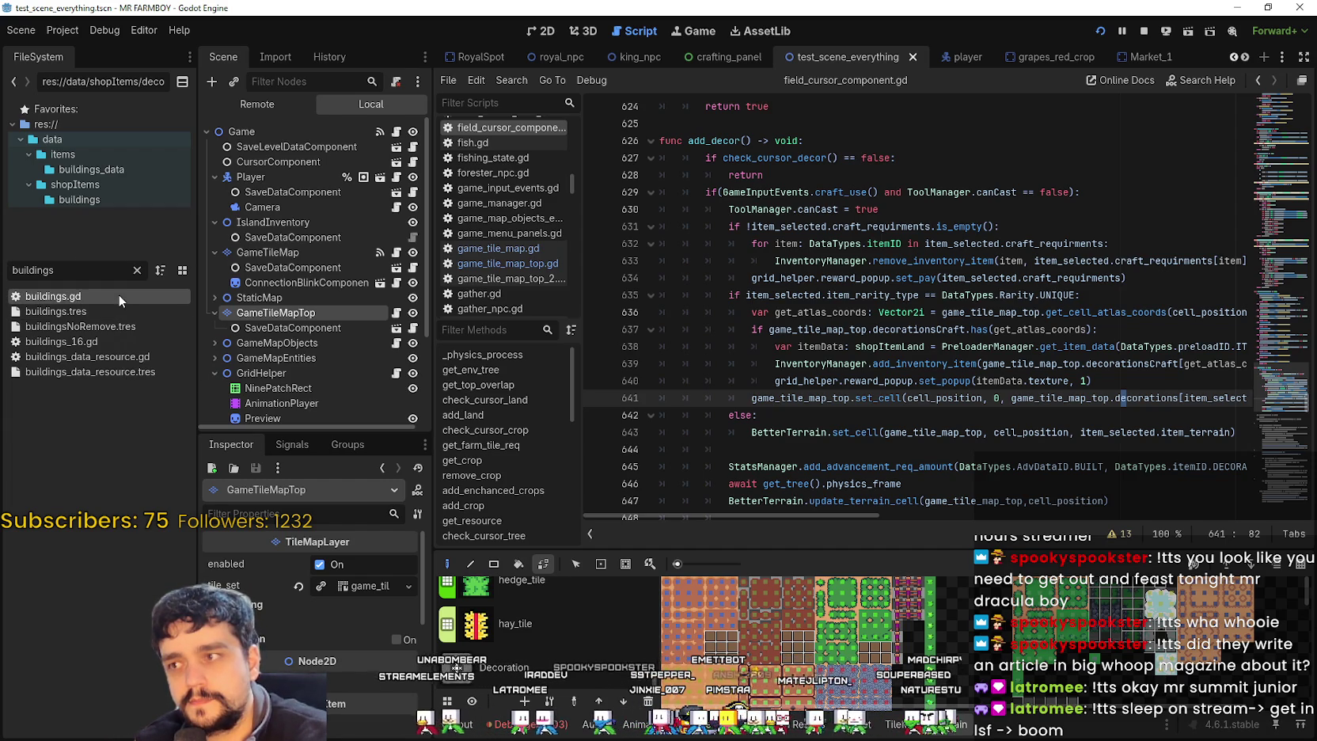
{"action": "scroll", "coordinate": [958, 259], "scroll_direction": "up", "scroll_amount": 1}
{"action": "scroll", "coordinate": [1272, 279], "scroll_direction": "up", "scroll_amount": 5}
- Skim buildings.gd's populateEnvironment spawning routines, return to the top, and broaden the filter to 'building'
{"action": "mouse_move", "coordinate": [1273, 280]}
{"action": "left_mouse_down"}
{"action": "mouse_move", "coordinate": [1274, 120]}
{"action": "mouse_move", "coordinate": [1265, 356]}
{"action": "left_mouse_up"}
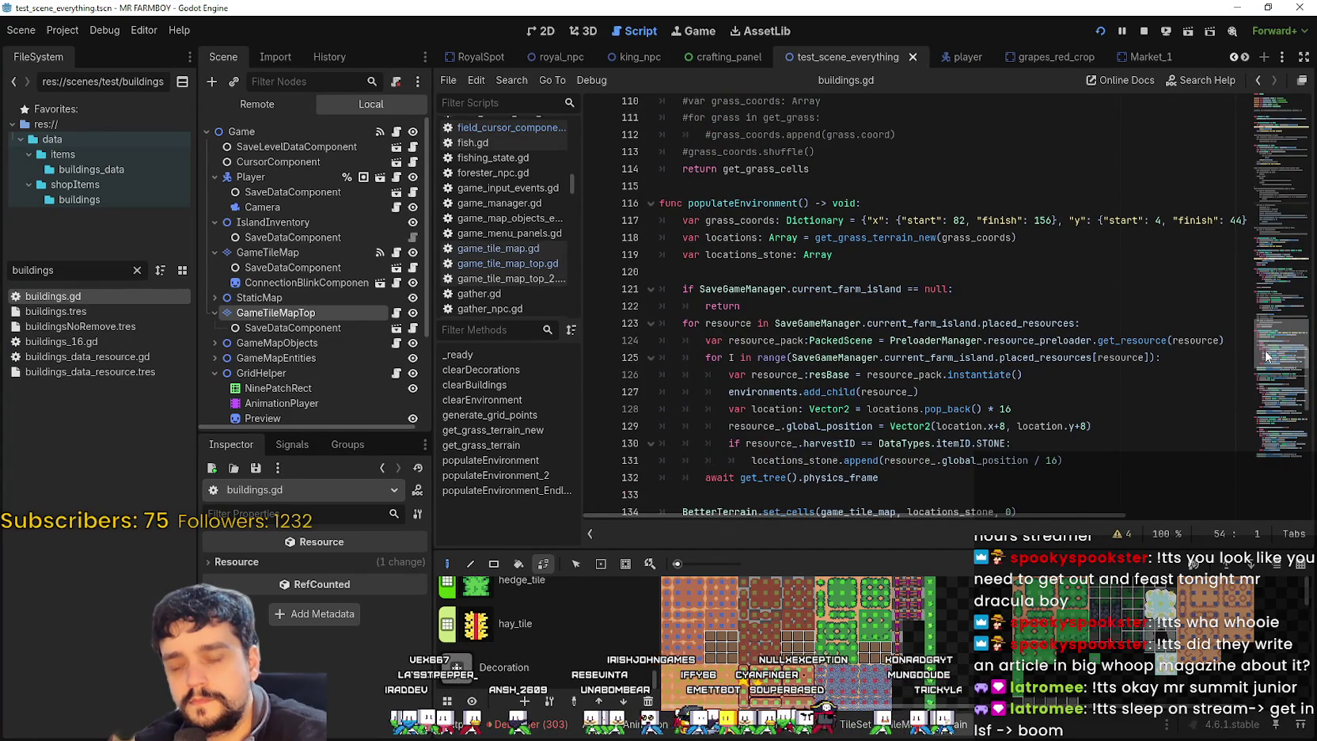
{"action": "mouse_move", "coordinate": [1265, 356]}
{"action": "left_mouse_down"}
{"action": "mouse_move", "coordinate": [1272, 428]}
{"action": "mouse_move", "coordinate": [1235, 87]}
{"action": "mouse_move", "coordinate": [1298, 364]}
{"action": "mouse_move", "coordinate": [1294, 416]}
{"action": "left_mouse_up"}
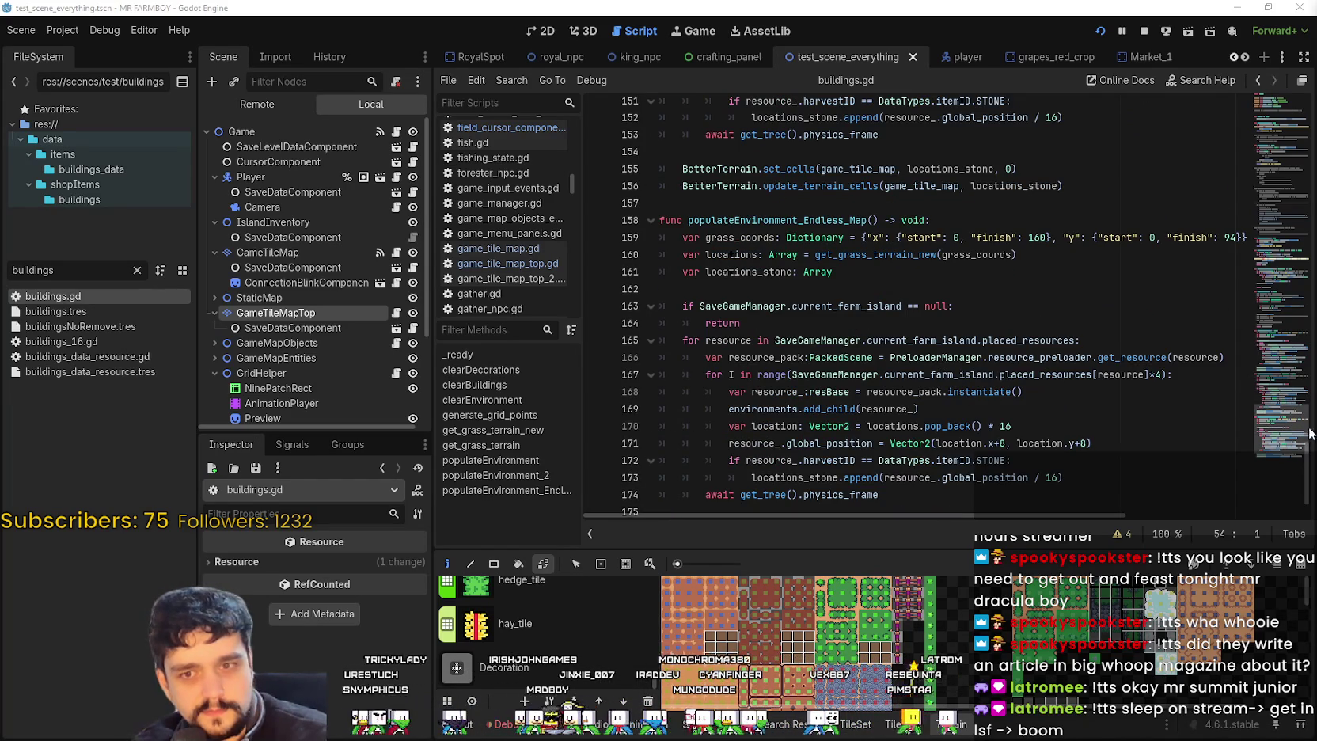
{"action": "scroll", "coordinate": [1278, 372], "scroll_direction": "up", "scroll_amount": 1}
{"action": "mouse_move", "coordinate": [1287, 344]}
{"action": "left_mouse_down"}
{"action": "mouse_move", "coordinate": [1284, 94]}
{"action": "mouse_move", "coordinate": [1270, 336]}
{"action": "mouse_move", "coordinate": [1306, 448]}
{"action": "mouse_move", "coordinate": [1284, 95]}
{"action": "left_mouse_up"}
{"action": "left_click", "coordinate": [35, 312]}
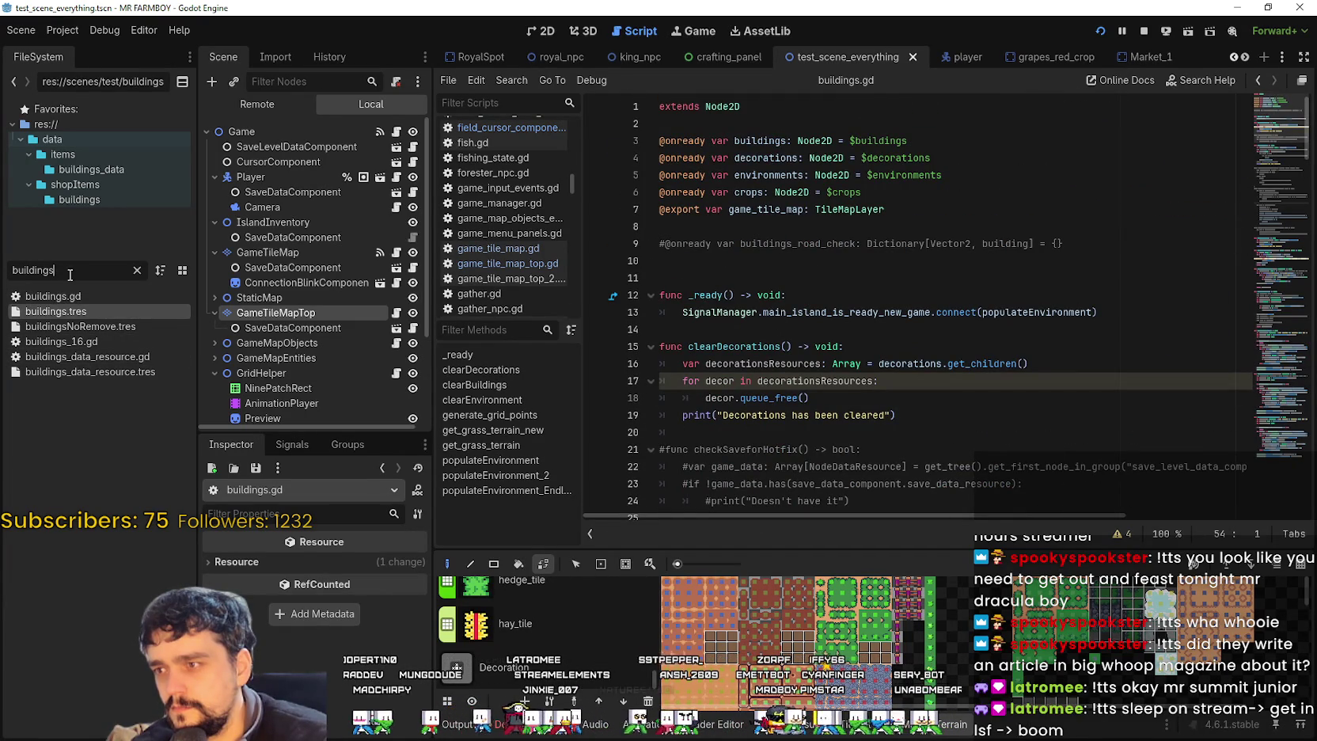
{"action": "key", "text": "BackSpace"}
- Open building.gd and look over its code around lines 175–178
{"action": "double_click", "coordinate": [96, 311]}
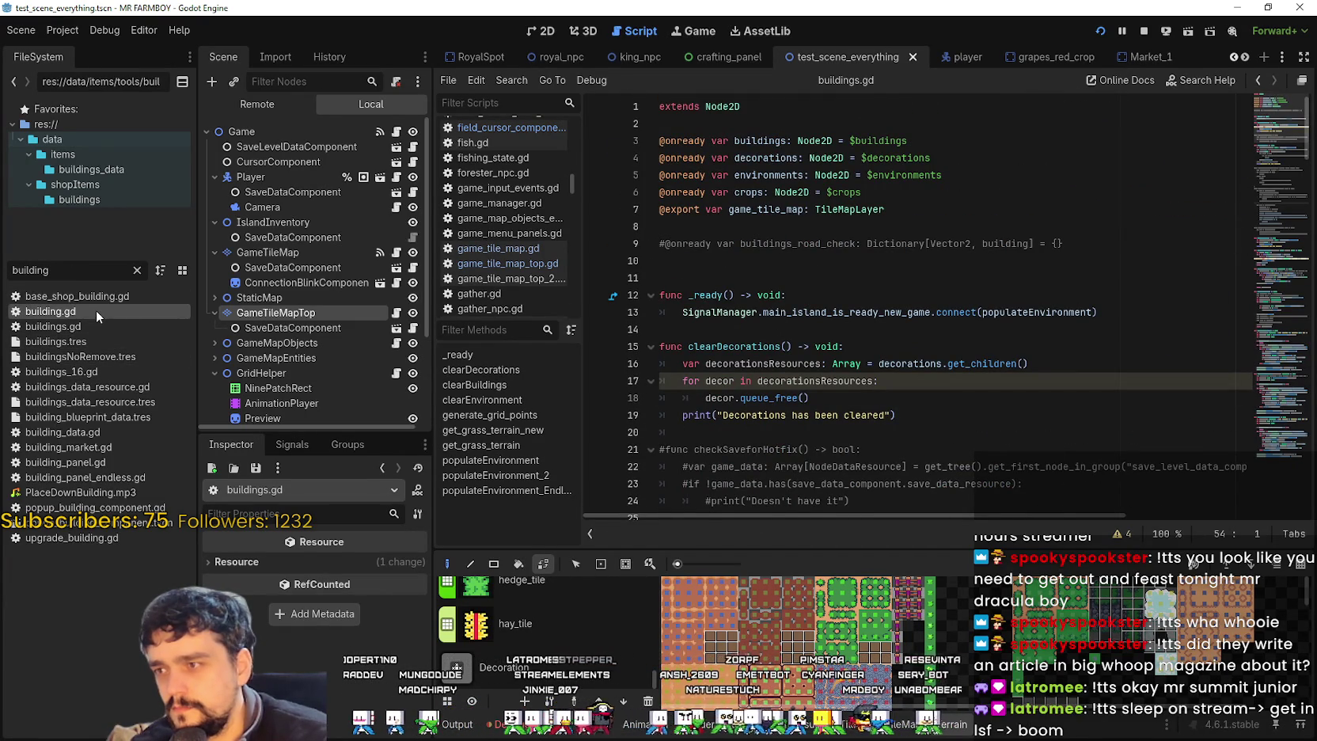
{"action": "left_click", "coordinate": [734, 265]}
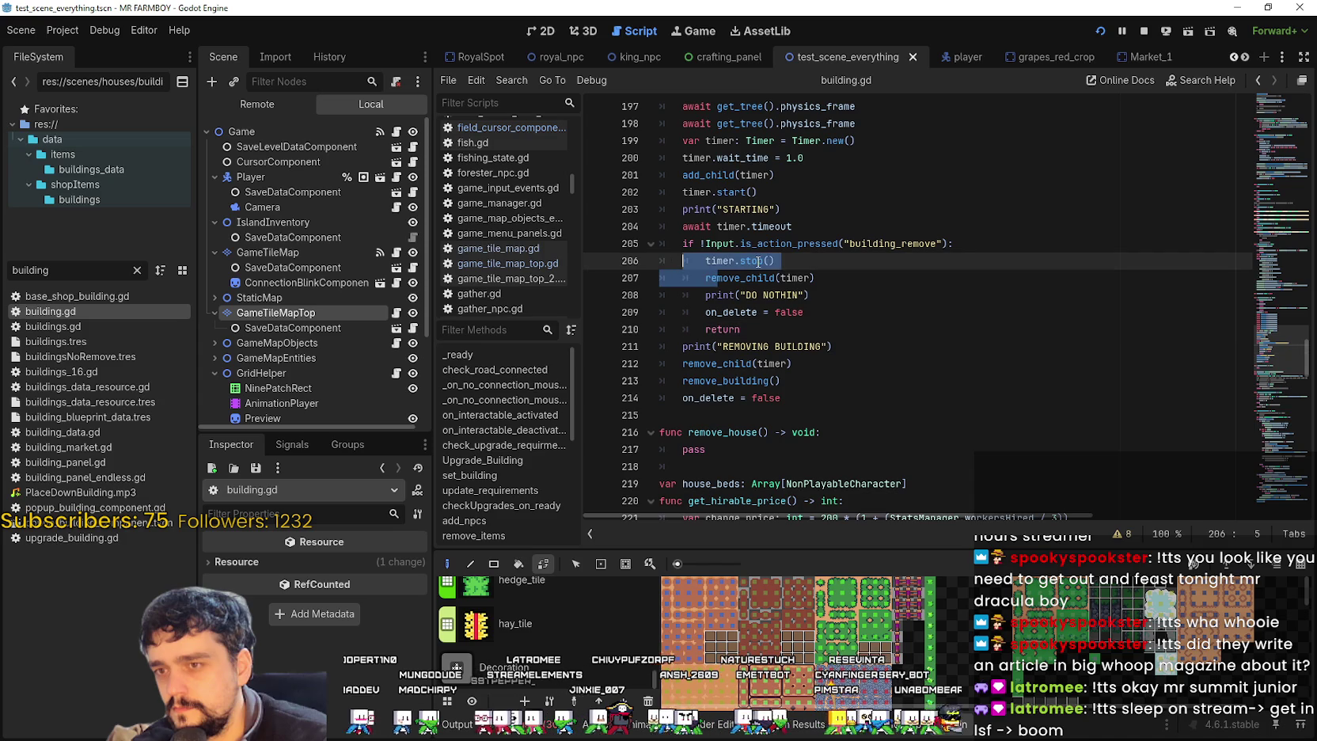
{"action": "scroll", "coordinate": [1041, 288], "scroll_direction": "up", "scroll_amount": 12}
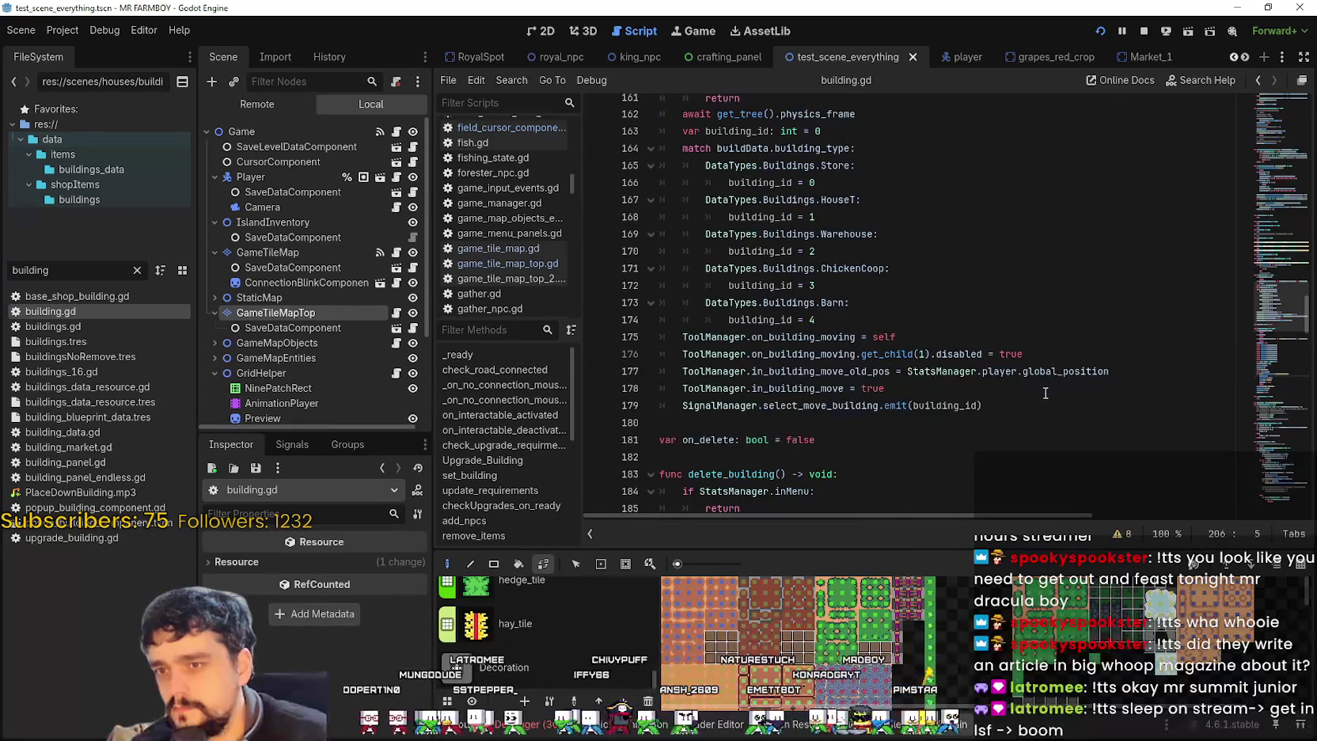
{"action": "left_click", "coordinate": [1033, 388]}
{"action": "key", "text": "shift+Up"}
{"action": "key", "text": "shift+Up"}
{"action": "key", "text": "shift+Up"}
{"action": "key", "text": "shift+Home"}
- Select select_move_building on line 179 and start a project-wide Find in Files for it
{"action": "key", "text": "Down"}
{"action": "key", "text": "Down"}
{"action": "key", "text": "Down"}
{"action": "key", "text": "shift+End"}
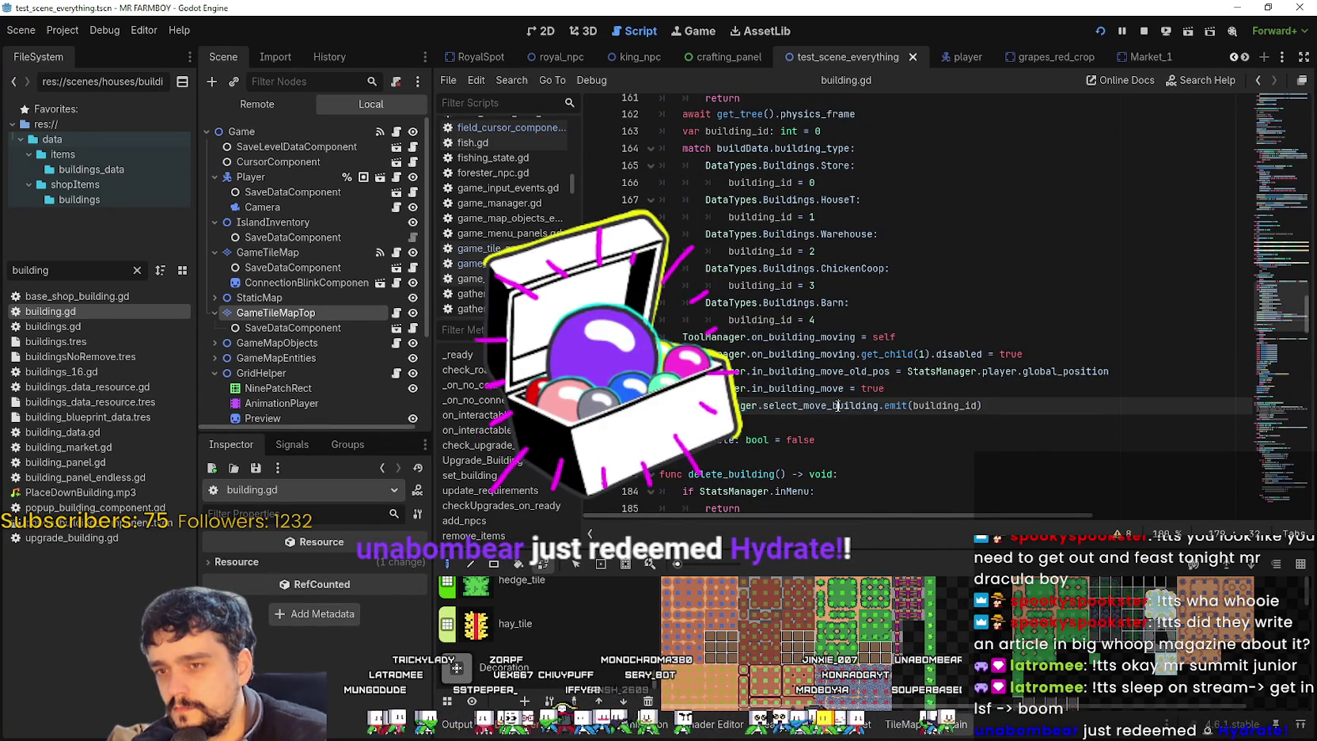
{"action": "double_click", "coordinate": [833, 407]}
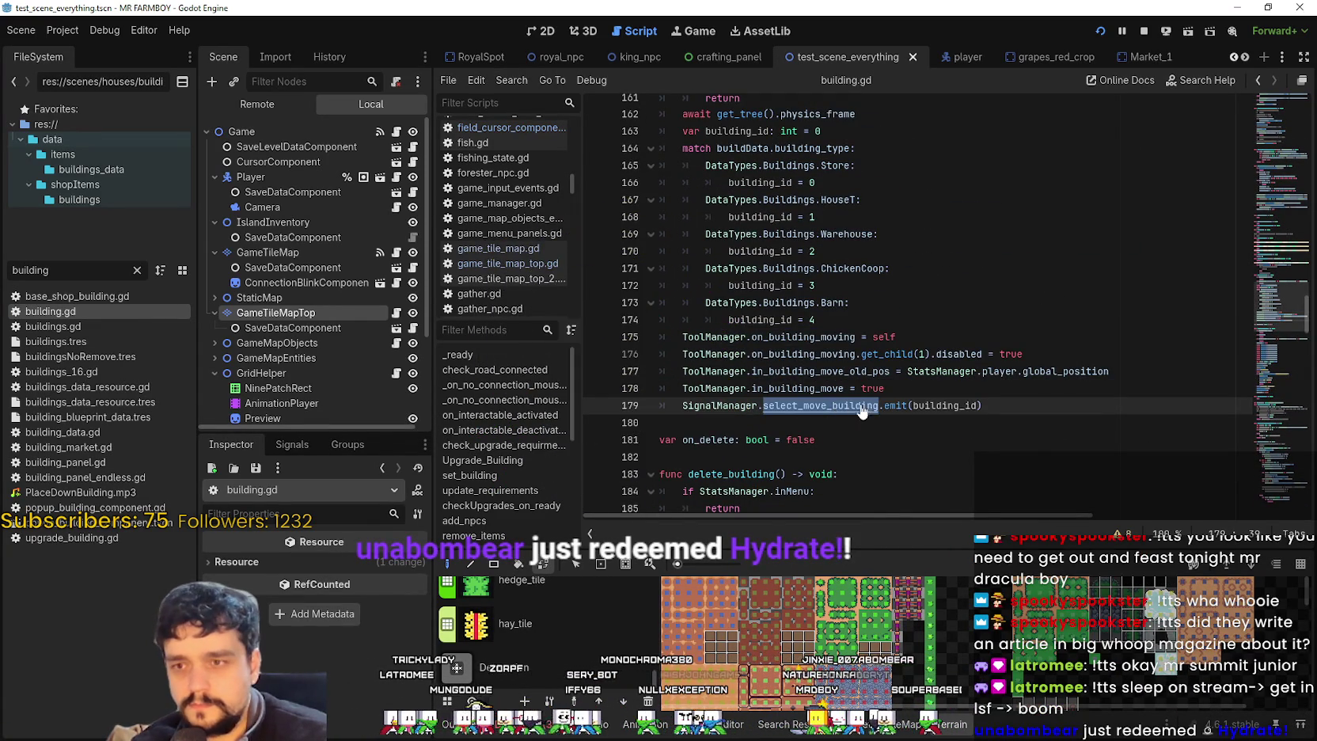
{"action": "key", "text": "ctrl+shift+f"}
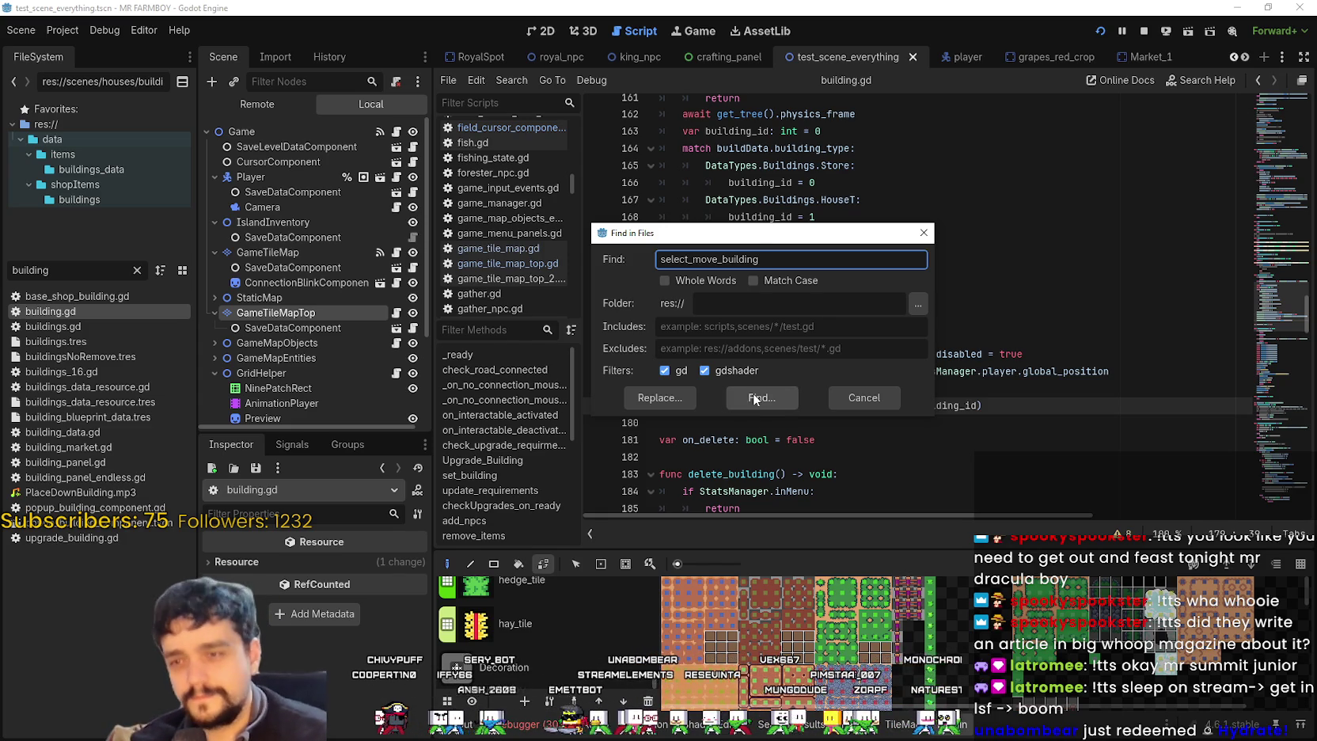
- Run the select_move_building search and open the crafting_panel.gd match at line 39
{"action": "left_click", "coordinate": [751, 394]}
{"action": "scroll", "coordinate": [806, 648], "scroll_direction": "down", "scroll_amount": 5}
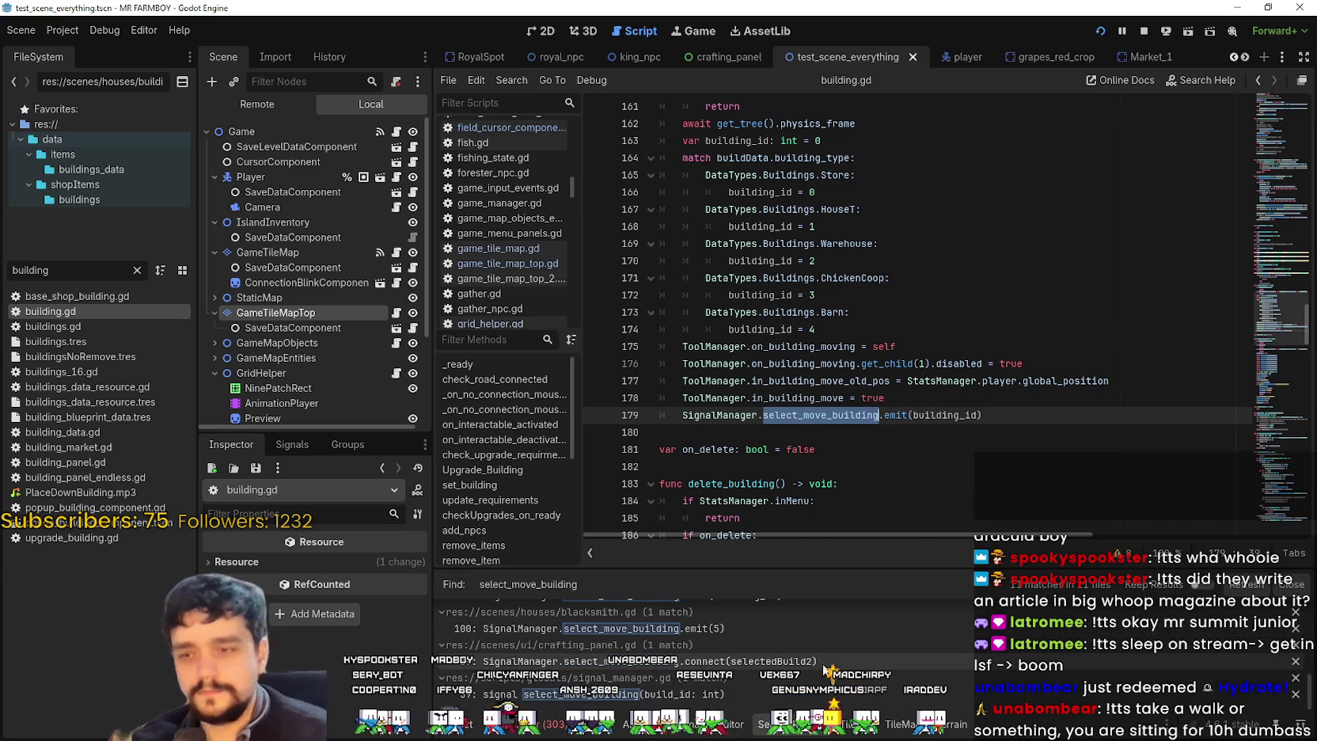
{"action": "left_click", "coordinate": [760, 660]}
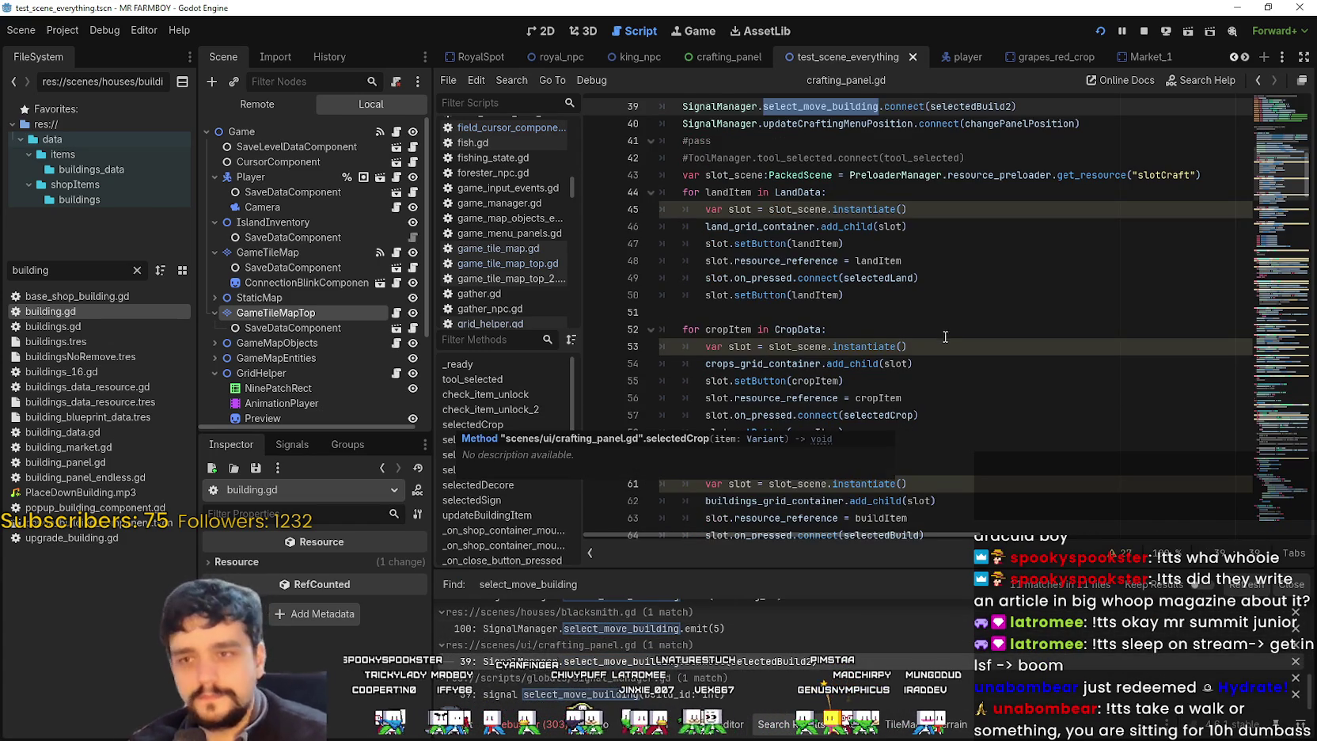
- Review crafting_panel.gd's _ready function and search the script for selectedBuild2
{"action": "scroll", "coordinate": [926, 380], "scroll_direction": "up", "scroll_amount": 1}
{"action": "scroll", "coordinate": [946, 334], "scroll_direction": "up", "scroll_amount": 1}
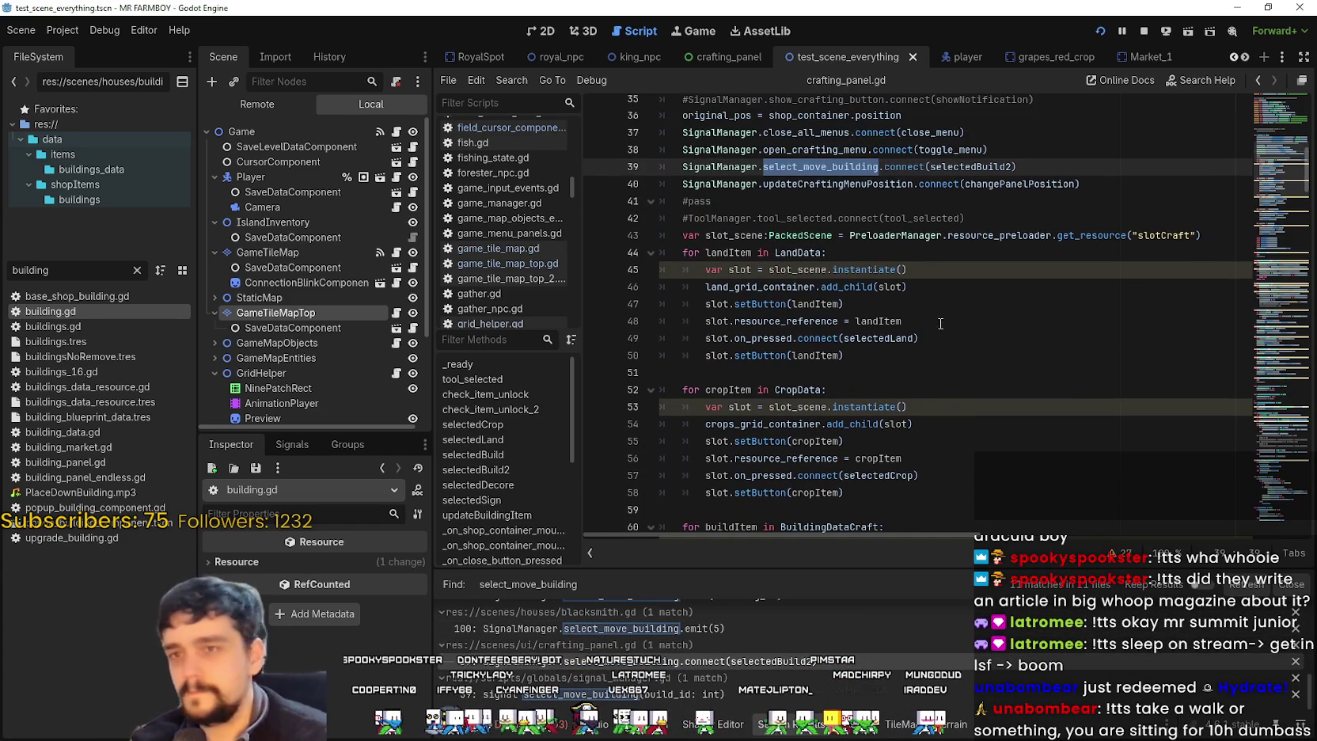
{"action": "scroll", "coordinate": [938, 328], "scroll_direction": "up", "scroll_amount": 1}
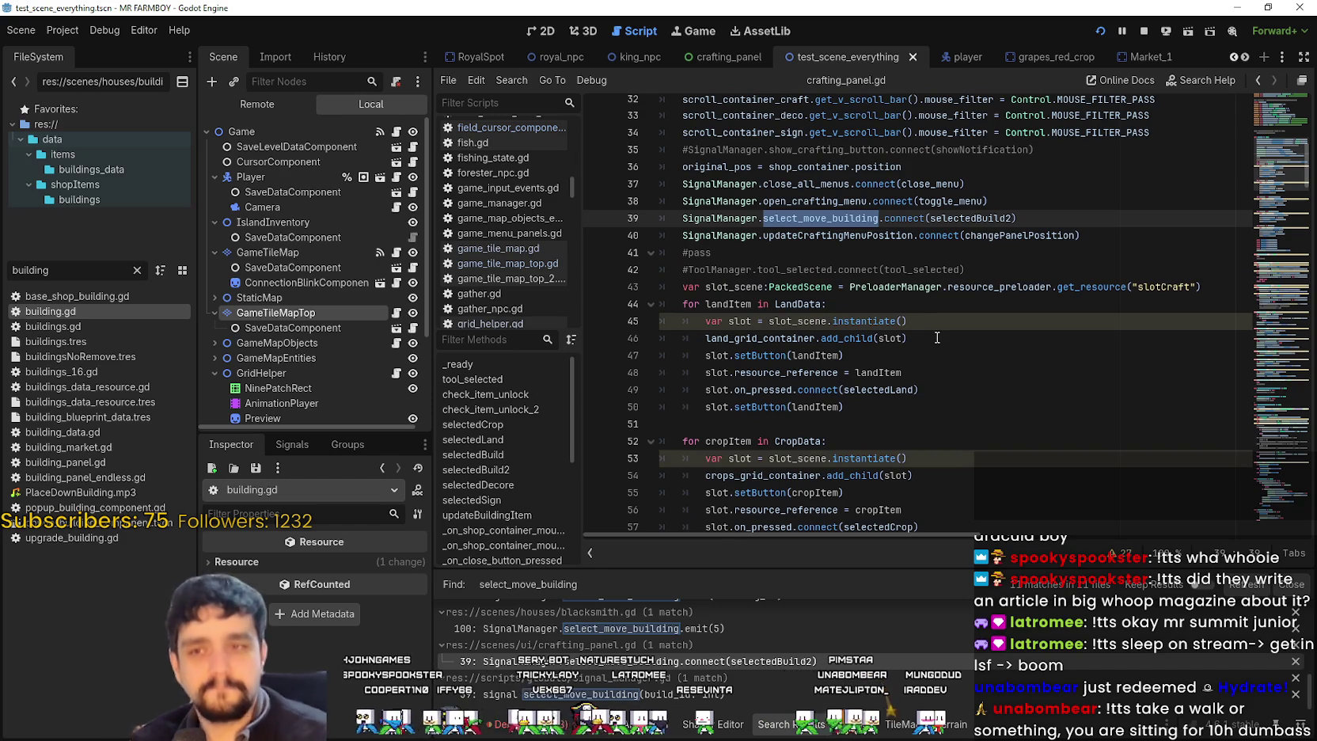
{"action": "scroll", "coordinate": [937, 327], "scroll_direction": "up", "scroll_amount": 3}
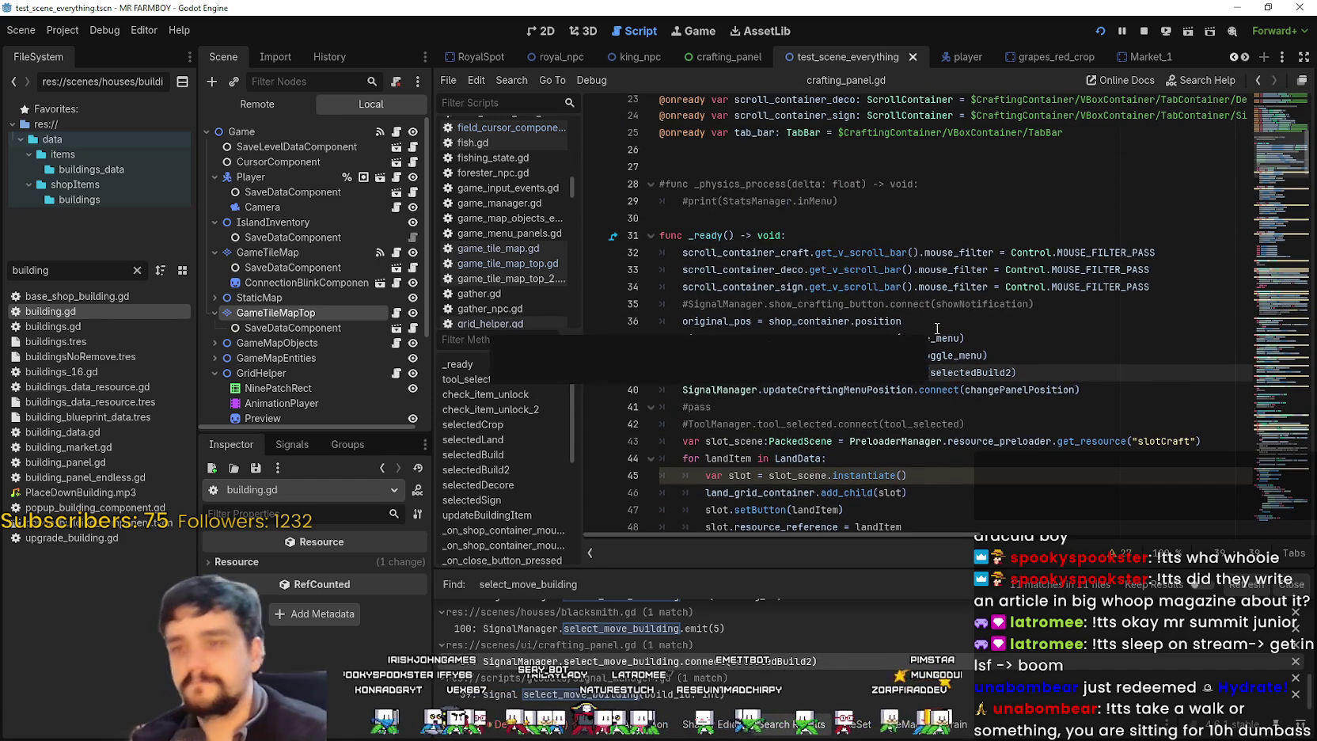
{"action": "scroll", "coordinate": [936, 332], "scroll_direction": "down", "scroll_amount": 1}
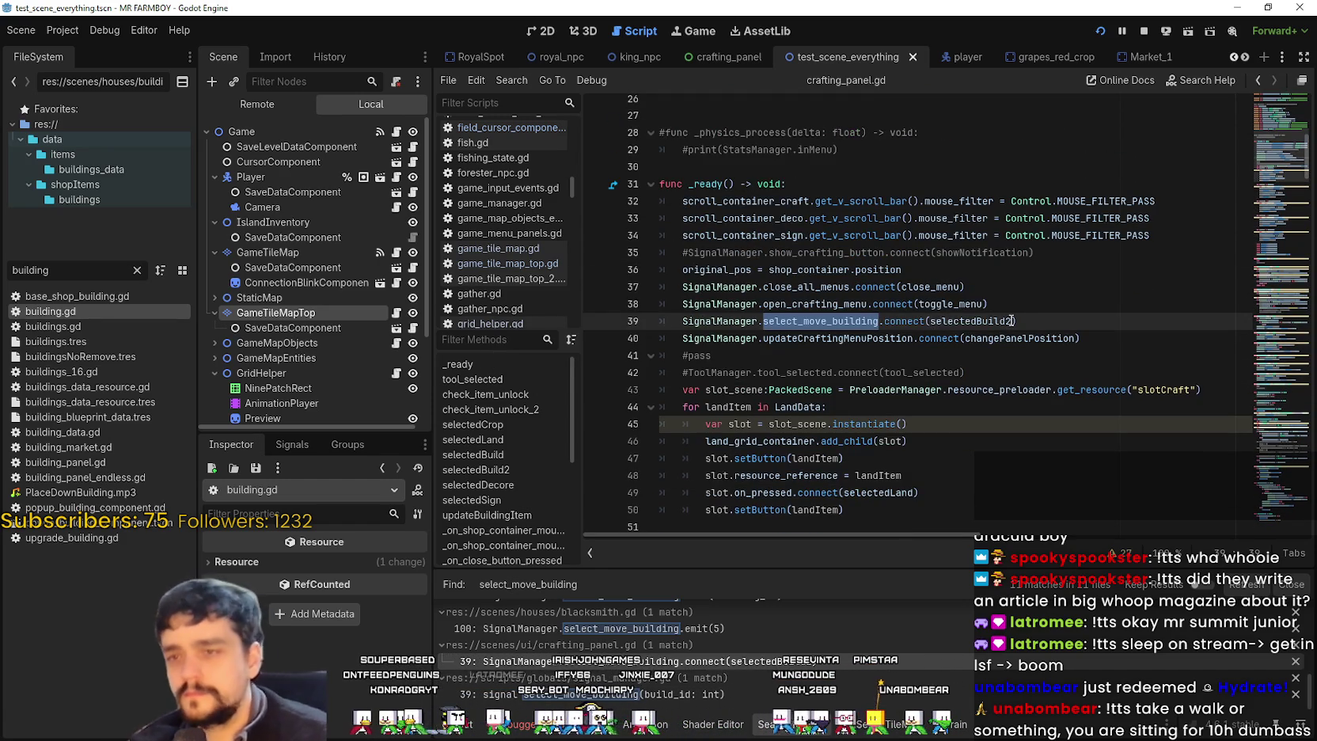
{"action": "scroll", "coordinate": [937, 366], "scroll_direction": "down", "scroll_amount": 5}
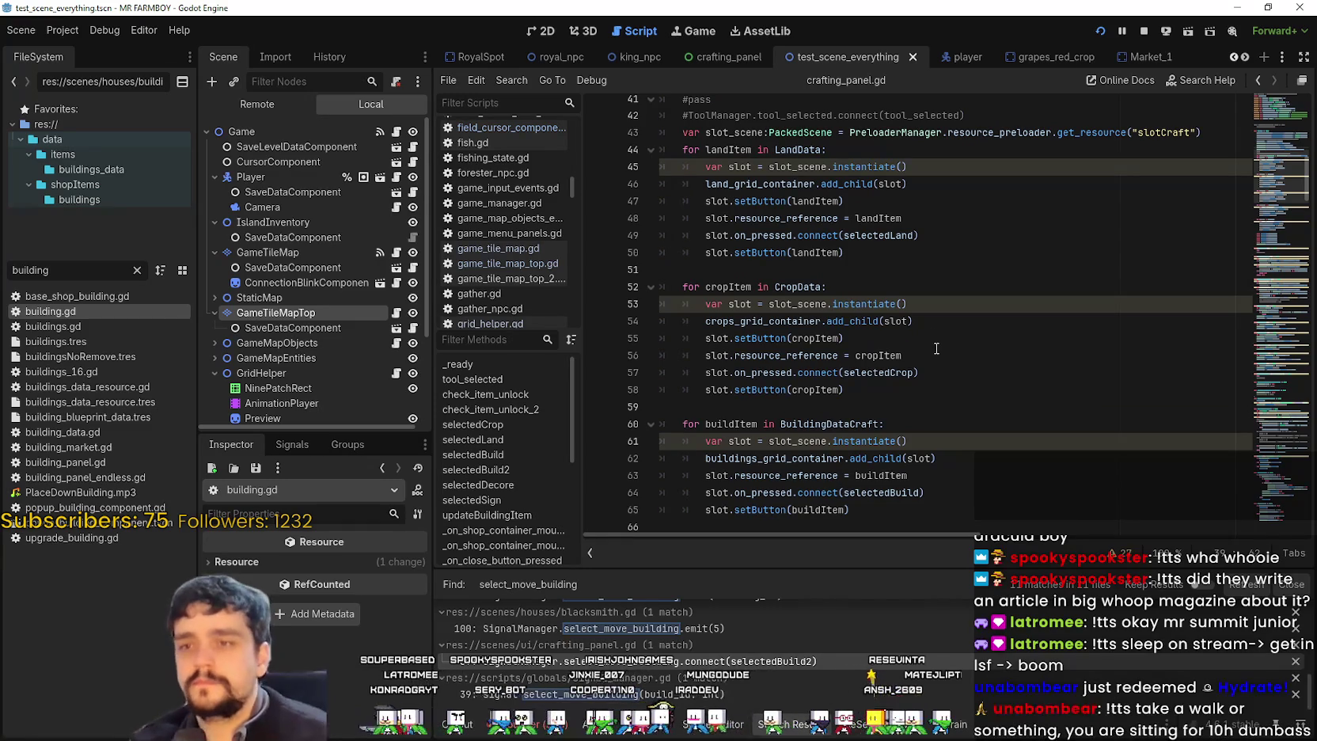
{"action": "key", "text": "ctrl+f"}
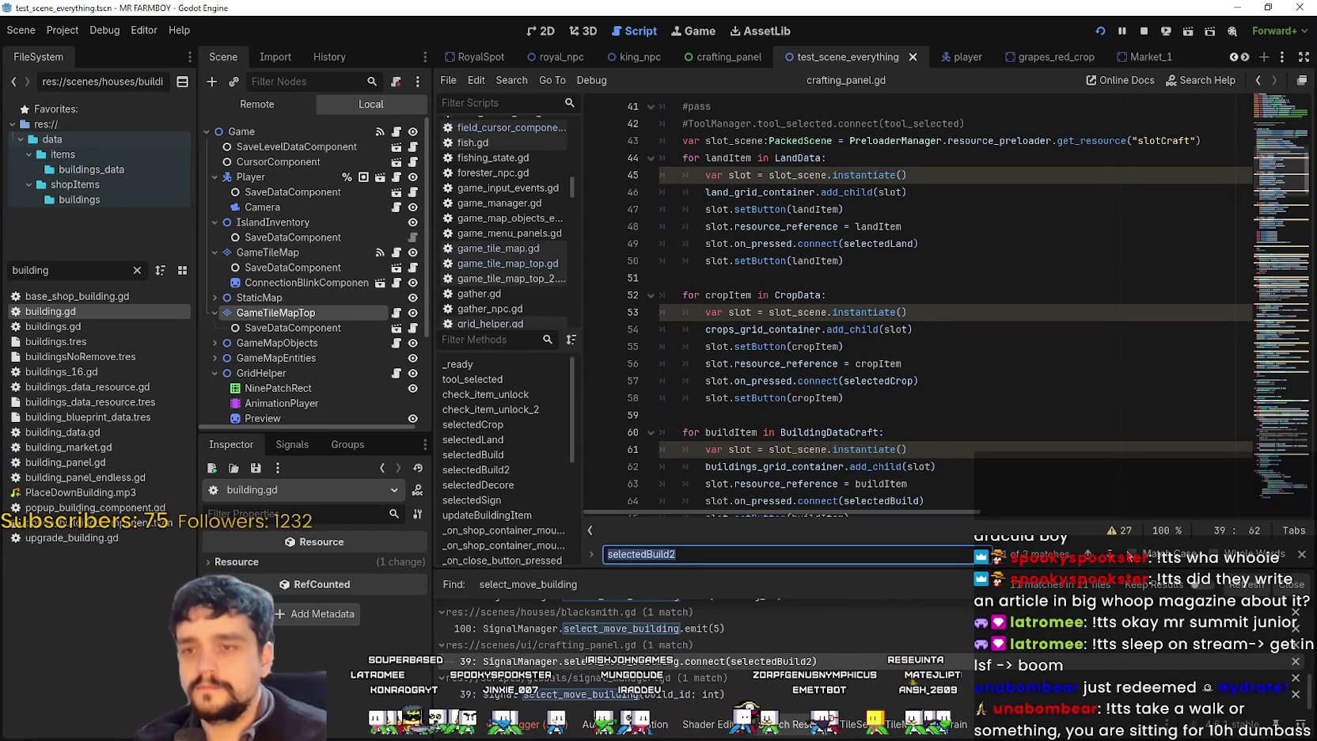
{"action": "key", "text": "Return"}
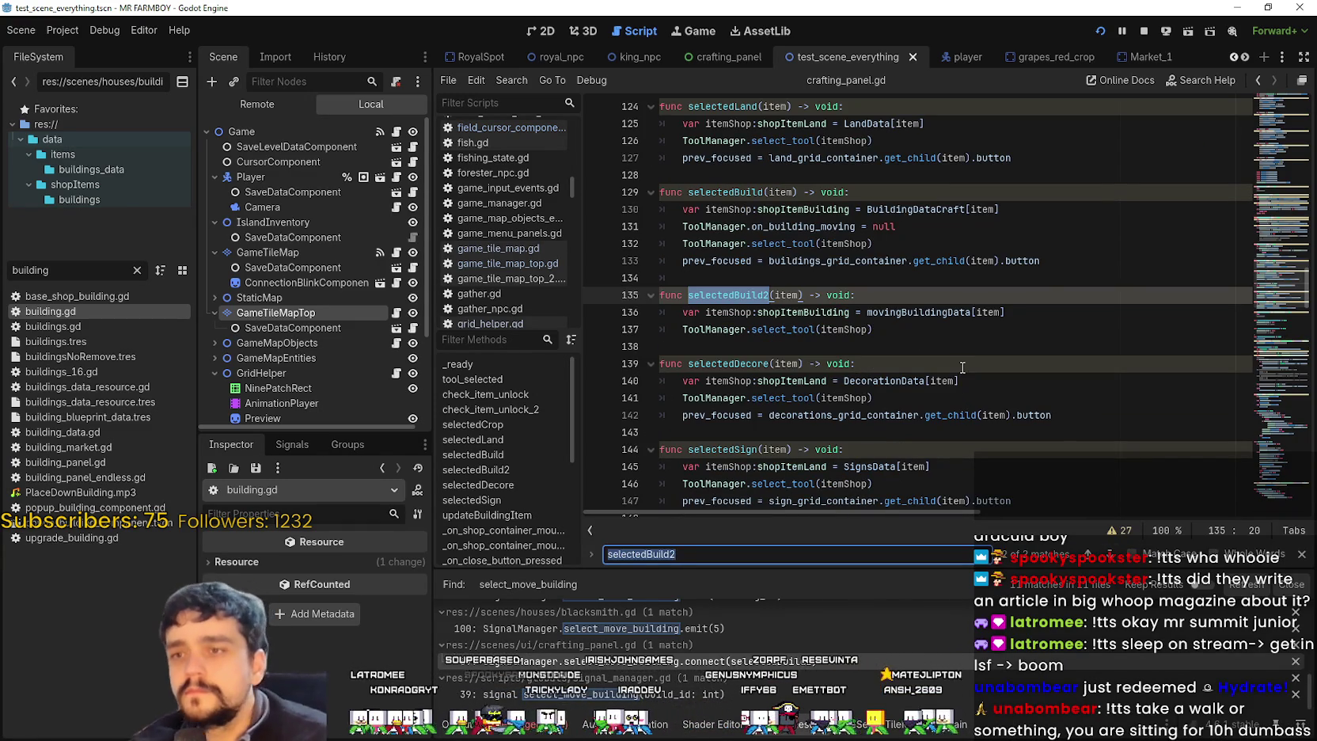
{"action": "left_click", "coordinate": [899, 330]}
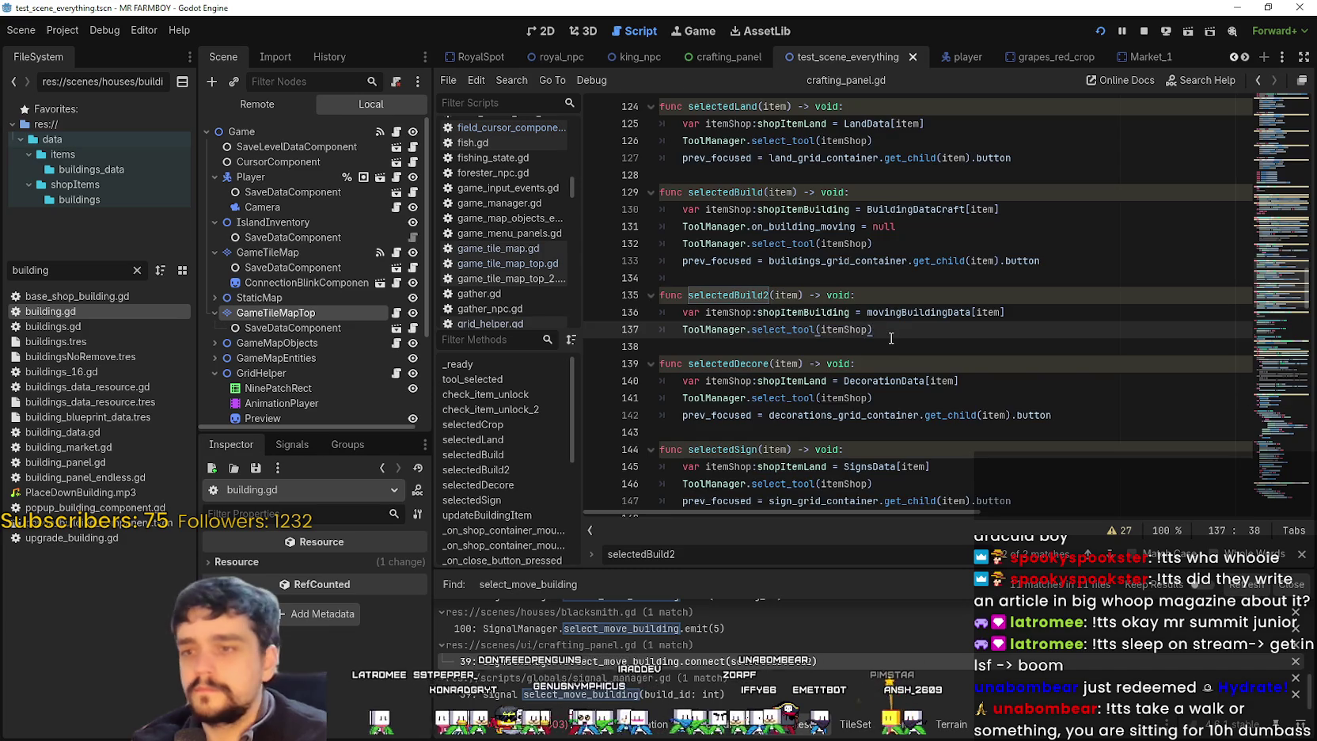
{"action": "scroll", "coordinate": [891, 338], "scroll_direction": "down", "scroll_amount": 3}
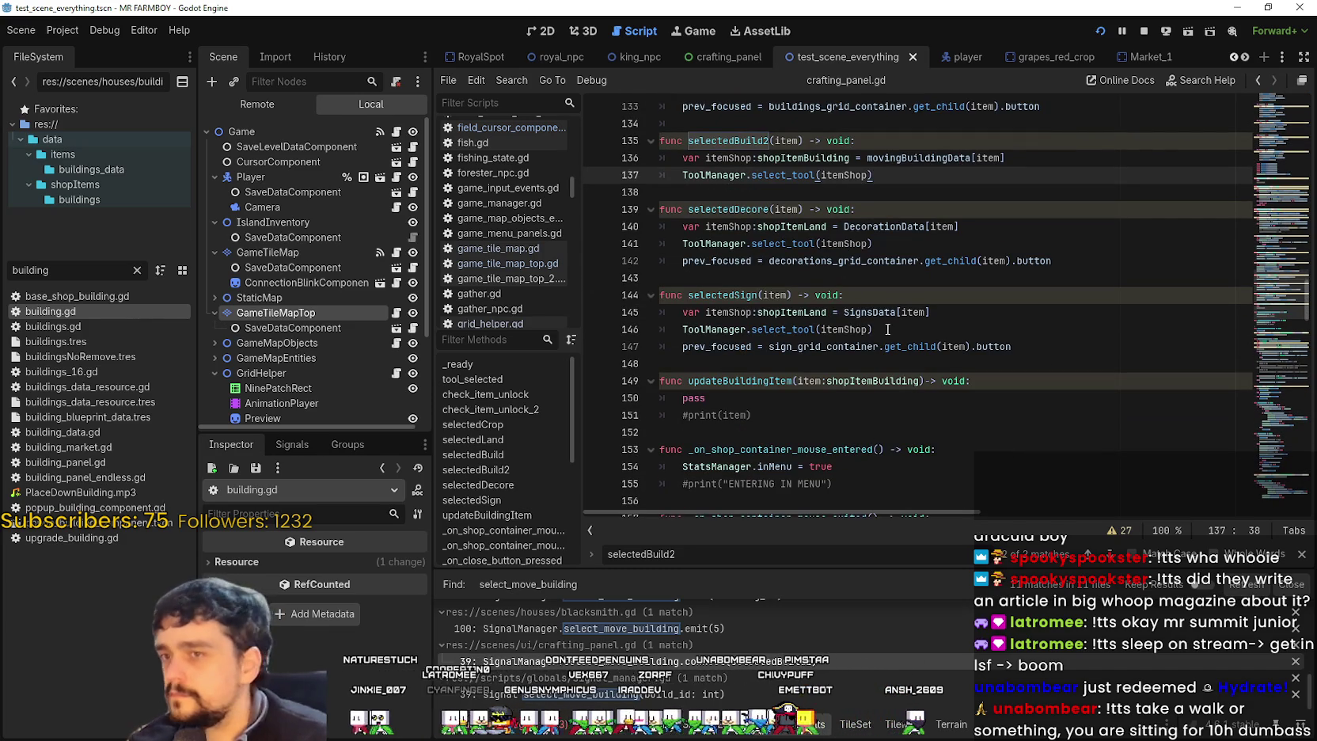
{"action": "left_click", "coordinate": [830, 275]}
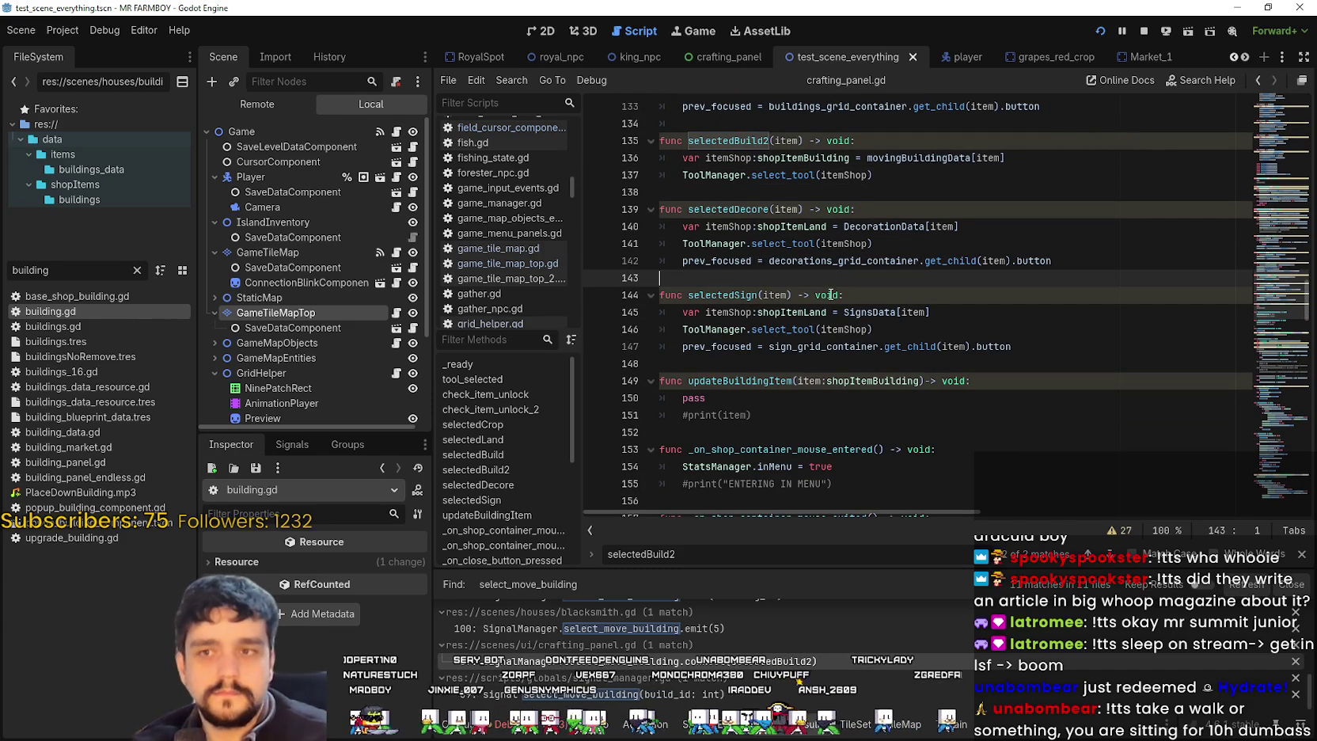
{"action": "double_click", "coordinate": [921, 228]}
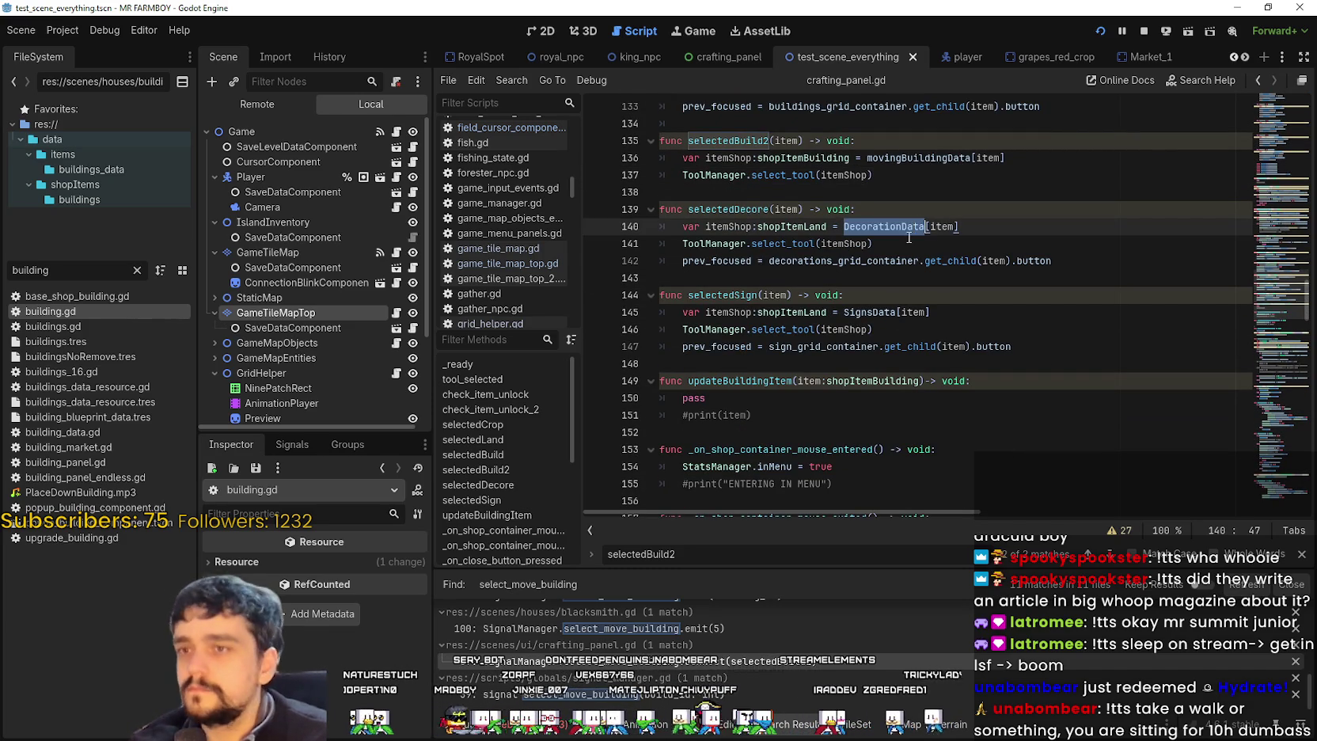
{"action": "mouse_move", "coordinate": [912, 226]}
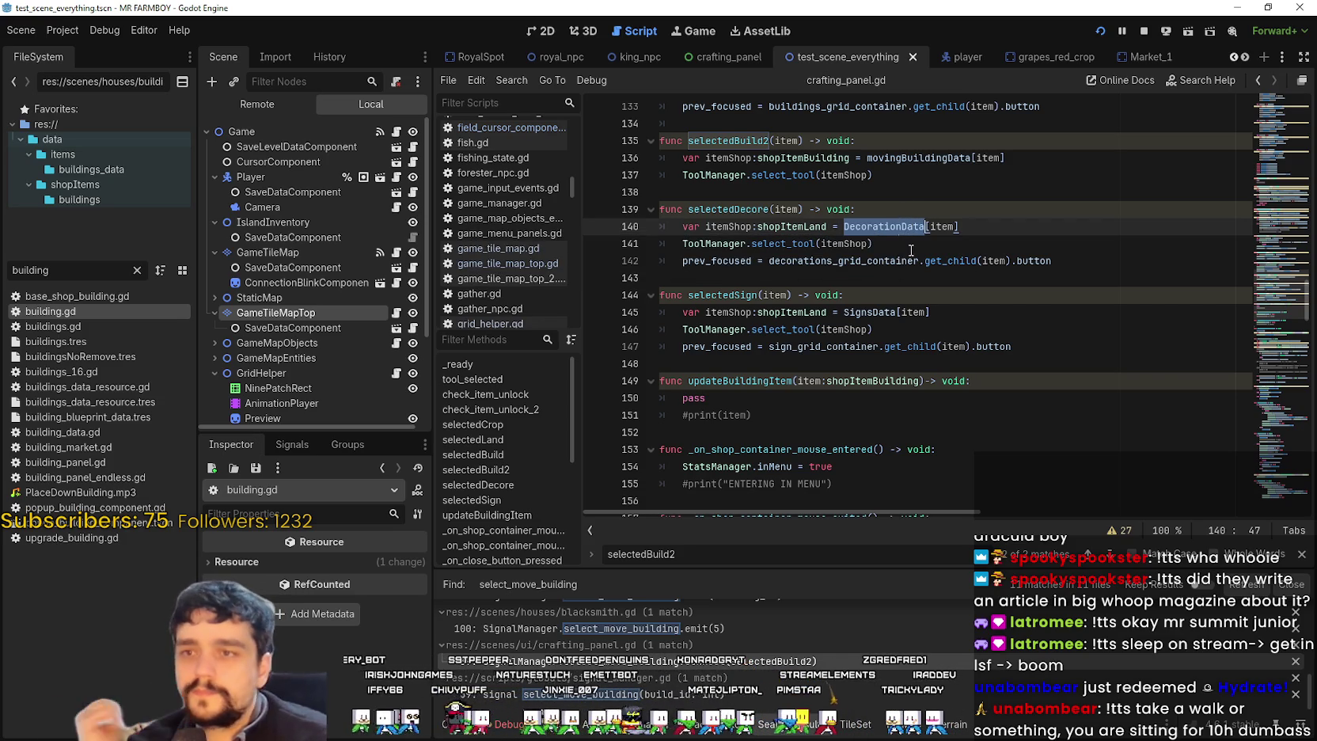
{"action": "left_click", "coordinate": [910, 247]}
{"action": "mouse_move", "coordinate": [1078, 262]}
{"action": "left_mouse_down"}
{"action": "mouse_move", "coordinate": [673, 212]}
{"action": "mouse_move", "coordinate": [665, 199]}
{"action": "left_mouse_up"}
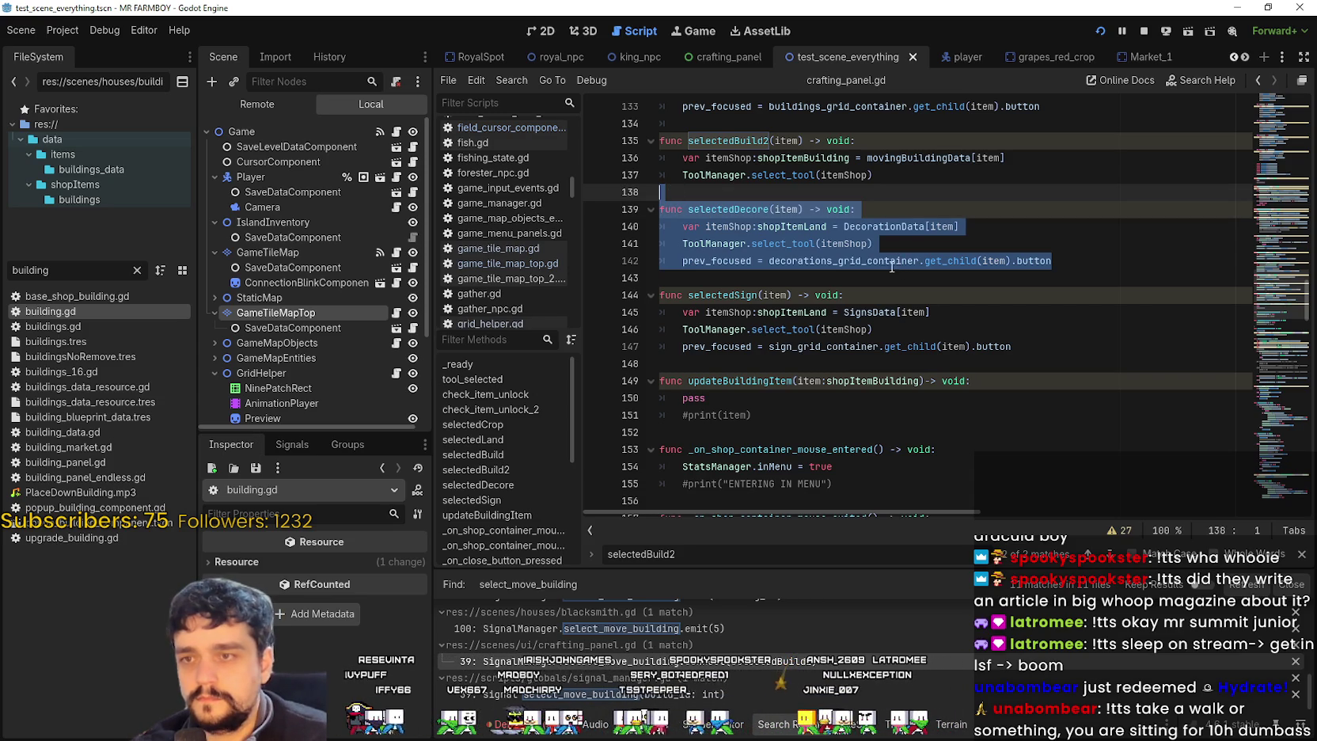
{"action": "left_click", "coordinate": [832, 274]}
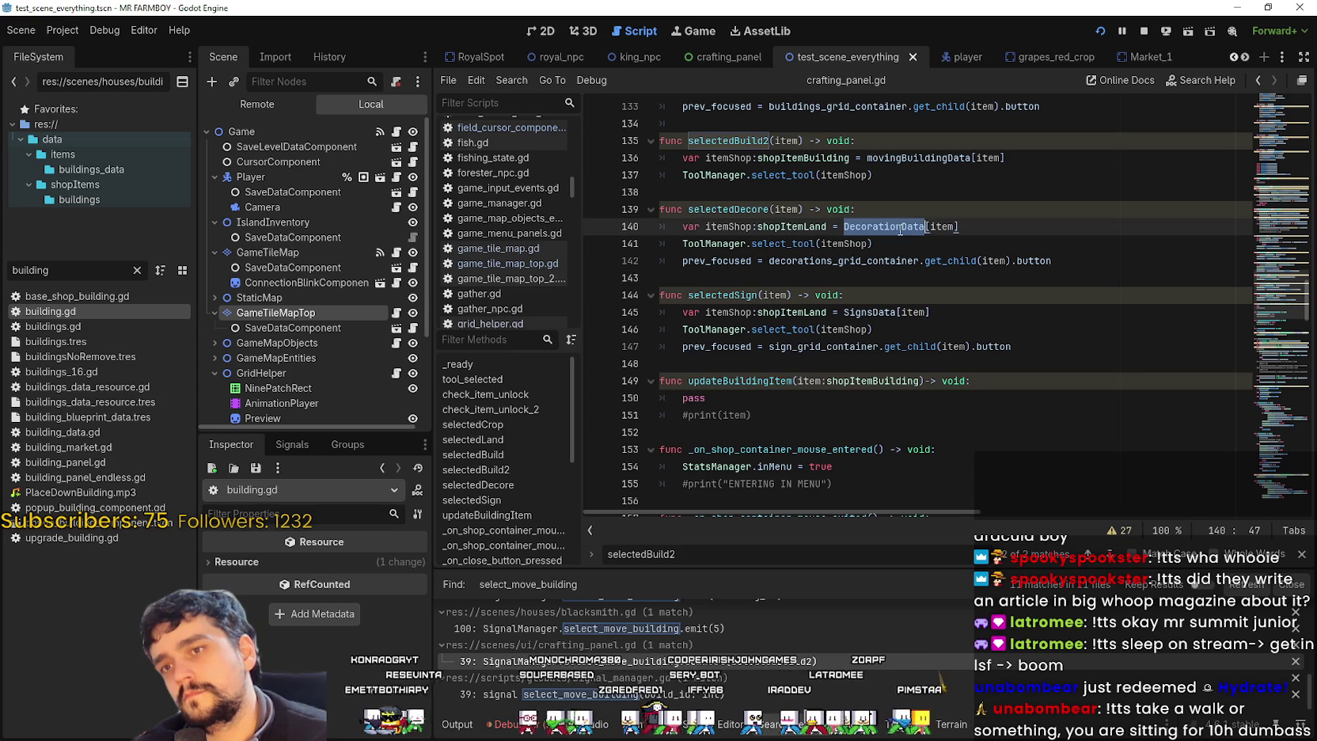
{"action": "double_click", "coordinate": [893, 312]}
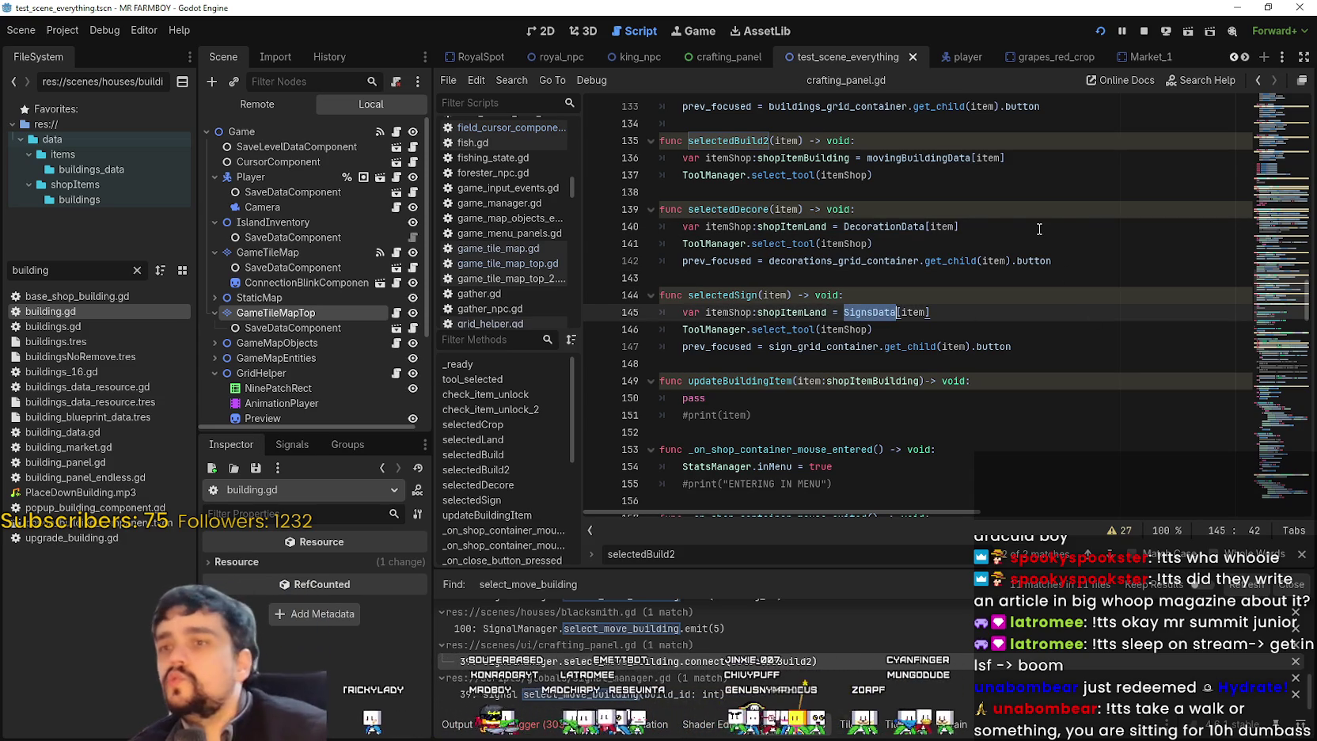
{"action": "scroll", "coordinate": [930, 335], "scroll_direction": "down", "scroll_amount": 4}
{"action": "scroll", "coordinate": [930, 335], "scroll_direction": "up", "scroll_amount": 10}
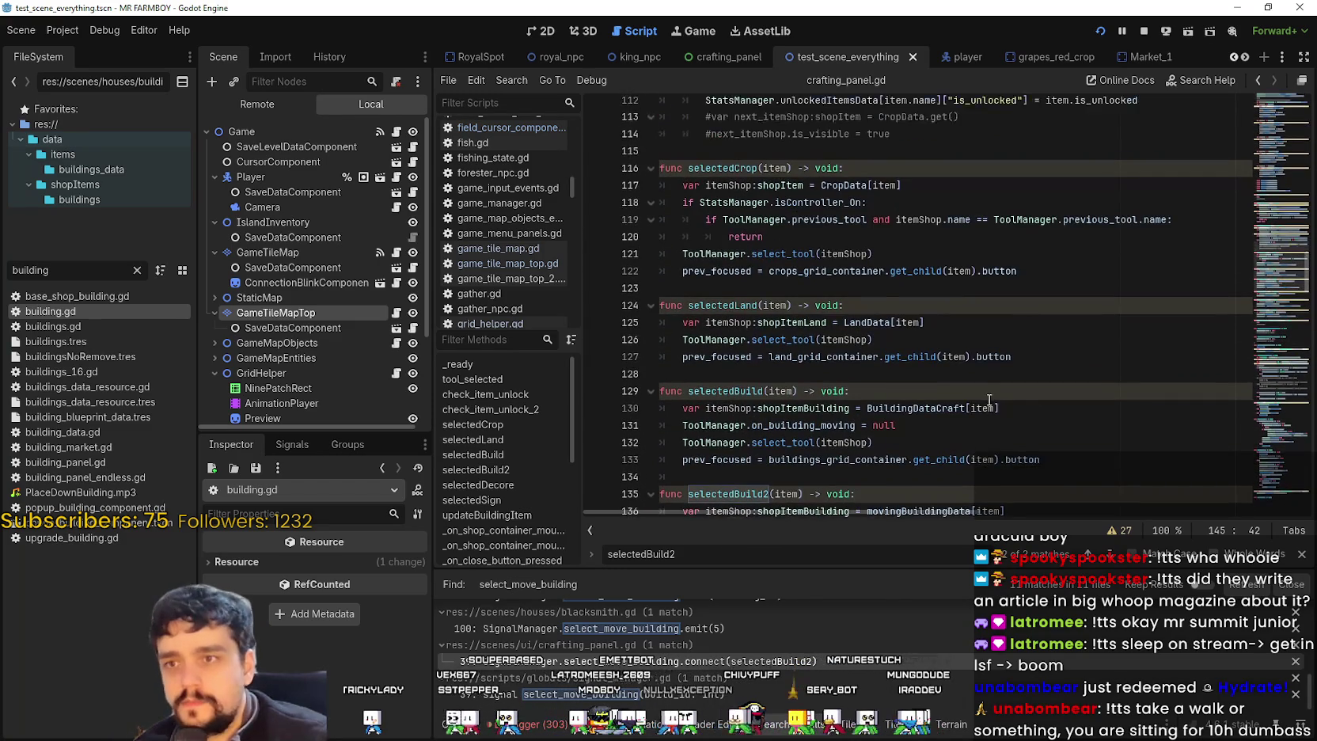
{"action": "scroll", "coordinate": [970, 361], "scroll_direction": "down", "scroll_amount": 9}
{"action": "left_click", "coordinate": [869, 267]}
{"action": "scroll", "coordinate": [869, 271], "scroll_direction": "down", "scroll_amount": 1}
{"action": "scroll", "coordinate": [827, 262], "scroll_direction": "up", "scroll_amount": 4}
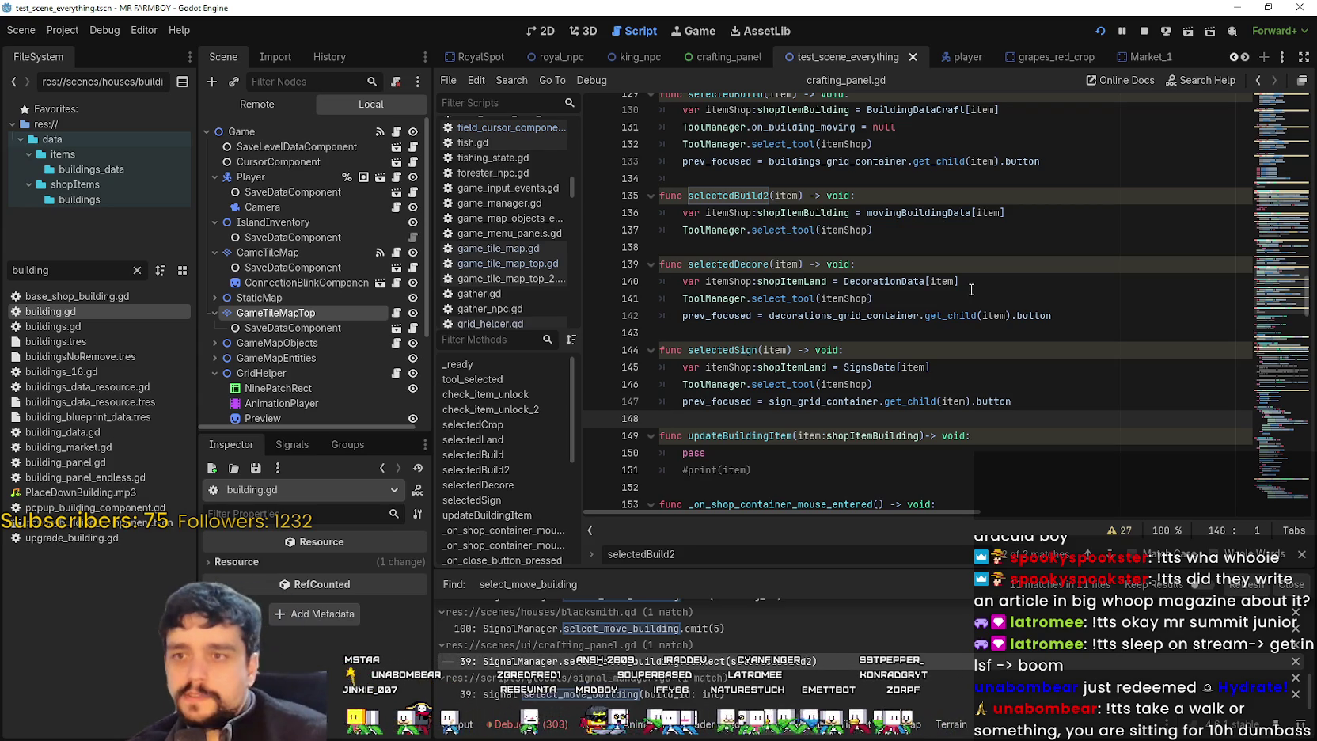
{"action": "double_click", "coordinate": [786, 194]}
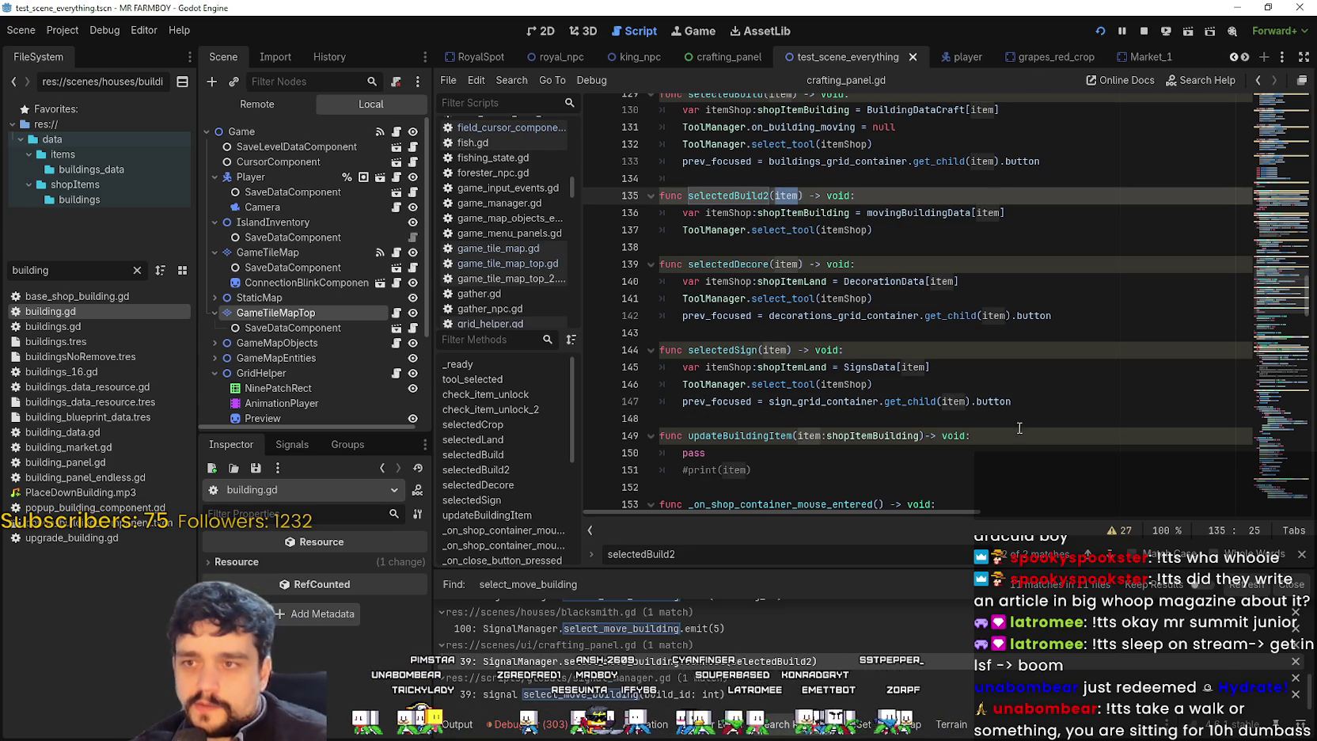
{"action": "double_click", "coordinate": [987, 213]}
{"action": "double_click", "coordinate": [786, 195]}
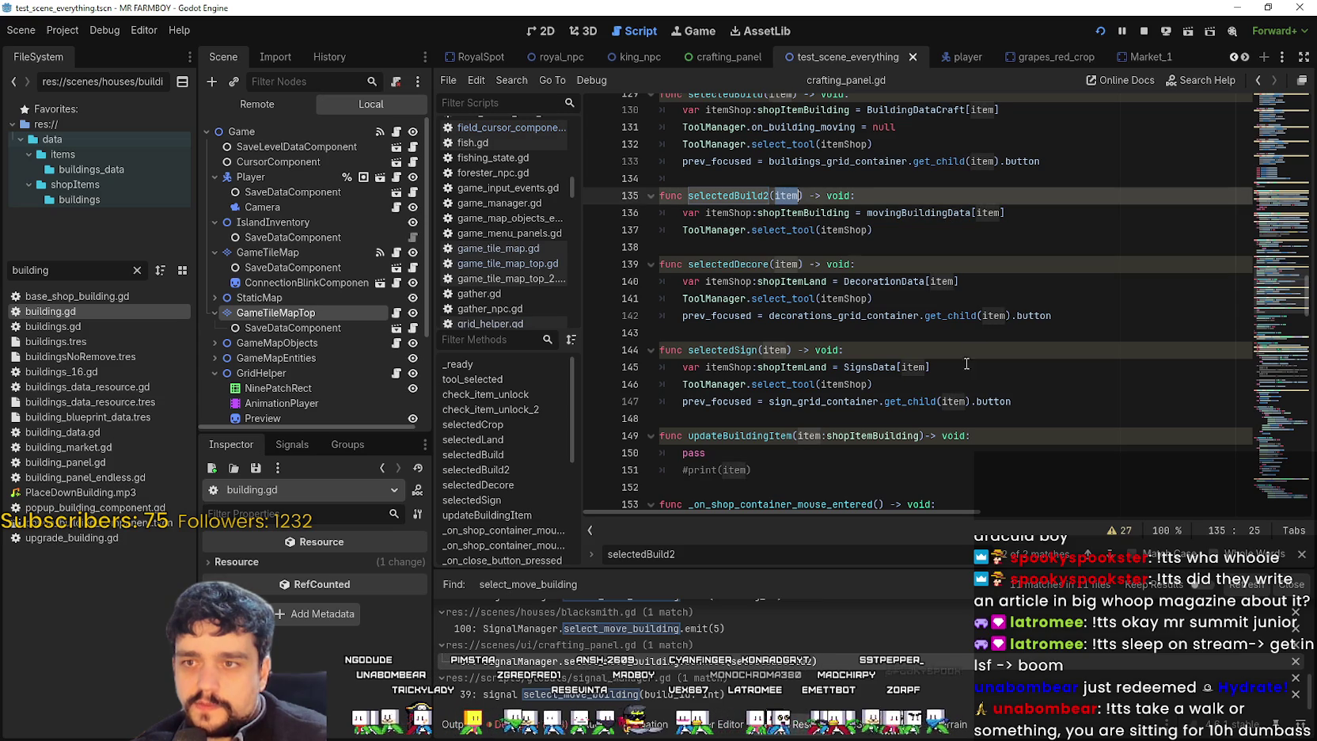
{"action": "double_click", "coordinate": [987, 212]}
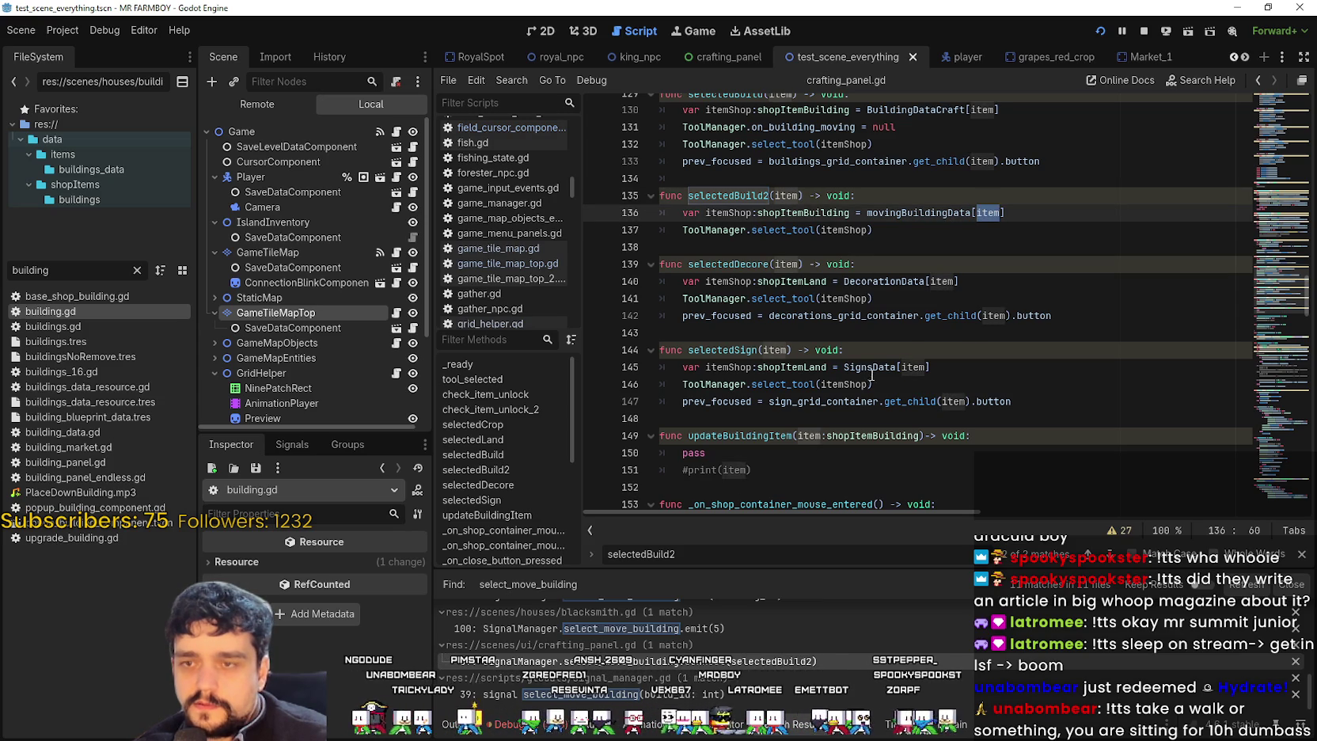
{"action": "double_click", "coordinate": [913, 214]}
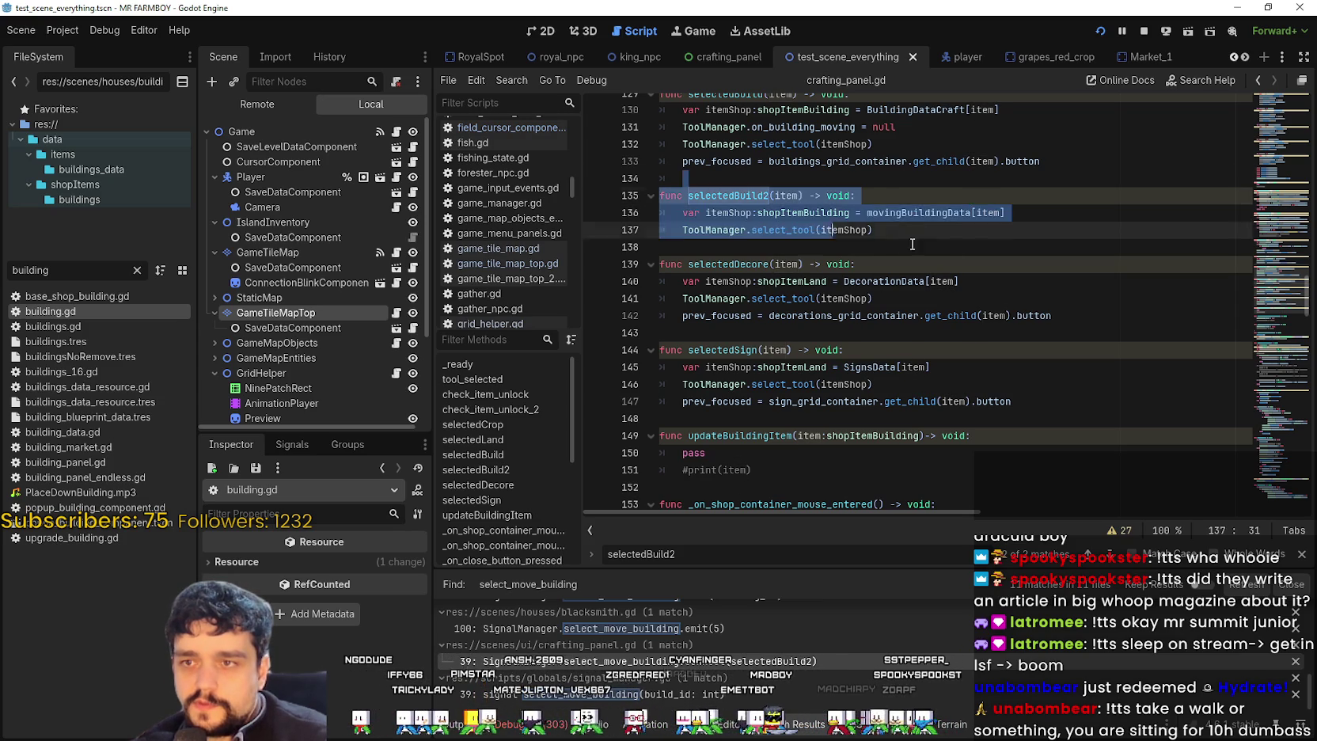
{"action": "left_click", "coordinate": [957, 231]}
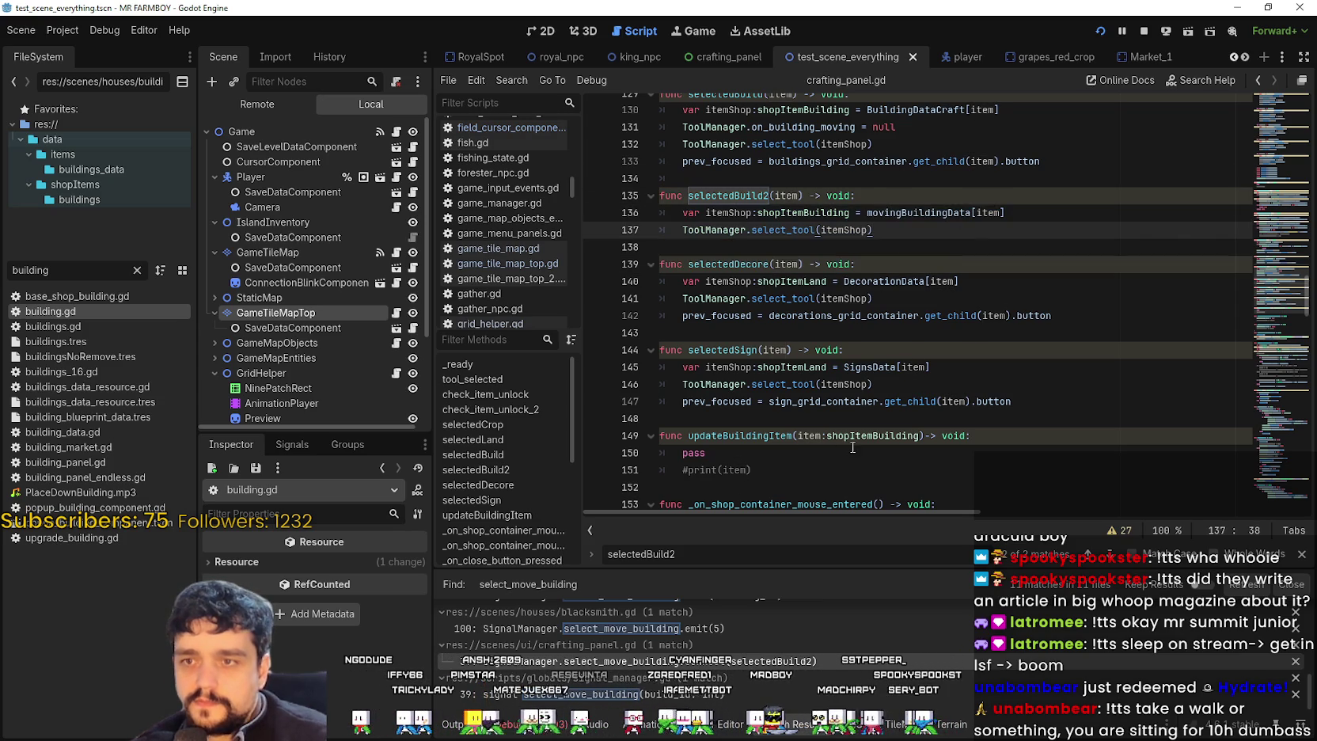
{"action": "left_click", "coordinate": [734, 331]}
{"action": "left_click", "coordinate": [721, 416]}
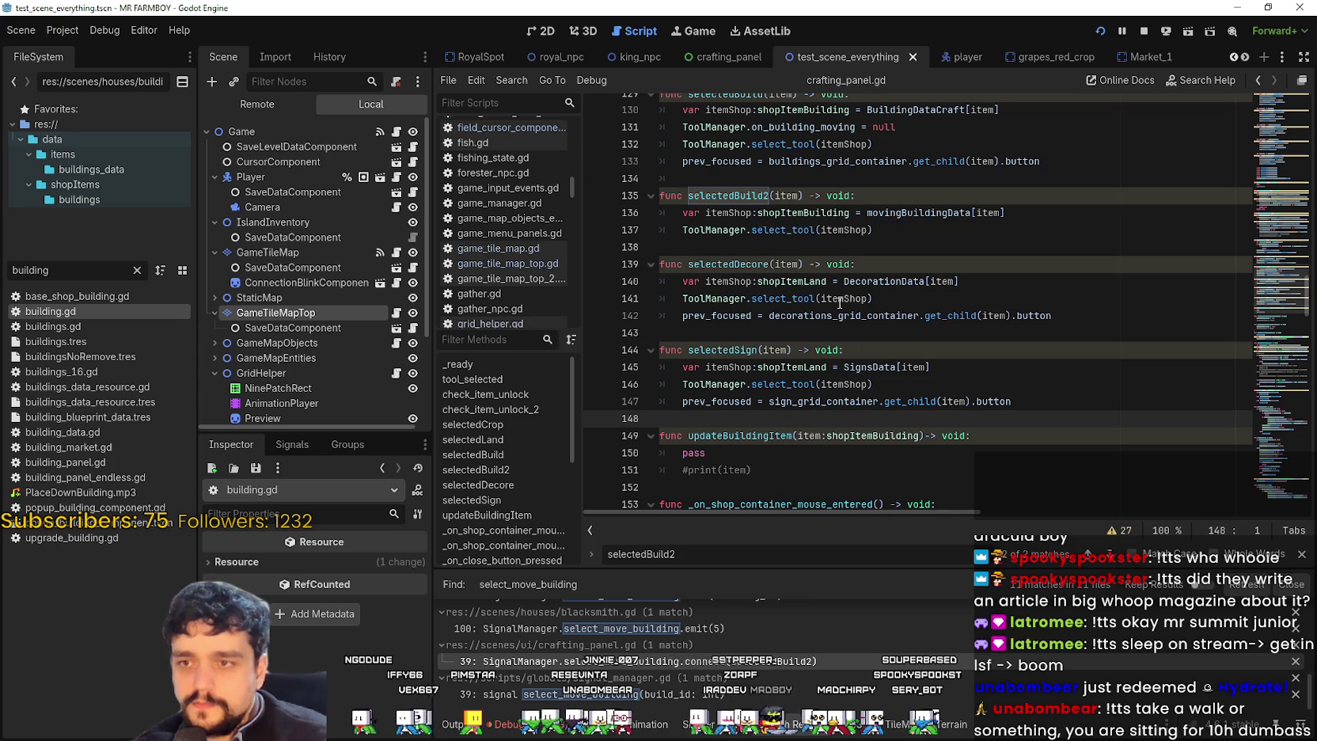
{"action": "left_click_drag", "start_coordinate": [872, 234], "coordinate": [668, 182]}
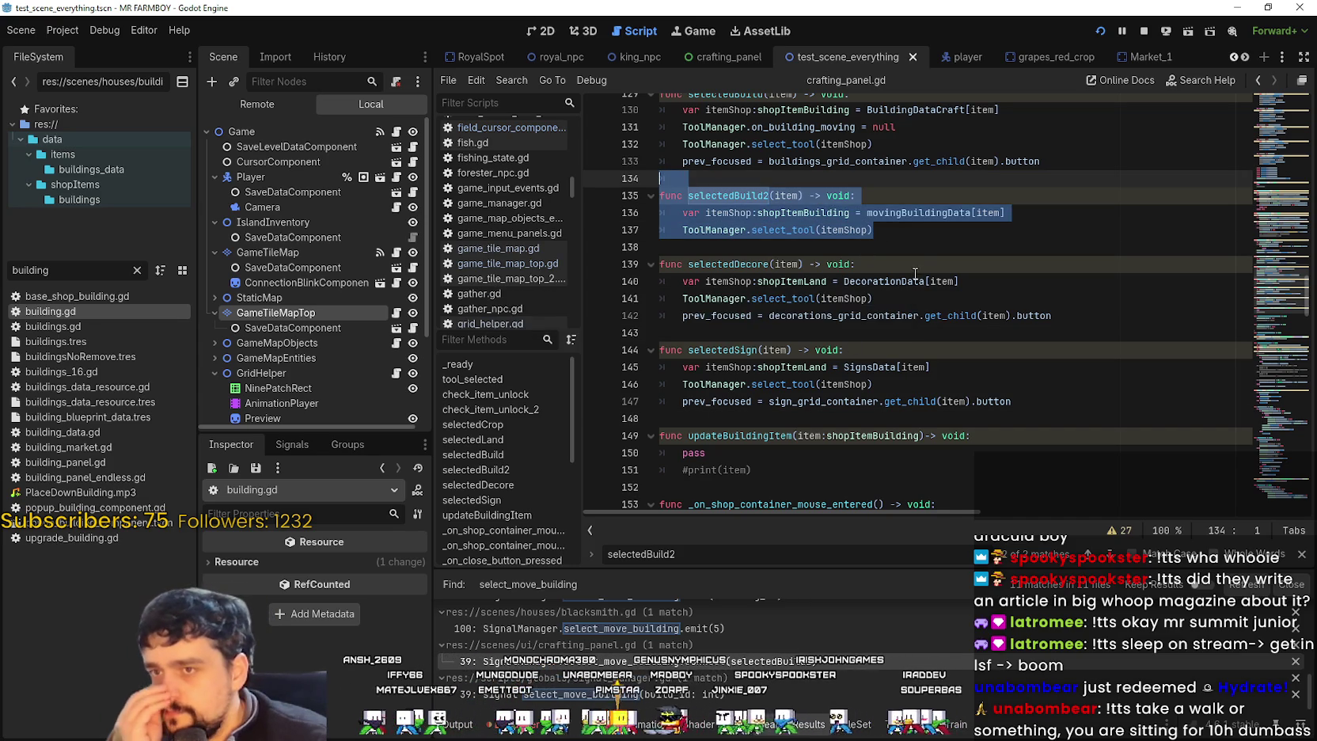
{"action": "double_click", "coordinate": [717, 196]}
{"action": "left_click_drag", "start_coordinate": [779, 237], "coordinate": [705, 176]}
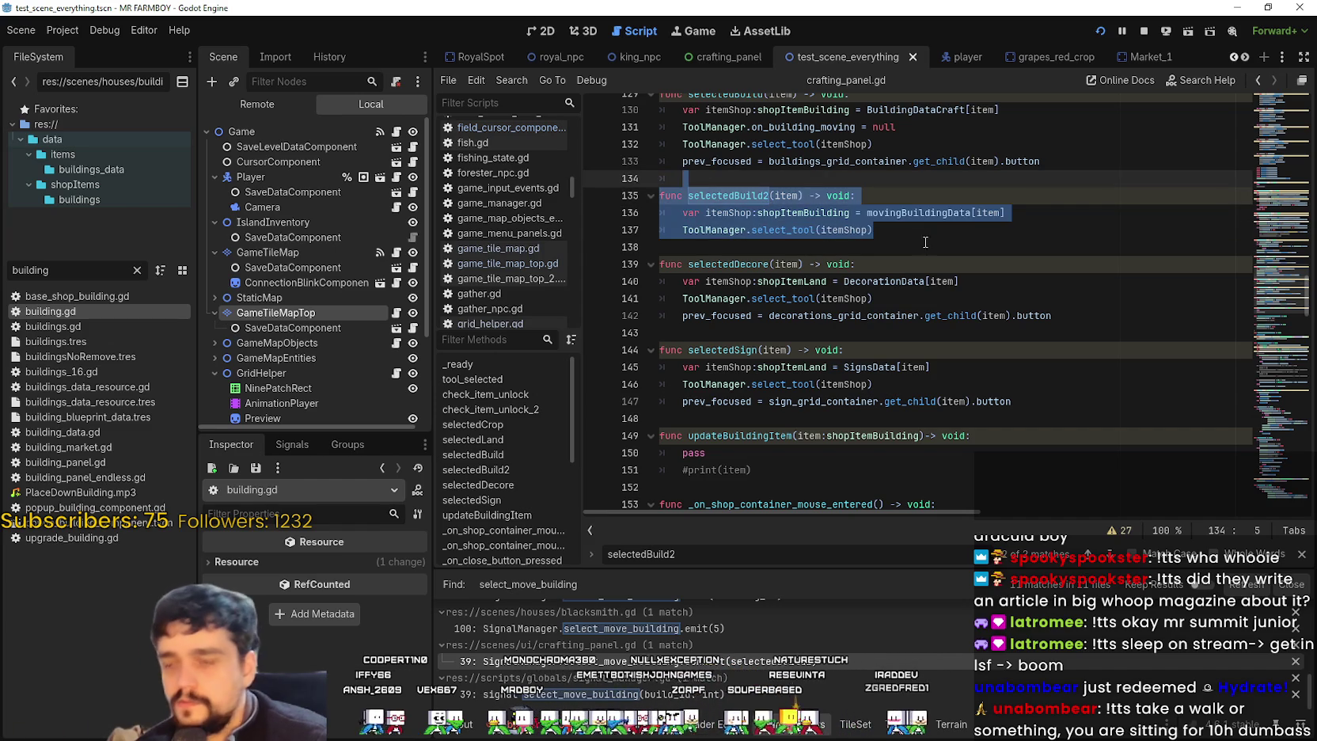
{"action": "left_click", "coordinate": [921, 239]}
{"action": "left_click_drag", "start_coordinate": [894, 231], "coordinate": [663, 179]}
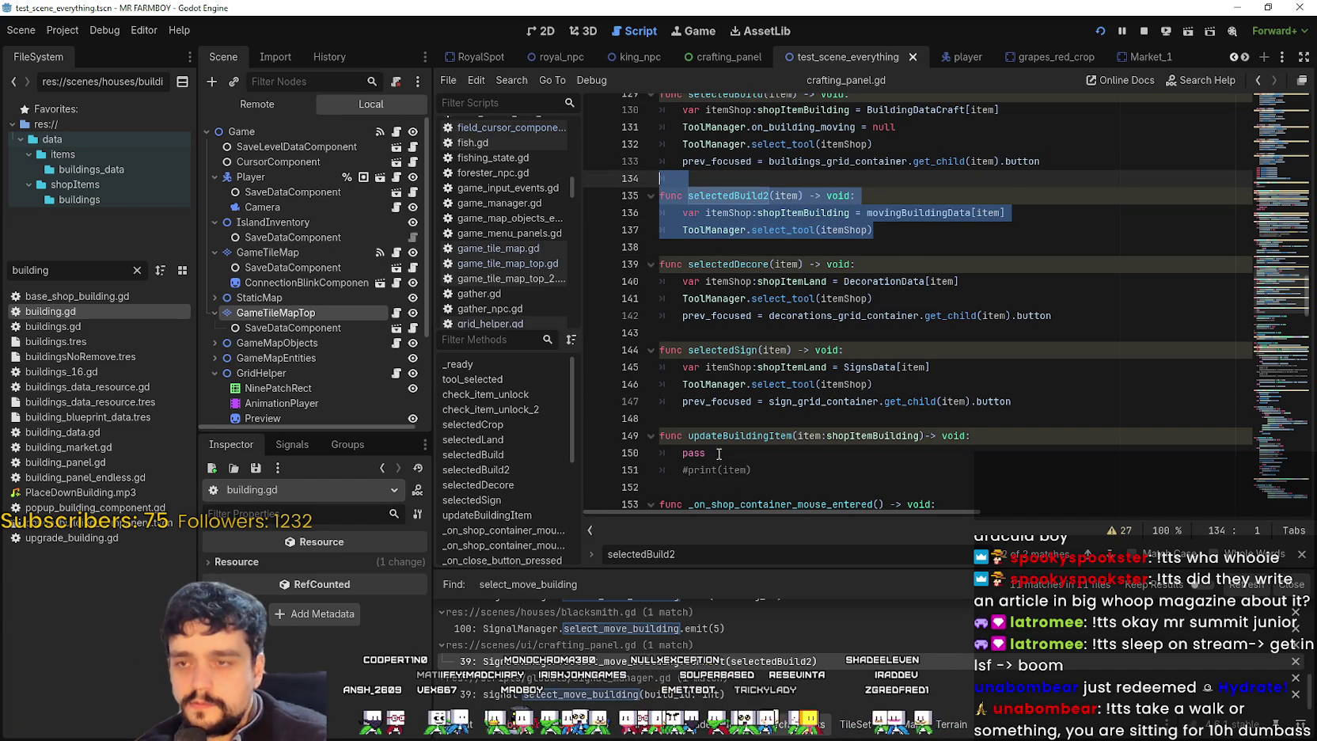
- Paste a copy of the selectedBuild2 function below selectedSign
{"action": "key", "text": "ctrl+c"}
{"action": "left_click", "coordinate": [723, 419]}
{"action": "key", "text": "ctrl+v"}
{"action": "key", "text": "Return"}
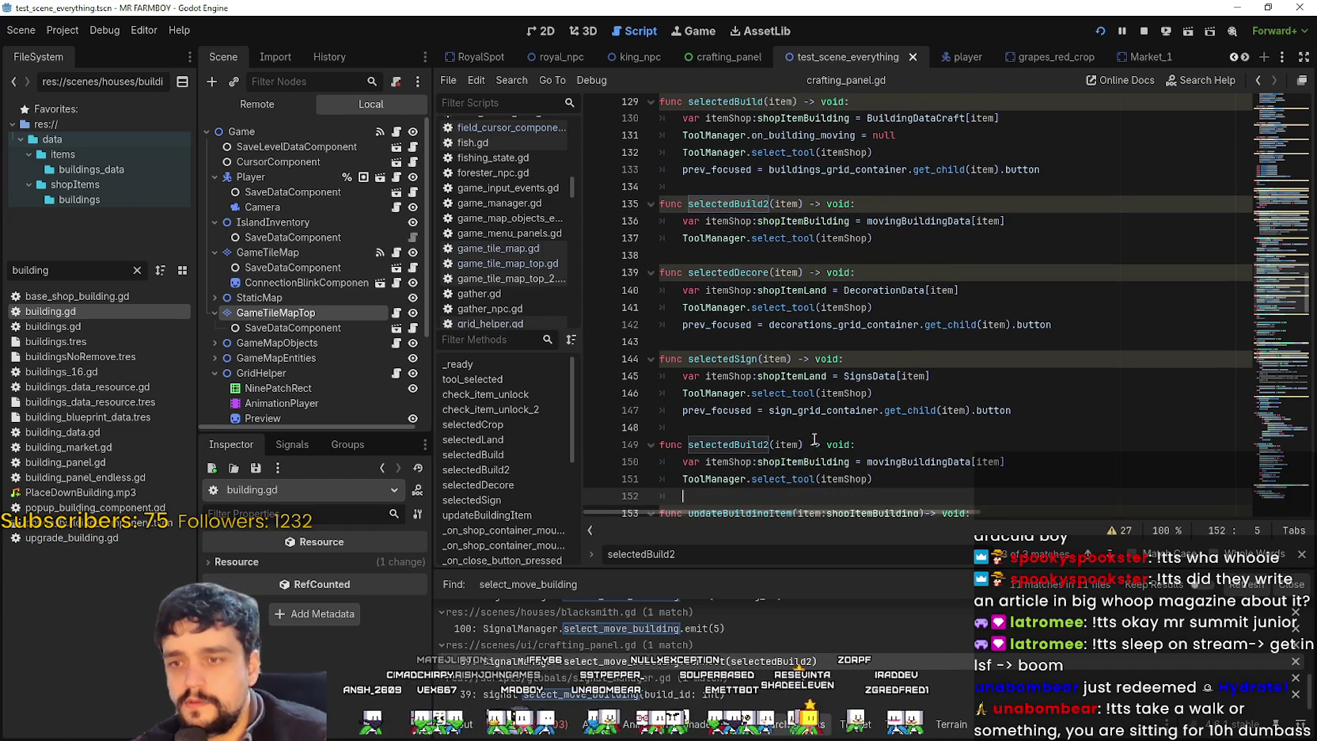
{"action": "scroll", "coordinate": [815, 442], "scroll_direction": "down", "scroll_amount": 2}
- Rename the copy SelectDecorationWorld(item: int) and pick up DecorationData from selectedDecore
{"action": "double_click", "coordinate": [761, 346]}
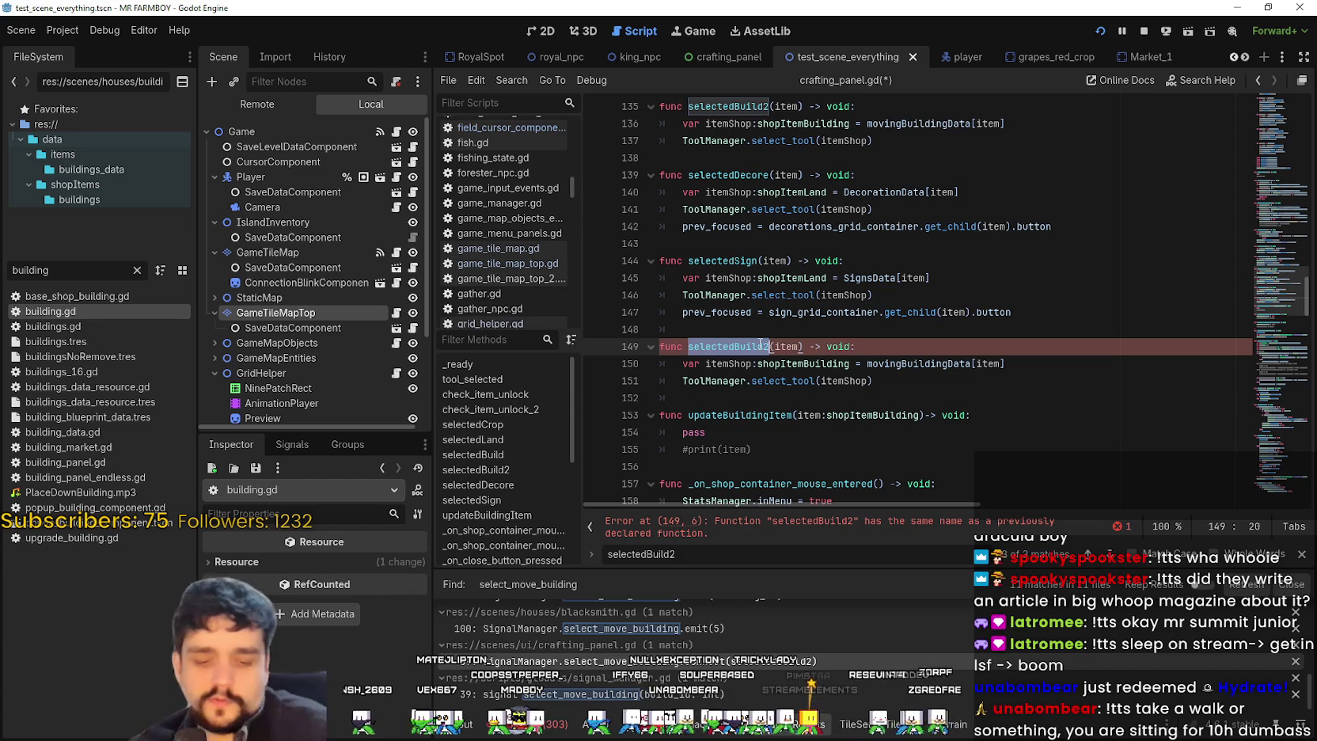
{"action": "type", "text": "SelectDecore"}
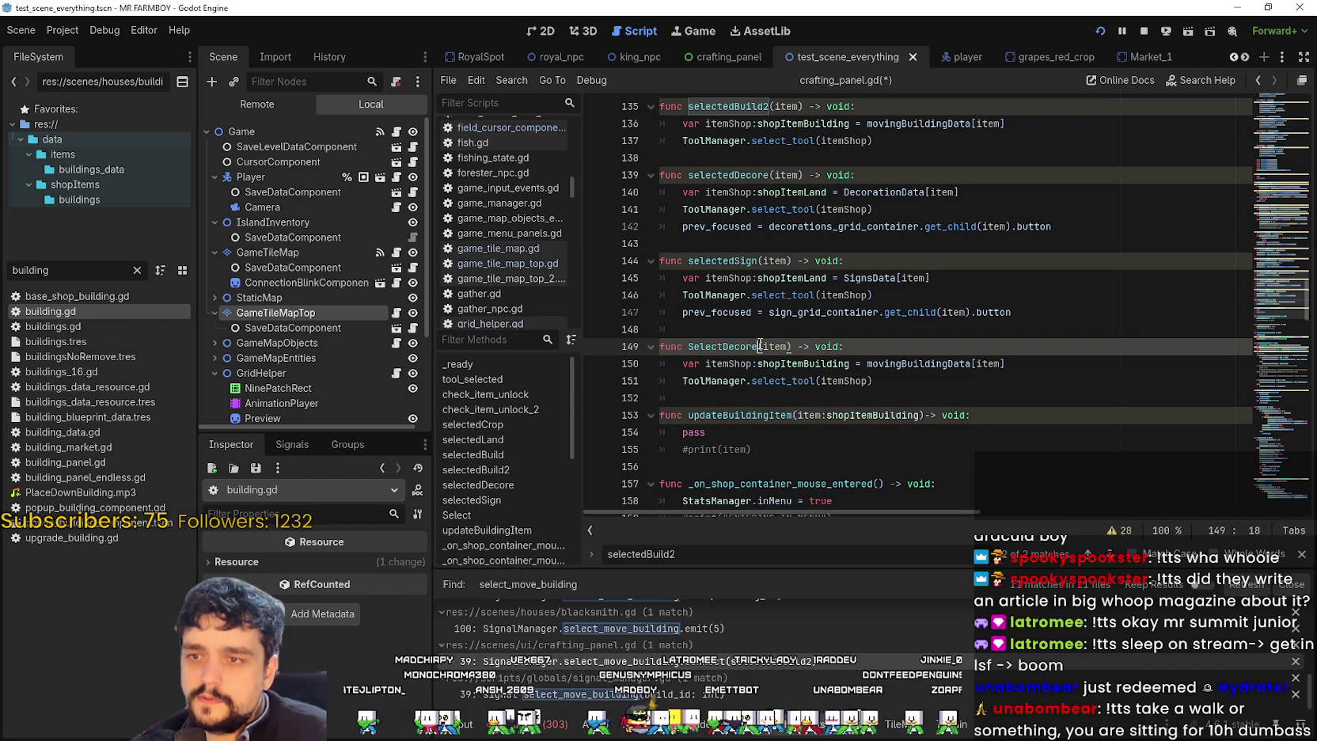
{"action": "key", "text": "BackSpace"}
{"action": "type", "text": "ation"}
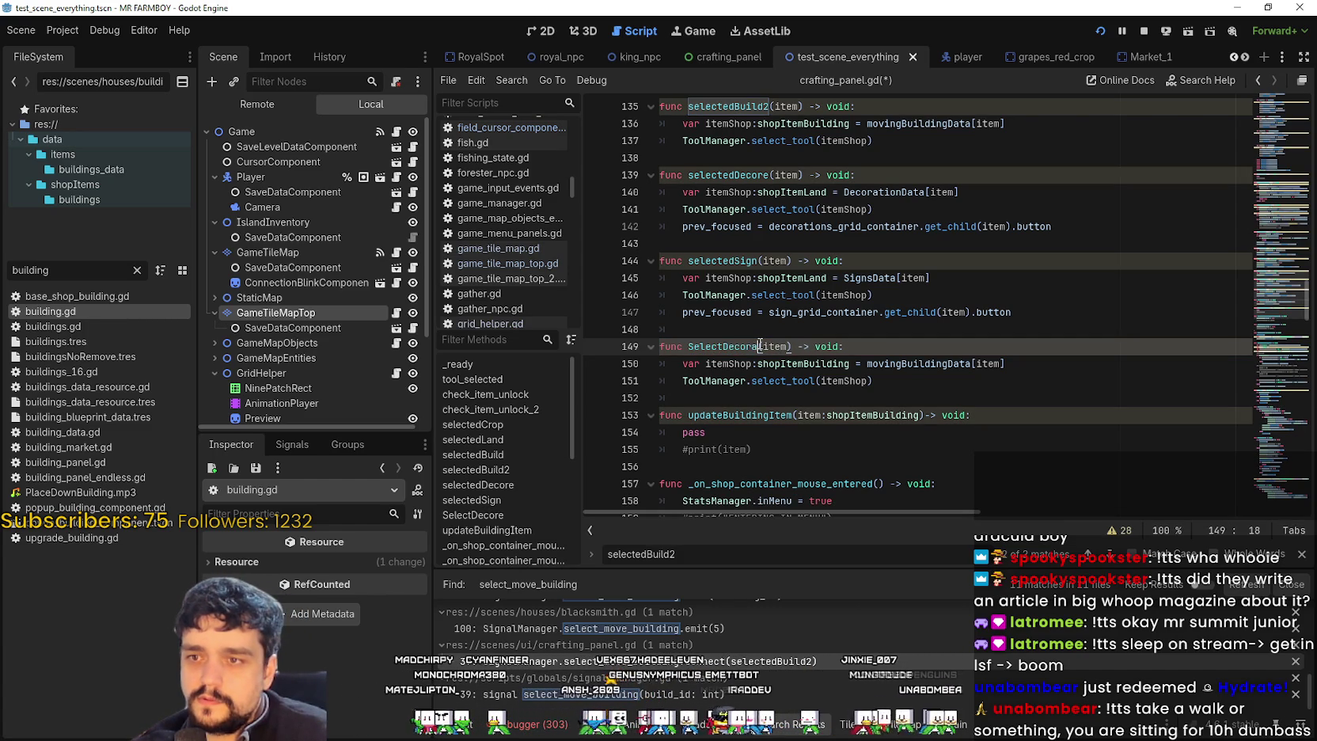
{"action": "type", "text": "World(item:"}
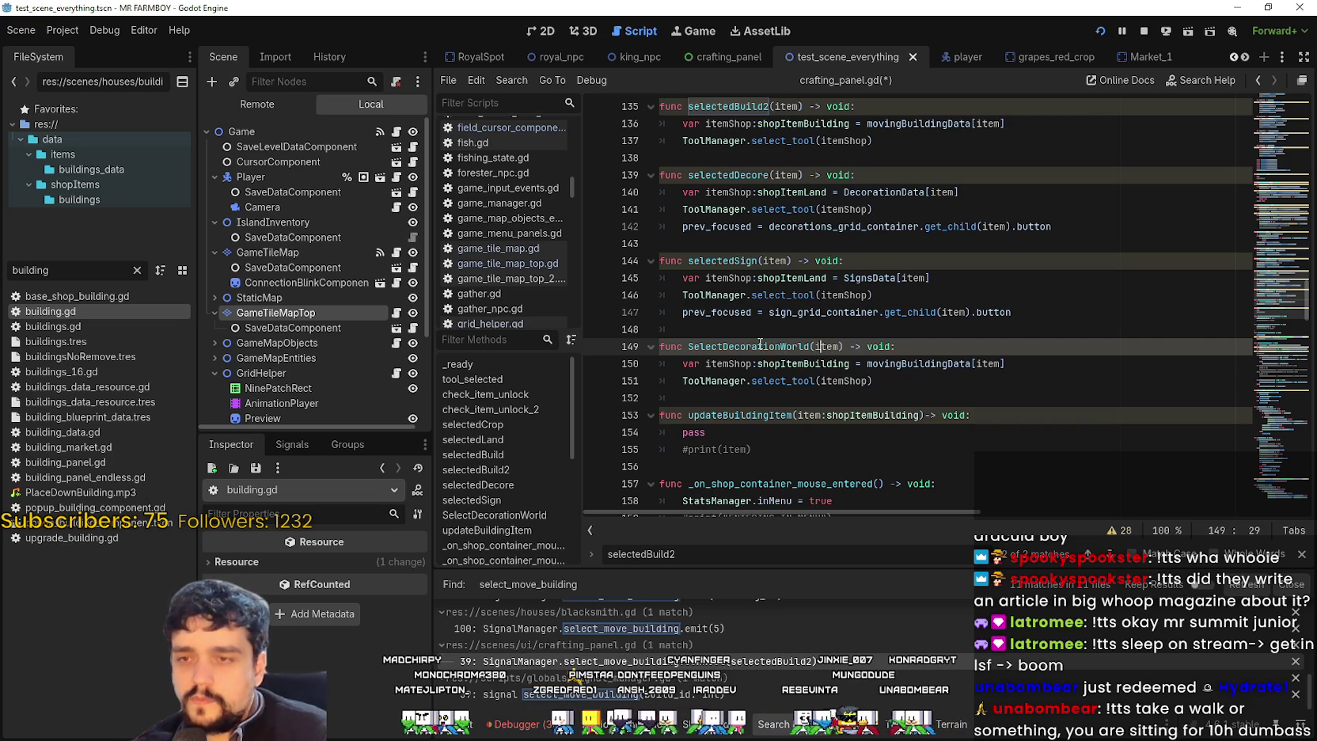
{"action": "type", "text": " id"}
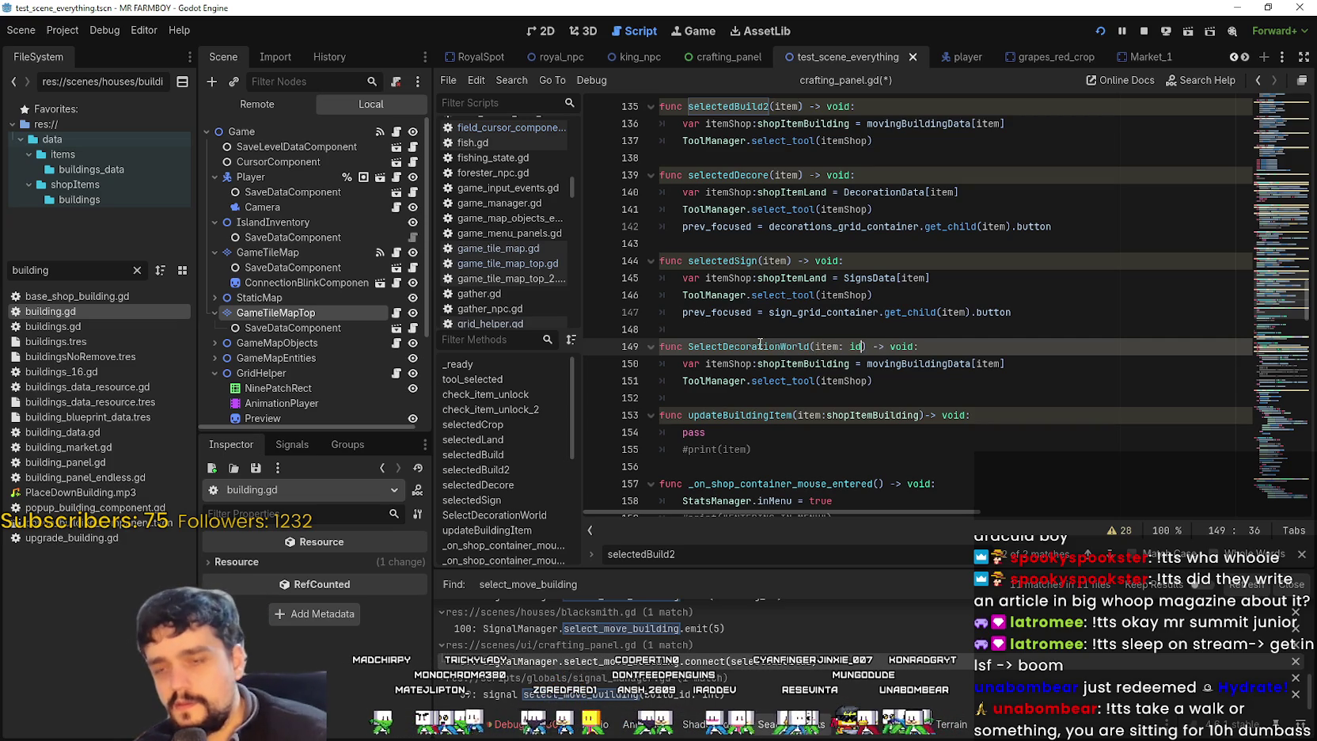
{"action": "left_click", "coordinate": [867, 369]}
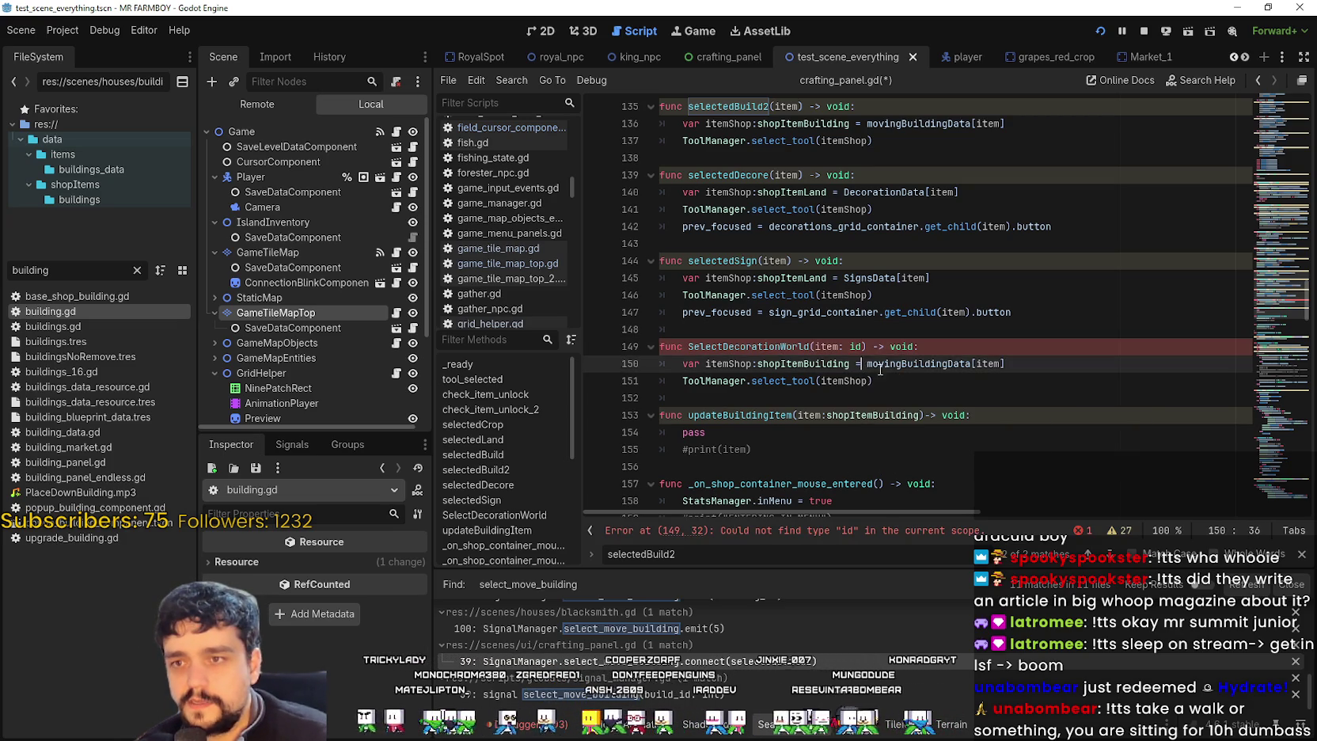
{"action": "left_click", "coordinate": [857, 346]}
{"action": "type", "text": "int"}
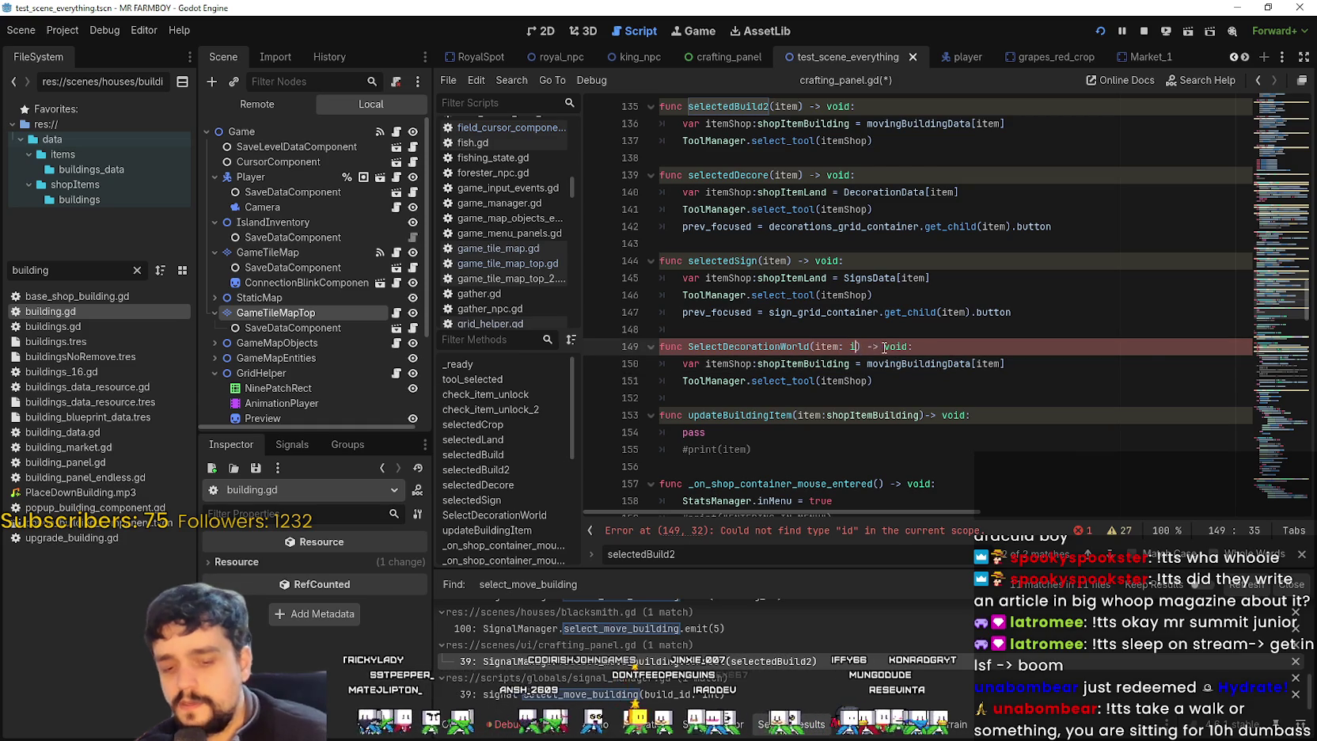
{"action": "left_click", "coordinate": [910, 329]}
{"action": "left_click", "coordinate": [935, 376]}
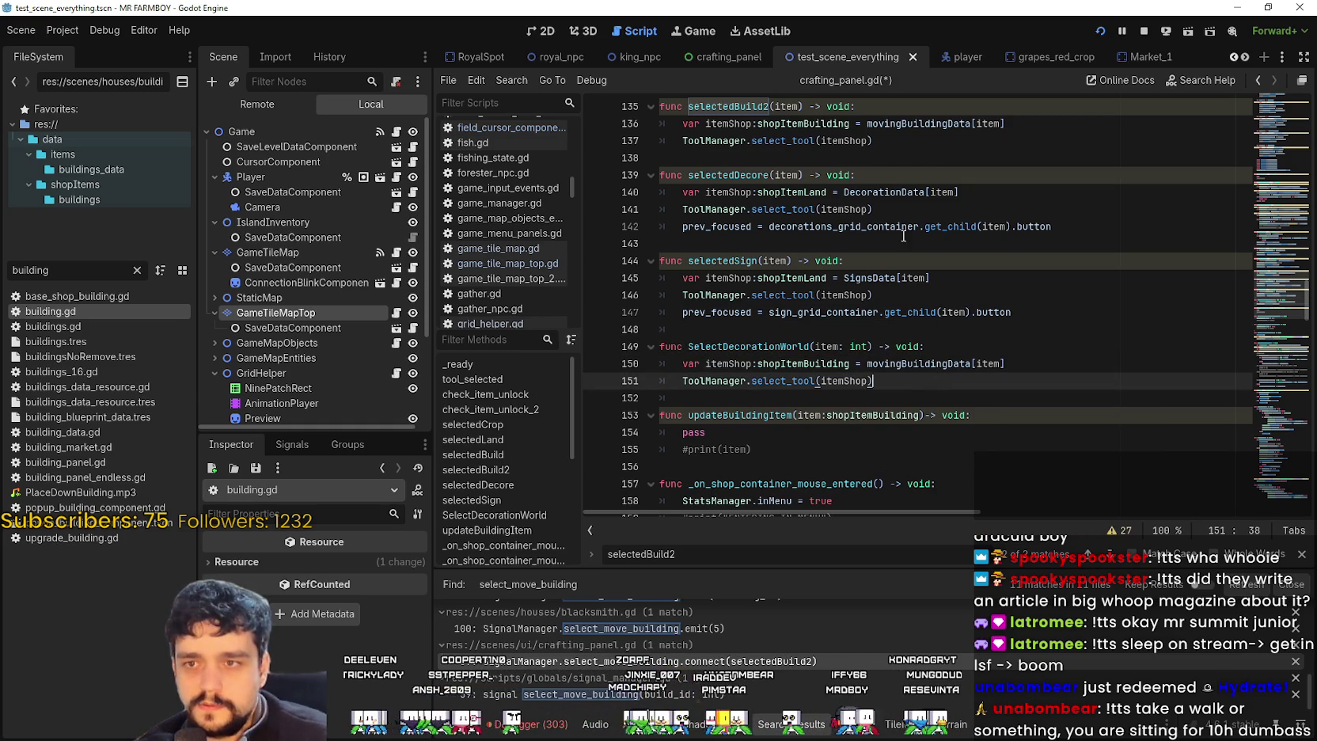
{"action": "double_click", "coordinate": [883, 192]}
- Replace movingBuildingData with DecorationData on line 150 of SelectDecorationWorld
{"action": "double_click", "coordinate": [910, 363]}
{"action": "key", "text": "ctrl+v"}
{"action": "key", "text": "Down"}
{"action": "left_click_drag", "start_coordinate": [1053, 227], "coordinate": [661, 210]}
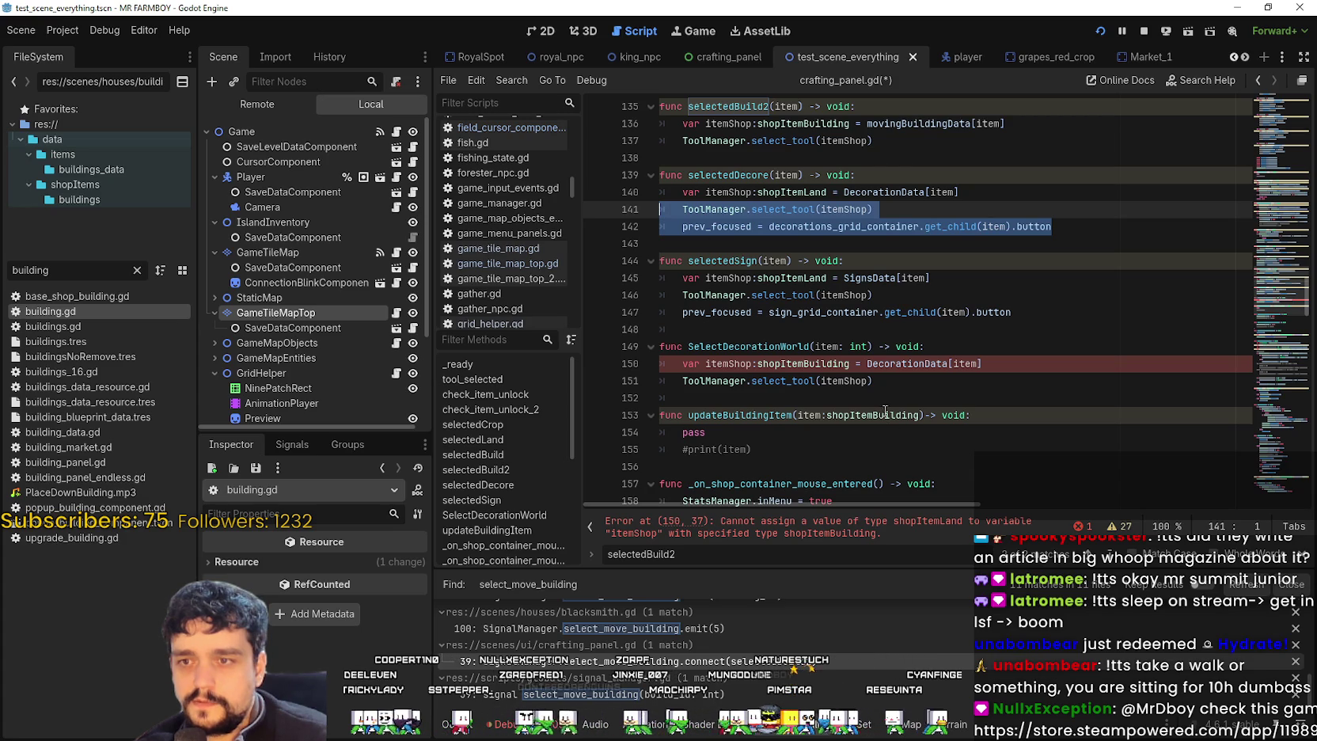
{"action": "double_click", "coordinate": [964, 363]}
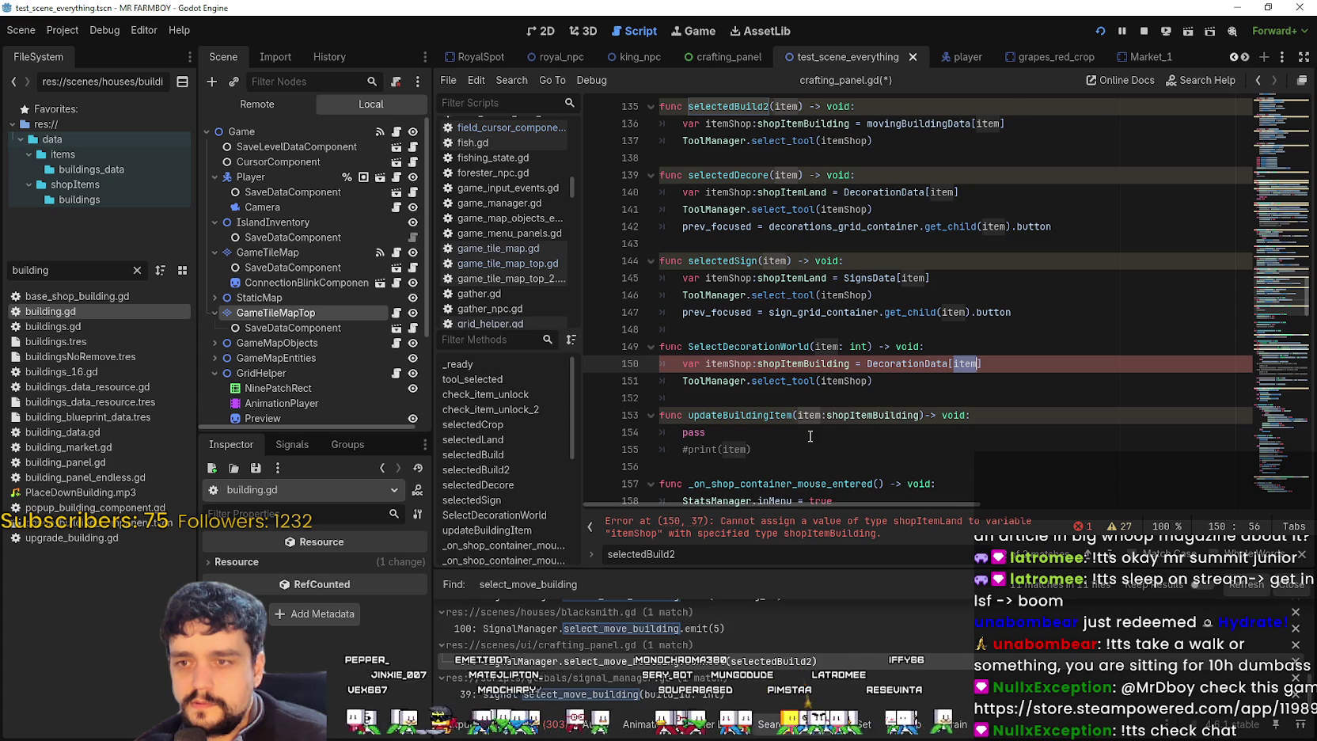
- Change the variable type from shopItemBuilding to shopItemLand, matching selectedDecore
{"action": "left_click", "coordinate": [810, 192]}
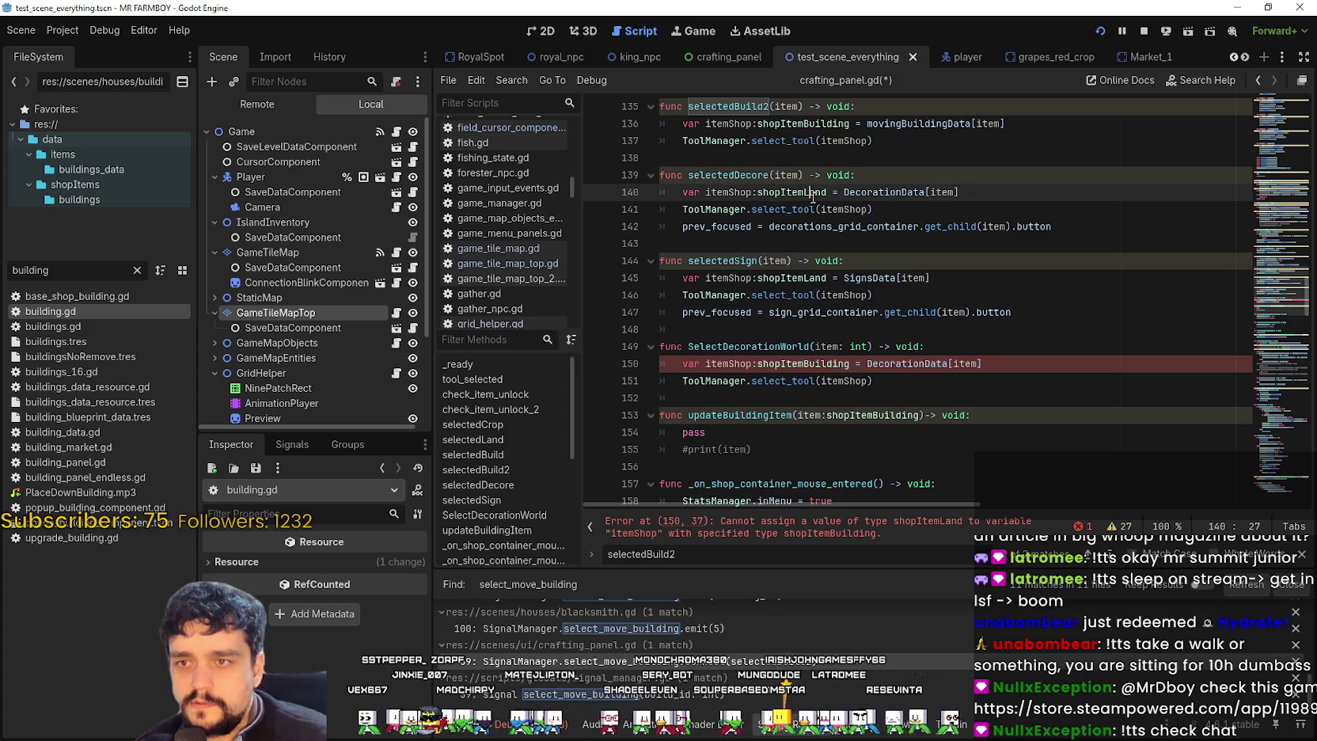
{"action": "double_click", "coordinate": [792, 124]}
{"action": "double_click", "coordinate": [791, 192]}
{"action": "key", "text": "ctrl+c"}
{"action": "double_click", "coordinate": [791, 363]}
{"action": "key", "text": "ctrl+v"}
- Paste selectedDecore's prev_focused line into SelectDecorationWorld, then delete it again
{"action": "left_click", "coordinate": [908, 381]}
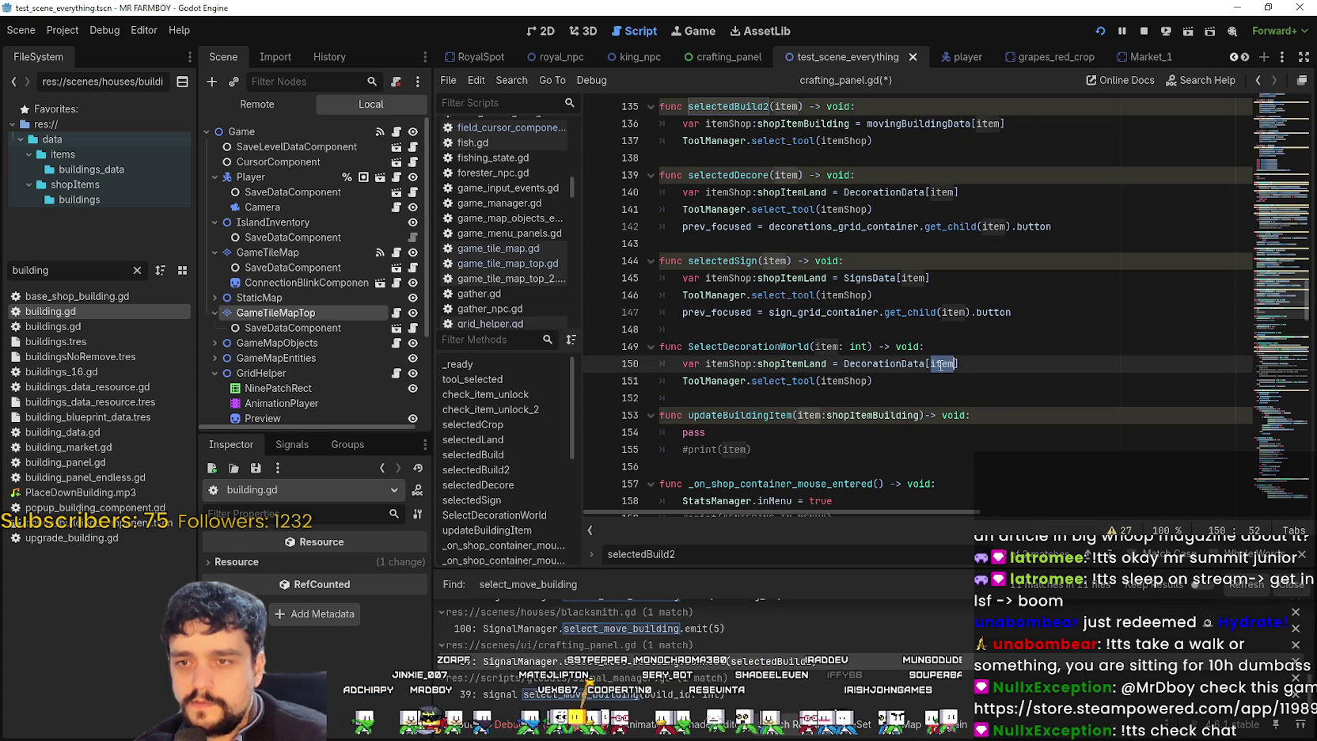
{"action": "left_click_drag", "start_coordinate": [1053, 226], "coordinate": [665, 228]}
{"action": "key", "text": "ctrl+c"}
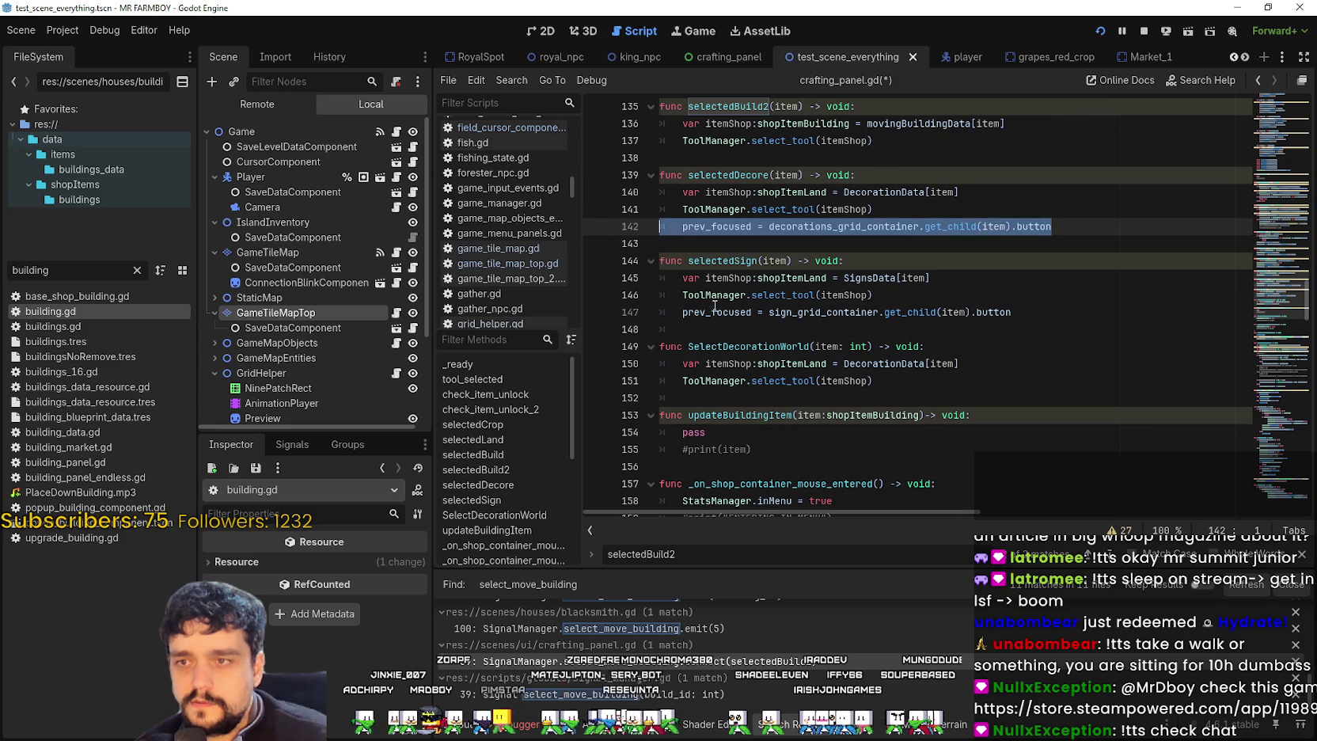
{"action": "left_click", "coordinate": [698, 398]}
{"action": "key", "text": "ctrl+v"}
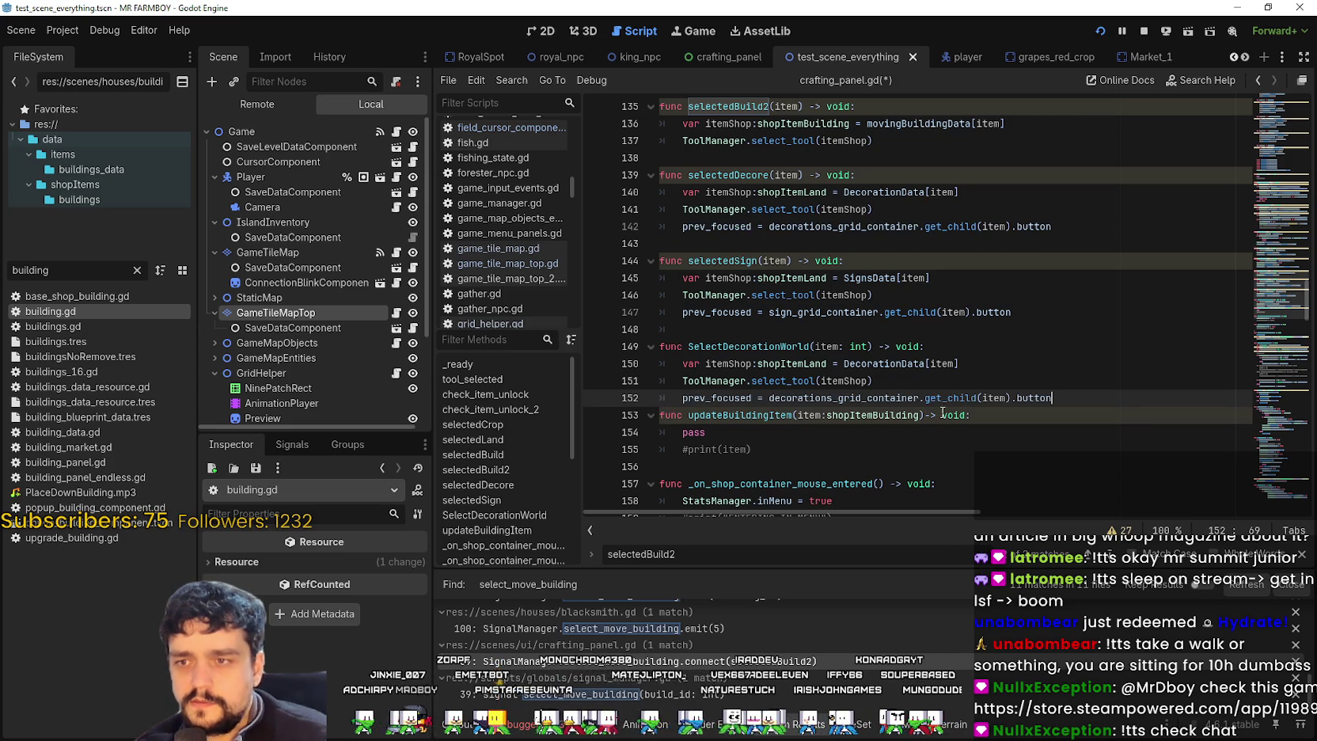
{"action": "key", "text": "Return"}
{"action": "key", "text": "BackSpace"}
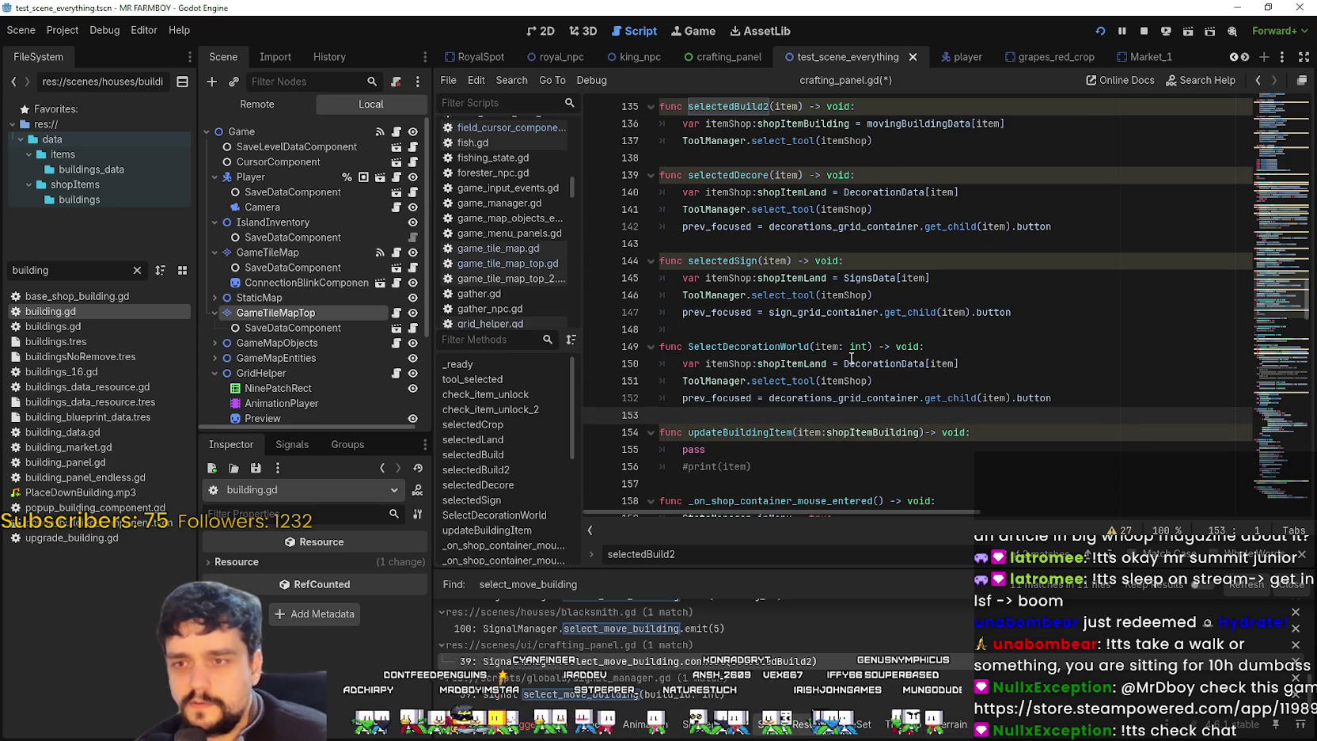
{"action": "left_click", "coordinate": [681, 401]}
{"action": "left_click", "coordinate": [646, 400]}
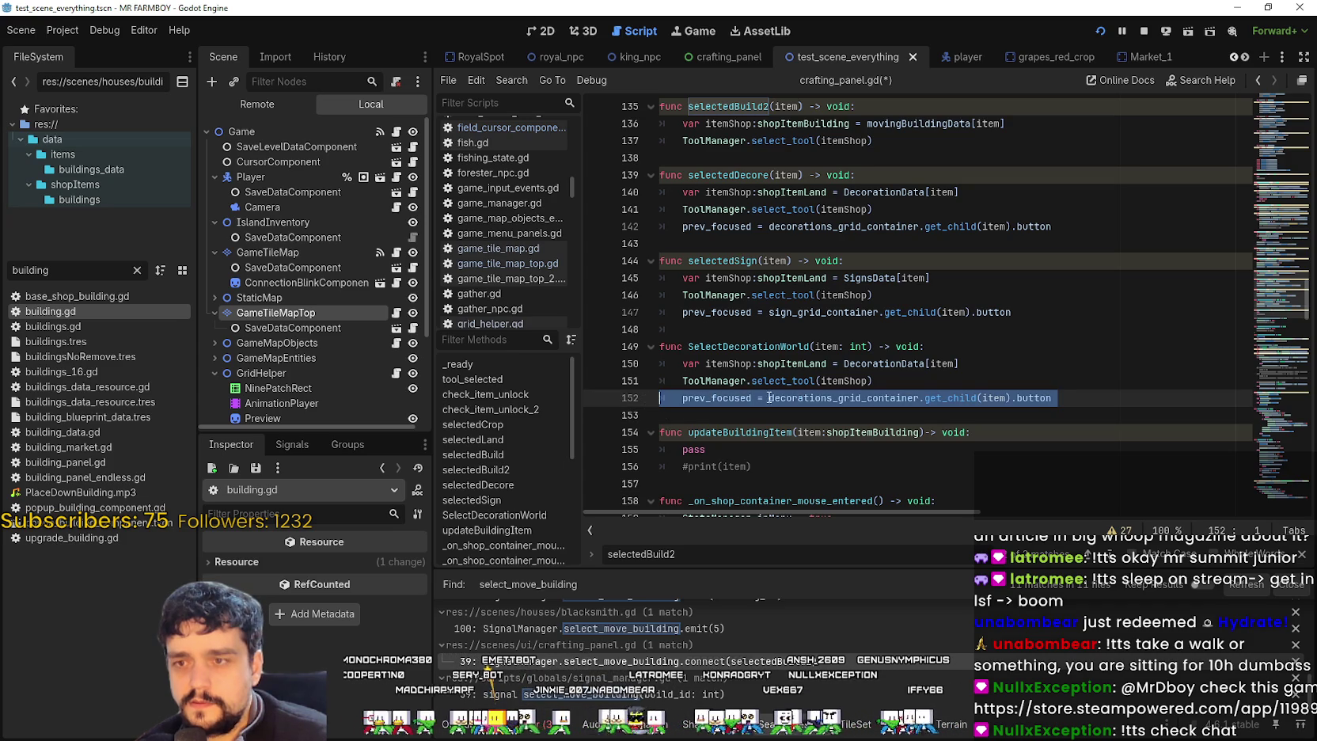
{"action": "key", "text": "BackSpace"}
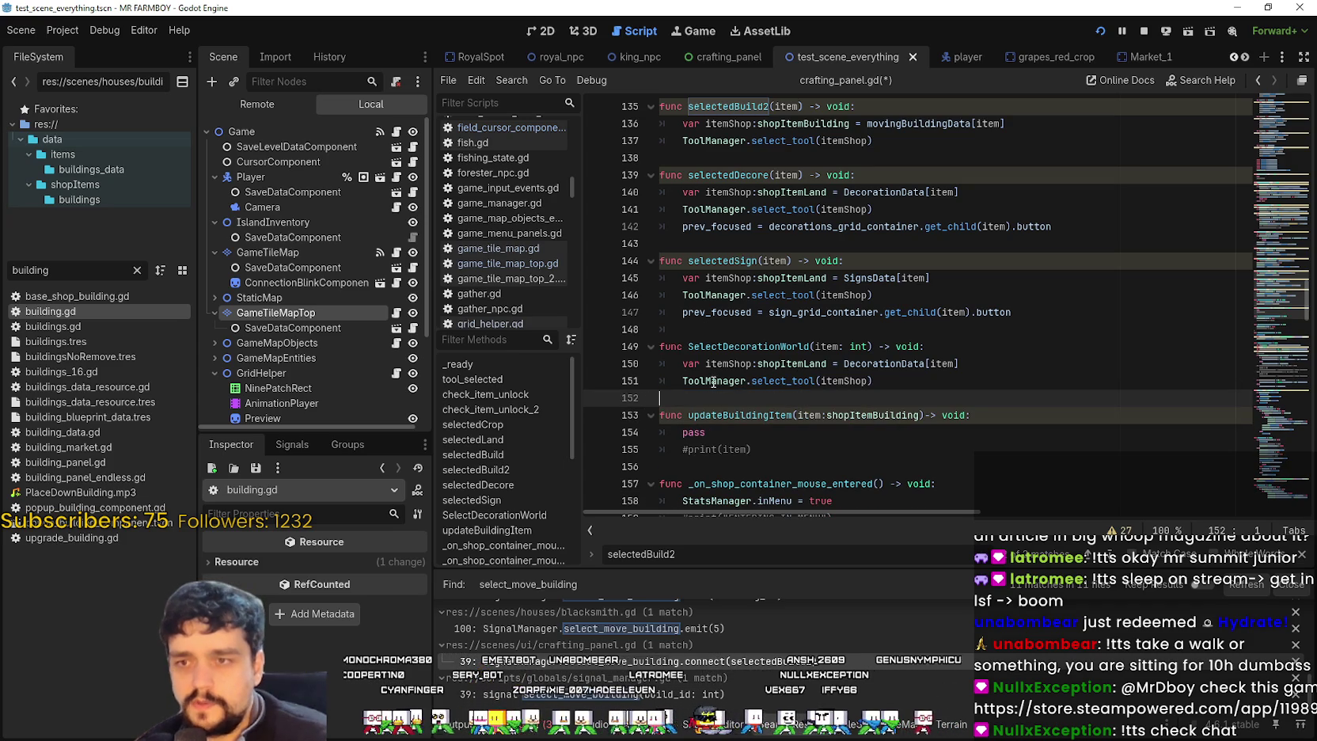
- Review the finished SelectDecorationWorld function and select its lines 148–151
{"action": "mouse_move", "coordinate": [893, 381]}
{"action": "left_mouse_down"}
{"action": "mouse_move", "coordinate": [662, 347]}
{"action": "mouse_move", "coordinate": [662, 330]}
{"action": "left_mouse_up"}
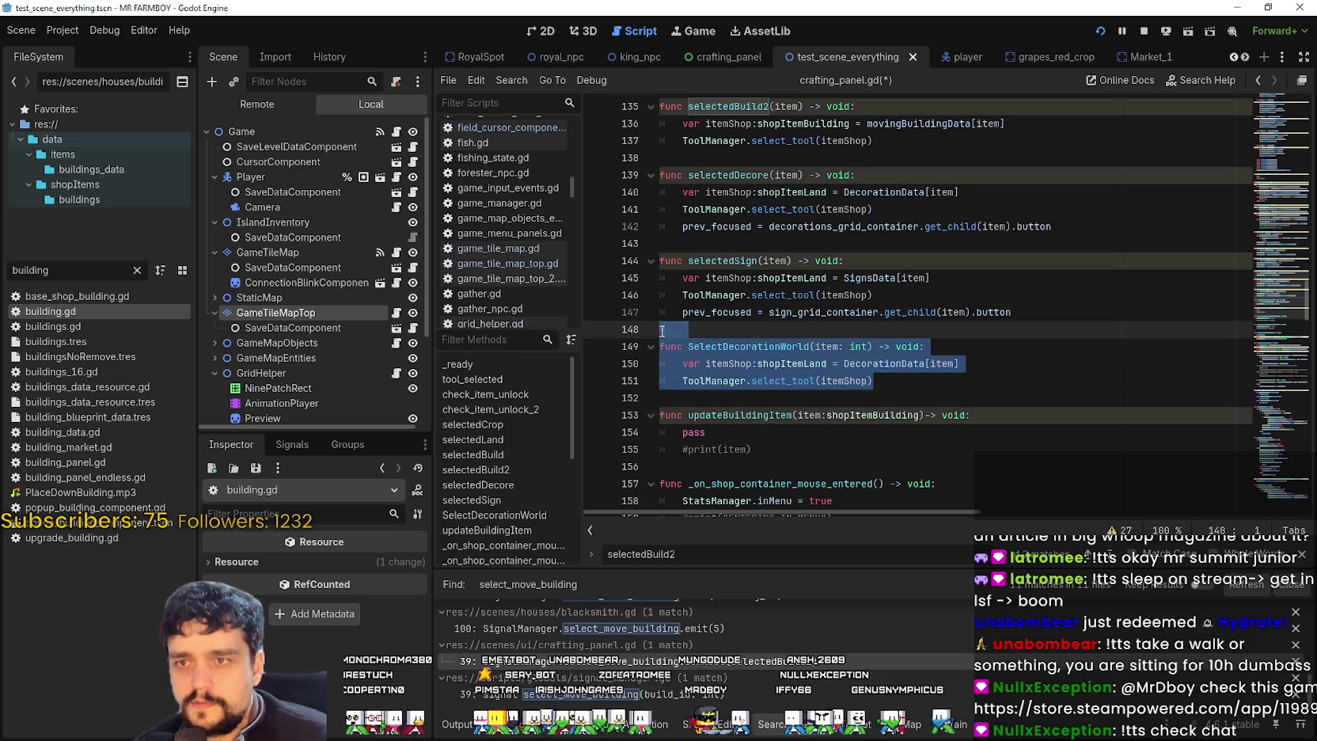
{"action": "left_click", "coordinate": [706, 404]}
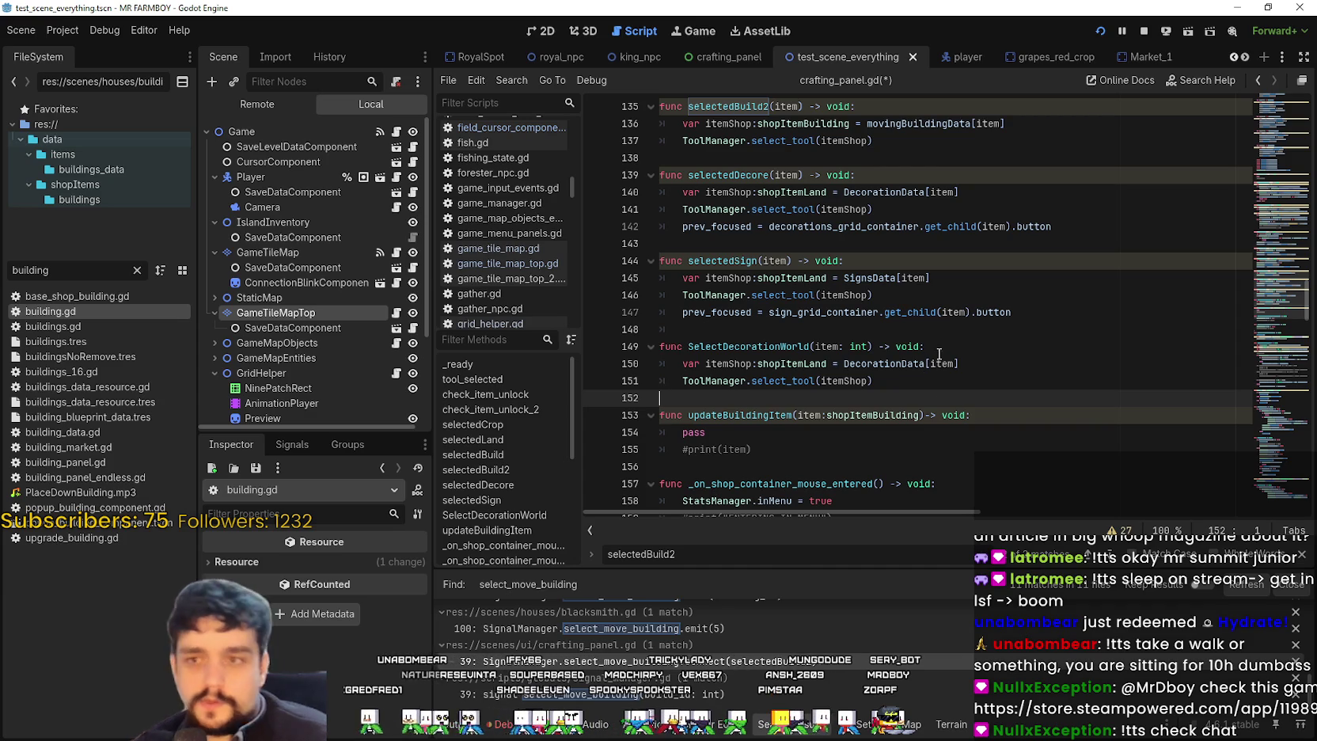
{"action": "left_click", "coordinate": [923, 387]}
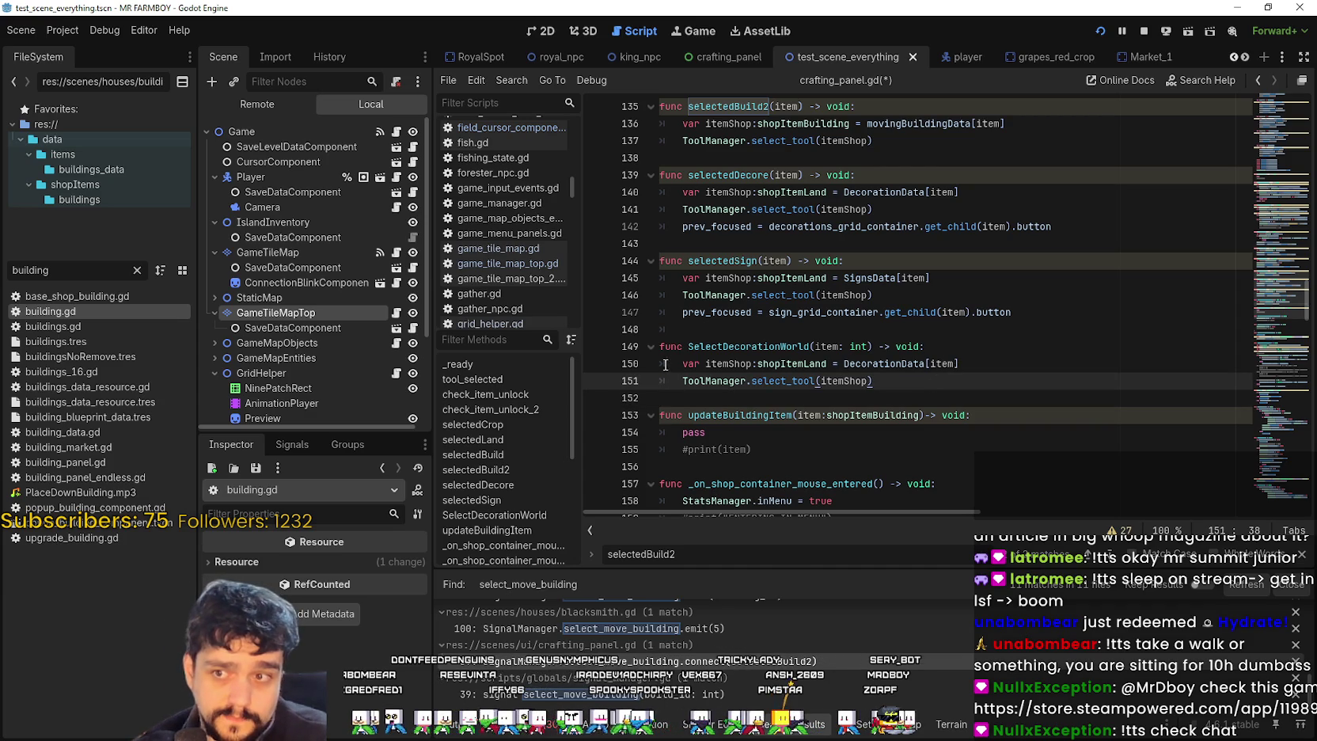
{"action": "left_click_drag", "start_coordinate": [668, 363], "coordinate": [1118, 368]}
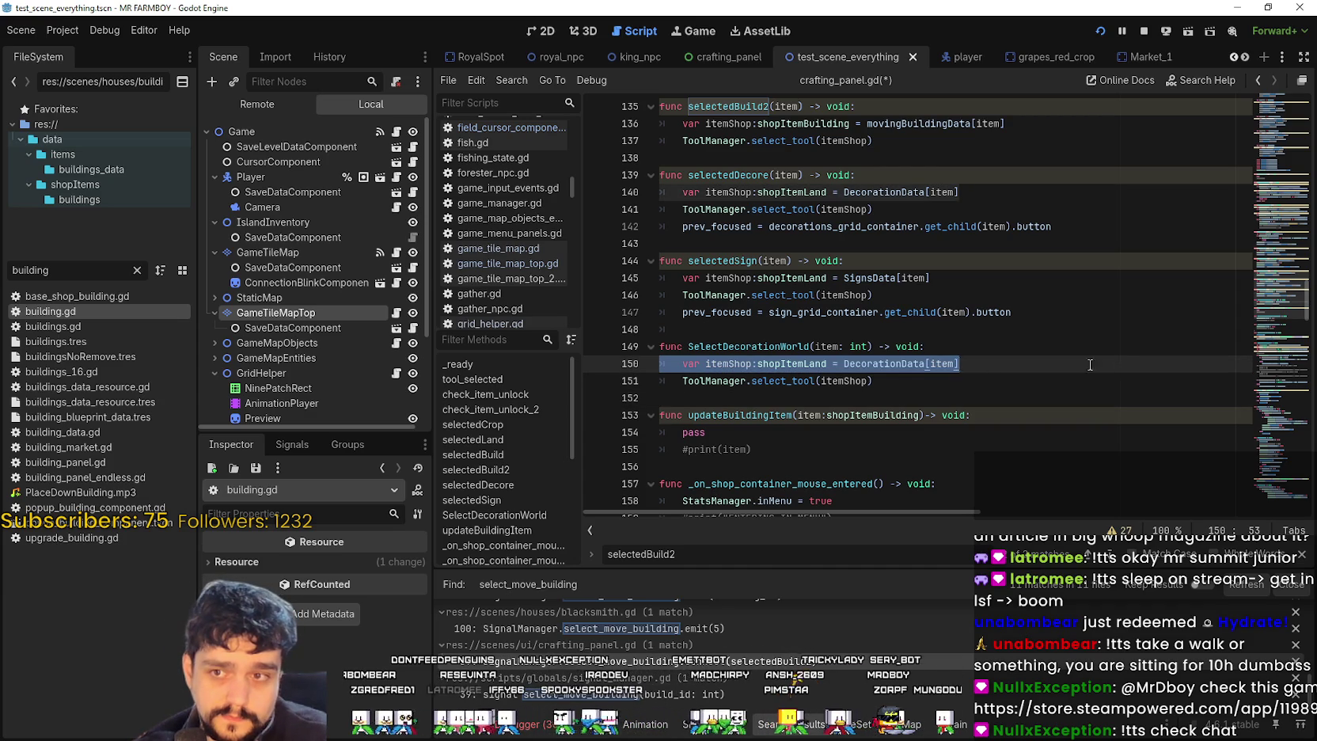
{"action": "left_click", "coordinate": [881, 399]}
{"action": "left_click", "coordinate": [779, 332]}
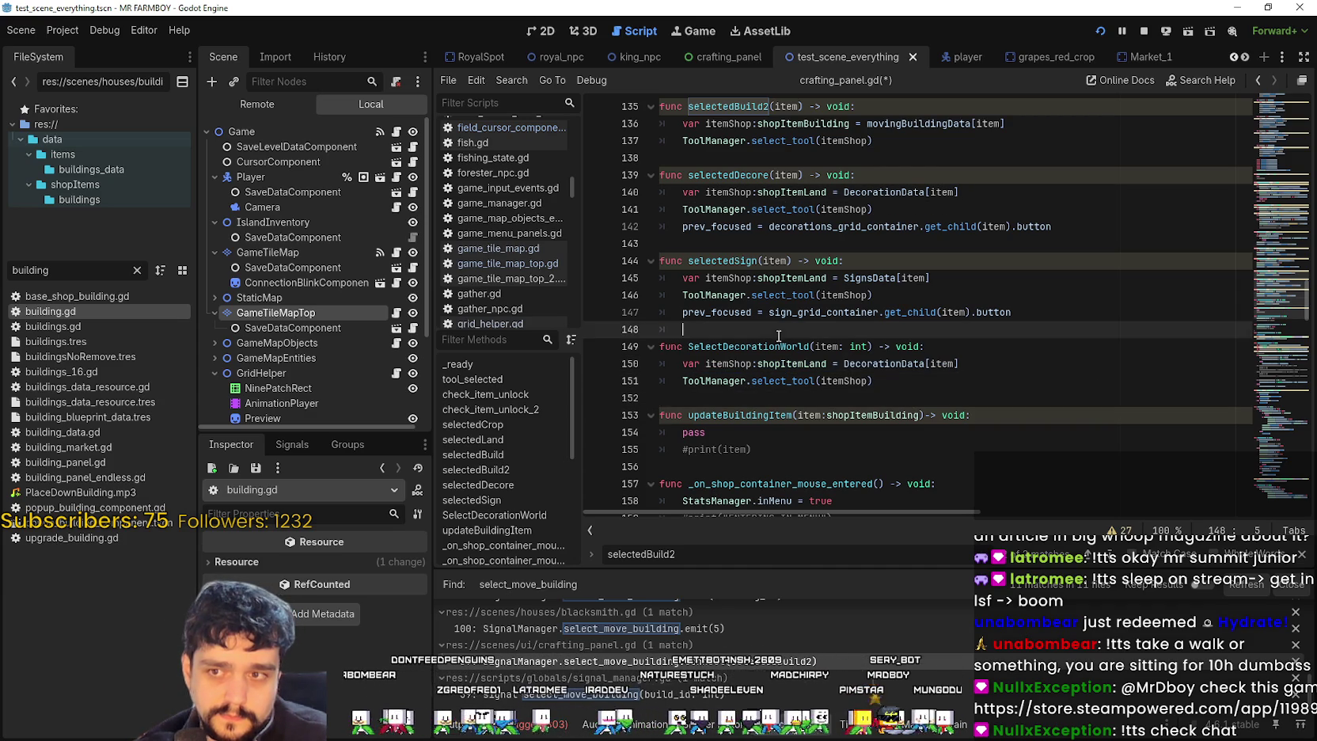
{"action": "left_click", "coordinate": [693, 401]}
{"action": "left_click", "coordinate": [896, 371]}
{"action": "left_click", "coordinate": [918, 395]}
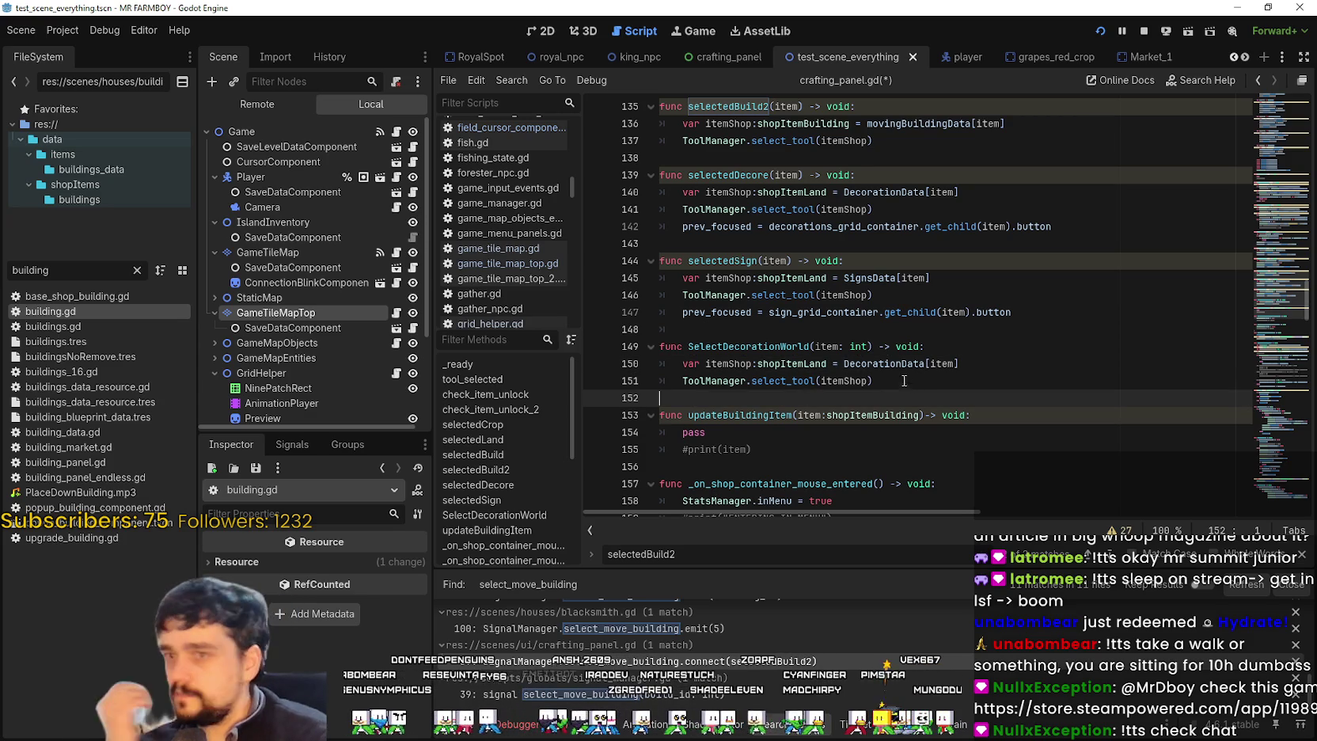
{"action": "left_click", "coordinate": [868, 382]}
{"action": "mouse_move", "coordinate": [874, 381]}
{"action": "left_mouse_down"}
{"action": "mouse_move", "coordinate": [716, 378]}
{"action": "mouse_move", "coordinate": [637, 353]}
{"action": "mouse_move", "coordinate": [648, 333]}
{"action": "left_mouse_up"}
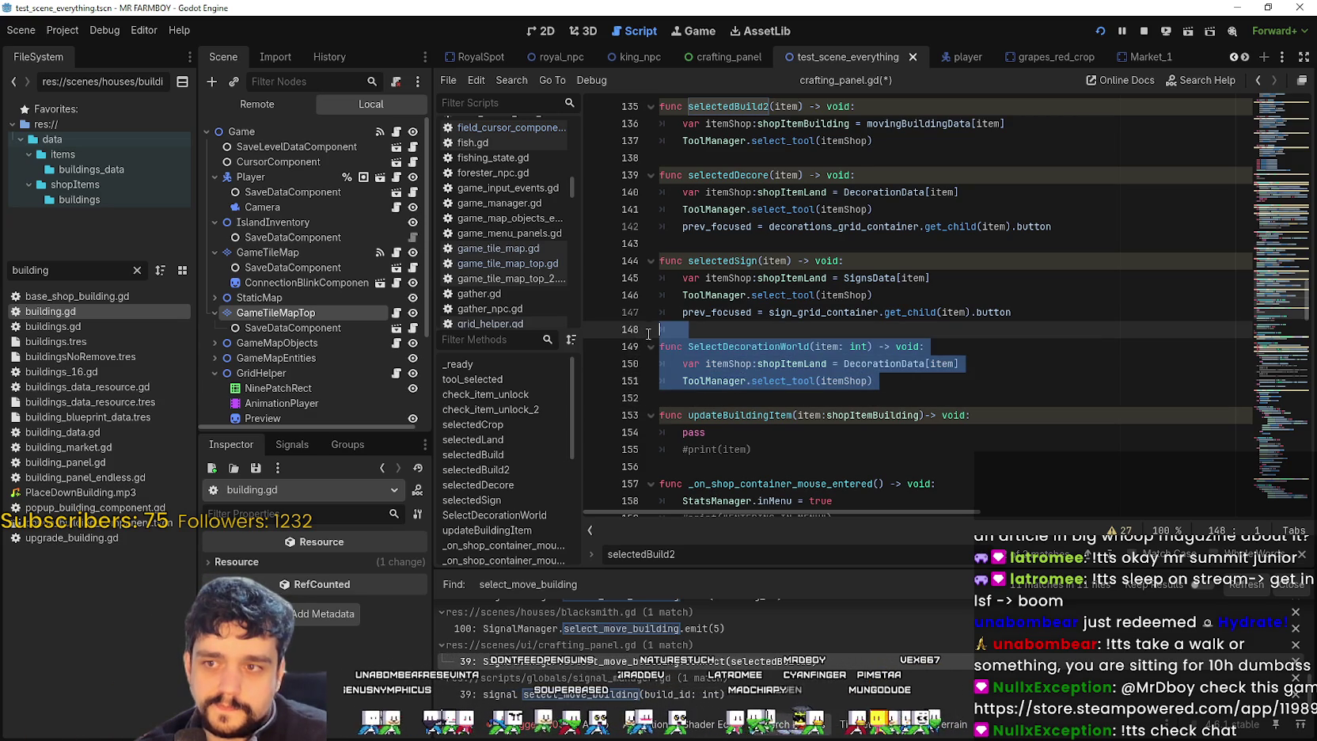
- Duplicate the SelectDecorationWorld function below itself
{"action": "key", "text": "ctrl+c"}
{"action": "left_click", "coordinate": [711, 396]}
{"action": "key", "text": "ctrl+v"}
{"action": "key", "text": "Return"}
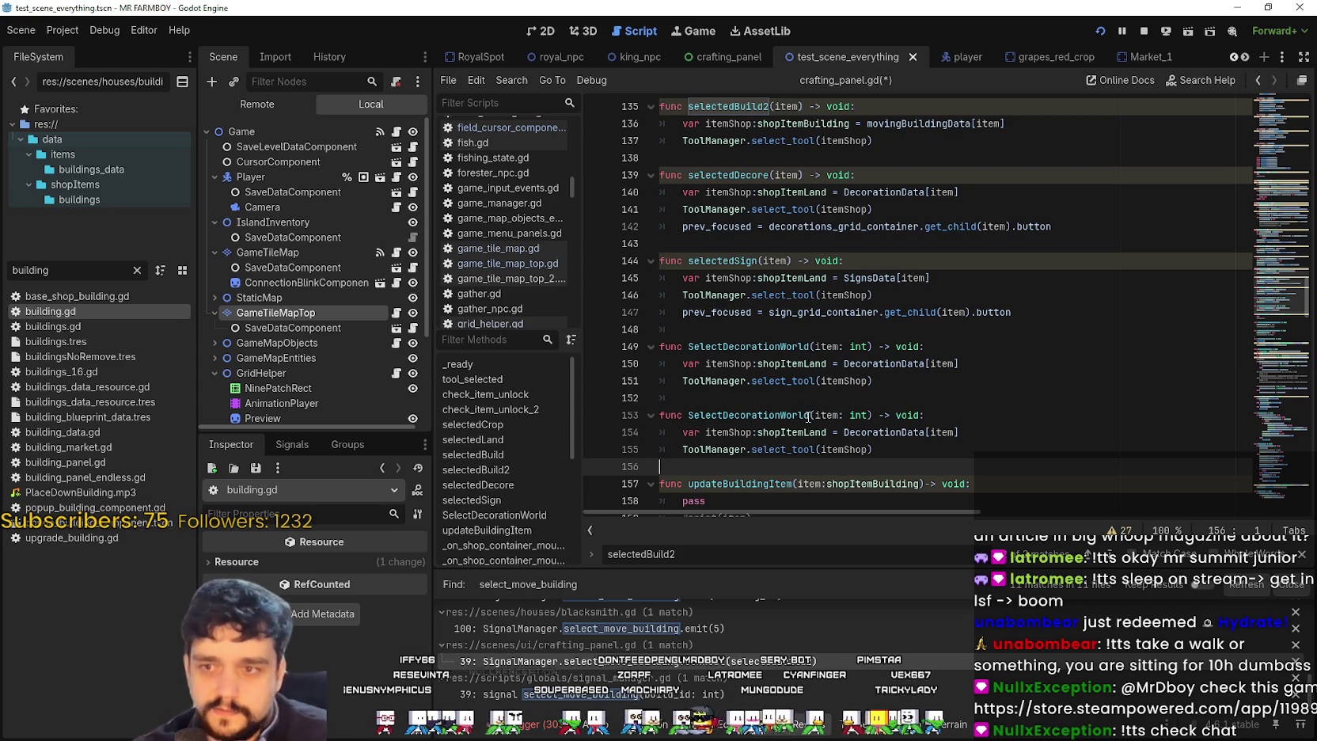
- Rename the duplicate SelectSignWorld and swap DecorationData for SignsData
{"action": "left_click", "coordinate": [770, 414]}
{"action": "left_click_drag", "start_coordinate": [781, 415], "coordinate": [730, 415]}
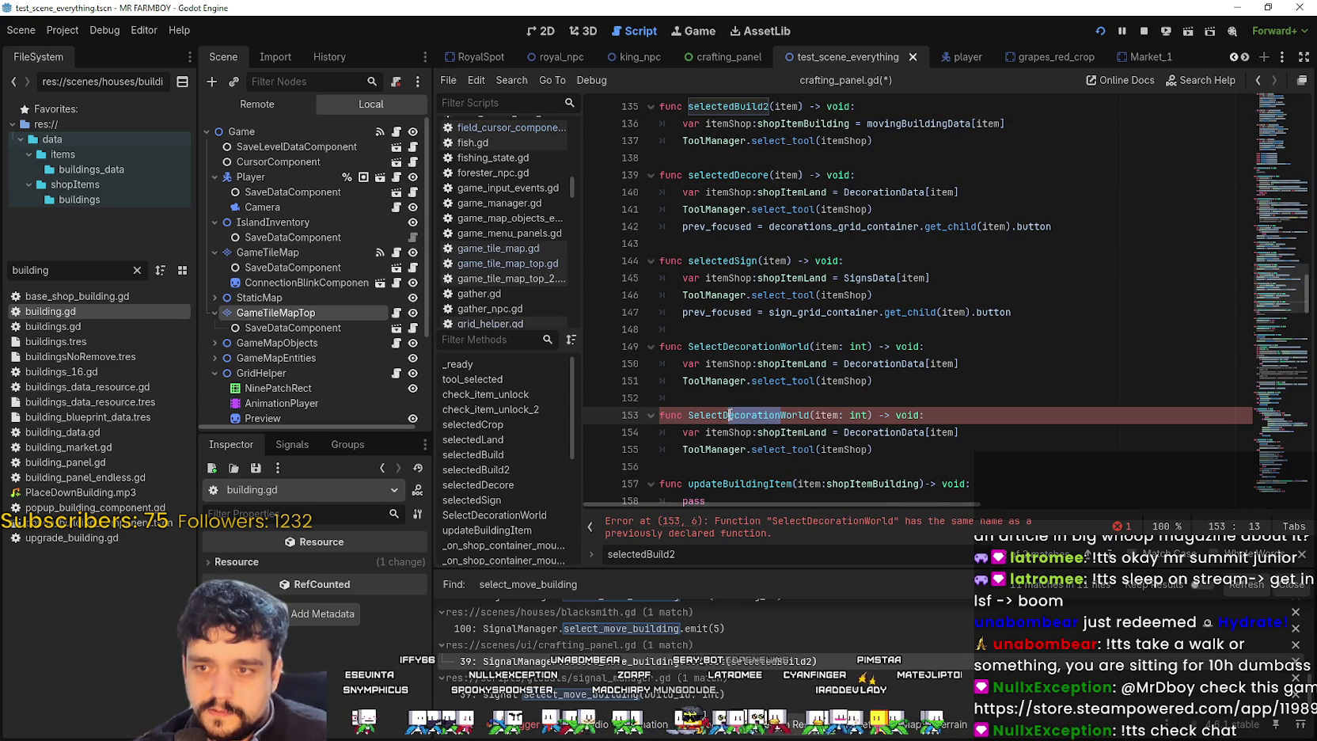
{"action": "type", "text": "Si"}
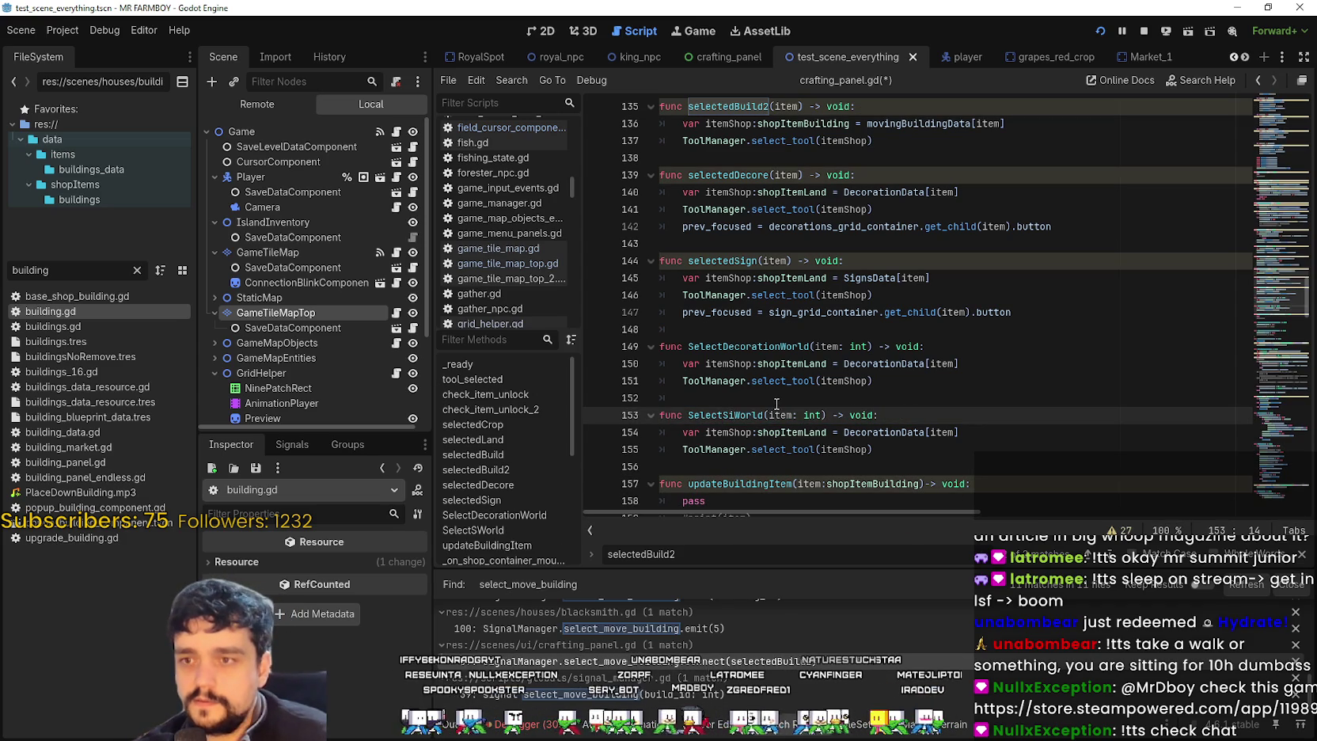
{"action": "type", "text": "gn"}
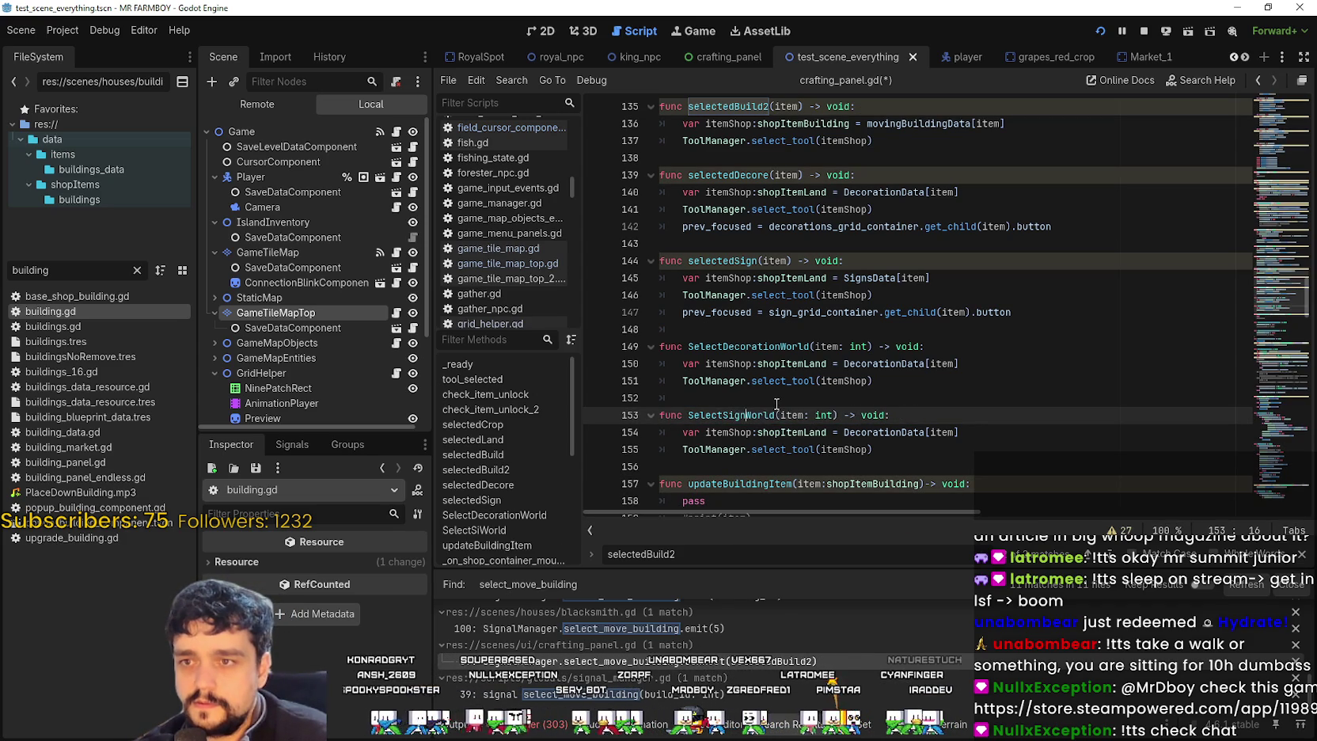
{"action": "double_click", "coordinate": [871, 277]}
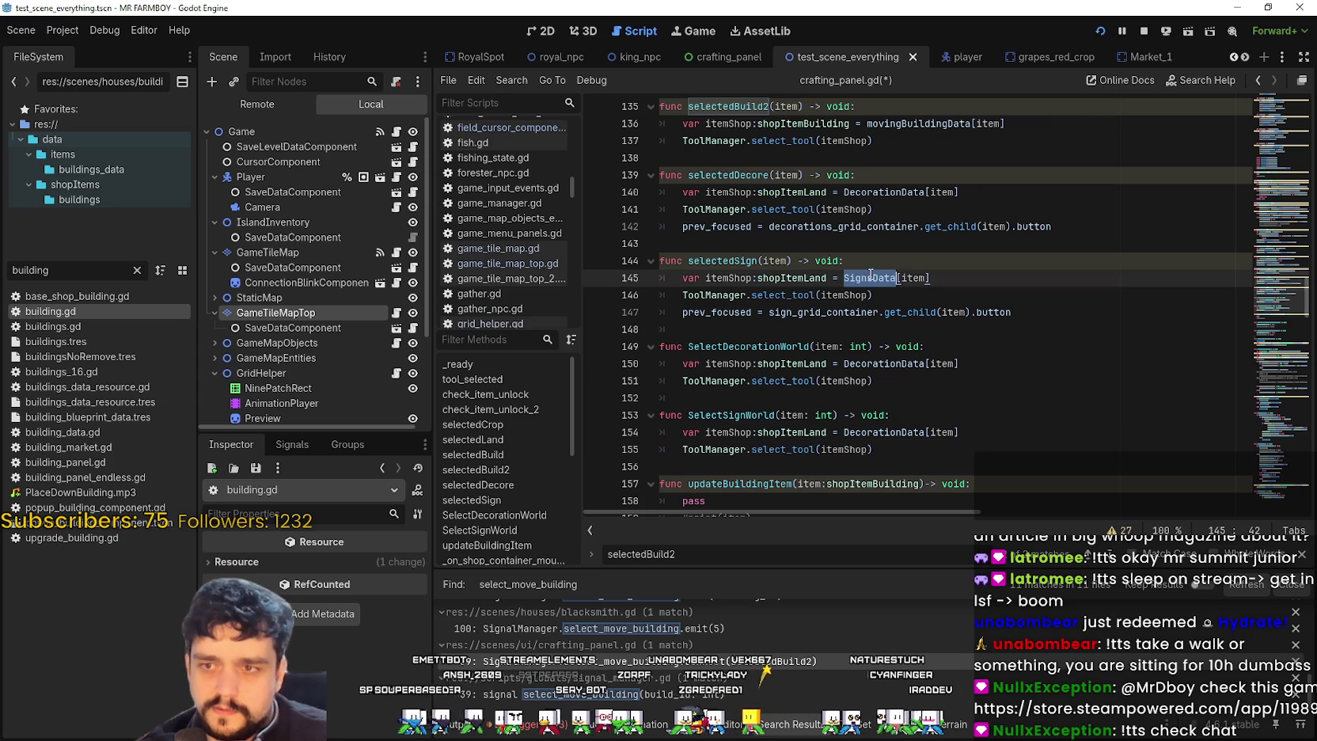
{"action": "double_click", "coordinate": [876, 433]}
{"action": "key", "text": "ctrl+v"}
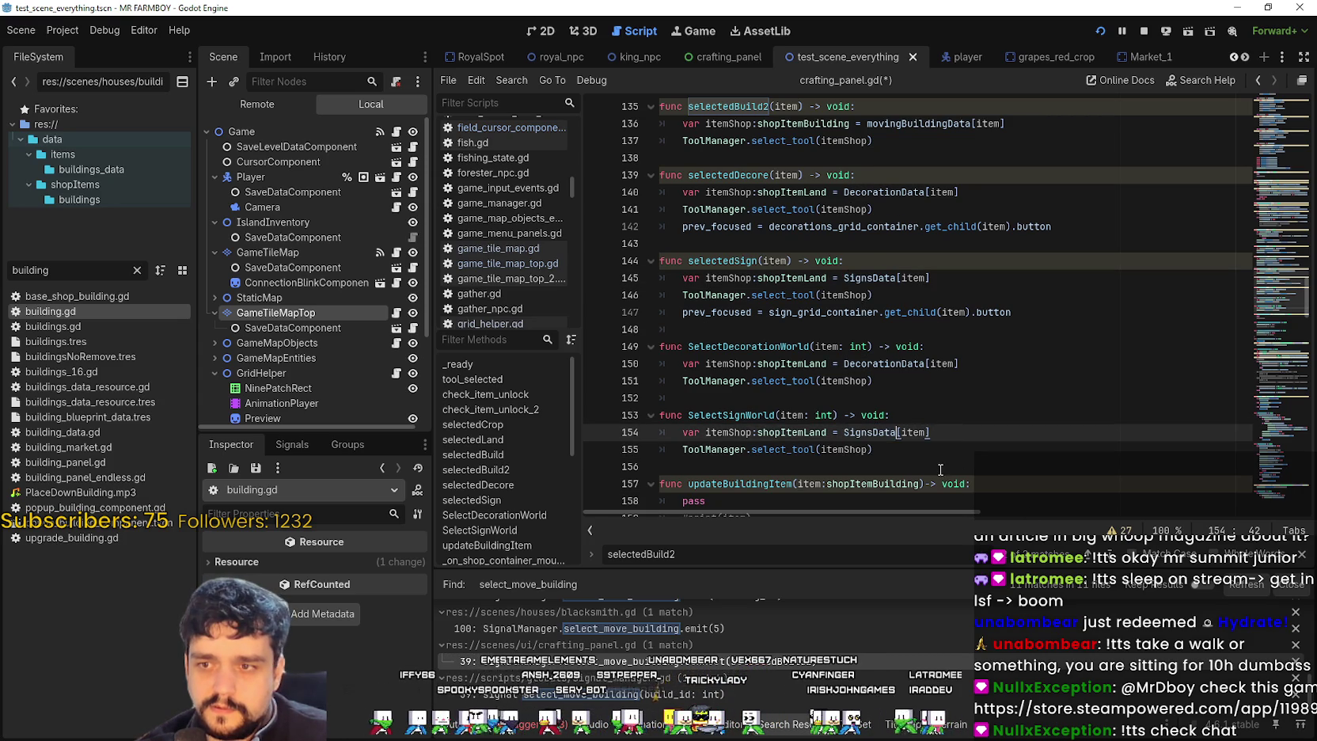
- Remove the stray indent on the blank line between the two functions
{"action": "left_click_drag", "start_coordinate": [873, 295], "coordinate": [667, 274]}
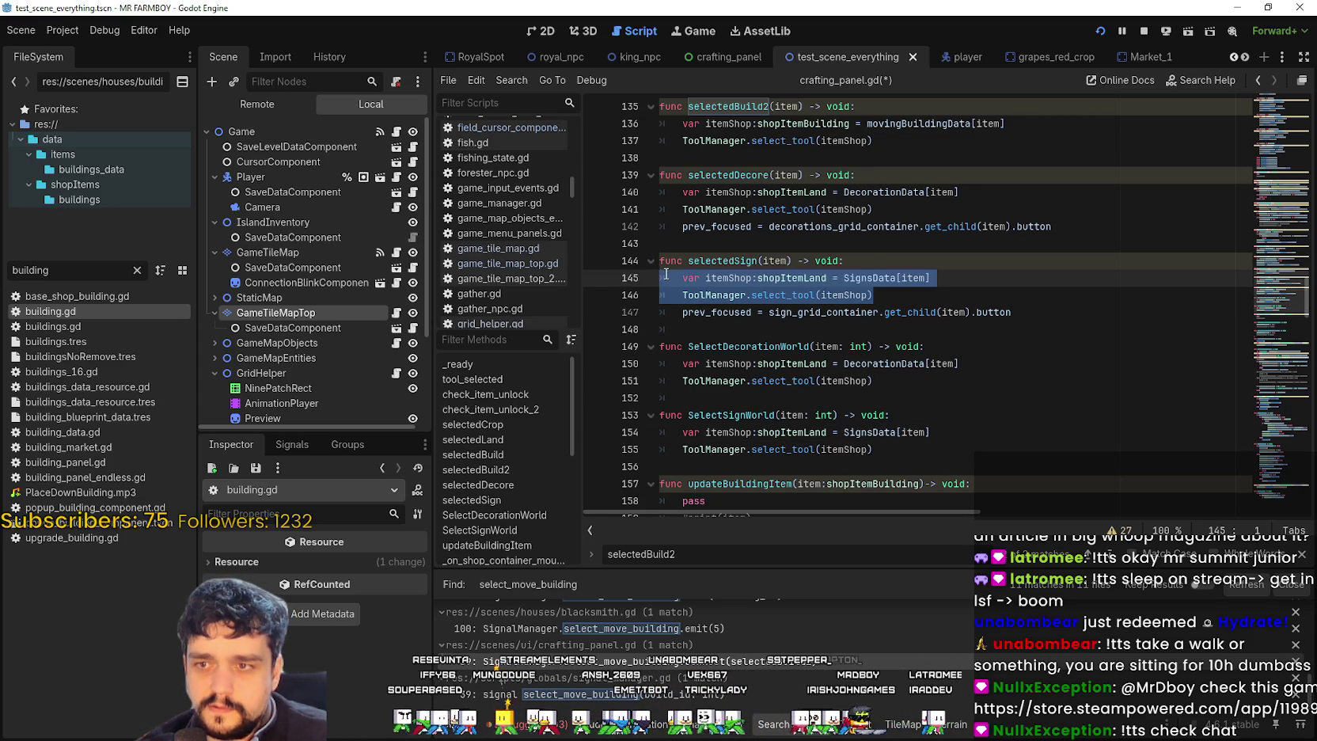
{"action": "left_click", "coordinate": [718, 463]}
{"action": "left_click", "coordinate": [732, 403]}
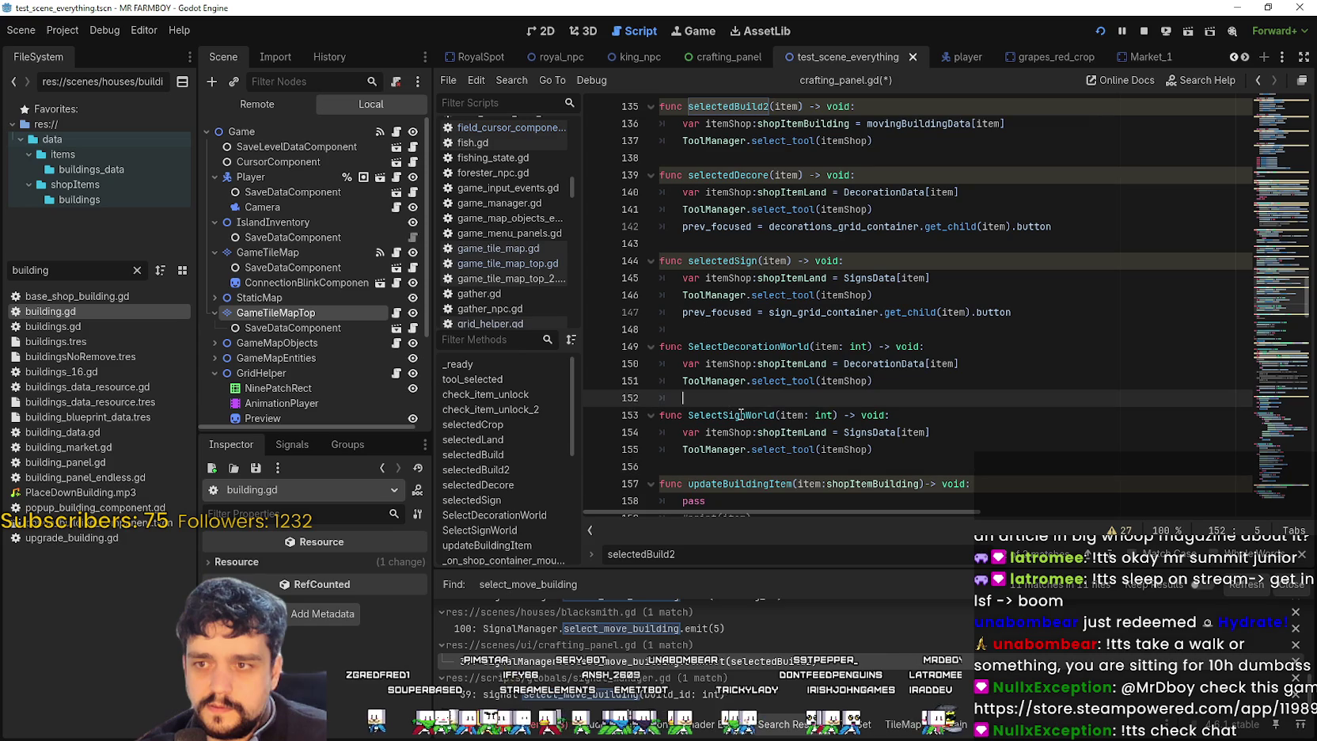
{"action": "key", "text": "BackSpace"}
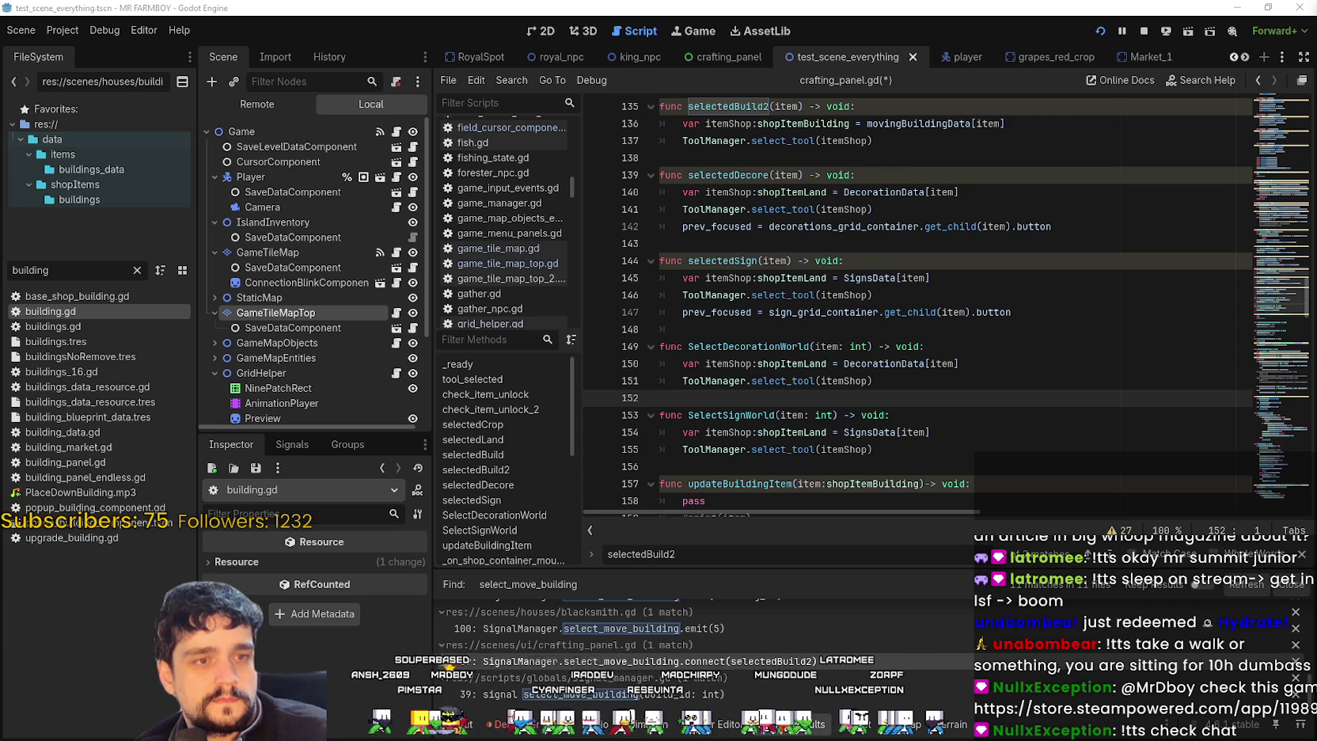
{"action": "key", "text": "alt+Tab"}
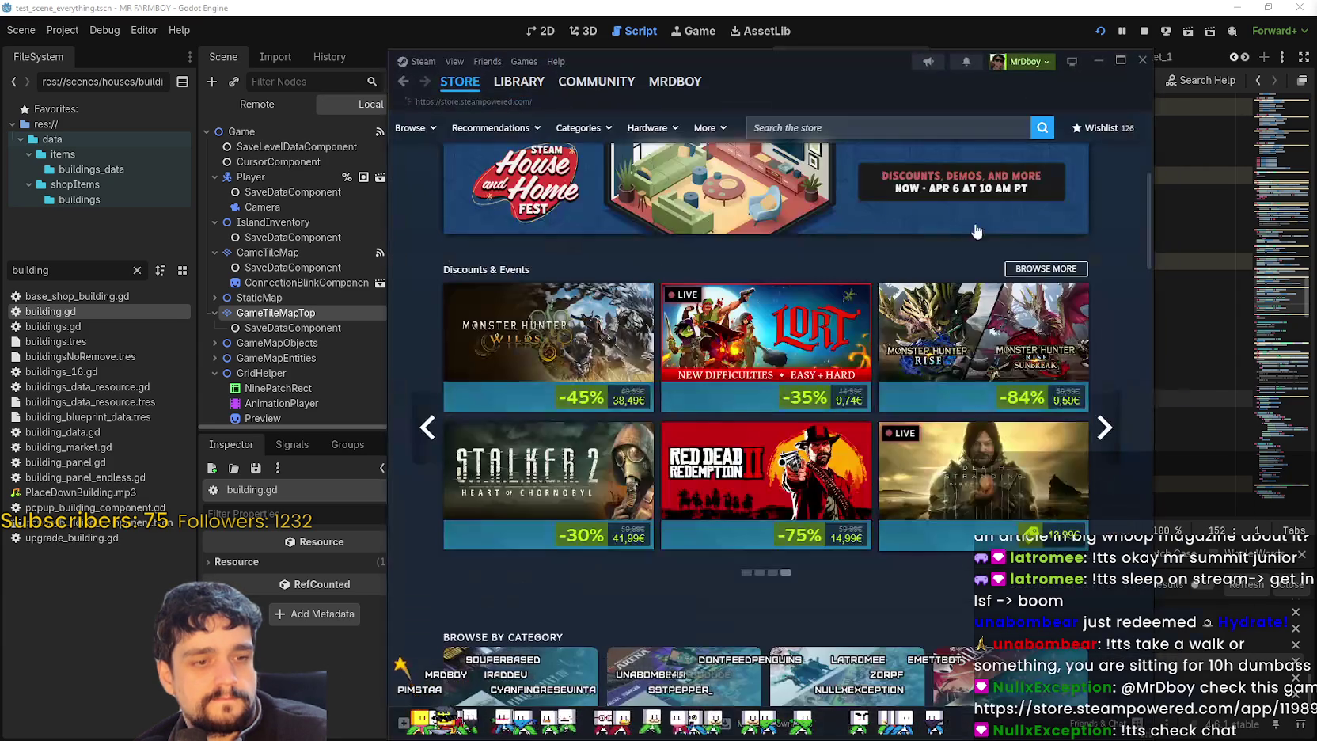
- Search the Steam store and open the I Am Jesus Christ page in a maximized window
{"action": "left_click", "coordinate": [882, 127]}
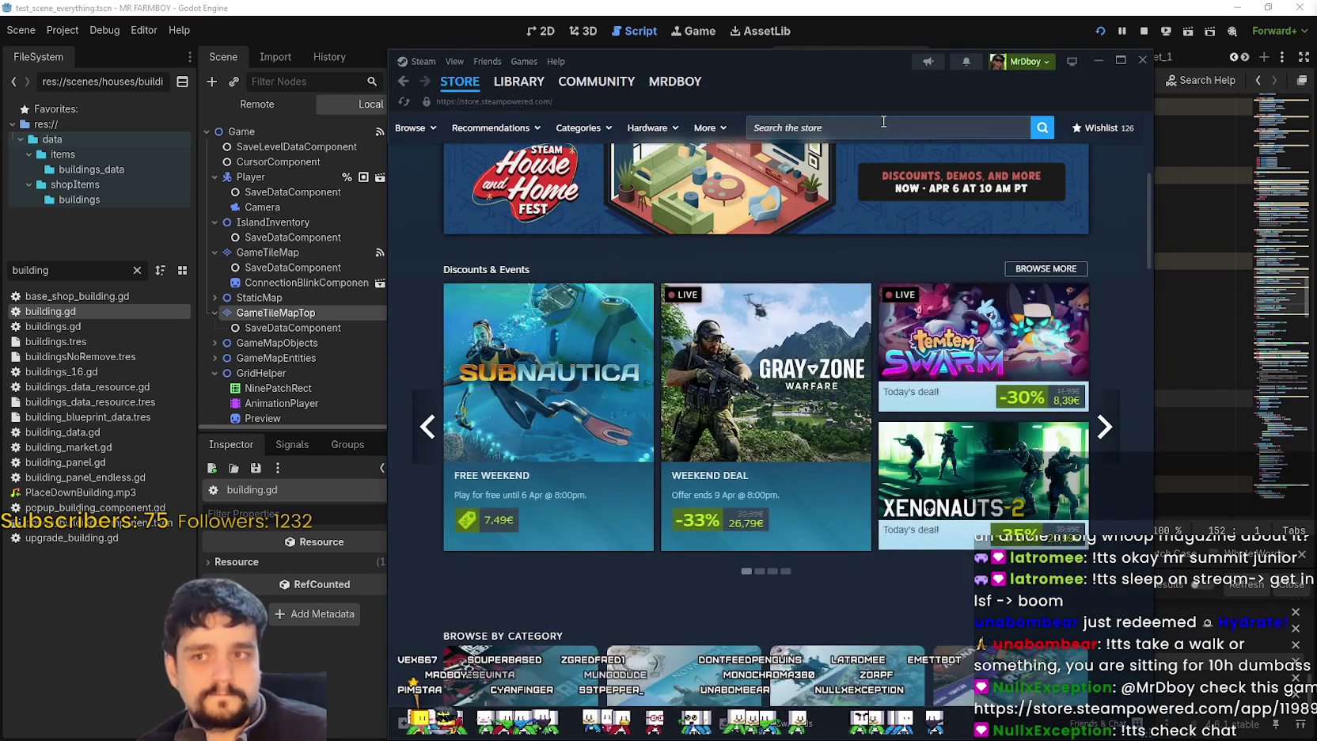
{"action": "type", "text": "l"}
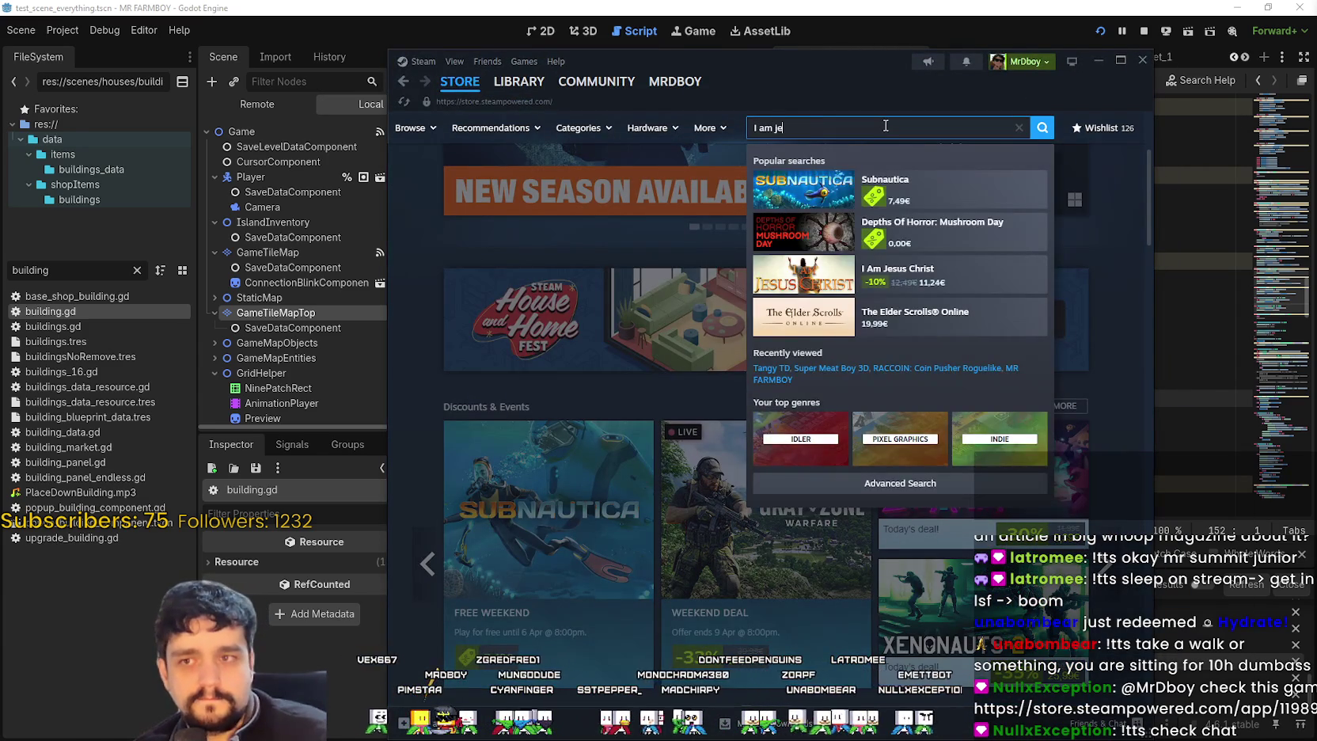
{"action": "type", "text": "sus"}
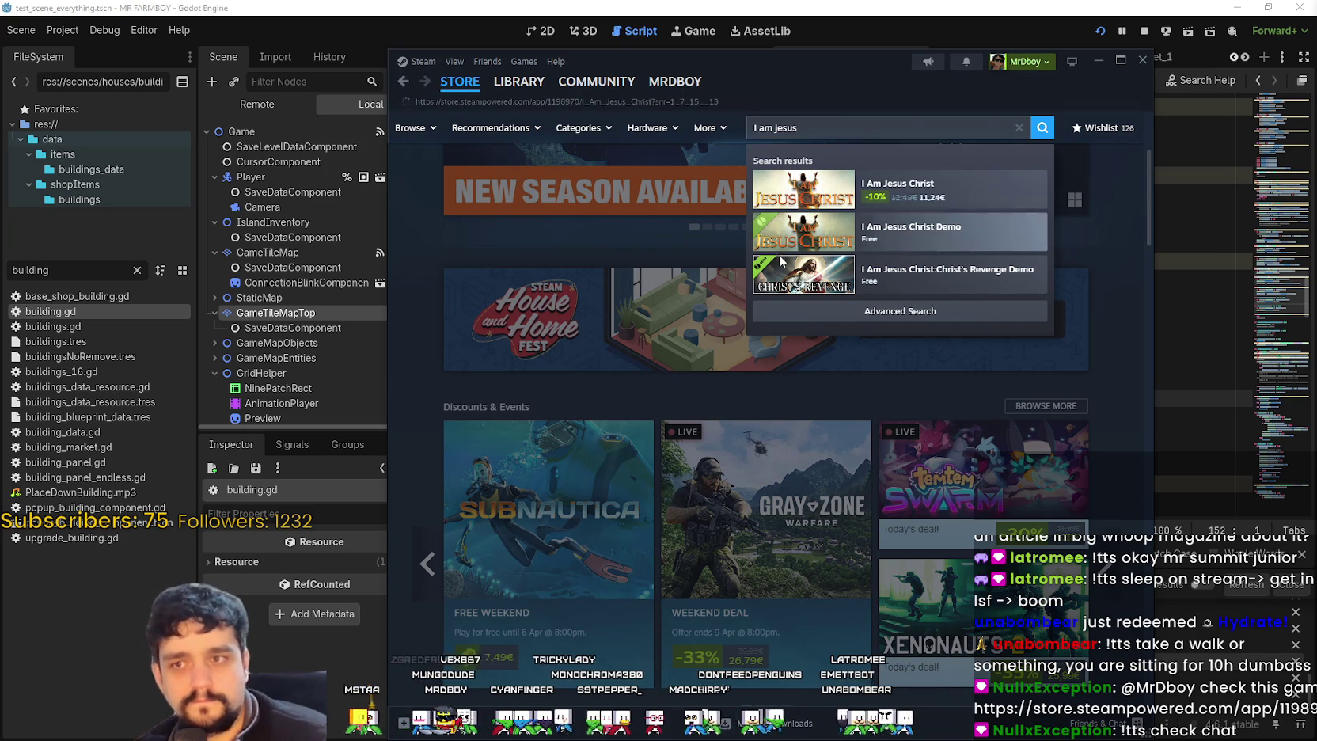
{"action": "left_click", "coordinate": [841, 242]}
{"action": "left_click", "coordinate": [1120, 62]}
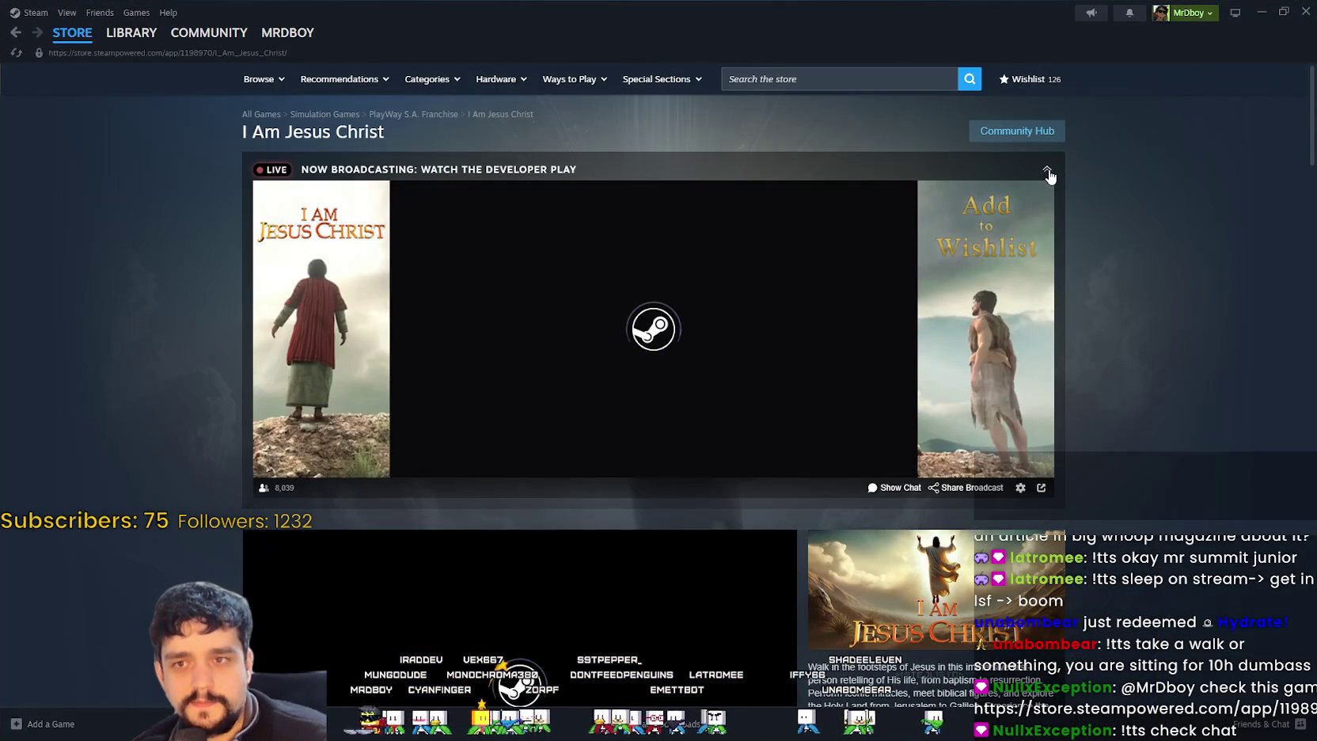
{"action": "left_click", "coordinate": [1047, 171]}
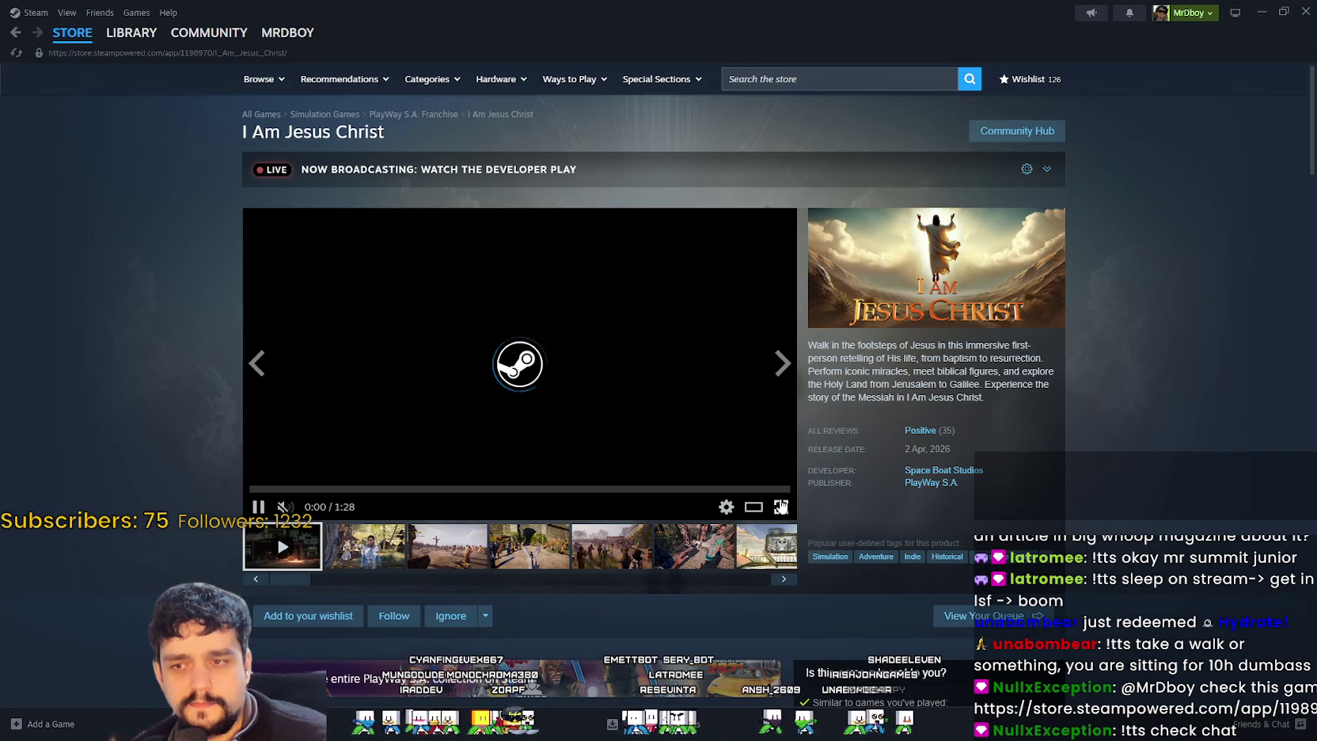
- Browse the game's screenshots, ending on the Wedding screenshot
{"action": "left_click", "coordinate": [368, 563]}
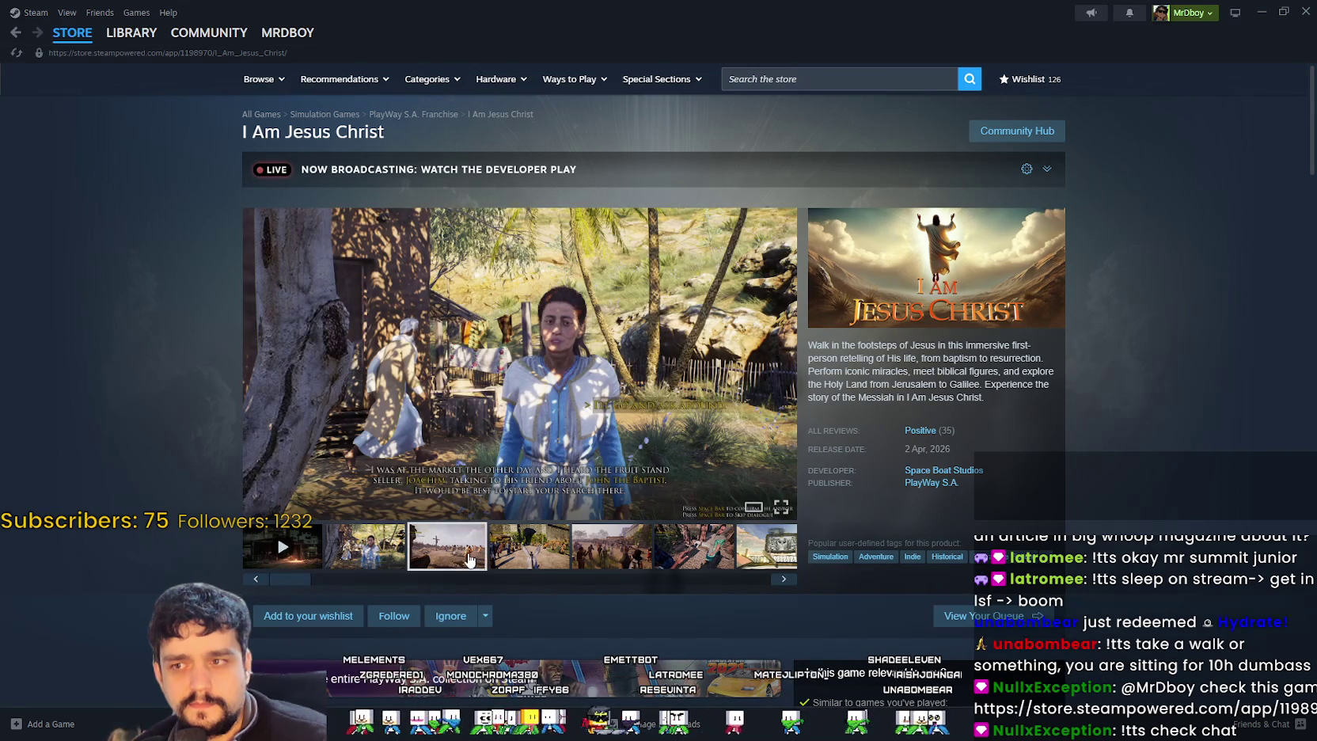
{"action": "left_click", "coordinate": [462, 560]}
{"action": "left_click", "coordinate": [611, 556]}
{"action": "left_click", "coordinate": [683, 557]}
{"action": "left_click", "coordinate": [764, 548]}
- Open the PlayWay S.A. publisher page and look through its New Releases list
{"action": "left_click", "coordinate": [930, 485]}
{"action": "scroll", "coordinate": [1171, 483], "scroll_direction": "down", "scroll_amount": 5}
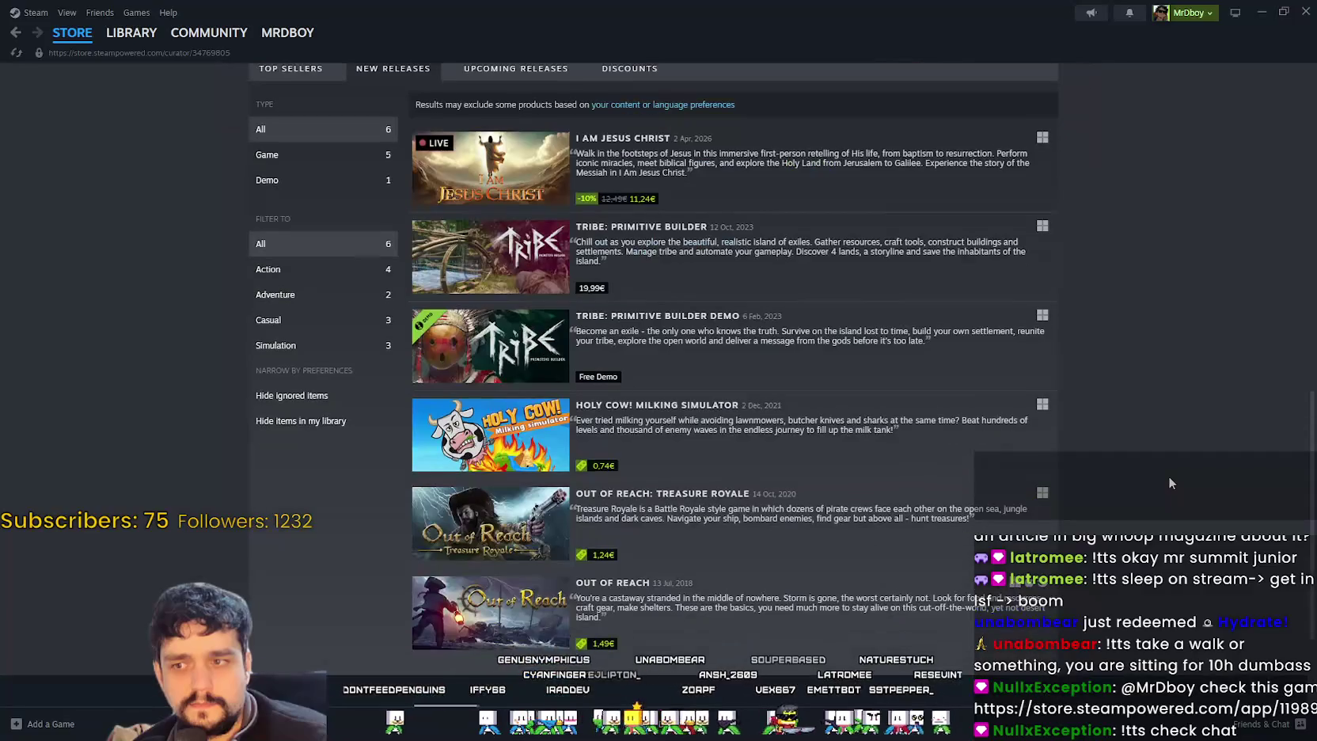
{"action": "mouse_move", "coordinate": [465, 261]}
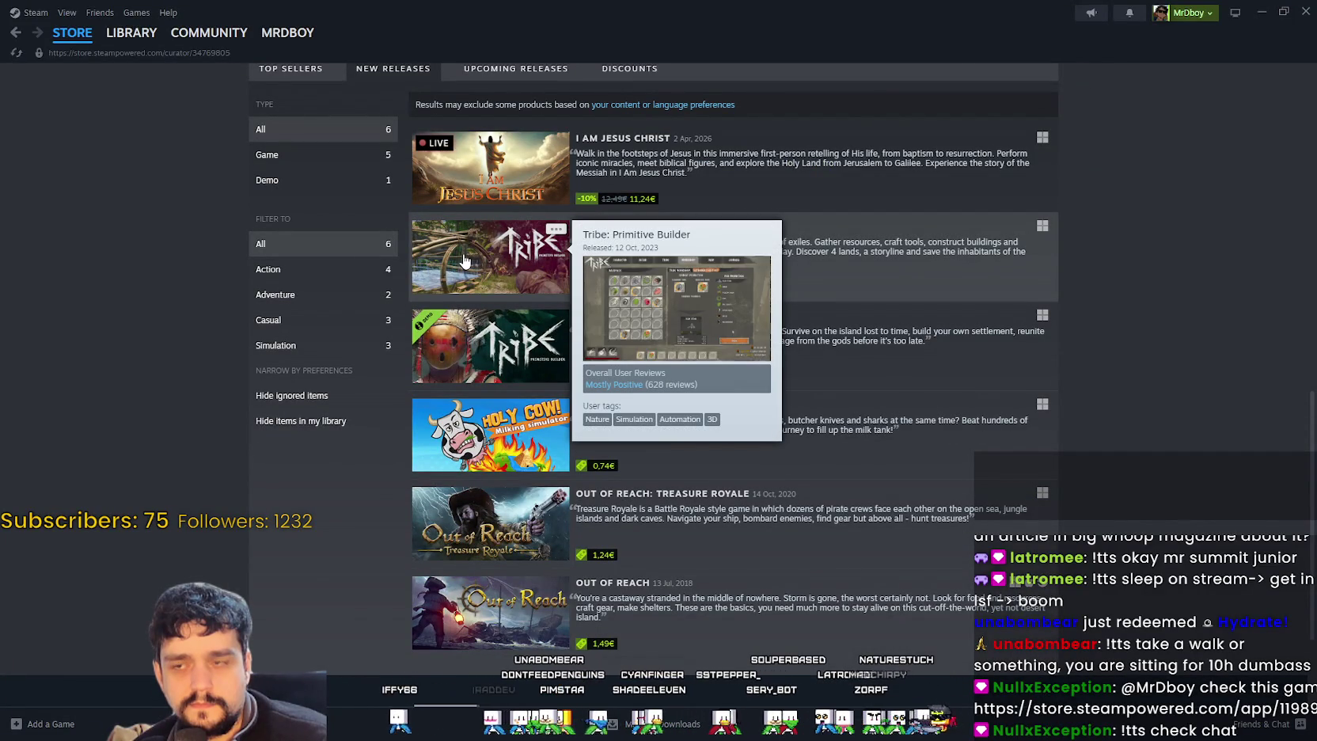
{"action": "scroll", "coordinate": [467, 269], "scroll_direction": "down", "scroll_amount": 3}
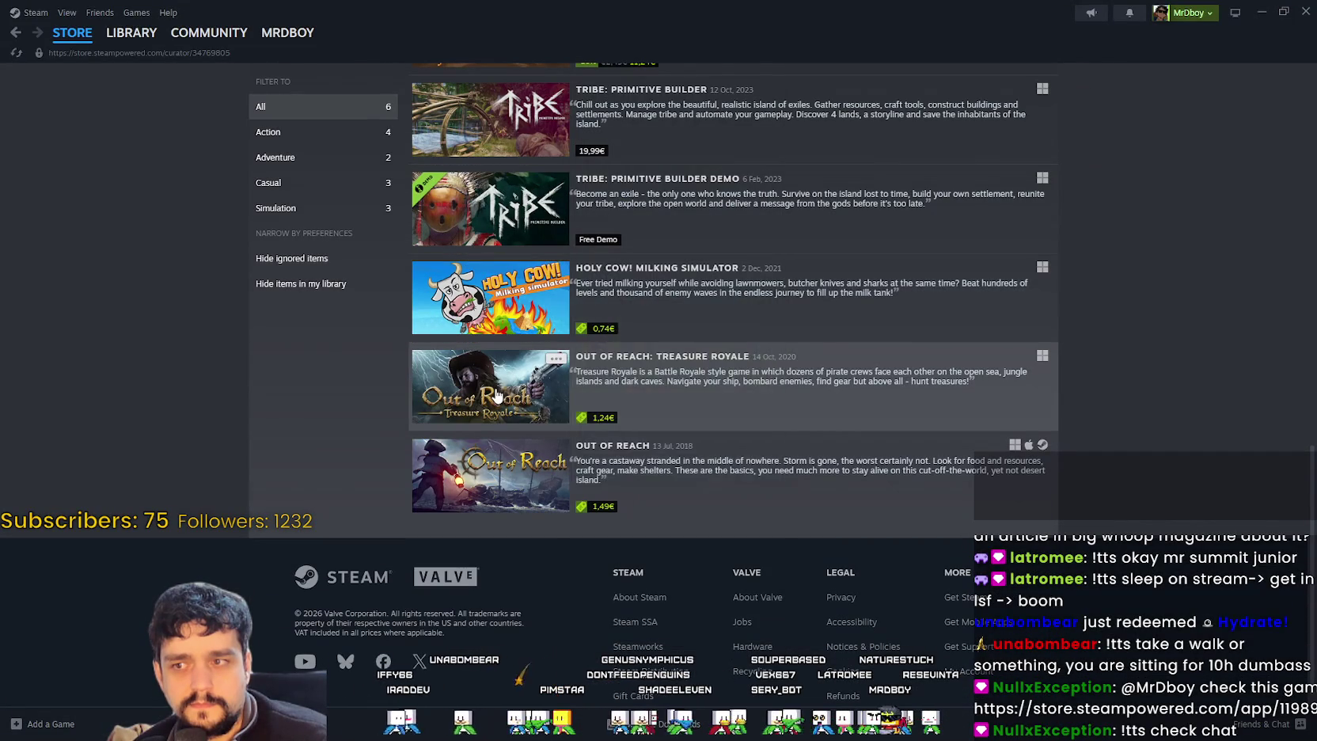
{"action": "mouse_move", "coordinate": [497, 394]}
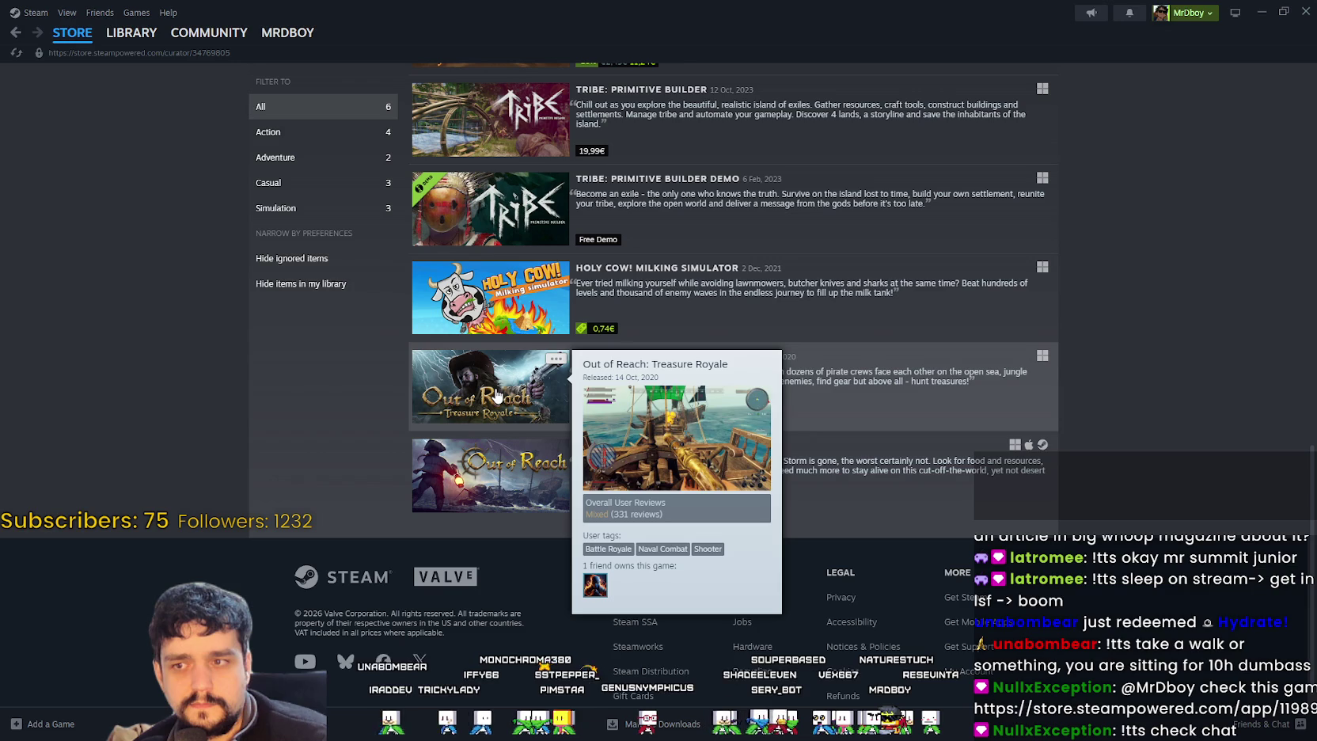
{"action": "mouse_move", "coordinate": [511, 503]}
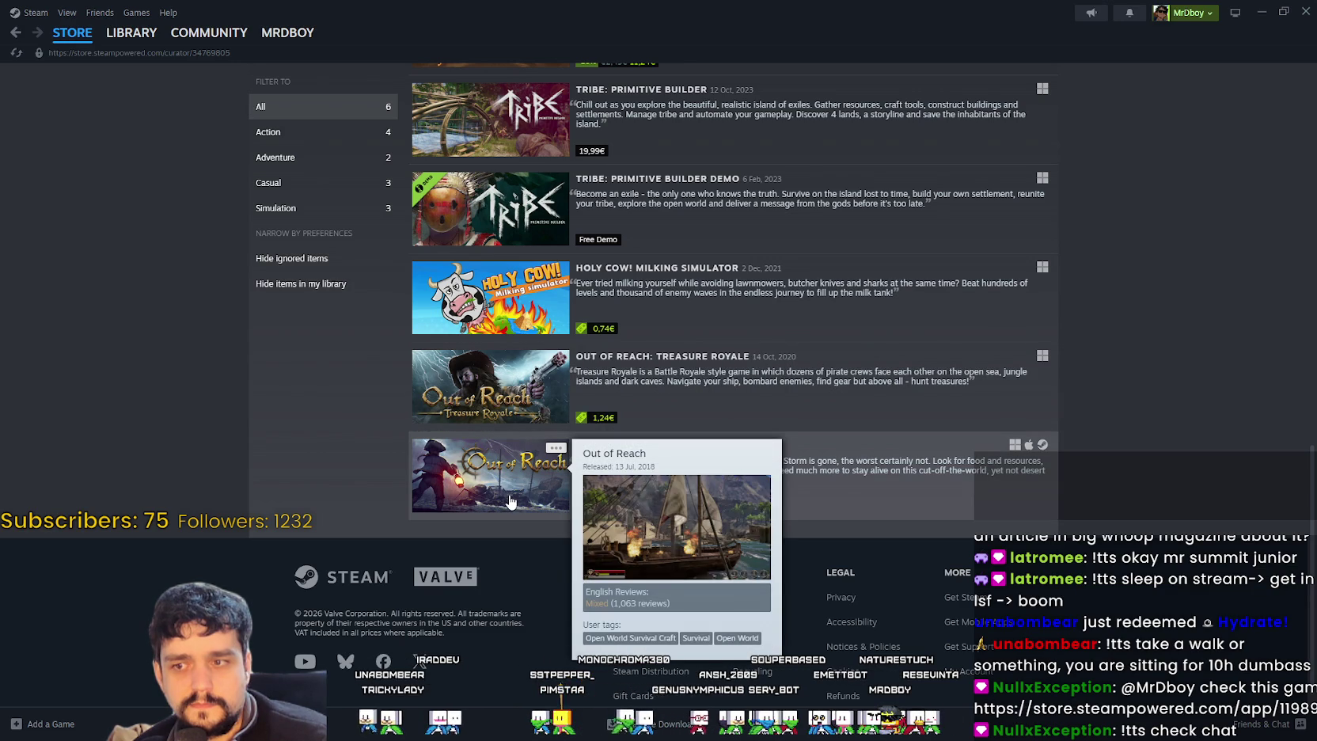
{"action": "scroll", "coordinate": [511, 504], "scroll_direction": "up", "scroll_amount": 5}
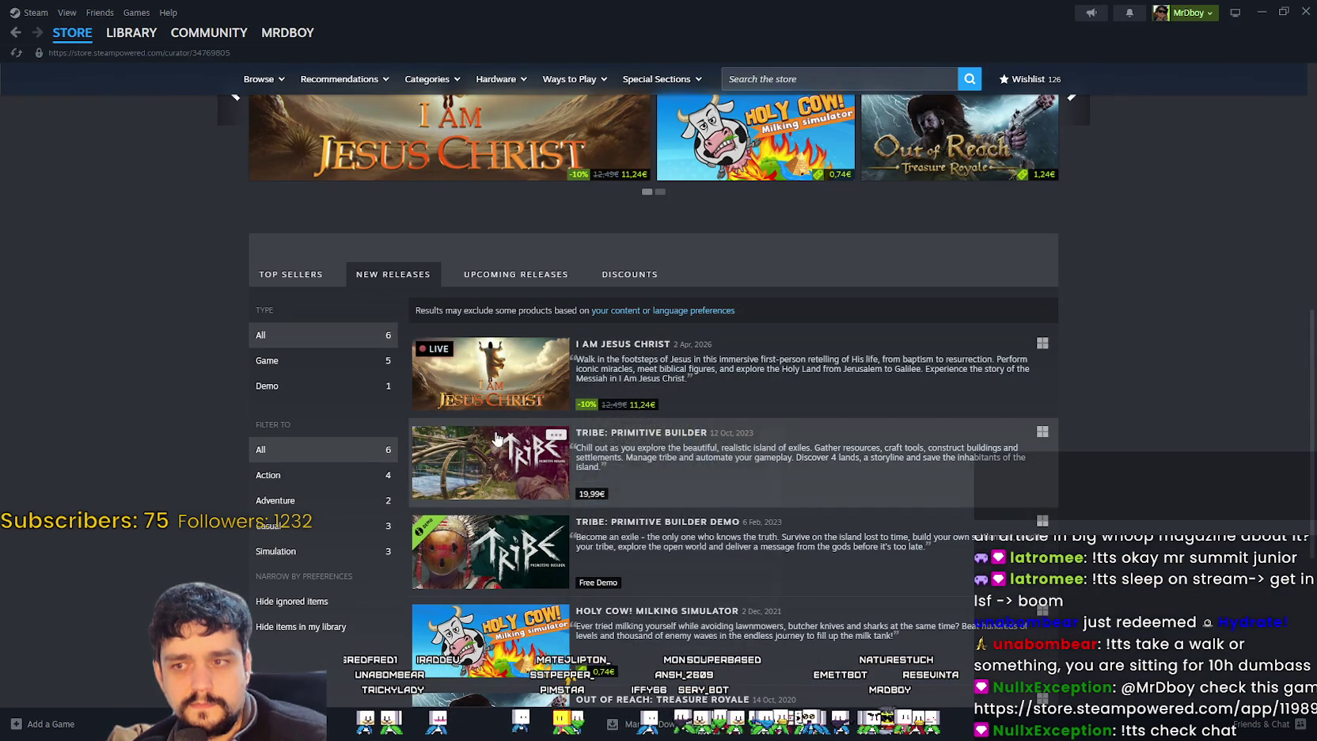
{"action": "scroll", "coordinate": [121, 114], "scroll_direction": "up", "scroll_amount": 5}
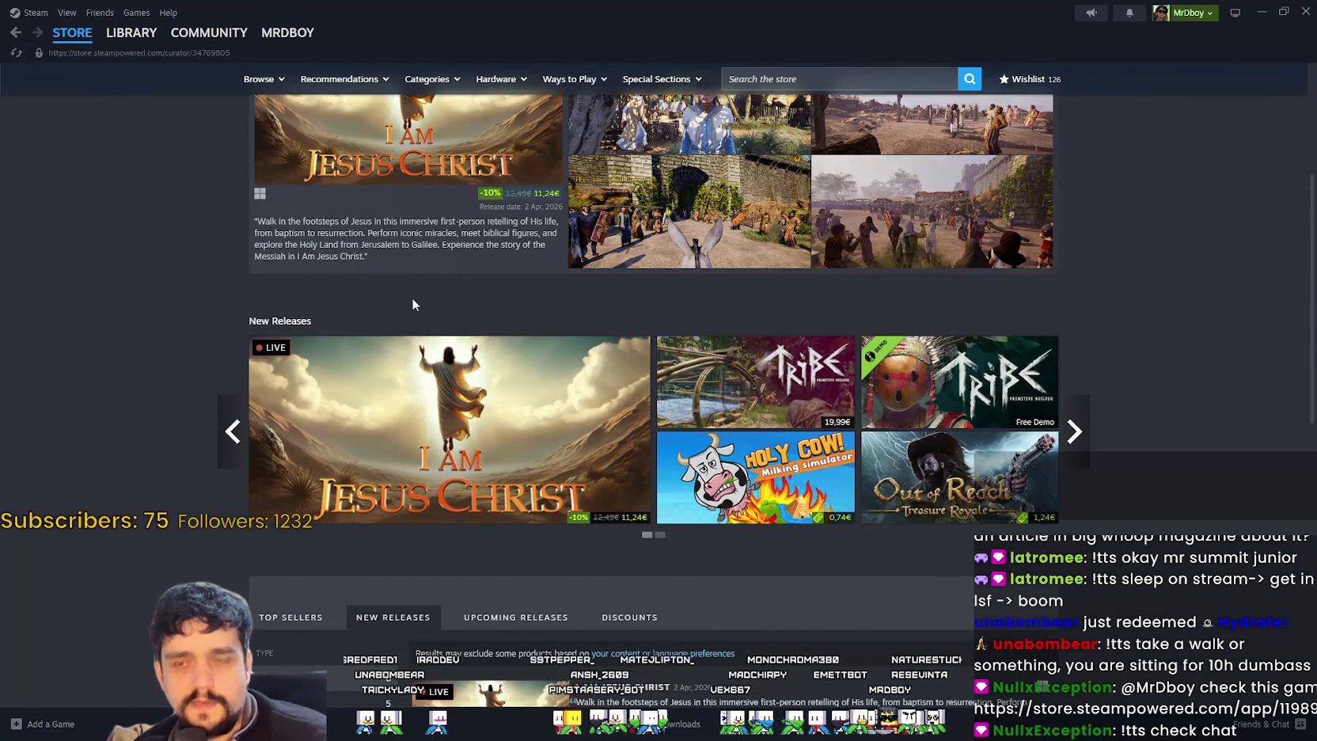
- Open the I Am Jesus Christ community hub and scroll through its announcement posts and screenshots
{"action": "left_click", "coordinate": [443, 379]}
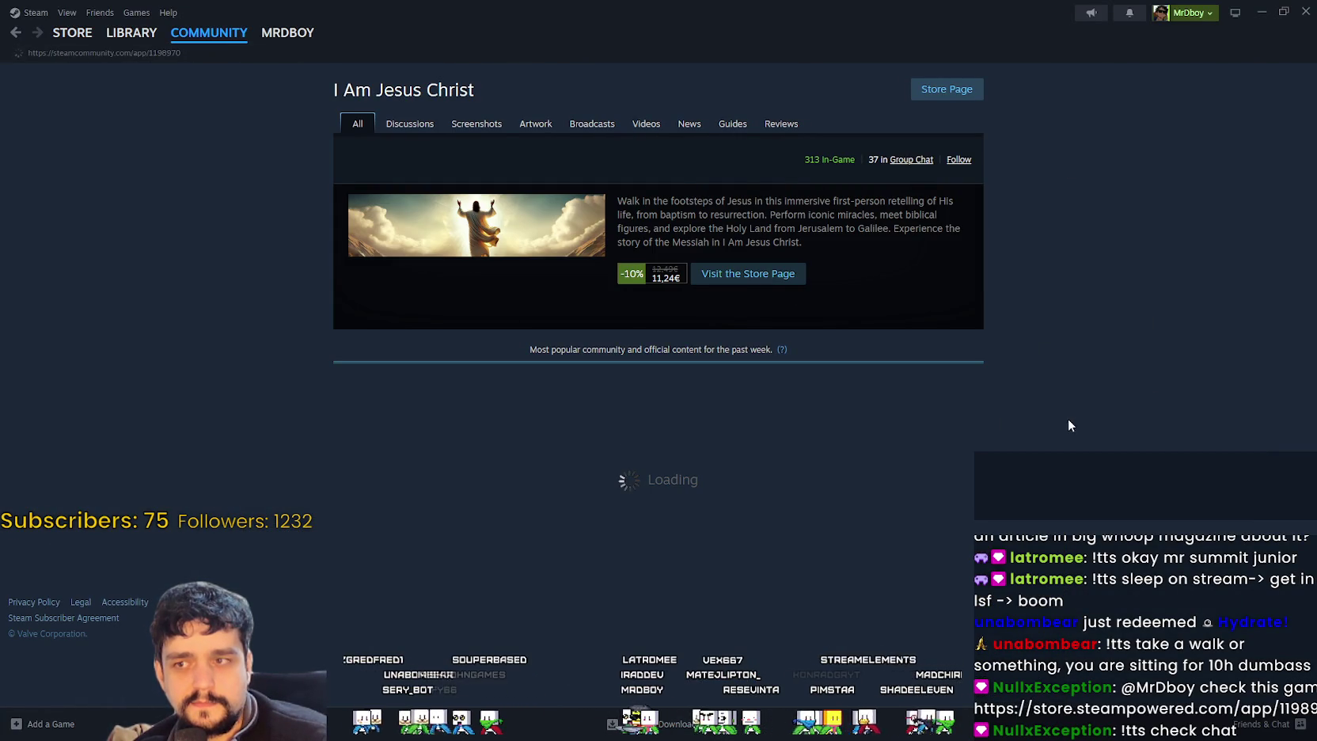
{"action": "scroll", "coordinate": [807, 376], "scroll_direction": "down", "scroll_amount": 3}
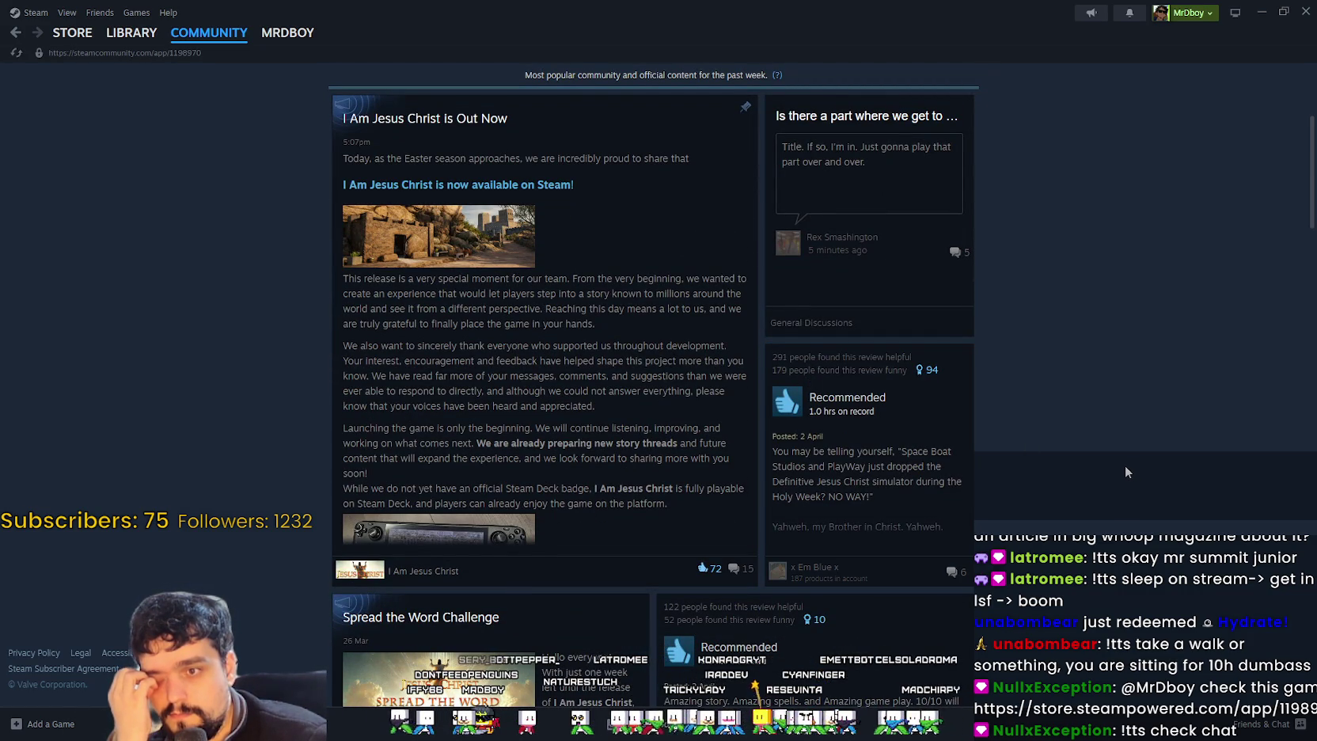
{"action": "scroll", "coordinate": [1082, 471], "scroll_direction": "down", "scroll_amount": 3}
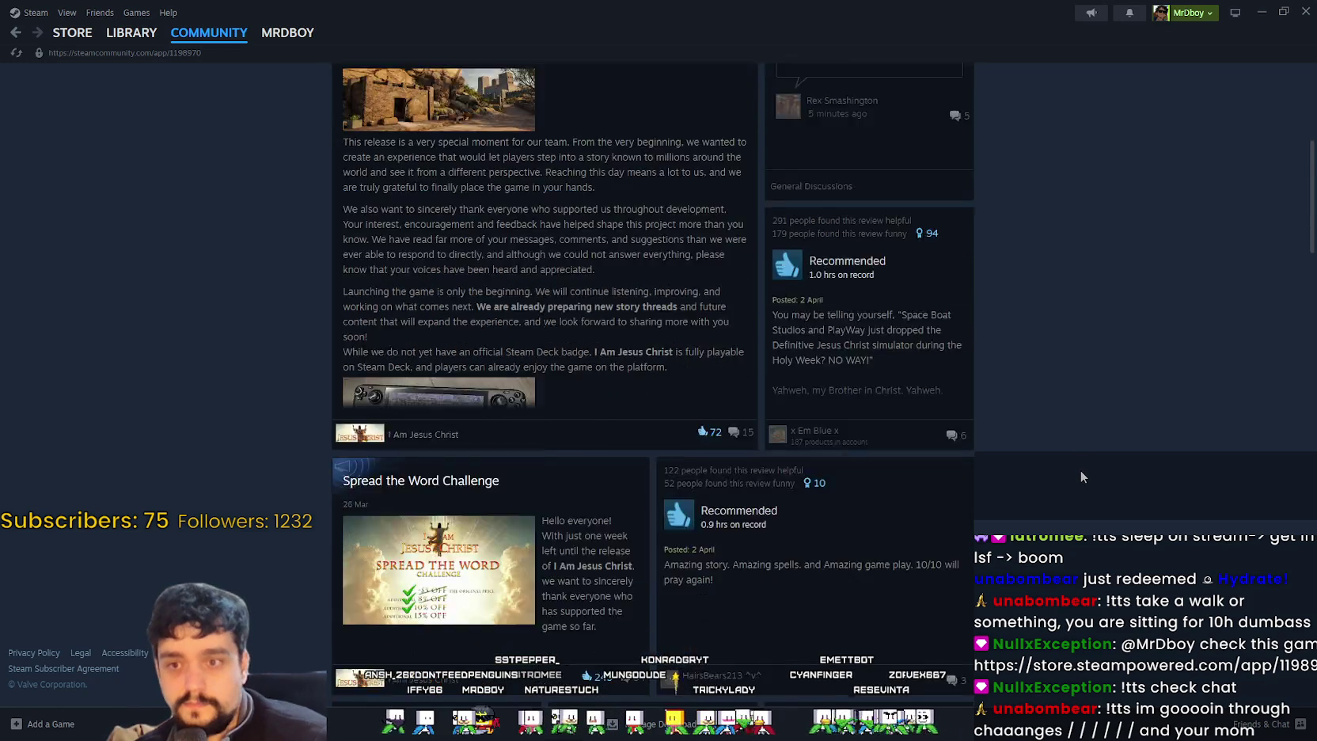
{"action": "scroll", "coordinate": [1082, 474], "scroll_direction": "down", "scroll_amount": 10}
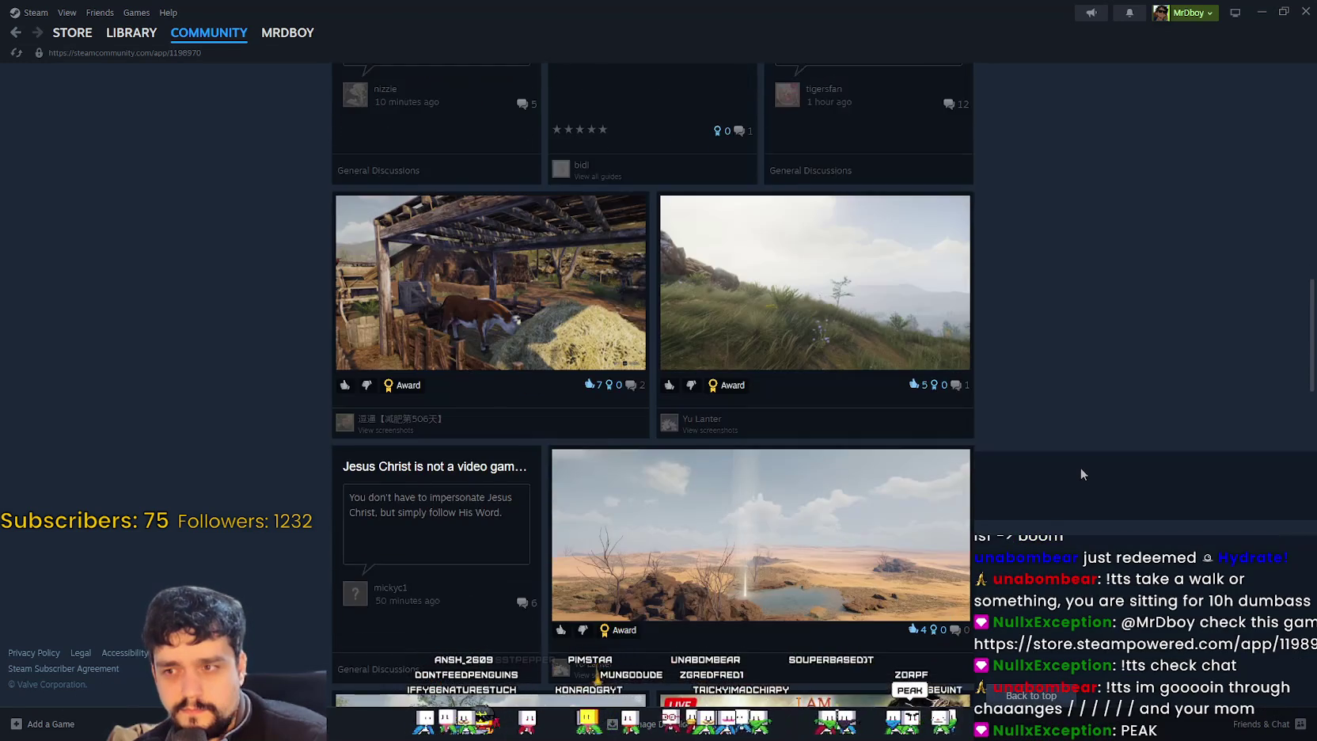
{"action": "scroll", "coordinate": [1080, 467], "scroll_direction": "down", "scroll_amount": 2}
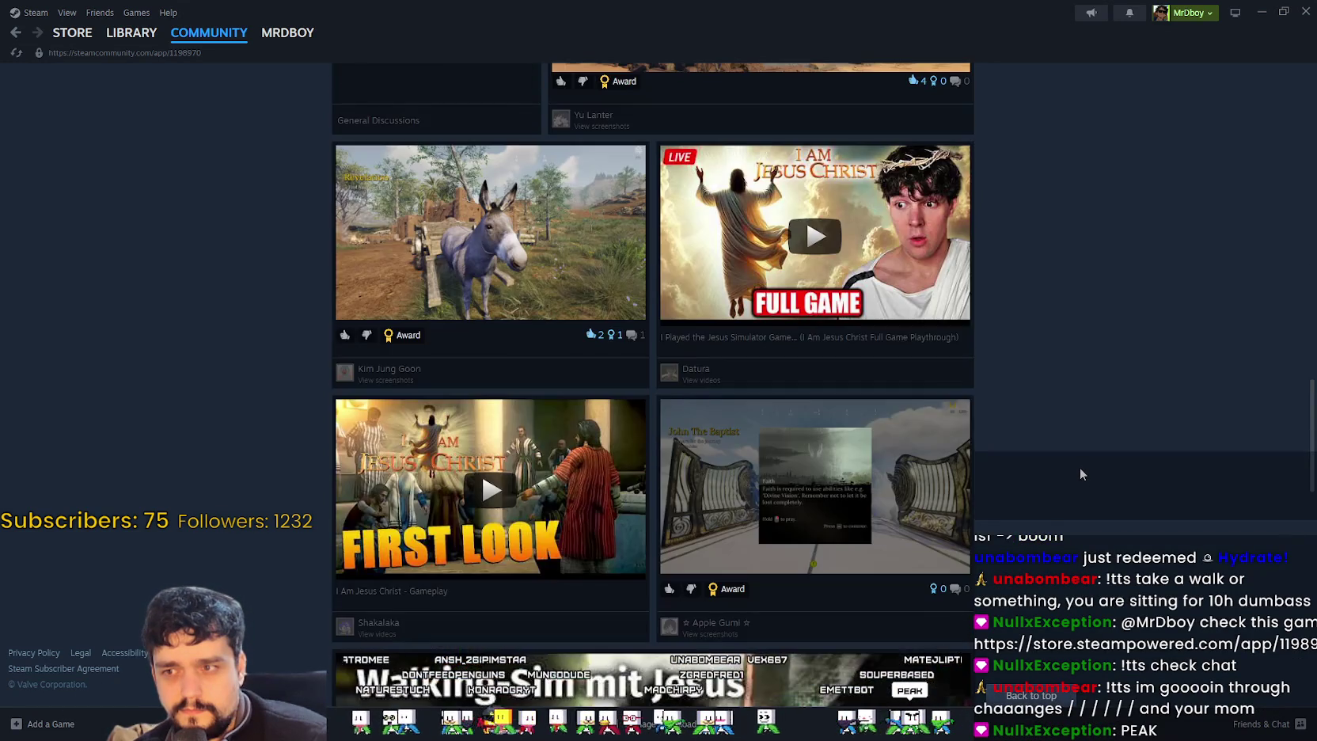
{"action": "scroll", "coordinate": [1072, 459], "scroll_direction": "up", "scroll_amount": 7}
{"action": "scroll", "coordinate": [1068, 454], "scroll_direction": "up", "scroll_amount": 10}
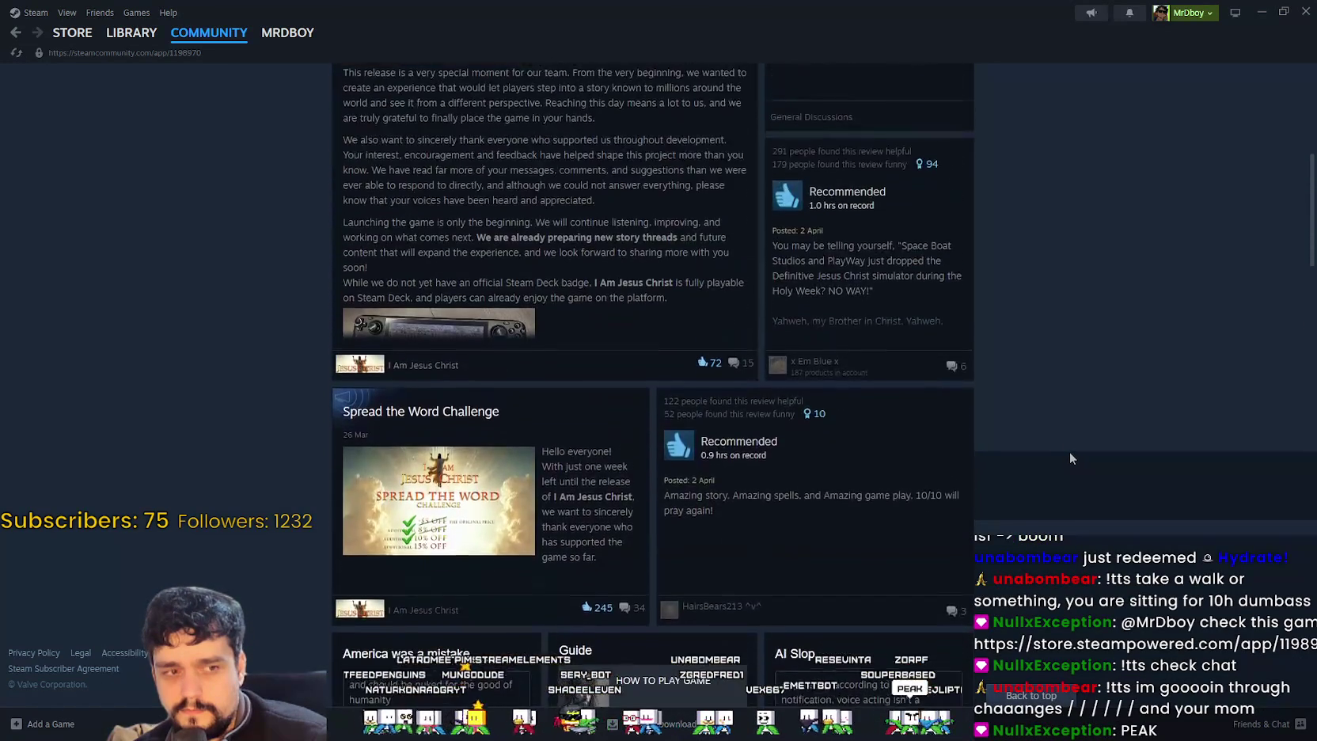
{"action": "scroll", "coordinate": [1069, 459], "scroll_direction": "down", "scroll_amount": 1}
{"action": "scroll", "coordinate": [1068, 458], "scroll_direction": "up", "scroll_amount": 1}
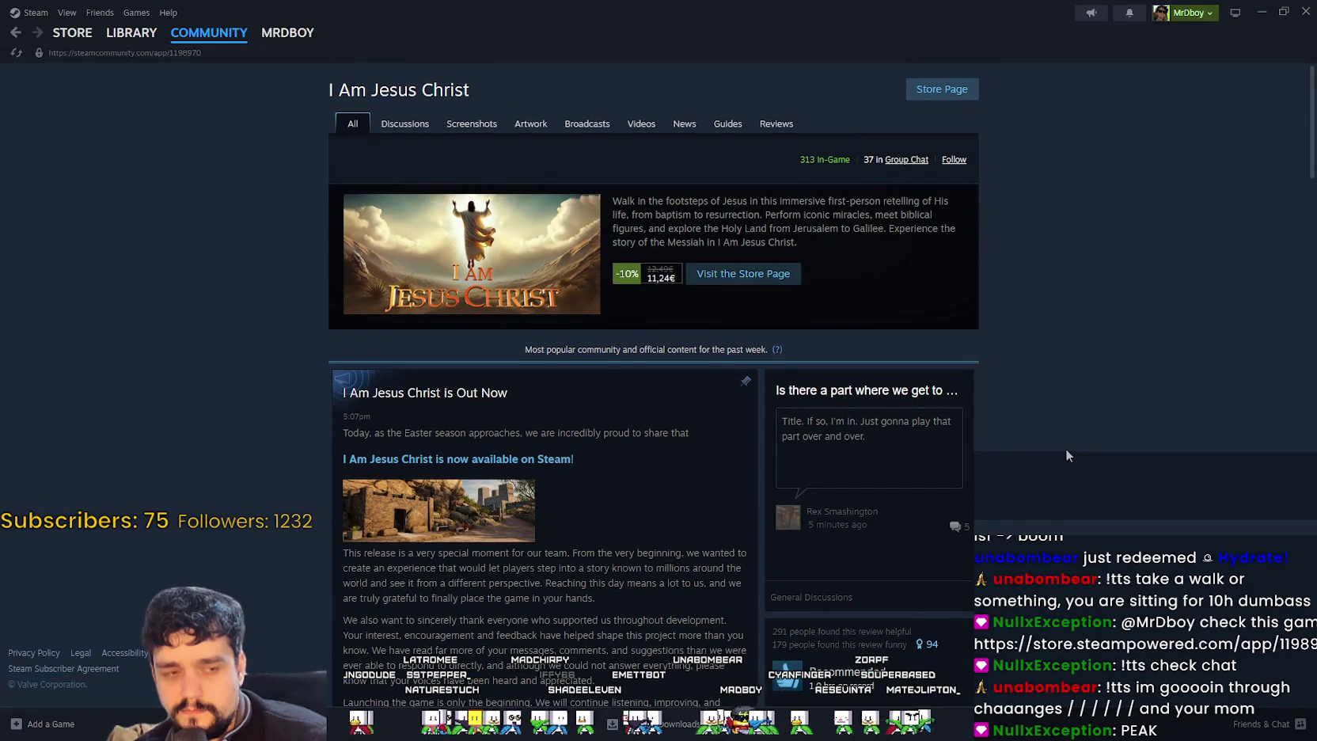
- Return to the I Am Jesus Christ store page and skip ahead in its trailer
{"action": "left_click", "coordinate": [941, 90]}
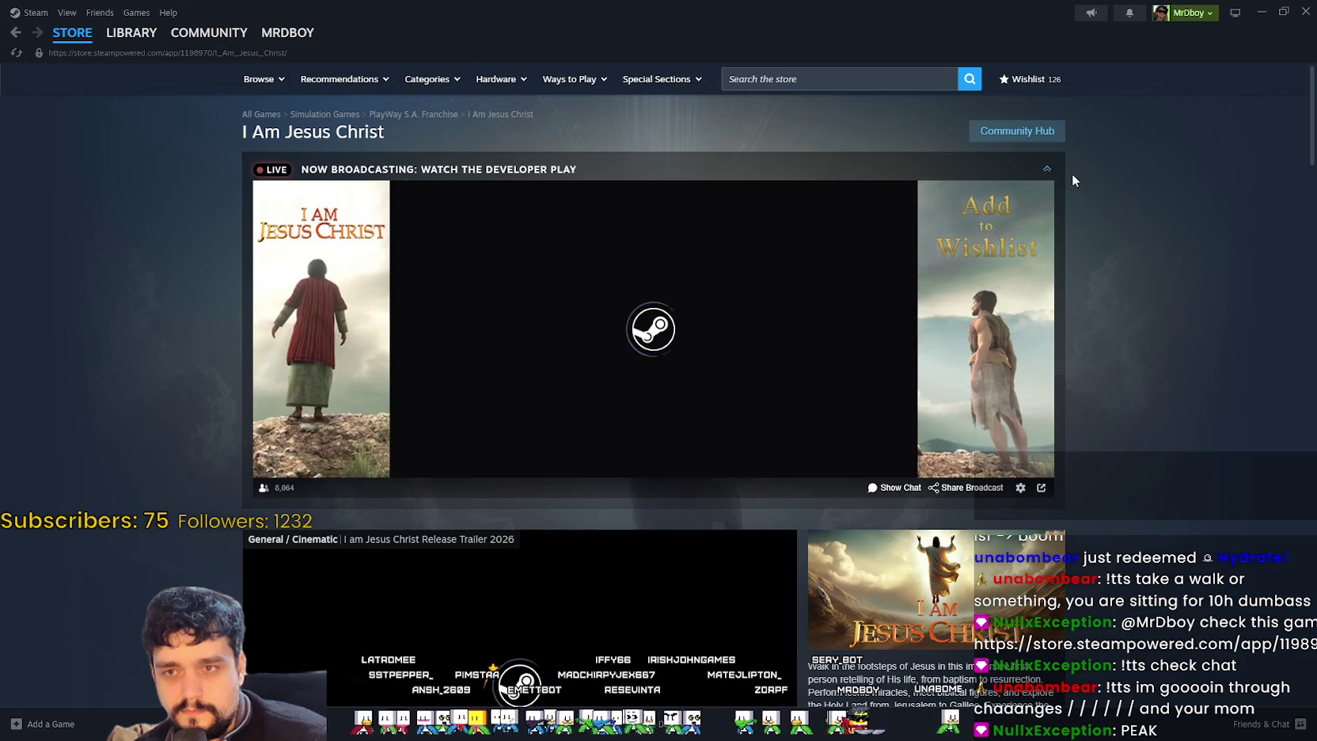
{"action": "left_click", "coordinate": [1046, 169]}
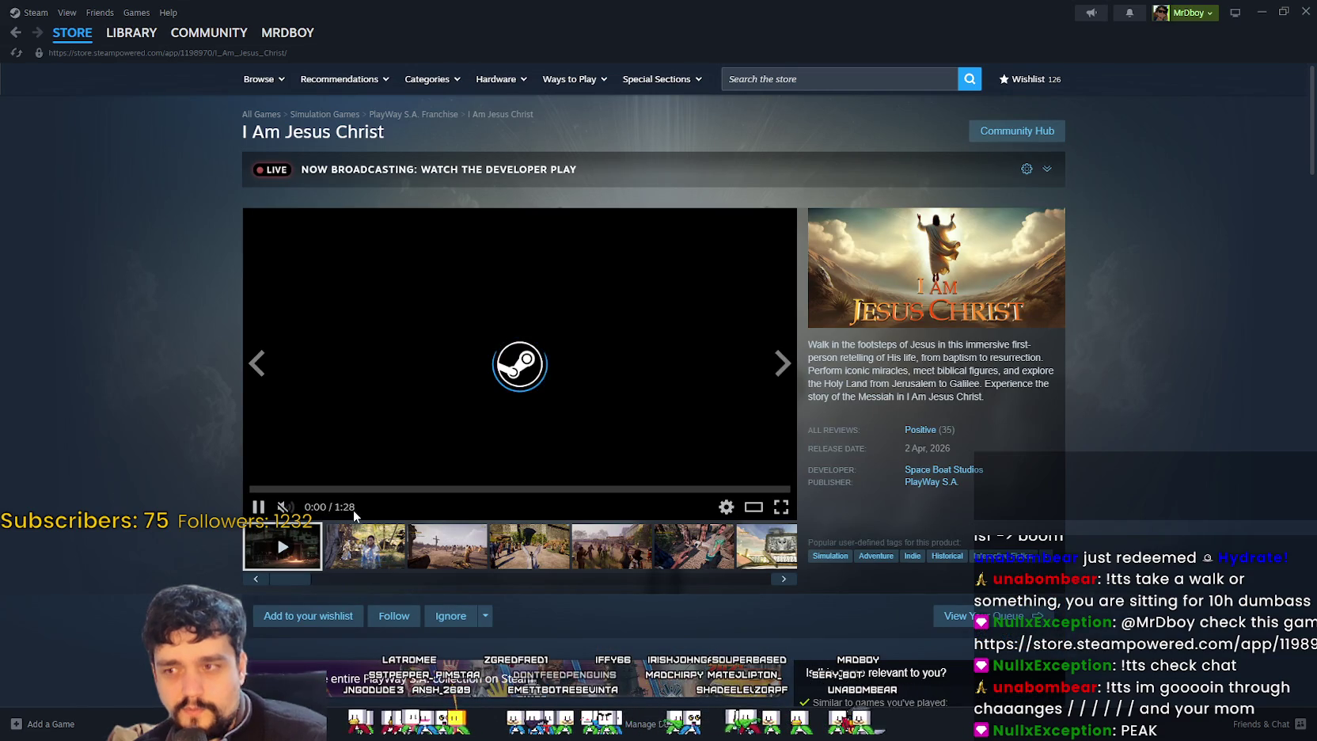
{"action": "left_click", "coordinate": [370, 488]}
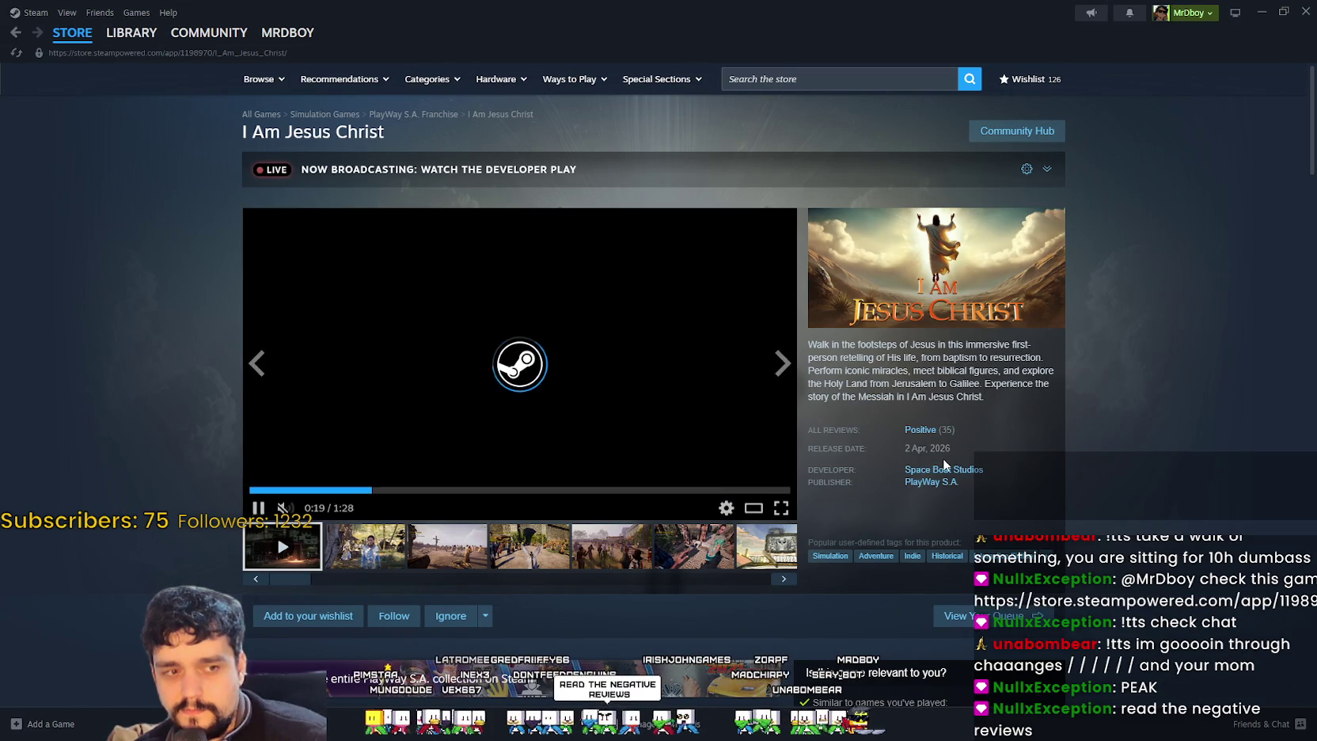
{"action": "scroll", "coordinate": [911, 462], "scroll_direction": "down", "scroll_amount": 8}
{"action": "scroll", "coordinate": [915, 456], "scroll_direction": "down", "scroll_amount": 3}
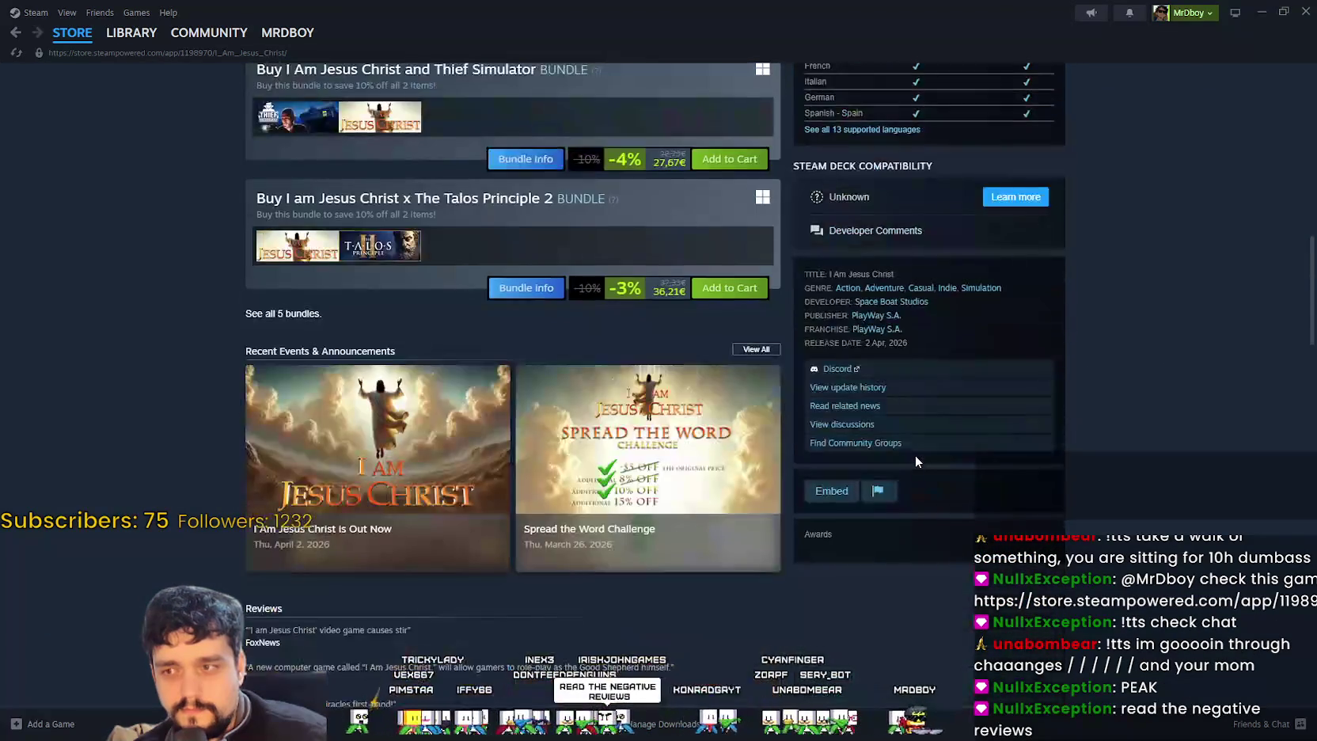
{"action": "scroll", "coordinate": [910, 455], "scroll_direction": "up", "scroll_amount": 4}
{"action": "scroll", "coordinate": [899, 459], "scroll_direction": "down", "scroll_amount": 10}
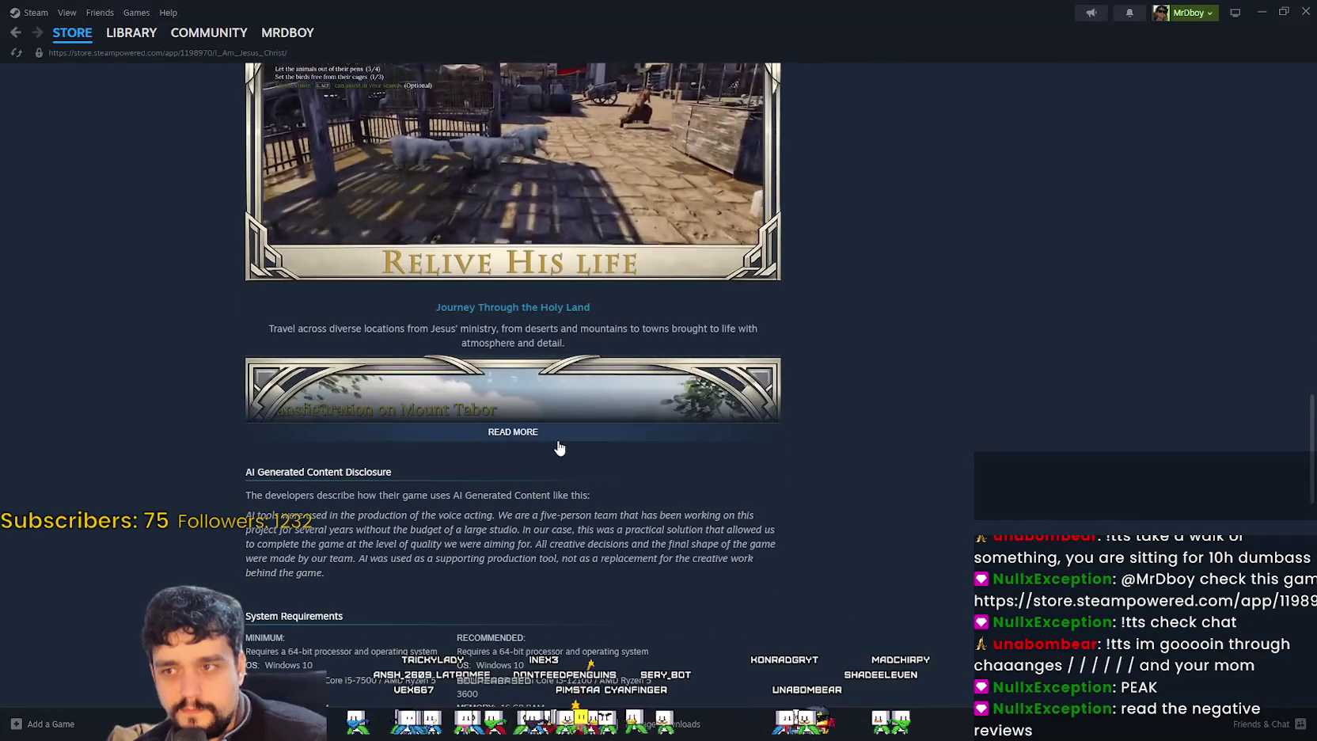
- Expand the full game description and read down to the Positive customer reviews section
{"action": "left_click", "coordinate": [514, 432]}
{"action": "scroll", "coordinate": [877, 495], "scroll_direction": "up", "scroll_amount": 3}
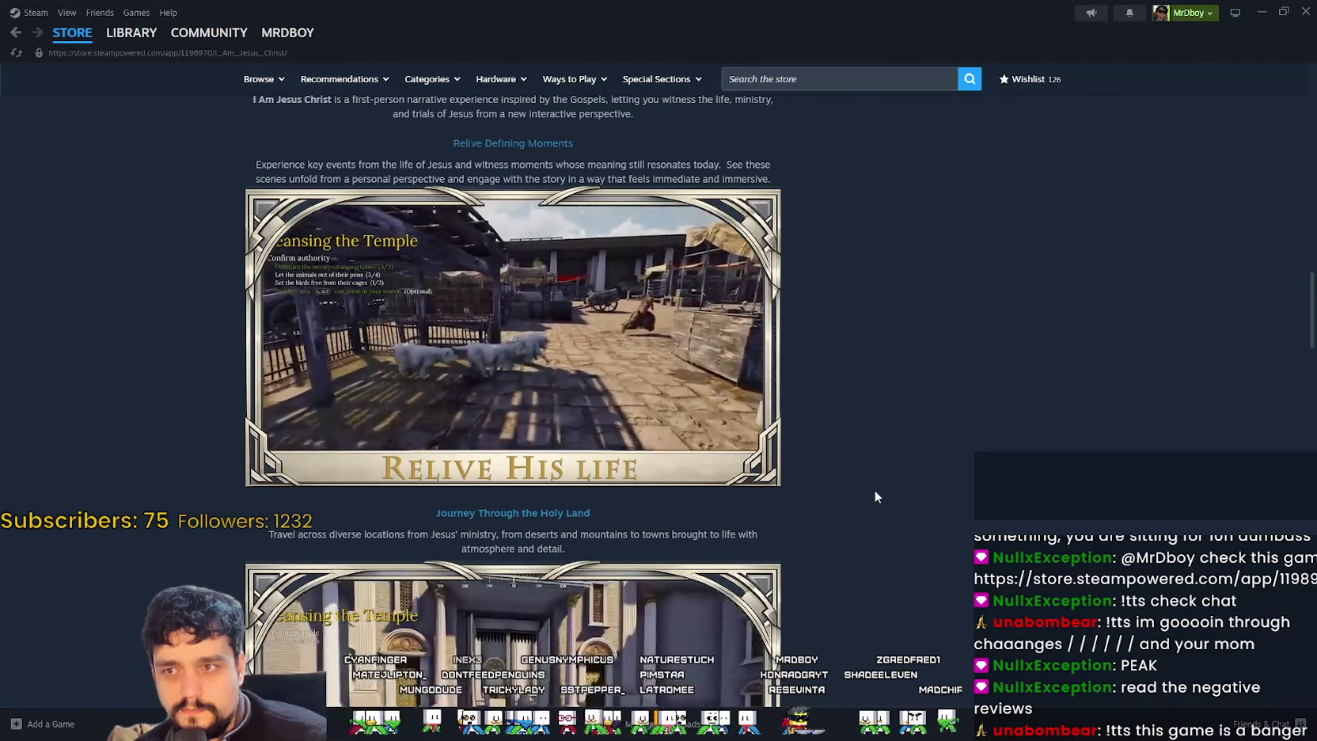
{"action": "scroll", "coordinate": [875, 492], "scroll_direction": "down", "scroll_amount": 4}
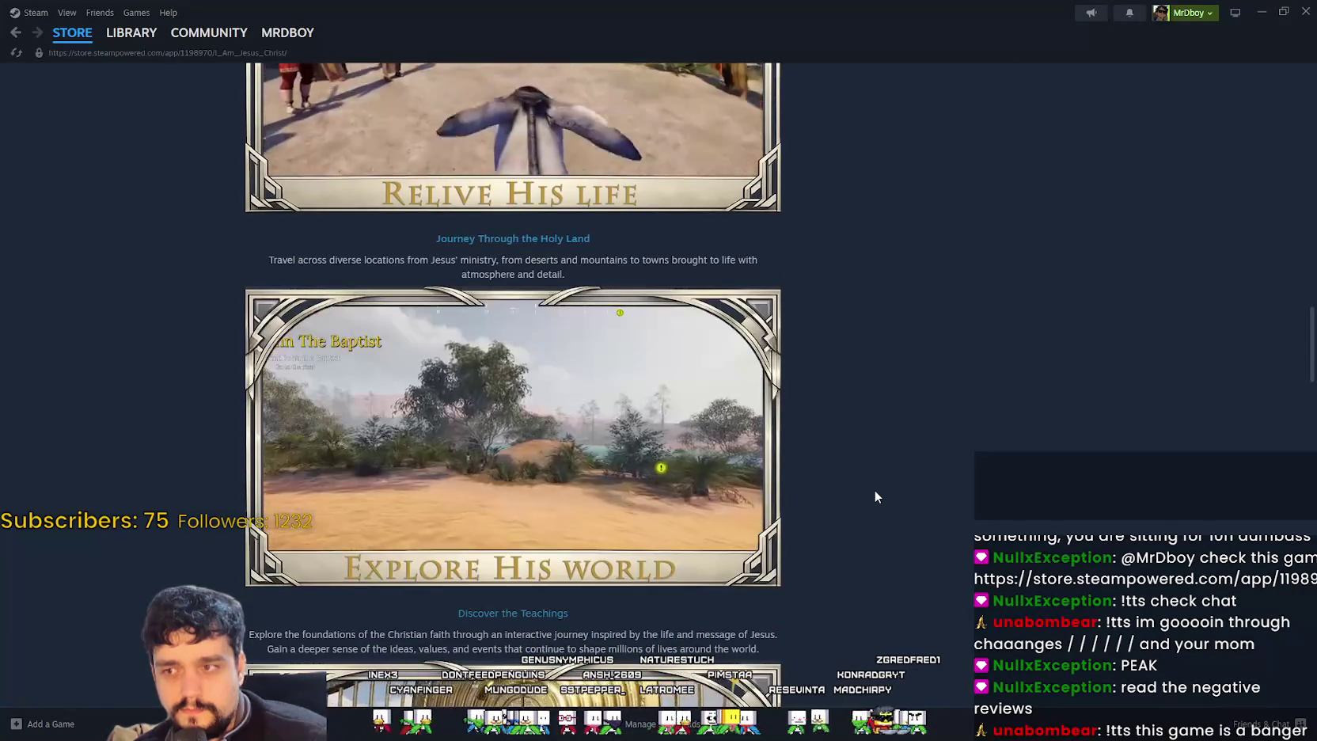
{"action": "scroll", "coordinate": [875, 496], "scroll_direction": "down", "scroll_amount": 2}
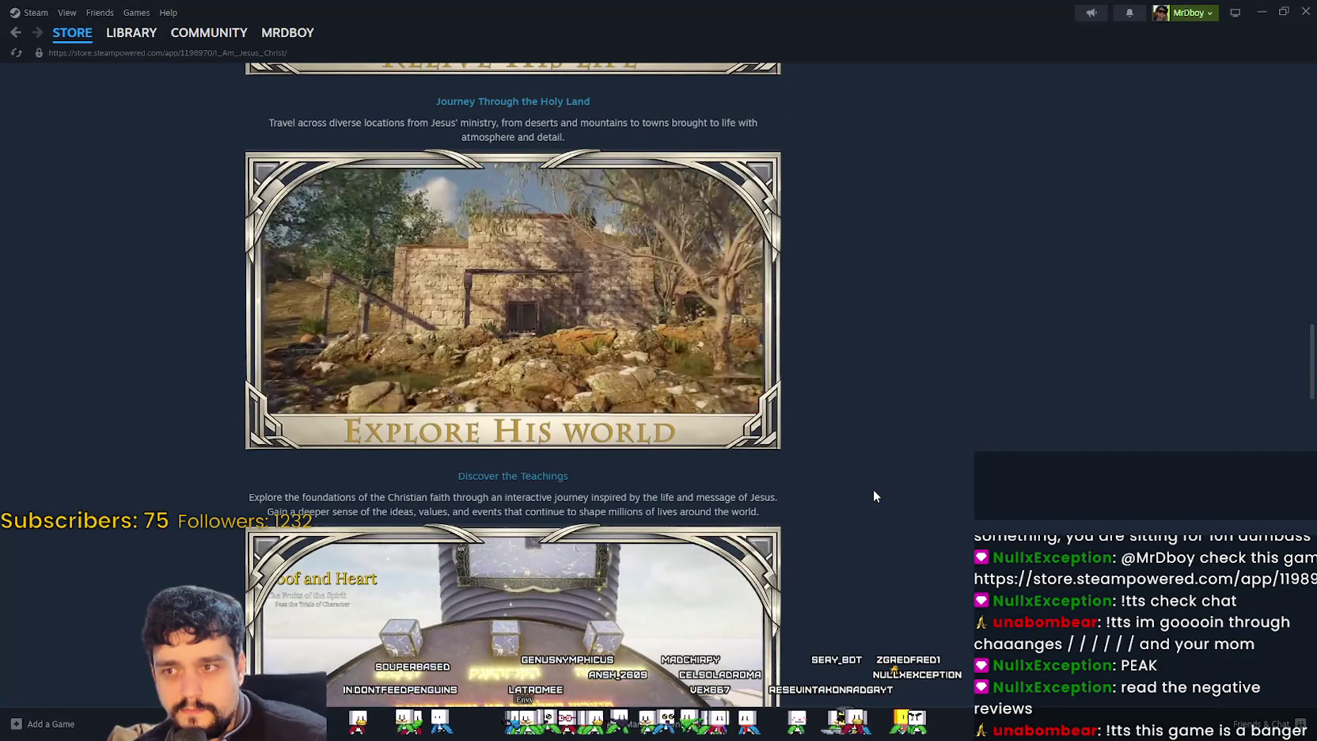
{"action": "scroll", "coordinate": [875, 497], "scroll_direction": "down", "scroll_amount": 3}
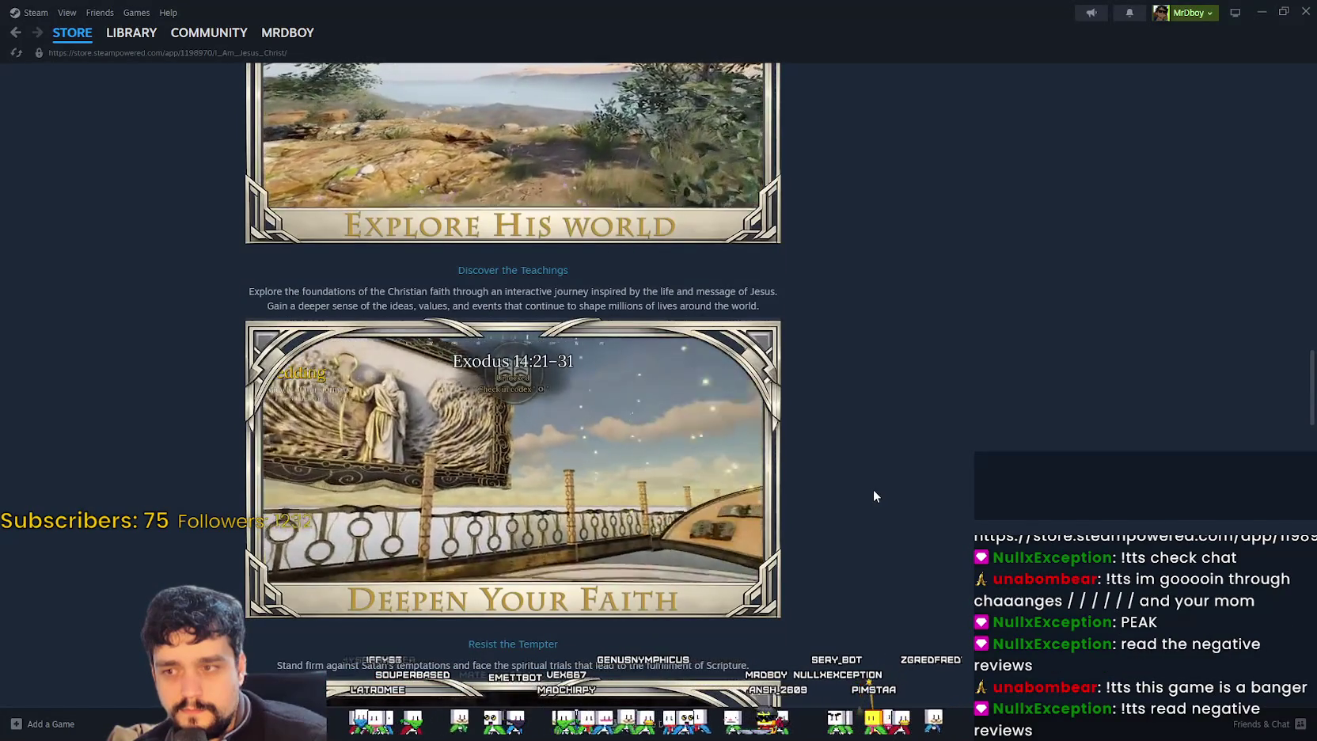
{"action": "scroll", "coordinate": [875, 496], "scroll_direction": "down", "scroll_amount": 4}
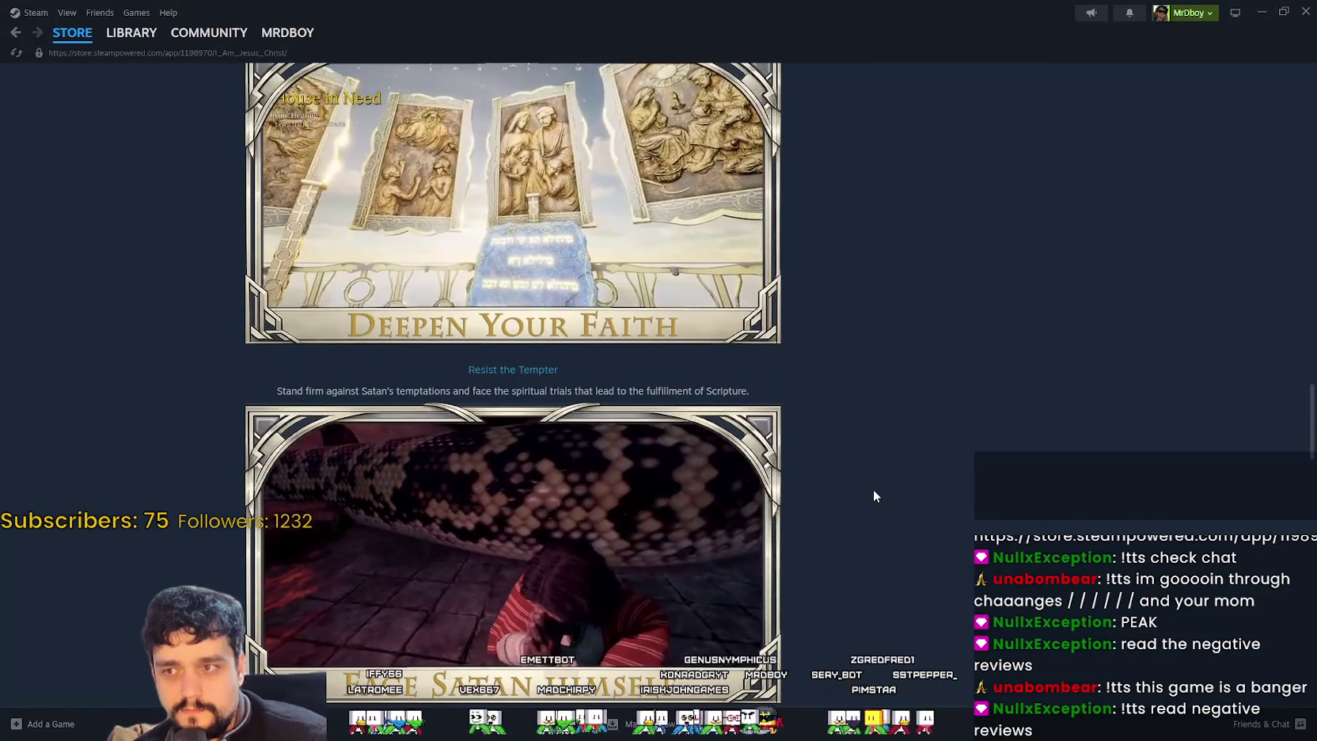
{"action": "scroll", "coordinate": [874, 497], "scroll_direction": "down", "scroll_amount": 3}
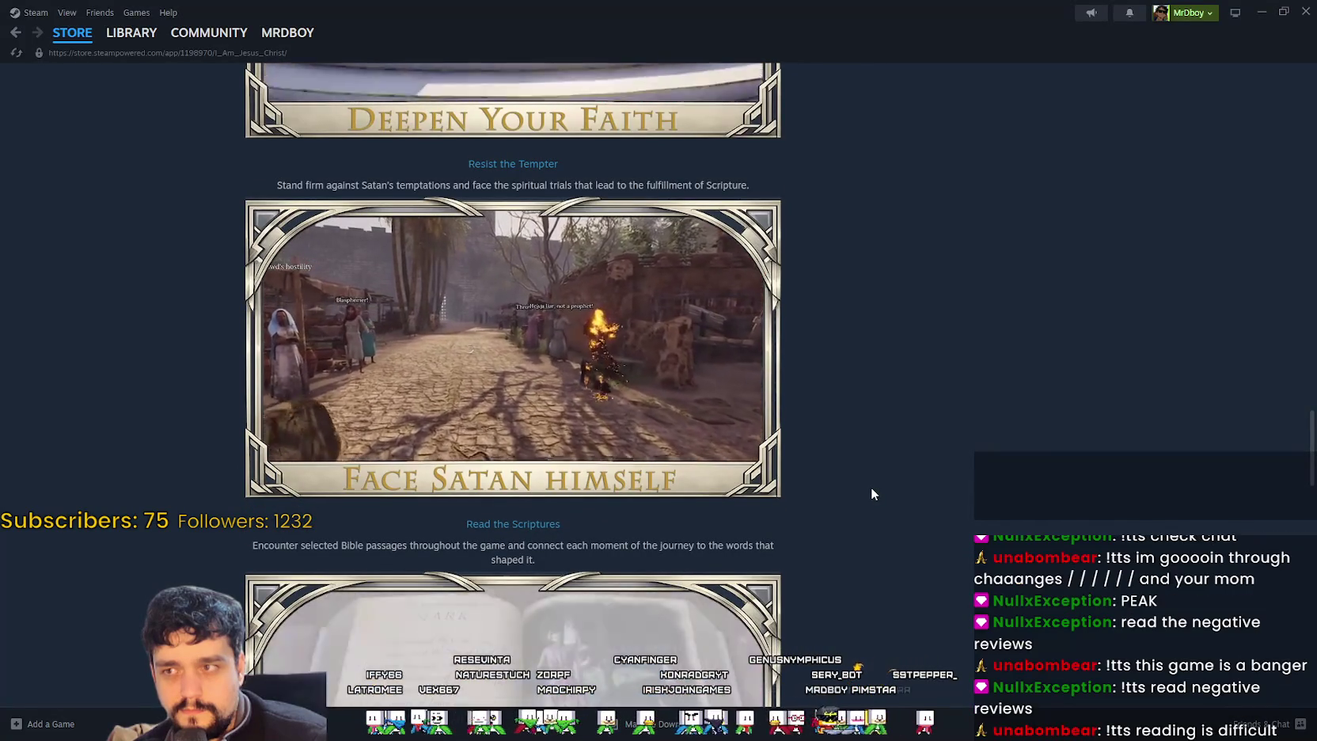
{"action": "scroll", "coordinate": [872, 494], "scroll_direction": "down", "scroll_amount": 3}
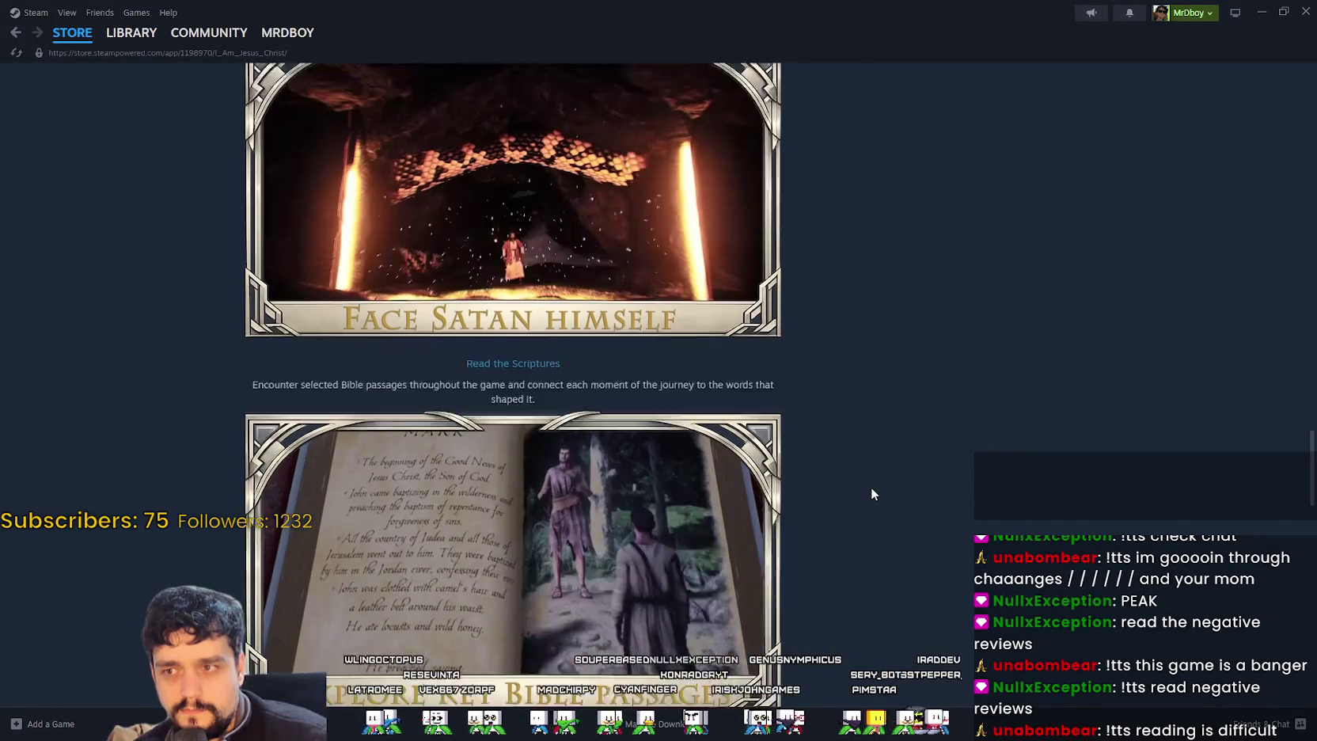
{"action": "scroll", "coordinate": [872, 494], "scroll_direction": "down", "scroll_amount": 3}
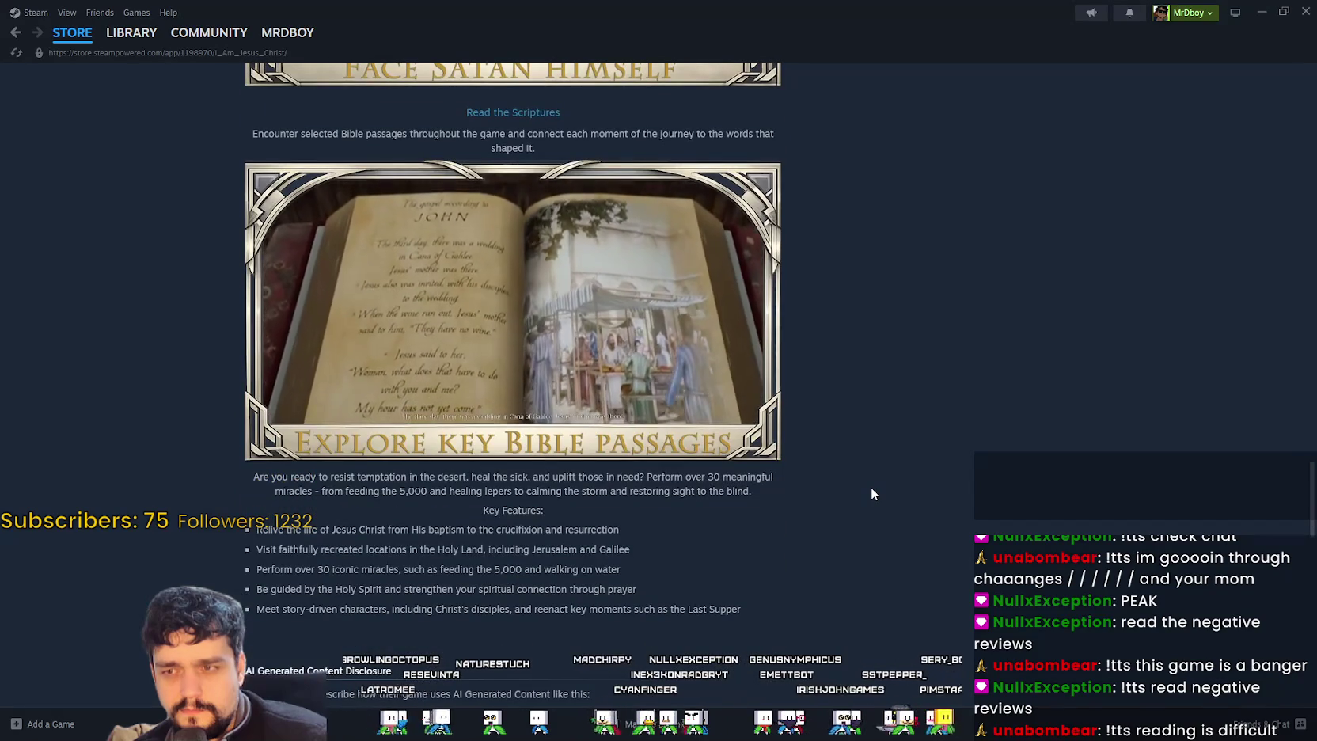
{"action": "scroll", "coordinate": [871, 494], "scroll_direction": "down", "scroll_amount": 3}
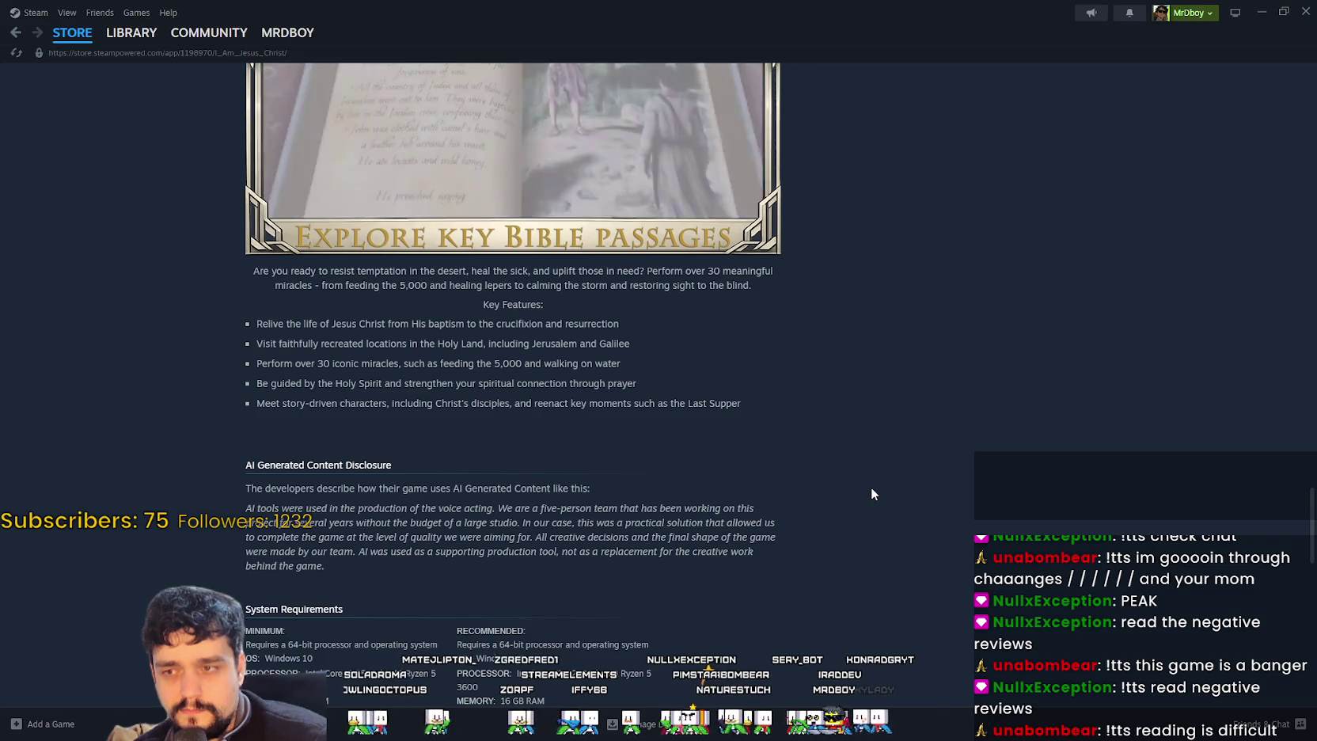
{"action": "scroll", "coordinate": [872, 494], "scroll_direction": "down", "scroll_amount": 2}
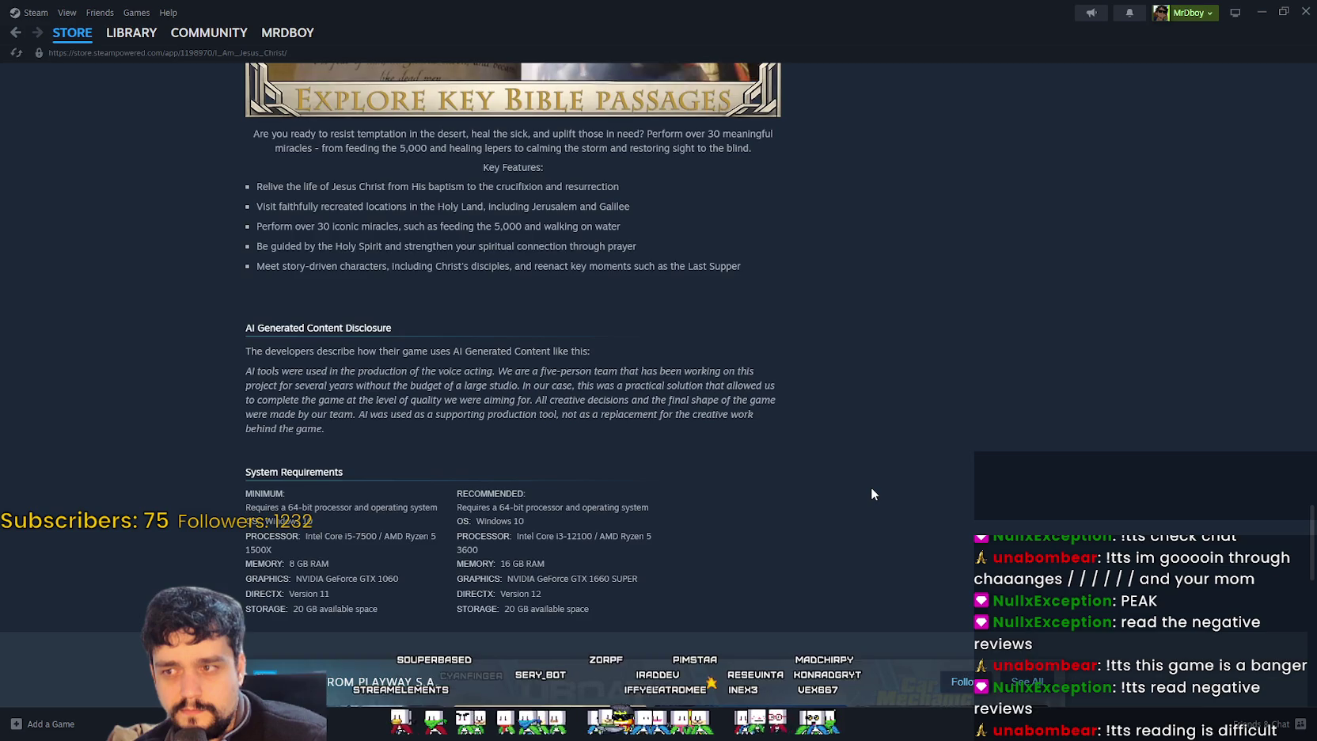
{"action": "scroll", "coordinate": [871, 494], "scroll_direction": "down", "scroll_amount": 2}
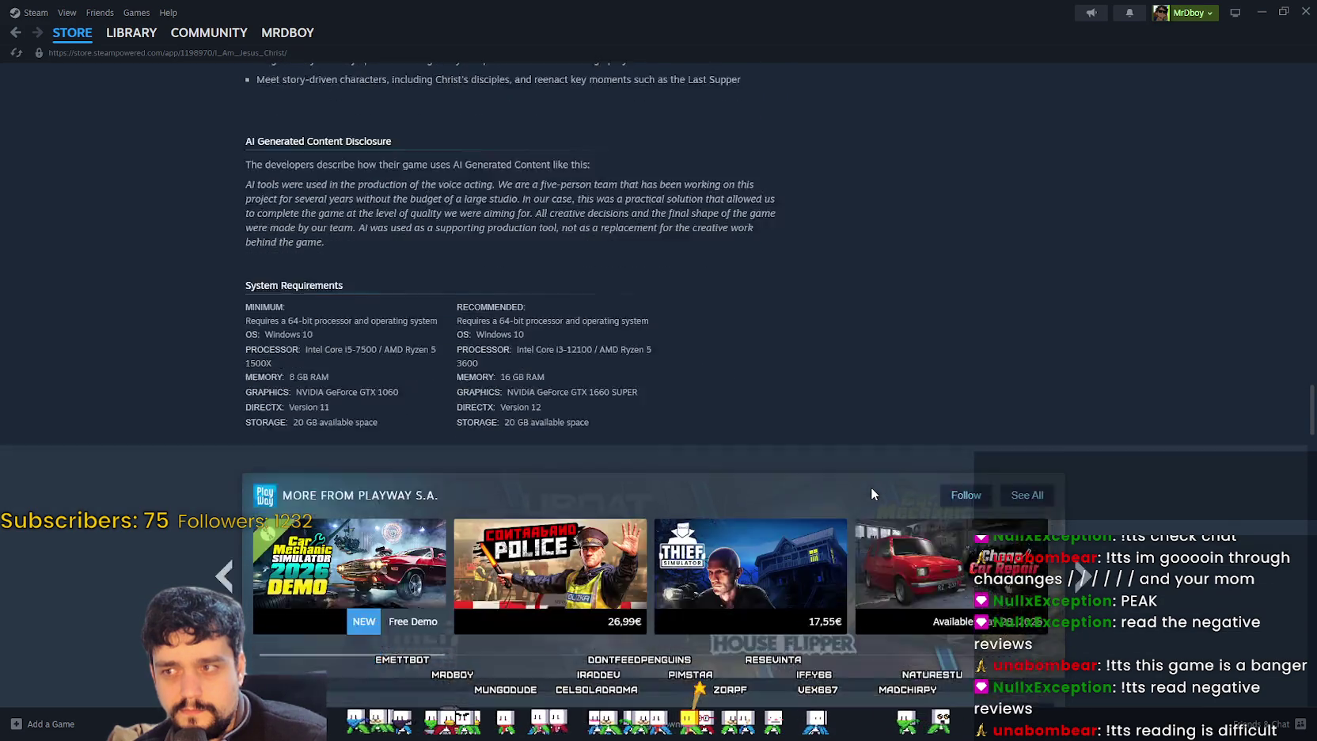
{"action": "scroll", "coordinate": [871, 494], "scroll_direction": "down", "scroll_amount": 10}
{"action": "scroll", "coordinate": [870, 493], "scroll_direction": "down", "scroll_amount": 15}
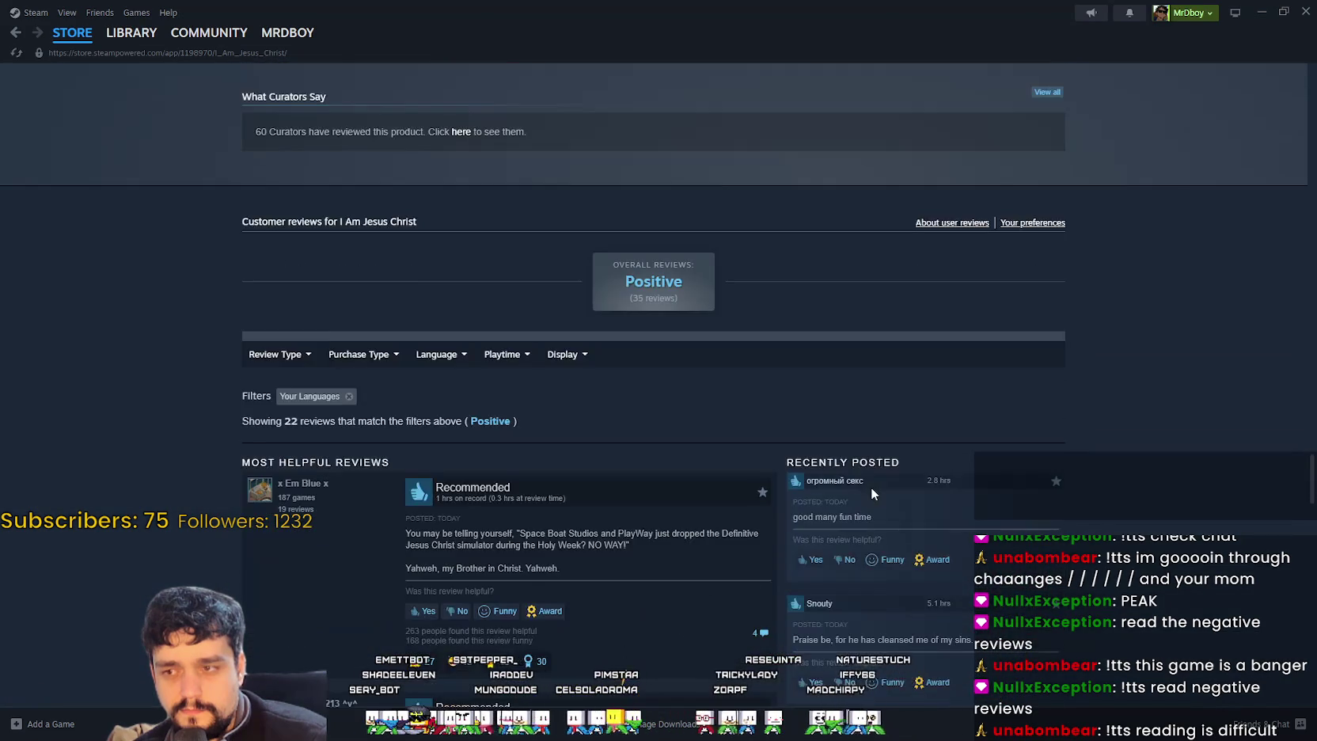
- Read the negative review on the Steam page, highlighting its opening words
{"action": "scroll", "coordinate": [860, 483], "scroll_direction": "down", "scroll_amount": 15}
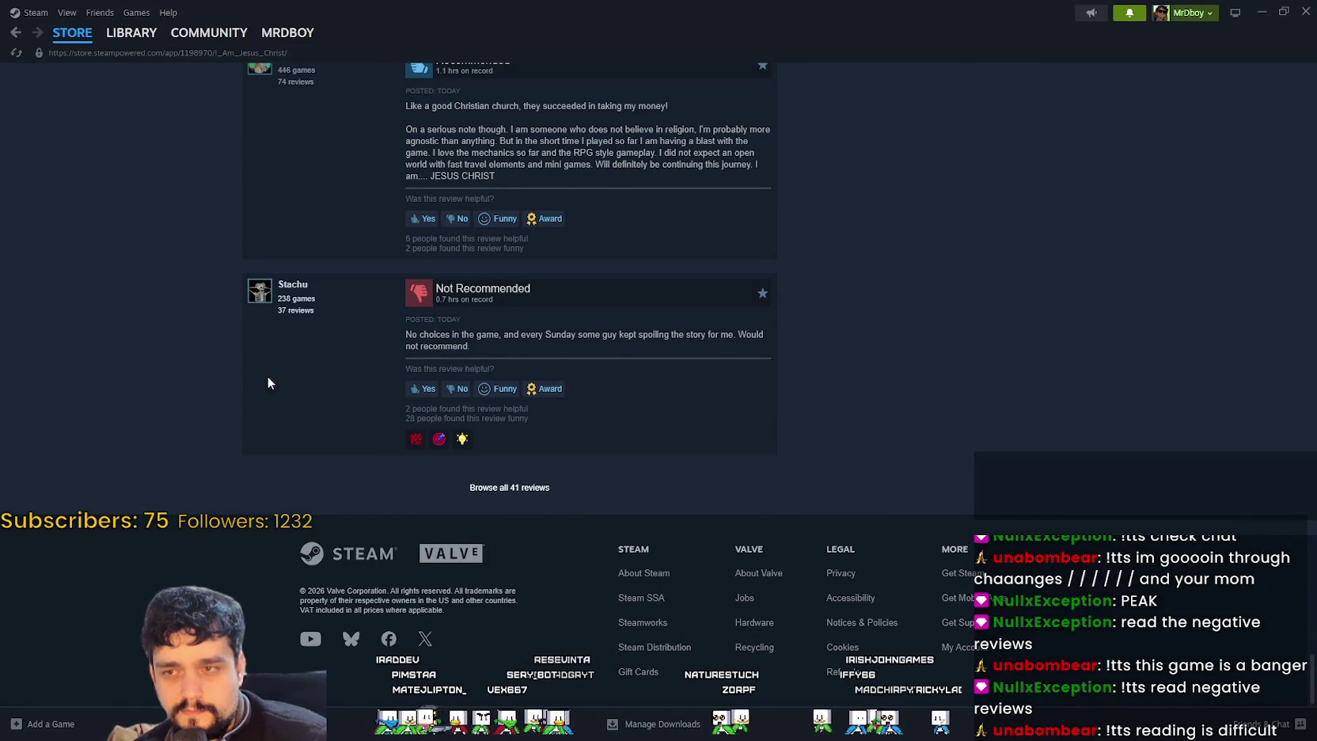
{"action": "mouse_move", "coordinate": [408, 334]}
{"action": "left_mouse_down"}
{"action": "mouse_move", "coordinate": [478, 335]}
{"action": "mouse_move", "coordinate": [484, 345]}
{"action": "mouse_move", "coordinate": [408, 334]}
{"action": "mouse_move", "coordinate": [485, 349]}
{"action": "mouse_move", "coordinate": [506, 334]}
{"action": "mouse_move", "coordinate": [538, 352]}
{"action": "mouse_move", "coordinate": [545, 341]}
{"action": "left_mouse_up"}
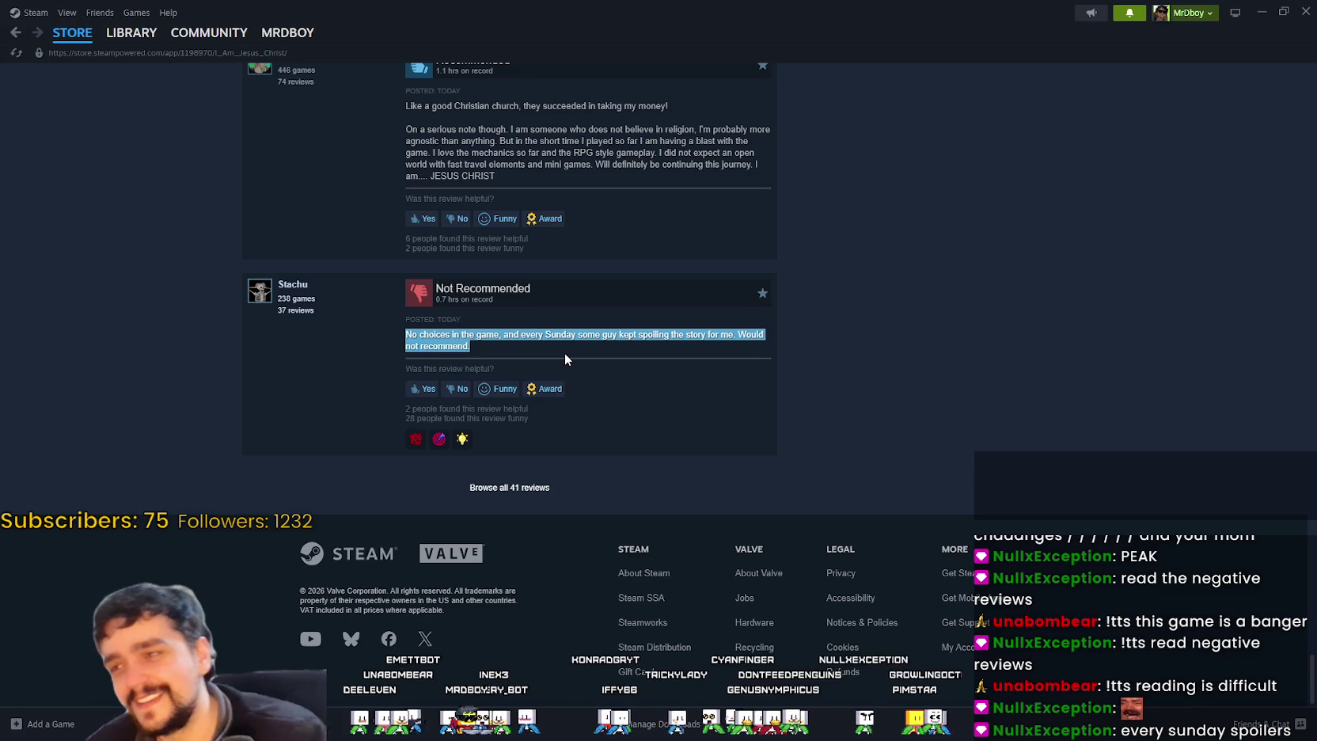
{"action": "left_click", "coordinate": [563, 352]}
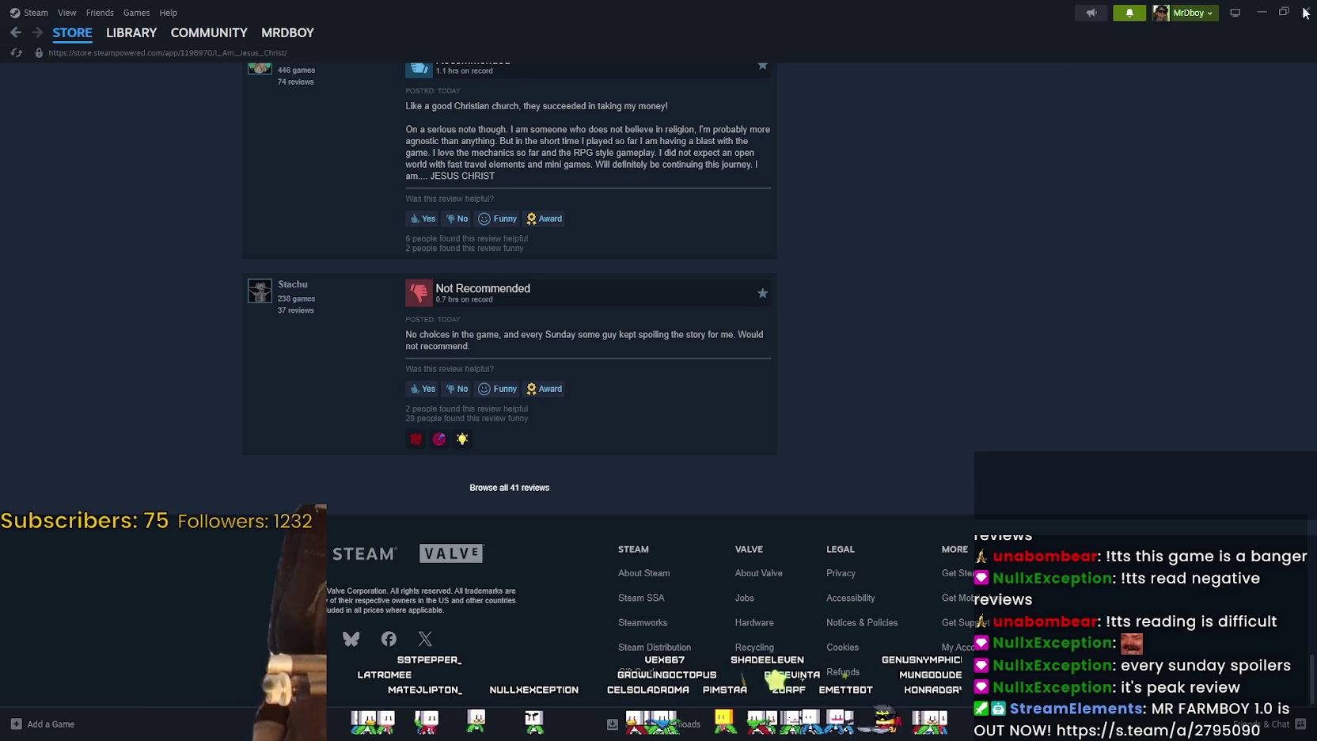
- View the new discussion comment, return to the I Am Jesus Christ page, then switch to Godot
{"action": "left_click", "coordinate": [1116, 17]}
{"action": "left_click", "coordinate": [1050, 132]}
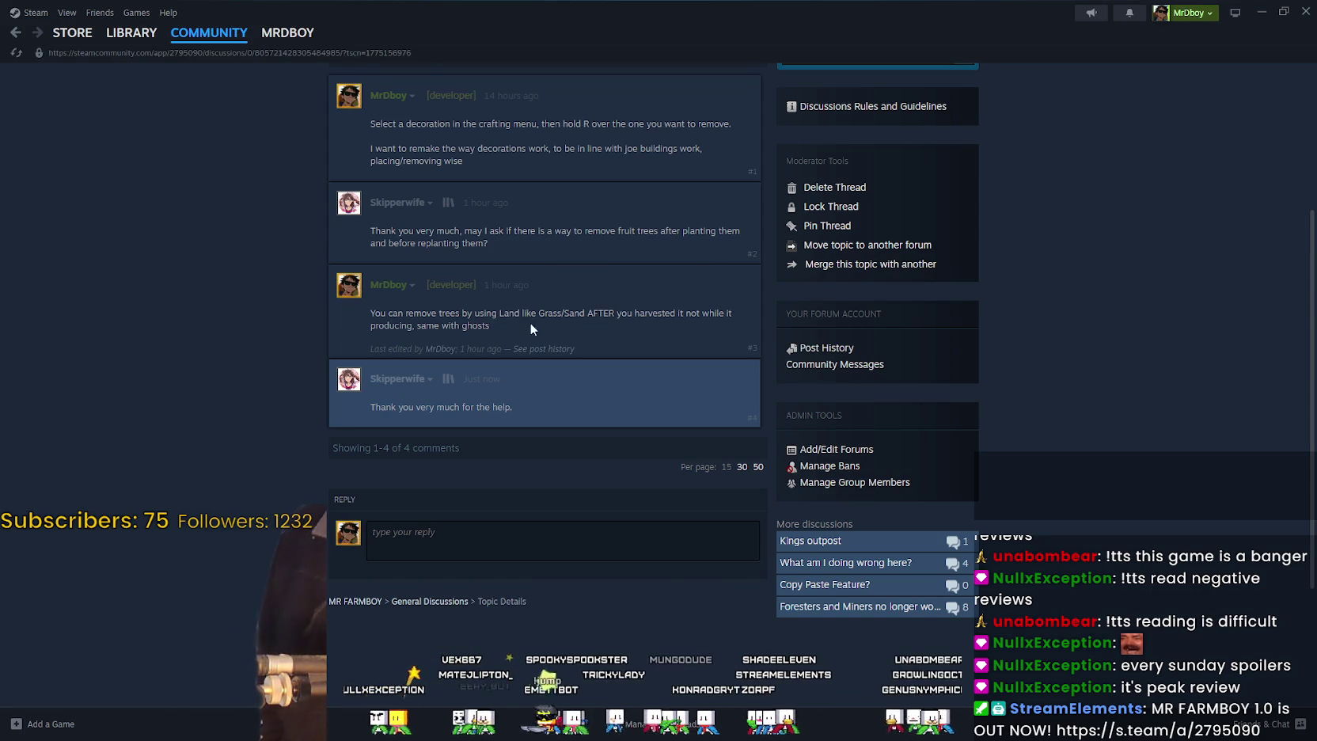
{"action": "left_click", "coordinate": [15, 34]}
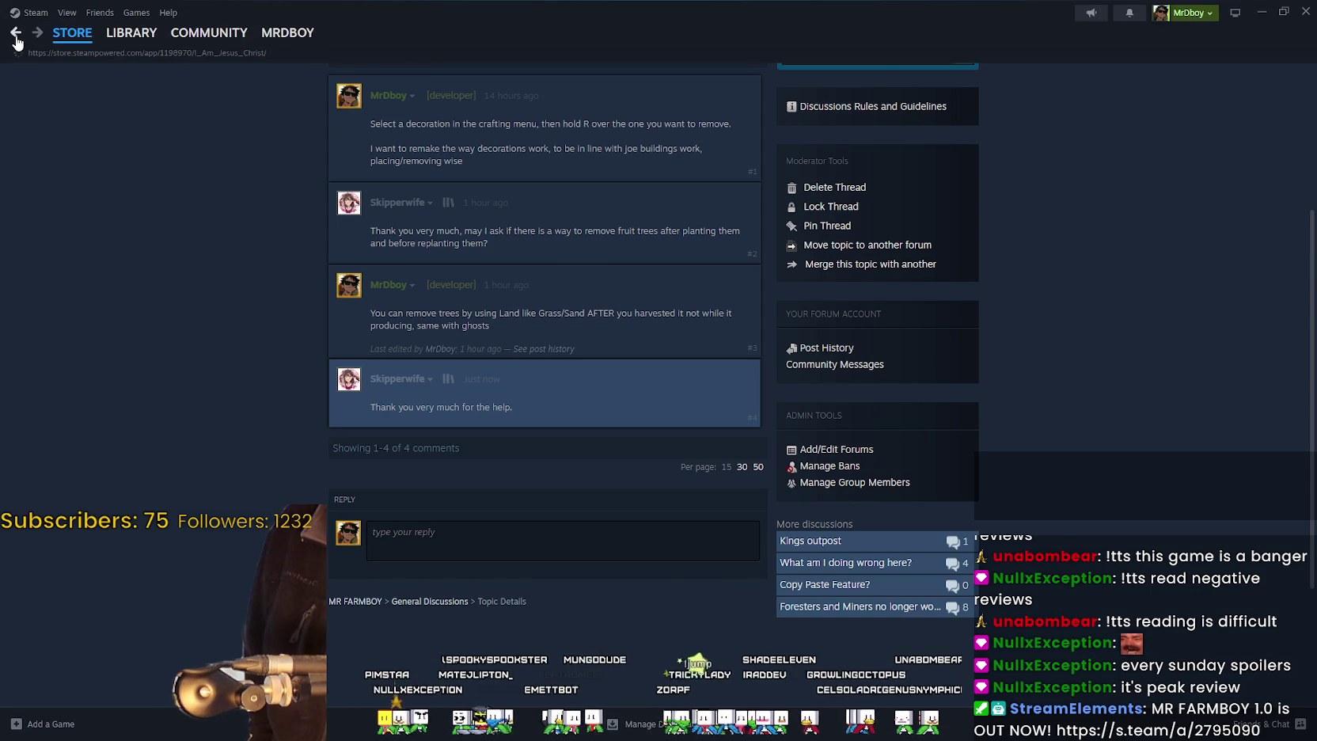
{"action": "mouse_move", "coordinate": [93, 49]}
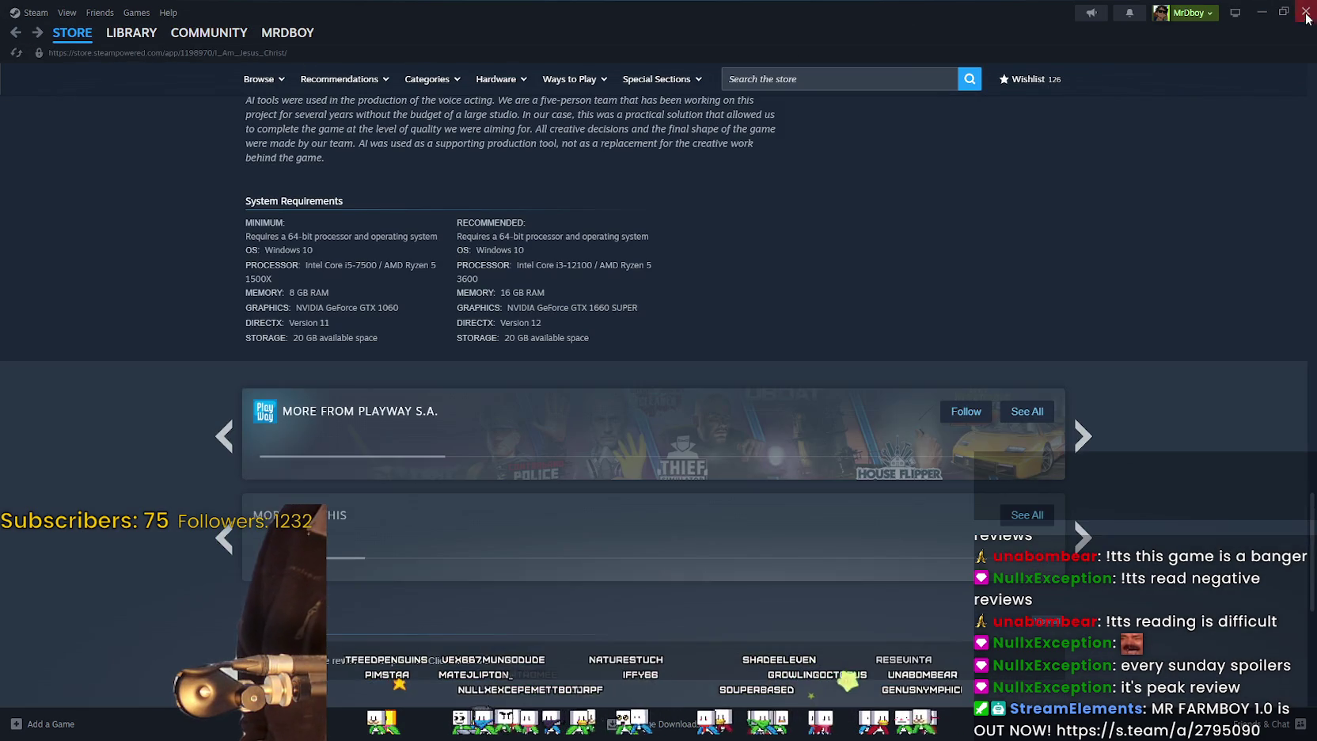
{"action": "key", "text": "alt+Tab"}
{"action": "left_click", "coordinate": [1017, 270]}
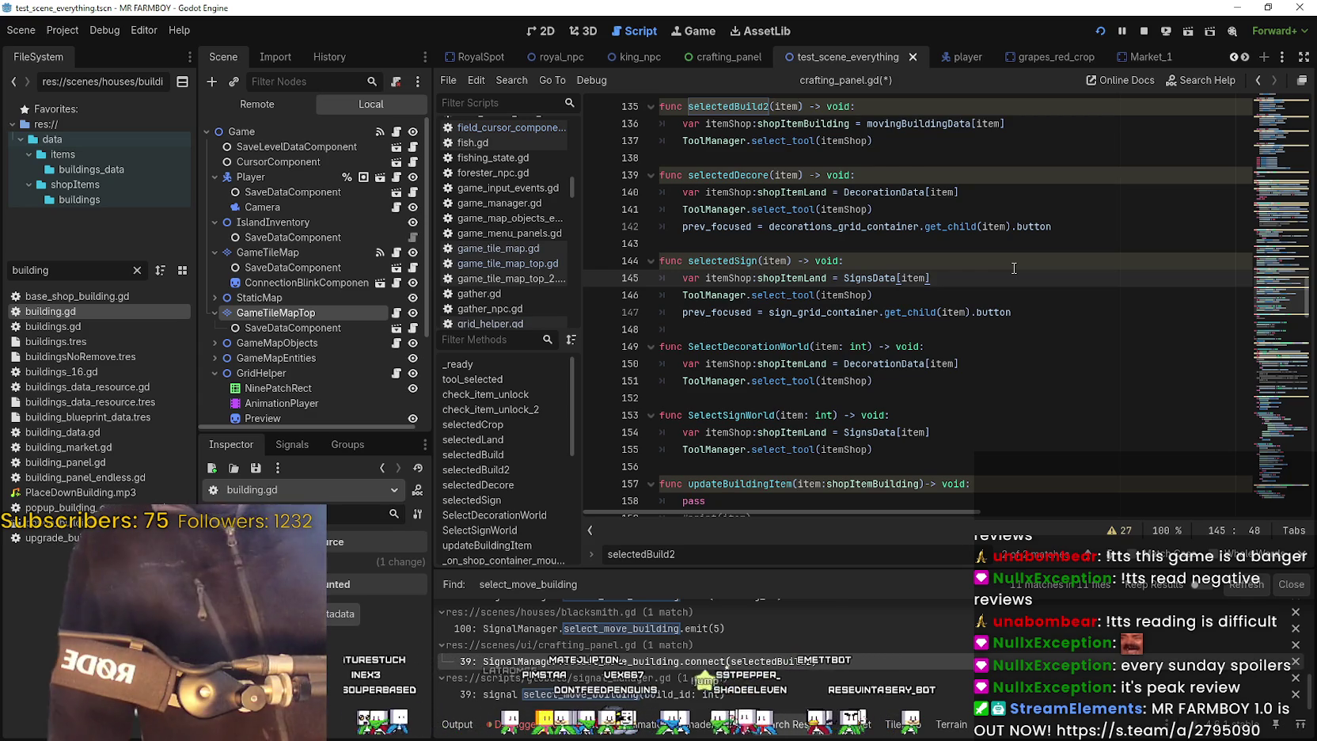
- Save the scene with Ctrl+S and move to line 147 to review selectedSign
{"action": "key", "text": "ctrl+s"}
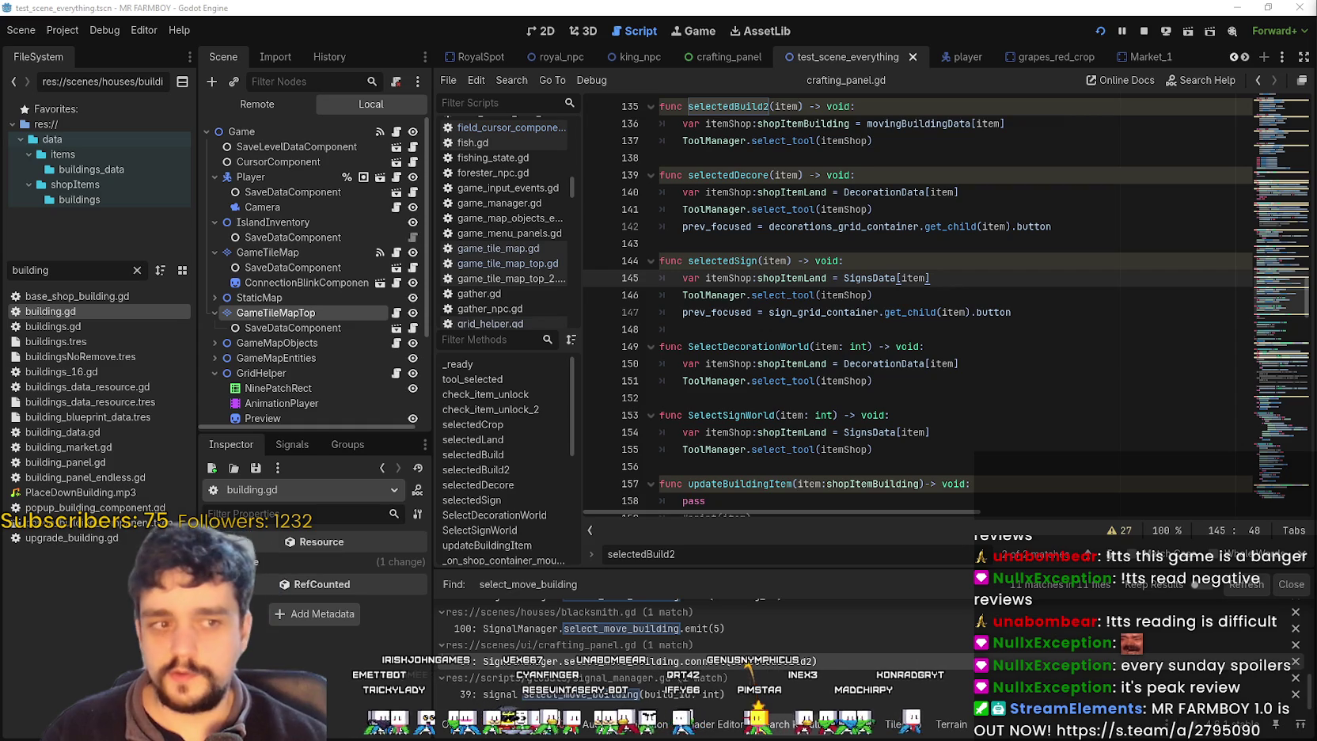
{"action": "left_click", "coordinate": [785, 312]}
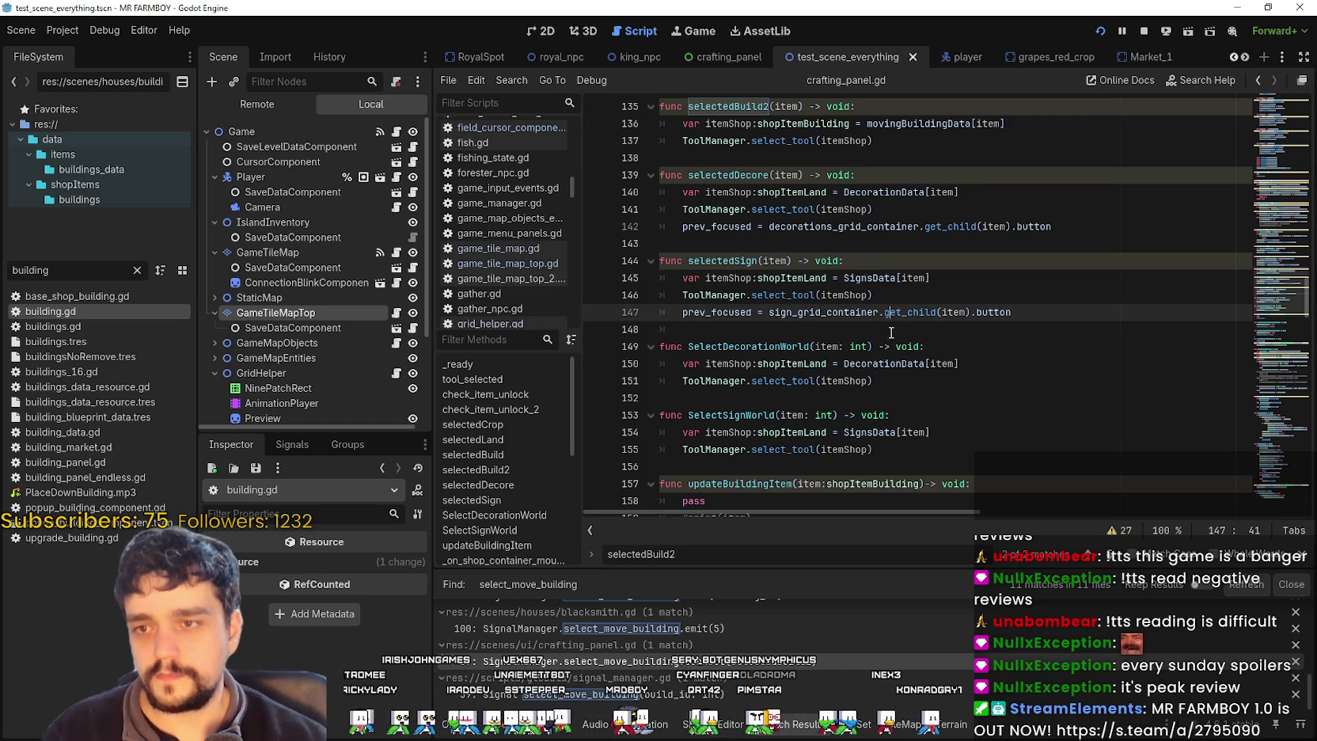
{"action": "left_click", "coordinate": [890, 346]}
{"action": "left_click", "coordinate": [1126, 545]}
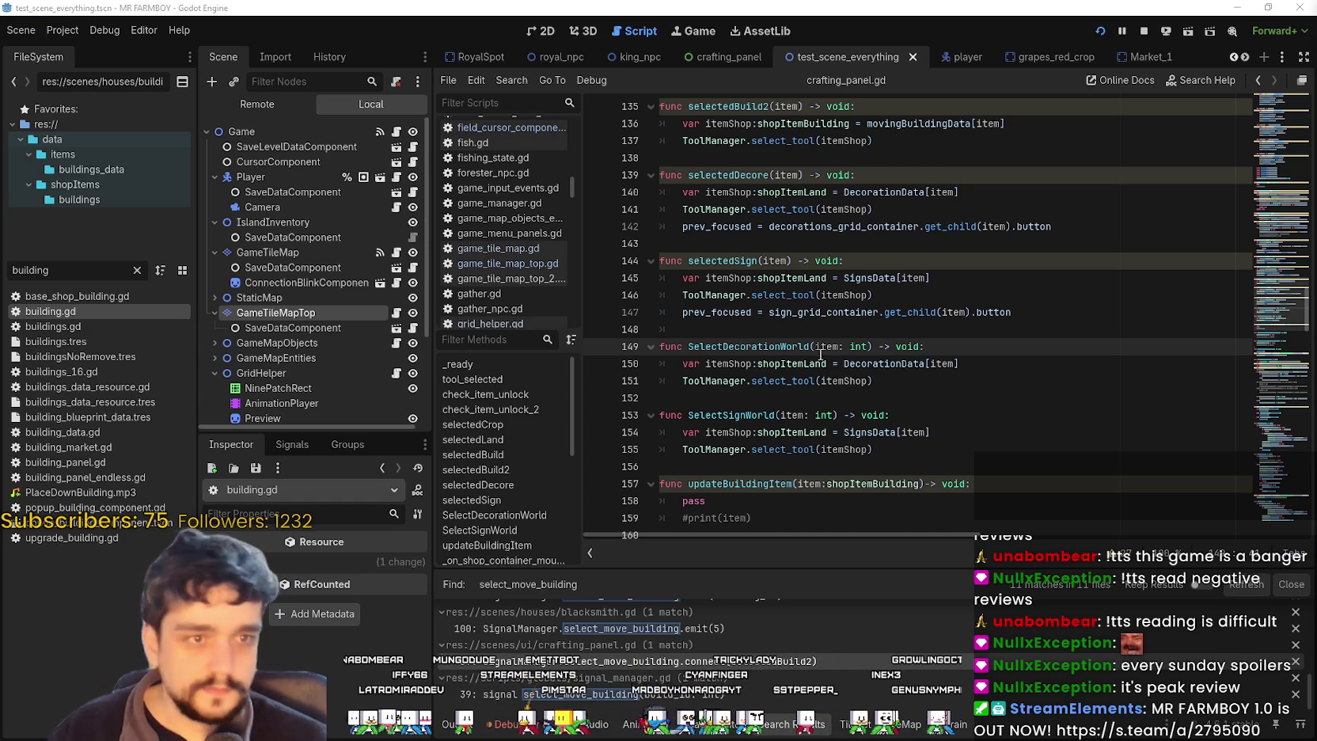
{"action": "key", "text": "Up"}
{"action": "key", "text": "Up"}
{"action": "double_click", "coordinate": [735, 267]}
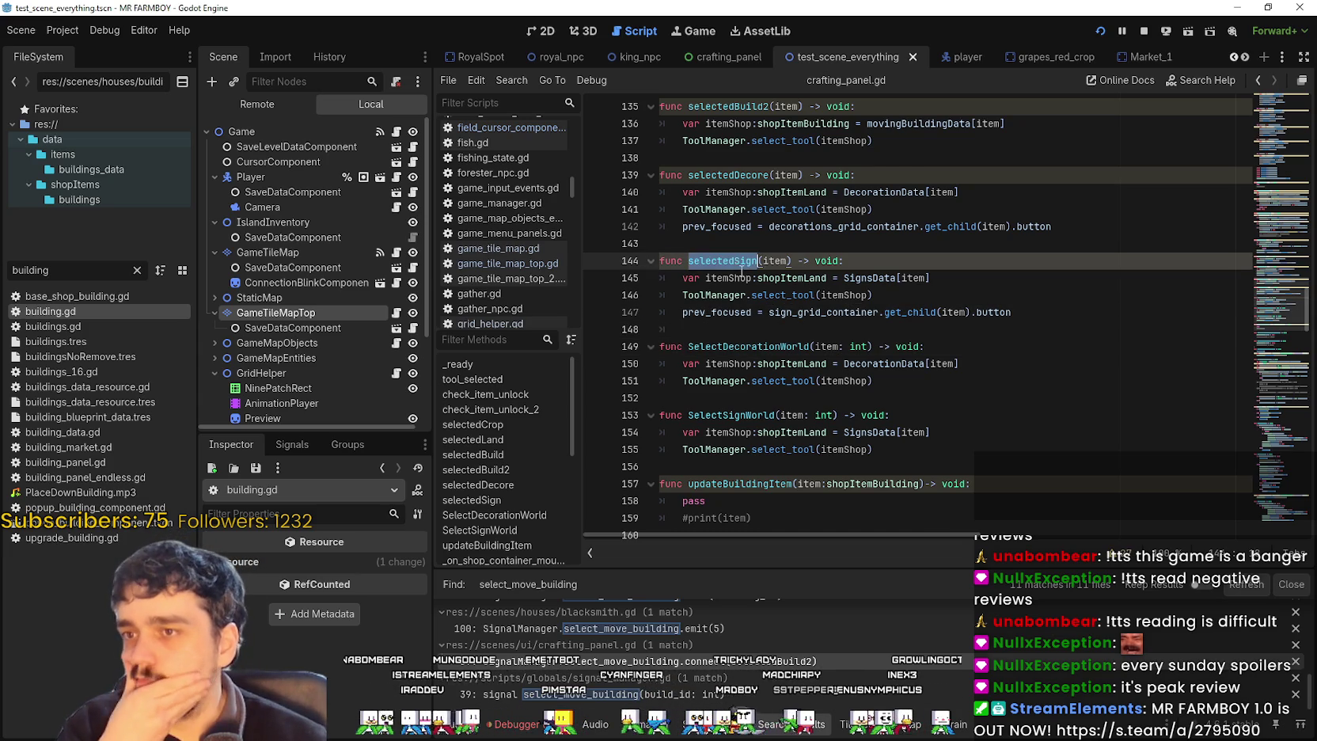
{"action": "scroll", "coordinate": [901, 353], "scroll_direction": "up", "scroll_amount": 3}
{"action": "scroll", "coordinate": [901, 353], "scroll_direction": "down", "scroll_amount": 2}
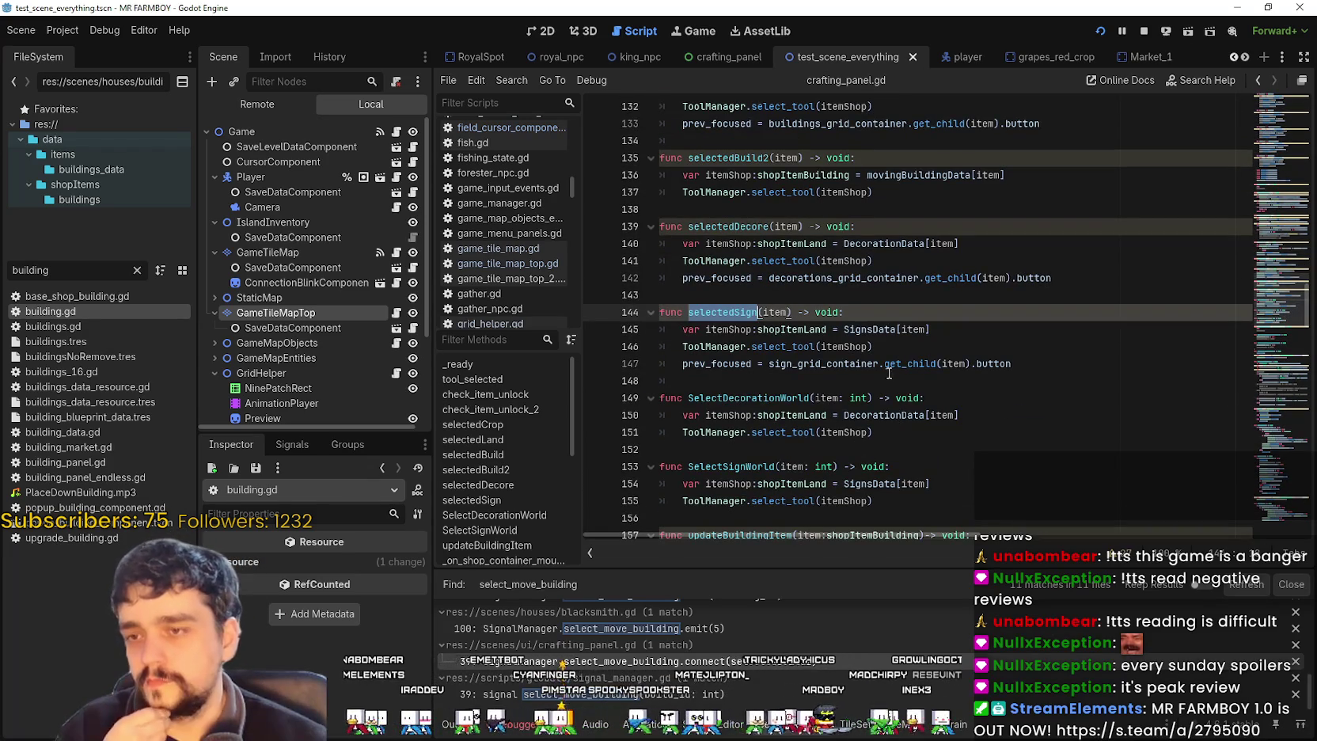
{"action": "key", "text": "Down"}
{"action": "key", "text": "Down"}
{"action": "key", "text": "Down"}
{"action": "mouse_move", "coordinate": [897, 361]}
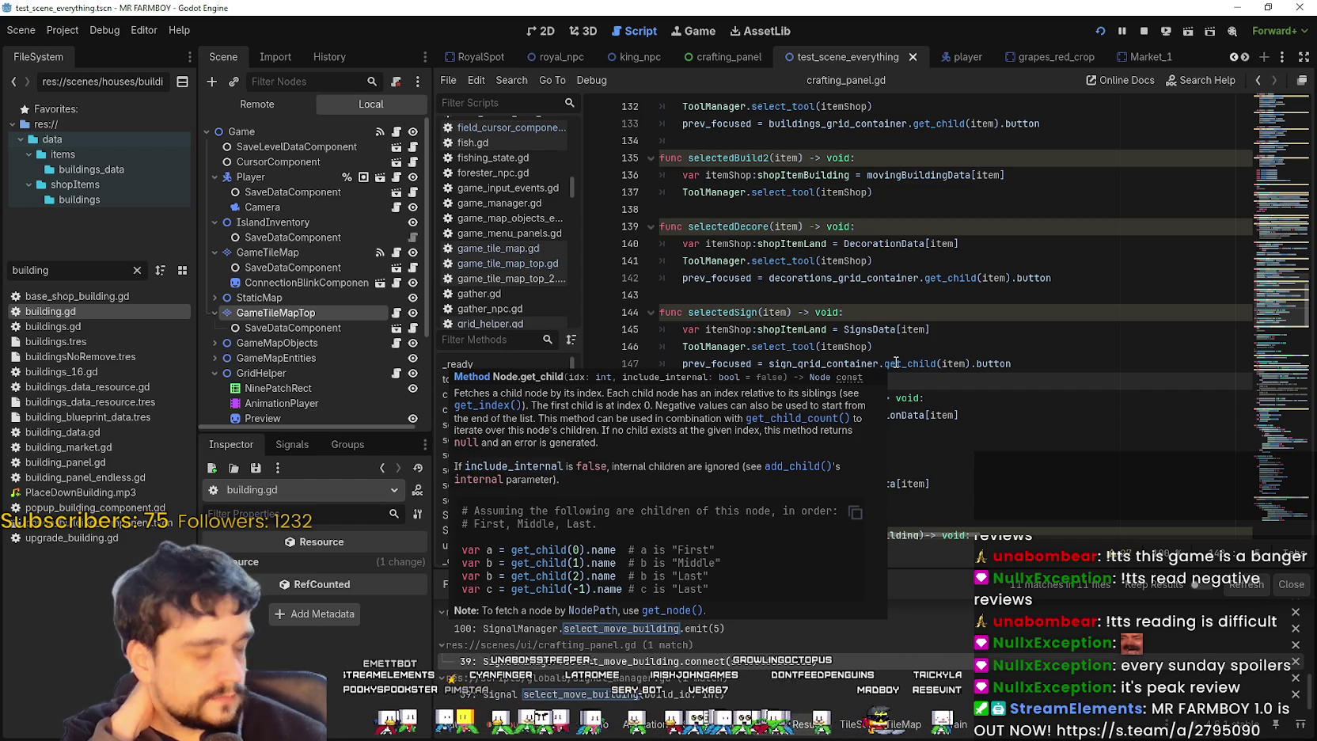
{"action": "left_click", "coordinate": [897, 293]}
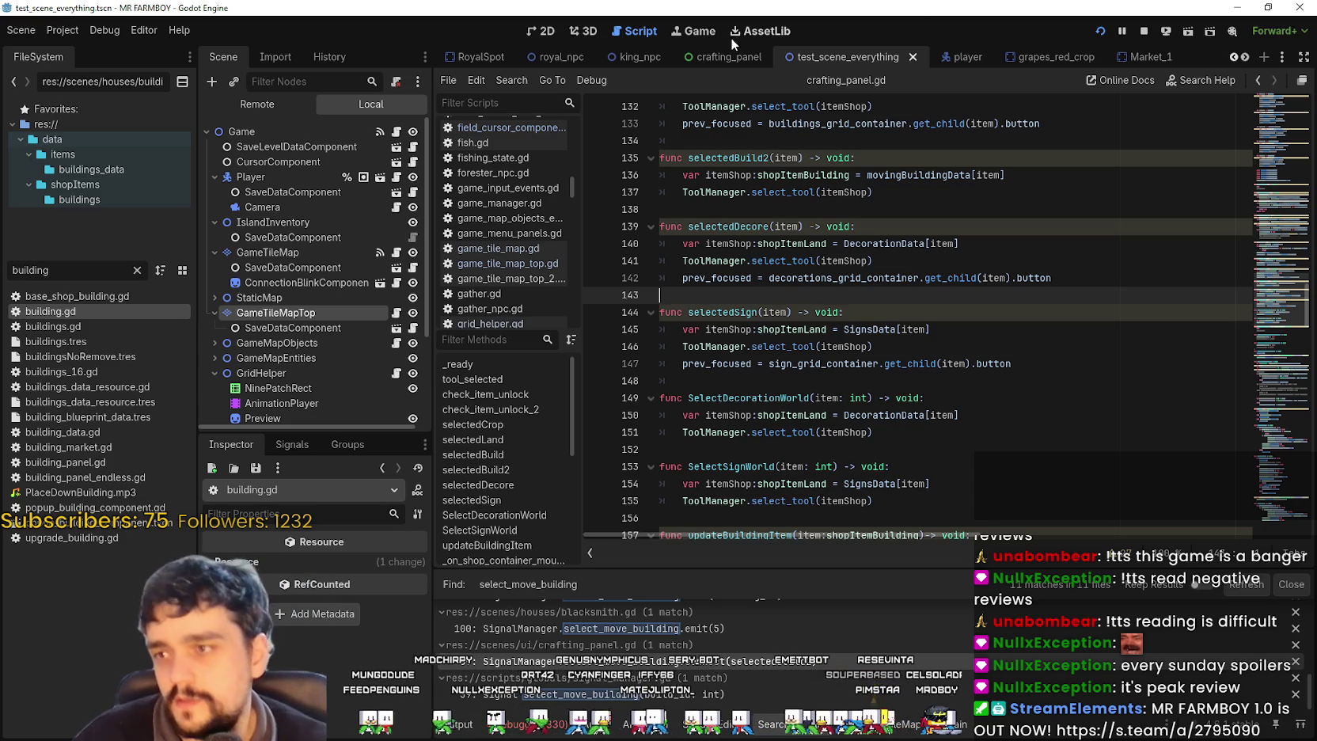
{"action": "left_click", "coordinate": [402, 312]}
- Select the DataTypes.LandTerrain.ONION entry on line 115
{"action": "scroll", "coordinate": [739, 359], "scroll_direction": "down", "scroll_amount": 14}
{"action": "scroll", "coordinate": [952, 392], "scroll_direction": "down", "scroll_amount": 1}
{"action": "double_click", "coordinate": [825, 417]}
{"action": "left_click_drag", "start_coordinate": [825, 417], "coordinate": [702, 425]}
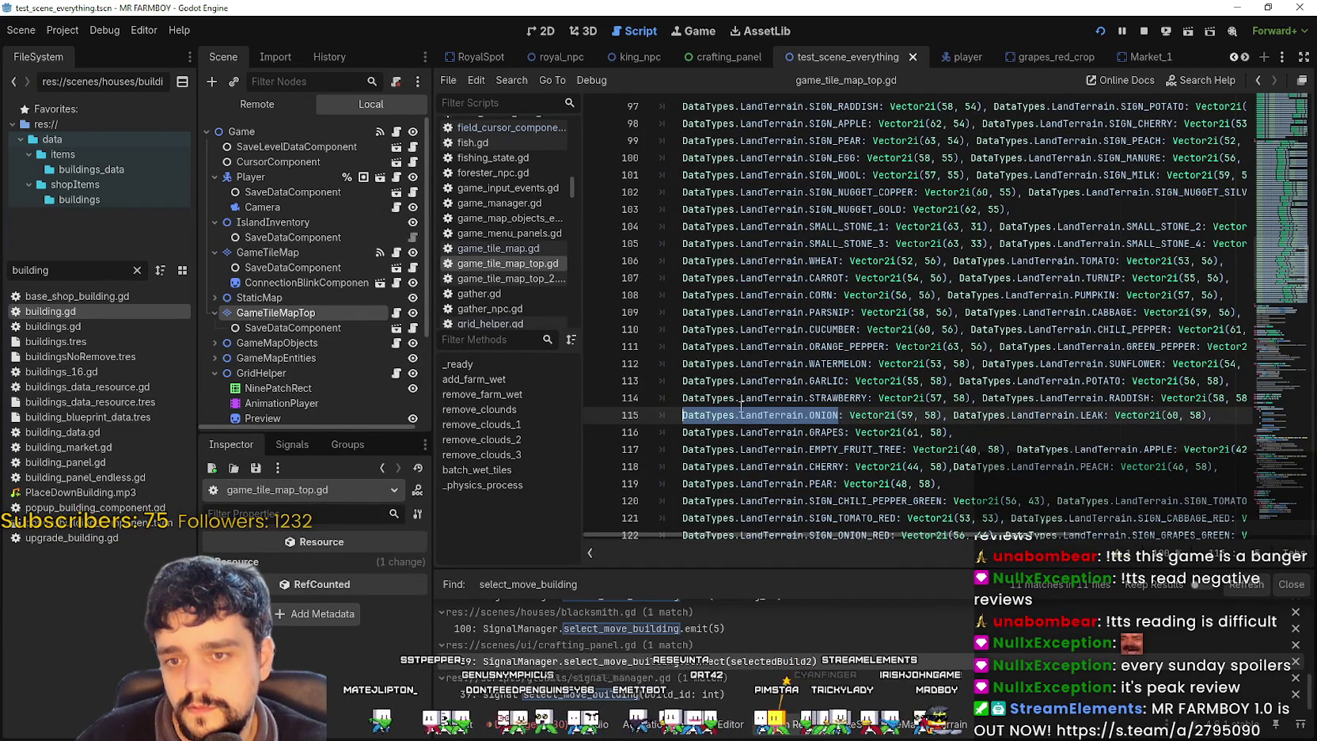
- In the decorations header, select the LandTerrain key type, BARREL_5_DECO, NOTHING, and the Vector2i type
{"action": "scroll", "coordinate": [733, 409], "scroll_direction": "up", "scroll_amount": 3}
{"action": "scroll", "coordinate": [769, 388], "scroll_direction": "down", "scroll_amount": 7}
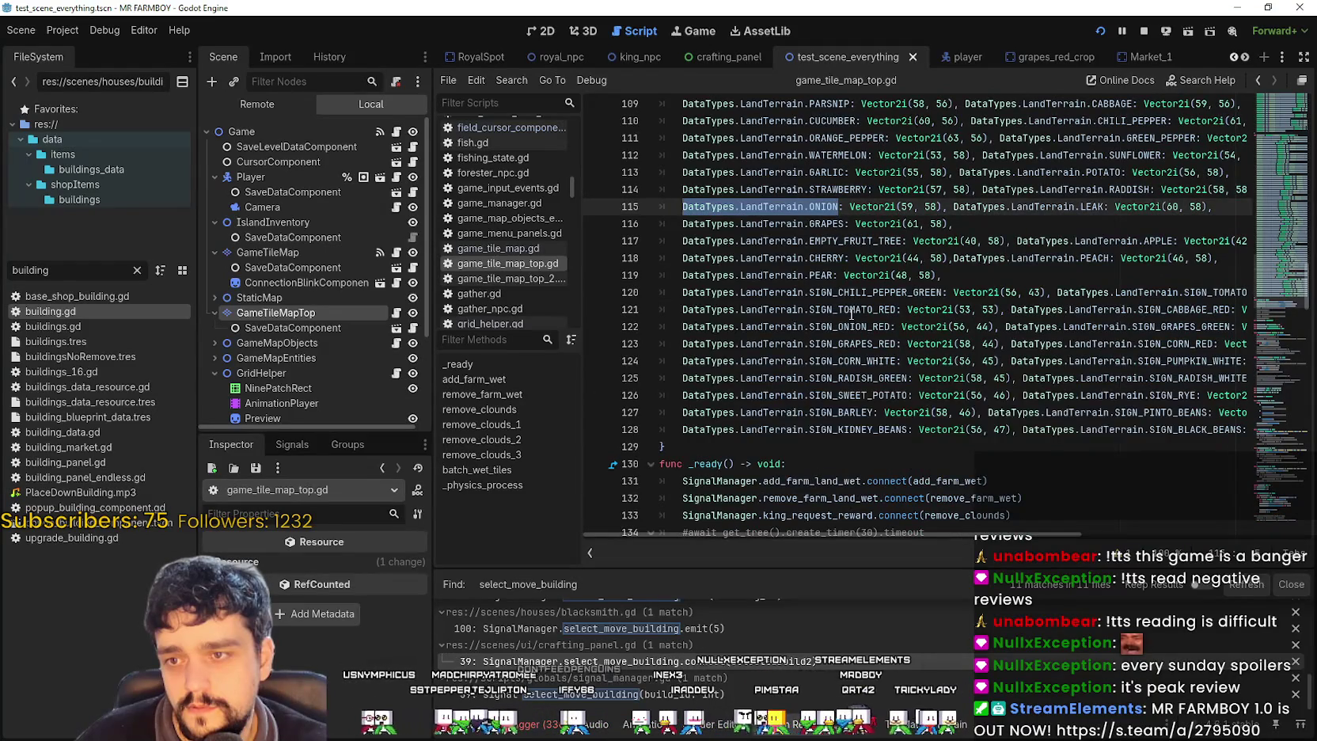
{"action": "scroll", "coordinate": [850, 313], "scroll_direction": "up", "scroll_amount": 12}
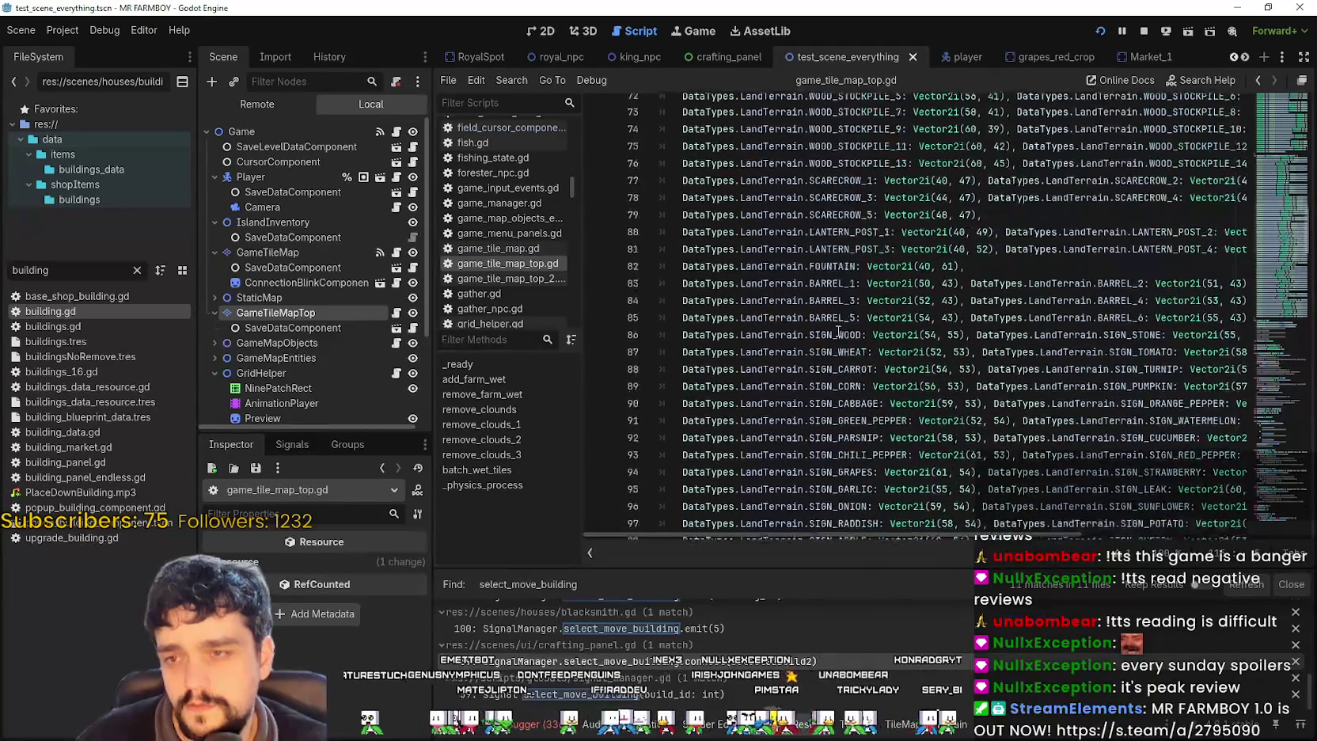
{"action": "scroll", "coordinate": [840, 330], "scroll_direction": "up", "scroll_amount": 12}
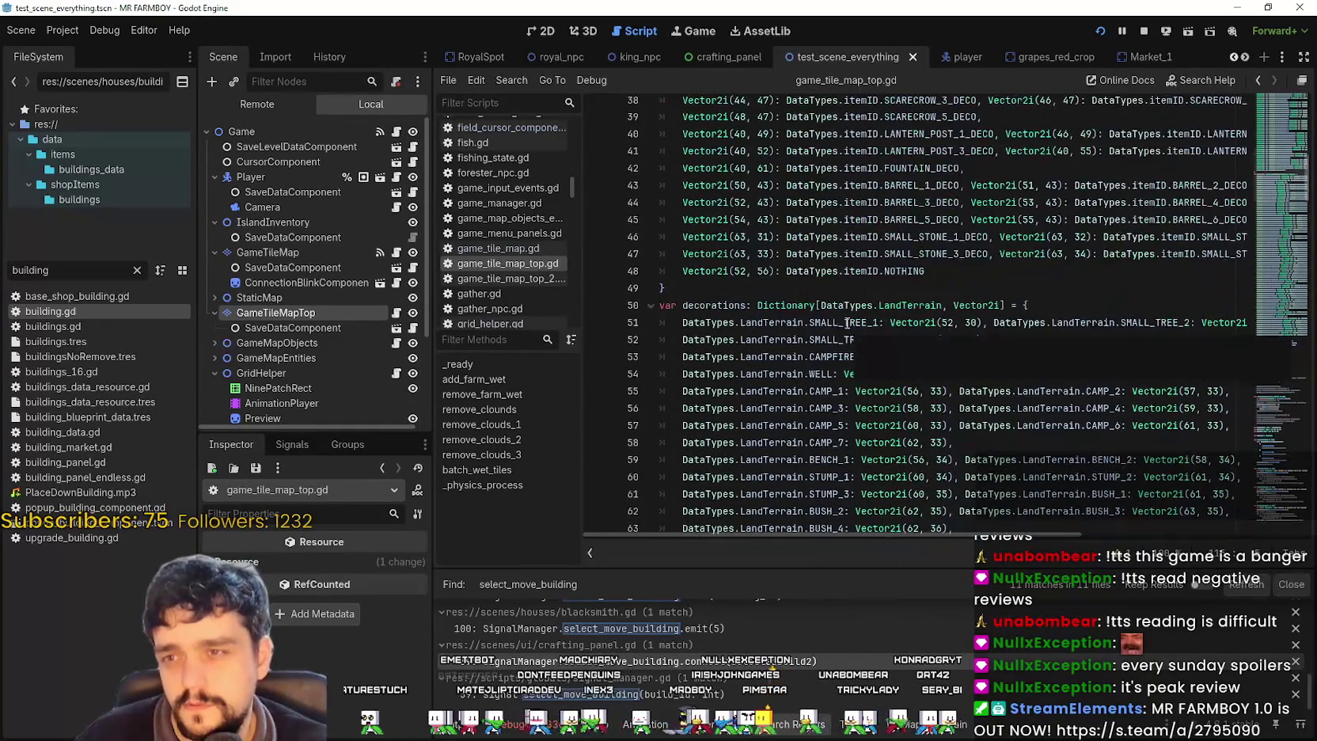
{"action": "left_click_drag", "start_coordinate": [932, 307], "coordinate": [846, 309]}
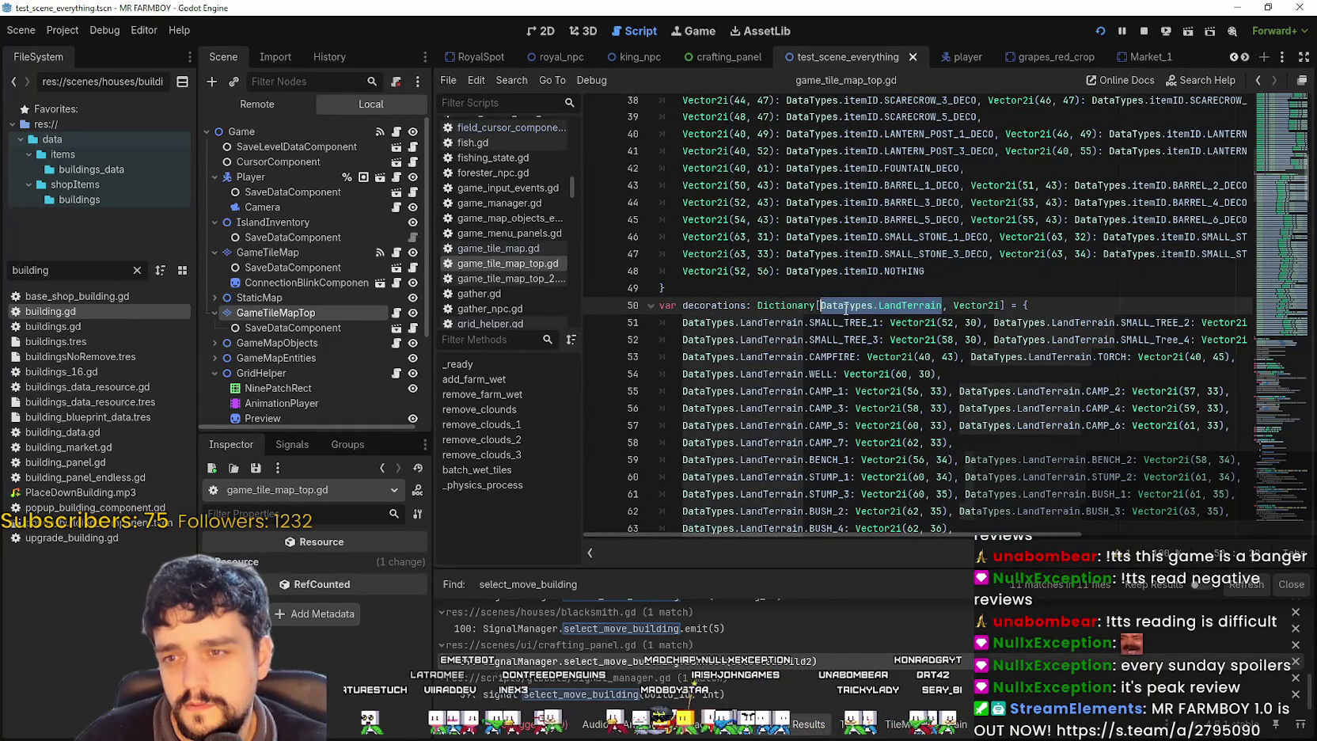
{"action": "left_click_drag", "start_coordinate": [959, 220], "coordinate": [787, 222]}
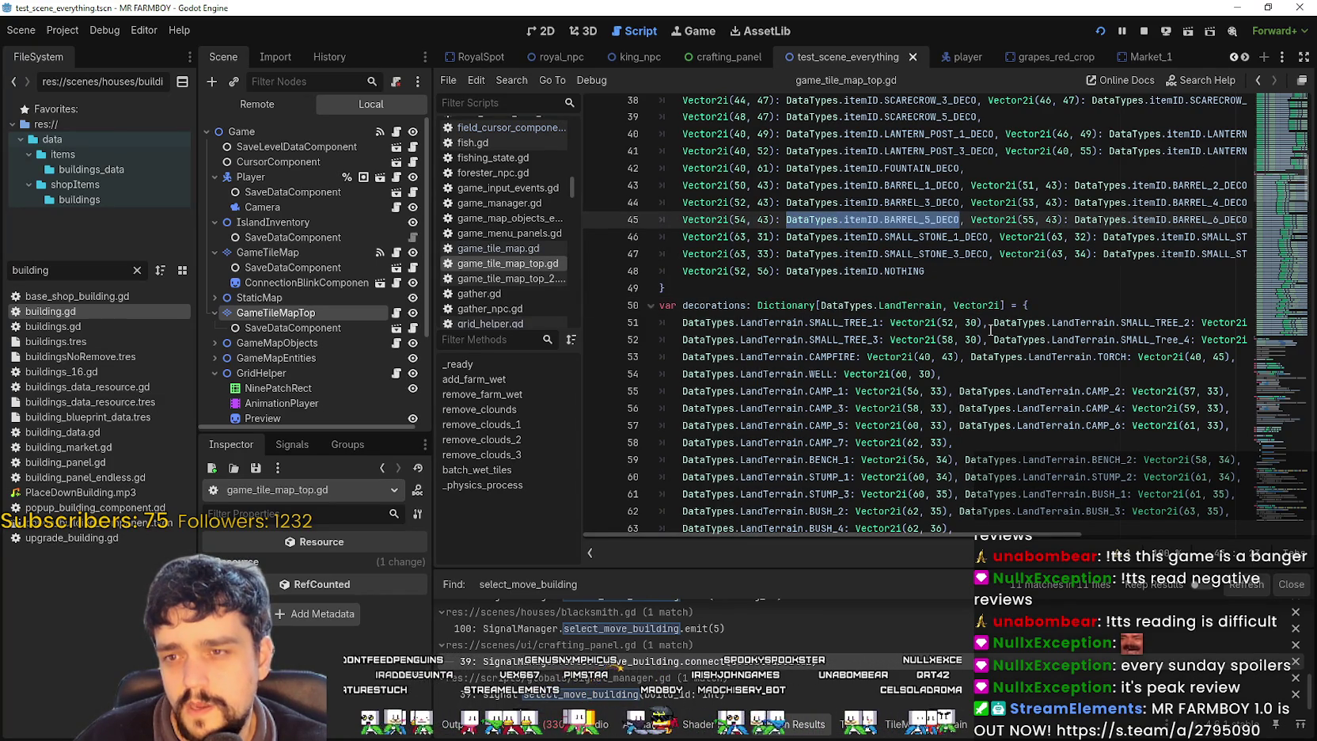
{"action": "left_click_drag", "start_coordinate": [924, 271], "coordinate": [784, 270]}
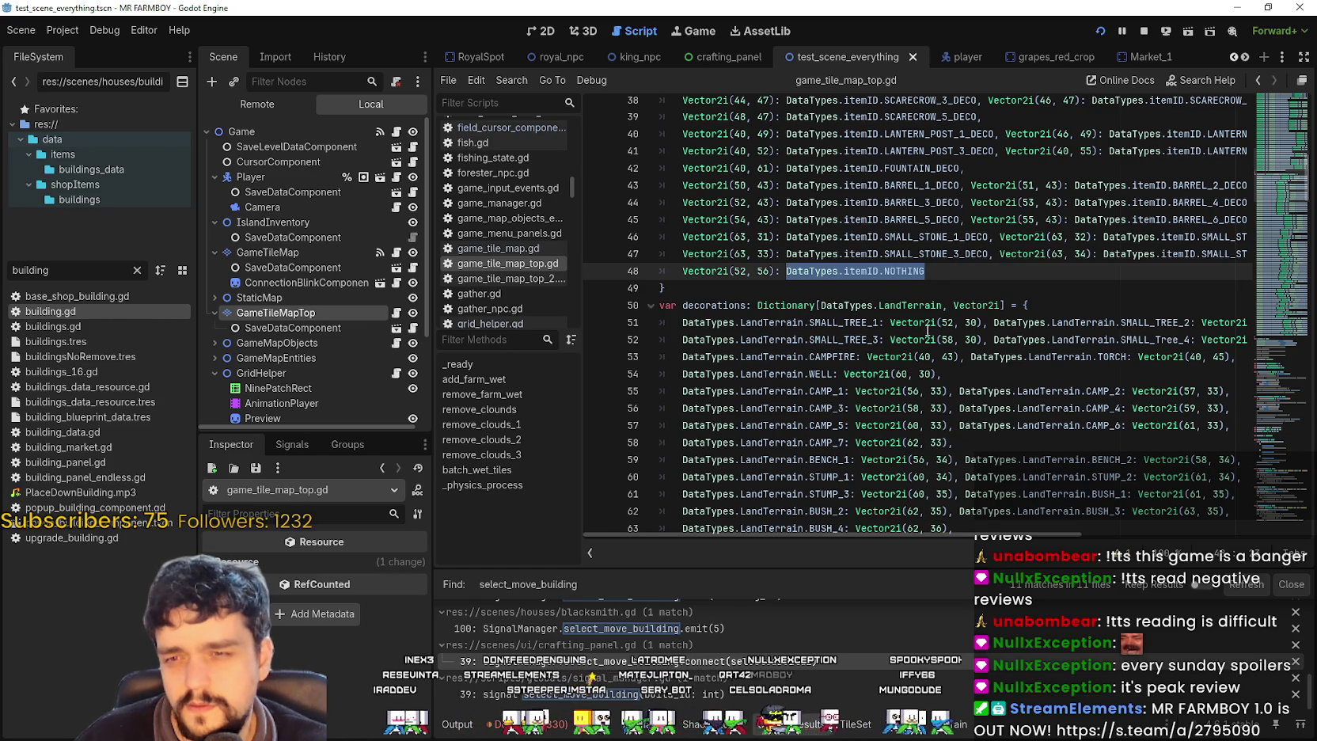
{"action": "double_click", "coordinate": [975, 305]}
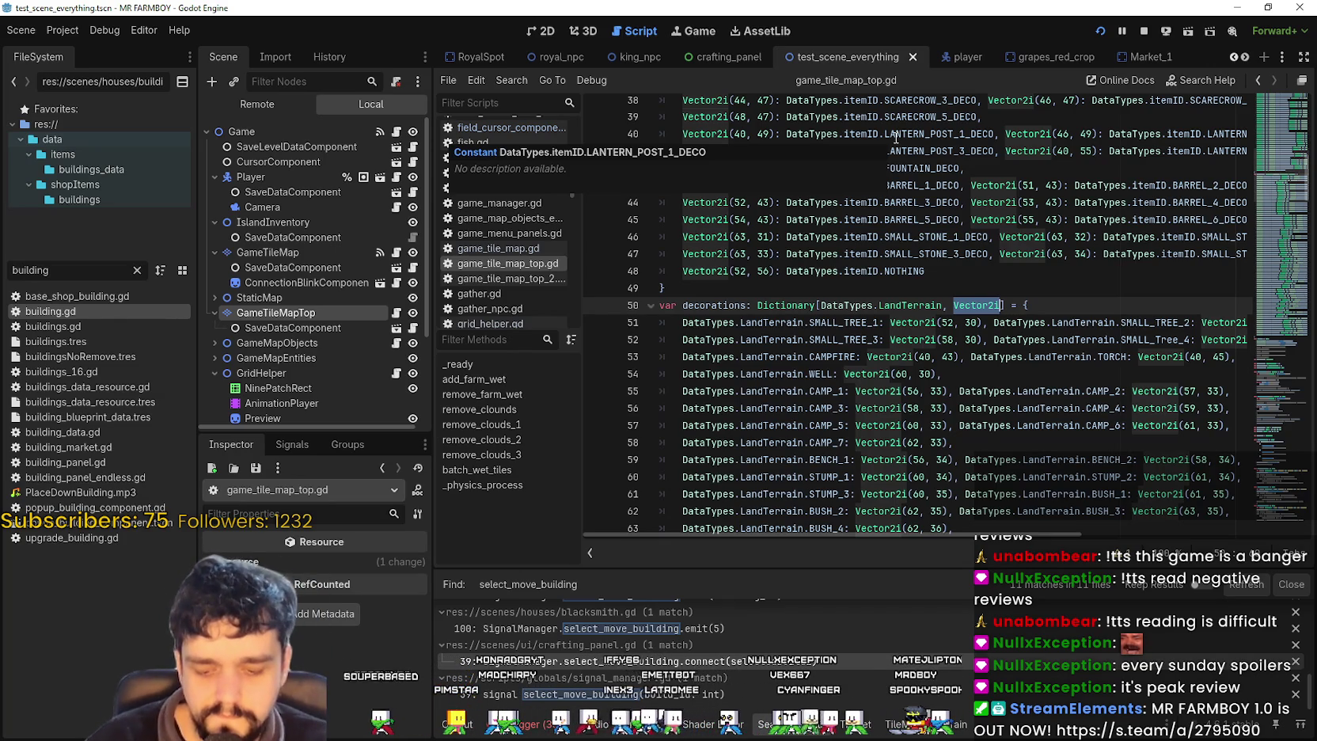
- Step through the decorations lines and scan decorationsCraft and decorations via the script minimap
{"action": "left_click", "coordinate": [961, 319]}
{"action": "key", "text": "Up"}
{"action": "key", "text": "Down"}
{"action": "key", "text": "Down"}
{"action": "key", "text": "Down"}
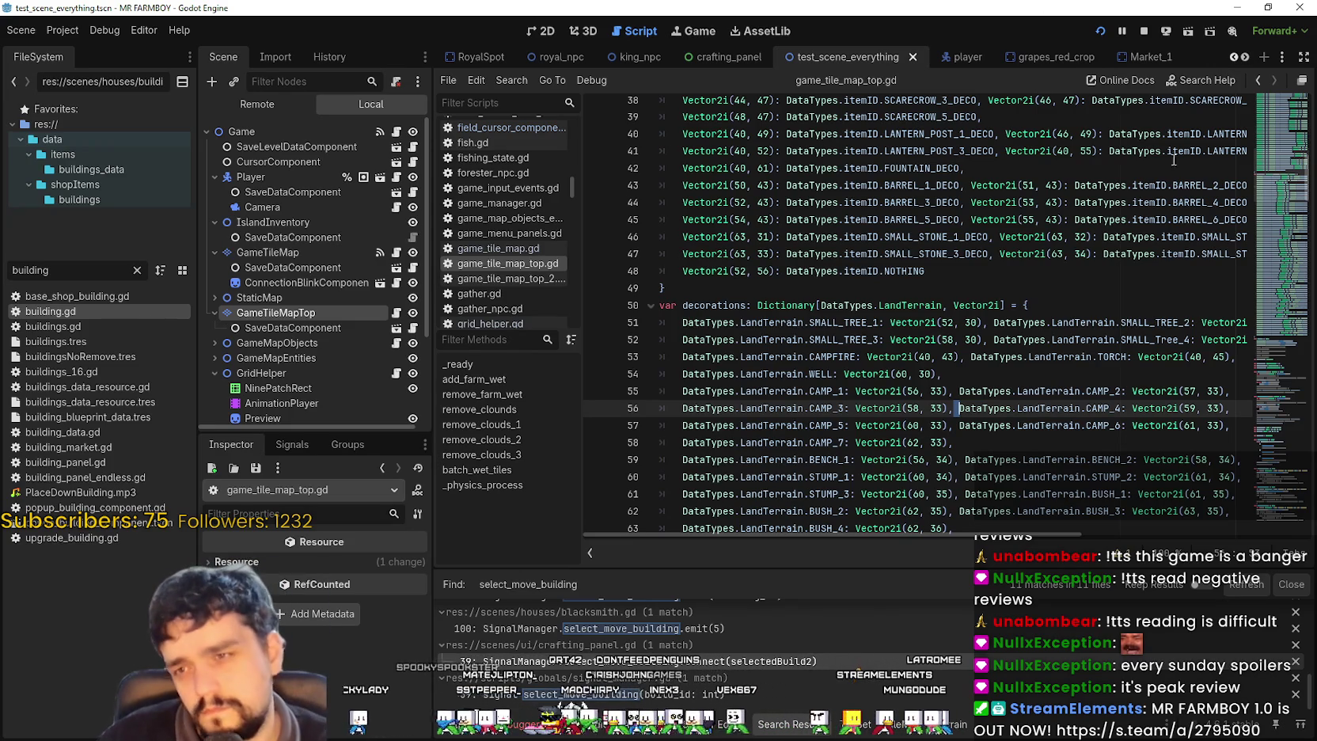
{"action": "scroll", "coordinate": [1289, 407], "scroll_direction": "down", "scroll_amount": 6}
{"action": "mouse_move", "coordinate": [1283, 179]}
{"action": "left_mouse_down"}
{"action": "mouse_move", "coordinate": [1280, 283]}
{"action": "mouse_move", "coordinate": [1291, 166]}
{"action": "left_mouse_up"}
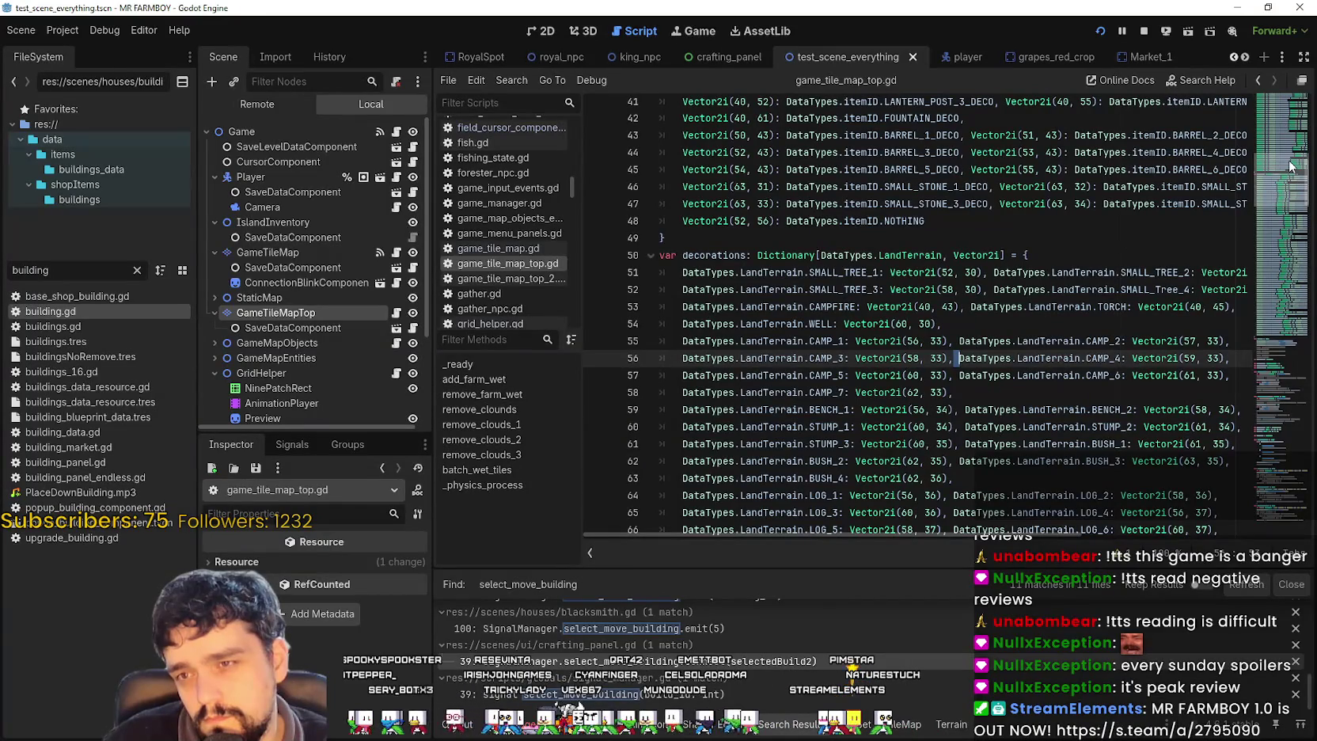
{"action": "left_click_drag", "start_coordinate": [1290, 166], "coordinate": [1275, 109]}
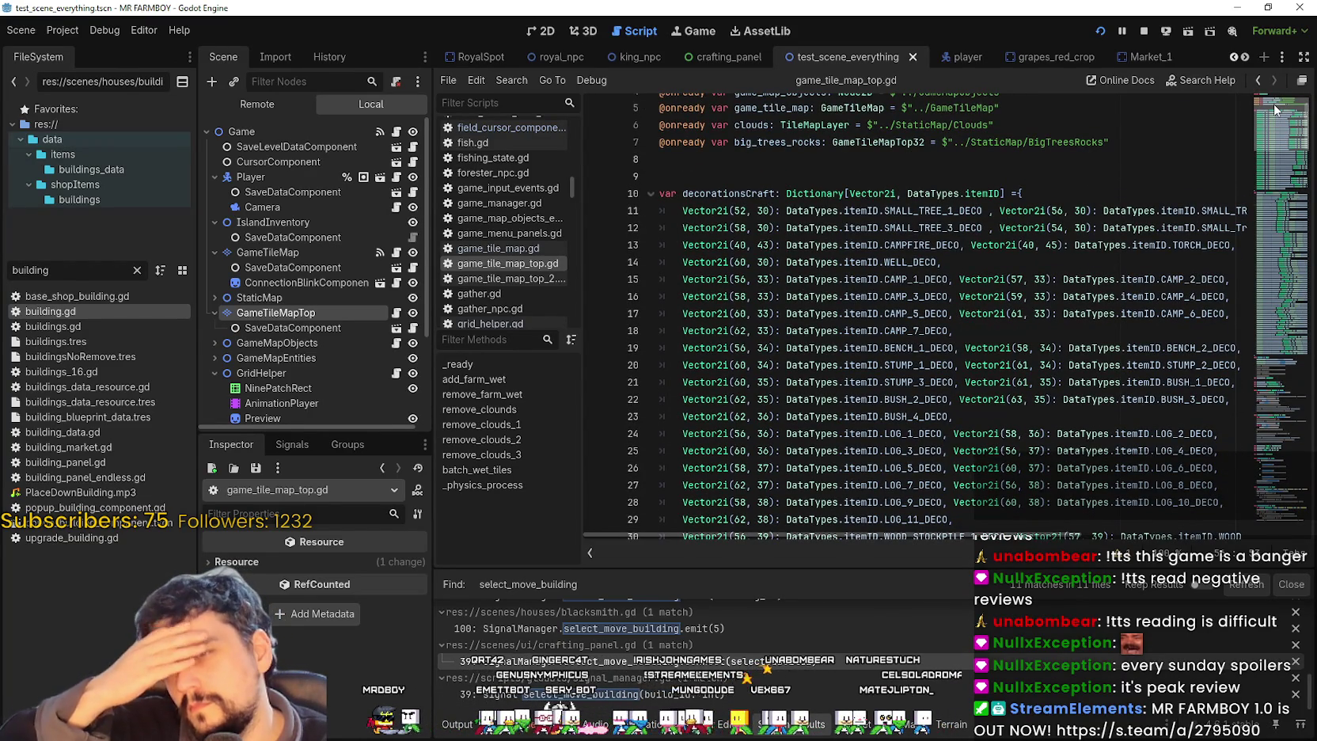
{"action": "mouse_move", "coordinate": [1274, 110]}
{"action": "left_mouse_down"}
{"action": "mouse_move", "coordinate": [1263, 217]}
{"action": "mouse_move", "coordinate": [1245, 166]}
{"action": "left_mouse_up"}
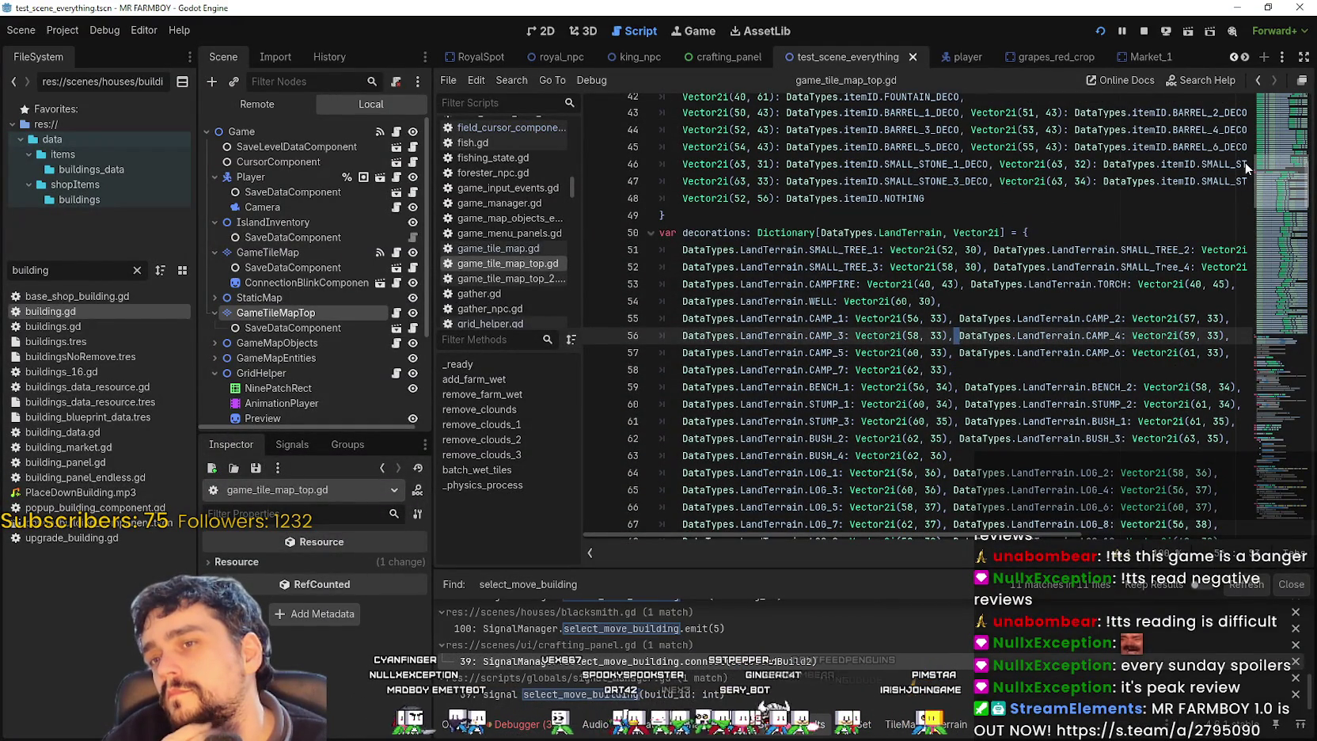
{"action": "left_click_drag", "start_coordinate": [1245, 166], "coordinate": [1245, 166]}
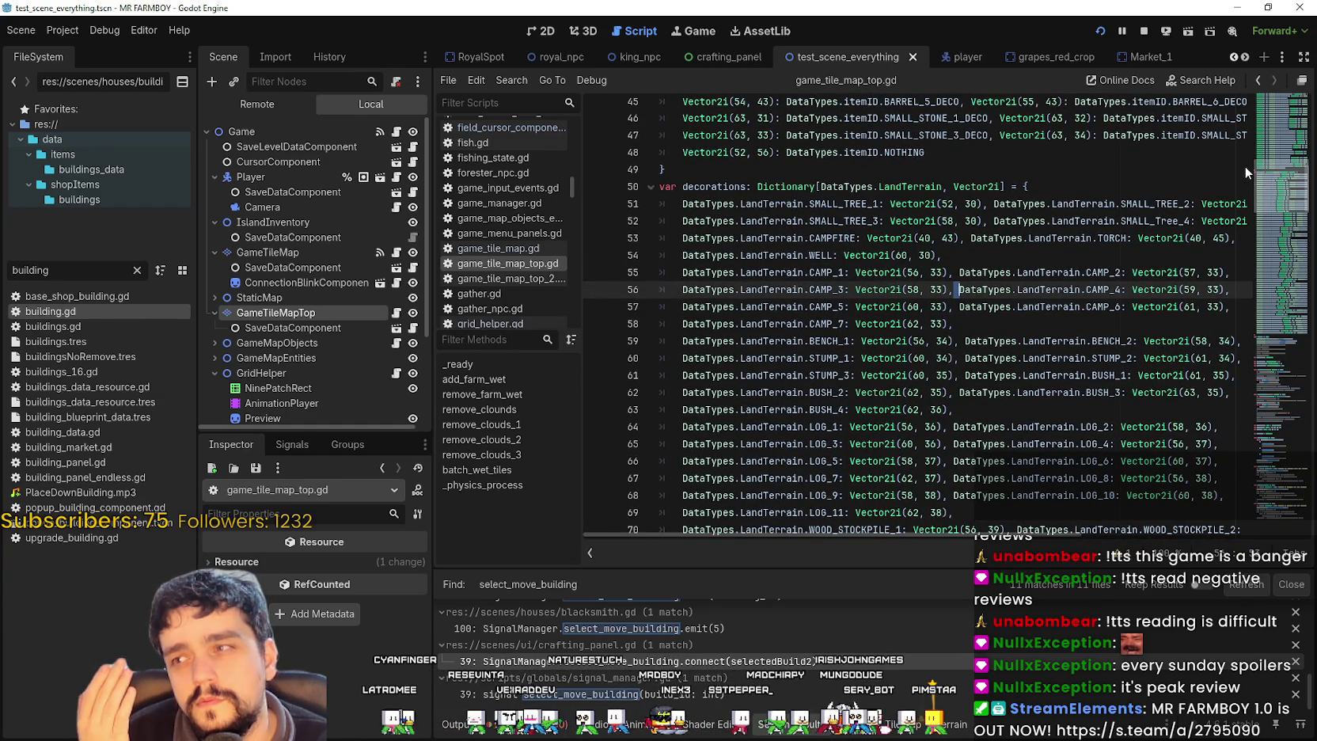
{"action": "scroll", "coordinate": [1244, 166], "scroll_direction": "down", "scroll_amount": 9}
{"action": "mouse_move", "coordinate": [1259, 224]}
{"action": "left_mouse_down"}
{"action": "mouse_move", "coordinate": [1283, 273]}
{"action": "mouse_move", "coordinate": [1275, 364]}
{"action": "mouse_move", "coordinate": [1274, 262]}
{"action": "mouse_move", "coordinate": [1234, 106]}
{"action": "left_mouse_up"}
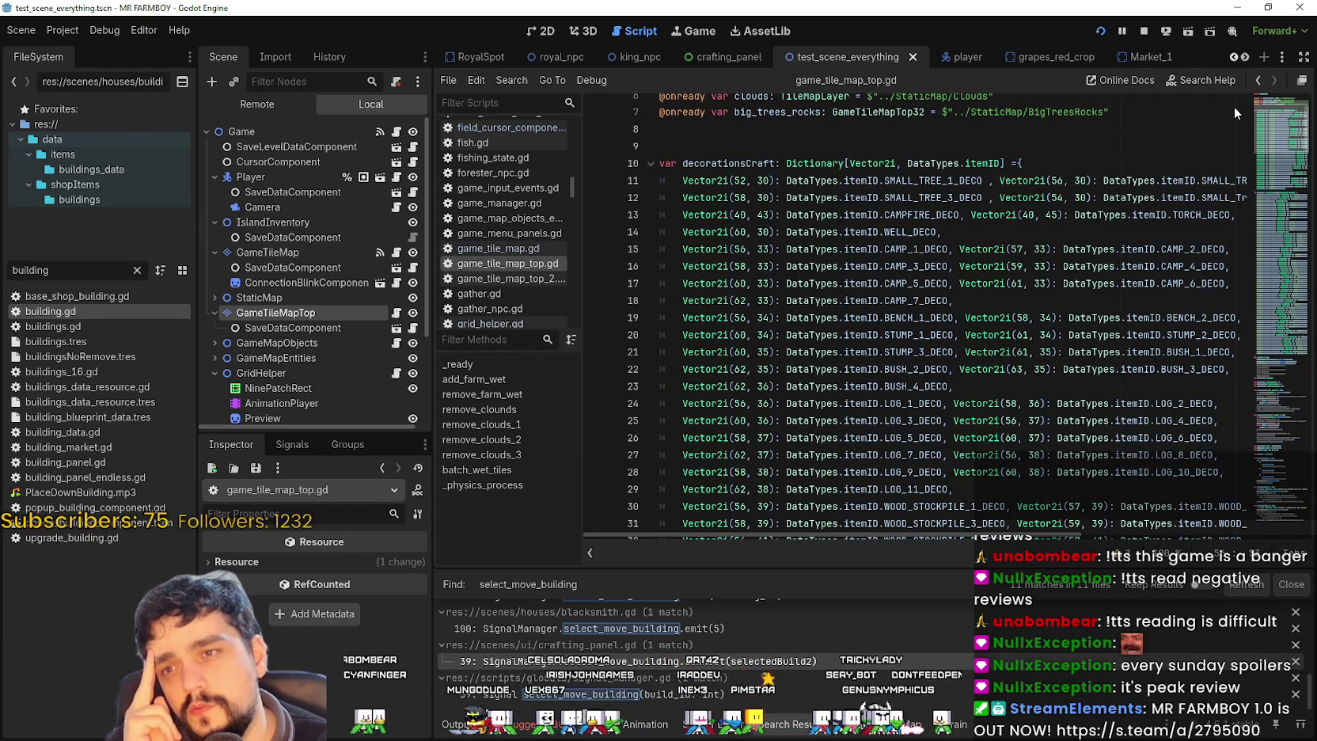
{"action": "mouse_move", "coordinate": [1234, 106]}
{"action": "left_mouse_down"}
{"action": "mouse_move", "coordinate": [1241, 153]}
{"action": "mouse_move", "coordinate": [1251, 99]}
{"action": "left_mouse_up"}
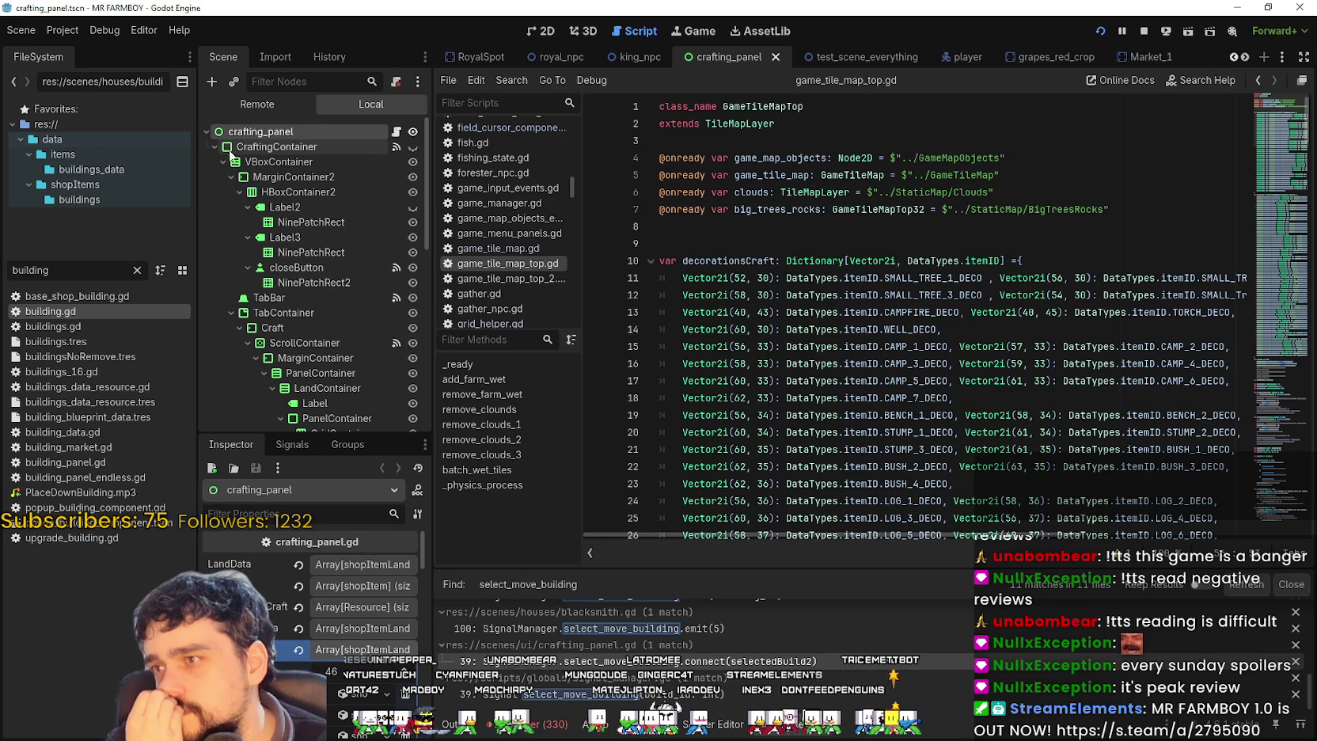
- Select the crafting_panel root node and widen the scene and Inspector docks
{"action": "double_click", "coordinate": [246, 132]}
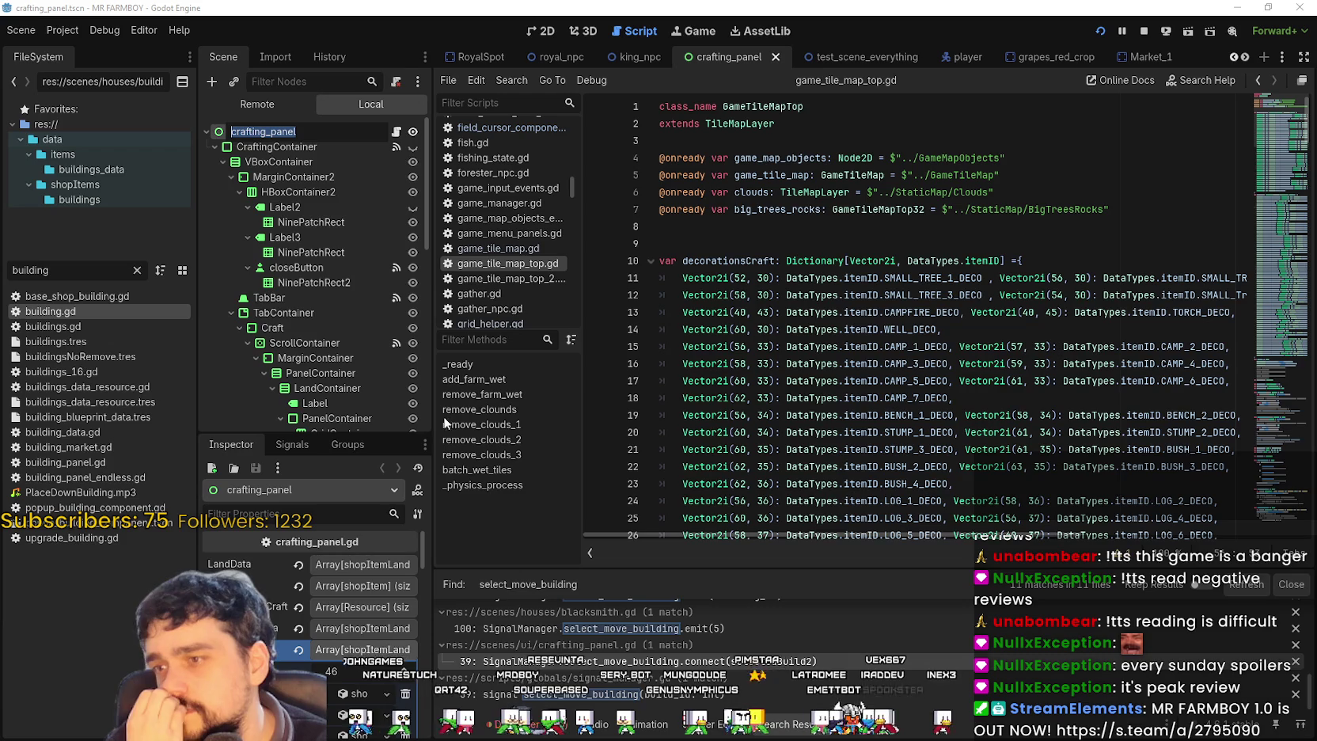
{"action": "key", "text": "Escape"}
{"action": "left_click_drag", "start_coordinate": [435, 480], "coordinate": [533, 480]}
- Show the 46-item shop sign array in the Inspector, briefly expanding shop_sign_wood
{"action": "scroll", "coordinate": [424, 576], "scroll_direction": "down", "scroll_amount": 3}
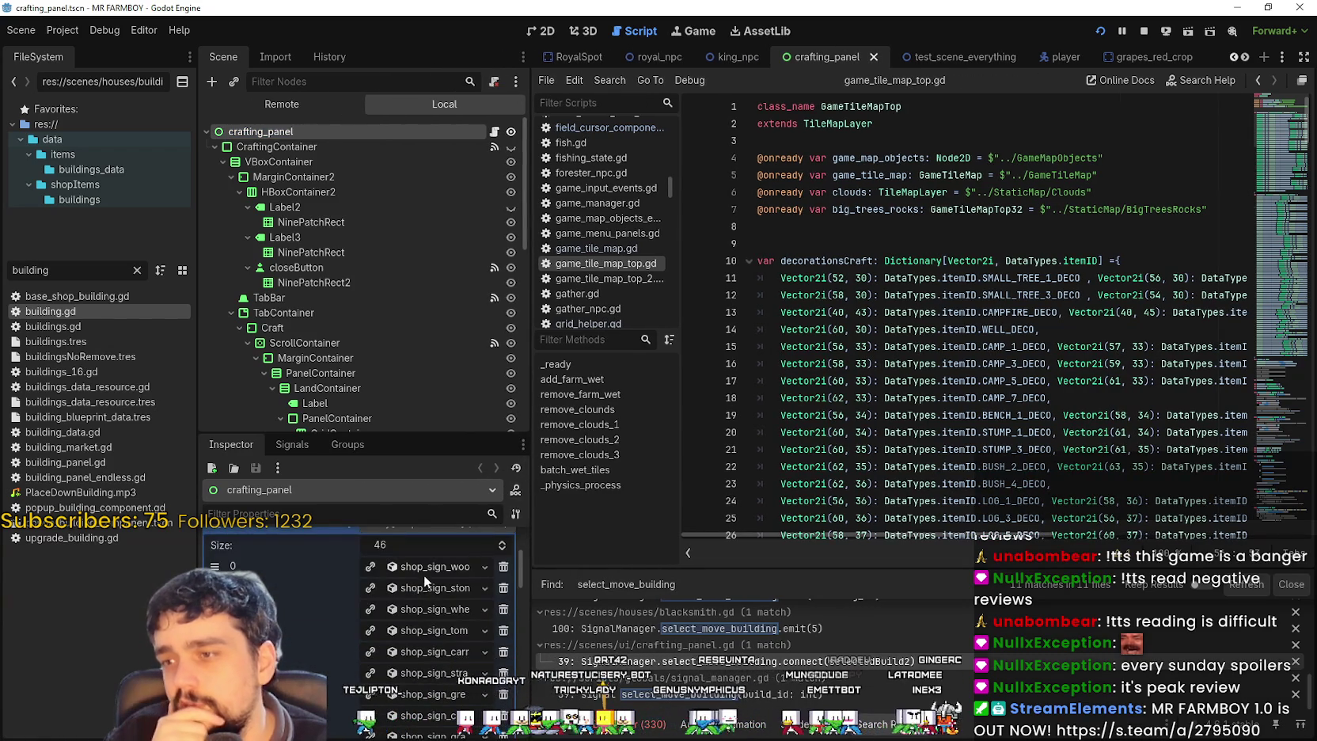
{"action": "left_click", "coordinate": [423, 573]}
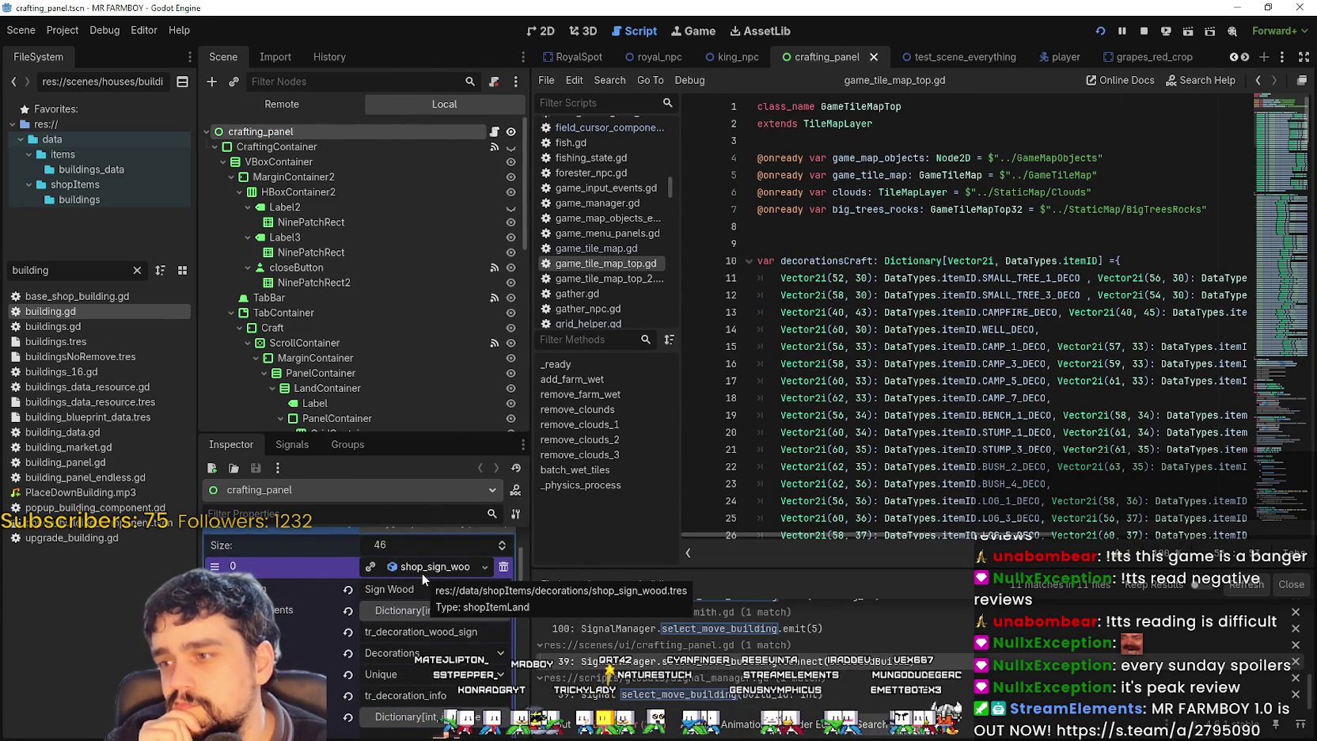
{"action": "left_click", "coordinate": [421, 570]}
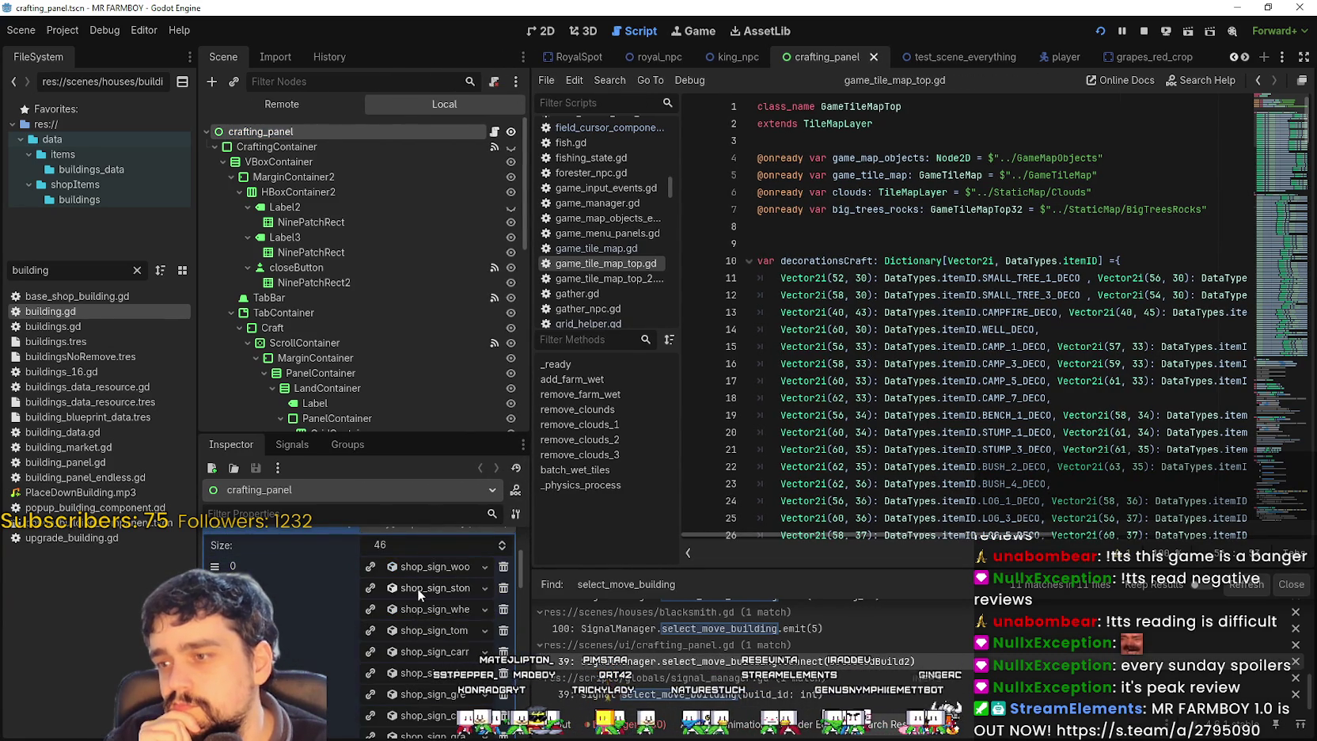
{"action": "scroll", "coordinate": [419, 602], "scroll_direction": "up", "scroll_amount": 3}
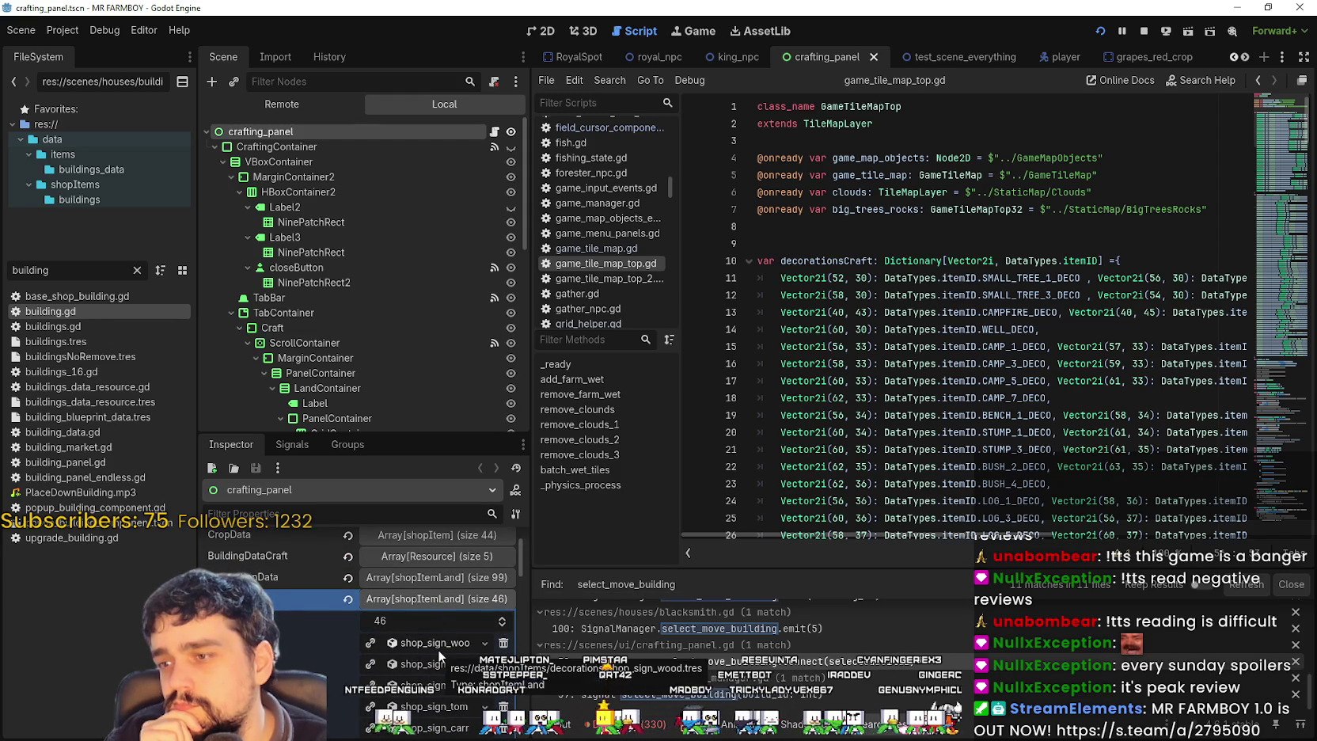
- Expand the 99-item shopItemLand array and open its first entry, shop_fence.tre (Fence, Decorations)
{"action": "scroll", "coordinate": [416, 646], "scroll_direction": "down", "scroll_amount": 5}
{"action": "scroll", "coordinate": [398, 666], "scroll_direction": "down", "scroll_amount": 6}
{"action": "scroll", "coordinate": [422, 717], "scroll_direction": "up", "scroll_amount": 9}
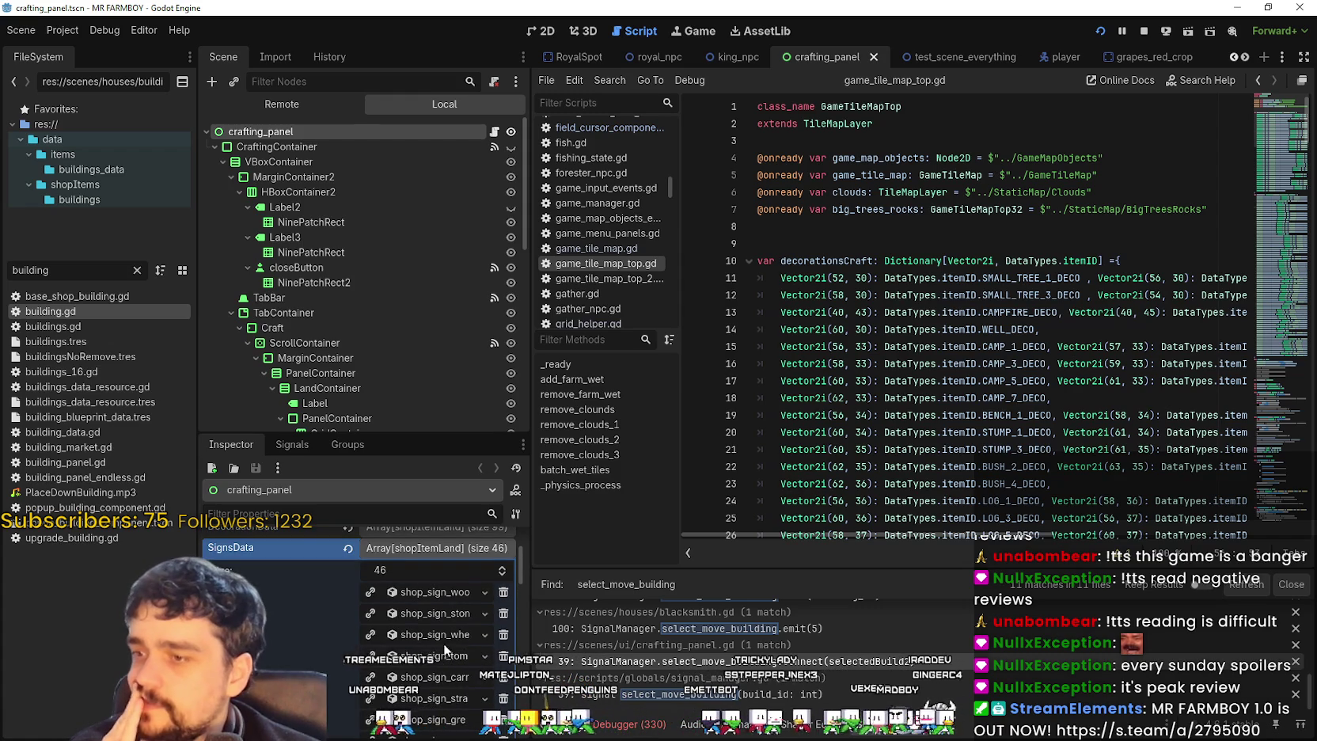
{"action": "scroll", "coordinate": [434, 615], "scroll_direction": "down", "scroll_amount": 9}
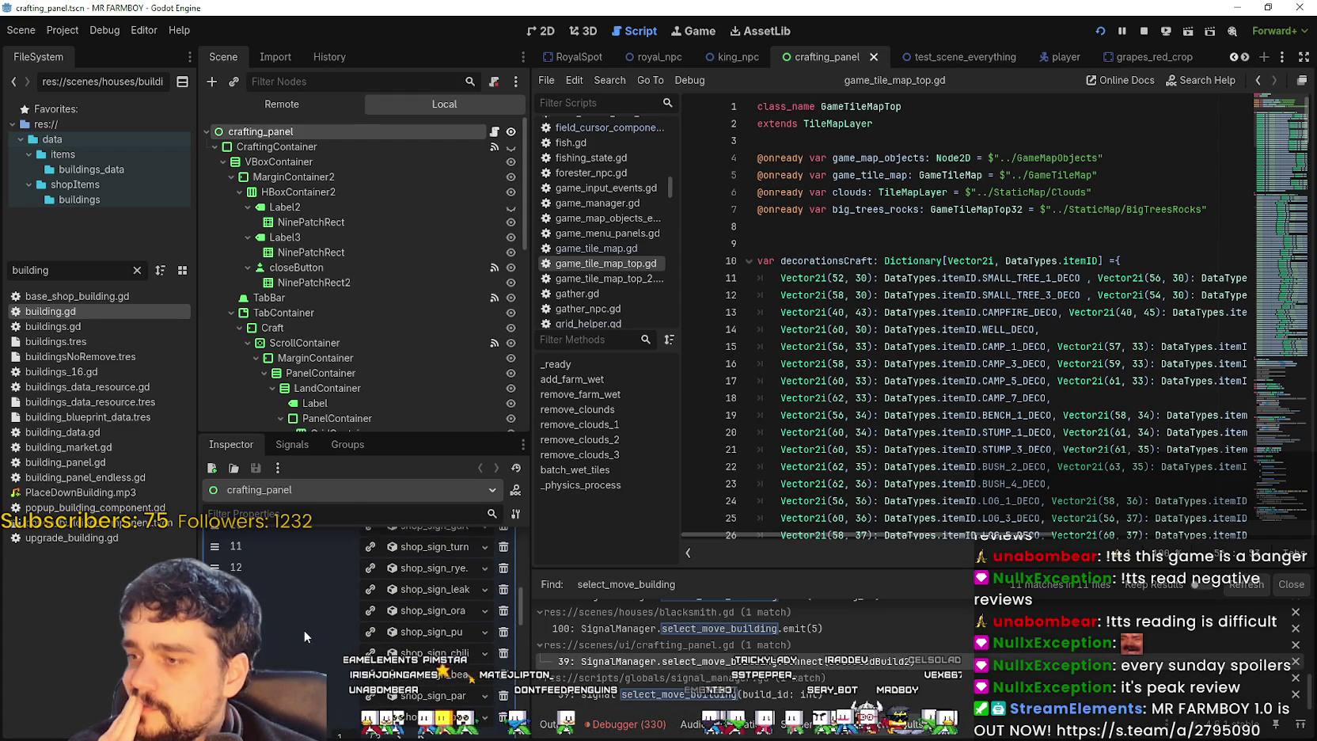
{"action": "scroll", "coordinate": [399, 695], "scroll_direction": "down", "scroll_amount": 15}
{"action": "scroll", "coordinate": [400, 696], "scroll_direction": "up", "scroll_amount": 20}
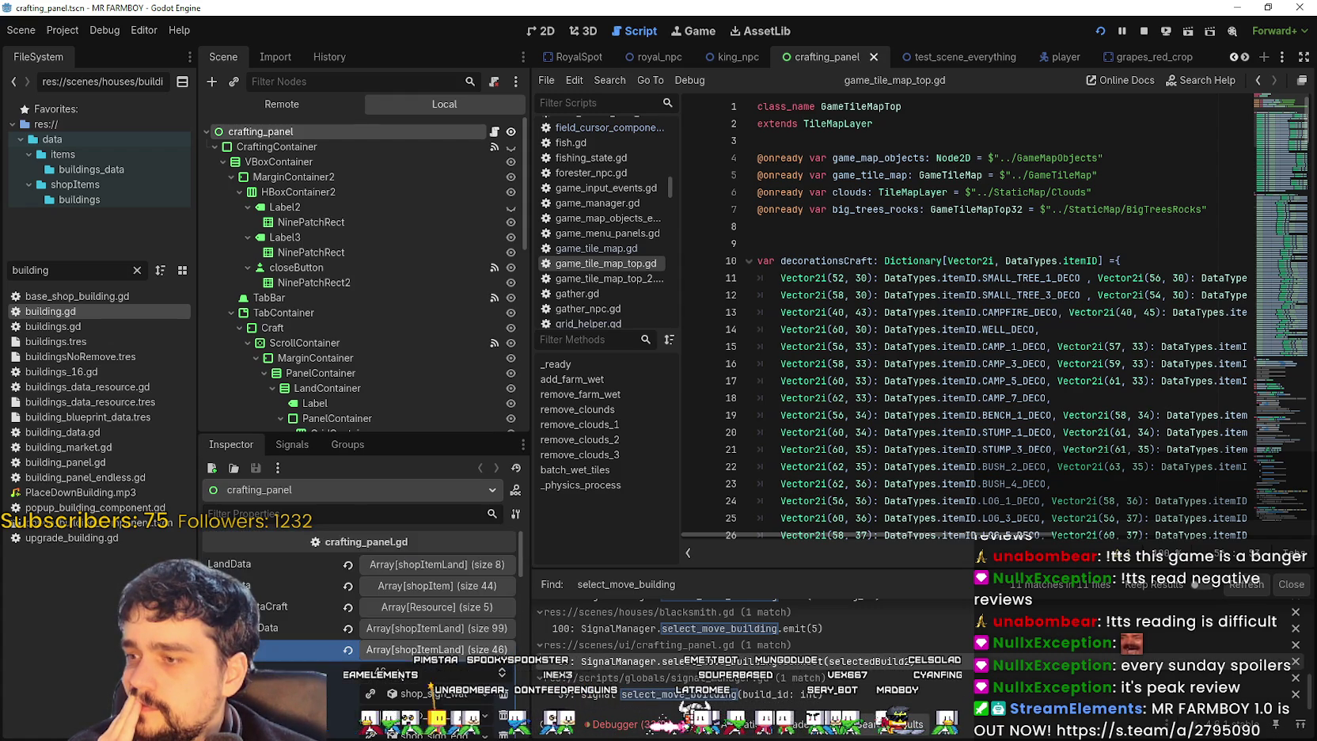
{"action": "left_click", "coordinate": [436, 630]}
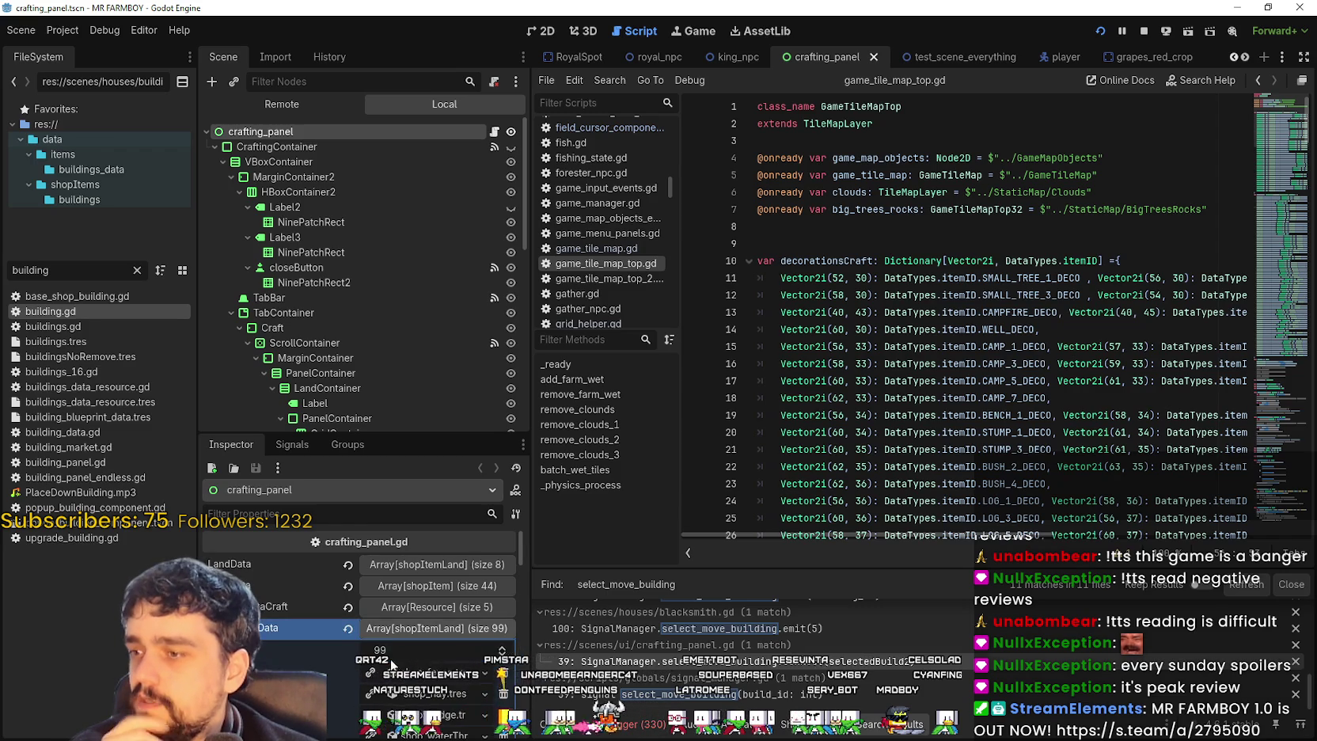
{"action": "scroll", "coordinate": [392, 664], "scroll_direction": "down", "scroll_amount": 3}
{"action": "left_click", "coordinate": [412, 546]}
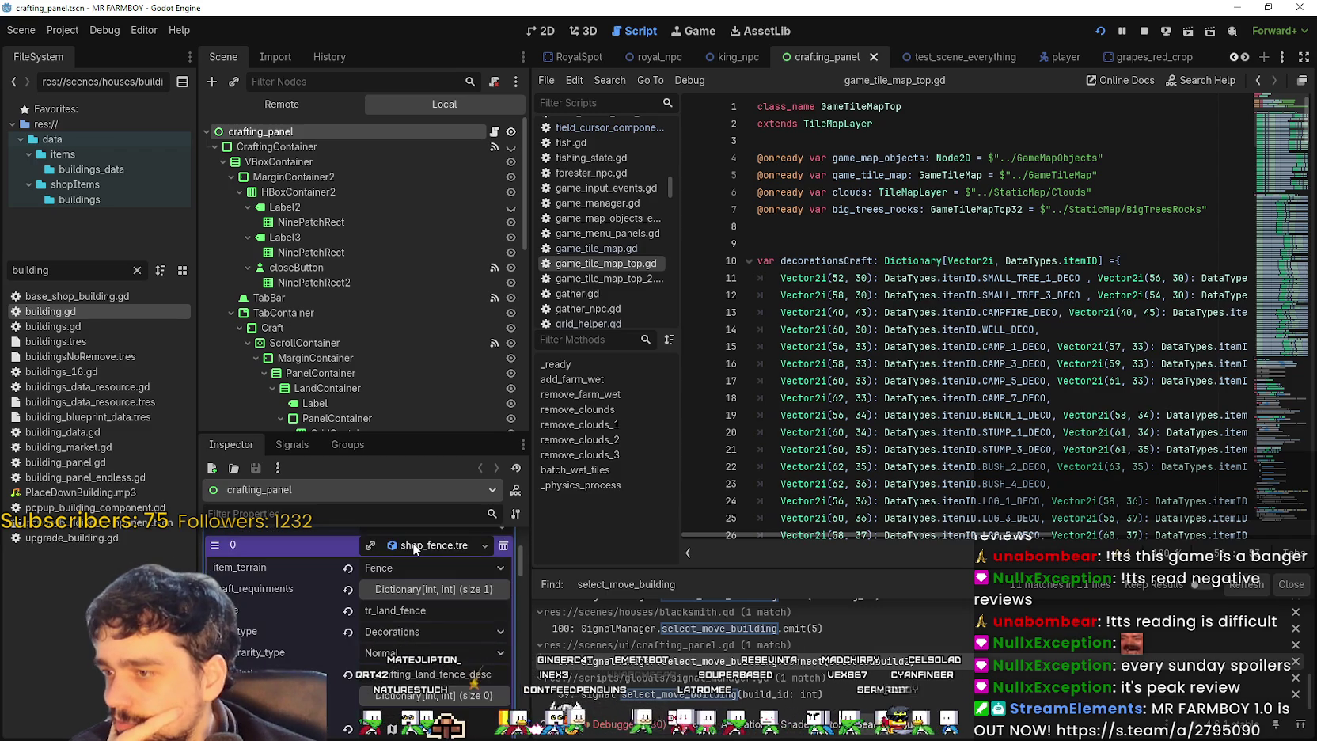
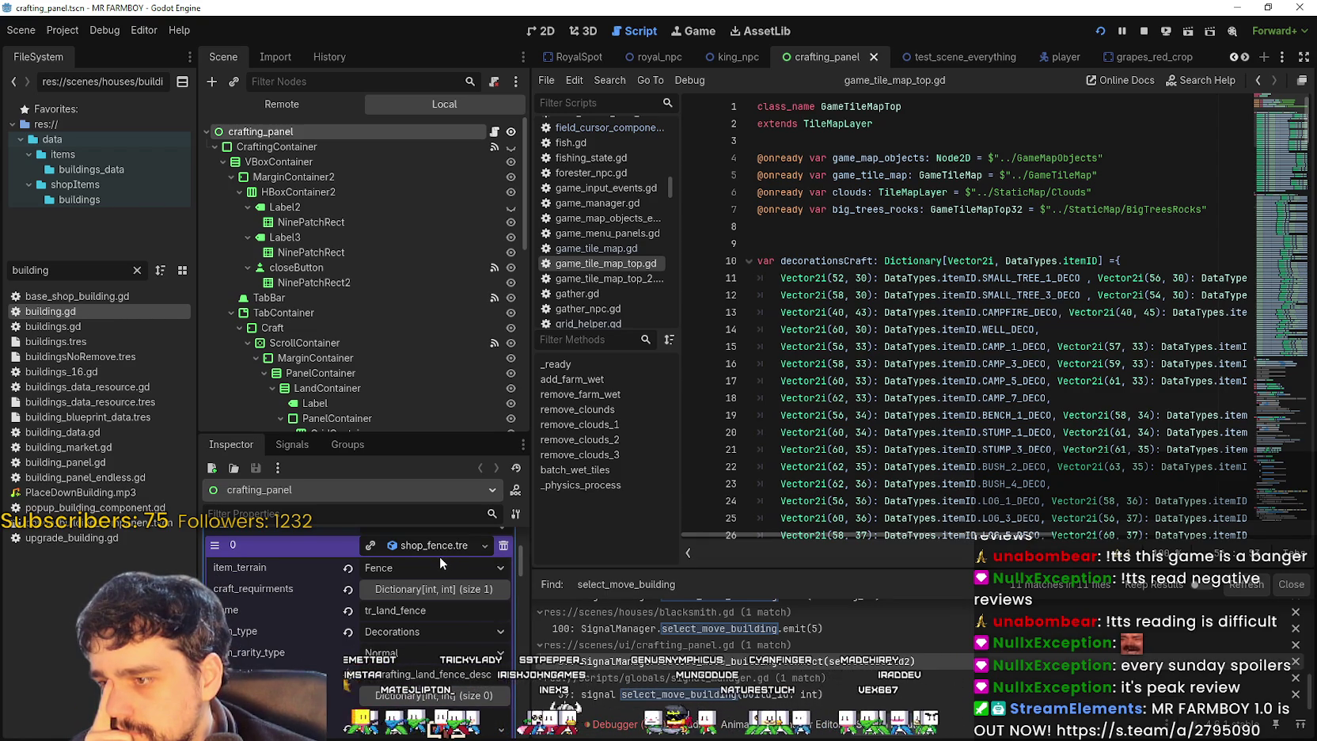
- Expand the fountain entry in the Inspector and find the end of the decorationsCraft dictionary
{"action": "scroll", "coordinate": [426, 581], "scroll_direction": "down", "scroll_amount": 3}
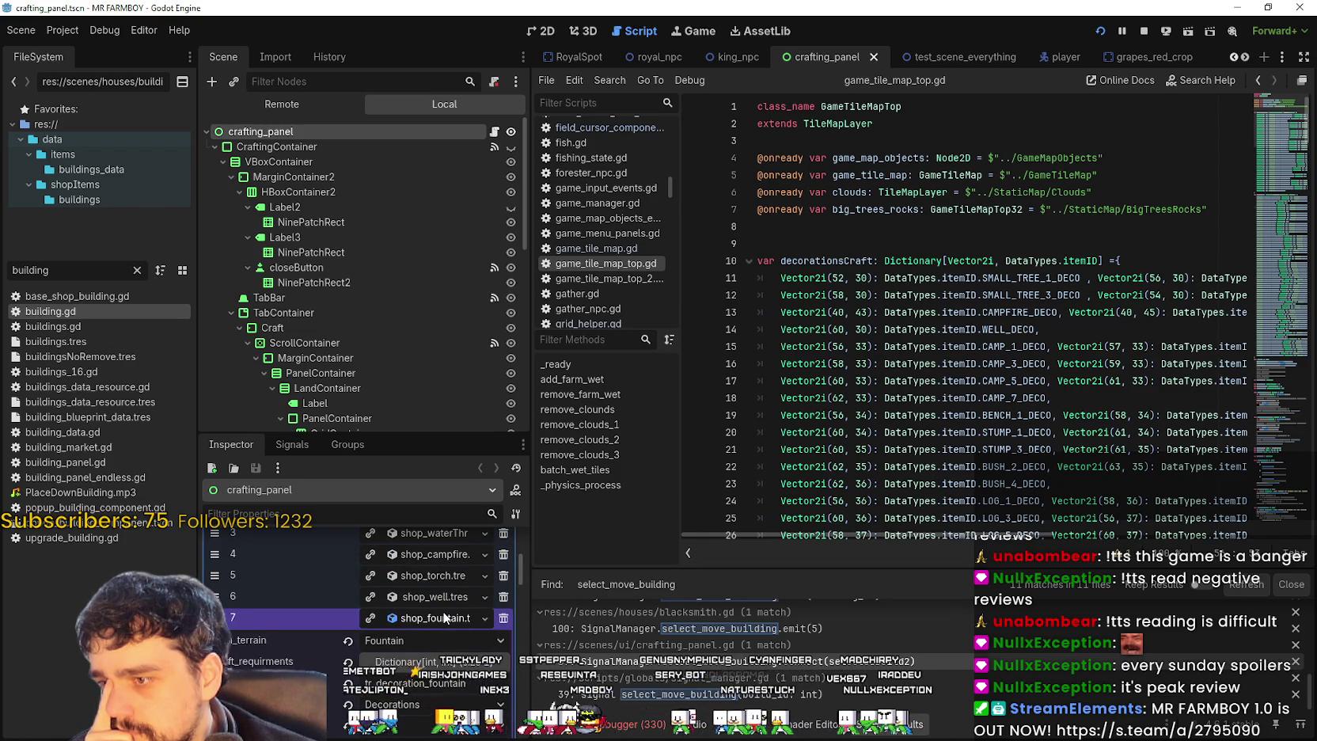
{"action": "left_click", "coordinate": [435, 617]}
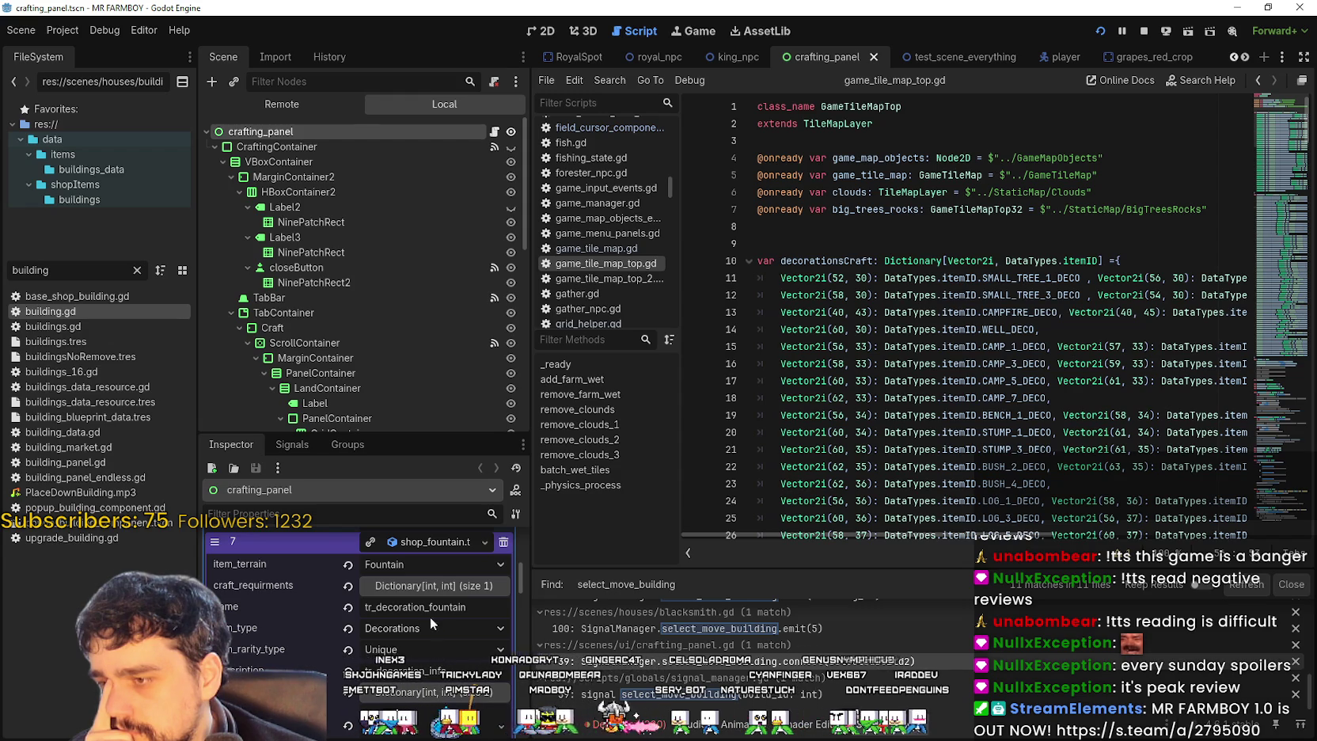
{"action": "scroll", "coordinate": [412, 633], "scroll_direction": "up", "scroll_amount": 2}
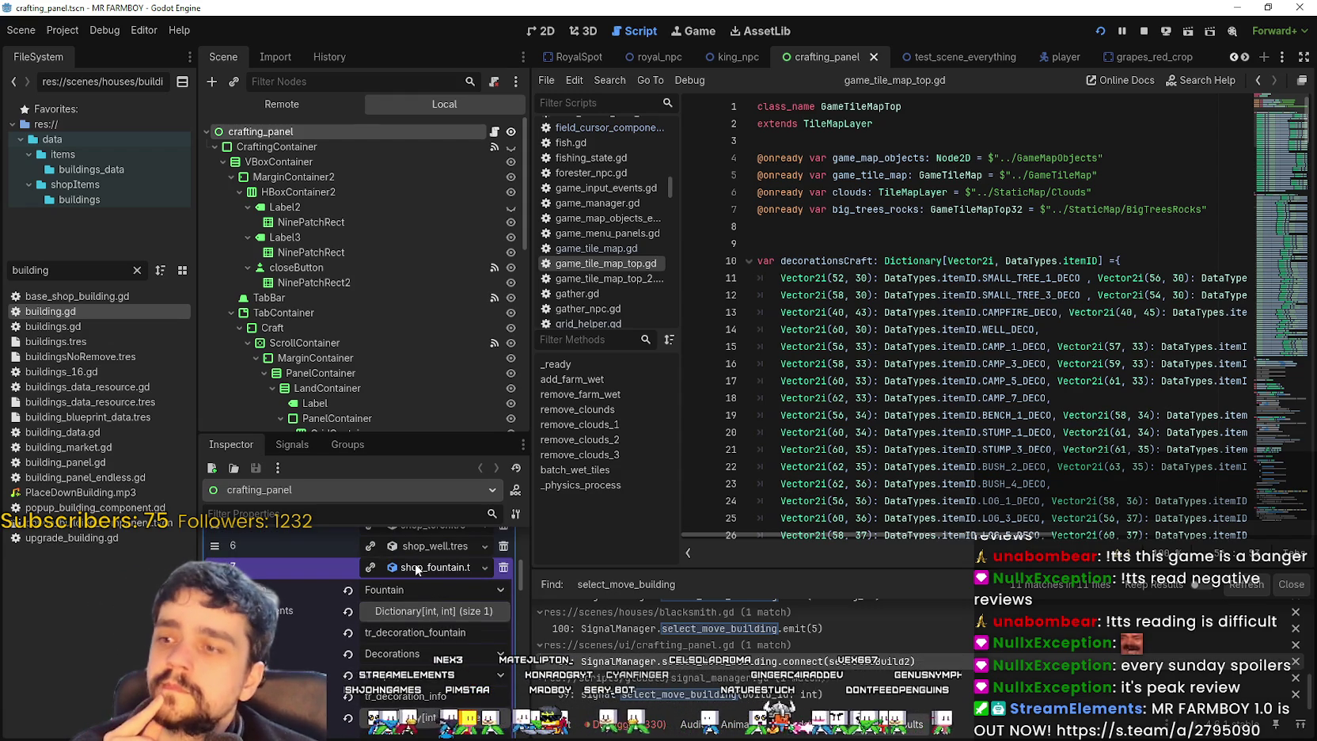
{"action": "scroll", "coordinate": [423, 601], "scroll_direction": "up", "scroll_amount": 3}
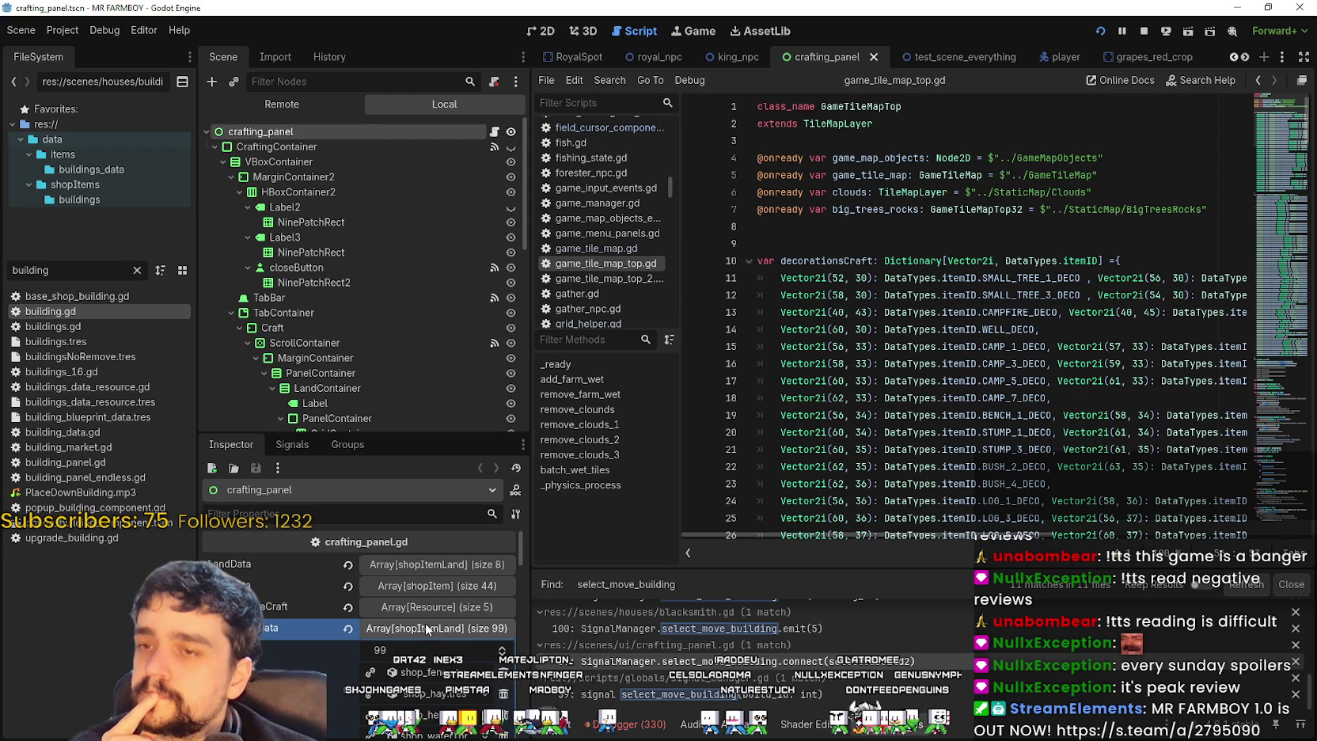
{"action": "scroll", "coordinate": [819, 457], "scroll_direction": "down", "scroll_amount": 3}
{"action": "scroll", "coordinate": [819, 456], "scroll_direction": "up", "scroll_amount": 2}
{"action": "scroll", "coordinate": [816, 459], "scroll_direction": "down", "scroll_amount": 8}
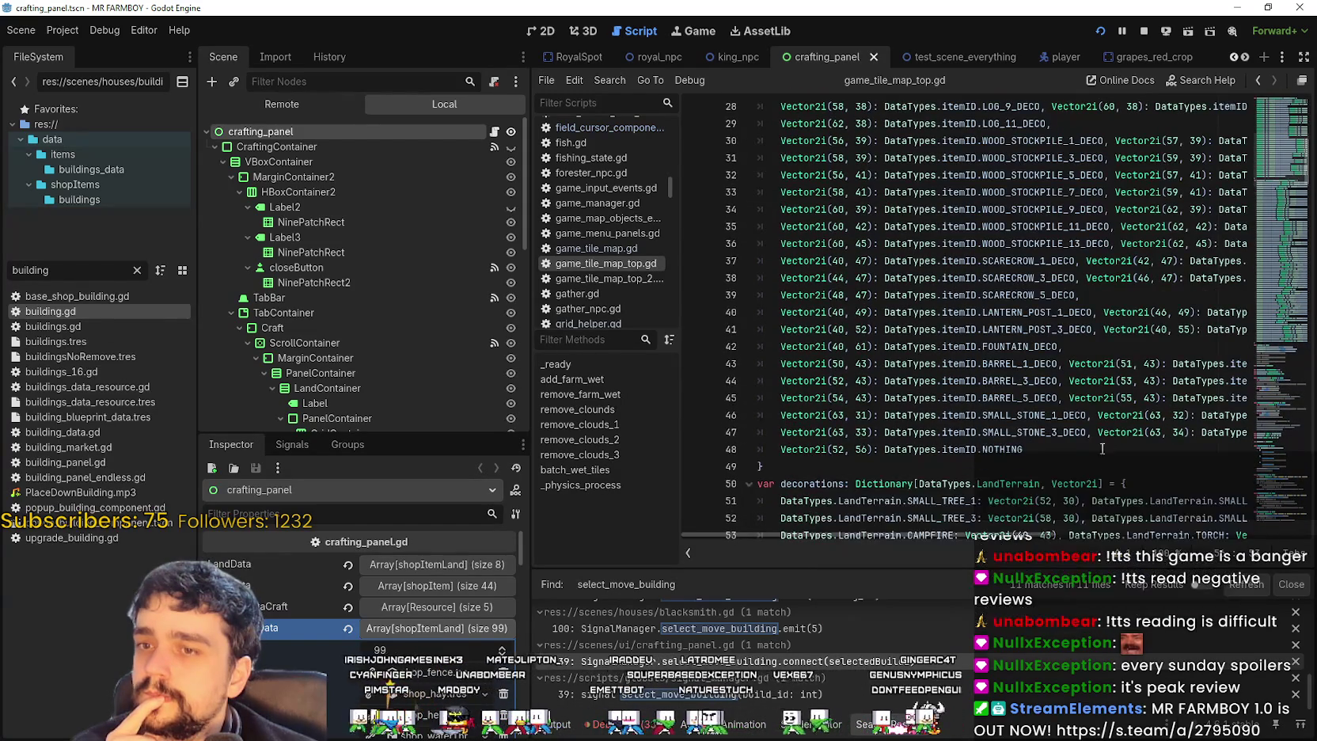
{"action": "left_click", "coordinate": [828, 466]}
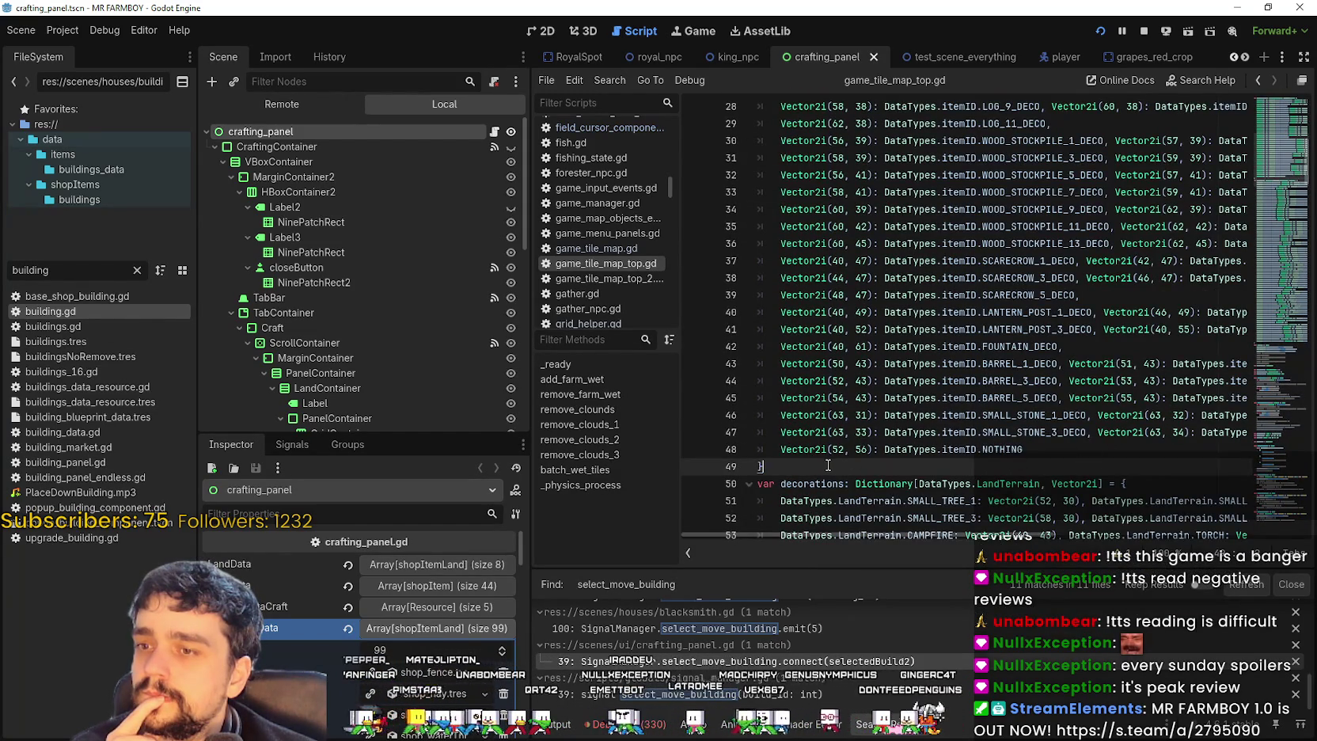
{"action": "scroll", "coordinate": [828, 465], "scroll_direction": "down", "scroll_amount": 6}
{"action": "scroll", "coordinate": [827, 466], "scroll_direction": "down", "scroll_amount": 2}
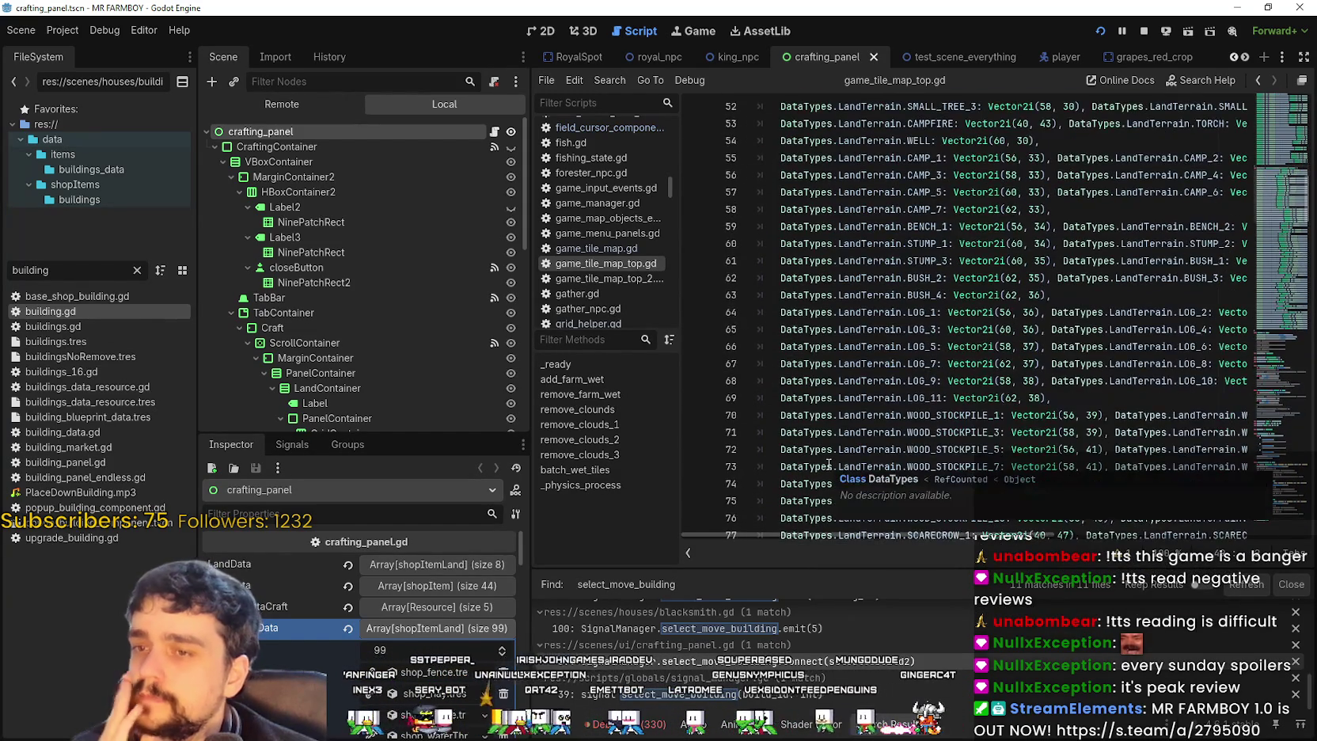
{"action": "scroll", "coordinate": [824, 458], "scroll_direction": "up", "scroll_amount": 1}
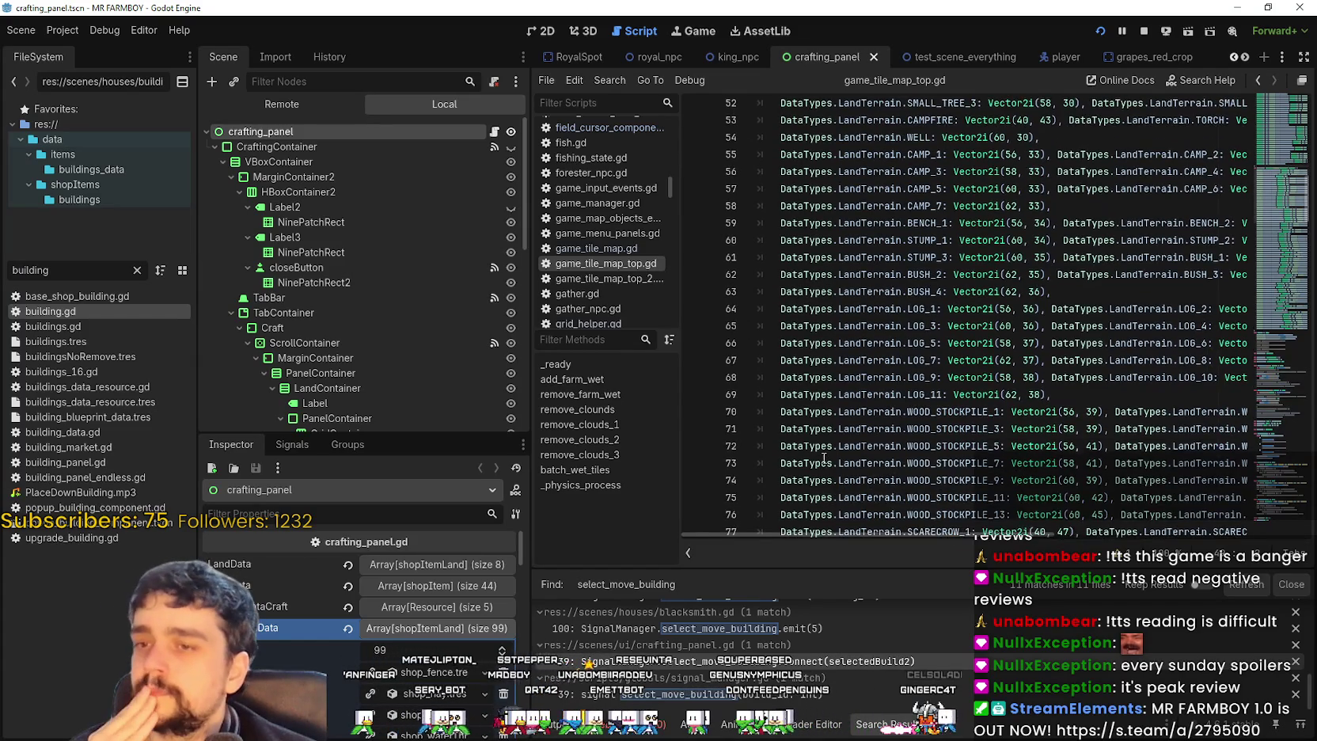
- Put the caret on the LOG_11 entry and look through the surrounding decorations entries
{"action": "left_click", "coordinate": [1058, 446]}
{"action": "scroll", "coordinate": [1058, 449], "scroll_direction": "up", "scroll_amount": 2}
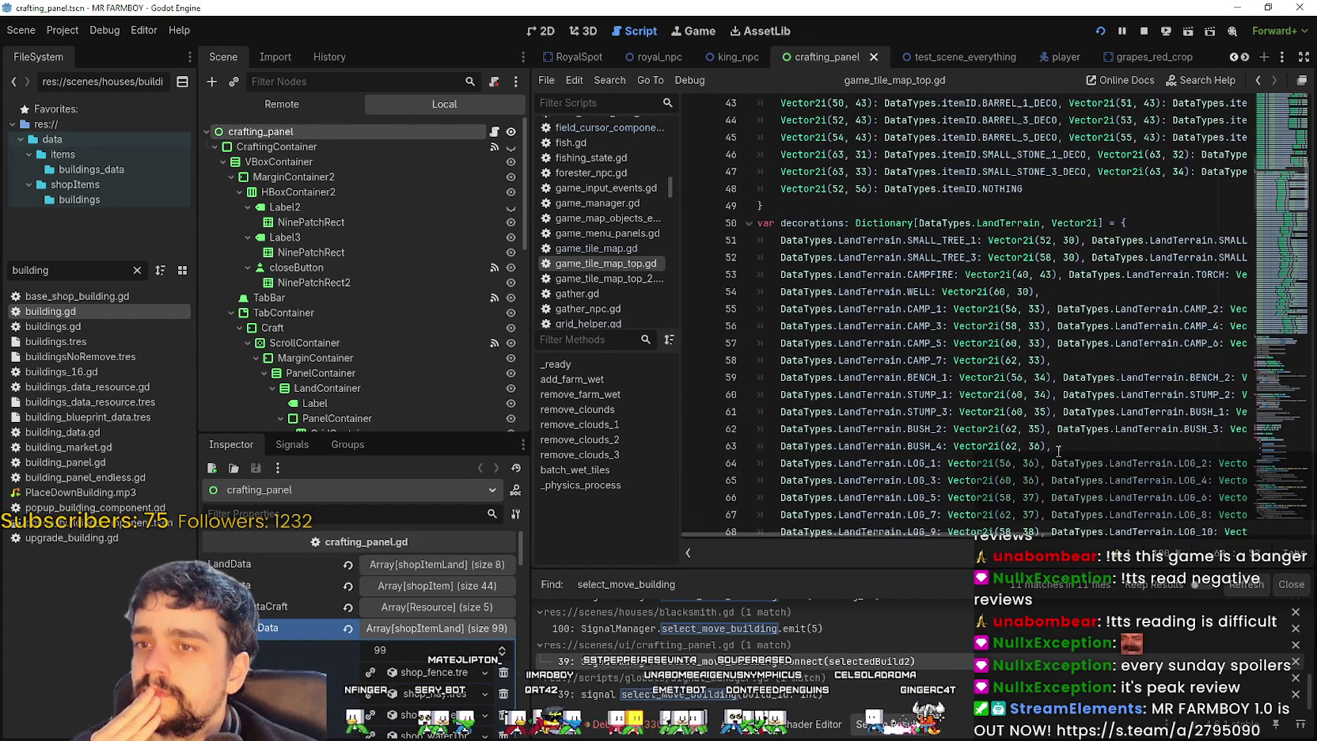
{"action": "scroll", "coordinate": [1058, 450], "scroll_direction": "down", "scroll_amount": 4}
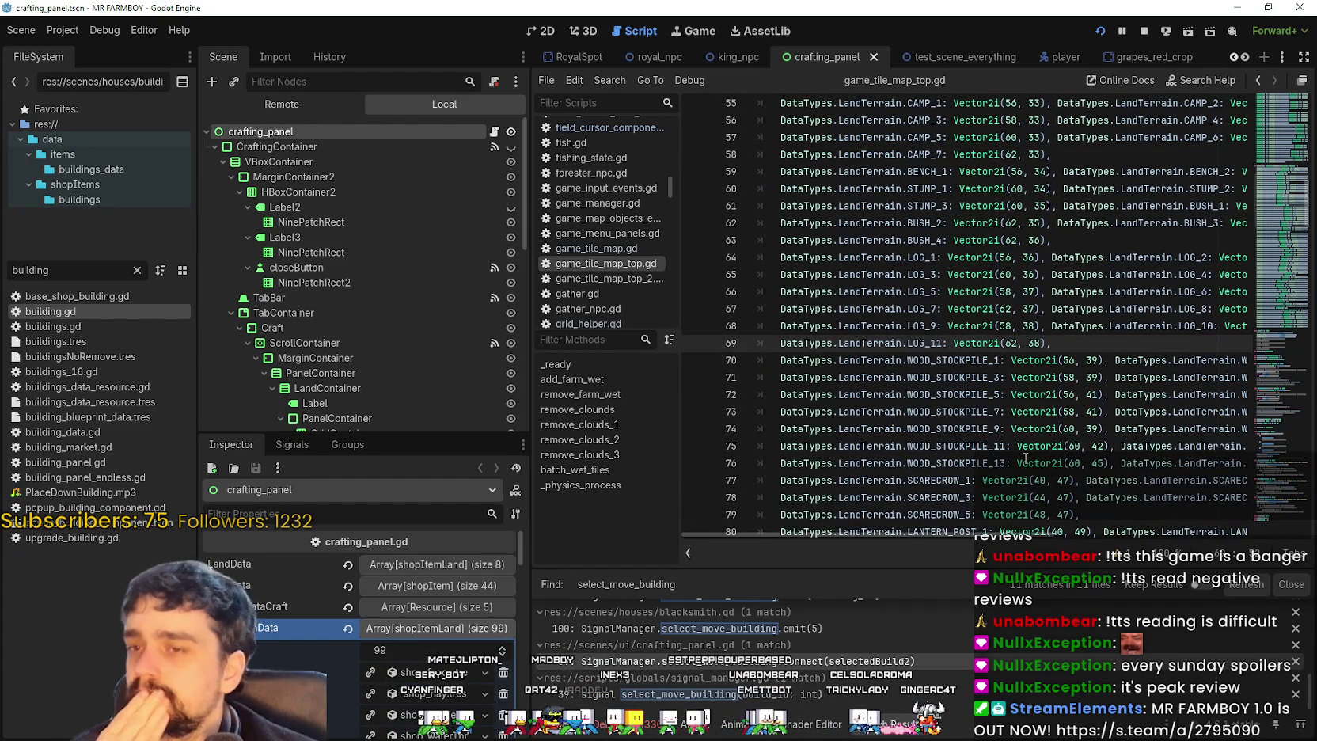
{"action": "mouse_move", "coordinate": [1020, 457]}
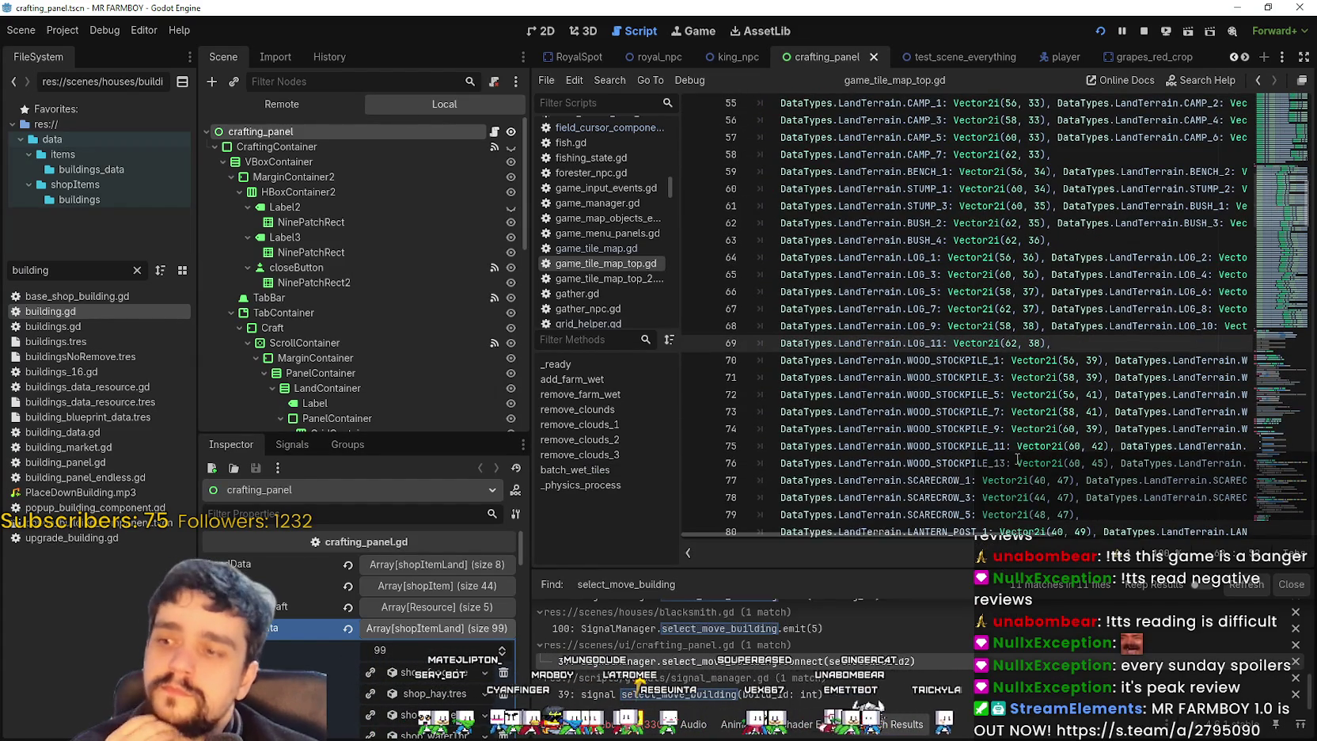
{"action": "scroll", "coordinate": [1019, 457], "scroll_direction": "down", "scroll_amount": 2}
{"action": "scroll", "coordinate": [1015, 458], "scroll_direction": "down", "scroll_amount": 9}
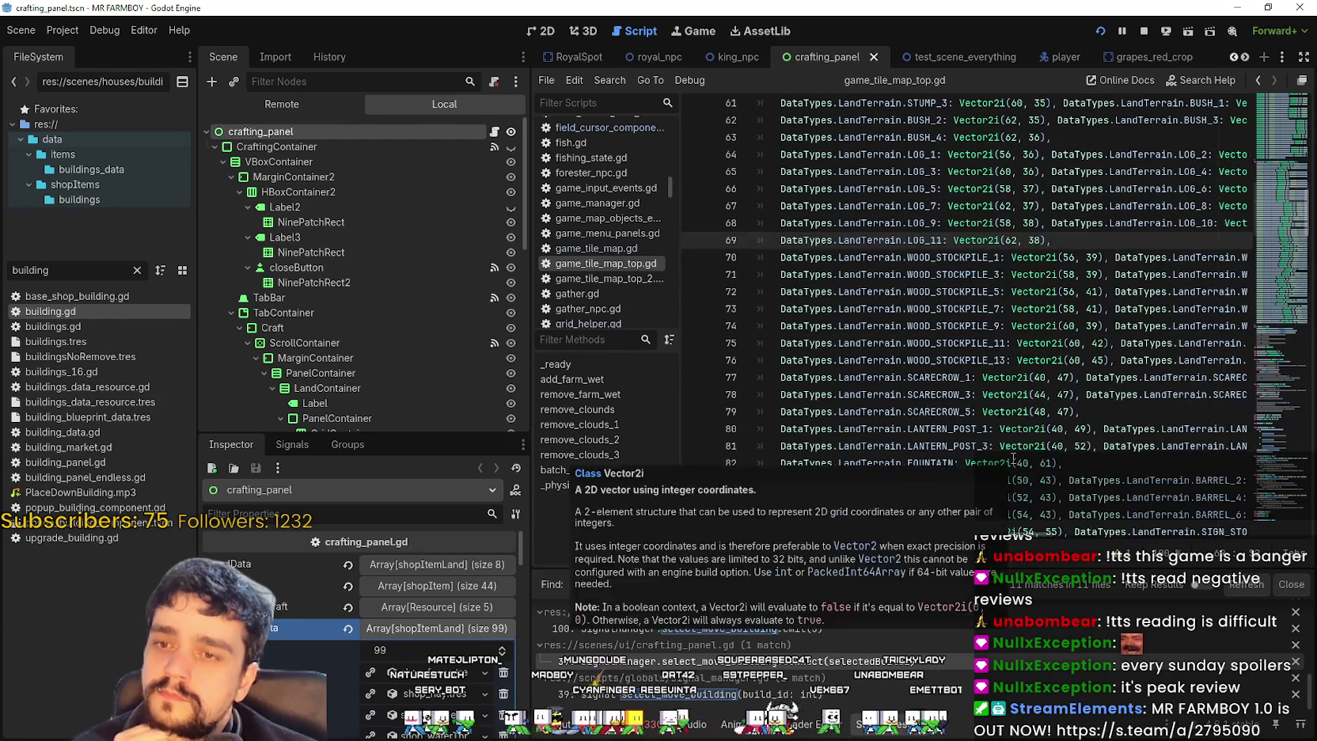
{"action": "scroll", "coordinate": [1009, 458], "scroll_direction": "down", "scroll_amount": 10}
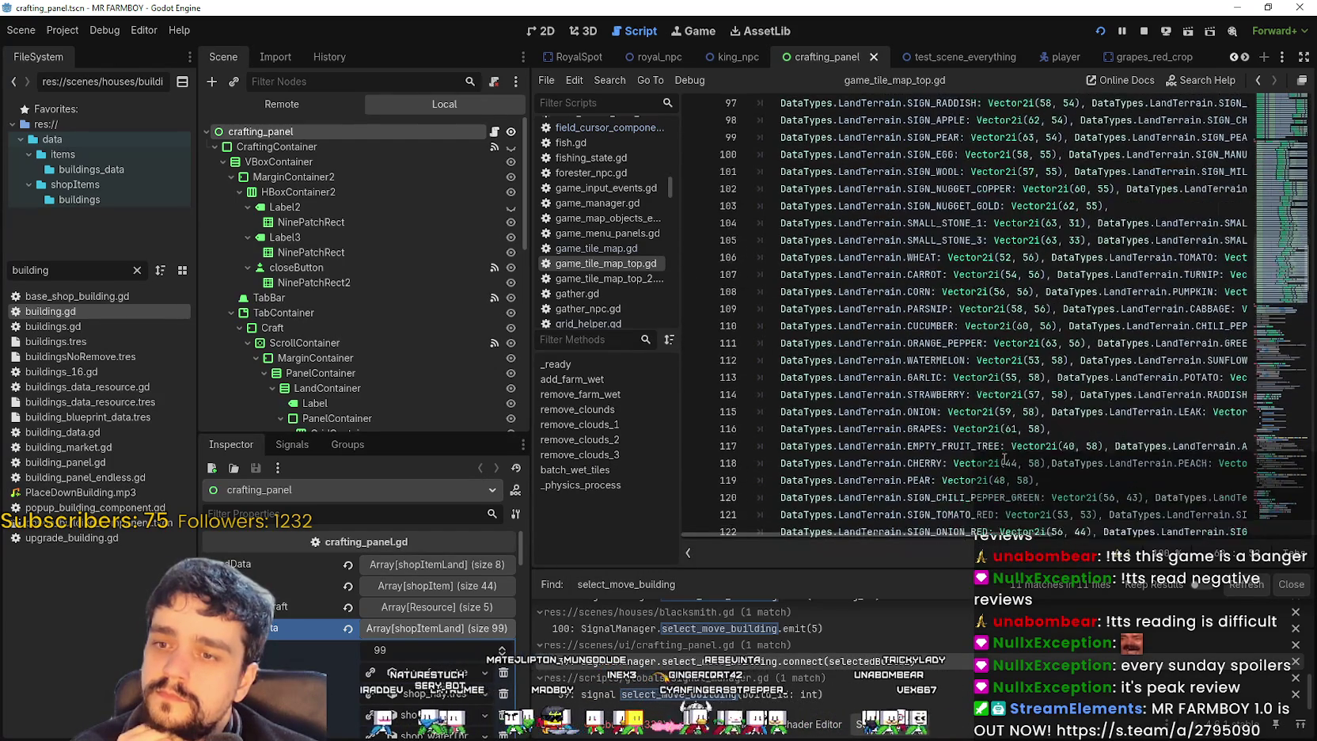
{"action": "scroll", "coordinate": [1002, 457], "scroll_direction": "up", "scroll_amount": 12}
{"action": "scroll", "coordinate": [982, 443], "scroll_direction": "up", "scroll_amount": 1}
- Select the SIGN_GRAPES terrain name in the script
{"action": "double_click", "coordinate": [948, 409]}
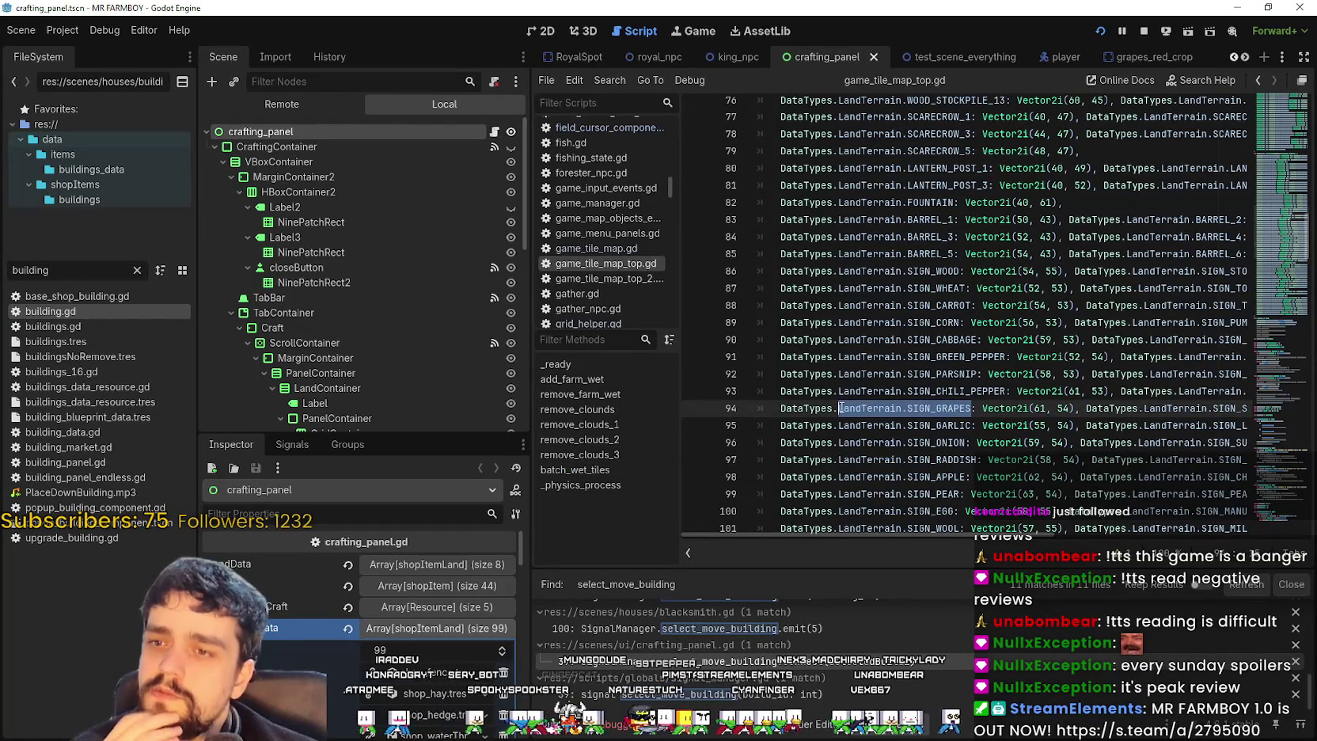
{"action": "scroll", "coordinate": [938, 410], "scroll_direction": "up", "scroll_amount": 18}
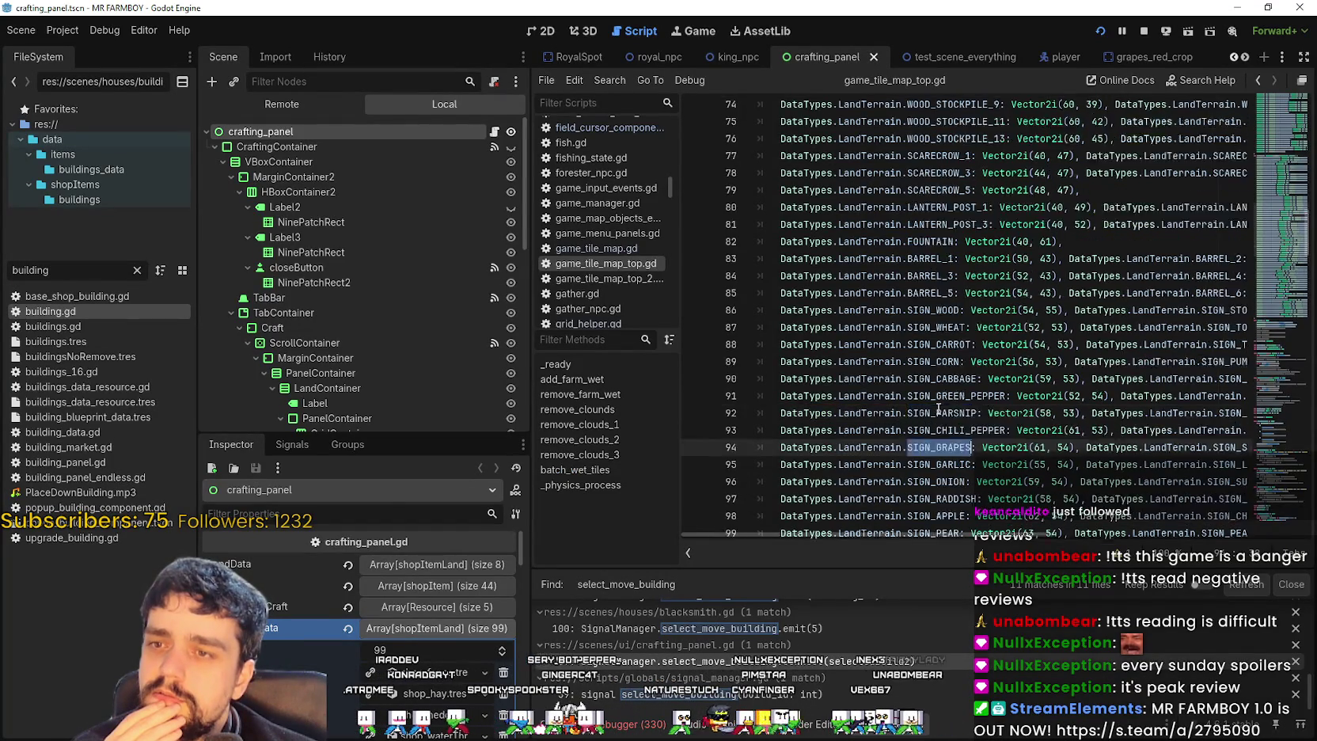
{"action": "scroll", "coordinate": [938, 410], "scroll_direction": "up", "scroll_amount": 8}
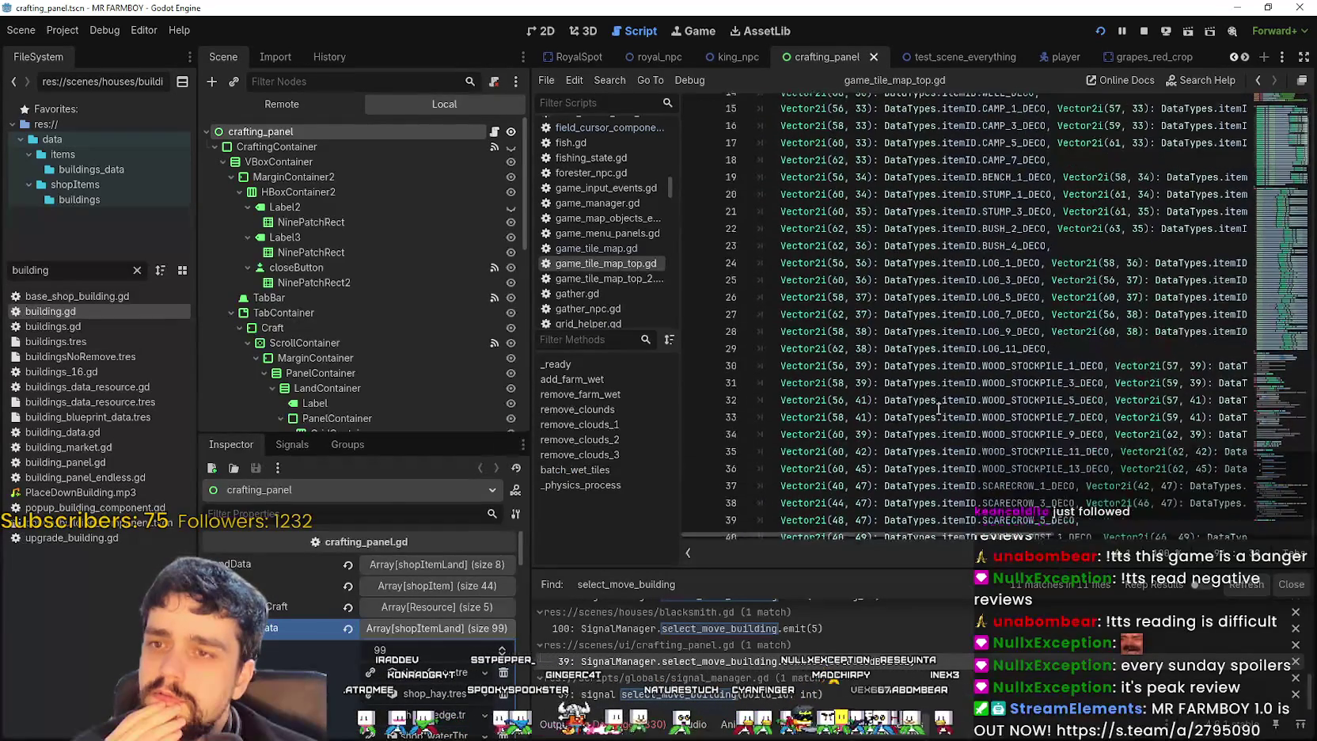
{"action": "scroll", "coordinate": [938, 410], "scroll_direction": "down", "scroll_amount": 6}
{"action": "scroll", "coordinate": [938, 410], "scroll_direction": "down", "scroll_amount": 3}
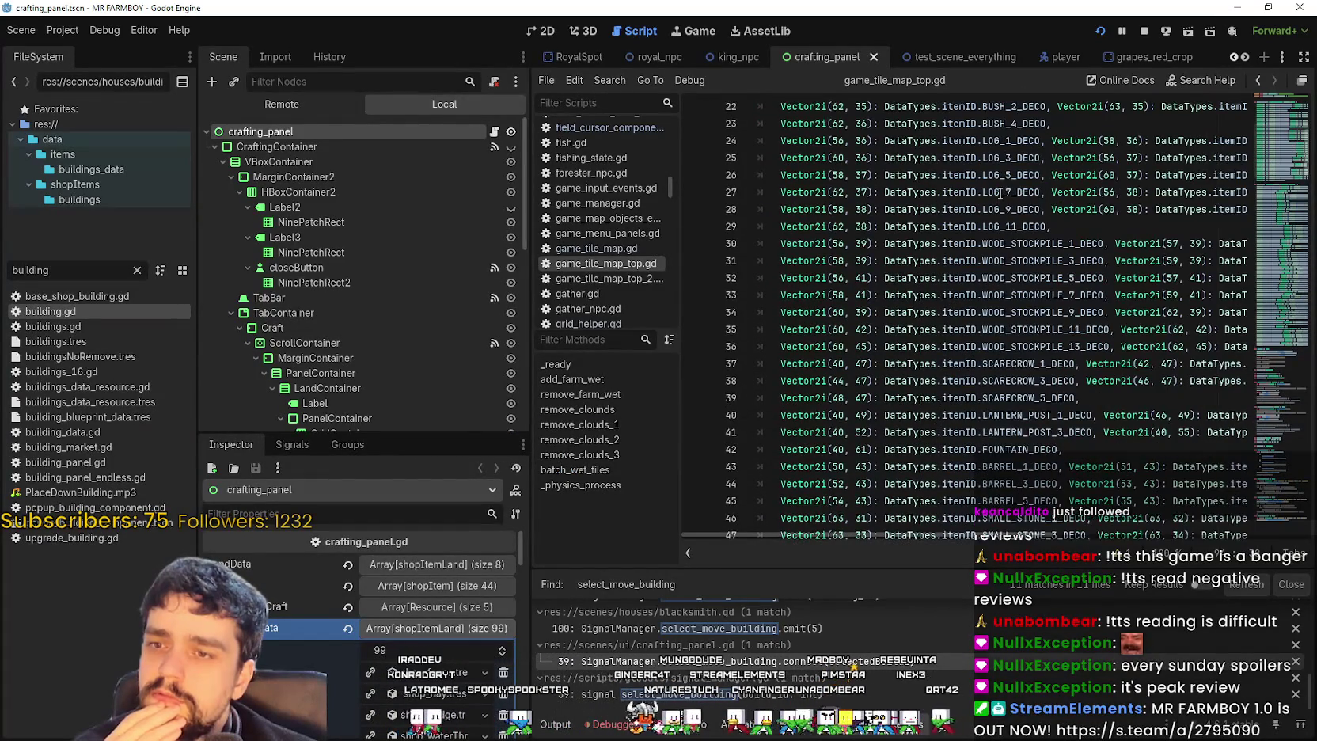
{"action": "scroll", "coordinate": [907, 530], "scroll_direction": "down", "scroll_amount": 2}
- Select the CAMP through STUMP terrain entries in the script
{"action": "mouse_move", "coordinate": [875, 485]}
{"action": "left_mouse_down"}
{"action": "mouse_move", "coordinate": [878, 546]}
{"action": "mouse_move", "coordinate": [895, 554]}
{"action": "mouse_move", "coordinate": [902, 348]}
{"action": "left_mouse_up"}
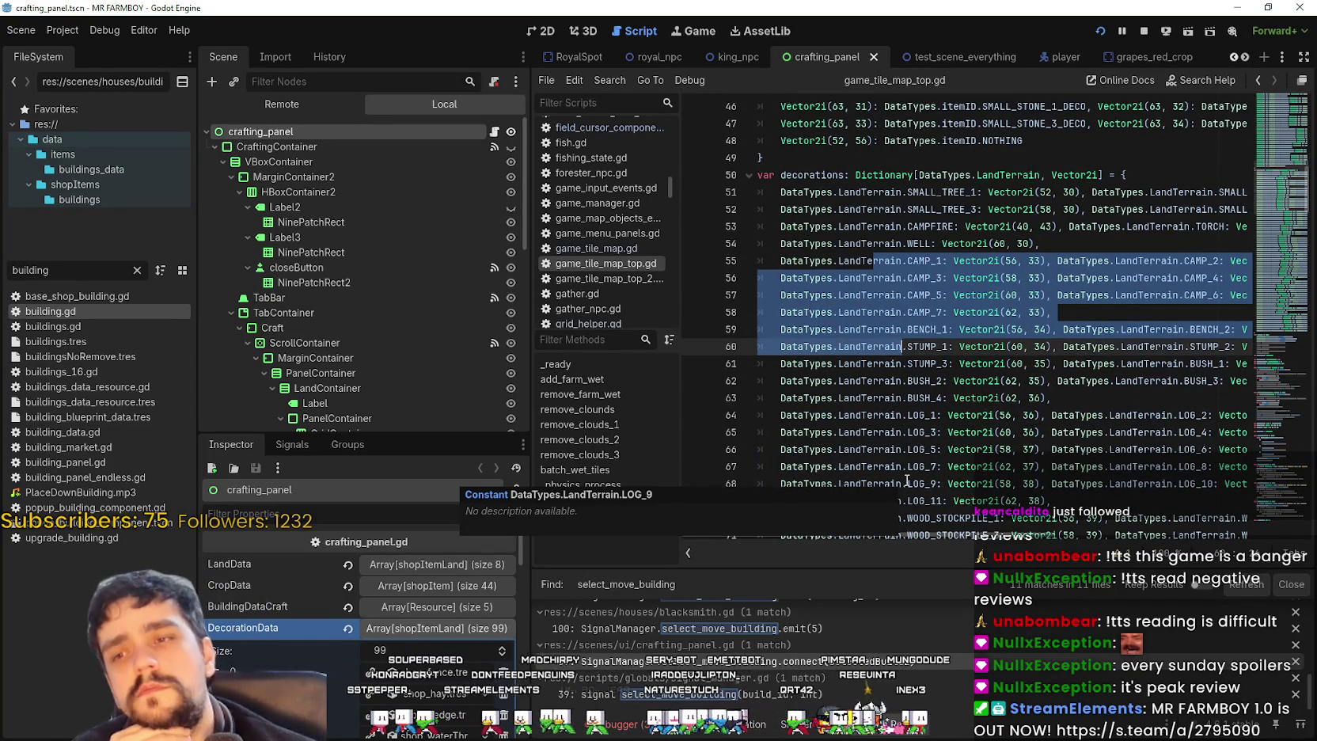
{"action": "mouse_move", "coordinate": [908, 449]}
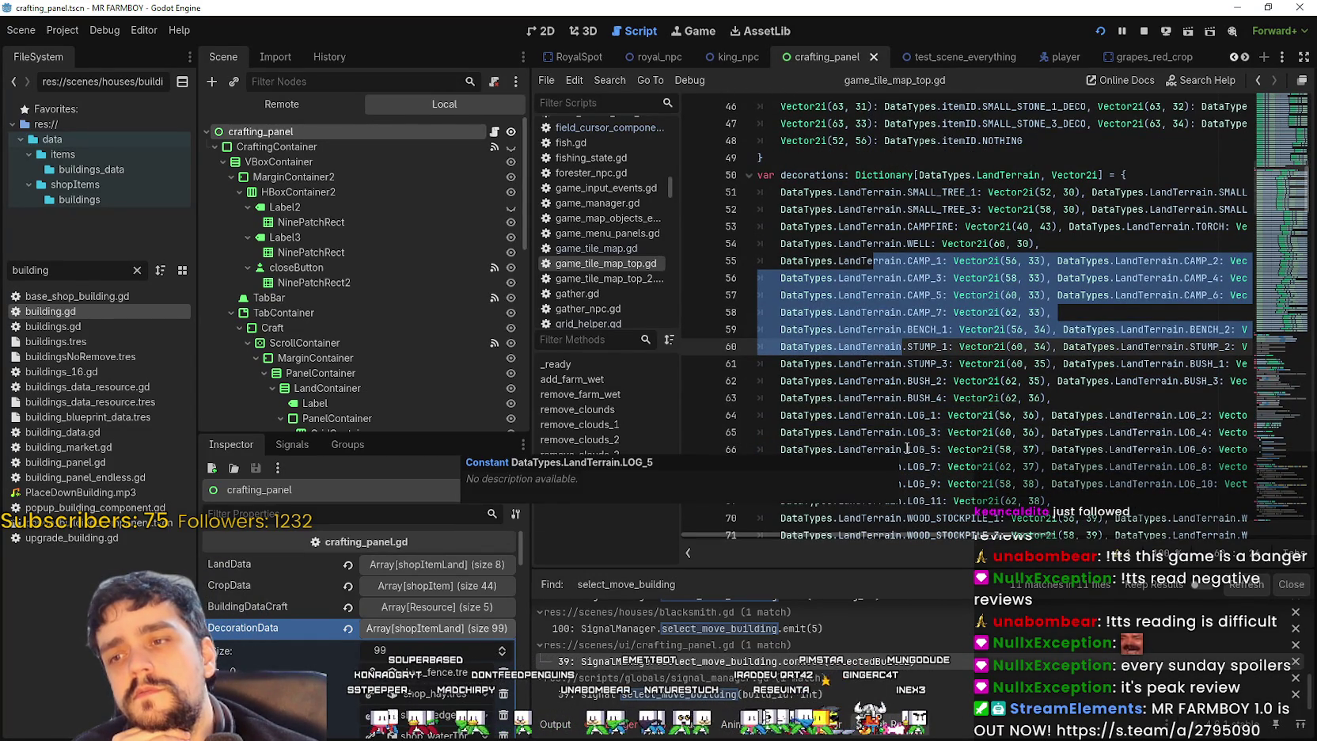
{"action": "scroll", "coordinate": [905, 447], "scroll_direction": "up", "scroll_amount": 5}
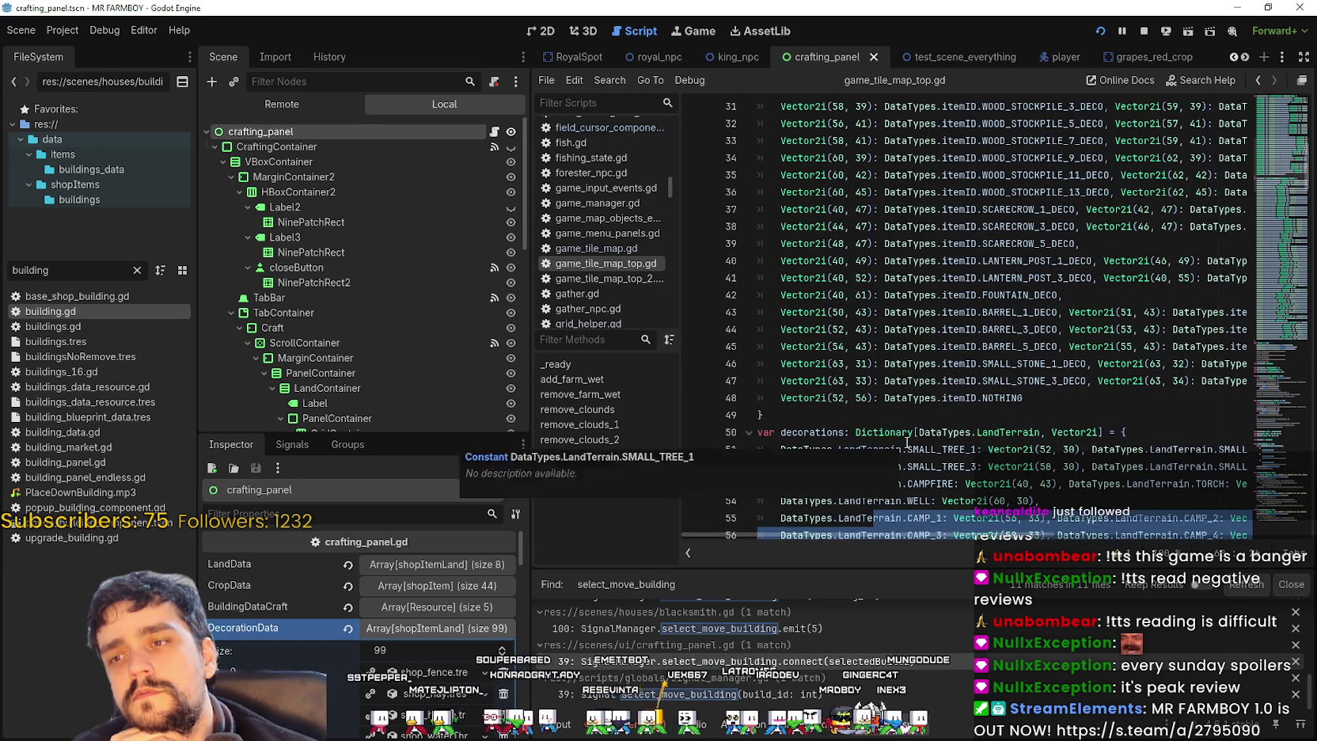
{"action": "scroll", "coordinate": [907, 441], "scroll_direction": "up", "scroll_amount": 5}
{"action": "scroll", "coordinate": [907, 441], "scroll_direction": "up", "scroll_amount": 5}
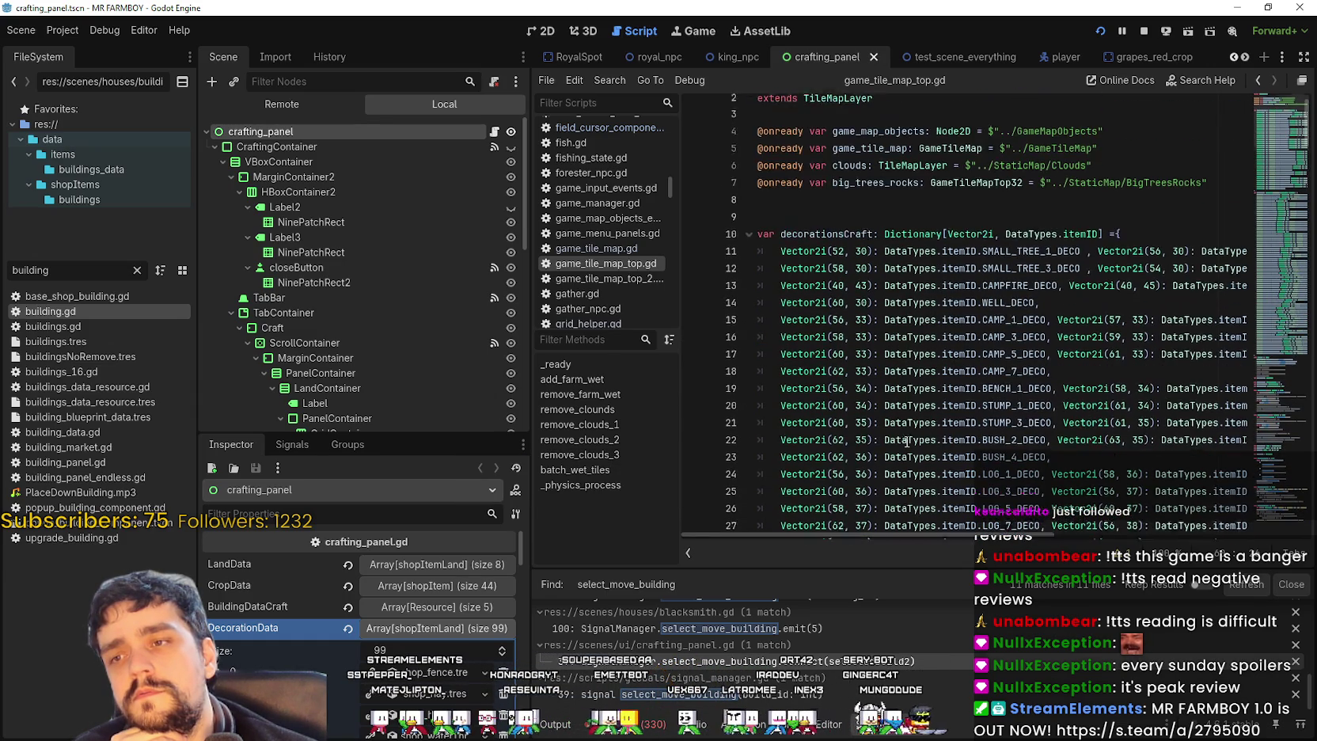
{"action": "scroll", "coordinate": [907, 442], "scroll_direction": "down", "scroll_amount": 9}
{"action": "scroll", "coordinate": [907, 442], "scroll_direction": "down", "scroll_amount": 1}
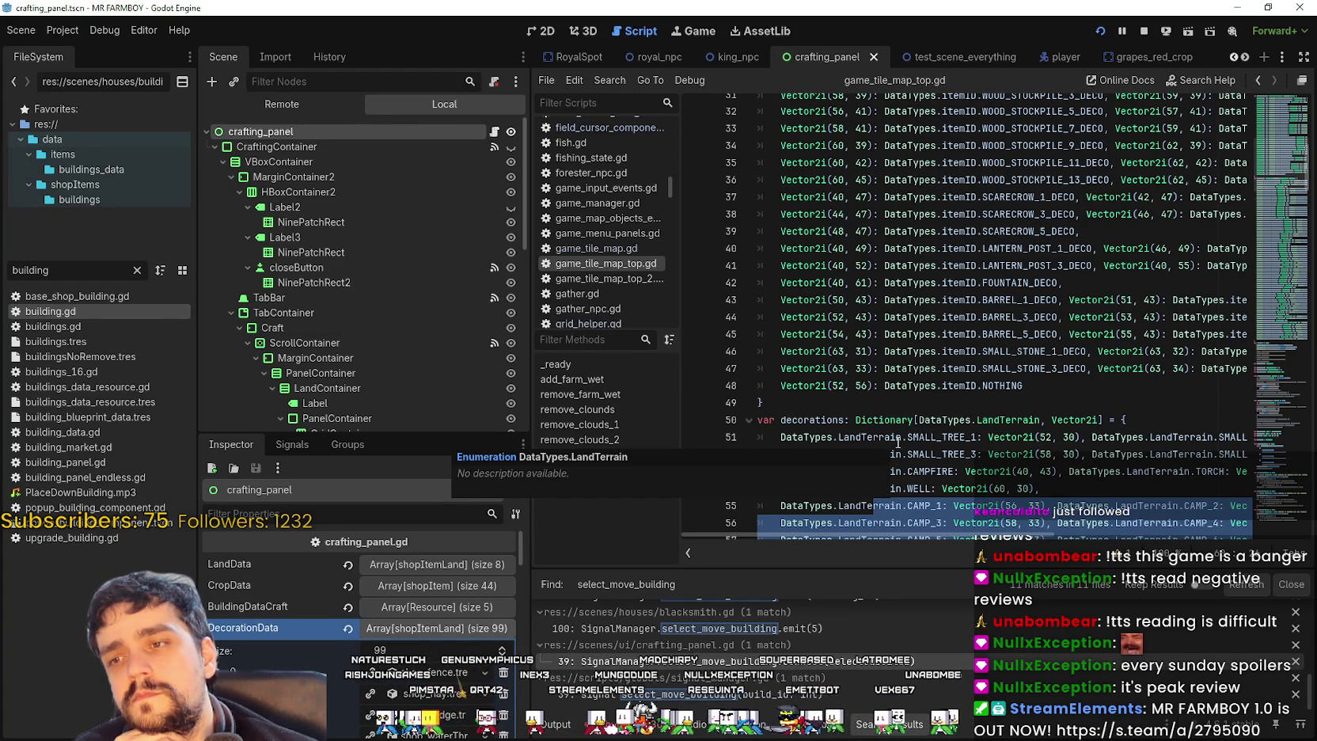
{"action": "scroll", "coordinate": [422, 571], "scroll_direction": "down", "scroll_amount": 3}
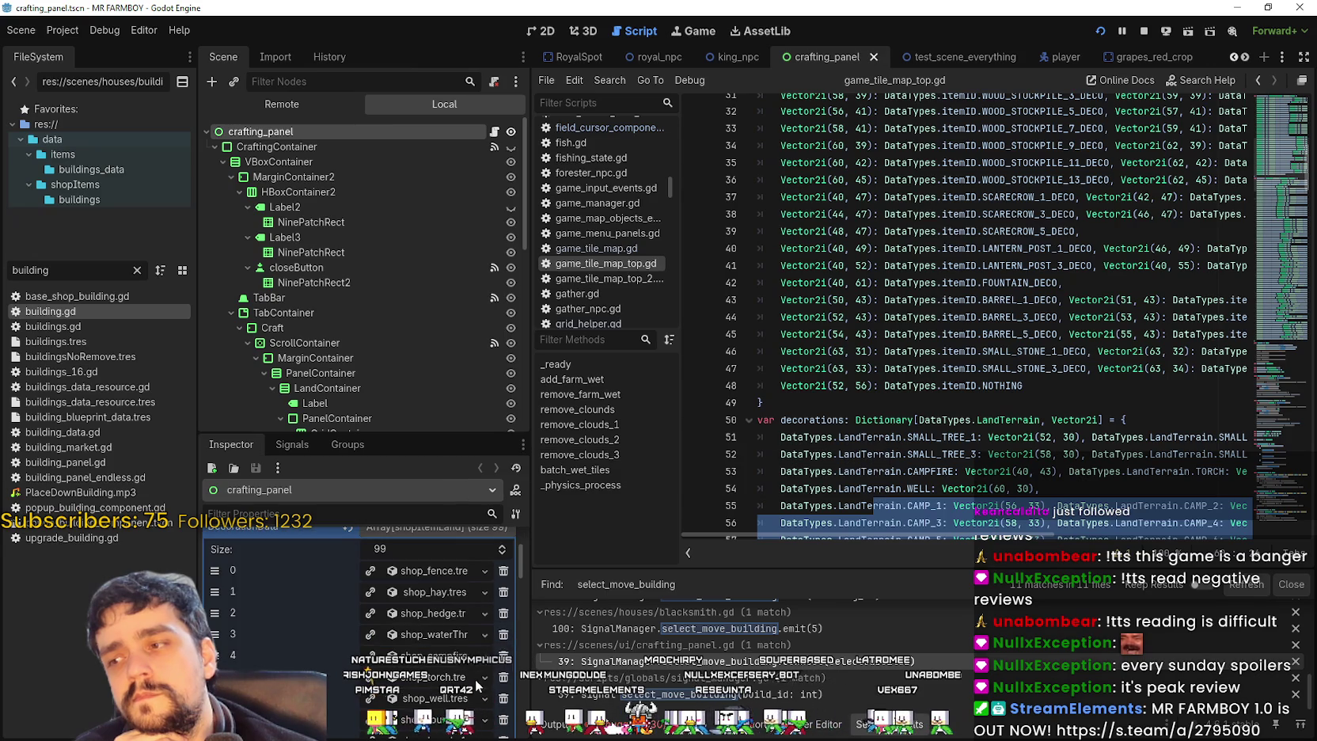
- Expand the fence entry in the Inspector to check its terrain, then collapse it
{"action": "left_click", "coordinate": [436, 569]}
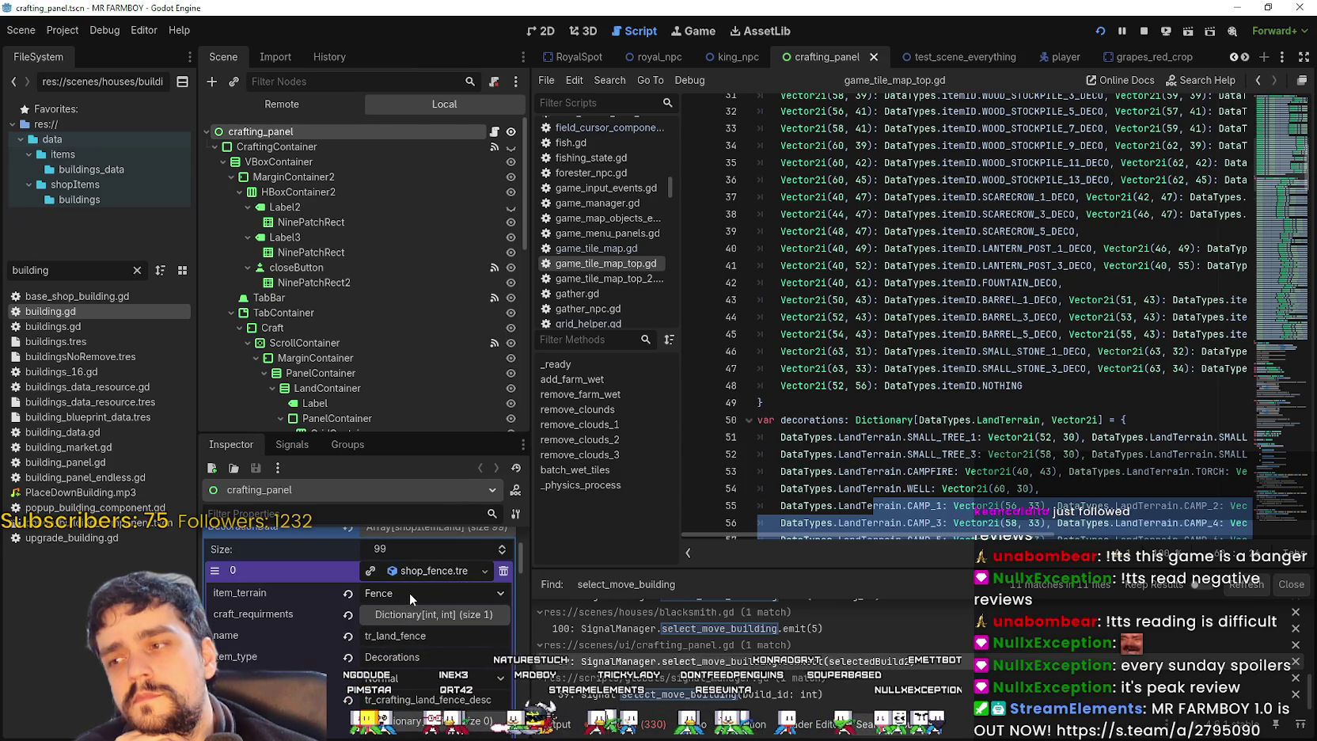
{"action": "left_click", "coordinate": [428, 570]}
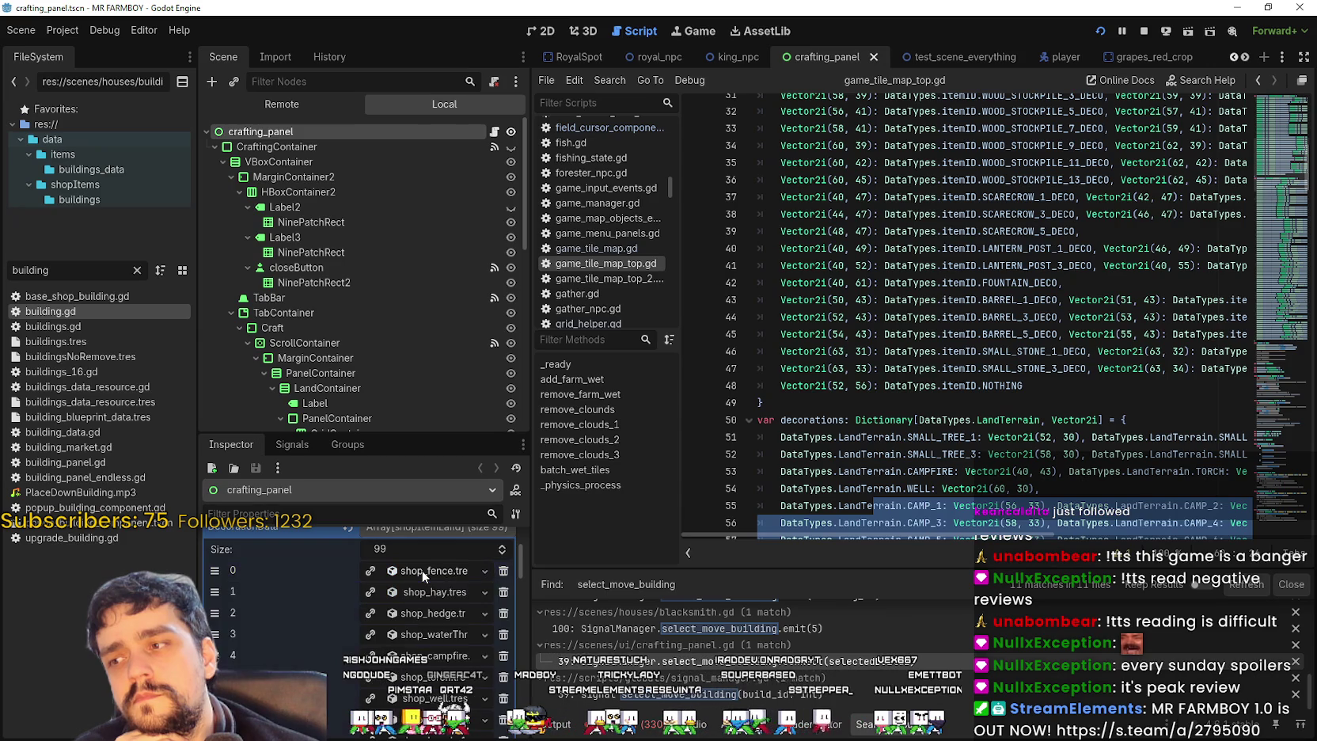
{"action": "scroll", "coordinate": [383, 414], "scroll_direction": "down", "scroll_amount": 4}
- Collapse DecorationData and expand SignsData element 40, the watermelon sign entry
{"action": "left_click", "coordinate": [436, 540]}
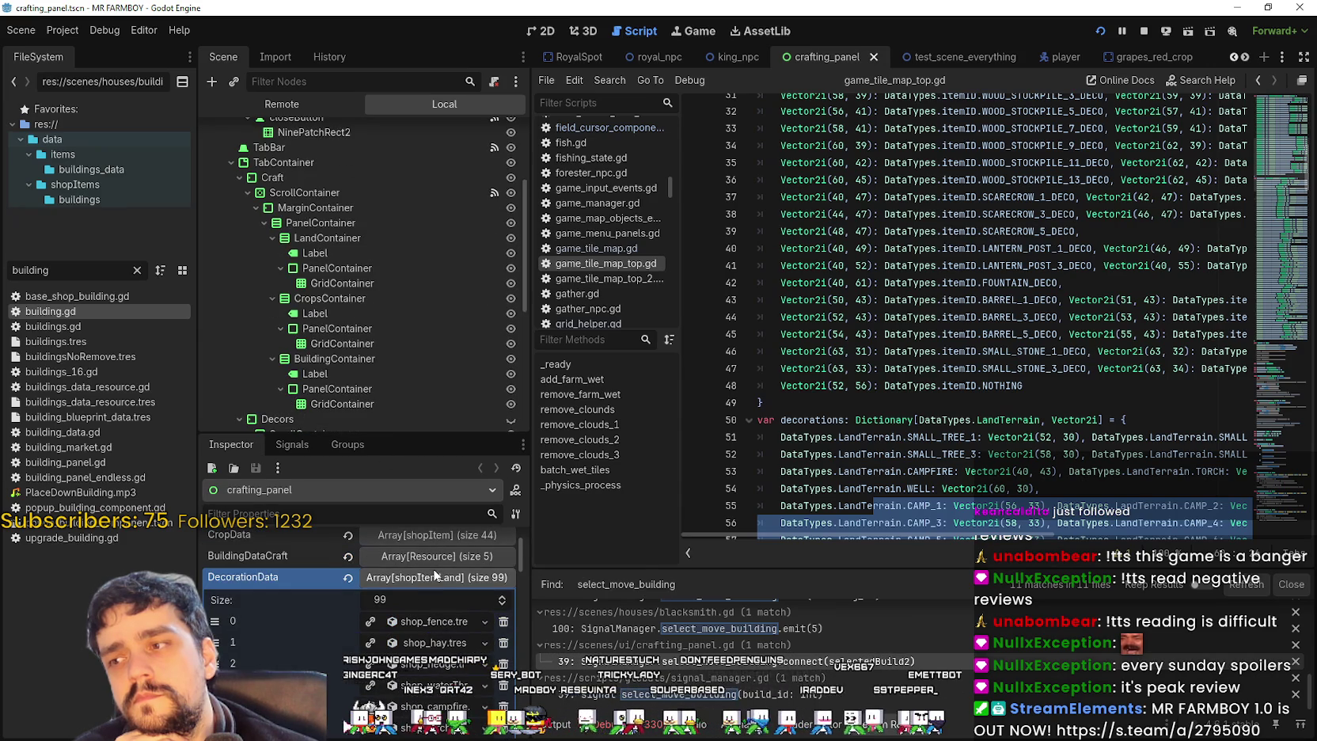
{"action": "left_click", "coordinate": [433, 598]}
{"action": "left_click", "coordinate": [434, 642]}
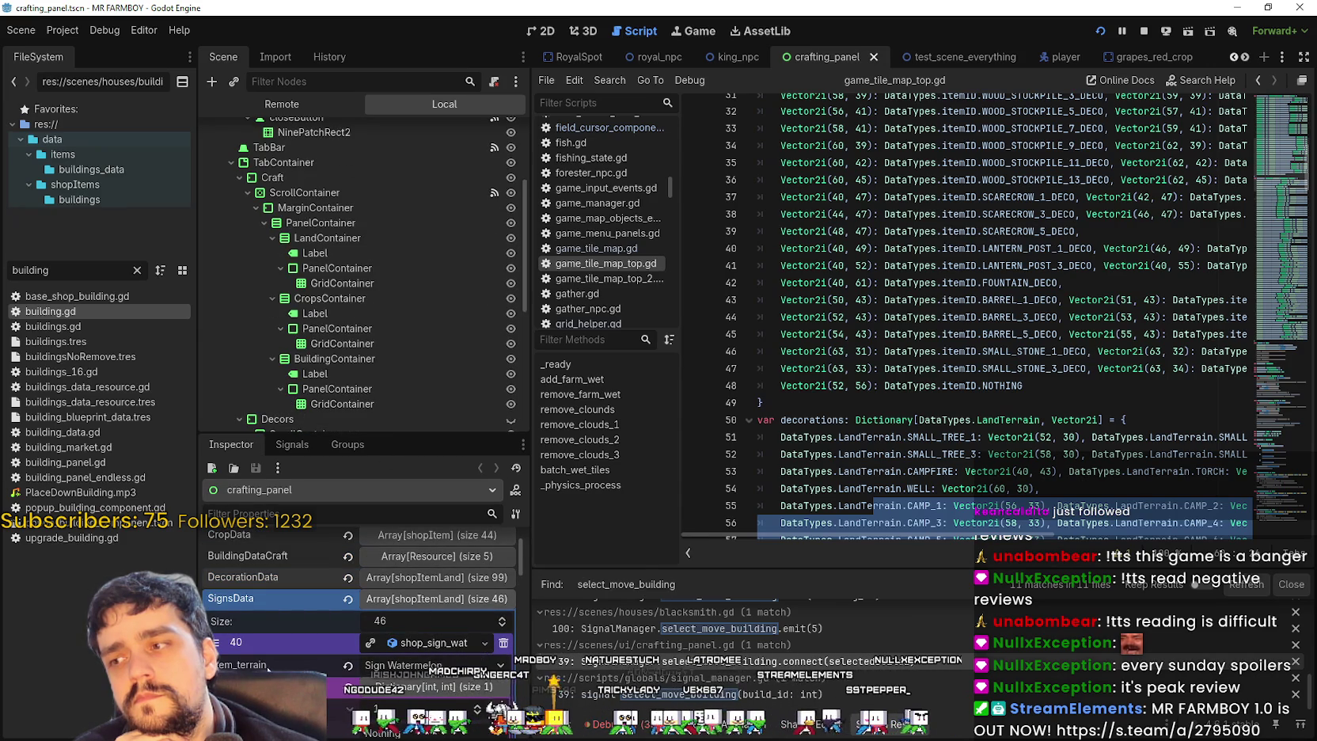
{"action": "mouse_move", "coordinate": [269, 667]}
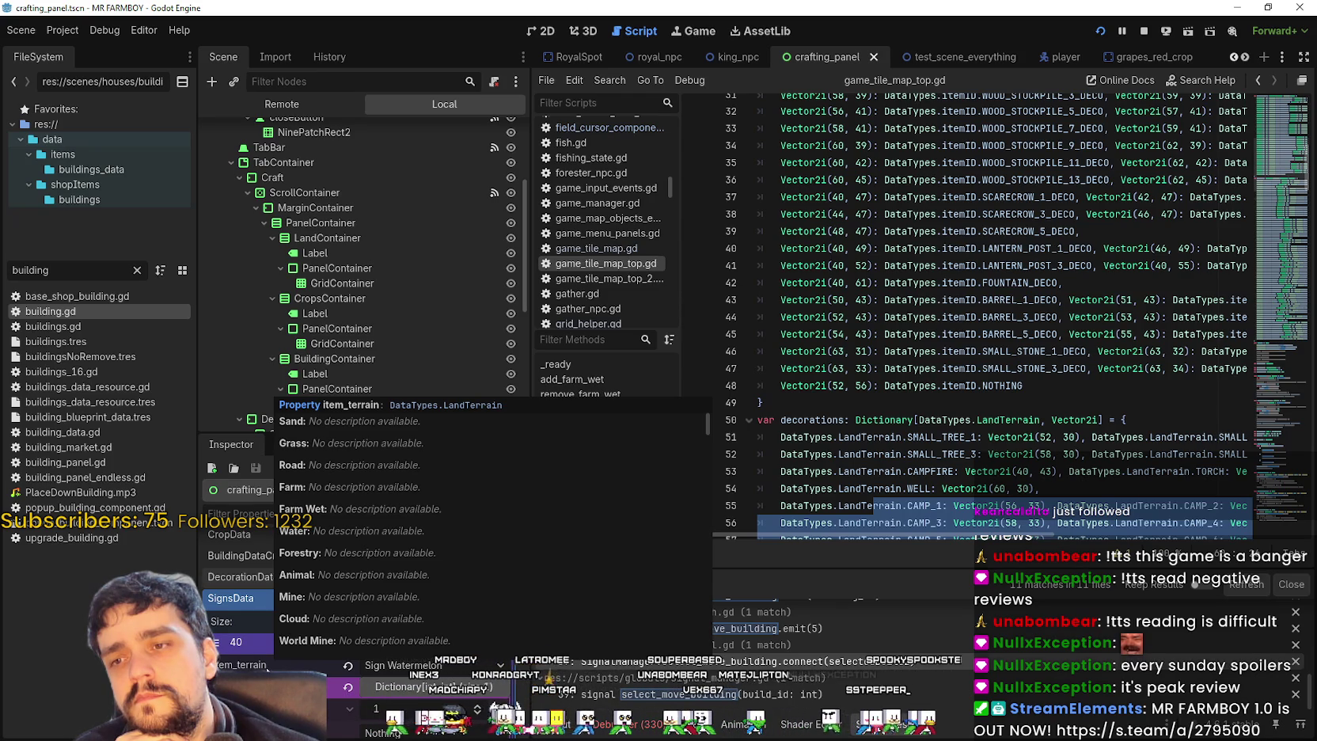
{"action": "left_click", "coordinate": [925, 436]}
{"action": "scroll", "coordinate": [924, 436], "scroll_direction": "down", "scroll_amount": 4}
- Select the decorations dictionary from its closing brace on line 129 up to line 50
{"action": "scroll", "coordinate": [888, 457], "scroll_direction": "down", "scroll_amount": 10}
{"action": "scroll", "coordinate": [888, 456], "scroll_direction": "down", "scroll_amount": 9}
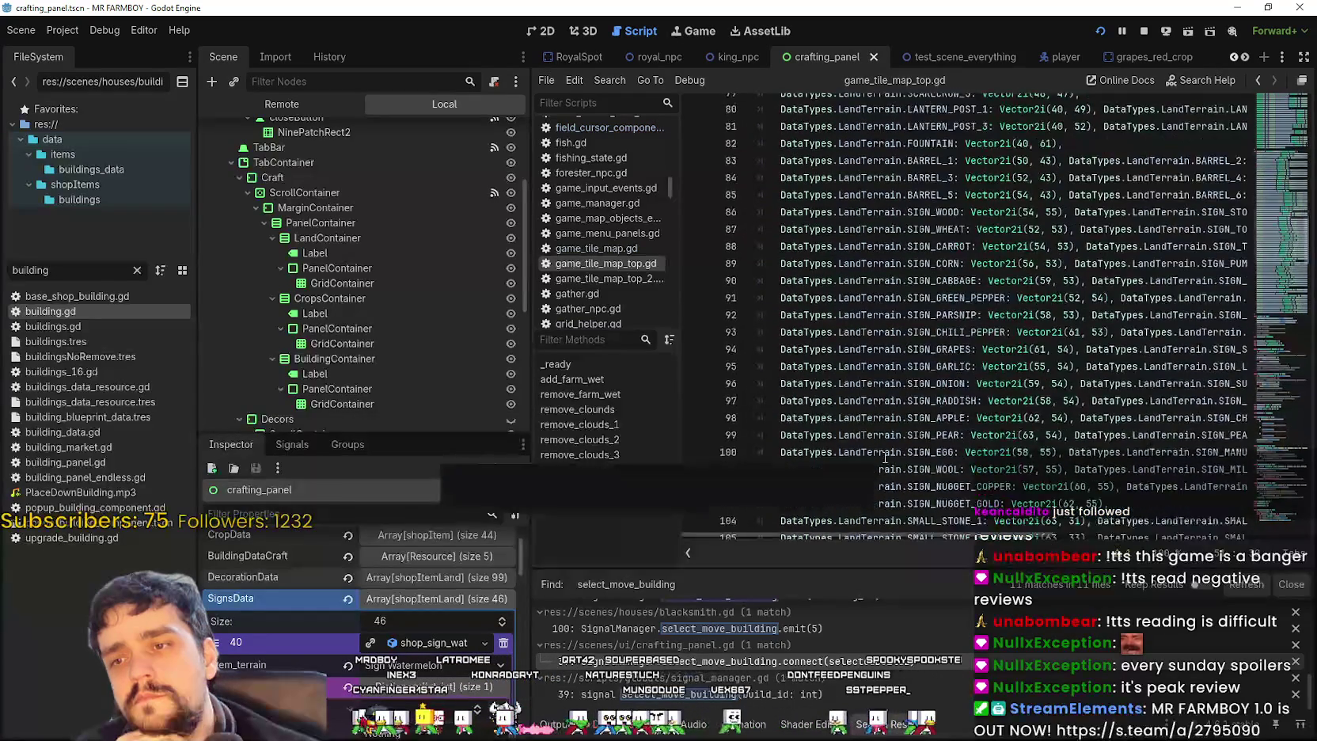
{"action": "scroll", "coordinate": [954, 404], "scroll_direction": "down", "scroll_amount": 4}
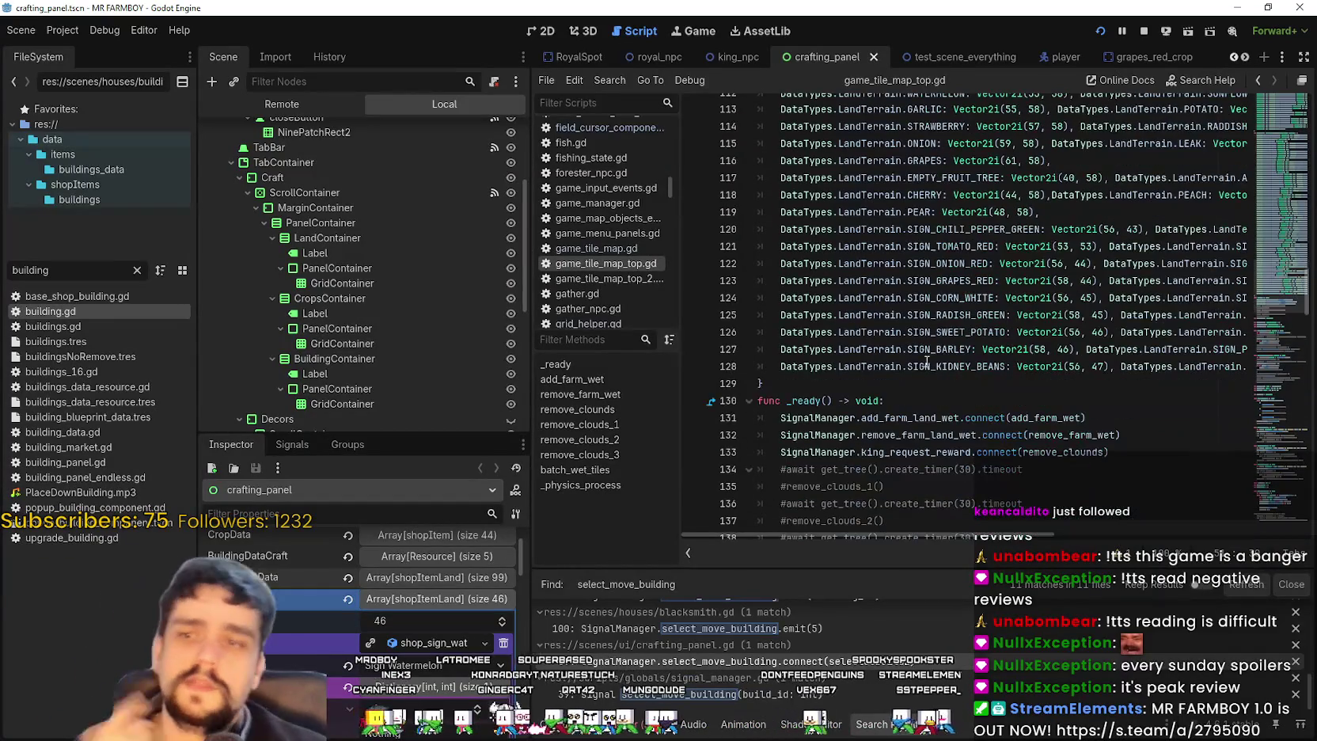
{"action": "left_click", "coordinate": [913, 379]}
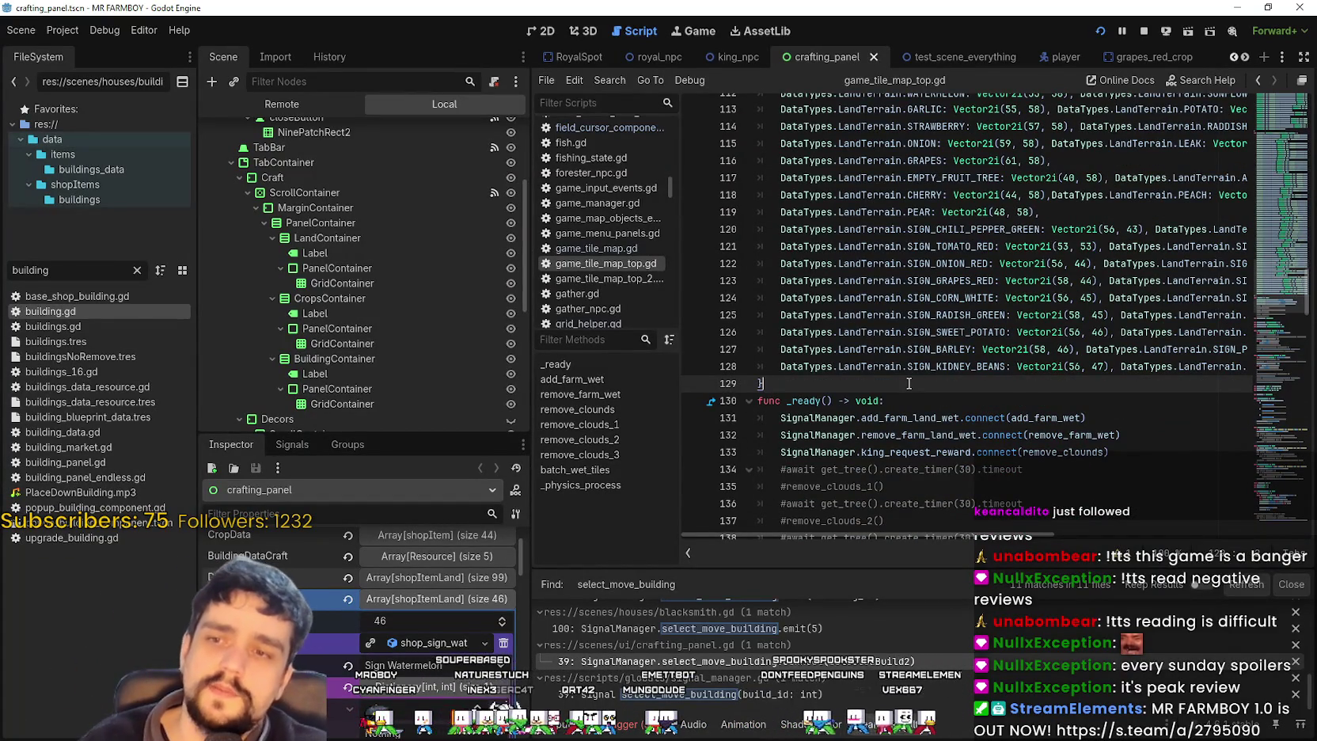
{"action": "scroll", "coordinate": [902, 395], "scroll_direction": "up", "scroll_amount": 3}
{"action": "scroll", "coordinate": [890, 422], "scroll_direction": "down", "scroll_amount": 6}
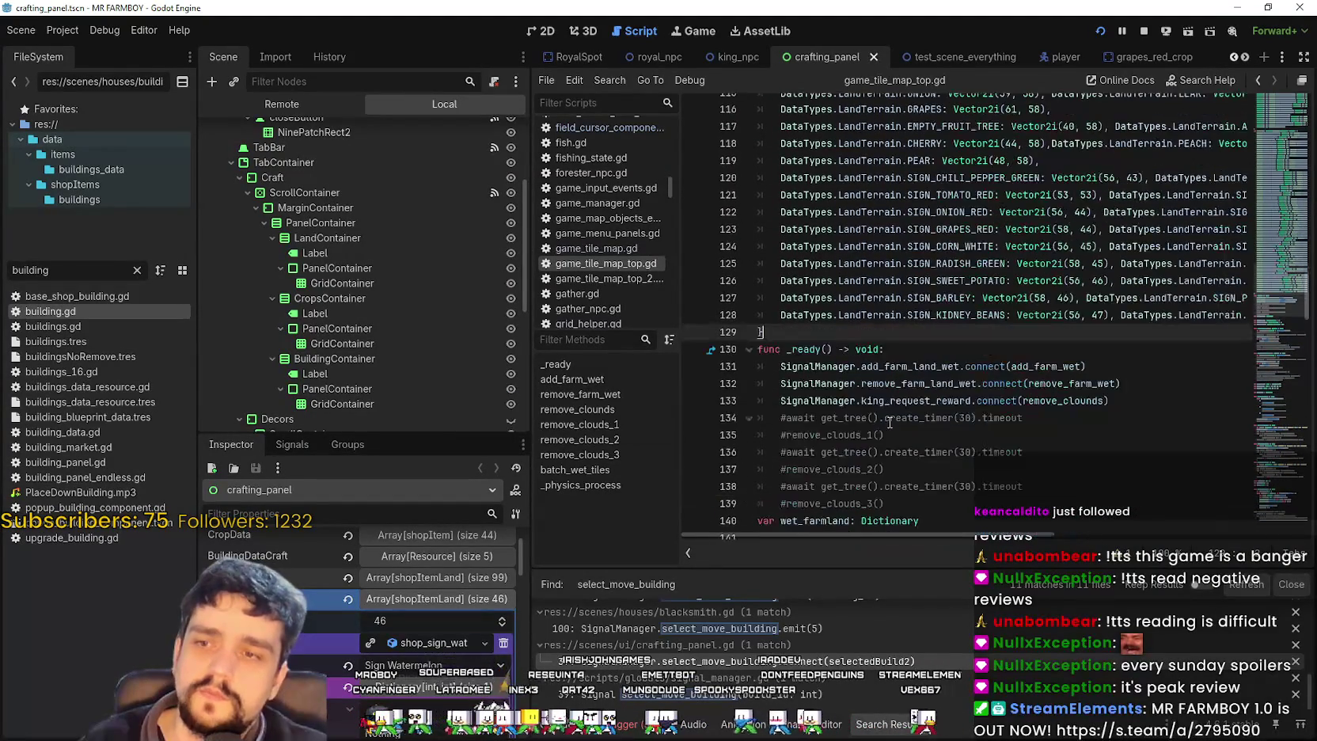
{"action": "mouse_move", "coordinate": [792, 328]}
{"action": "left_mouse_down"}
{"action": "mouse_move", "coordinate": [804, 250]}
{"action": "mouse_move", "coordinate": [809, 285]}
{"action": "mouse_move", "coordinate": [787, 103]}
{"action": "mouse_move", "coordinate": [782, 165]}
{"action": "left_mouse_up"}
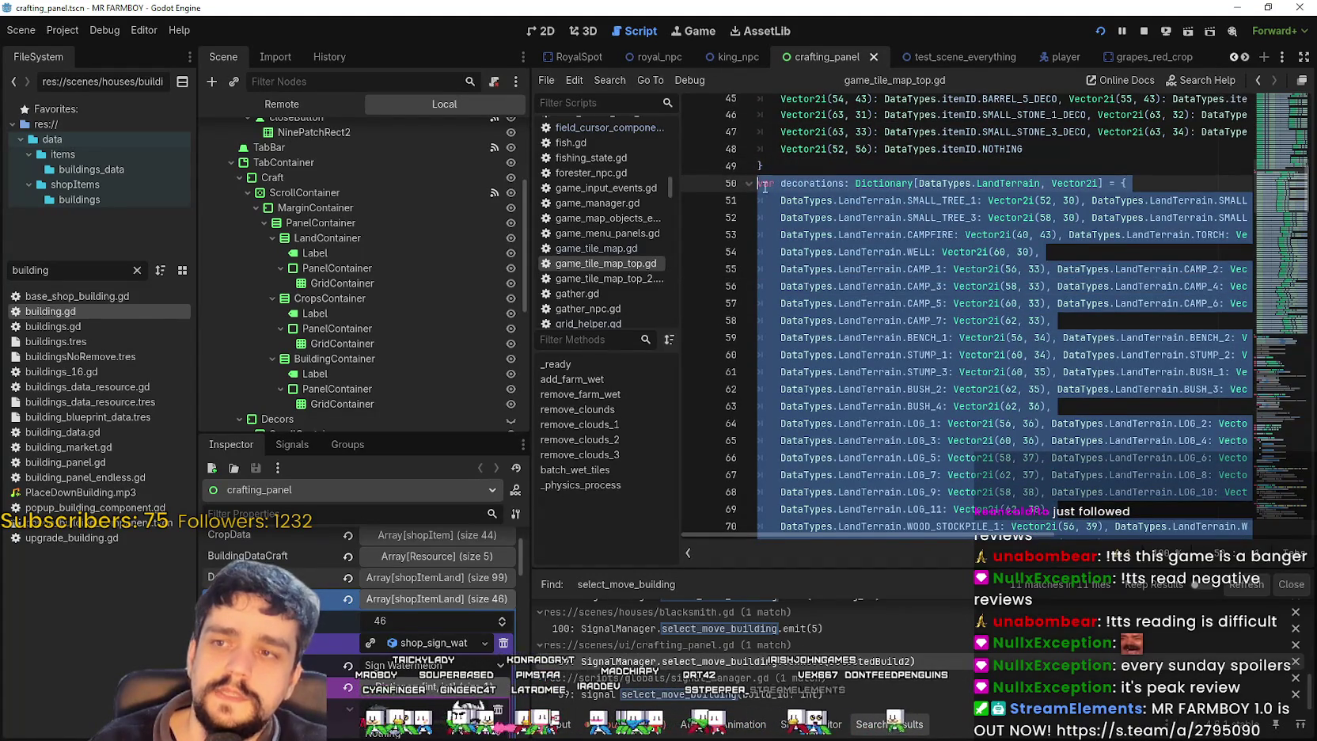
{"action": "scroll", "coordinate": [855, 408], "scroll_direction": "down", "scroll_amount": 15}
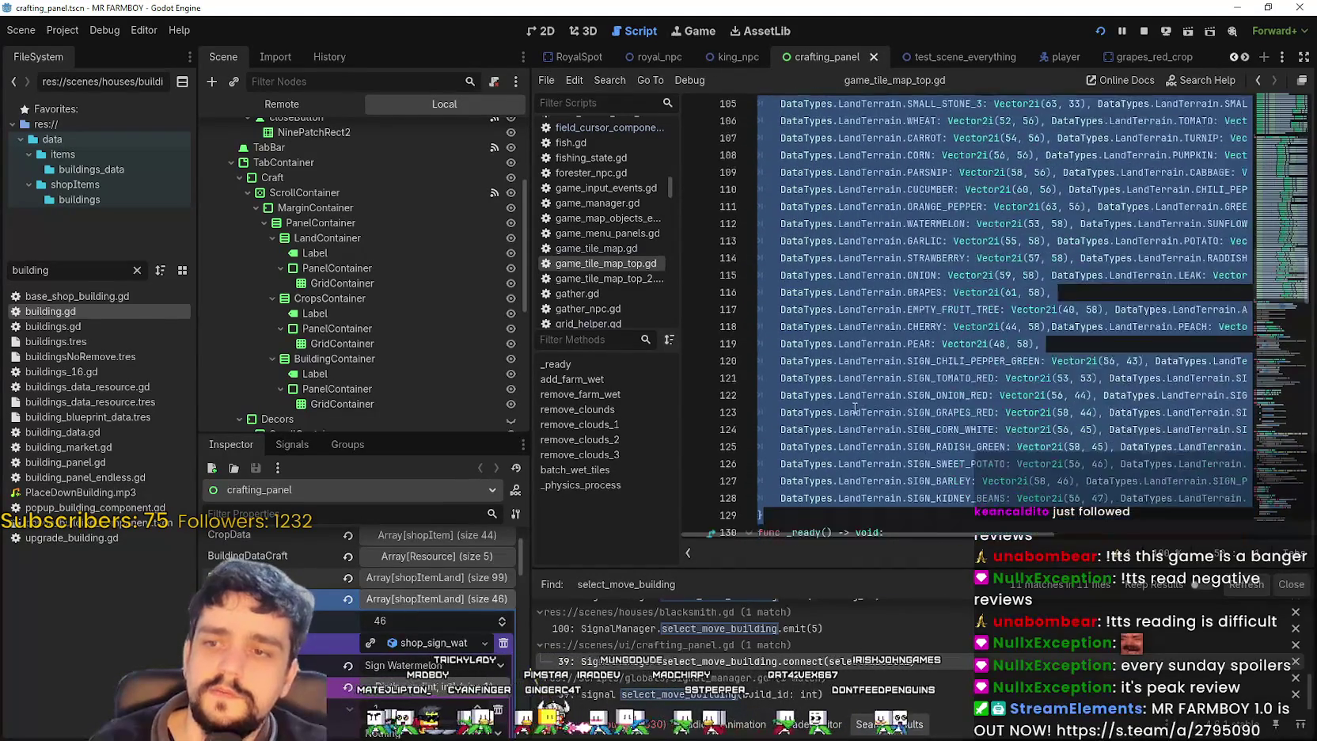
{"action": "mouse_move", "coordinate": [794, 414]}
{"action": "left_mouse_down"}
{"action": "mouse_move", "coordinate": [794, 340]}
{"action": "mouse_move", "coordinate": [770, 283]}
{"action": "mouse_move", "coordinate": [784, 350]}
{"action": "mouse_move", "coordinate": [788, 237]}
{"action": "mouse_move", "coordinate": [792, 302]}
{"action": "mouse_move", "coordinate": [772, 198]}
{"action": "mouse_move", "coordinate": [760, 238]}
{"action": "mouse_move", "coordinate": [751, 214]}
{"action": "left_mouse_up"}
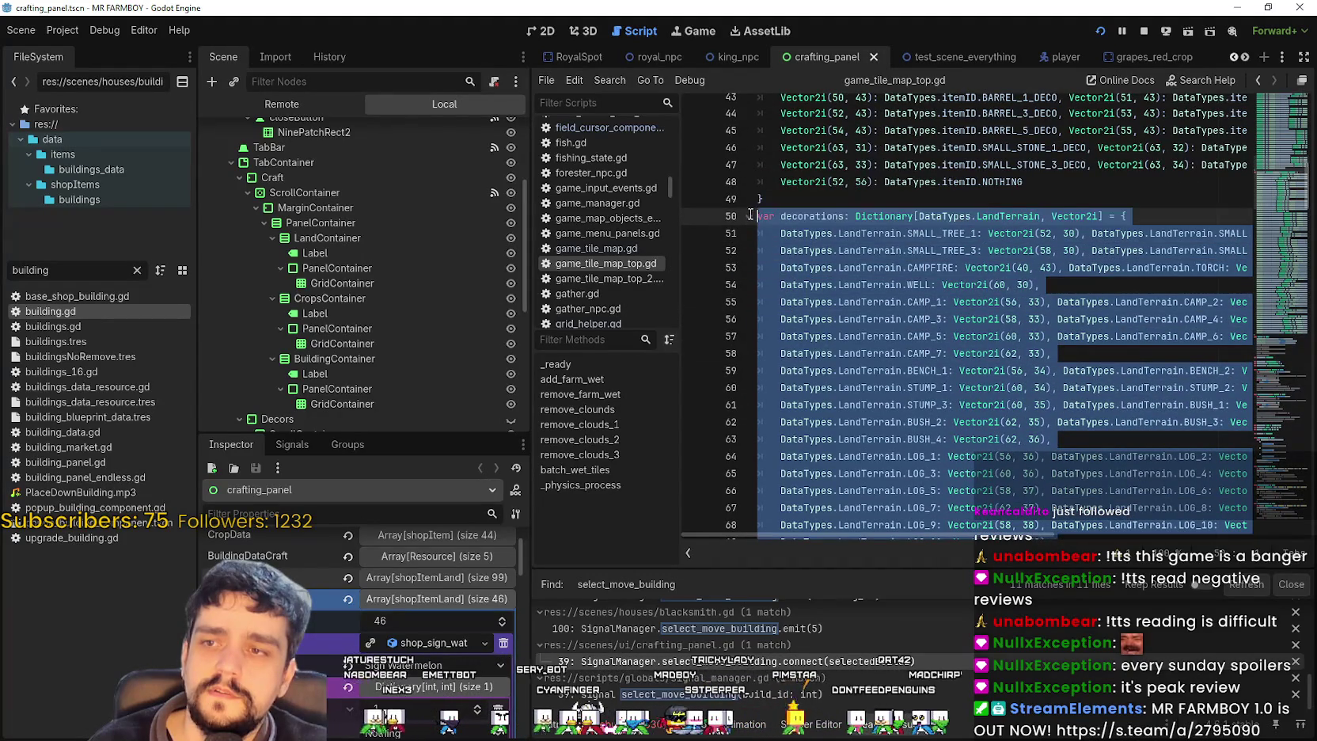
{"action": "scroll", "coordinate": [853, 333], "scroll_direction": "down", "scroll_amount": 15}
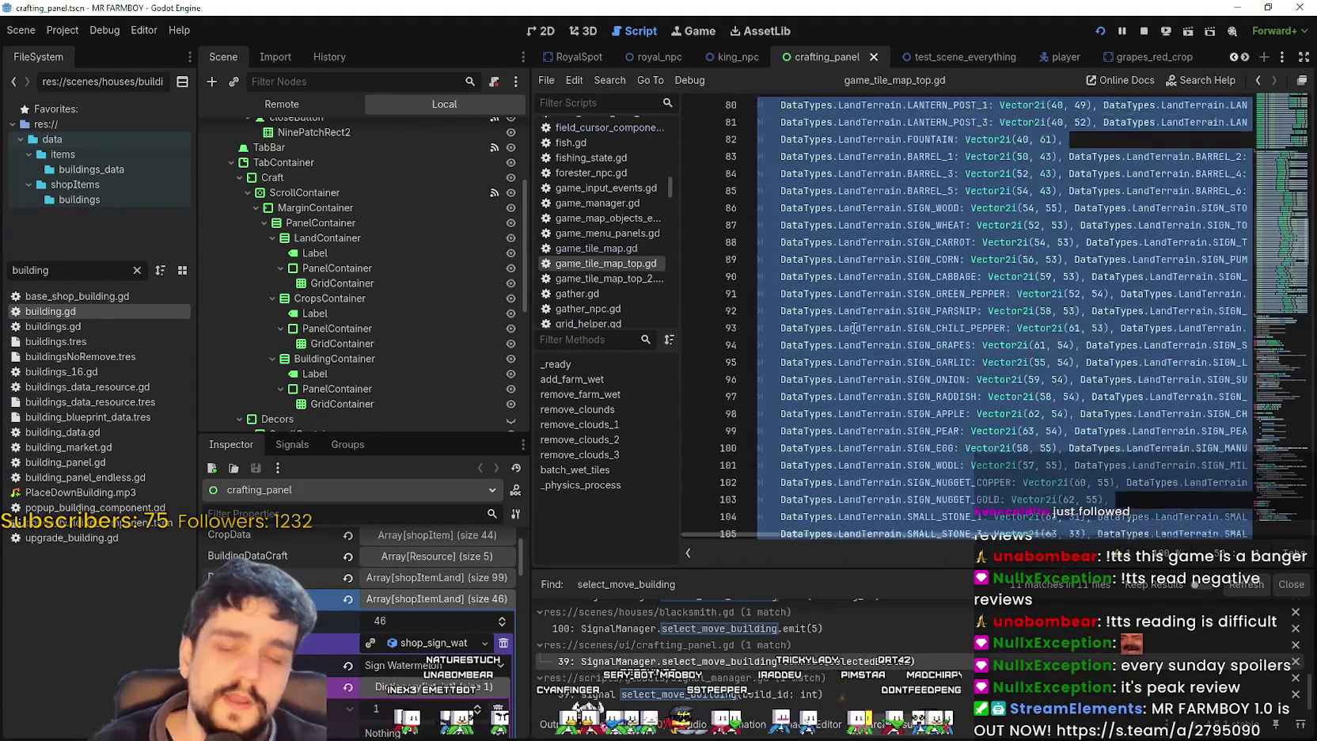
{"action": "scroll", "coordinate": [842, 333], "scroll_direction": "down", "scroll_amount": 2}
- Move the Scene/script splitter left to give the script editor more width
{"action": "left_click_drag", "start_coordinate": [529, 428], "coordinate": [431, 427]}
{"action": "scroll", "coordinate": [747, 285], "scroll_direction": "down", "scroll_amount": 6}
{"action": "left_click", "coordinate": [699, 192]}
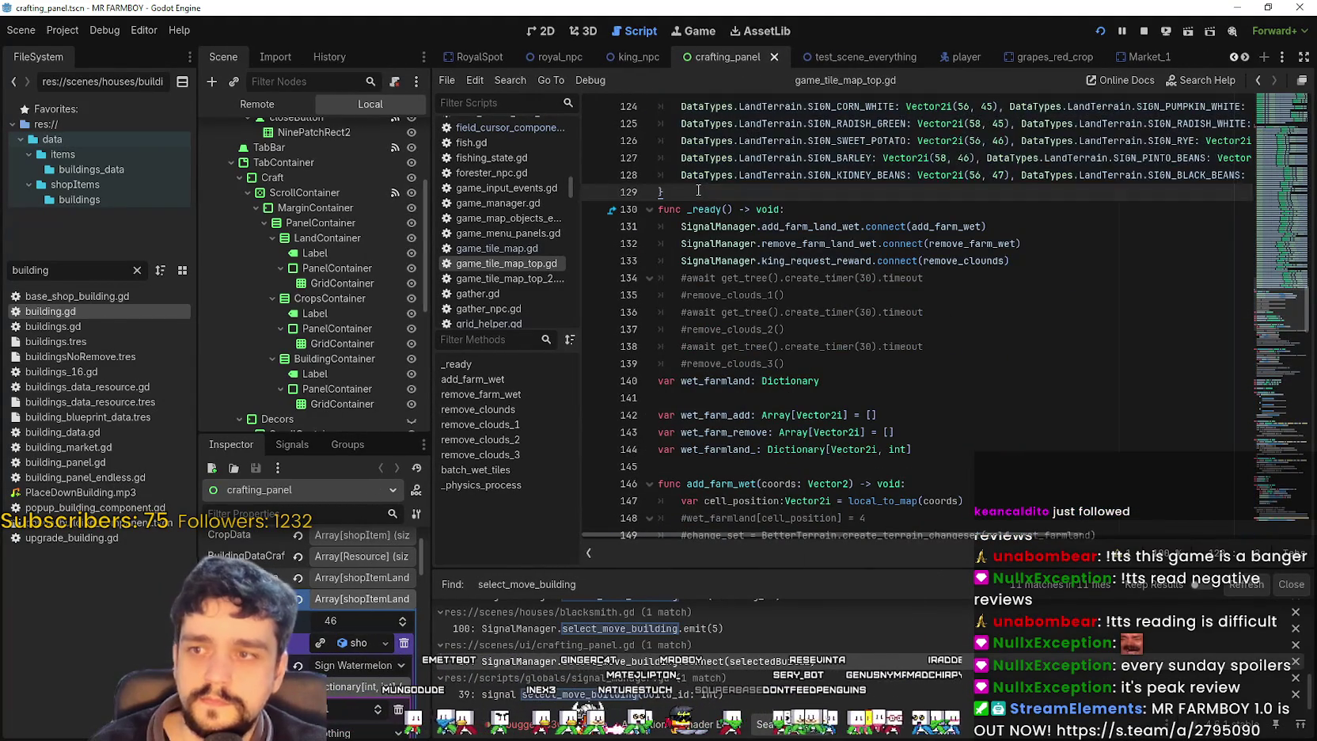
- Paste a copy of the decorations dictionary below line 129, then go back to the copy's variable name
{"action": "key", "text": "Return"}
{"action": "key", "text": "Return"}
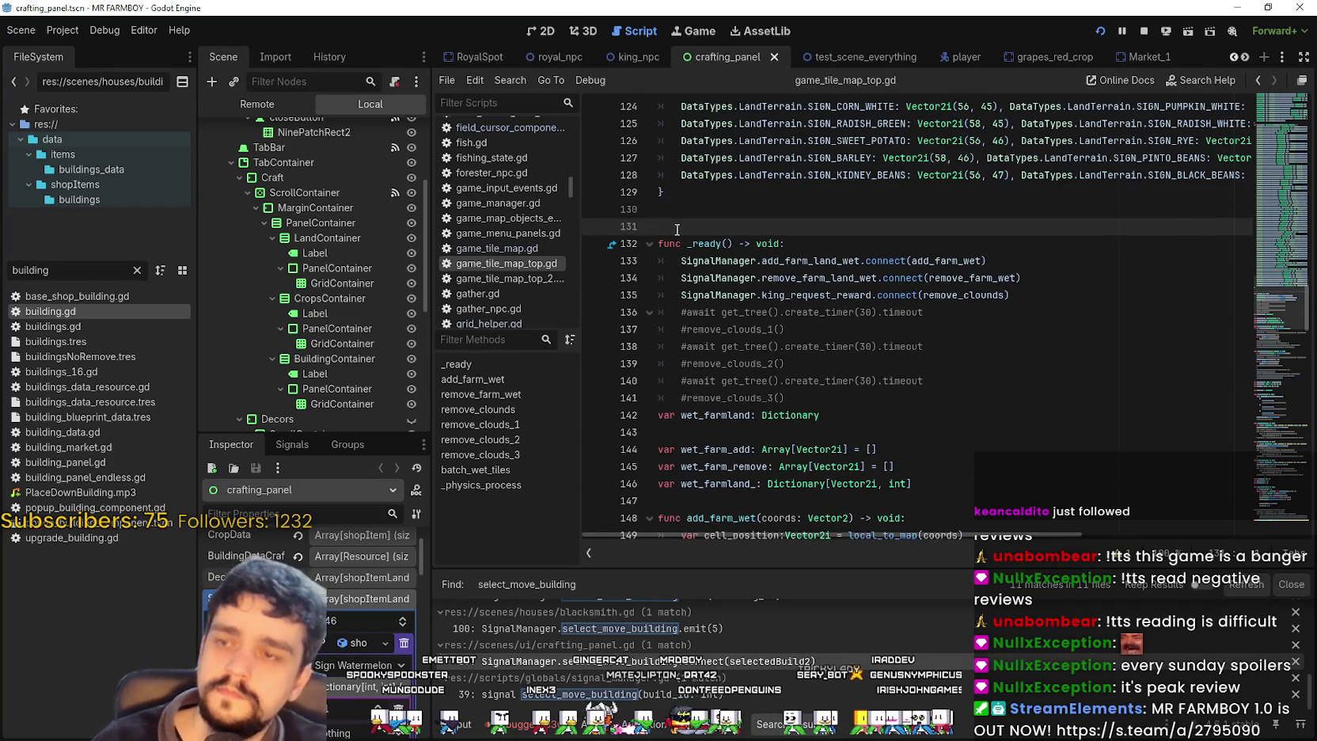
{"action": "key", "text": "ctrl+v"}
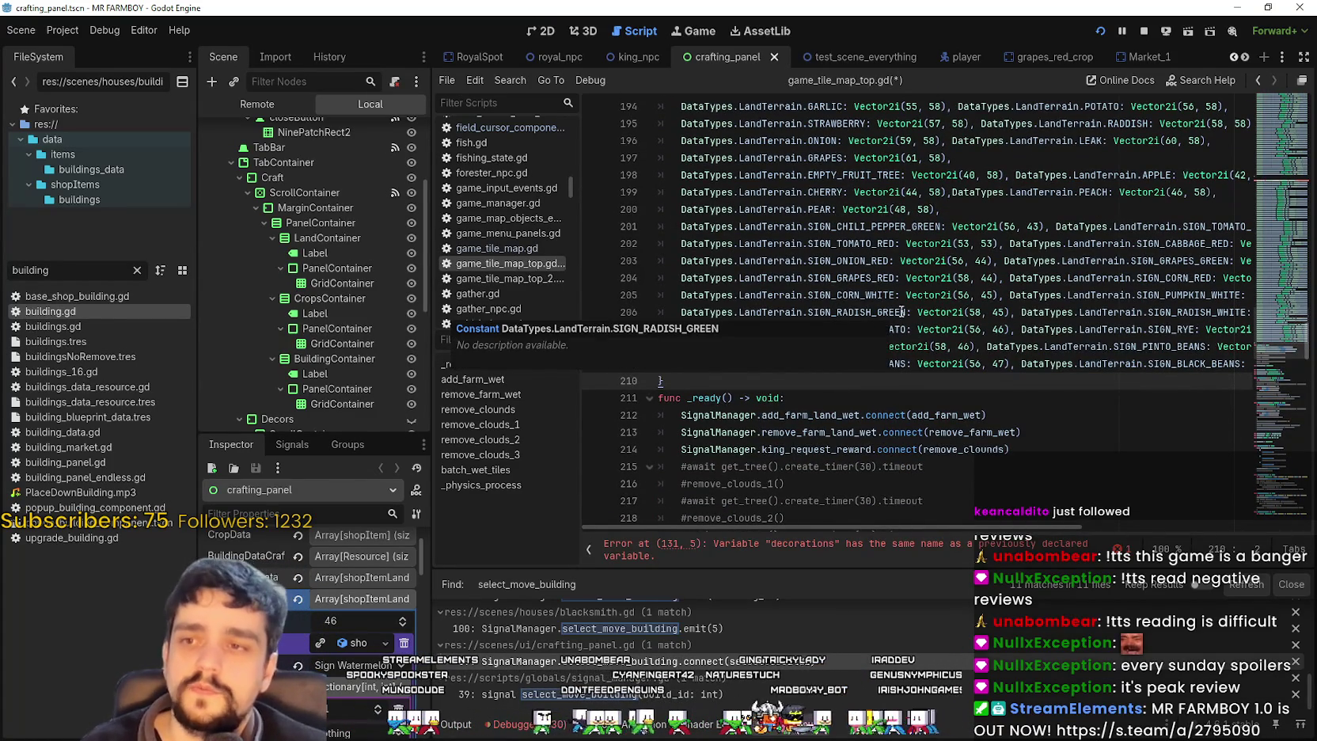
{"action": "left_click", "coordinate": [841, 260]}
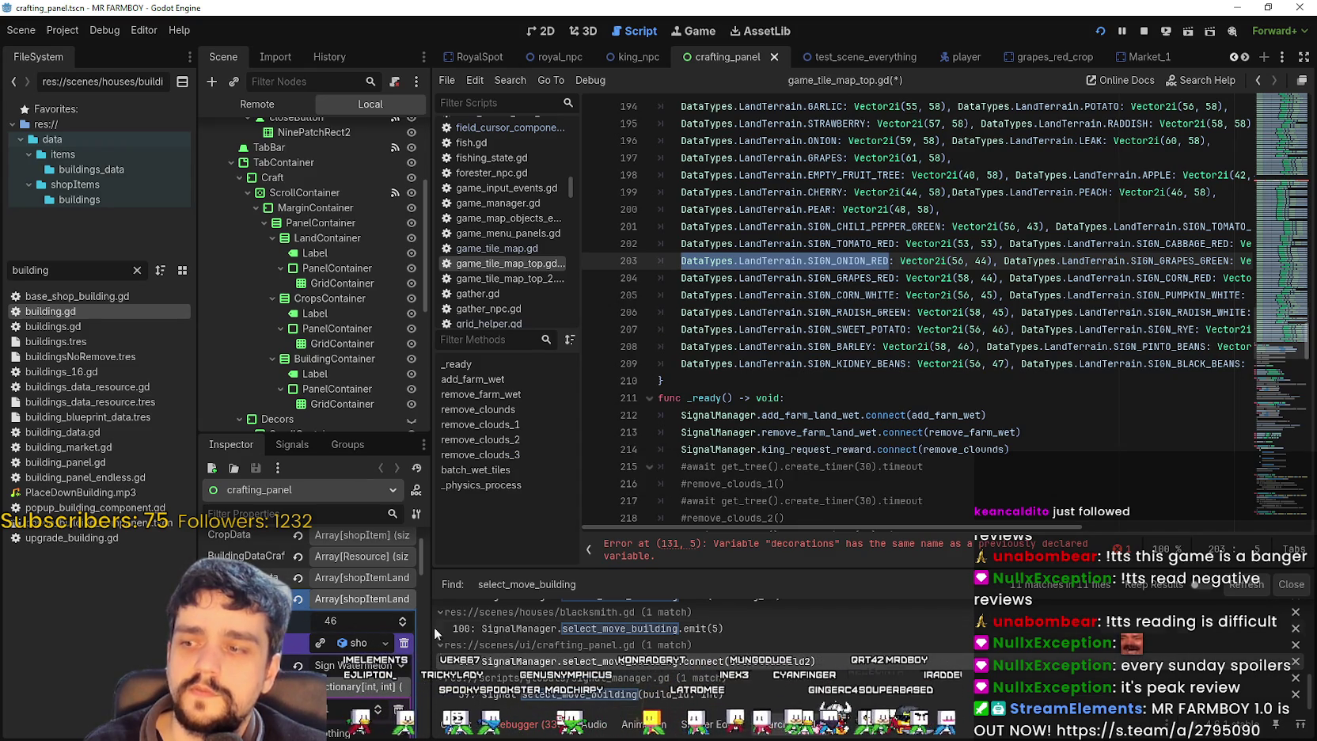
{"action": "left_click", "coordinate": [731, 382]}
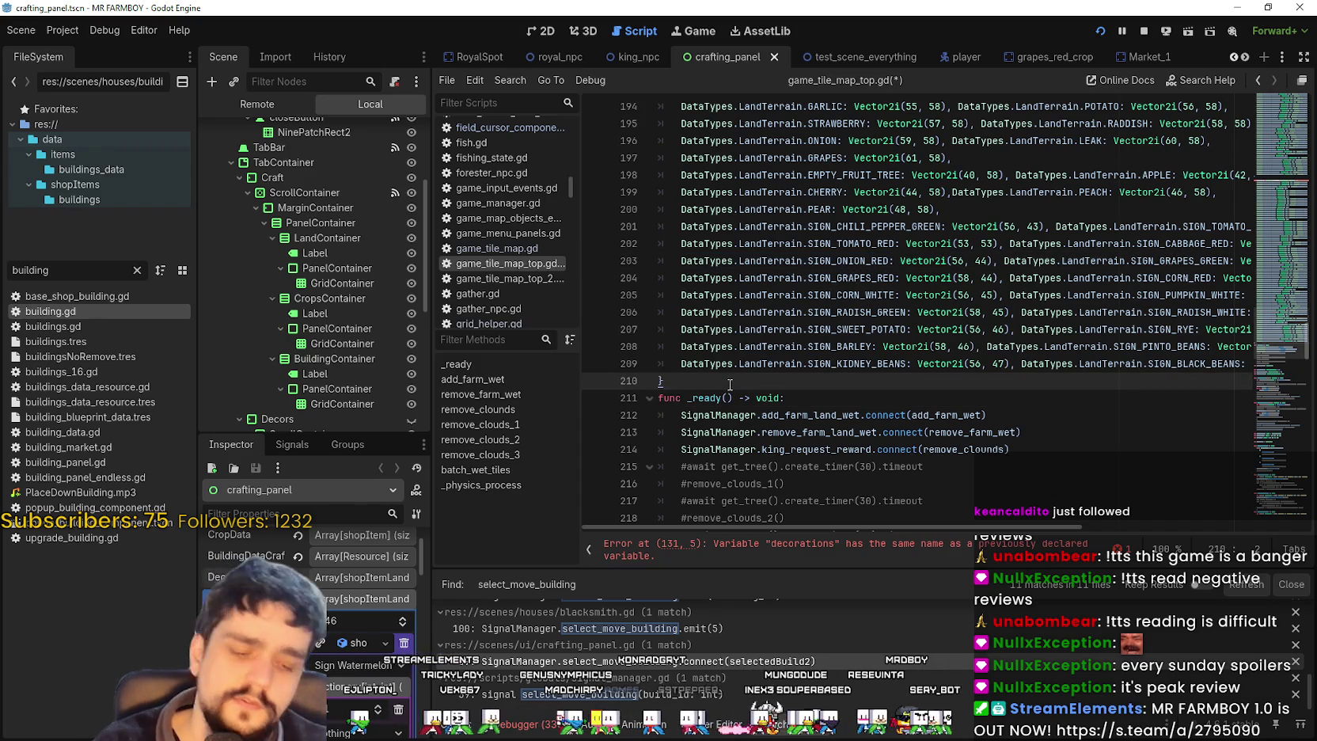
{"action": "scroll", "coordinate": [870, 369], "scroll_direction": "up", "scroll_amount": 20}
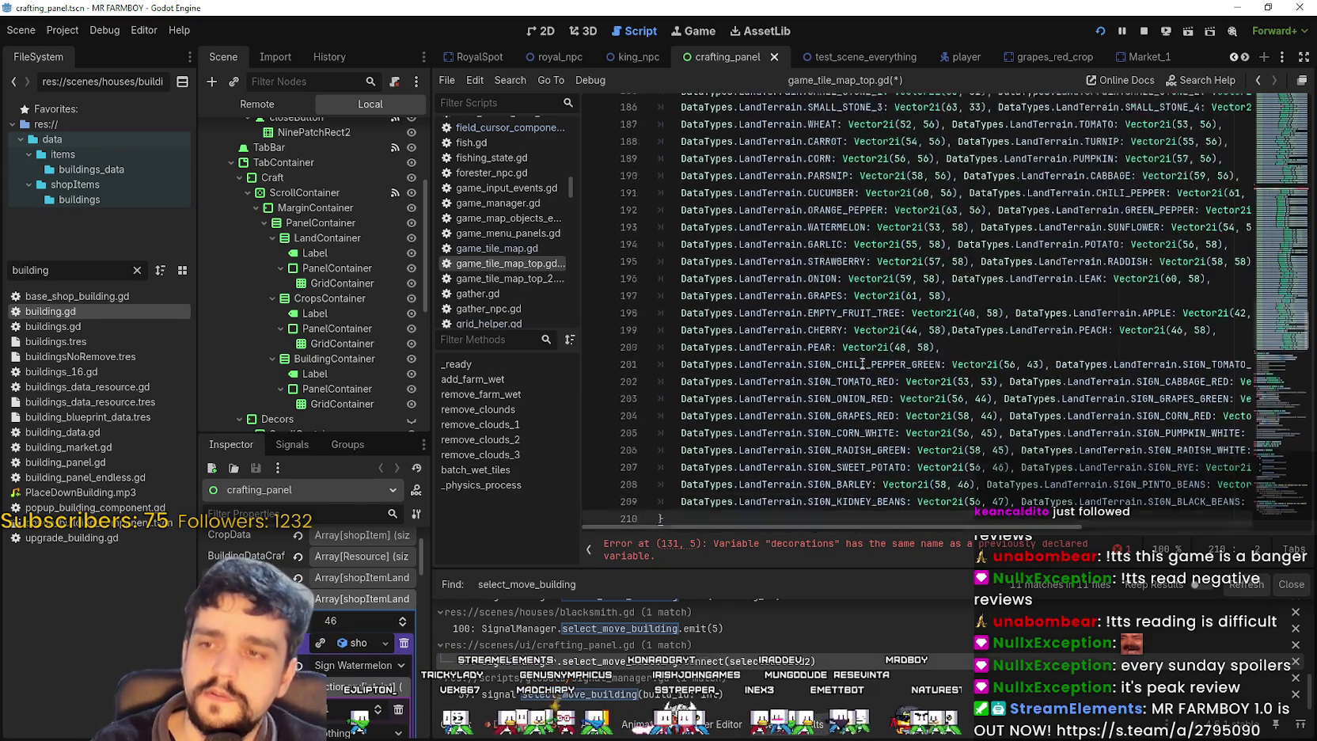
{"action": "scroll", "coordinate": [866, 352], "scroll_direction": "up", "scroll_amount": 2}
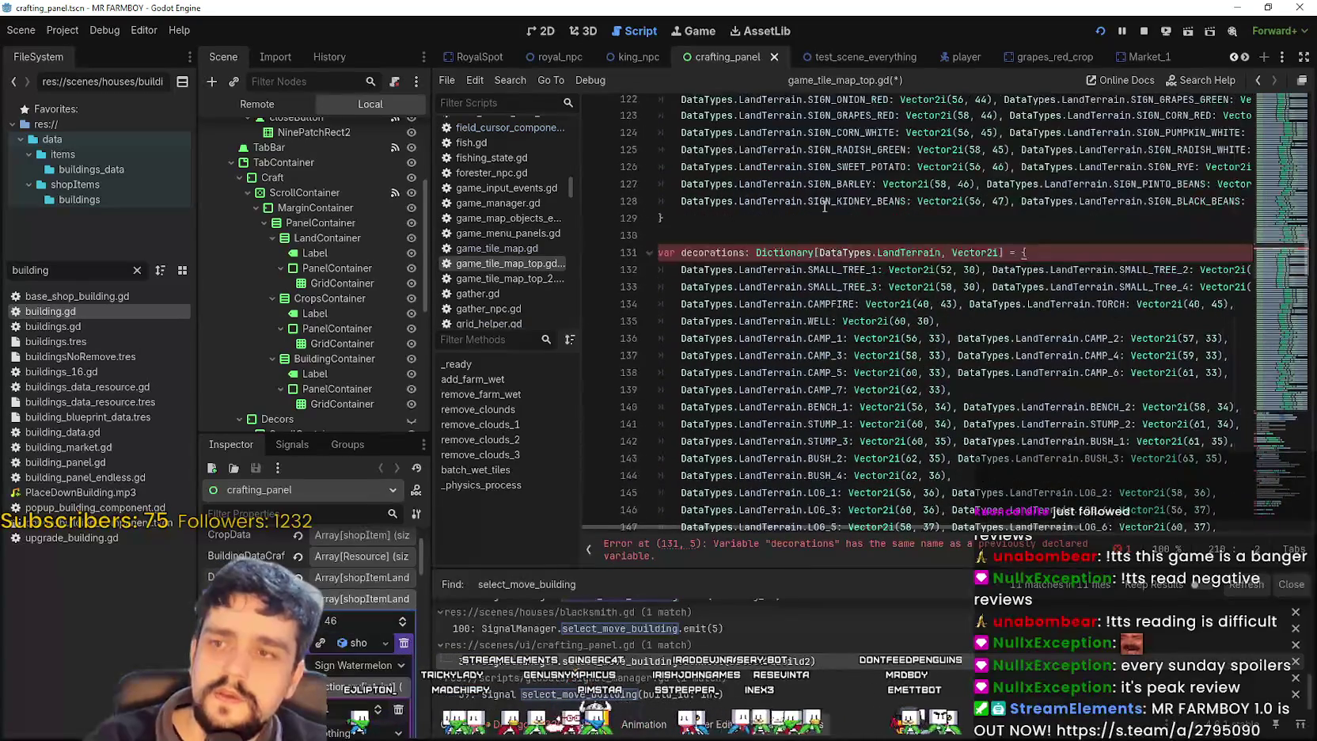
{"action": "left_click", "coordinate": [744, 252]}
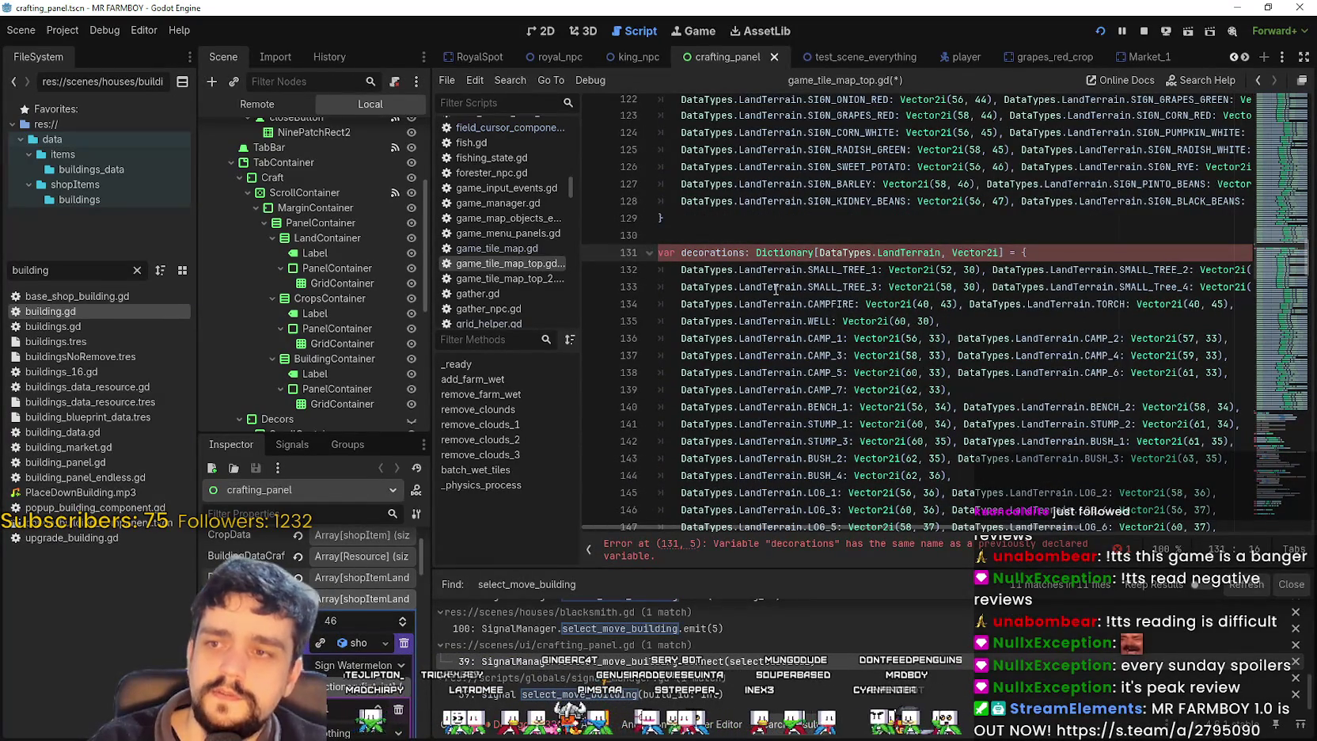
- Rename the pasted dictionary variable to decorationsInteract
{"action": "type", "text": "ToMove"}
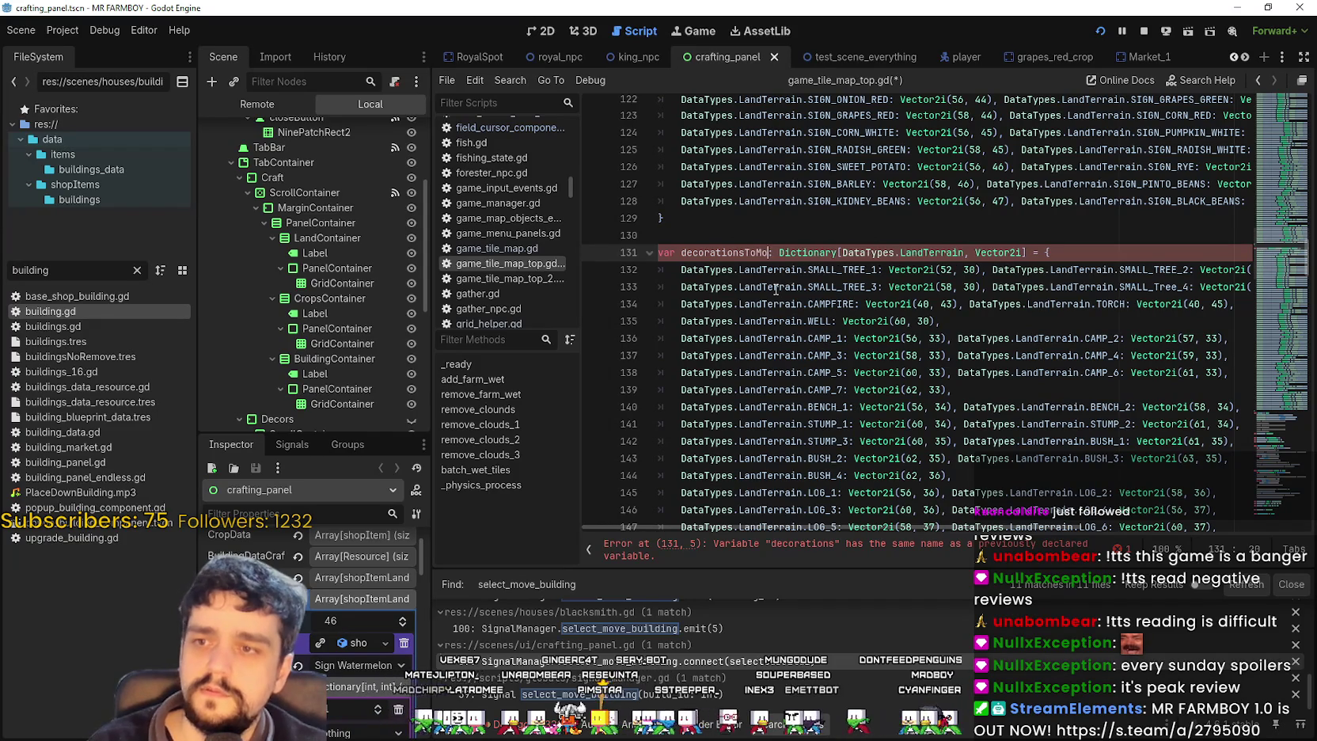
{"action": "key", "text": "Up"}
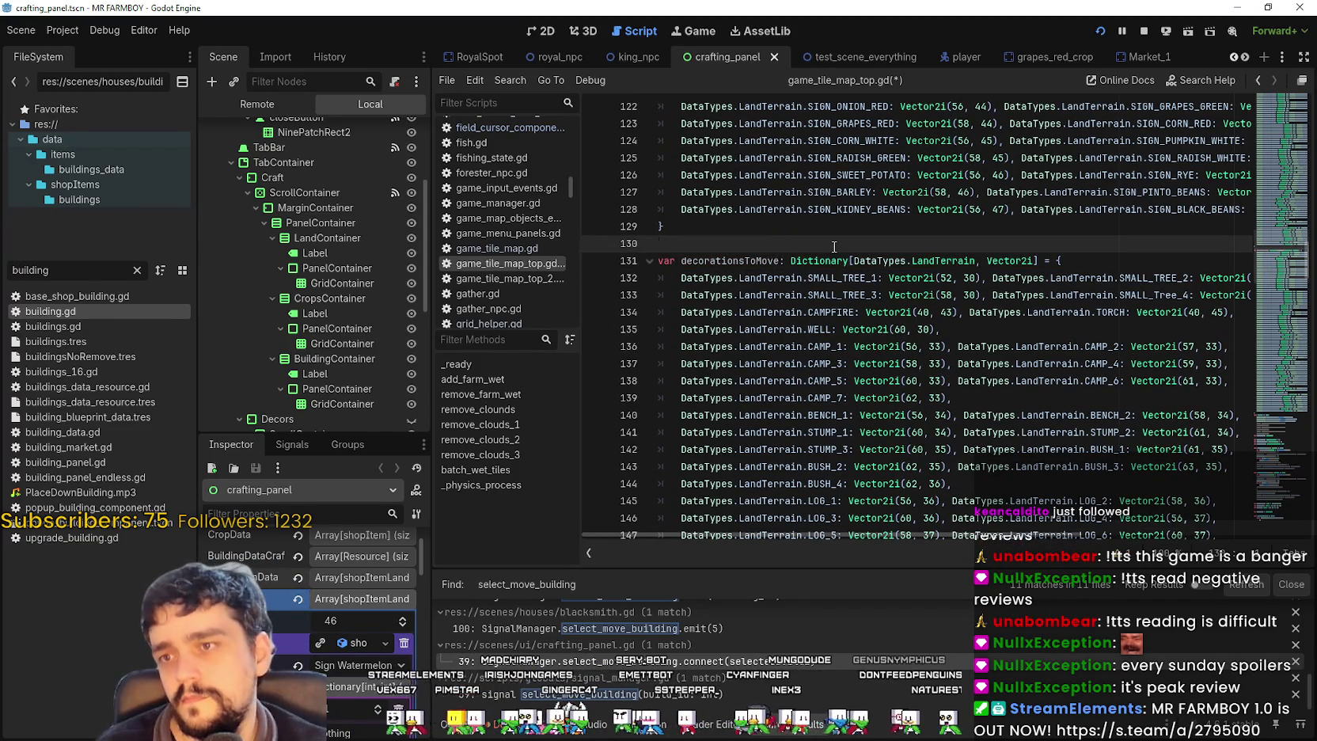
{"action": "left_click", "coordinate": [780, 260]}
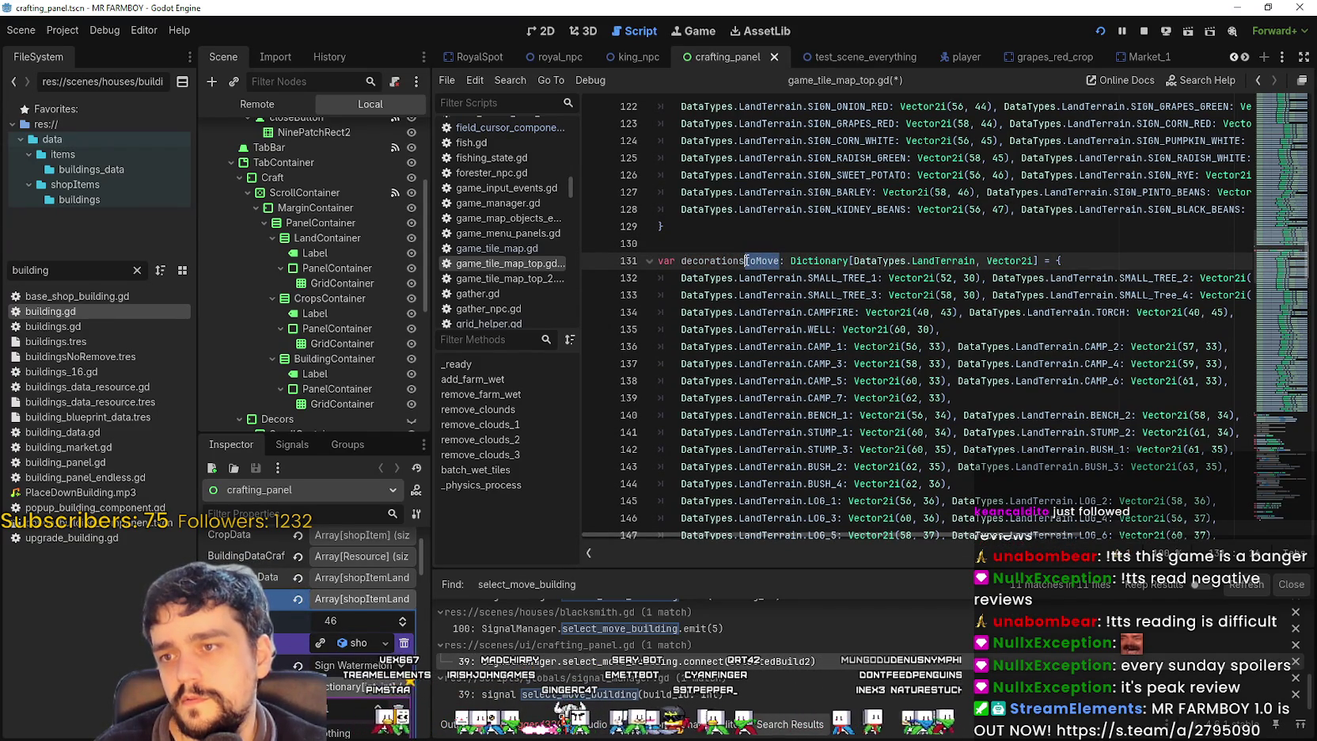
{"action": "type", "text": "Interact"}
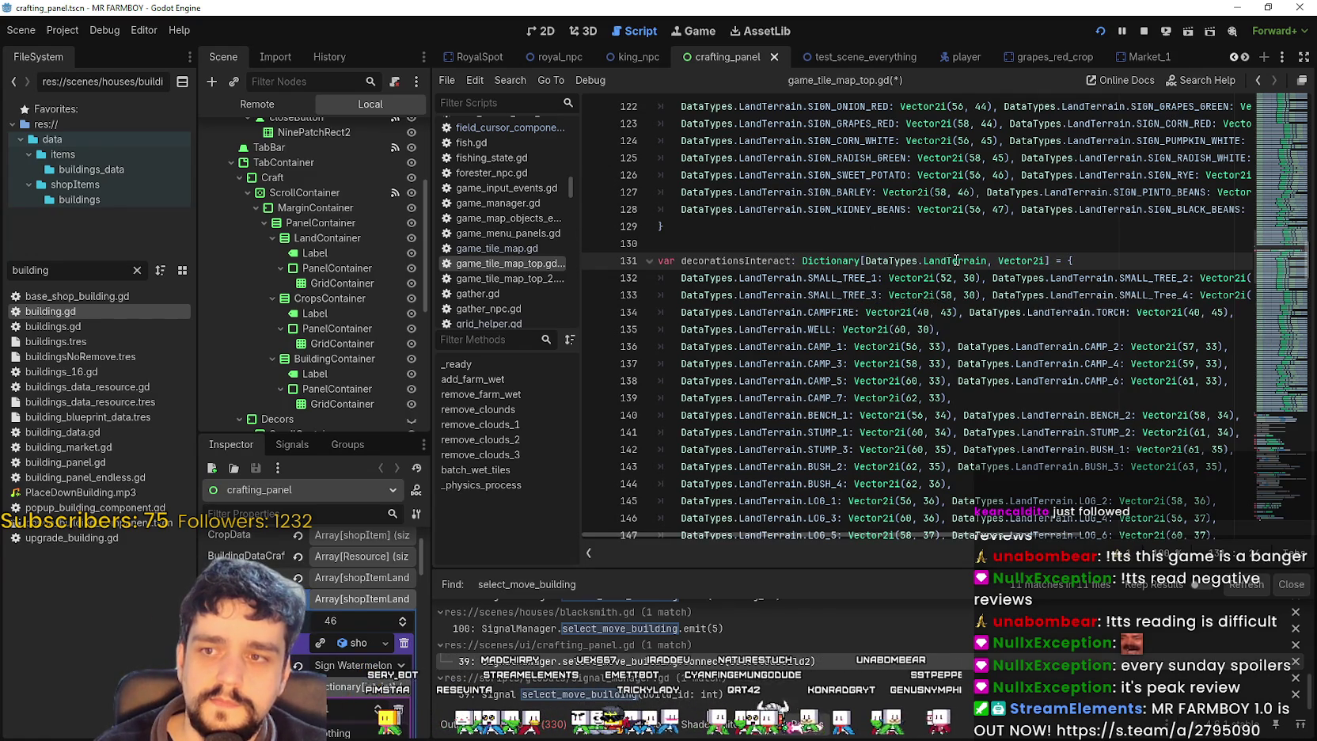
- Change its type declaration to Dictionary[Vector2i, DataTypes.LandTerrain]
{"action": "double_click", "coordinate": [956, 261]}
{"action": "left_click_drag", "start_coordinate": [956, 260], "coordinate": [901, 260]}
{"action": "left_click_drag", "start_coordinate": [997, 261], "coordinate": [865, 260]}
{"action": "key", "text": "BackSpace"}
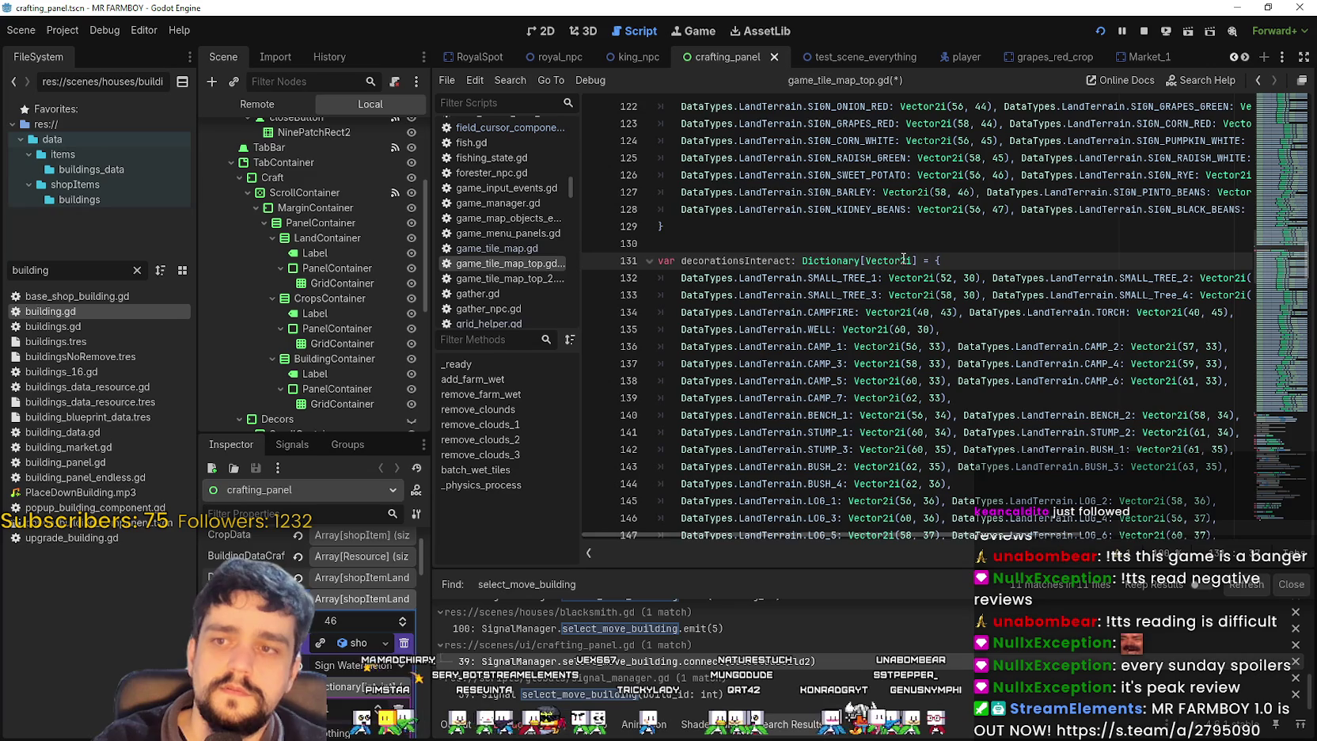
{"action": "type", "text": ", DataTypes.LandTerrain"}
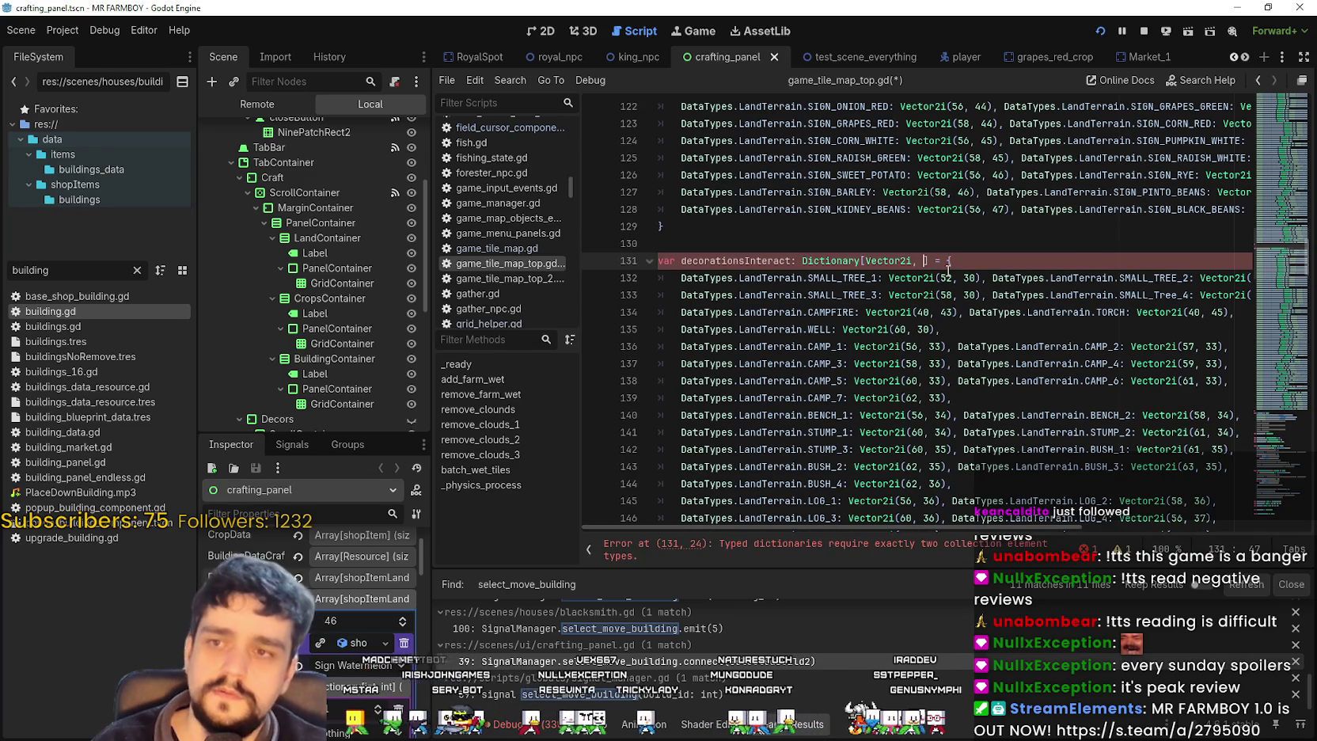
{"action": "left_click", "coordinate": [862, 262]}
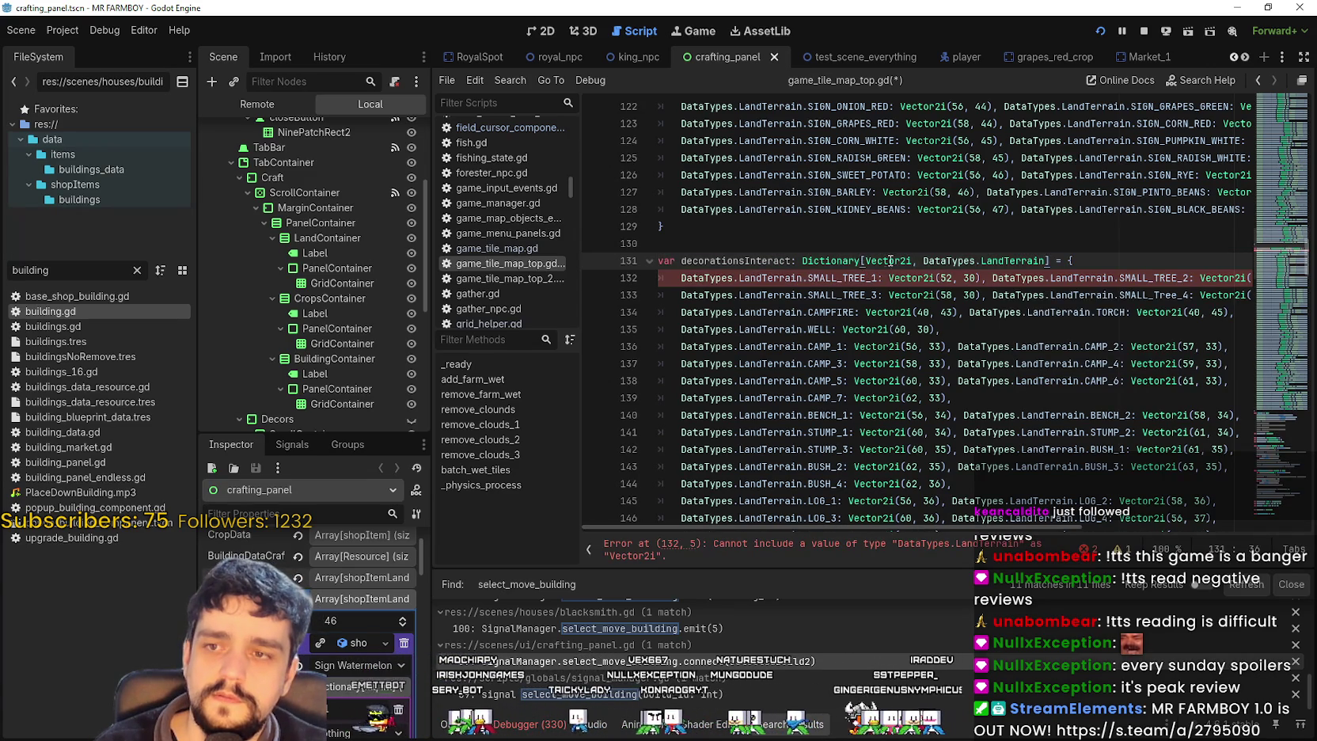
{"action": "left_click", "coordinate": [890, 278]}
- Rewrite line 132's first entry so Vector2i(52, 30) maps to DataTypes.LandTerrain.SMALL_TREE_1
{"action": "left_click", "coordinate": [978, 331]}
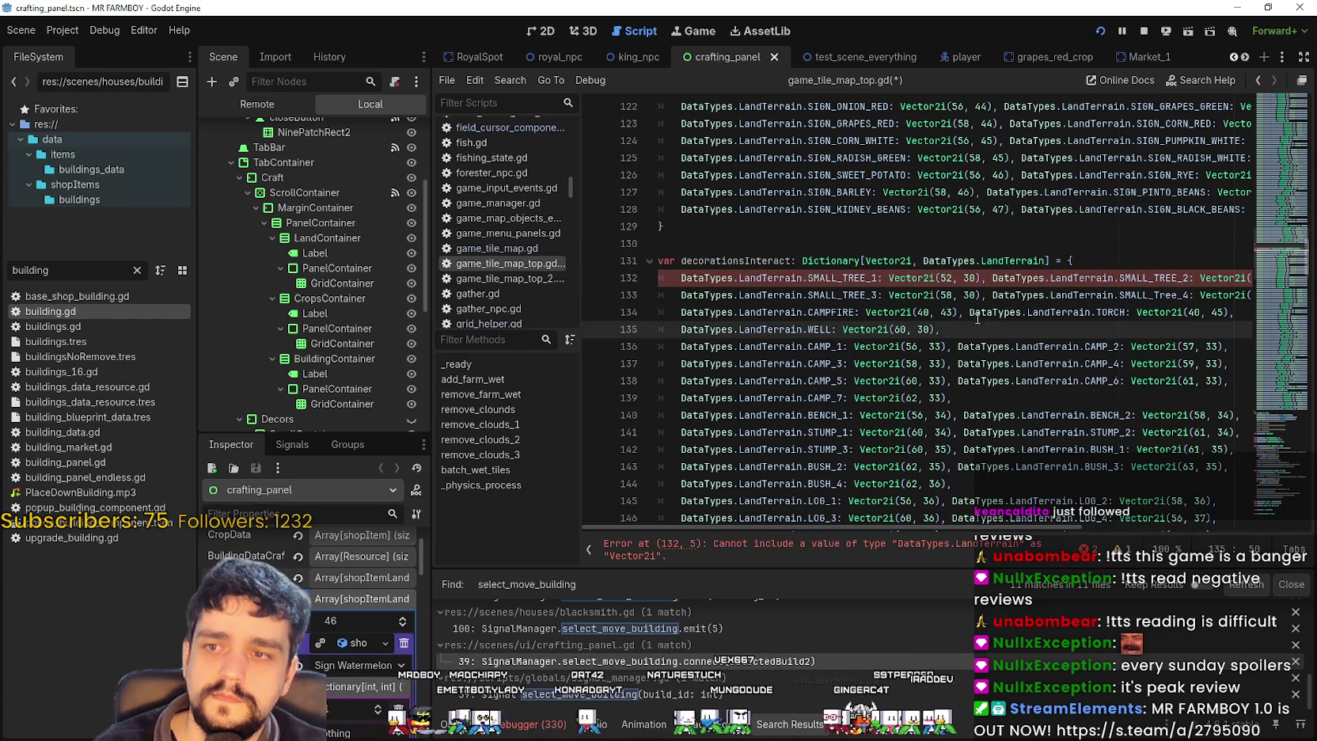
{"action": "left_click", "coordinate": [886, 278]}
{"action": "left_click_drag", "start_coordinate": [877, 277], "coordinate": [672, 274]}
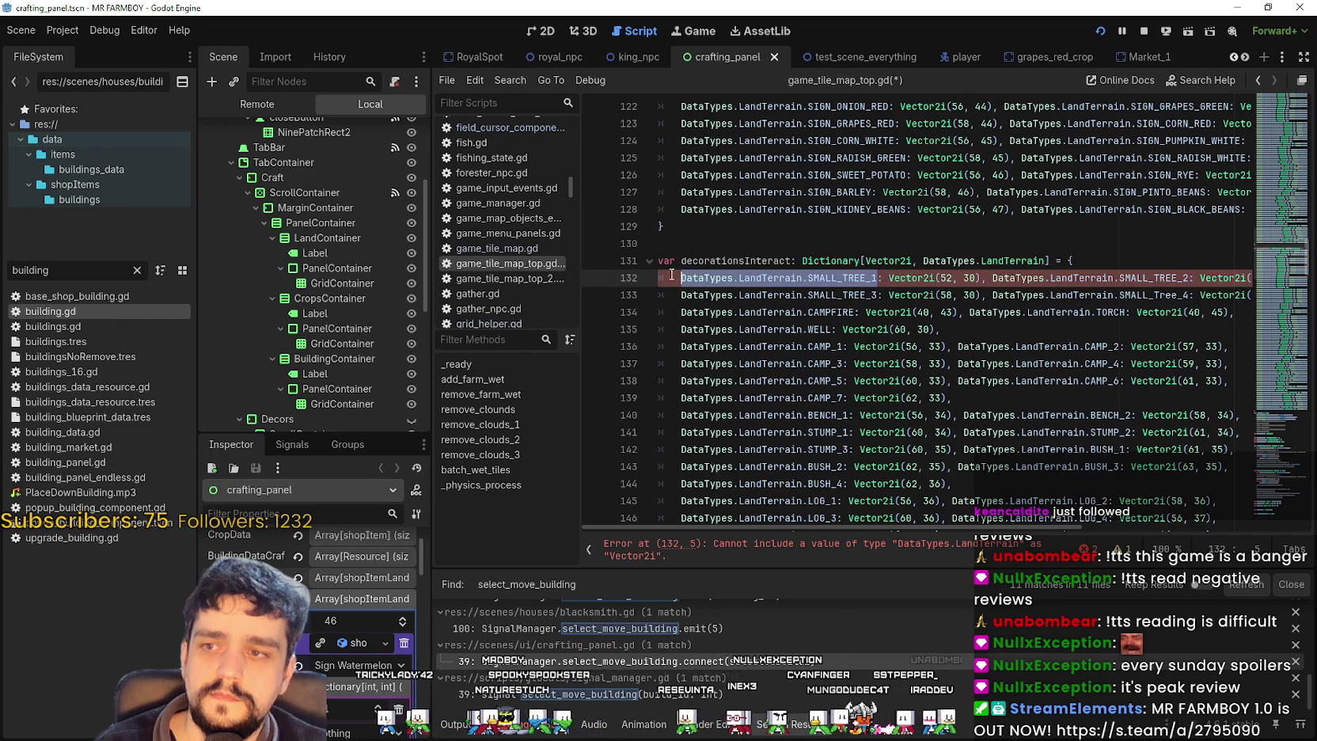
{"action": "key", "text": "BackSpace"}
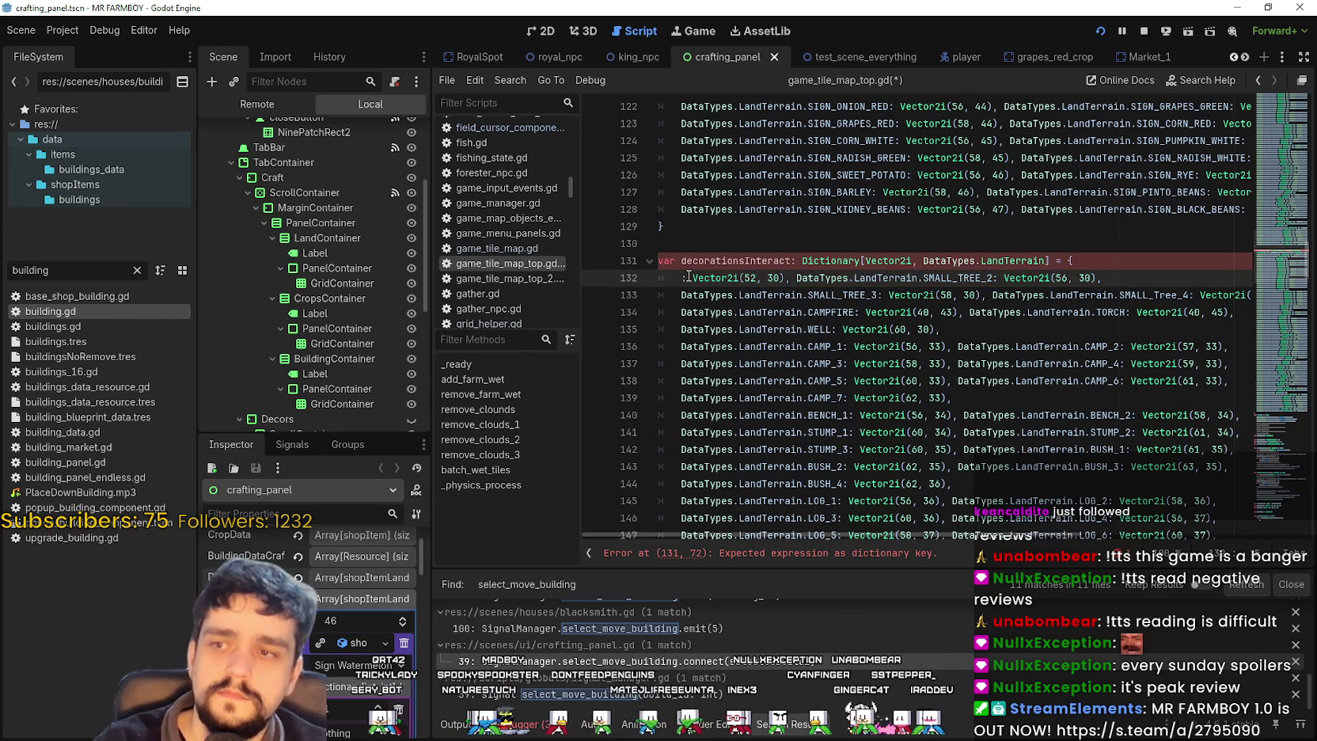
{"action": "key", "text": "Delete"}
{"action": "key", "text": "Delete"}
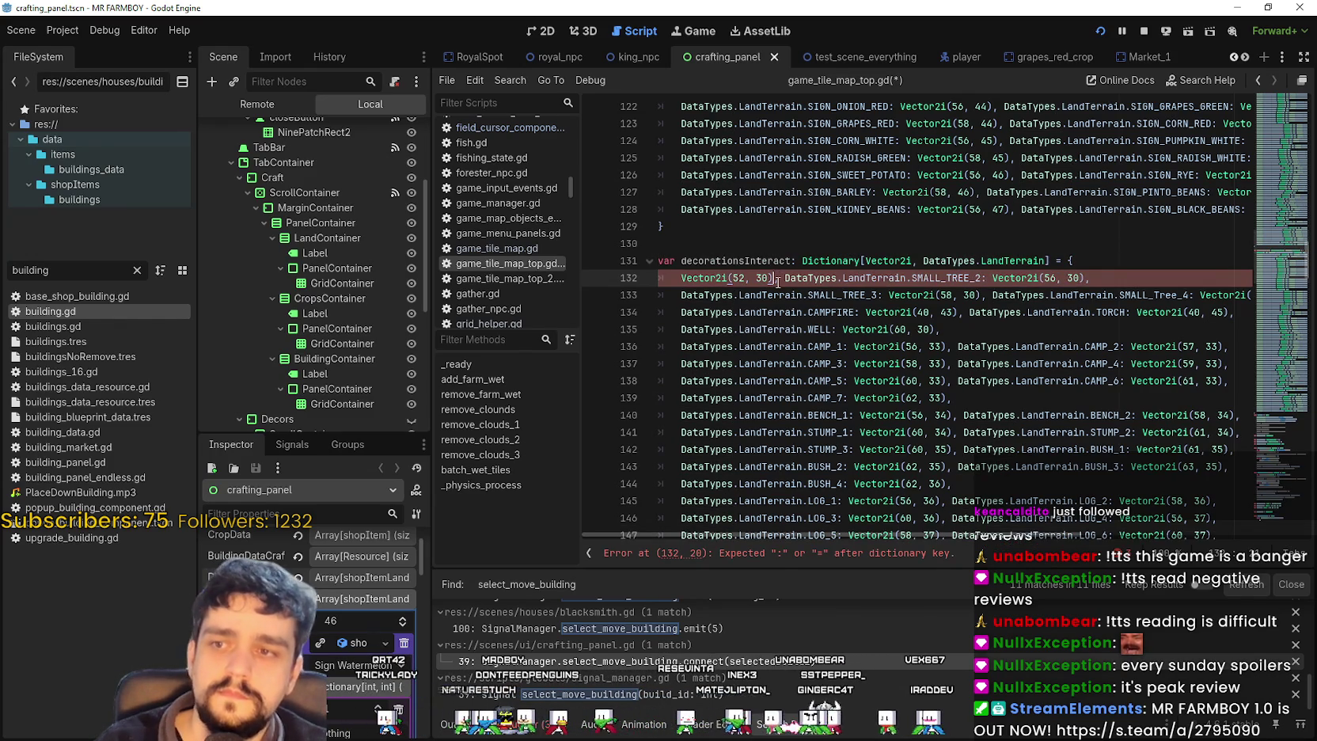
{"action": "type", "text": ": DataTypes.LandTerrain.SMALL_TREE_1"}
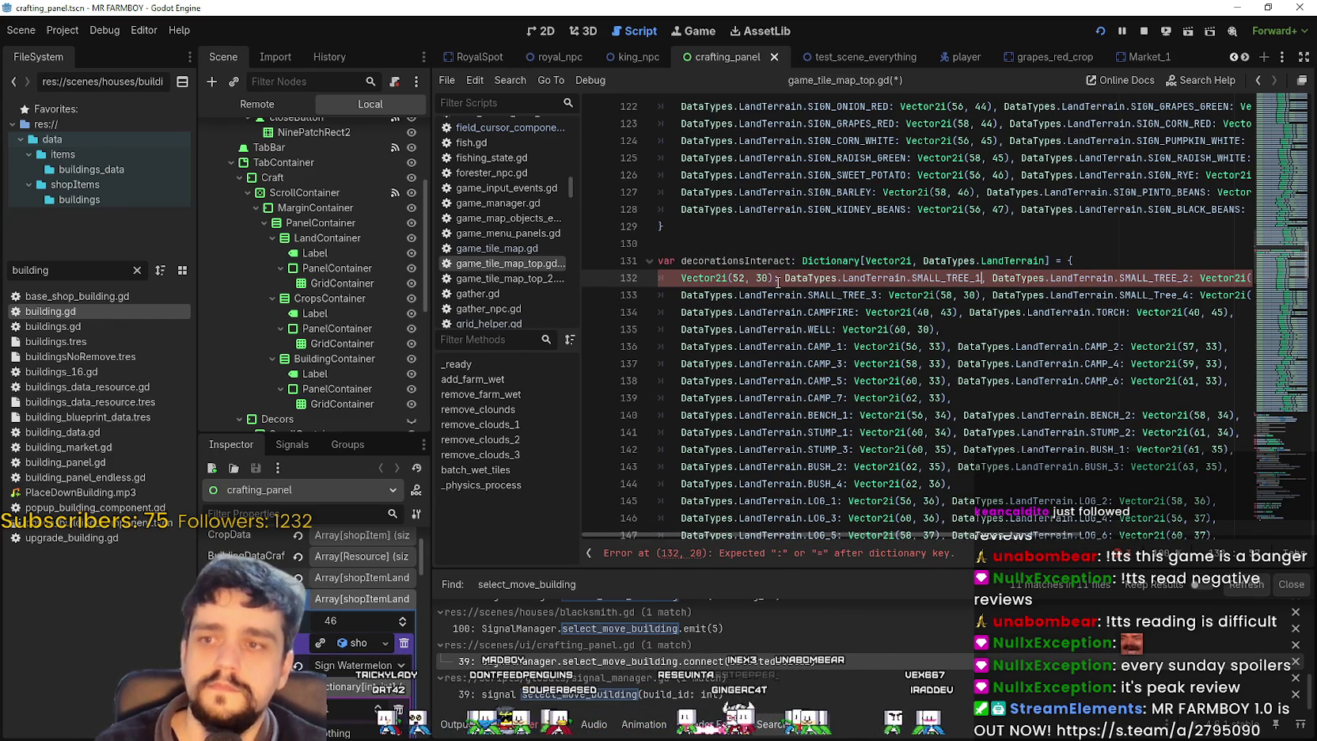
{"action": "type", "text": ","}
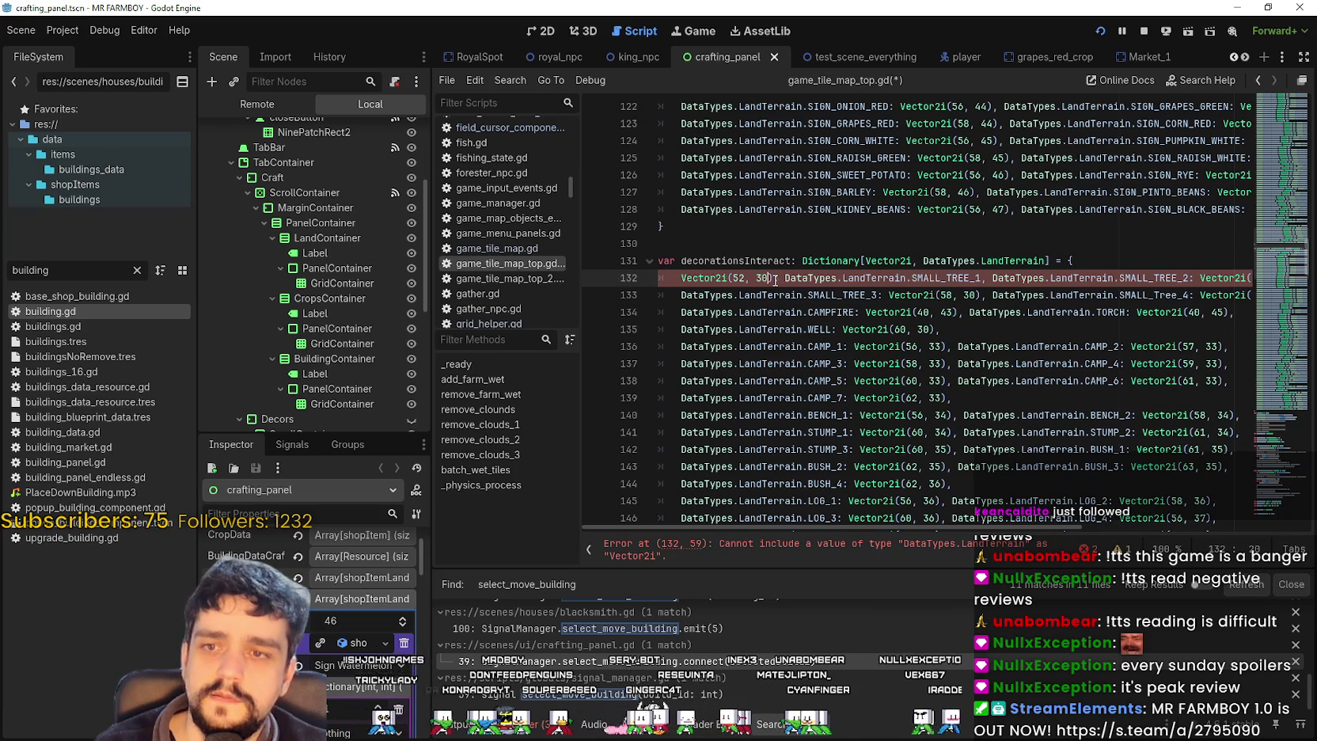
{"action": "left_click_drag", "start_coordinate": [1107, 278], "coordinate": [1235, 279]}
{"action": "left_click", "coordinate": [1105, 278]}
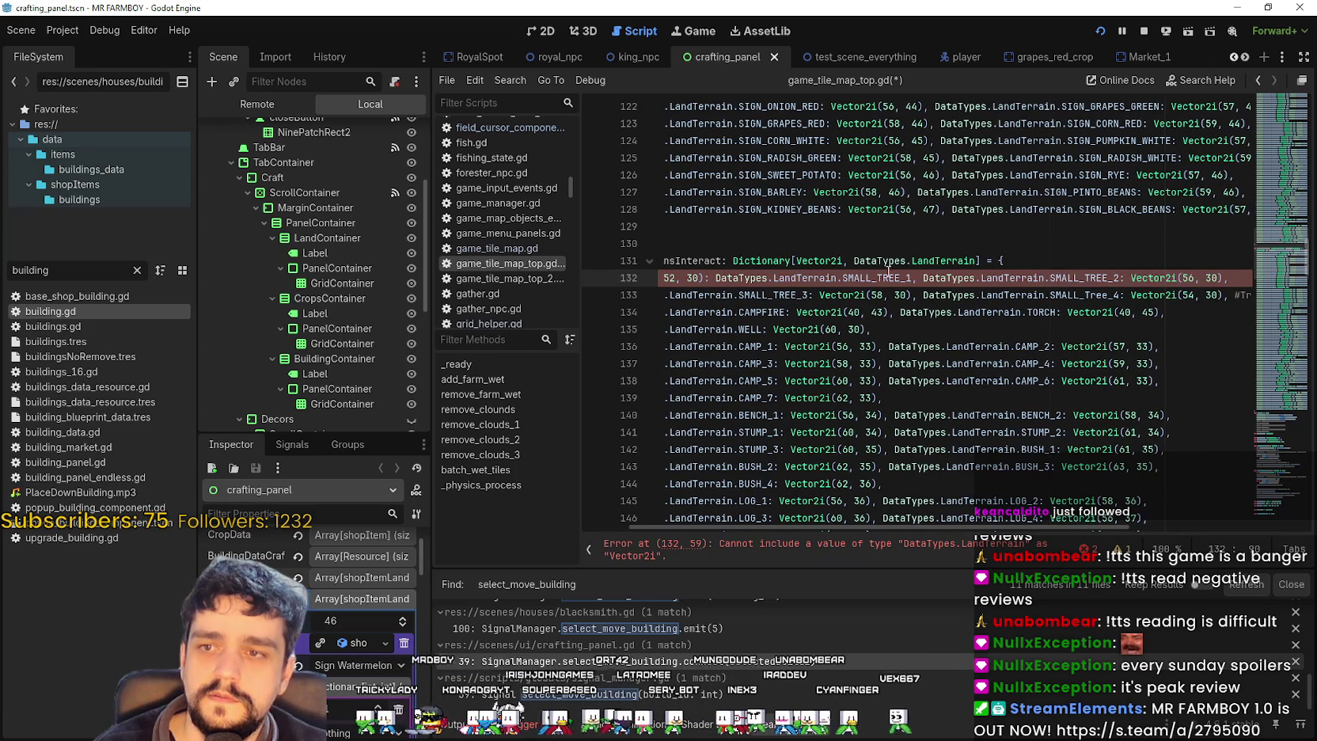
- Narrow the FileSystem panel and rewrite the second entry as Vector2i(56, 30) mapped to SMALL_TREE_2
{"action": "double_click", "coordinate": [879, 263]}
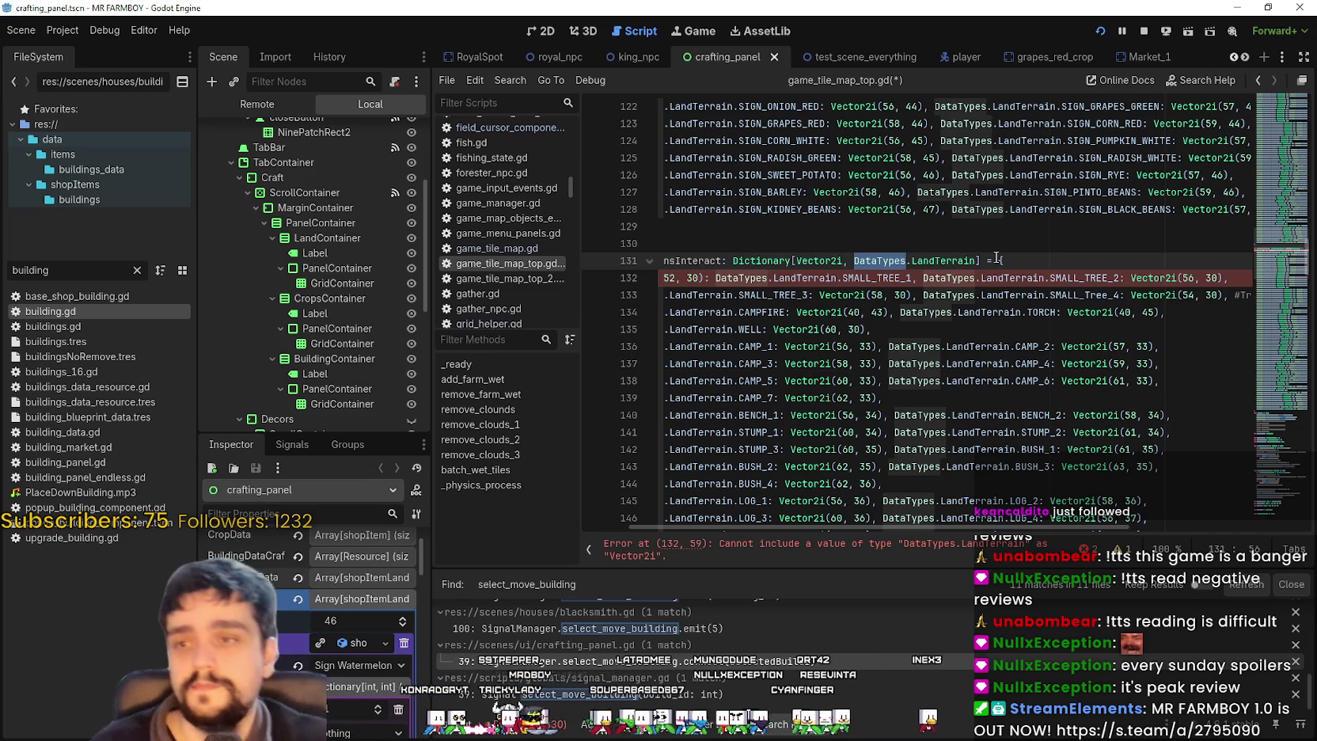
{"action": "left_click_drag", "start_coordinate": [196, 372], "coordinate": [171, 372]}
{"action": "left_click_drag", "start_coordinate": [435, 363], "coordinate": [386, 362]}
{"action": "left_click", "coordinate": [900, 281]}
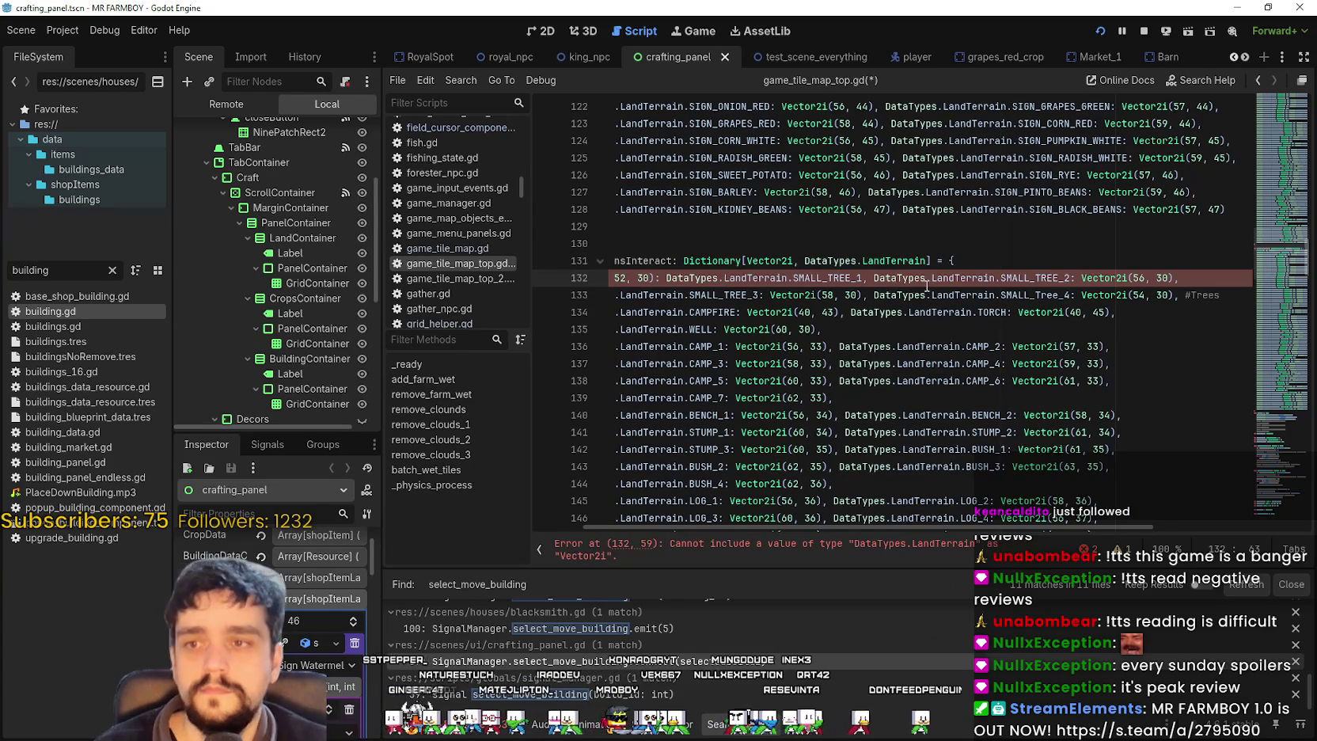
{"action": "left_click_drag", "start_coordinate": [921, 278], "coordinate": [1053, 274]}
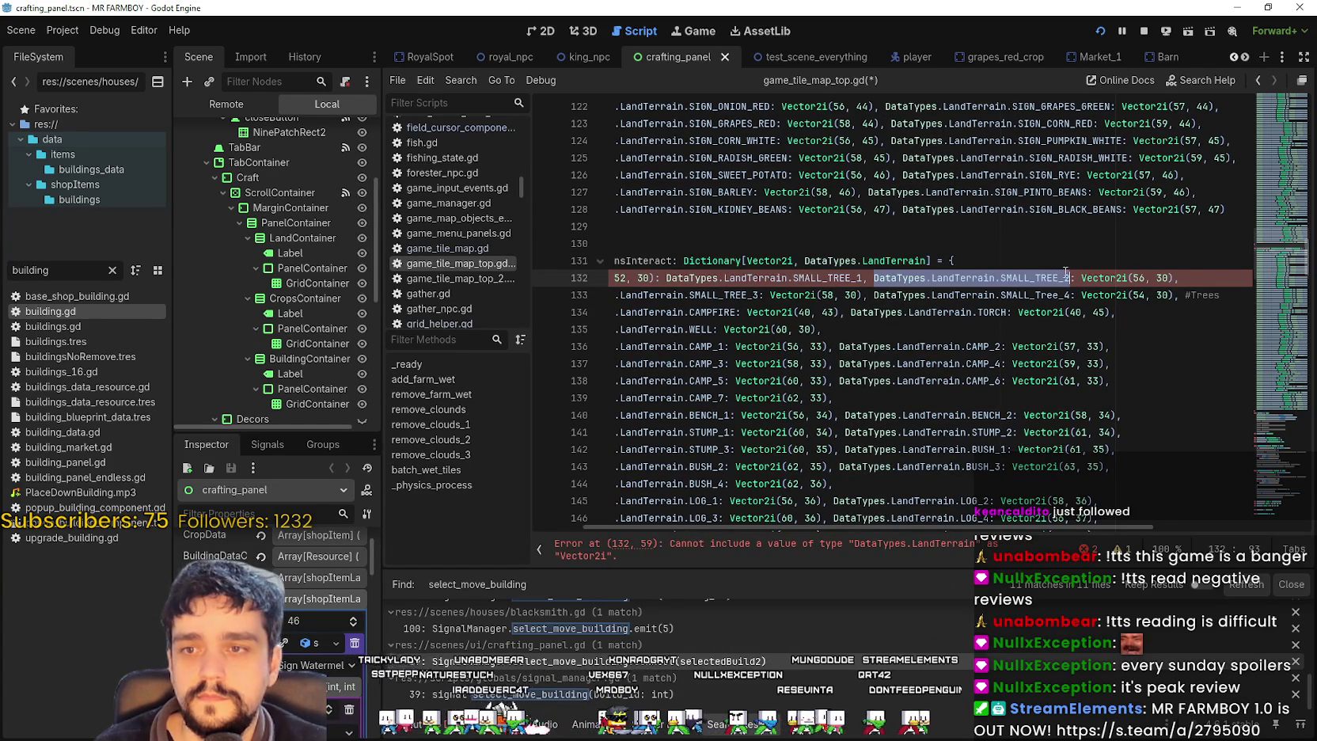
{"action": "key", "text": "BackSpace"}
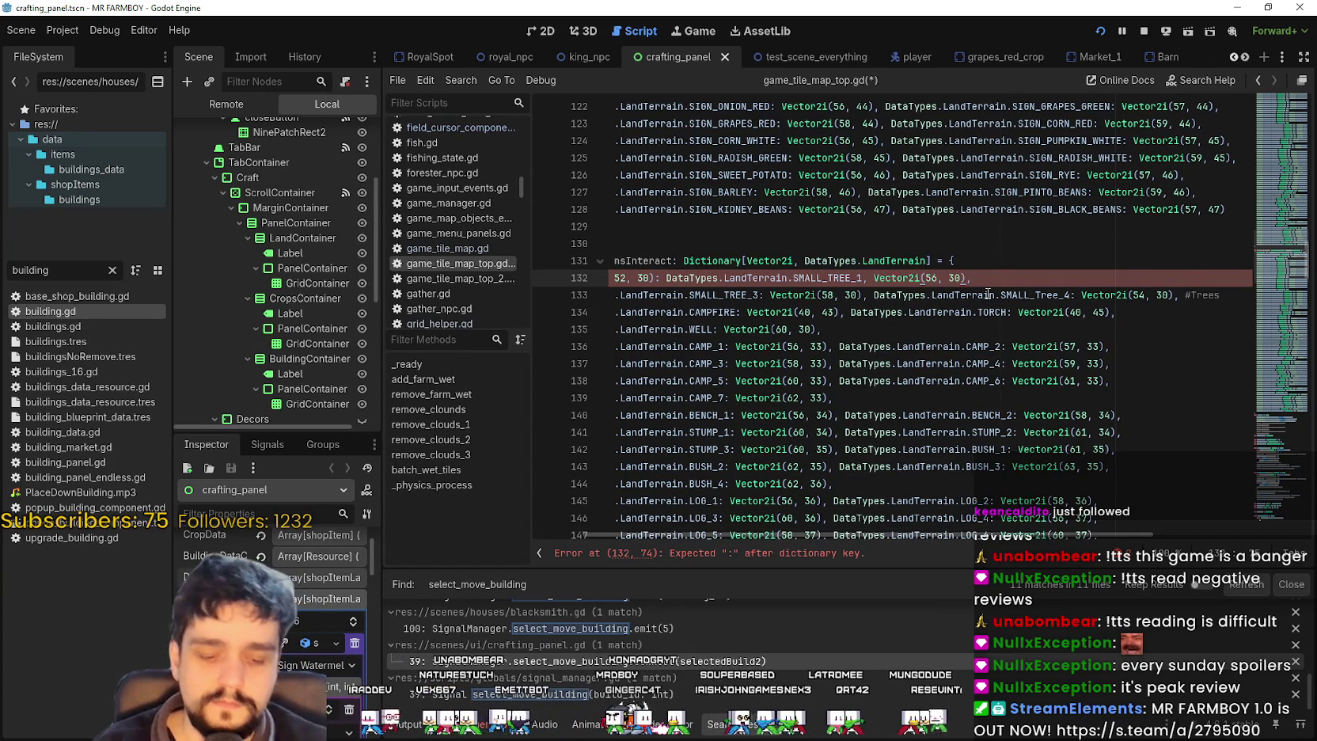
{"action": "type", "text": ": DataTypes.LandTerrain.SMALL_TREE_2:"}
{"action": "key", "text": "BackSpace"}
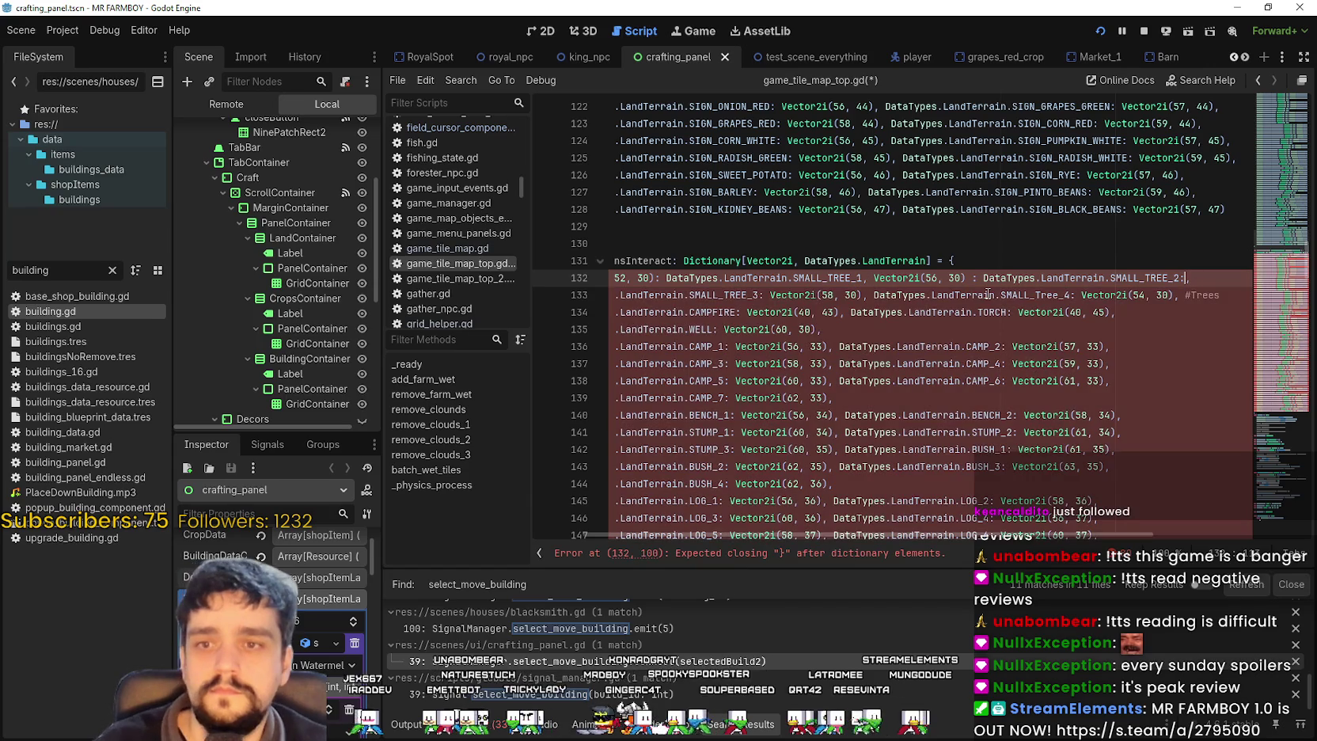
{"action": "type", "text": ","}
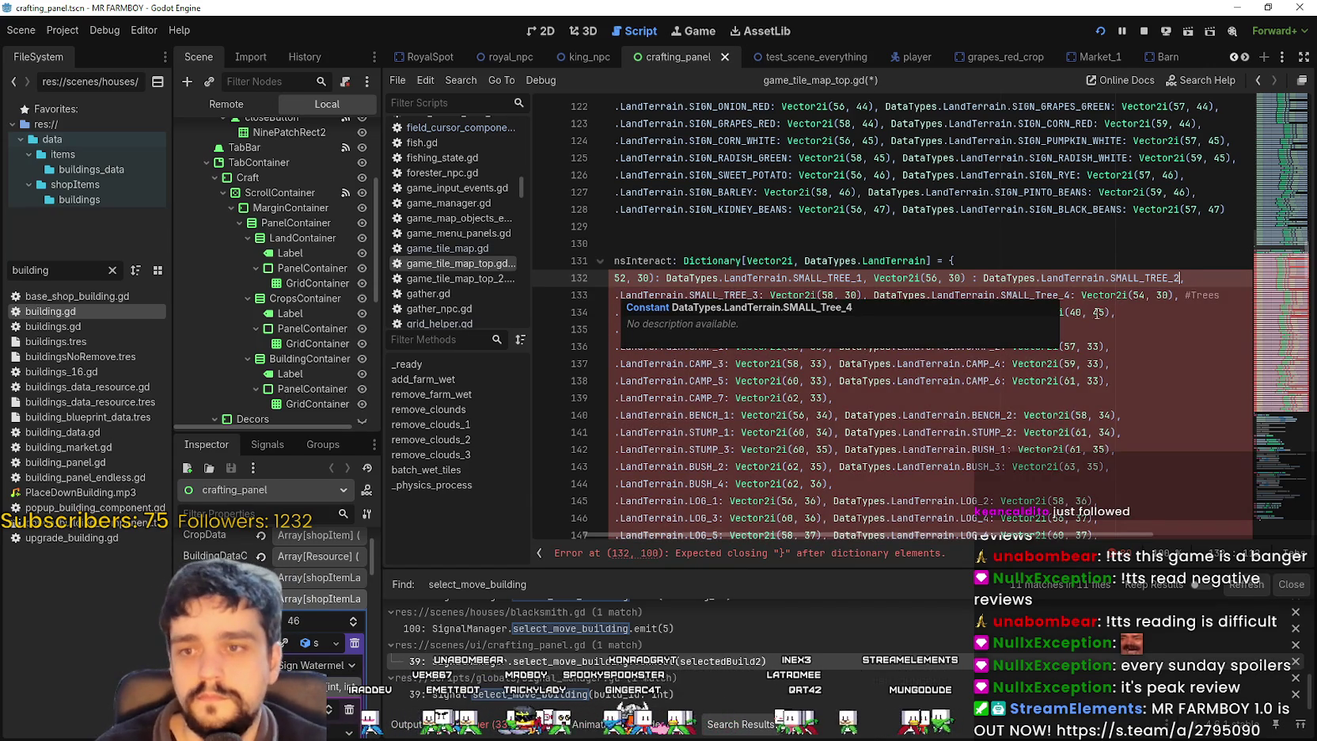
{"action": "key", "text": "Down"}
{"action": "key", "text": "Down"}
{"action": "key", "text": "Down"}
{"action": "left_click", "coordinate": [784, 295]}
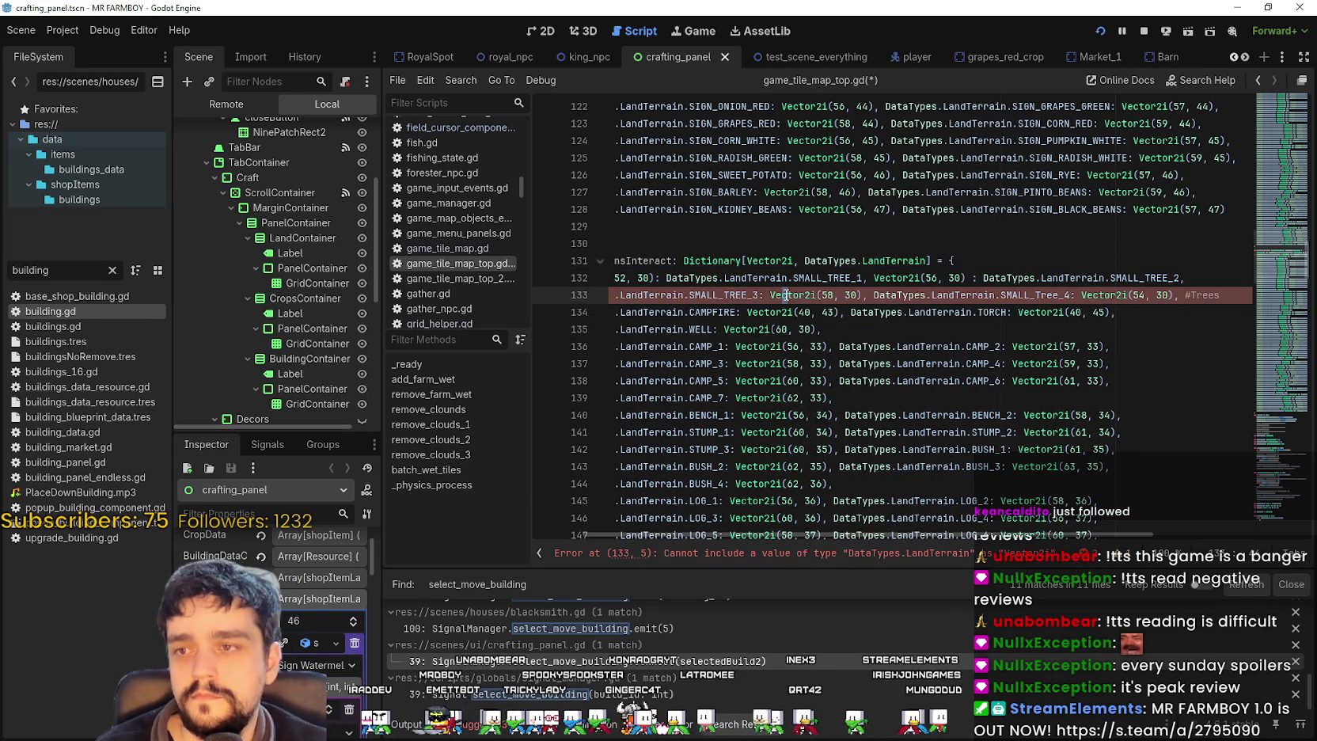
- On line 133, map Vector2i(58, 30) to SMALL_TREE_3 and Vector2i(54, 30) to SMALL_Tree_4
{"action": "left_click_drag", "start_coordinate": [607, 299], "coordinate": [544, 309]}
{"action": "left_click_drag", "start_coordinate": [828, 329], "coordinate": [828, 339]}
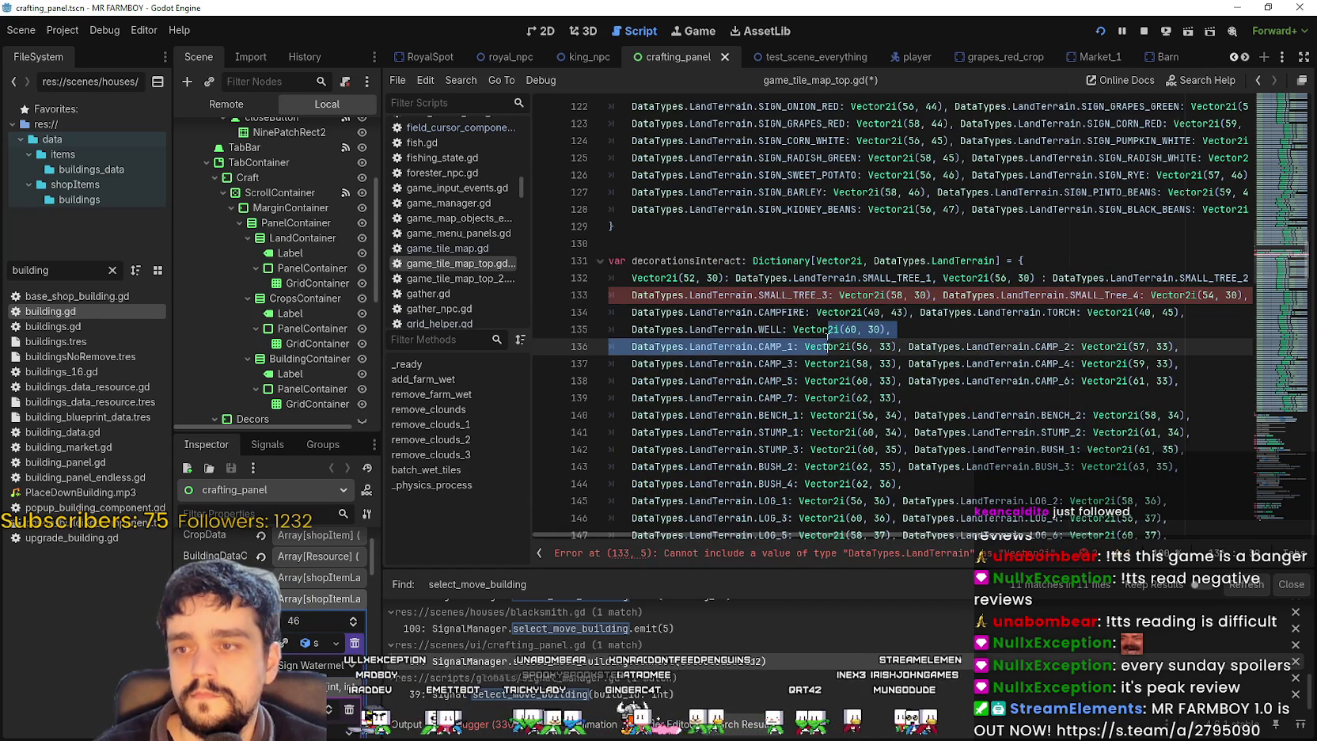
{"action": "left_click", "coordinate": [828, 295]}
{"action": "left_click_drag", "start_coordinate": [675, 294], "coordinate": [665, 295]}
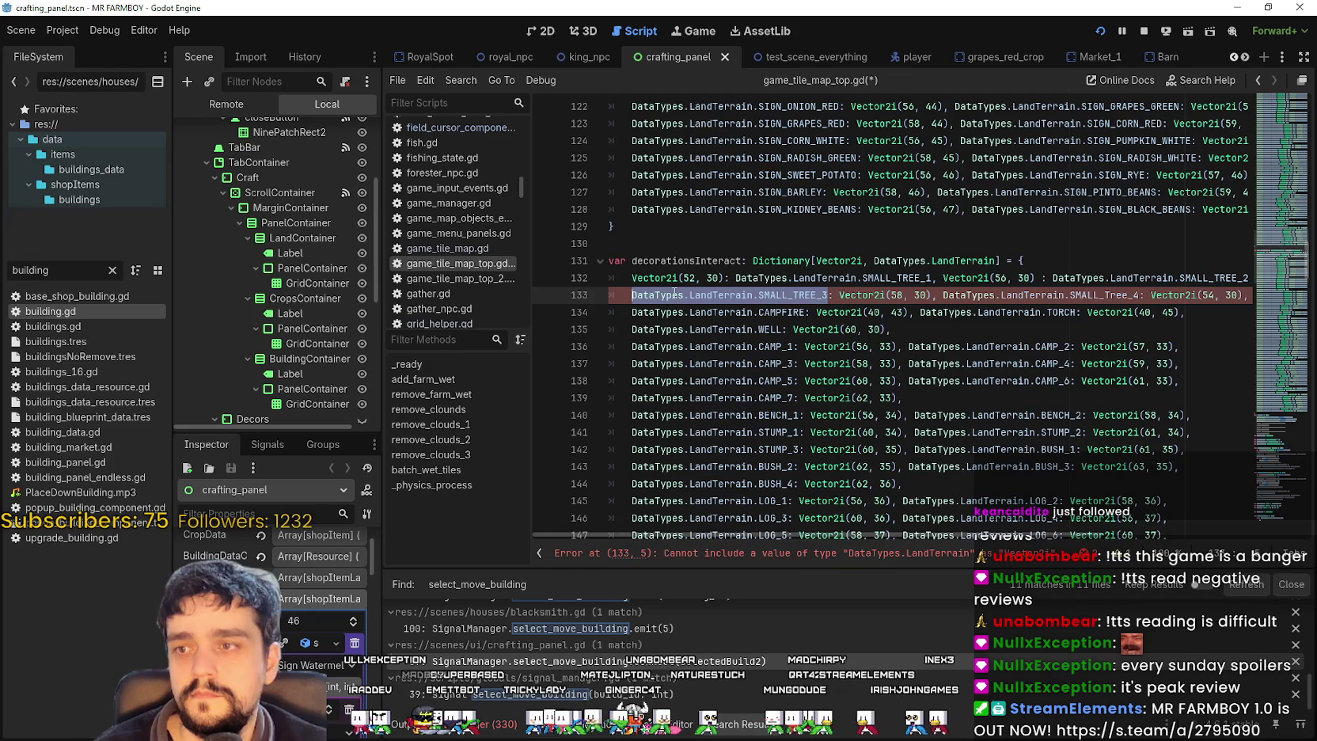
{"action": "key", "text": "BackSpace"}
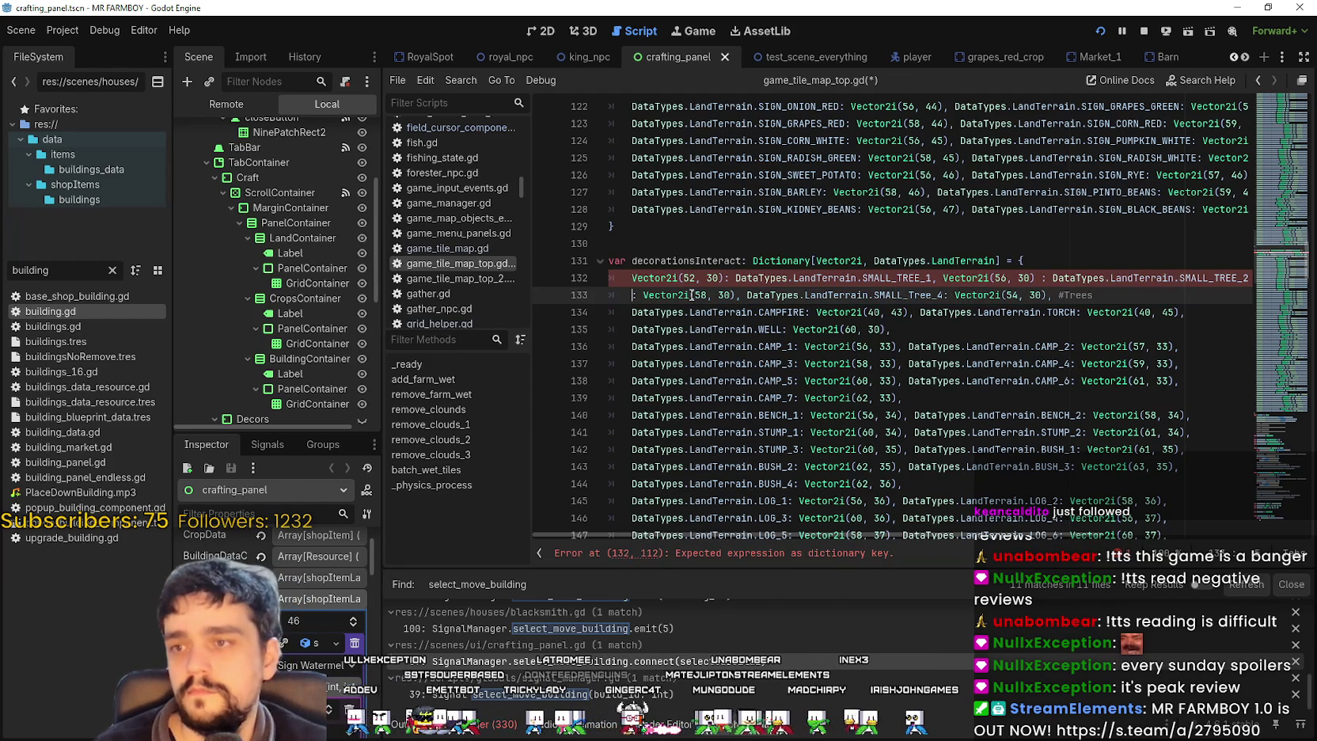
{"action": "key", "text": "BackSpace"}
{"action": "key", "text": "BackSpace"}
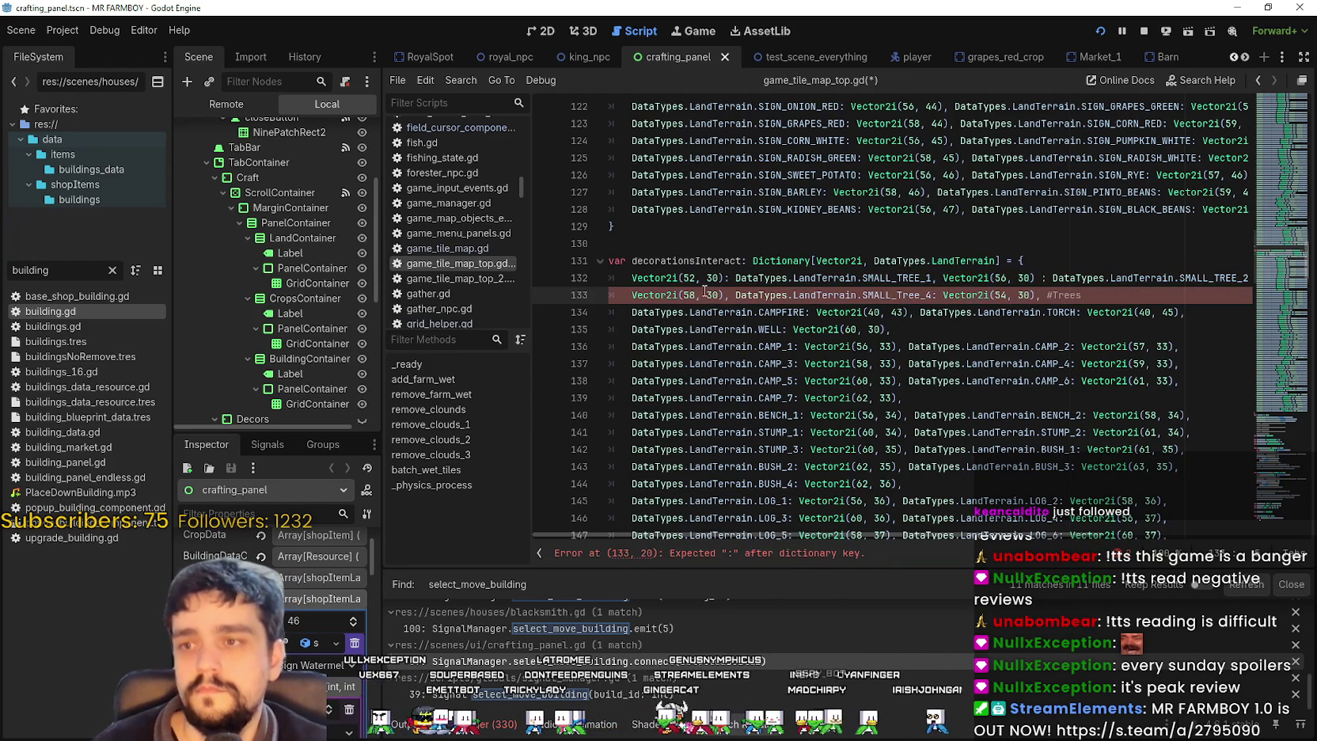
{"action": "key", "text": "ctrl+z"}
{"action": "key", "text": "ctrl+z"}
{"action": "key", "text": "ctrl+z"}
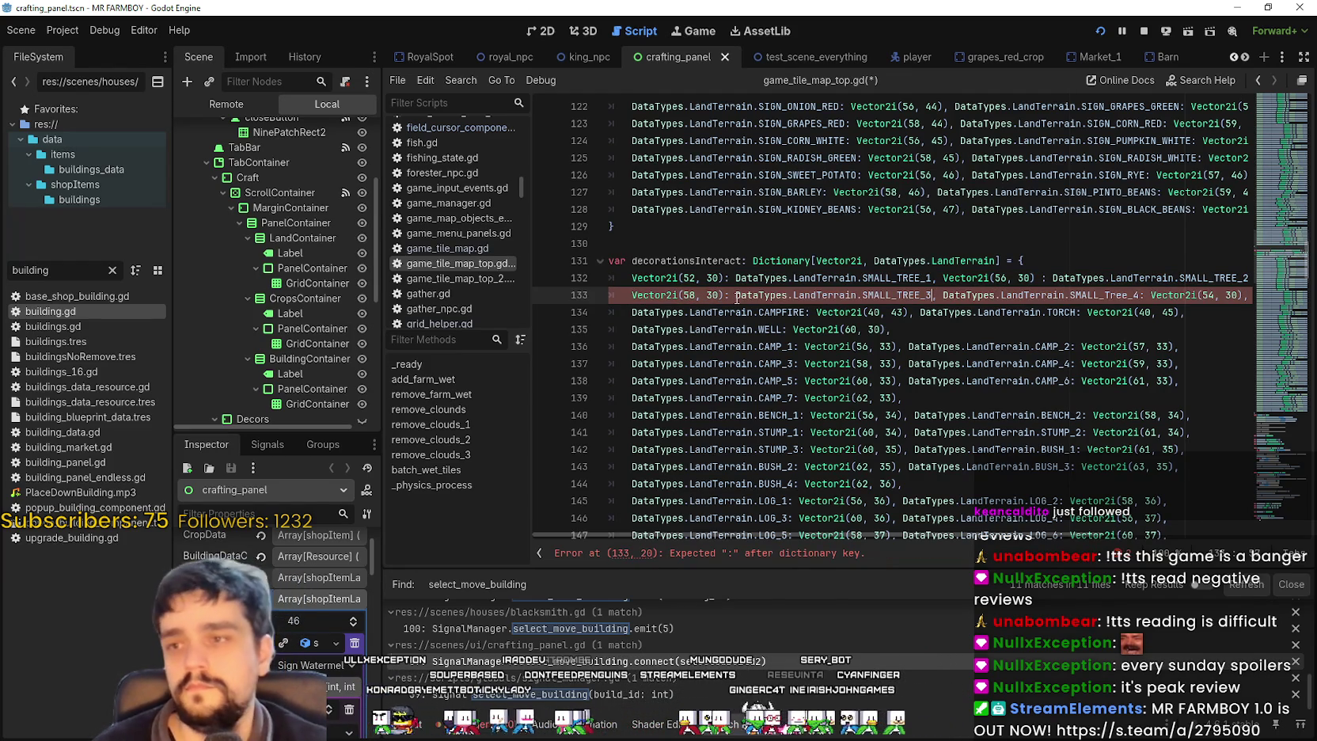
{"action": "key", "text": "ctrl+z"}
{"action": "key", "text": "ctrl+z"}
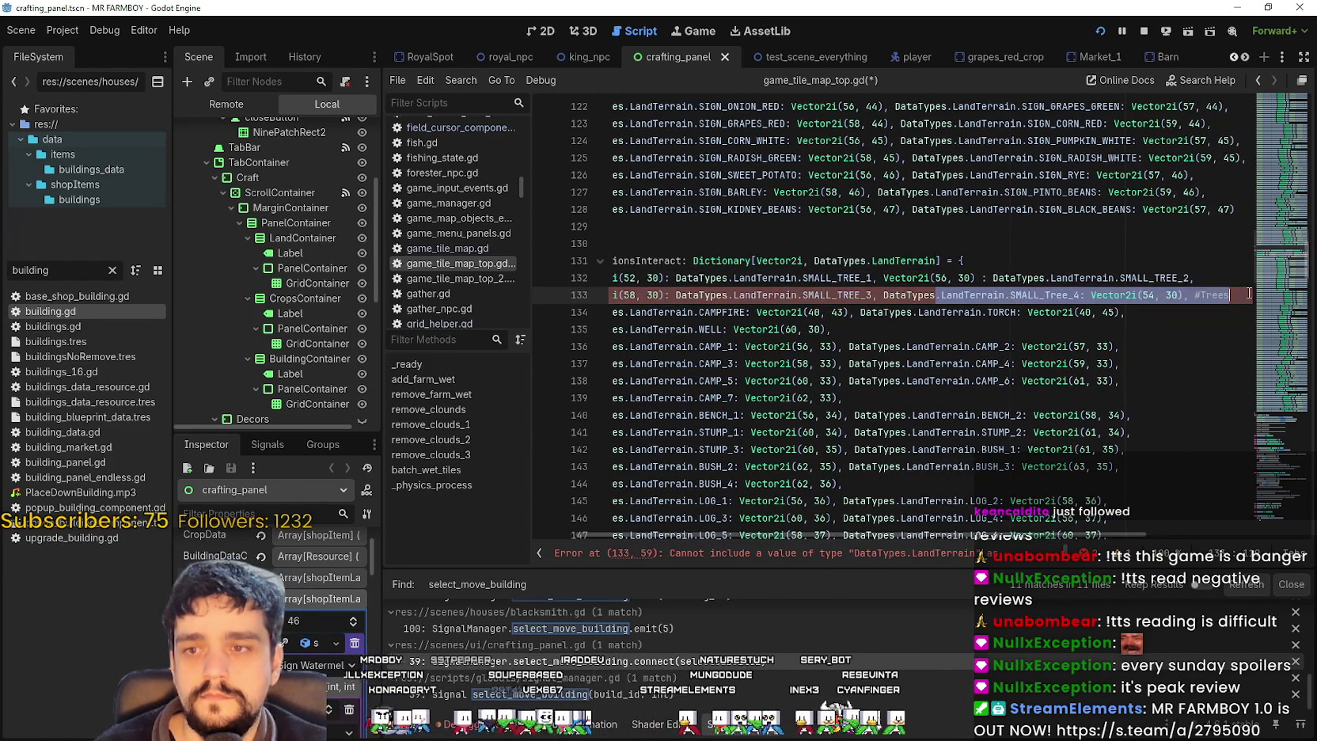
{"action": "left_click_drag", "start_coordinate": [921, 298], "coordinate": [1070, 295]}
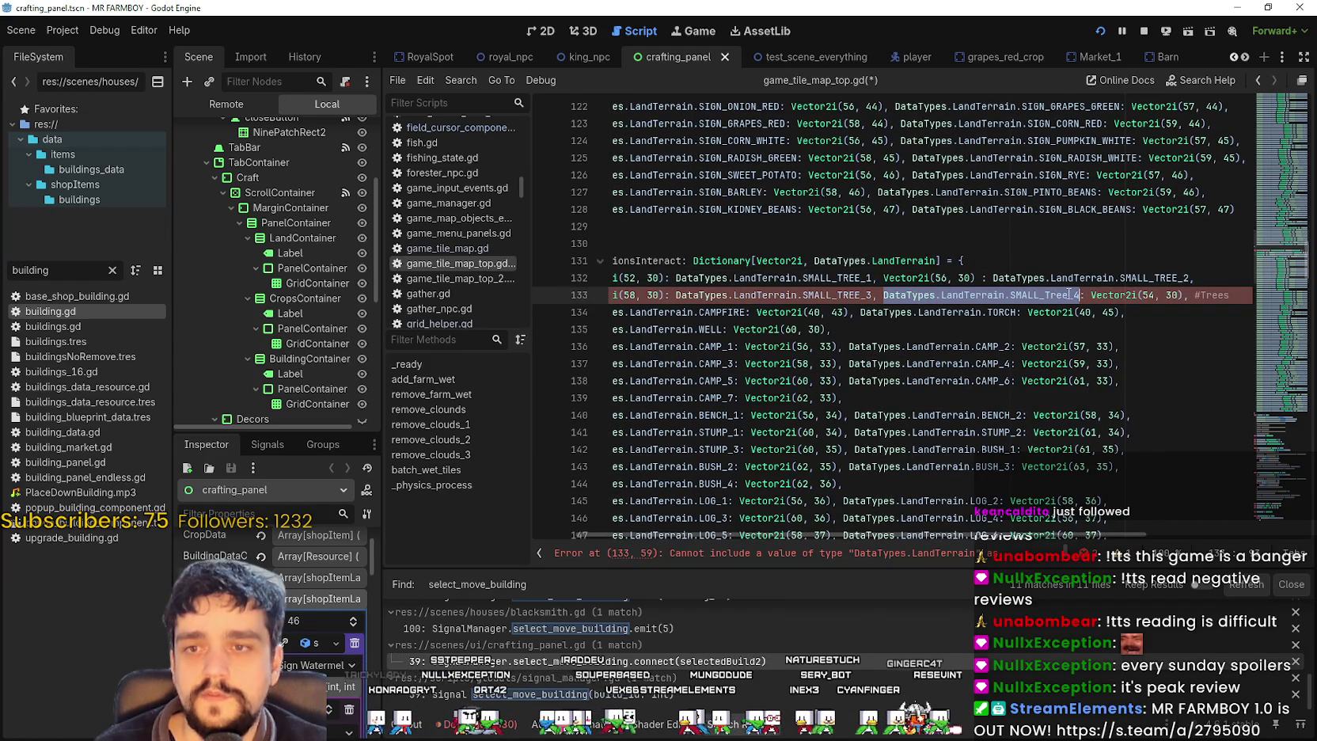
{"action": "key", "text": "ctrl+z"}
{"action": "key", "text": "ctrl+z"}
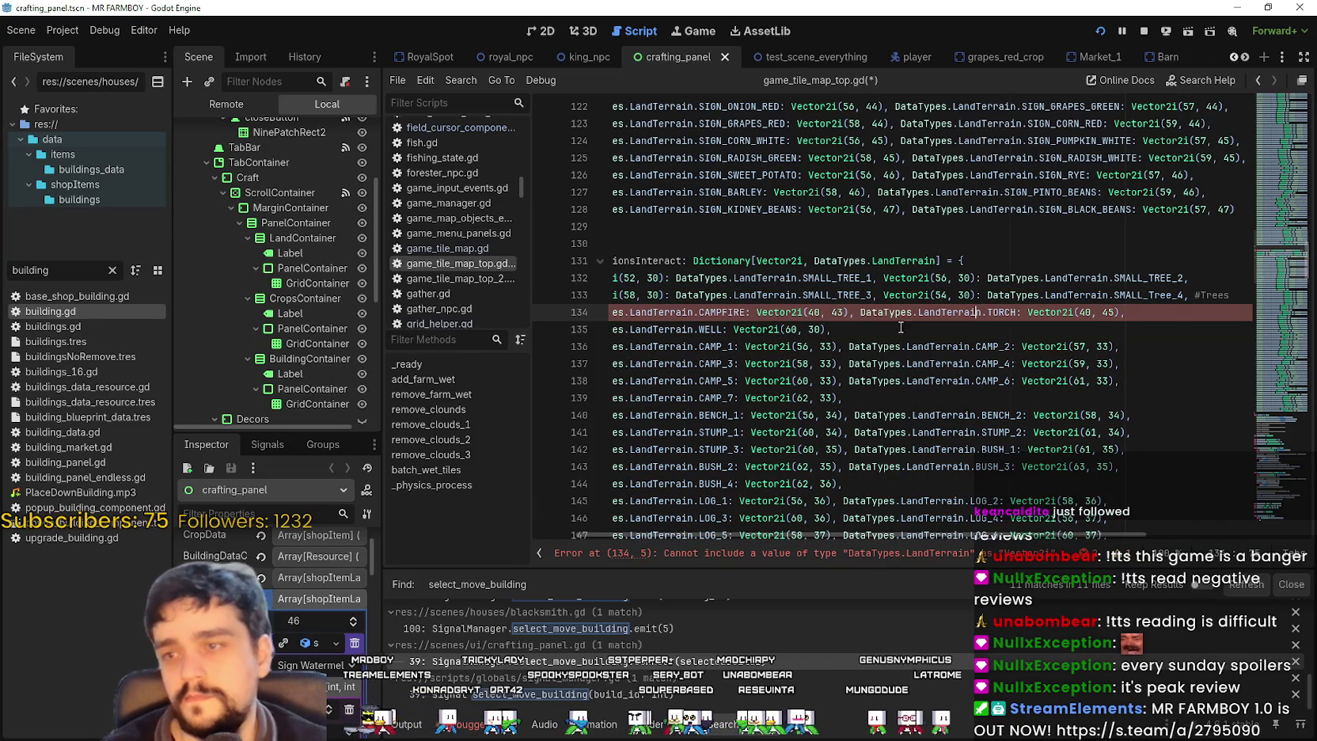
- On line 134, map Vector2i(40, 43) to DataTypes.LandTerrain.CAMPFIRE
{"action": "left_click_drag", "start_coordinate": [766, 315], "coordinate": [695, 310]}
{"action": "key", "text": "Right"}
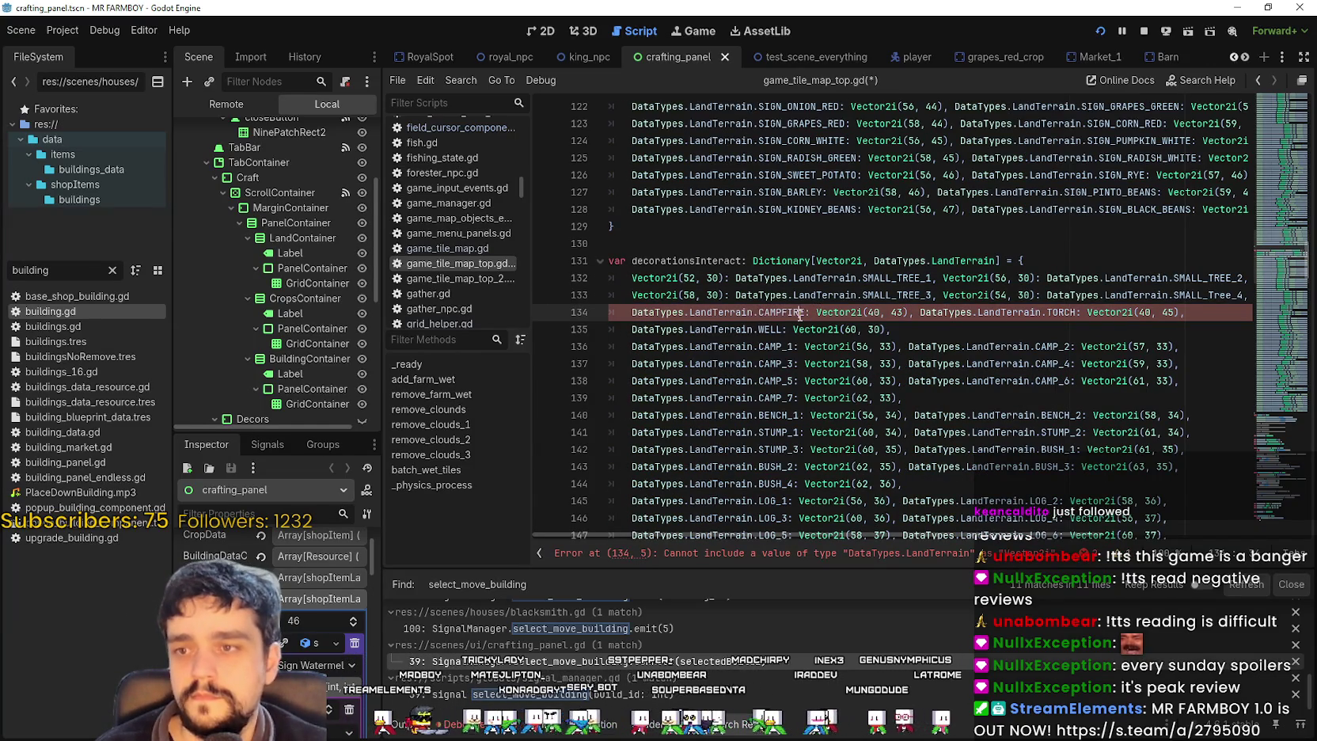
{"action": "left_click_drag", "start_coordinate": [800, 314], "coordinate": [664, 314]}
{"action": "key", "text": "ctrl+c"}
{"action": "key", "text": "BackSpace"}
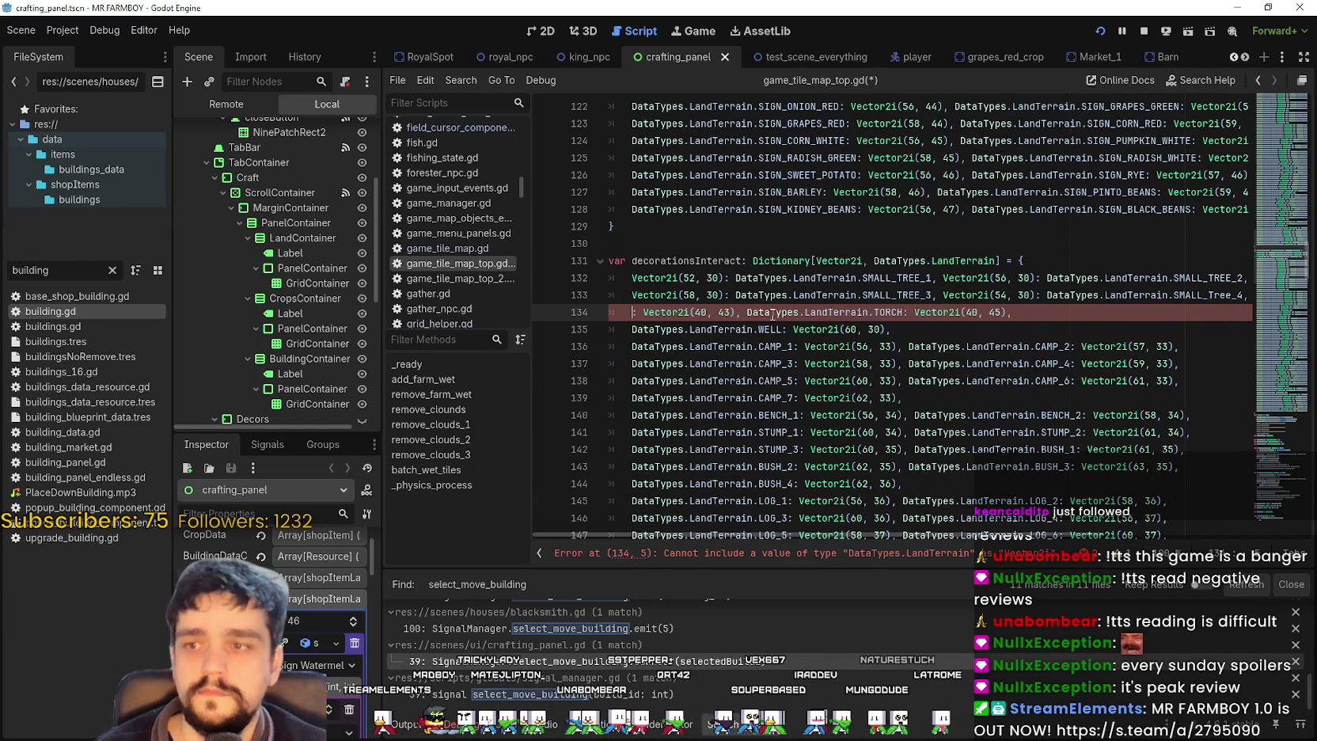
{"action": "key", "text": "Delete"}
{"action": "left_click", "coordinate": [727, 313]}
{"action": "key", "text": "BackSpace"}
{"action": "type", "text": ":"}
{"action": "key", "text": "ctrl+v"}
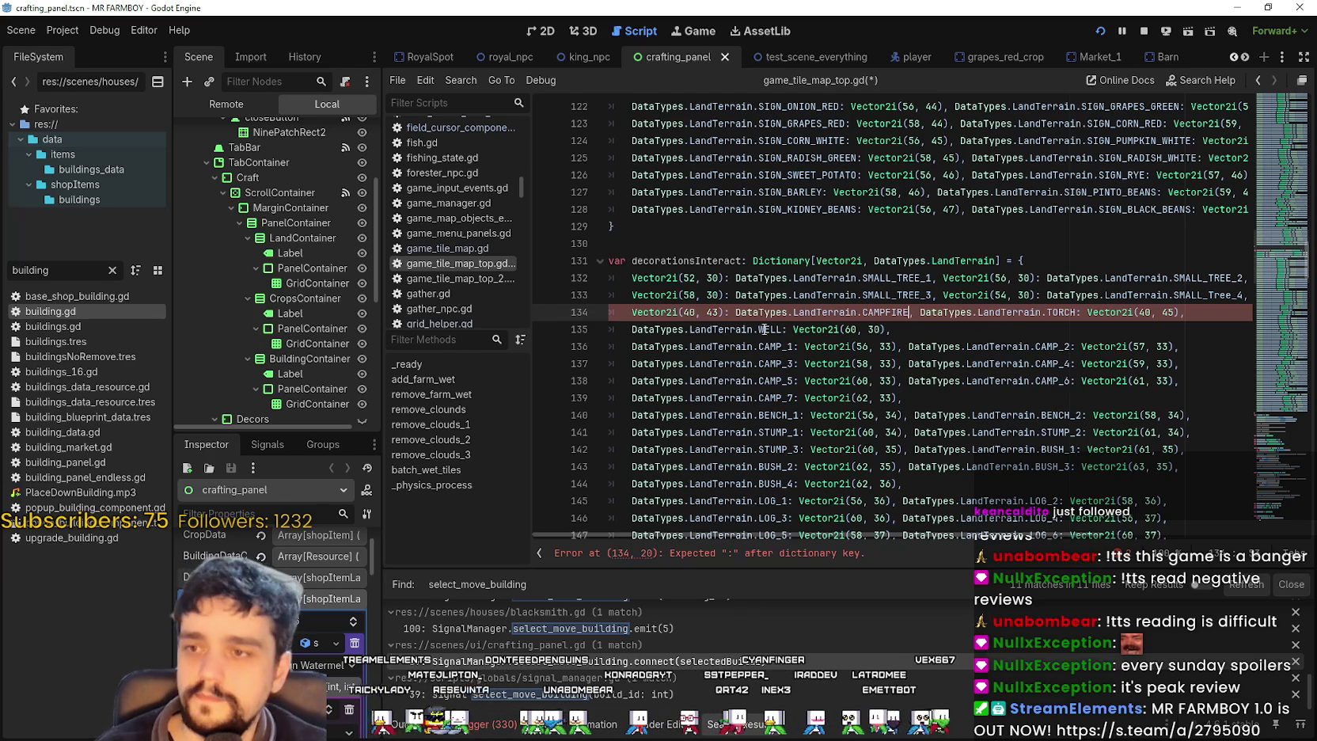
- Map Vector2i(40, 45) to DataTypes.LandTerrain.TORCH on line 134
{"action": "left_click_drag", "start_coordinate": [920, 311], "coordinate": [1082, 311]}
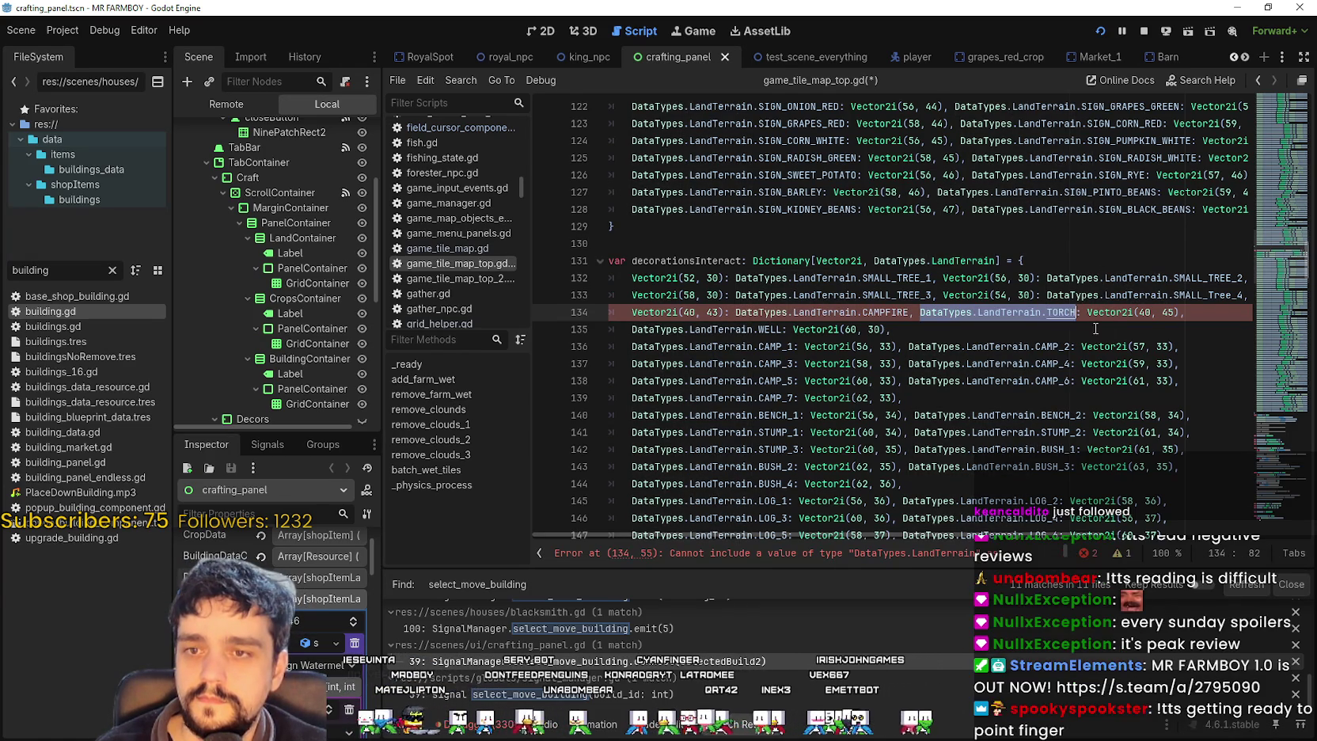
{"action": "key", "text": "ctrl+x"}
{"action": "key", "text": "Right"}
{"action": "key", "text": "BackSpace"}
{"action": "key", "text": "BackSpace"}
{"action": "left_click", "coordinate": [1007, 312]}
{"action": "type", "text": "): DataTypes.LandTerrain.TORCH"}
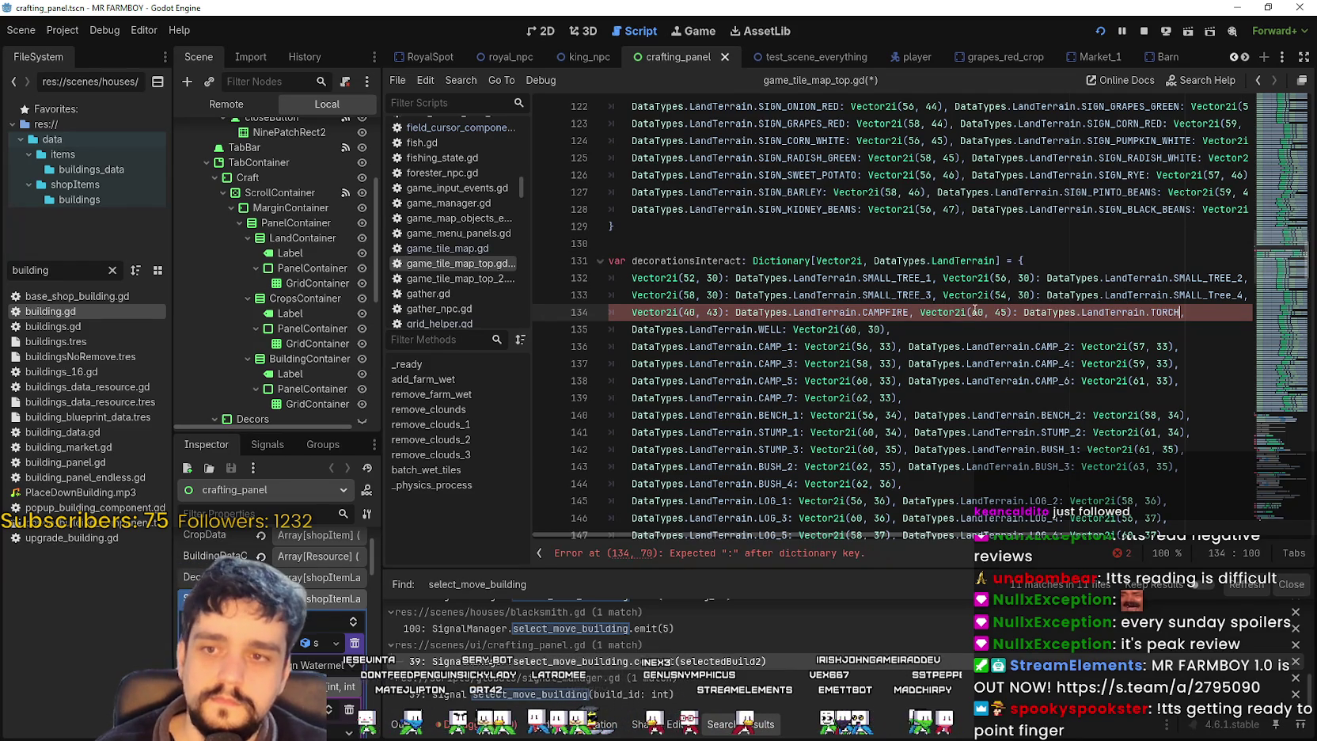
{"action": "key", "text": "Down"}
{"action": "left_click", "coordinate": [713, 340]}
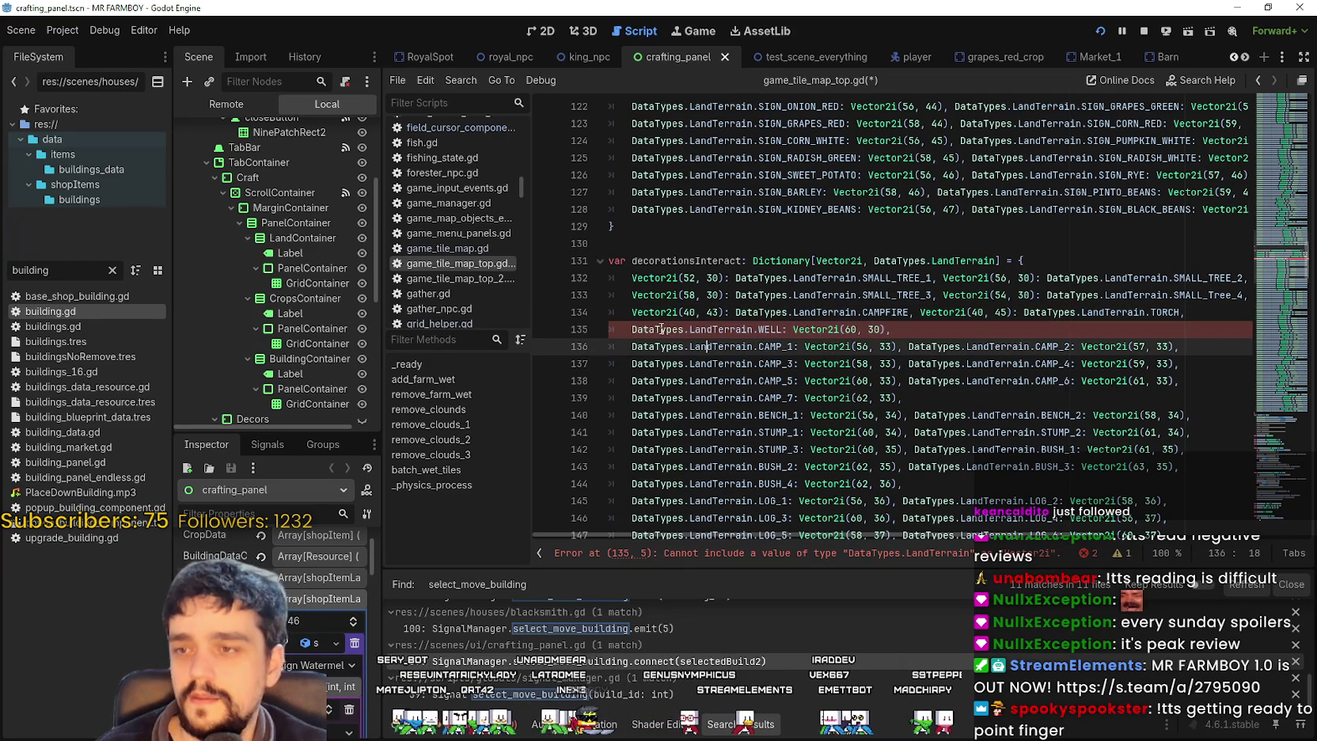
- Move WELL after Vector2i(60, 30) on line 135 so the key maps to it
{"action": "left_click", "coordinate": [952, 322]}
{"action": "mouse_move", "coordinate": [730, 329]}
{"action": "left_mouse_down"}
{"action": "mouse_move", "coordinate": [609, 331]}
{"action": "mouse_move", "coordinate": [784, 331]}
{"action": "left_mouse_up"}
{"action": "left_click", "coordinate": [650, 328]}
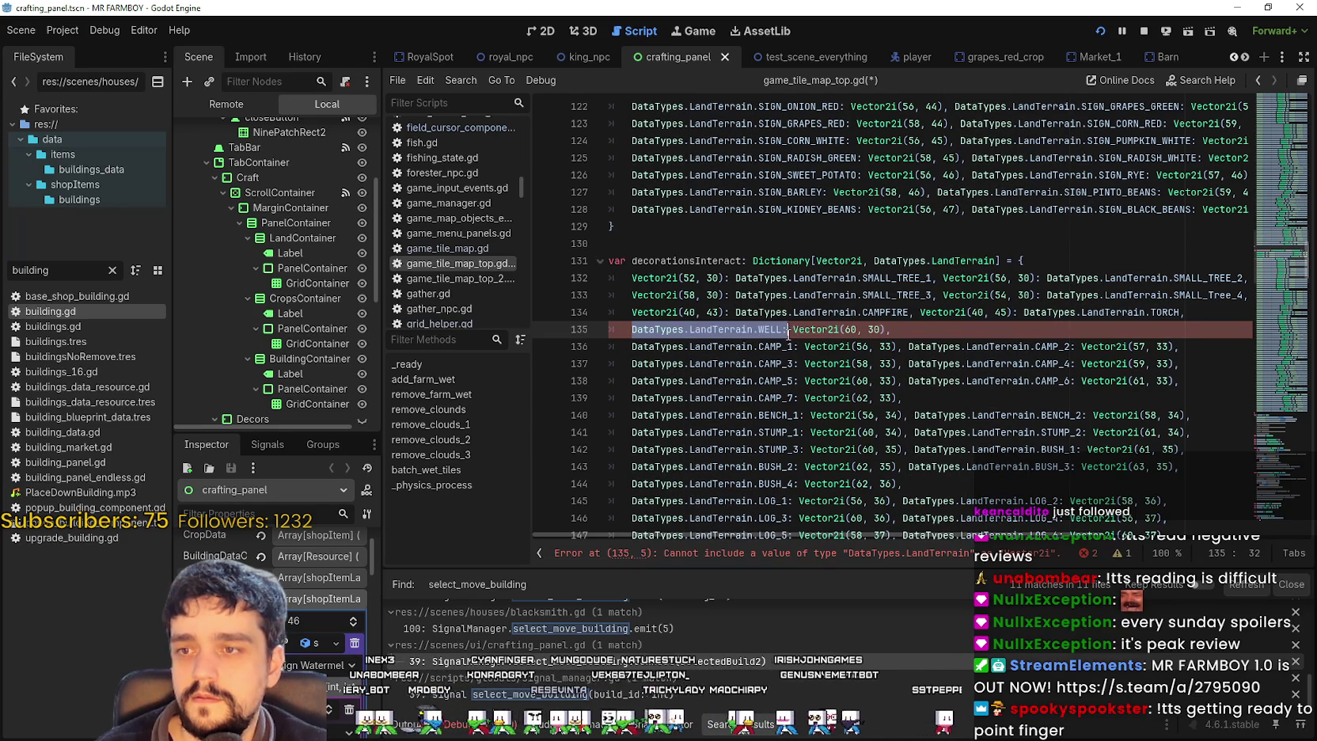
{"action": "key", "text": "BackSpace"}
{"action": "key", "text": "Right"}
{"action": "key", "text": "Right"}
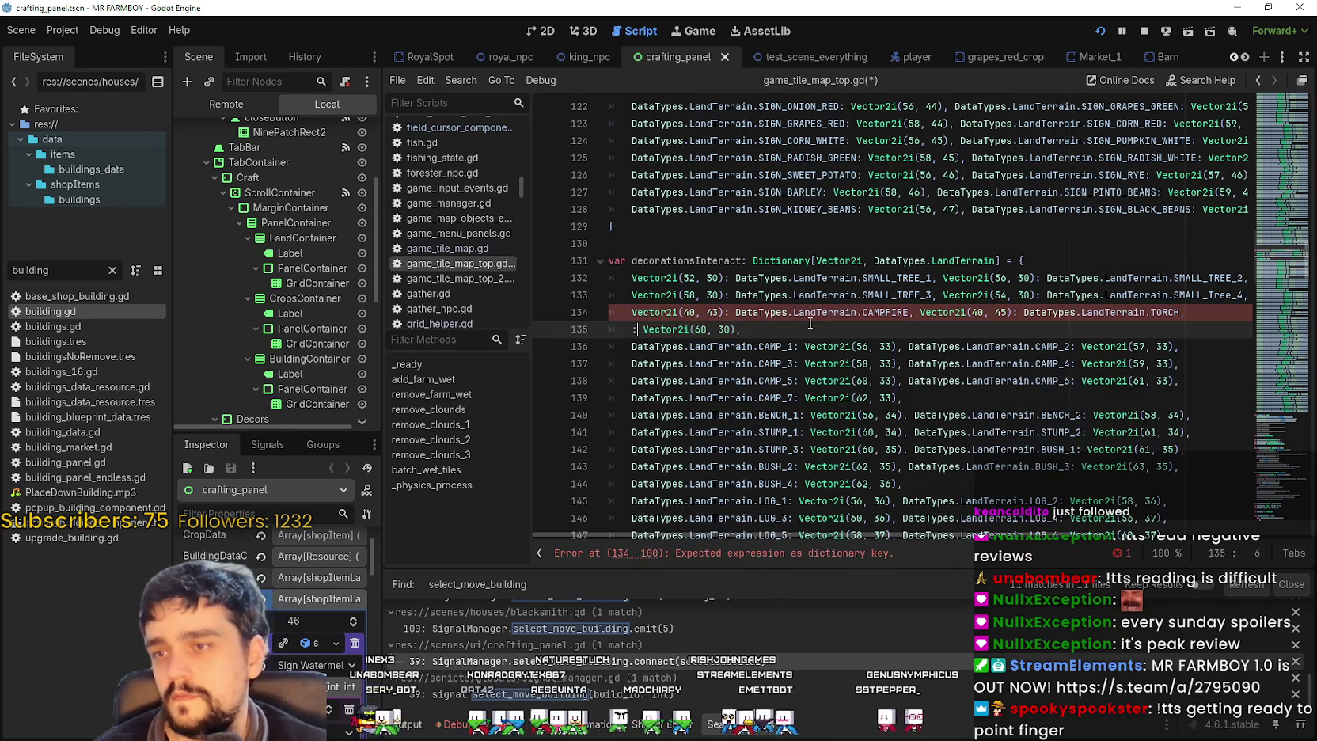
{"action": "key", "text": "BackSpace"}
{"action": "key", "text": "BackSpace"}
{"action": "left_click", "coordinate": [726, 331]}
{"action": "type", "text": ","}
{"action": "key", "text": "ctrl+v"}
- Map Vector2i(56, 33) to CAMP_1 and Vector2i(57, 33) to CAMP_2 on line 136
{"action": "left_click", "coordinate": [654, 346]}
{"action": "mouse_move", "coordinate": [654, 346]}
{"action": "left_mouse_down"}
{"action": "mouse_move", "coordinate": [849, 346]}
{"action": "mouse_move", "coordinate": [796, 346]}
{"action": "left_mouse_up"}
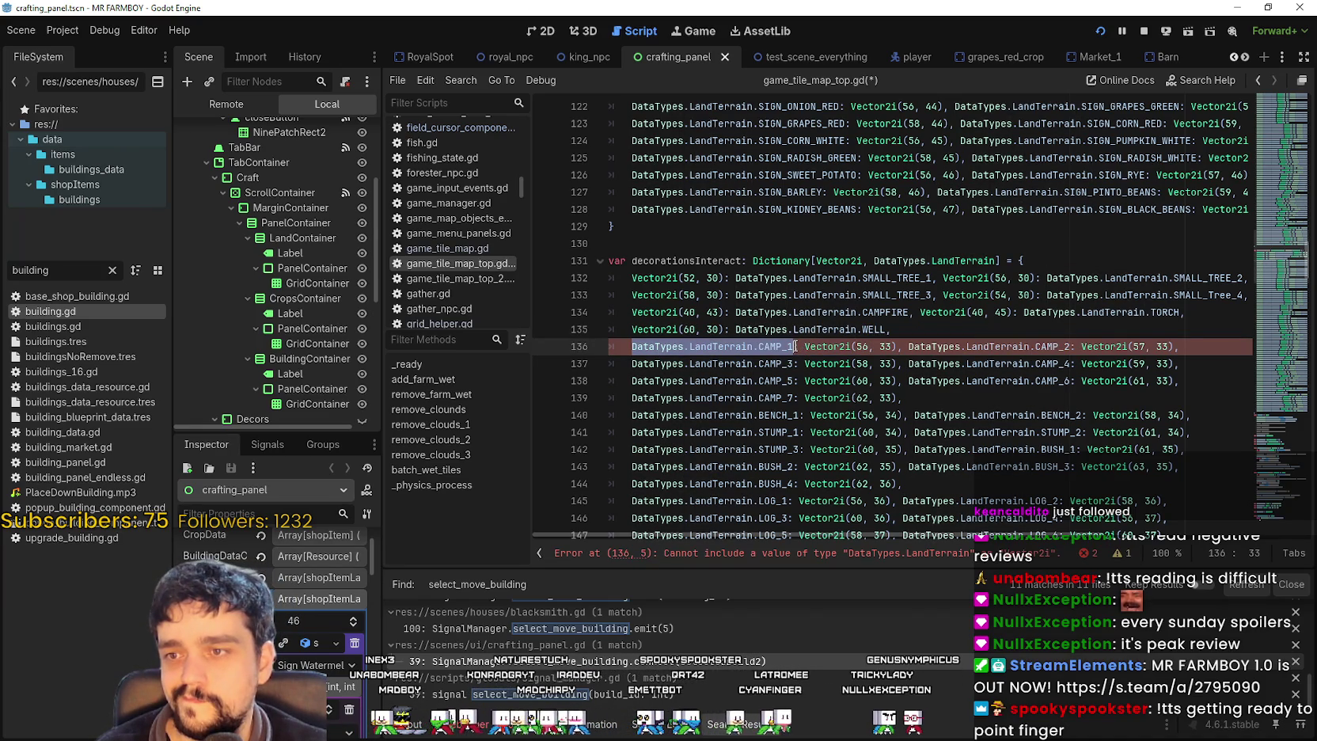
{"action": "key", "text": "ctrl+x"}
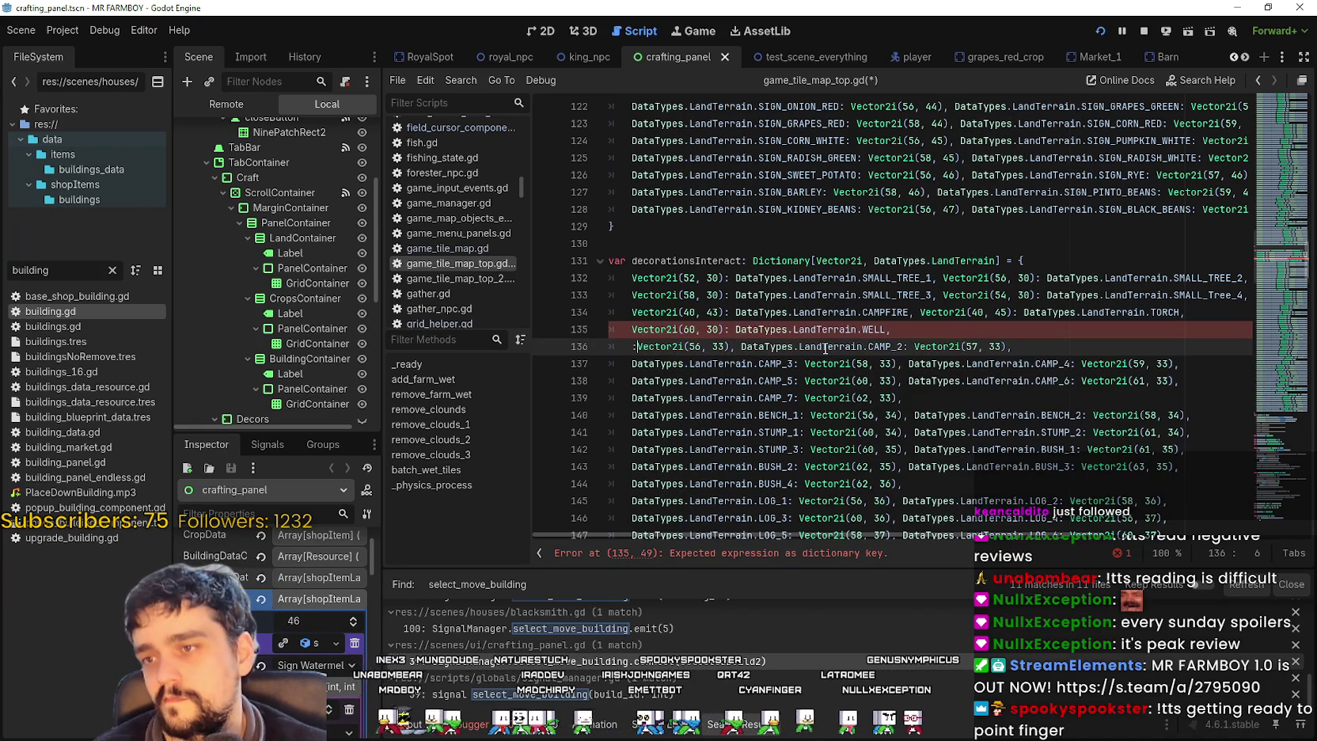
{"action": "key", "text": "BackSpace"}
{"action": "key", "text": "Right"}
{"action": "key", "text": "Right"}
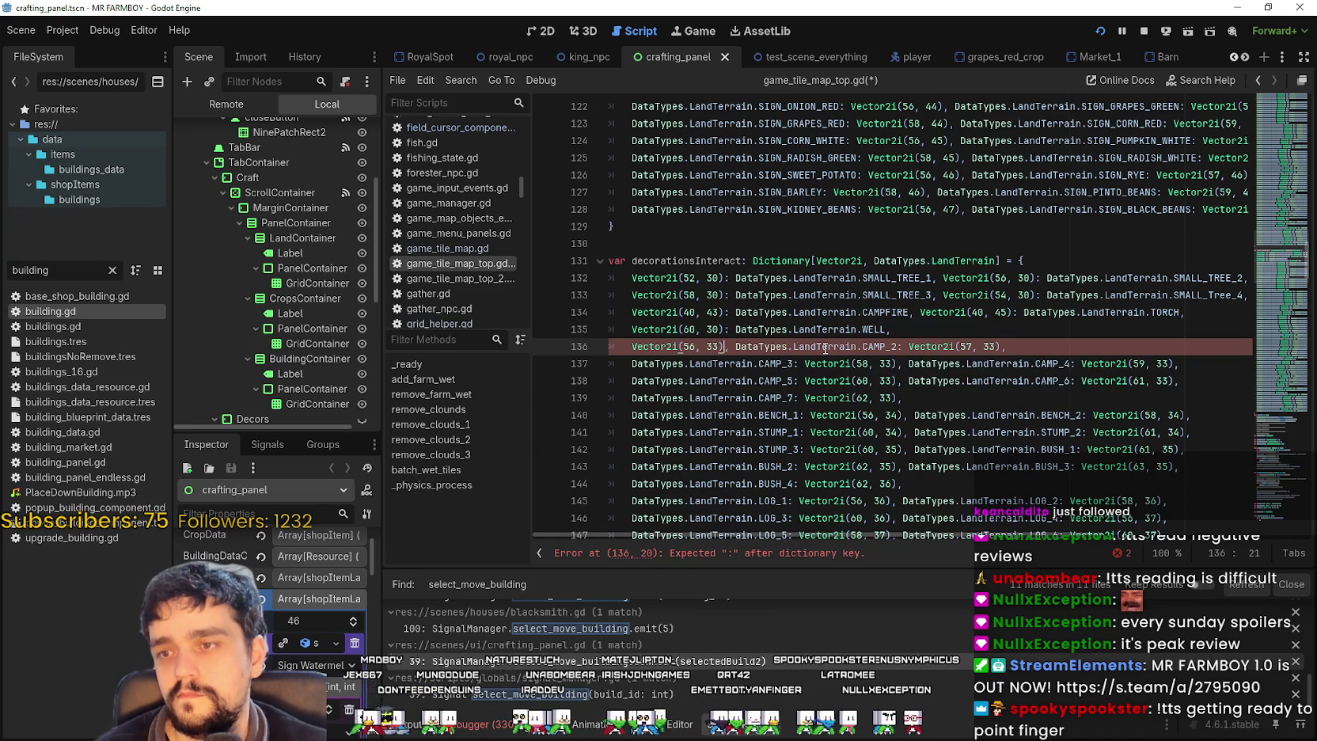
{"action": "type", "text": ":"}
{"action": "key", "text": "ctrl+v"}
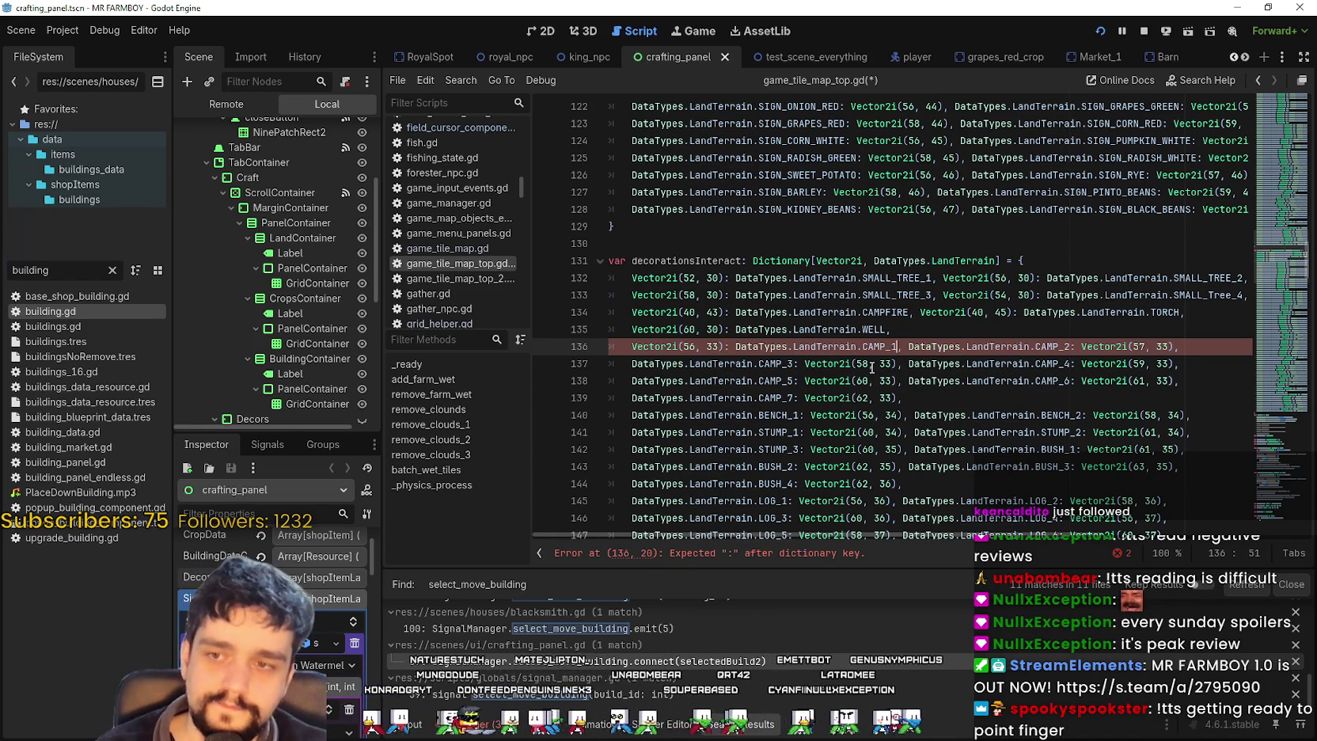
{"action": "left_click_drag", "start_coordinate": [908, 347], "coordinate": [1062, 346]}
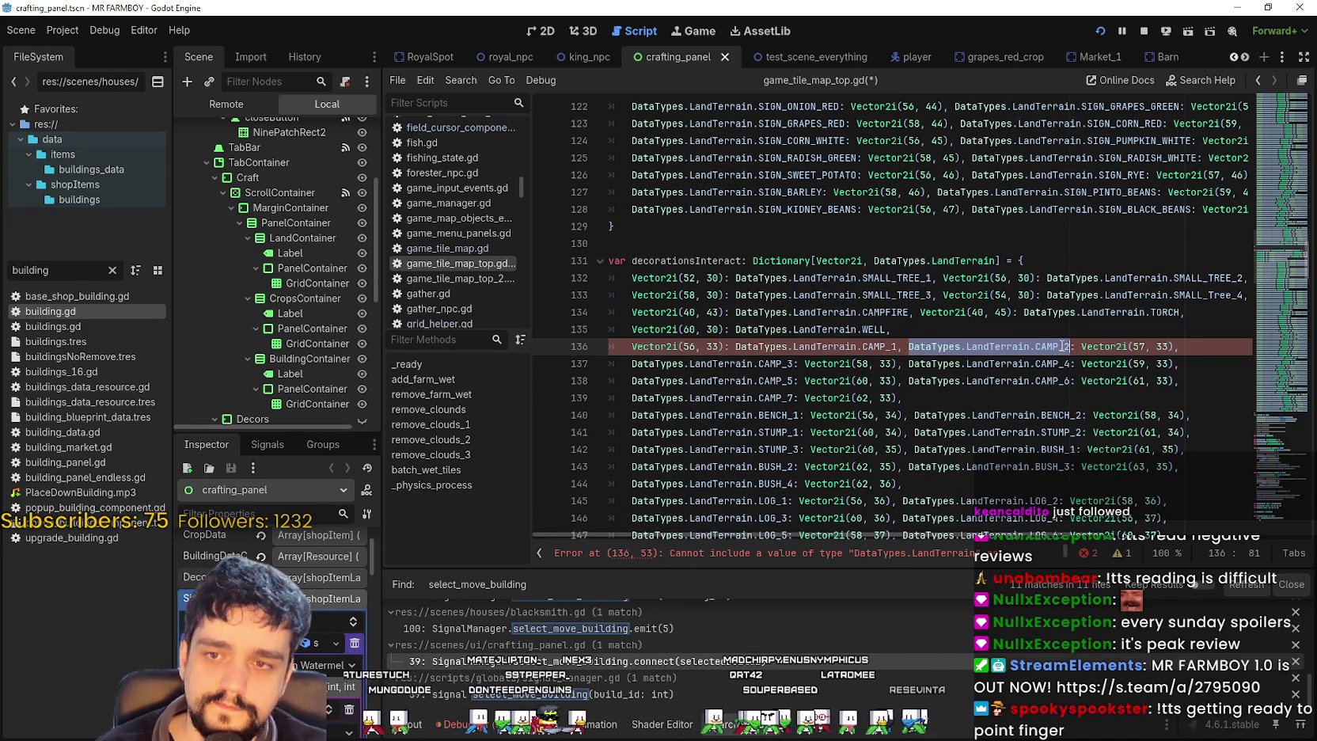
{"action": "key", "text": "BackSpace"}
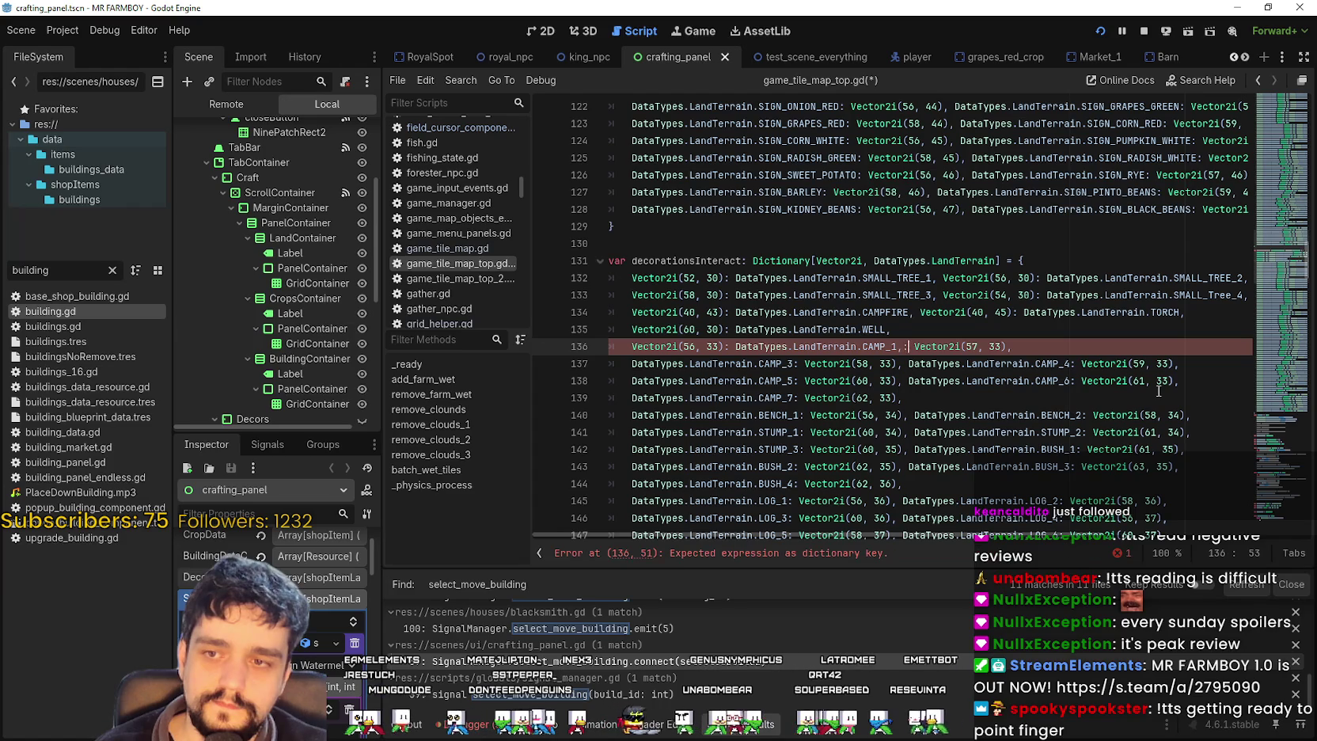
{"action": "key", "text": "BackSpace"}
{"action": "key", "text": "BackSpace"}
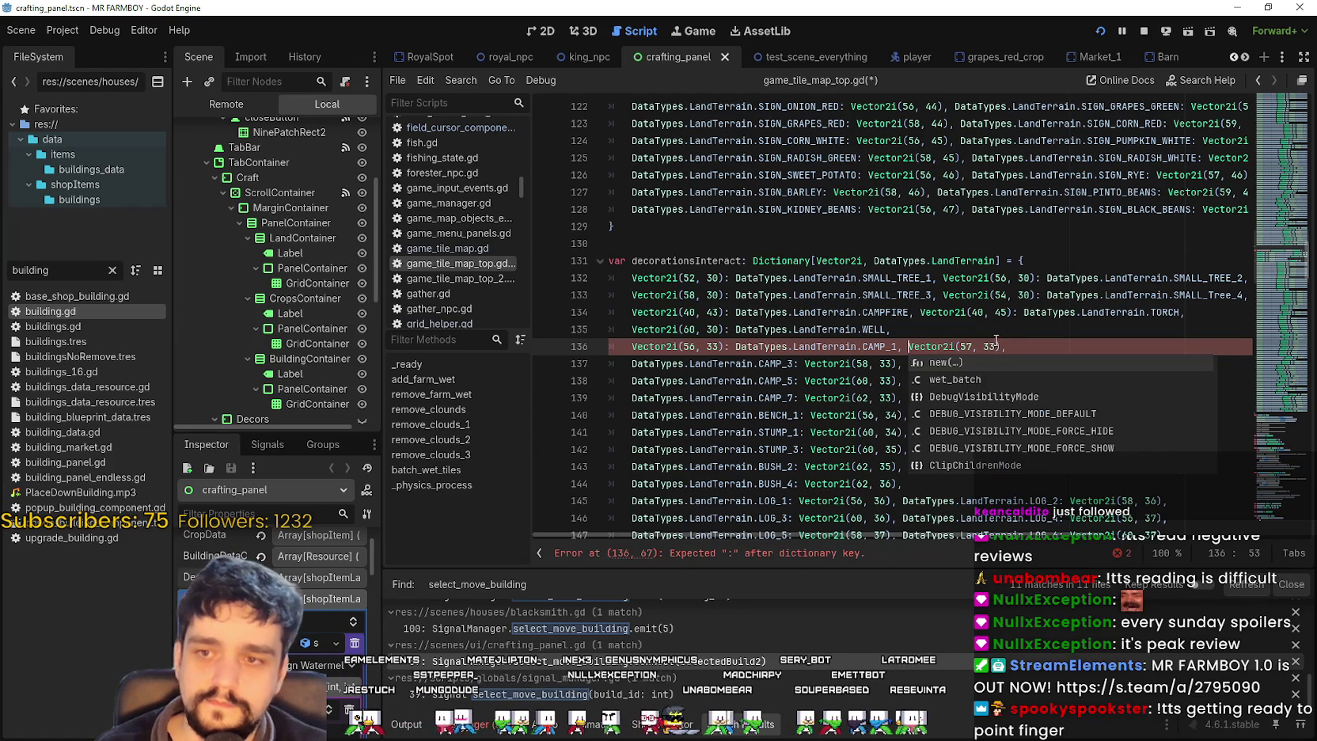
{"action": "left_click", "coordinate": [1002, 346]}
{"action": "type", "text": ","}
{"action": "key", "text": "ctrl+v"}
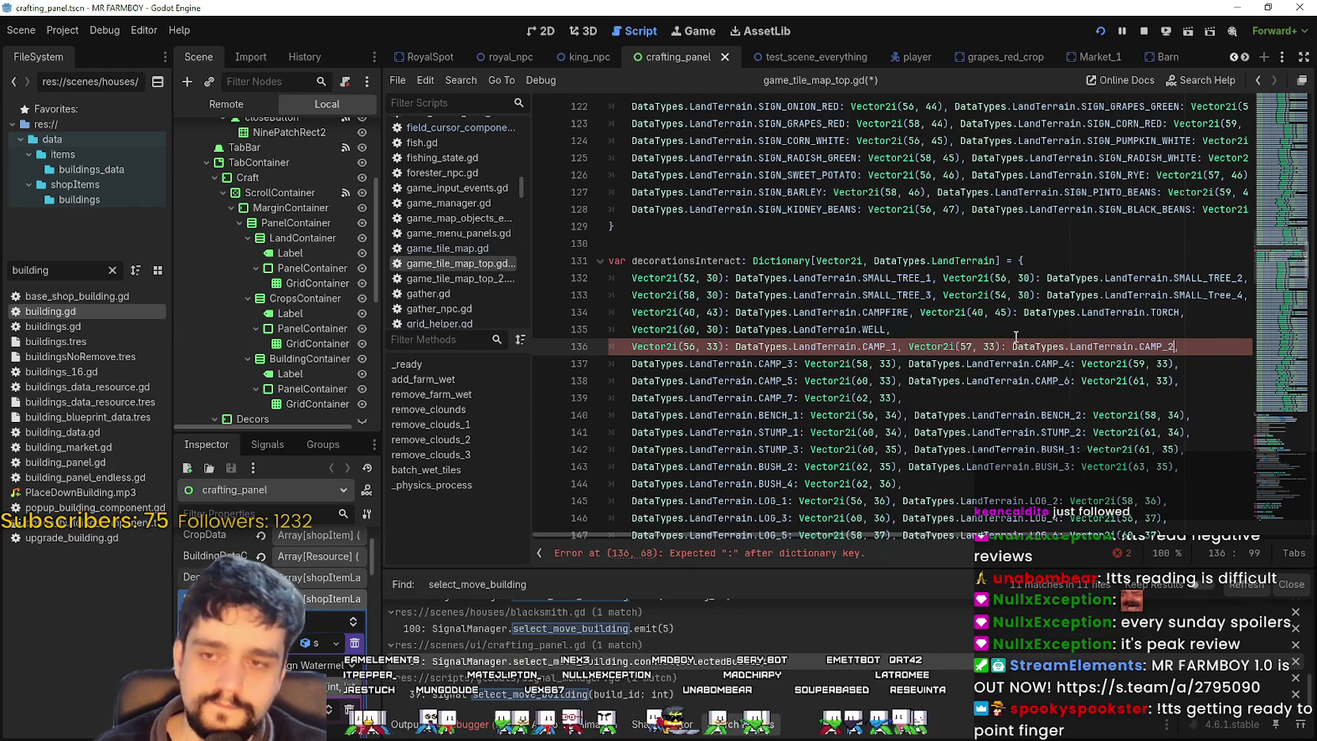
{"action": "type", "text": ","}
- Map Vector2i(58, 33) to CAMP_3 and Vector2i(59, 33) to CAMP_4 on line 137
{"action": "left_click_drag", "start_coordinate": [632, 364], "coordinate": [796, 364]}
{"action": "key", "text": "BackSpace"}
{"action": "key", "text": "Right"}
{"action": "key", "text": "Delete"}
{"action": "key", "text": "BackSpace"}
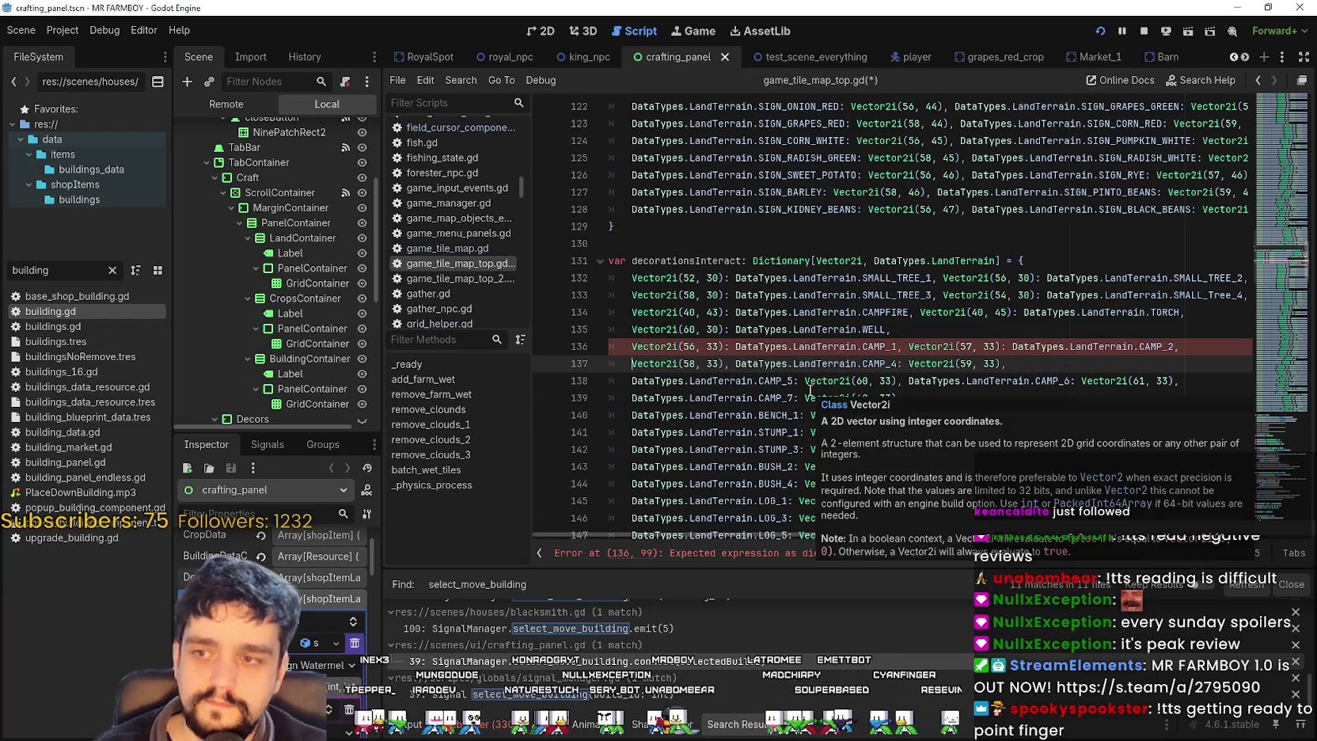
{"action": "left_click", "coordinate": [728, 364]}
{"action": "type", "text": ":"}
{"action": "key", "text": "ctrl+v"}
{"action": "type", "text": ","}
{"action": "left_click_drag", "start_coordinate": [909, 364], "coordinate": [1070, 370]}
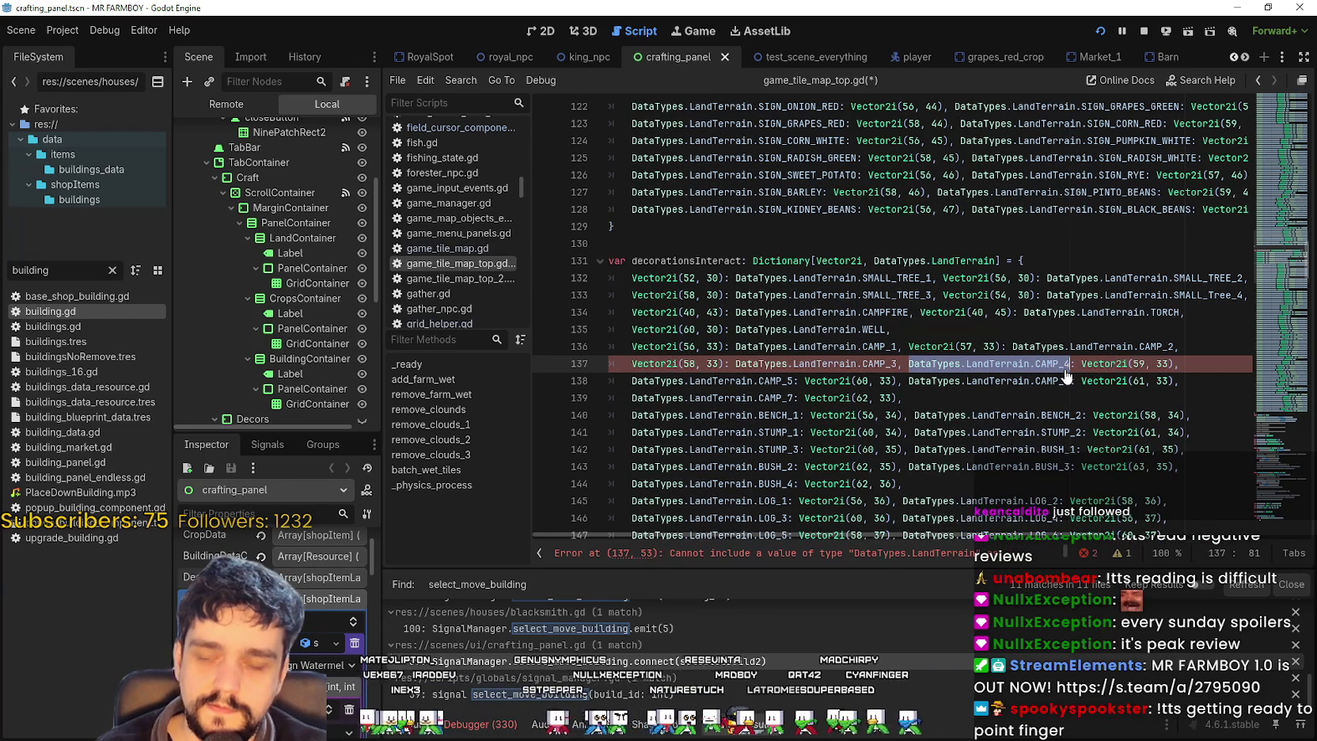
{"action": "key", "text": "ctrl+x"}
{"action": "key", "text": "BackSpace"}
{"action": "key", "text": "BackSpace"}
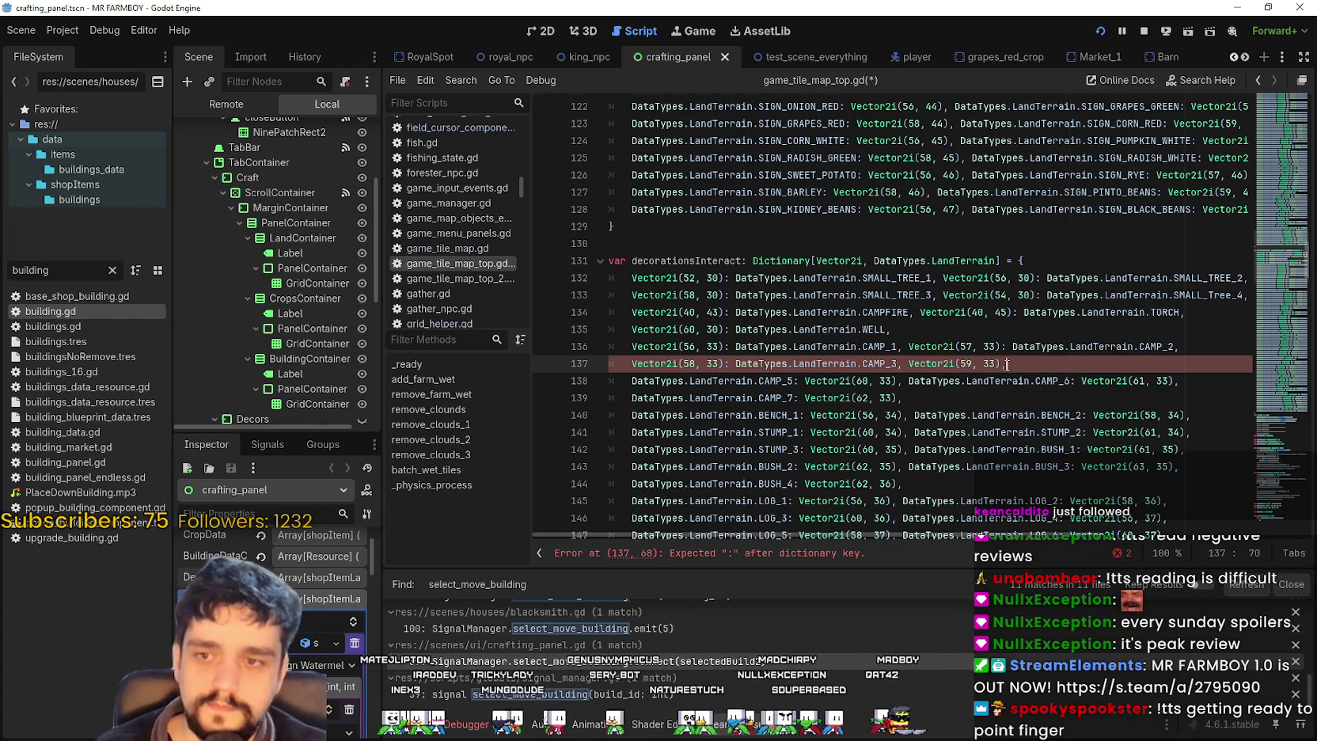
{"action": "type", "text": ":"}
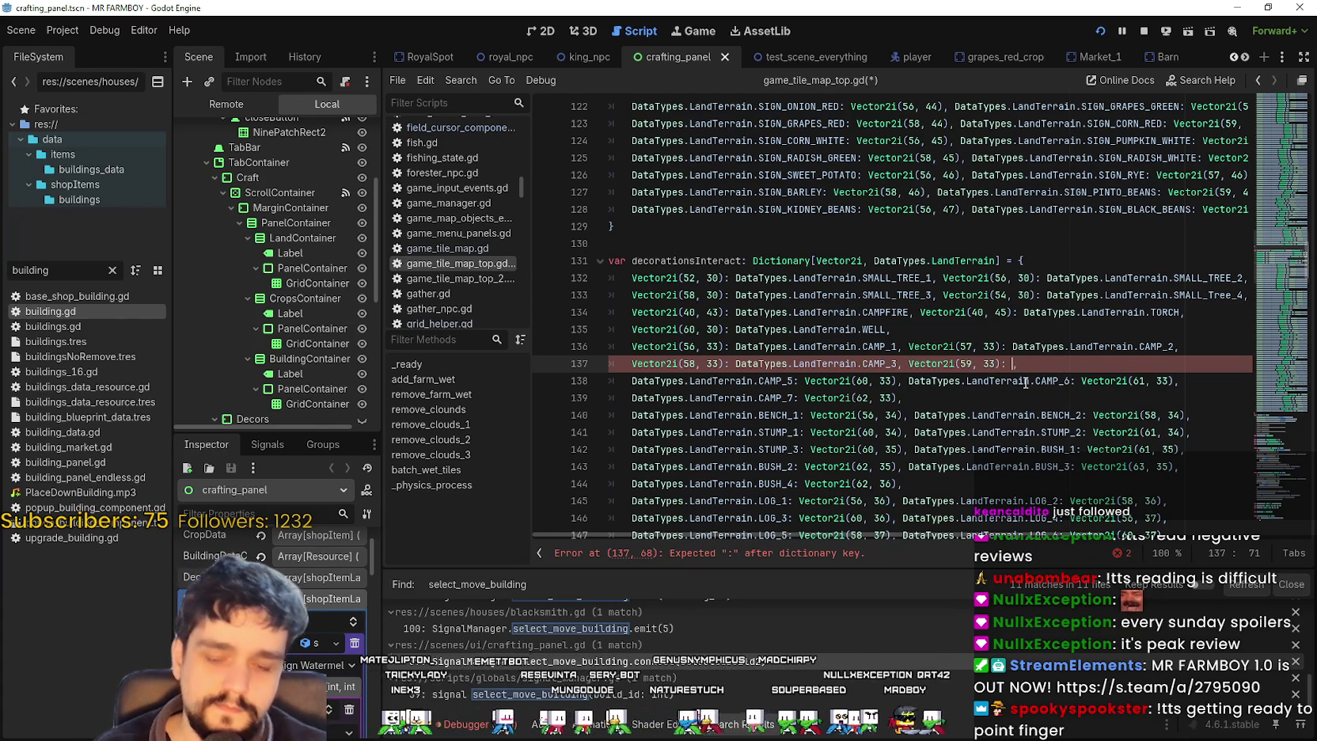
{"action": "key", "text": "ctrl+v"}
- Map Vector2i(60, 33) to CAMP_5 and Vector2i(61, 33) to CAMP_6 on line 138
{"action": "left_click_drag", "start_coordinate": [631, 381], "coordinate": [796, 381]}
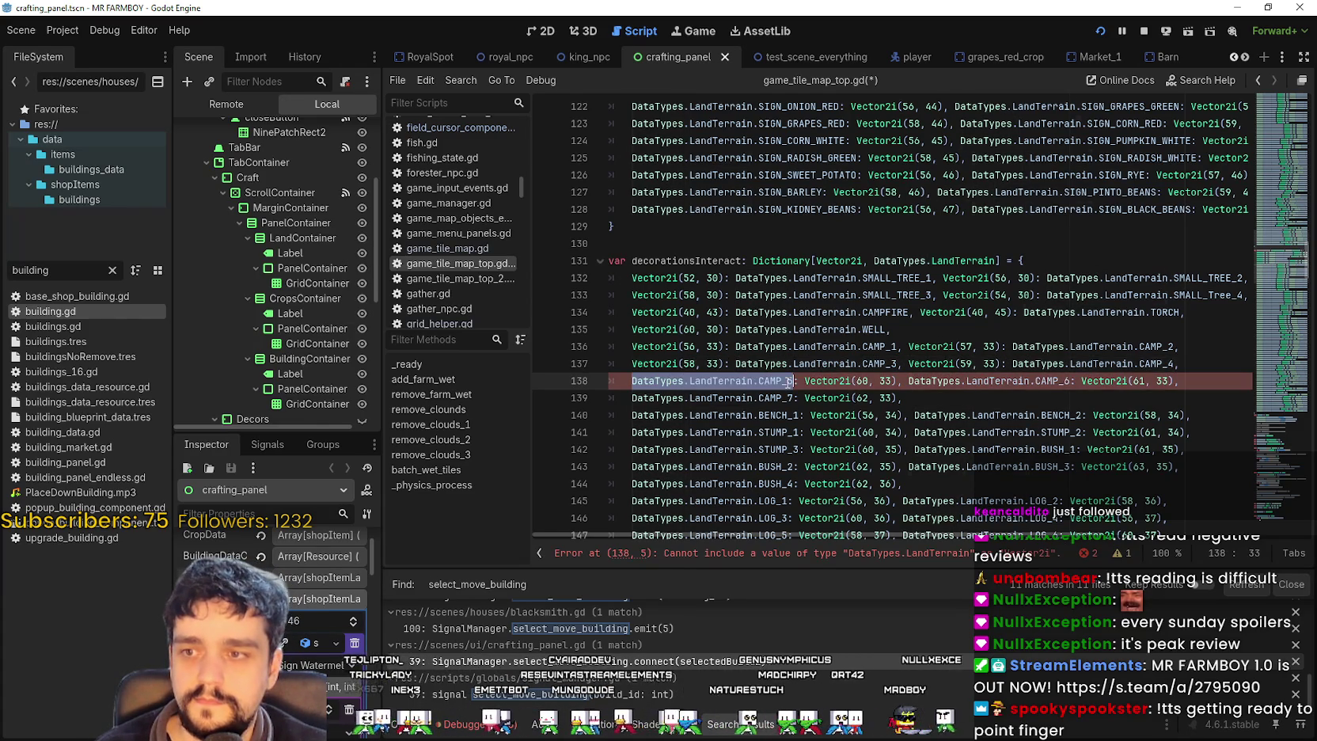
{"action": "key", "text": "ctrl+x"}
{"action": "key", "text": "Delete"}
{"action": "key", "text": "Delete"}
{"action": "left_click", "coordinate": [723, 384]}
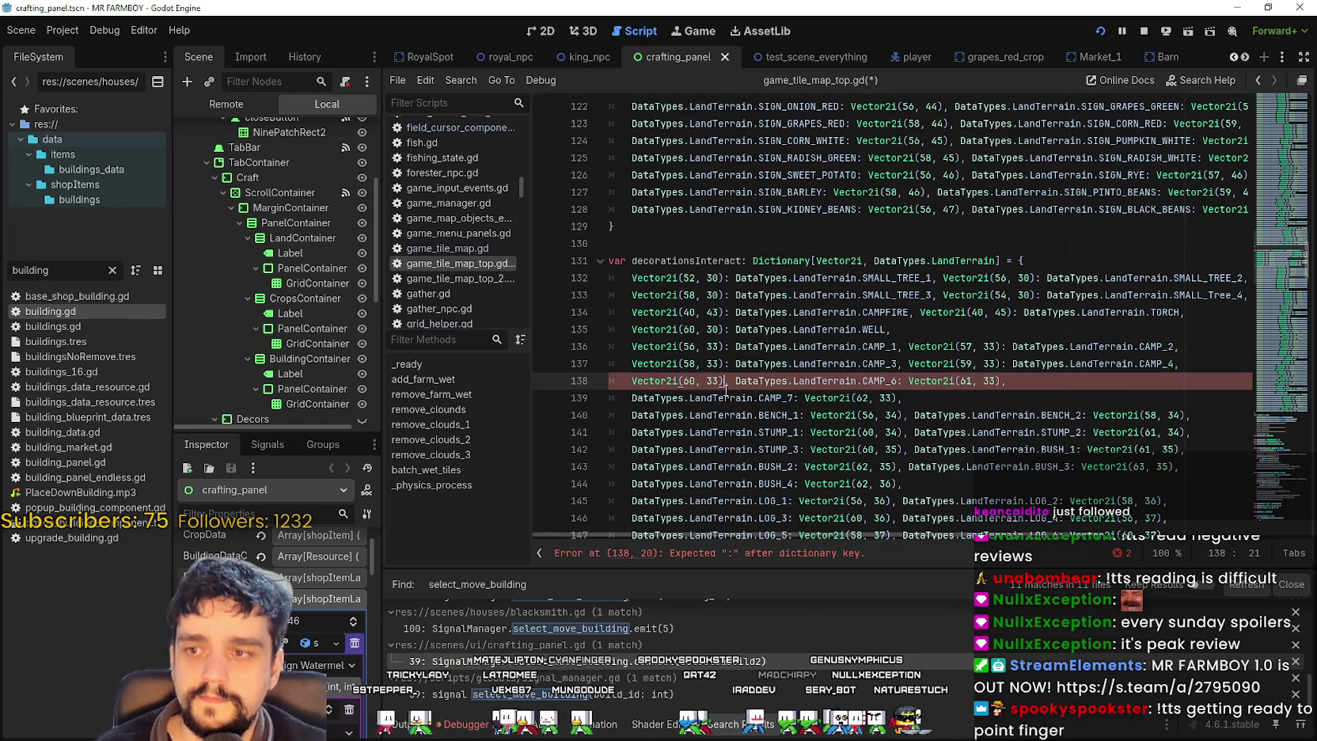
{"action": "type", "text": ":"}
{"action": "key", "text": "ctrl+v"}
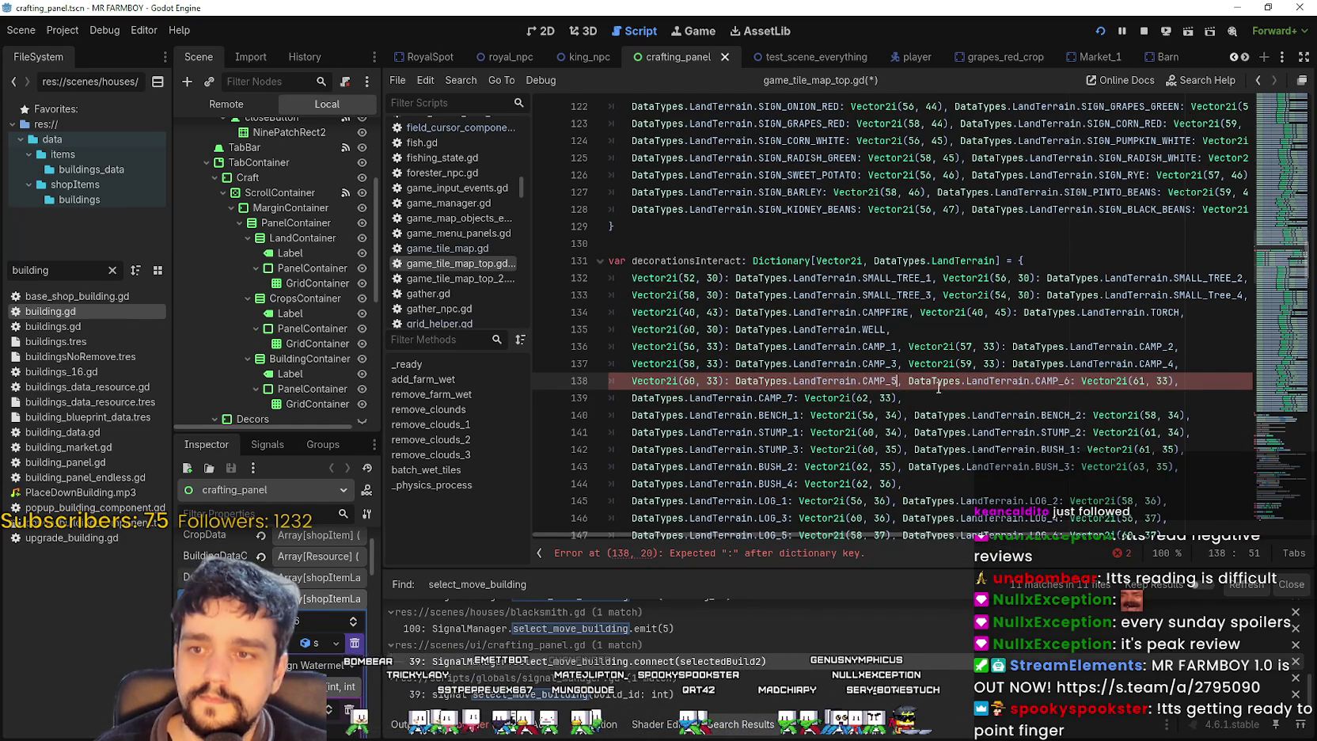
{"action": "type", "text": ","}
{"action": "left_click_drag", "start_coordinate": [909, 381], "coordinate": [1053, 380]}
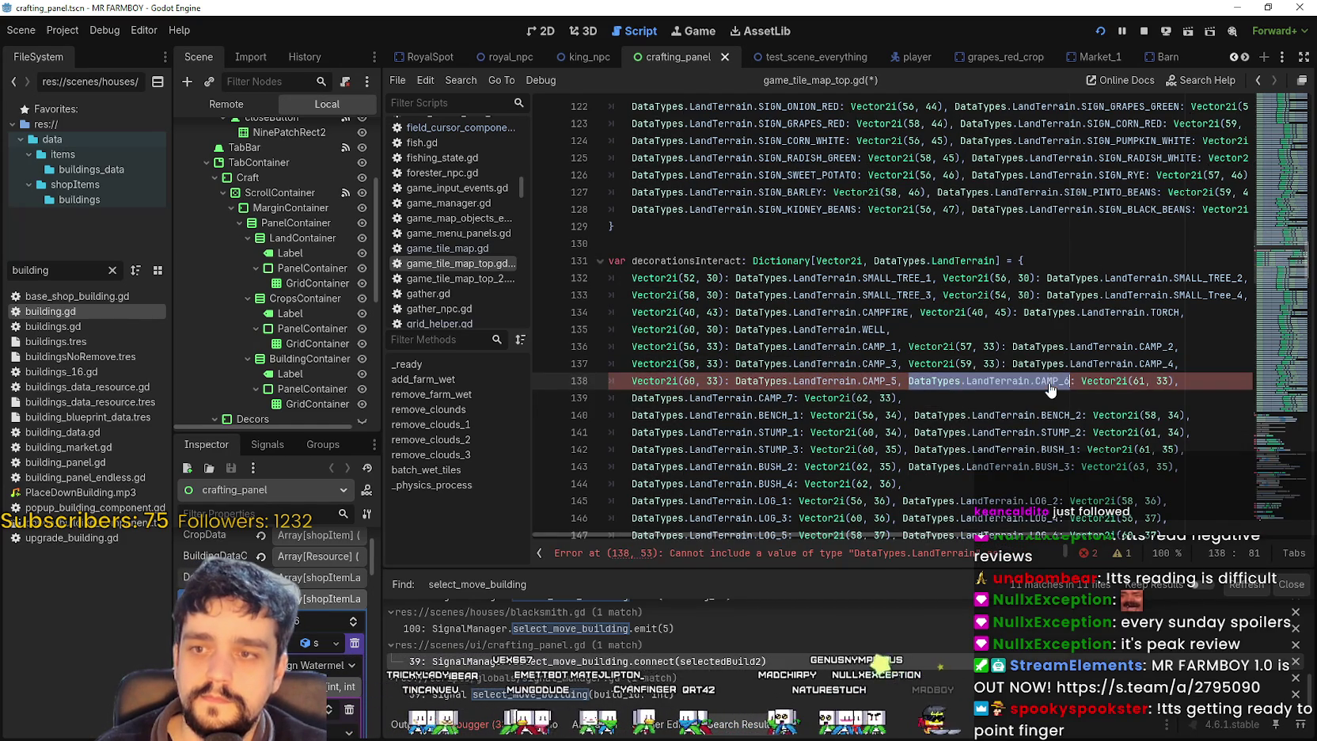
{"action": "key", "text": "ctrl+x"}
{"action": "key", "text": "BackSpace"}
{"action": "key", "text": "BackSpace"}
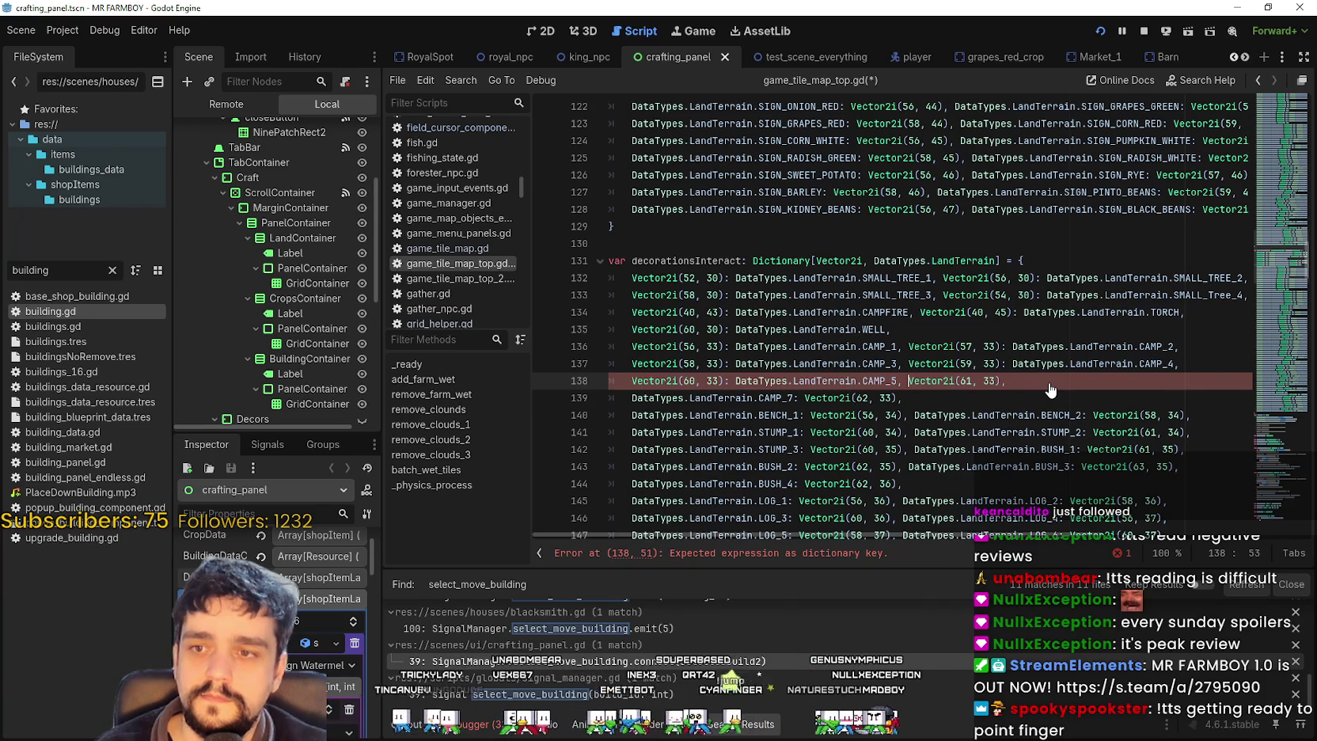
{"action": "left_click", "coordinate": [1002, 381]}
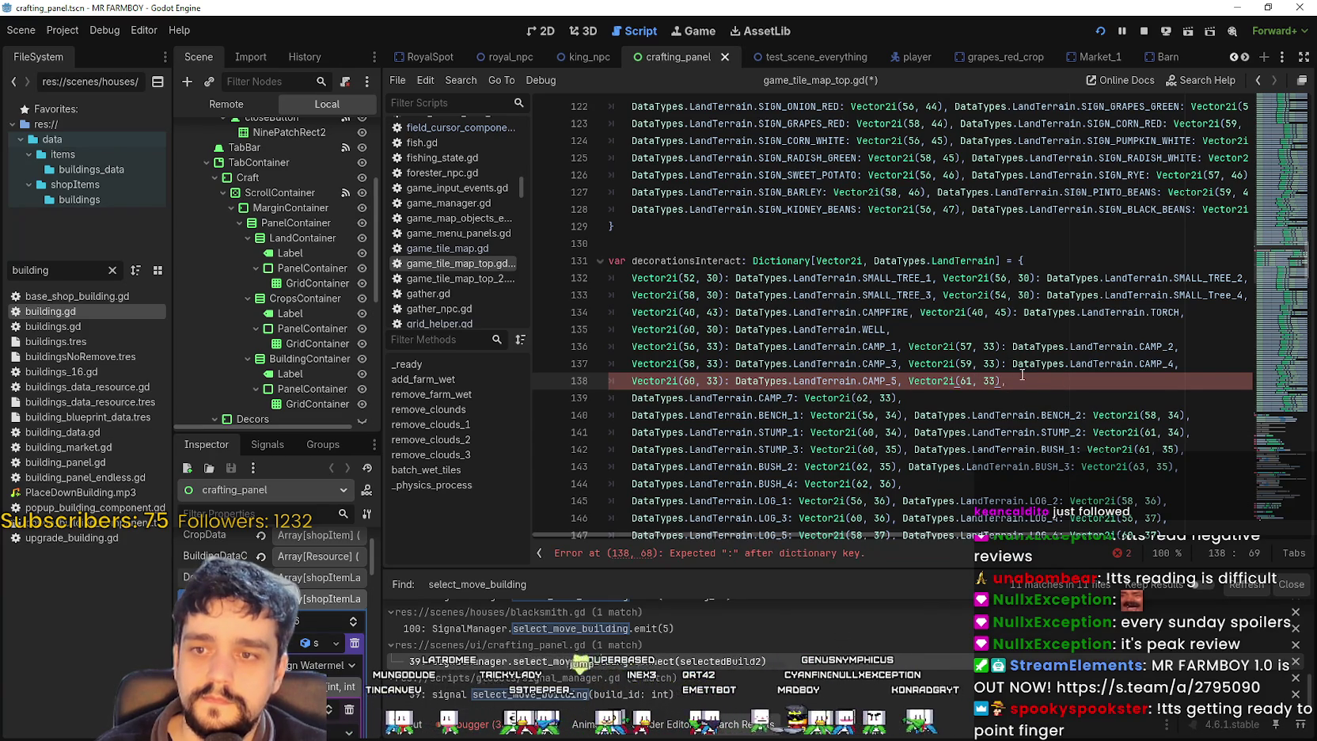
{"action": "type", "text": ":"}
{"action": "key", "text": "ctrl+v"}
{"action": "type", "text": ","}
- Map Vector2i(62, 33) to CAMP_7 on line 139
{"action": "left_click_drag", "start_coordinate": [794, 397], "coordinate": [632, 397]}
{"action": "key", "text": "BackSpace"}
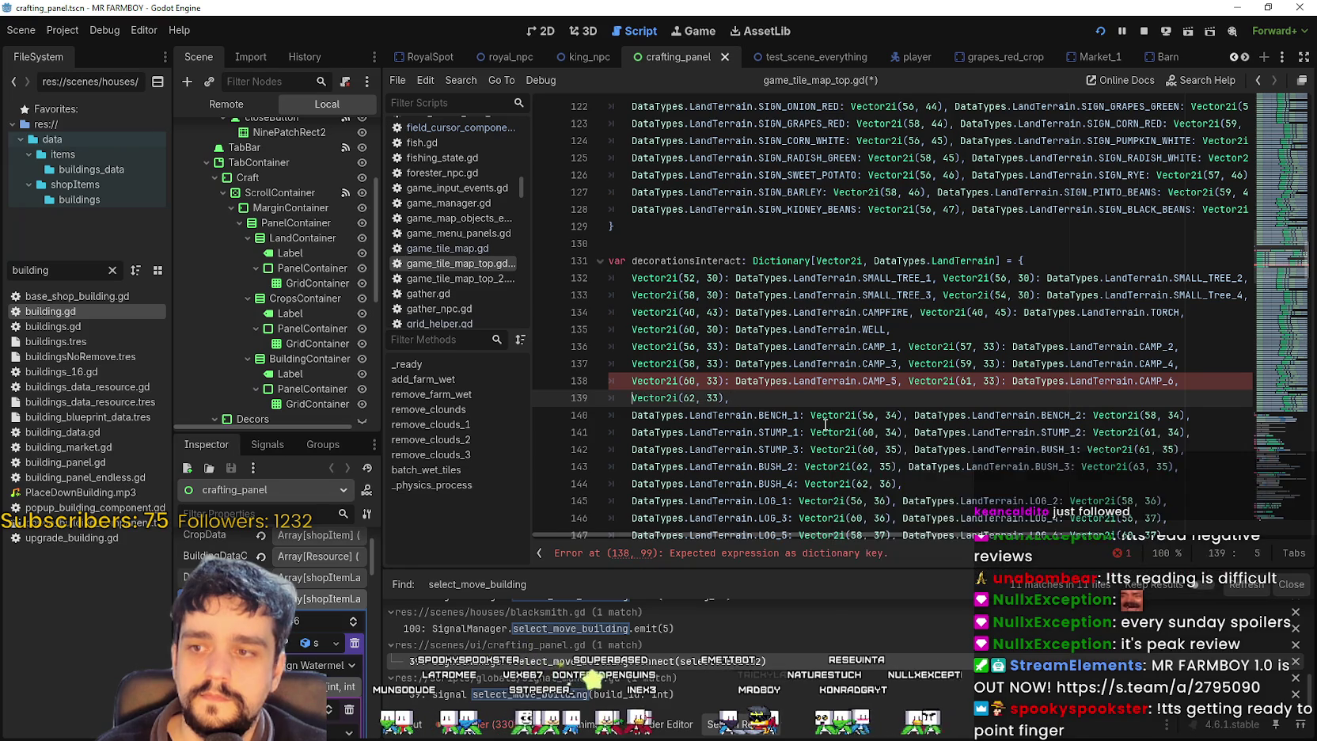
{"action": "key", "text": "ctrl+Right"}
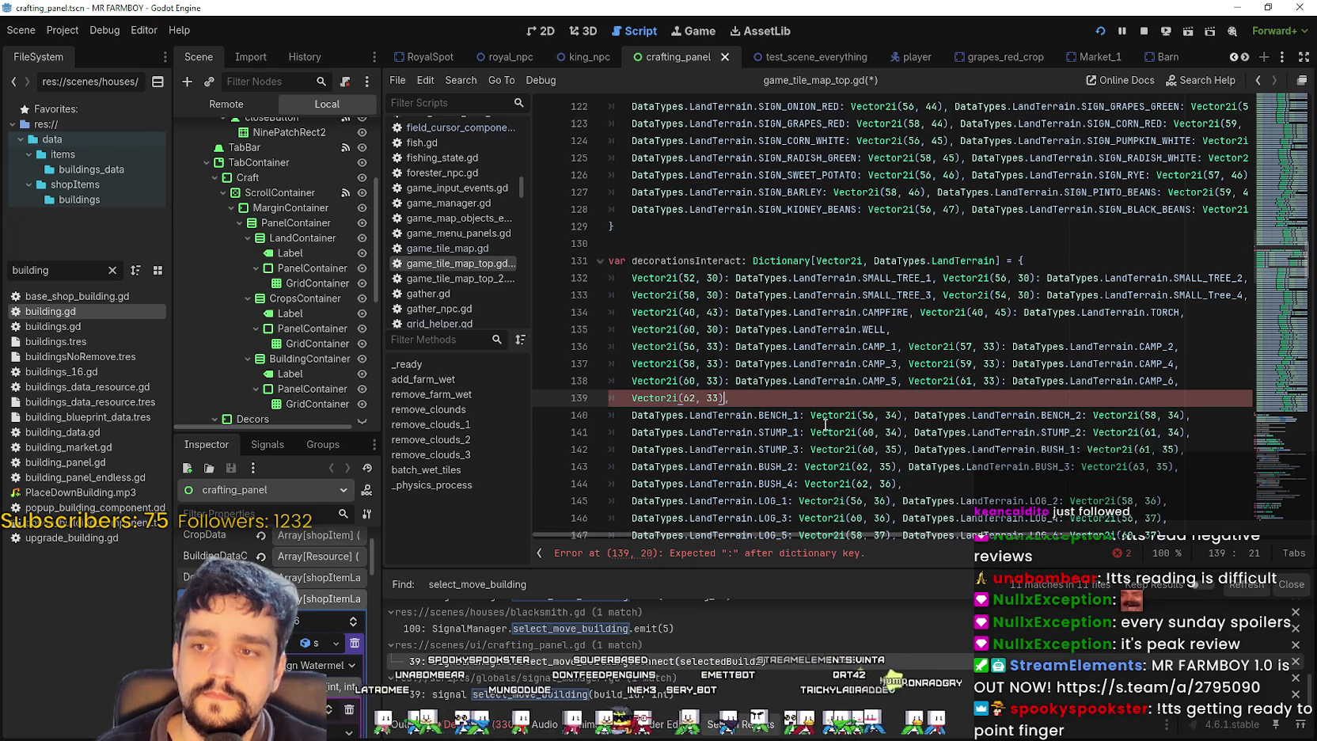
{"action": "key", "text": "ctrl+v"}
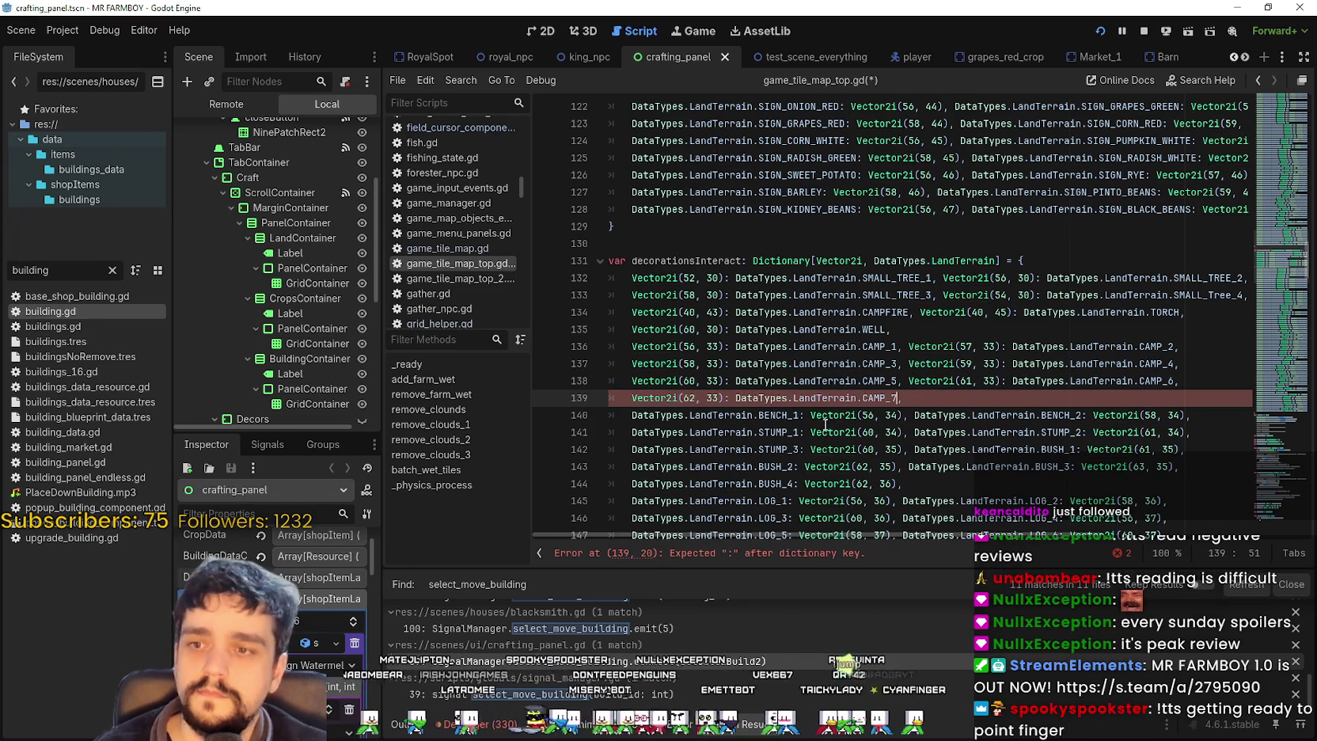
{"action": "type", "text": ","}
{"action": "left_click", "coordinate": [662, 397]}
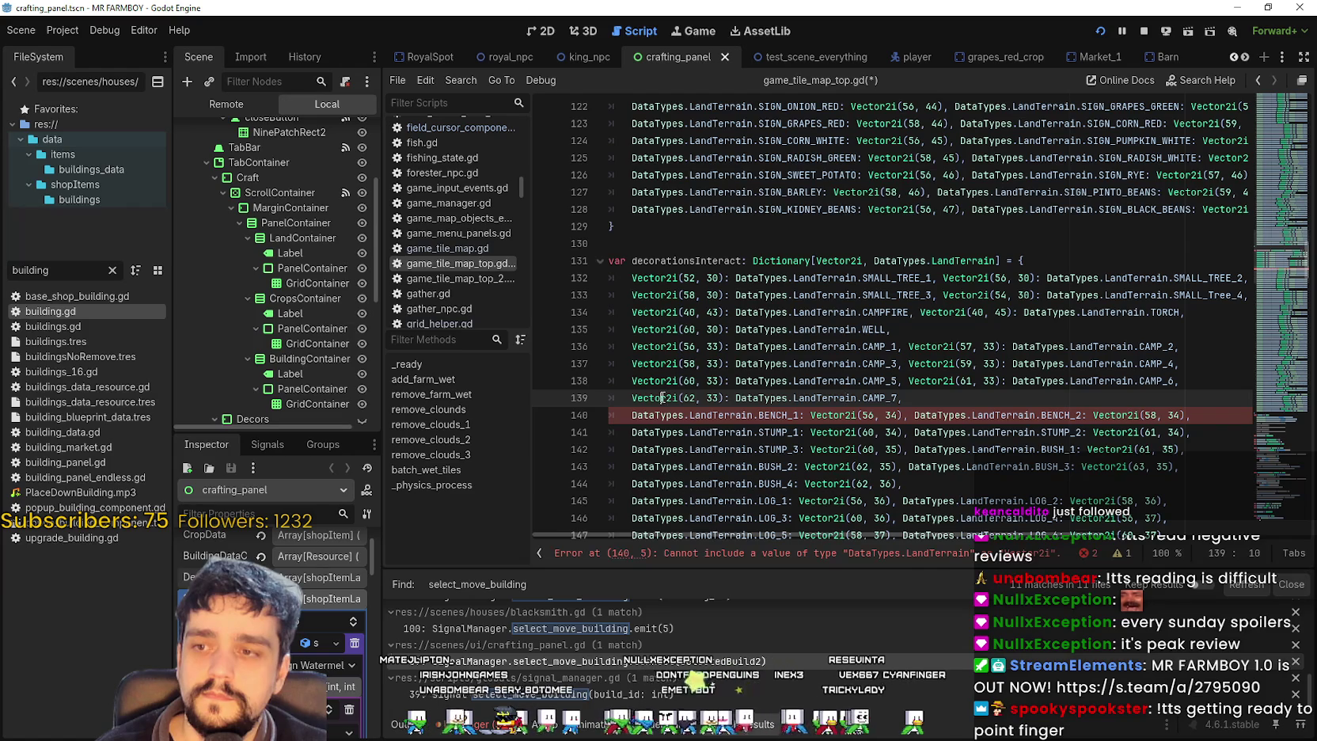
{"action": "double_click", "coordinate": [662, 397]}
{"action": "left_click_drag", "start_coordinate": [662, 397], "coordinate": [722, 396]}
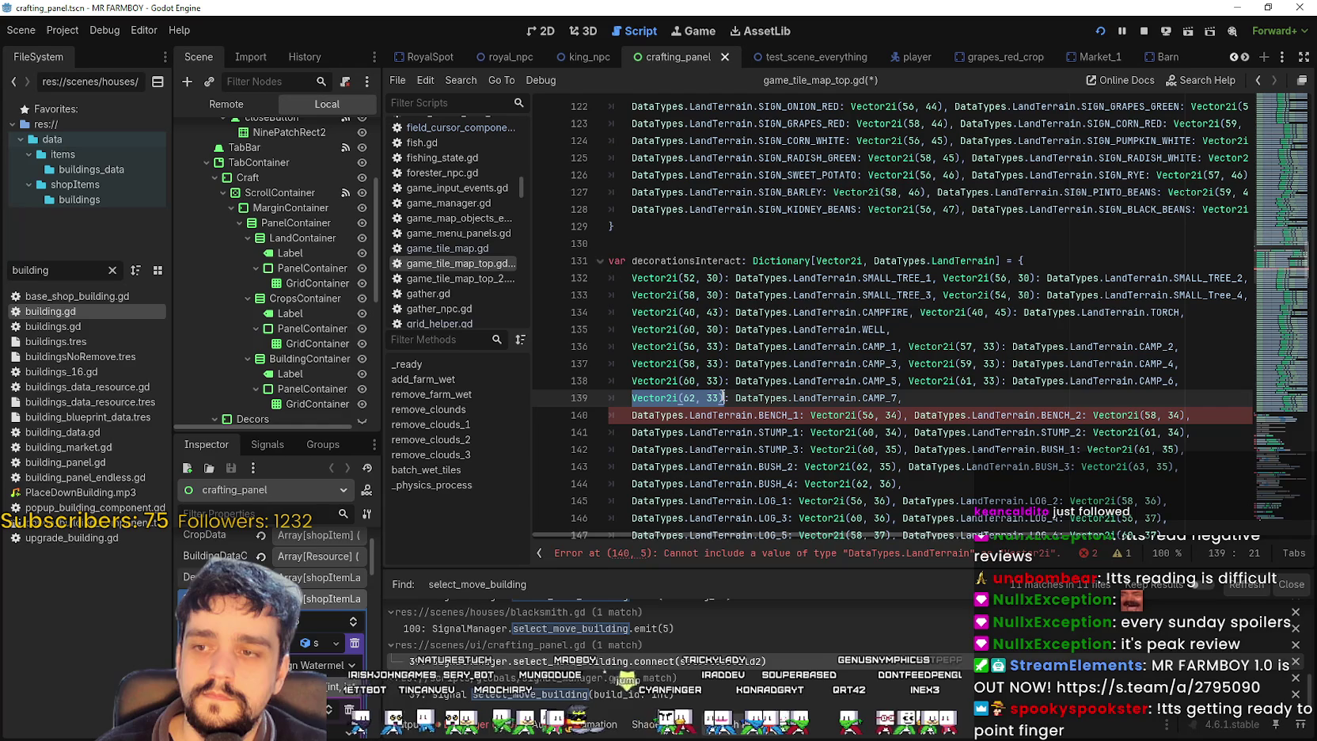
{"action": "scroll", "coordinate": [780, 381], "scroll_direction": "down", "scroll_amount": 1}
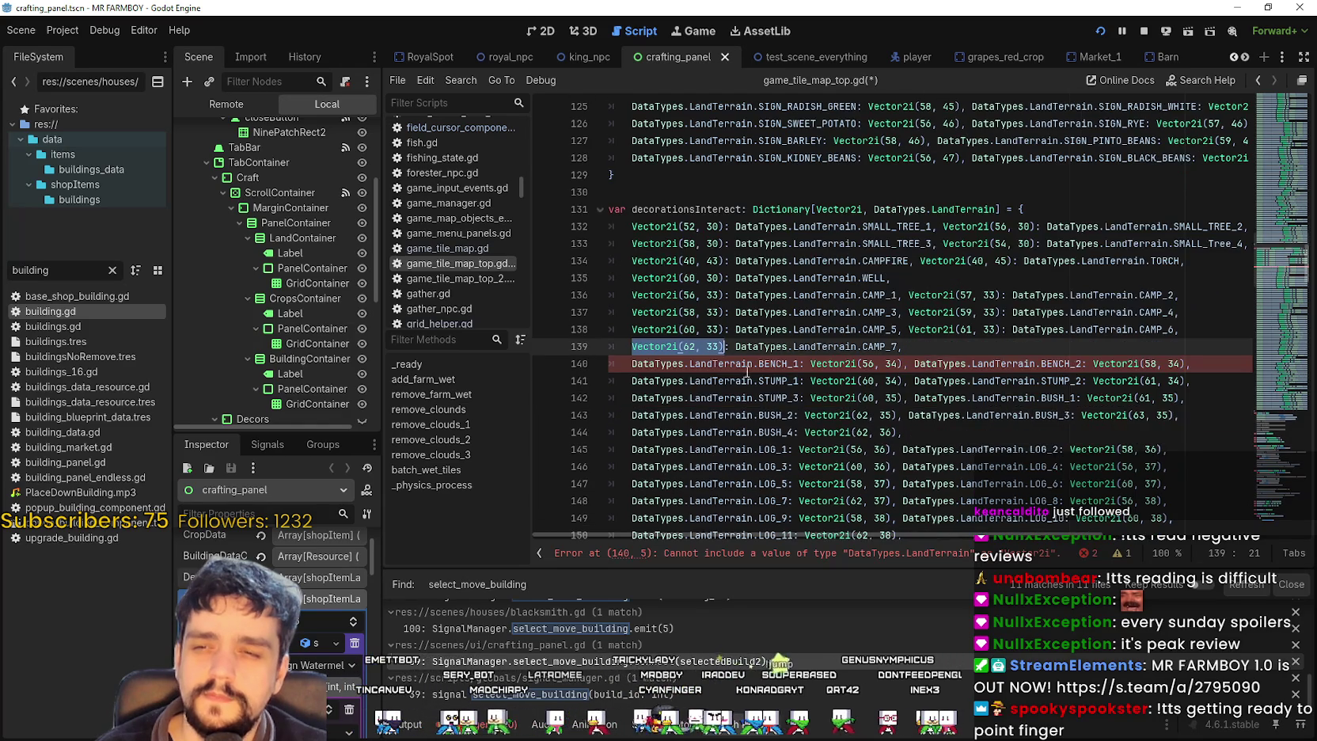
- Map Vector2i(56, 34) to BENCH_1 and Vector2i(58, 34) to BENCH_2 on line 140
{"action": "left_click", "coordinate": [673, 366]}
{"action": "mouse_move", "coordinate": [632, 364]}
{"action": "left_mouse_down"}
{"action": "mouse_move", "coordinate": [685, 530]}
{"action": "mouse_move", "coordinate": [862, 364]}
{"action": "mouse_move", "coordinate": [796, 364]}
{"action": "left_mouse_up"}
{"action": "key", "text": "ctrl+x"}
{"action": "key", "text": "Right"}
{"action": "key", "text": "Right"}
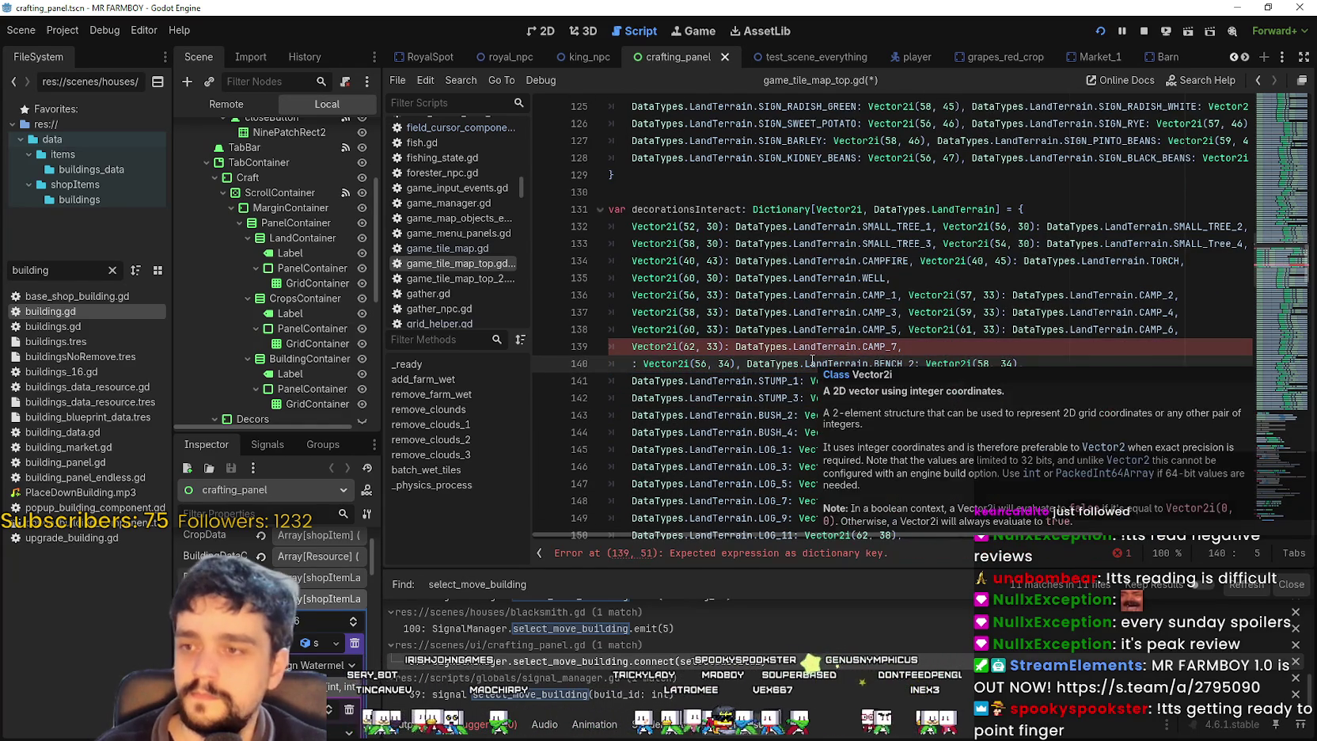
{"action": "key", "text": "BackSpace"}
{"action": "key", "text": "BackSpace"}
{"action": "key", "text": "Right"}
{"action": "key", "text": "Right"}
{"action": "key", "text": "Right"}
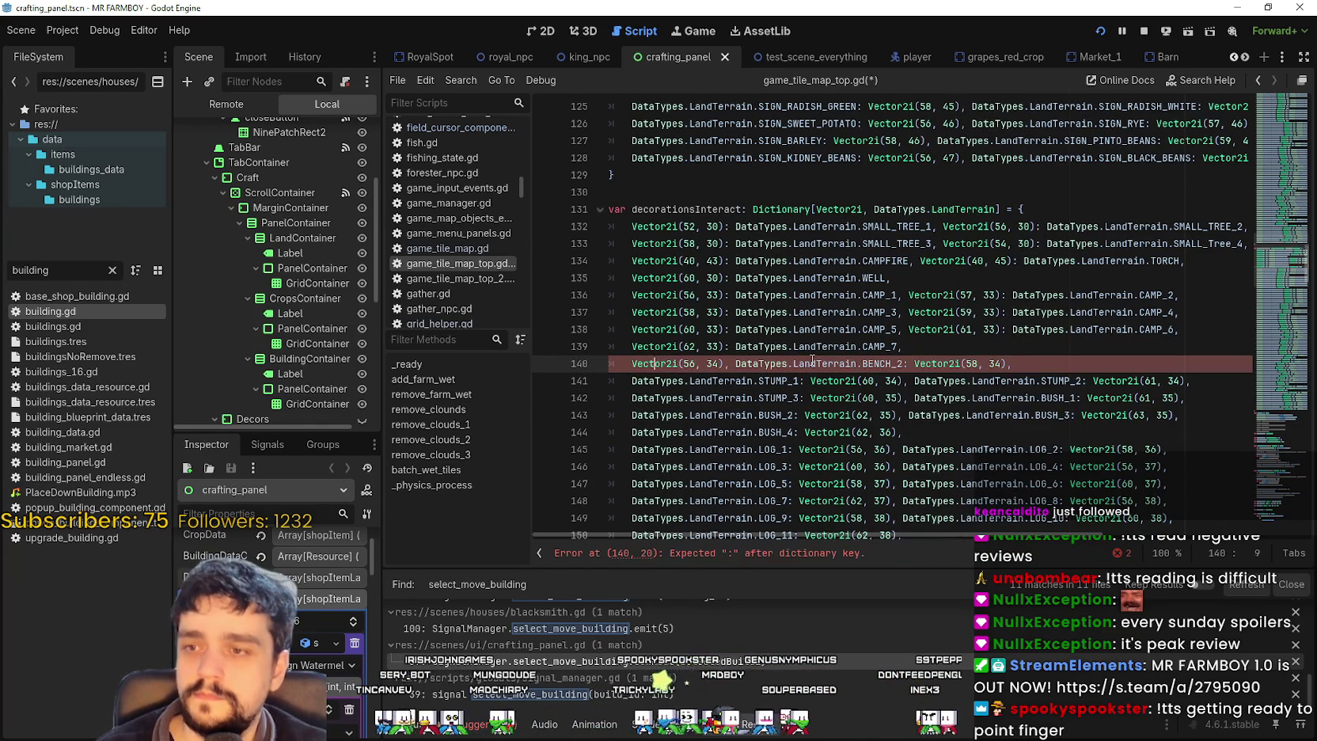
{"action": "type", "text": ":"}
{"action": "key", "text": "ctrl+v"}
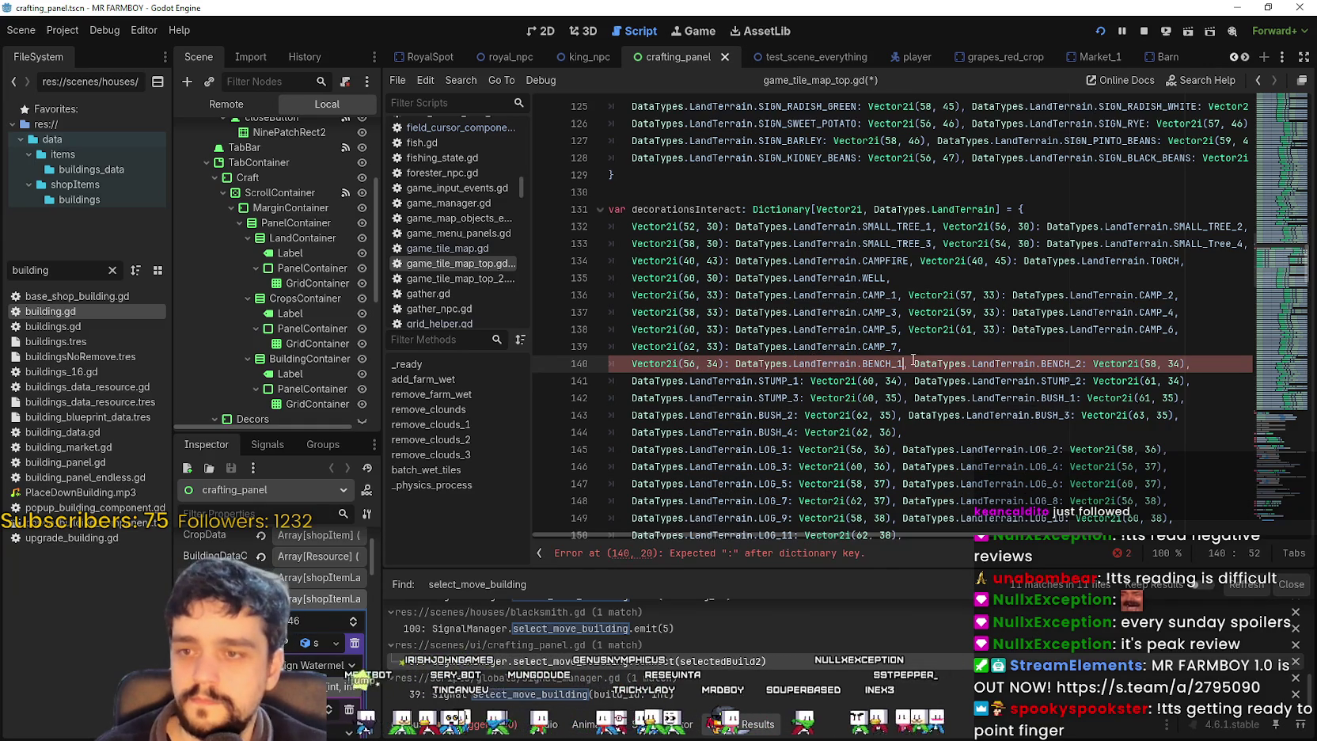
{"action": "left_click_drag", "start_coordinate": [914, 363], "coordinate": [1082, 364]}
{"action": "key", "text": "BackSpace"}
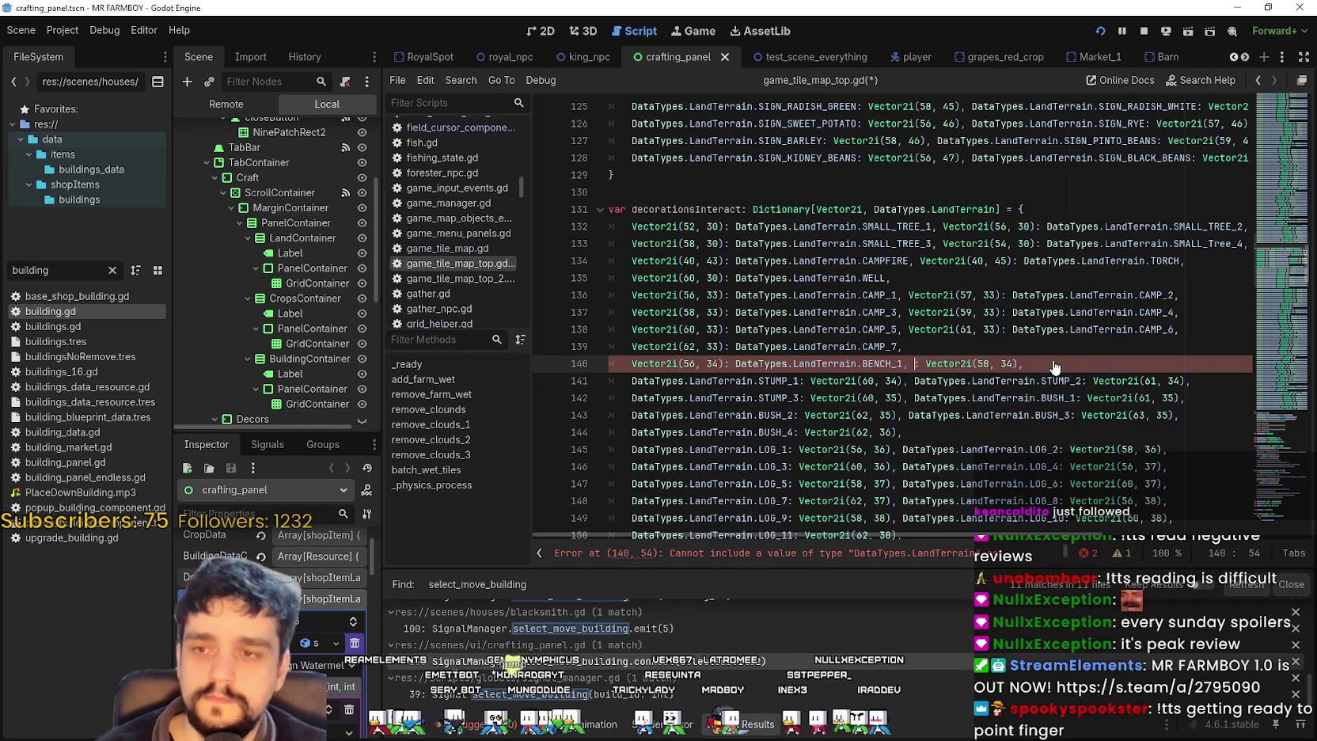
{"action": "key", "text": "Delete"}
{"action": "key", "text": "Delete"}
{"action": "key", "text": "BackSpace"}
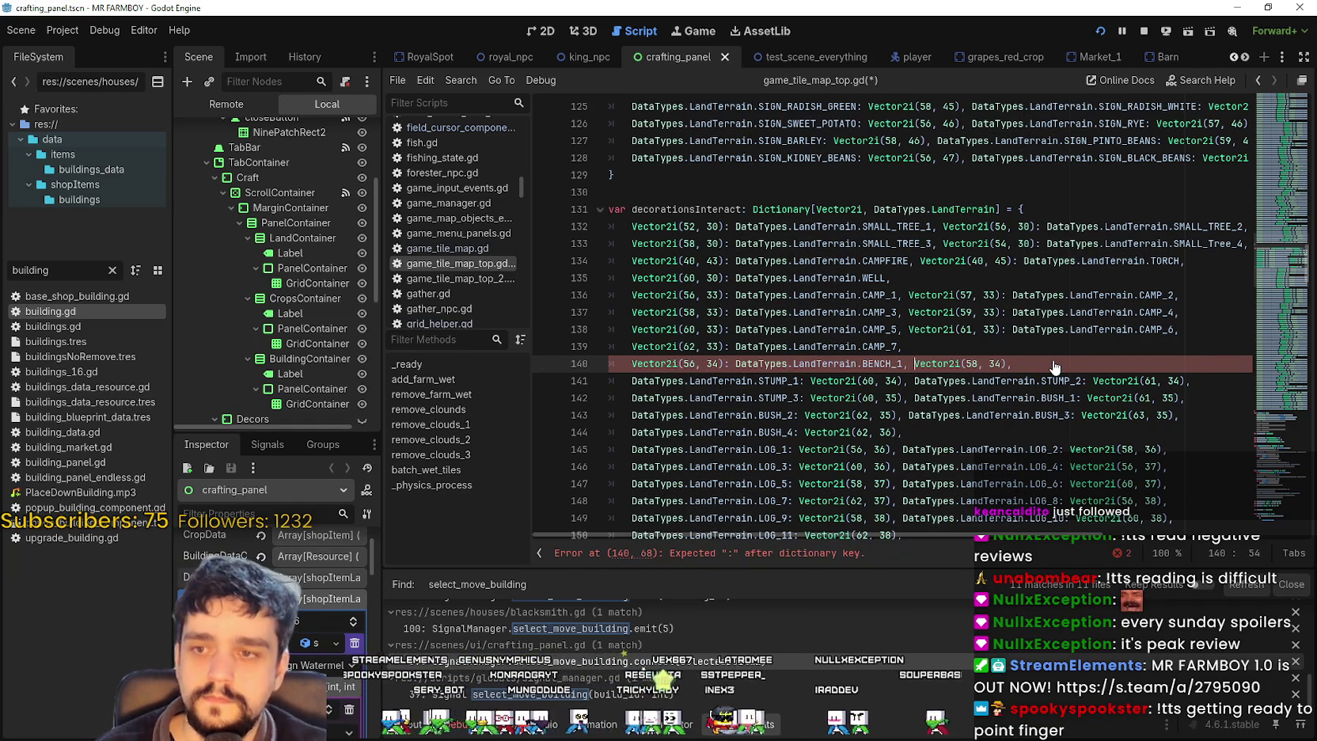
{"action": "key", "text": "ctrl+Right"}
{"action": "key", "text": "ctrl+Right"}
{"action": "type", "text": ":"}
{"action": "key", "text": "ctrl+v"}
- Map Vector2i(60, 34) to STUMP_1 and Vector2i(61, 34) to STUMP_2 on line 141
{"action": "left_click", "coordinate": [836, 384]}
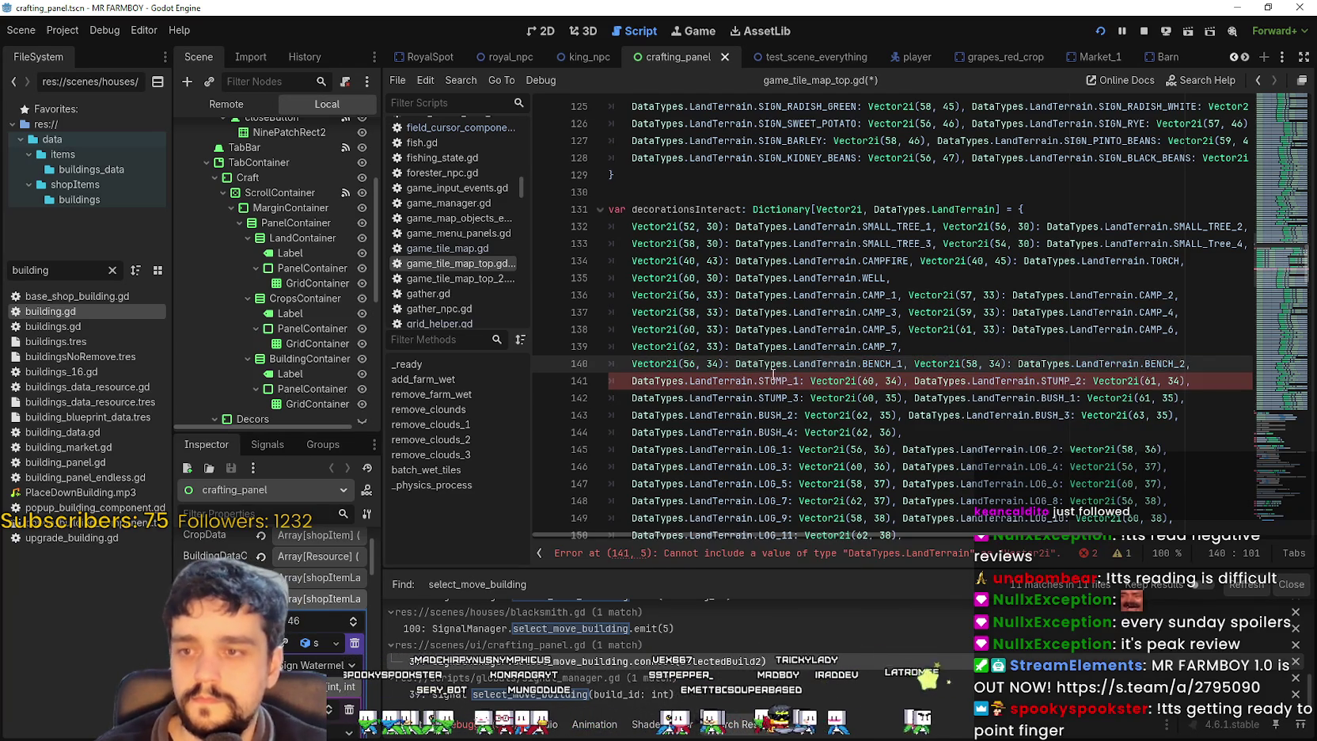
{"action": "key", "text": "Home"}
{"action": "key", "text": "ctrl+shift+Right"}
{"action": "key", "text": "ctrl+shift+Right"}
{"action": "key", "text": "ctrl+shift+Right"}
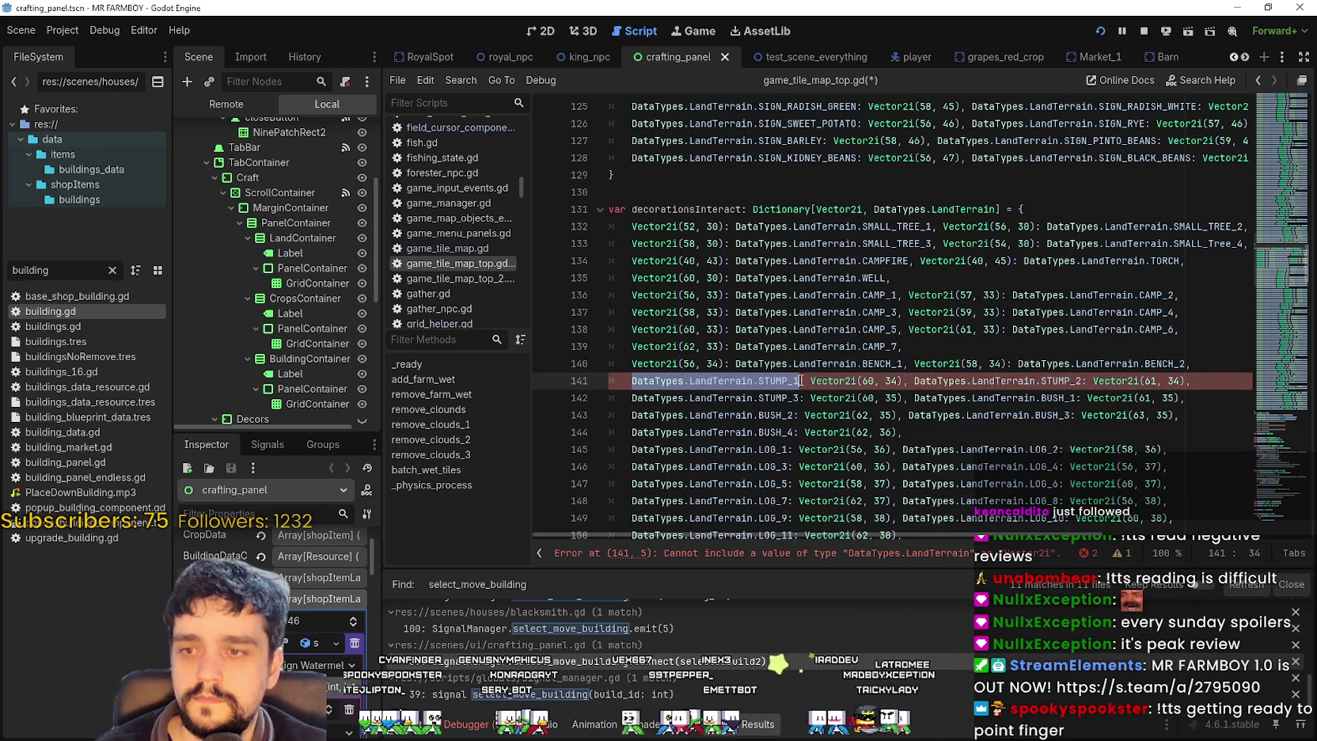
{"action": "key", "text": "ctrl+x"}
{"action": "key", "text": "Right"}
{"action": "key", "text": "Right"}
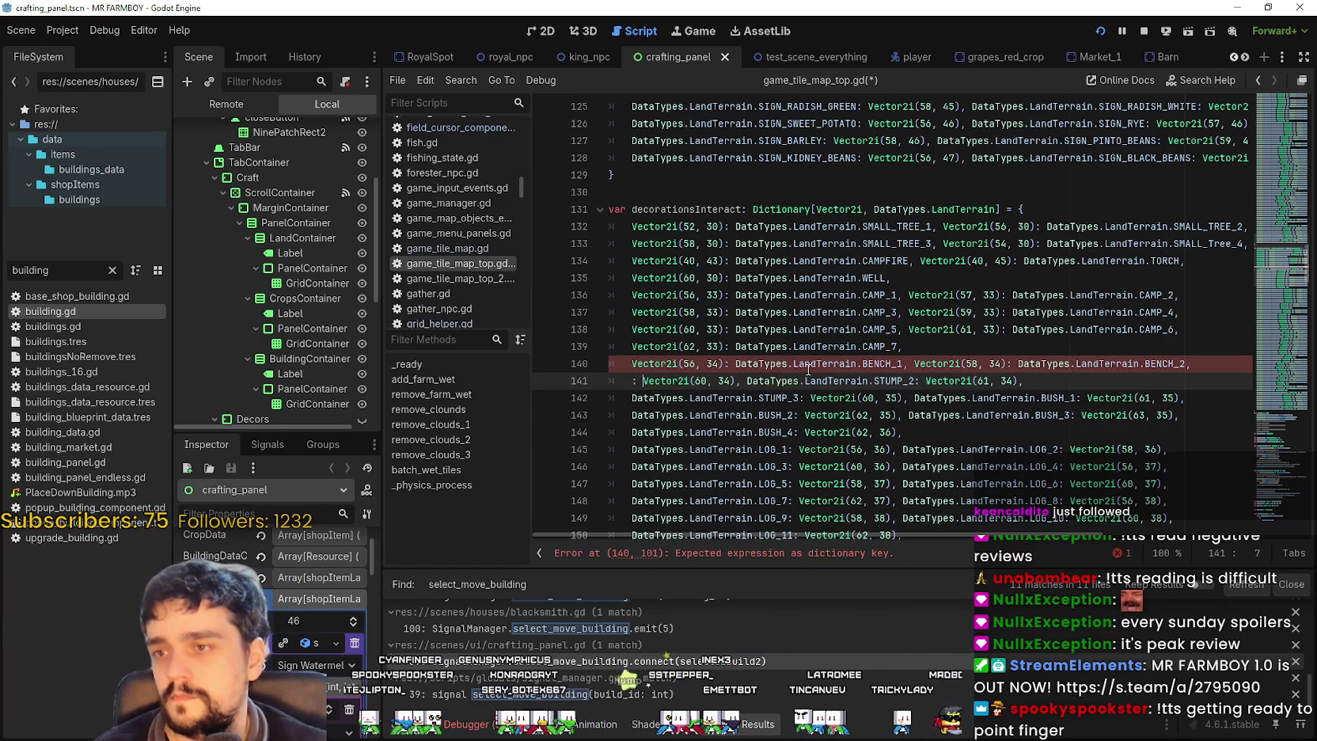
{"action": "key", "text": "BackSpace"}
{"action": "key", "text": "BackSpace"}
{"action": "left_click", "coordinate": [725, 383]}
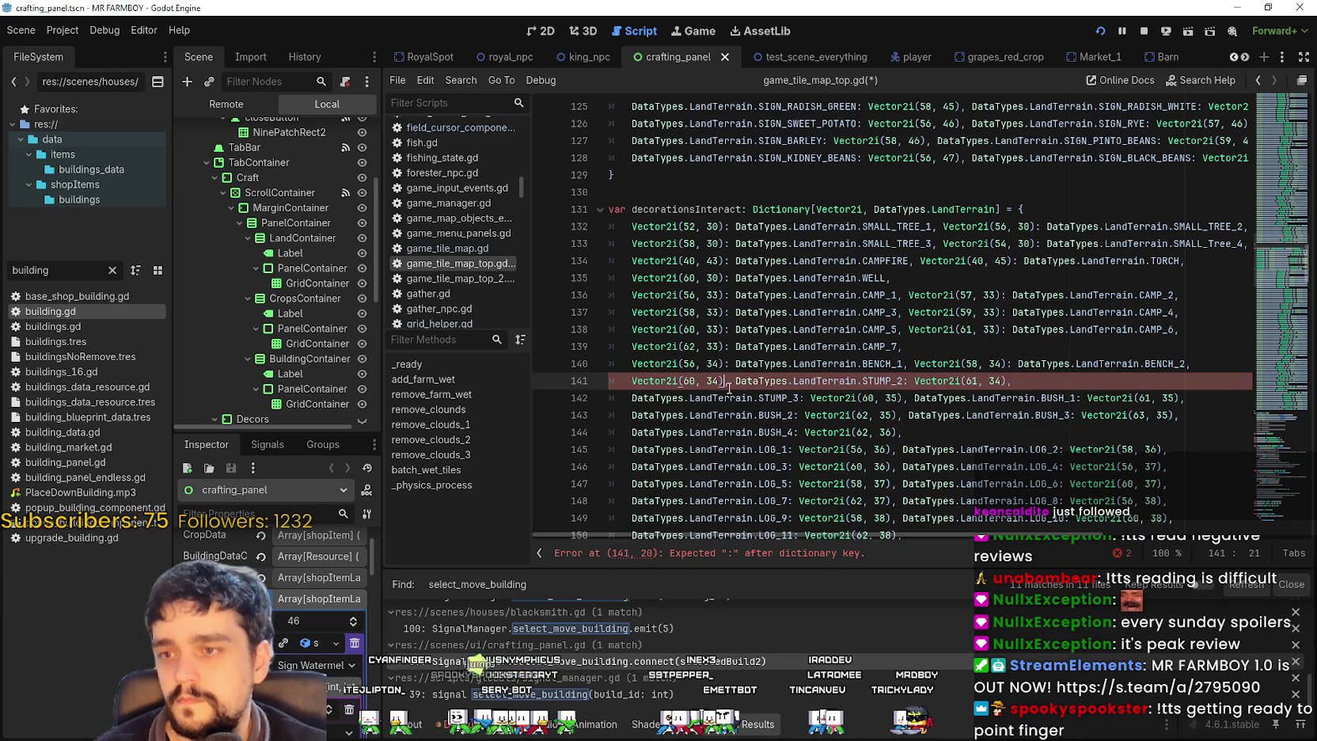
{"action": "type", "text": ":"}
{"action": "key", "text": "ctrl+v"}
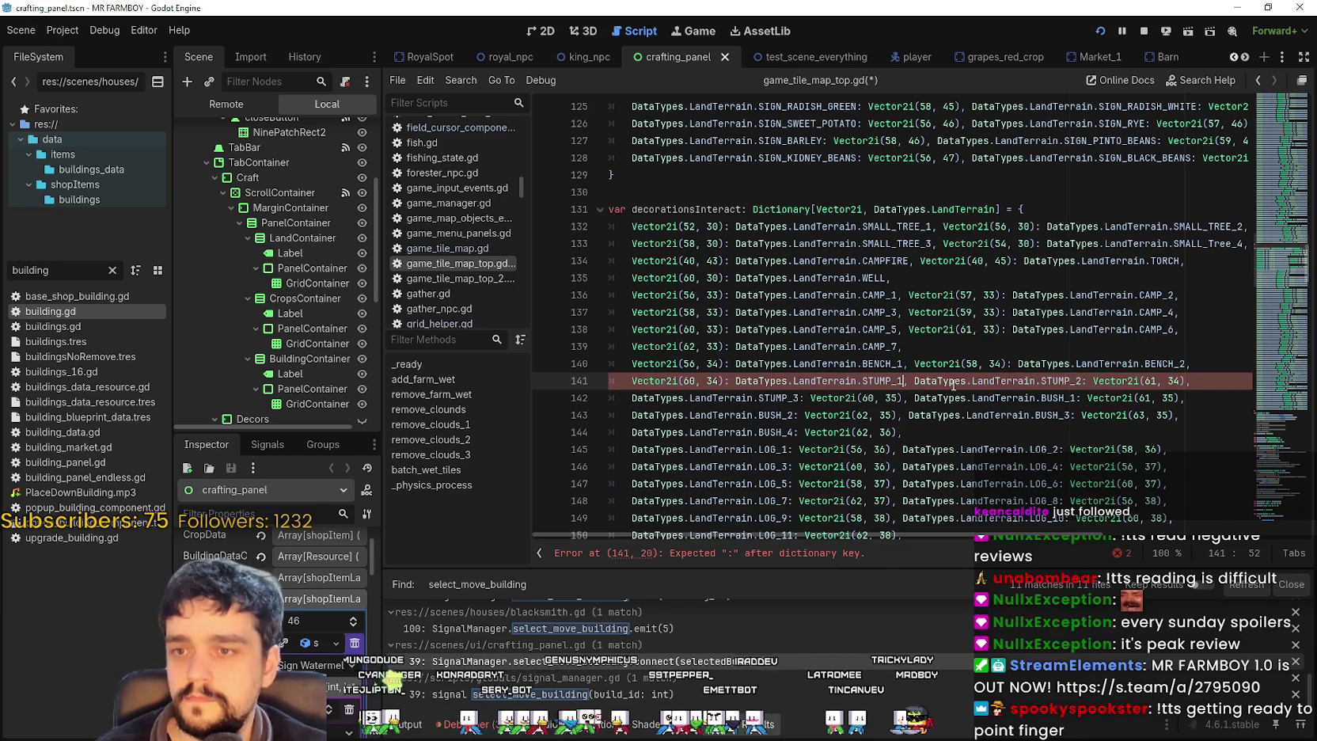
{"action": "type", "text": ","}
{"action": "left_click_drag", "start_coordinate": [914, 383], "coordinate": [1087, 387]}
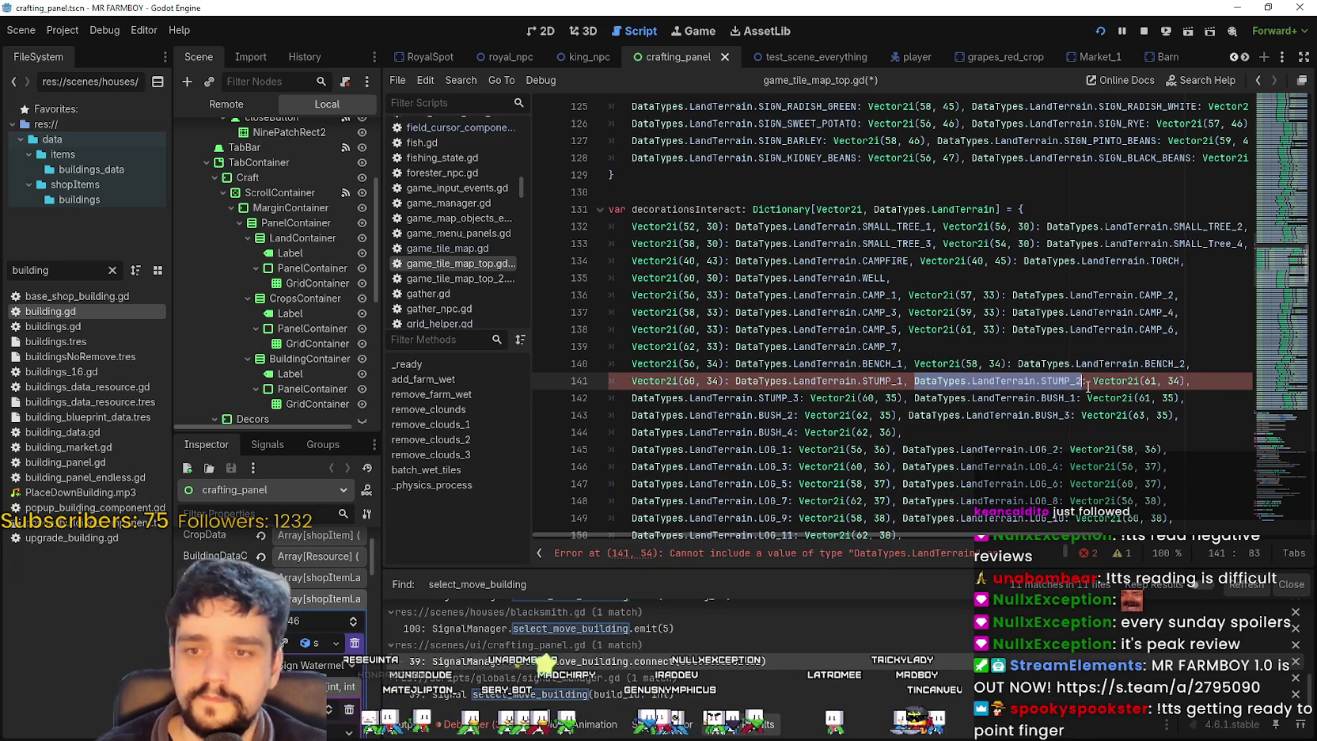
{"action": "key", "text": "ctrl+x"}
{"action": "key", "text": "BackSpace"}
{"action": "key", "text": "BackSpace"}
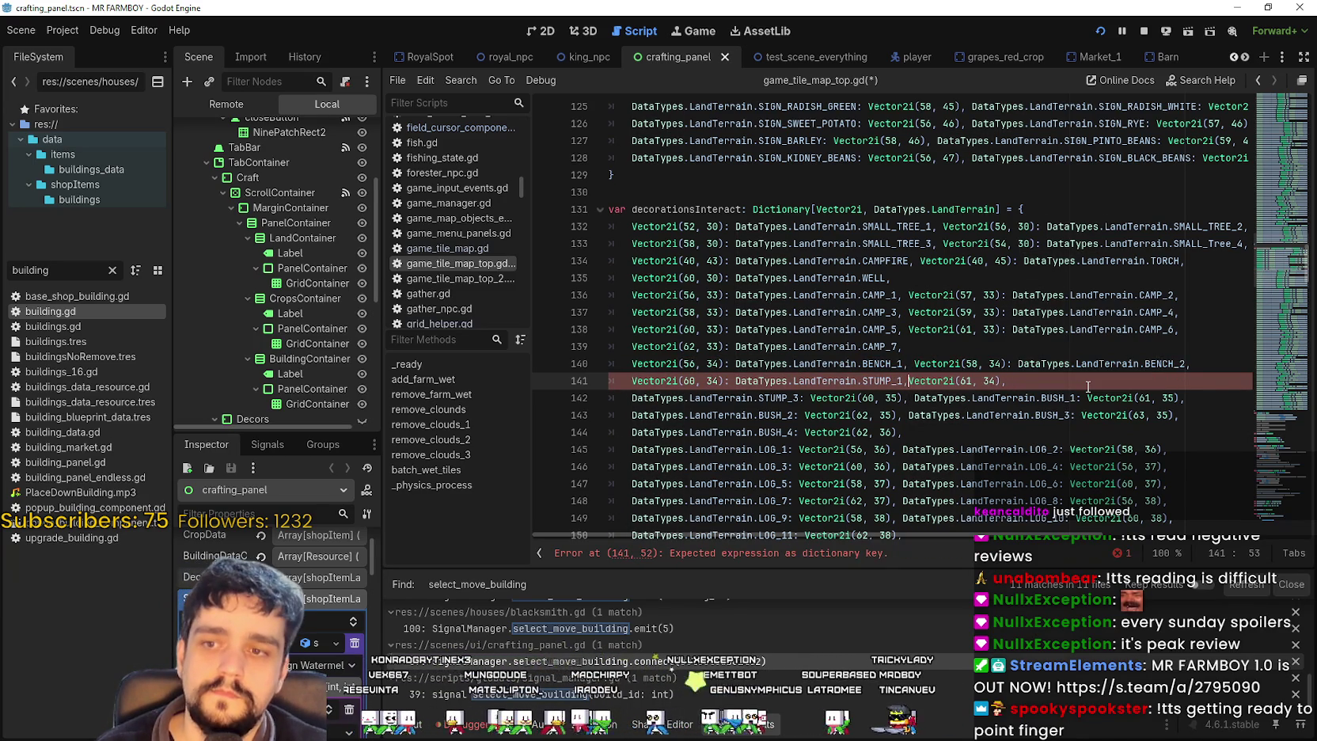
{"action": "left_click", "coordinate": [1010, 381]}
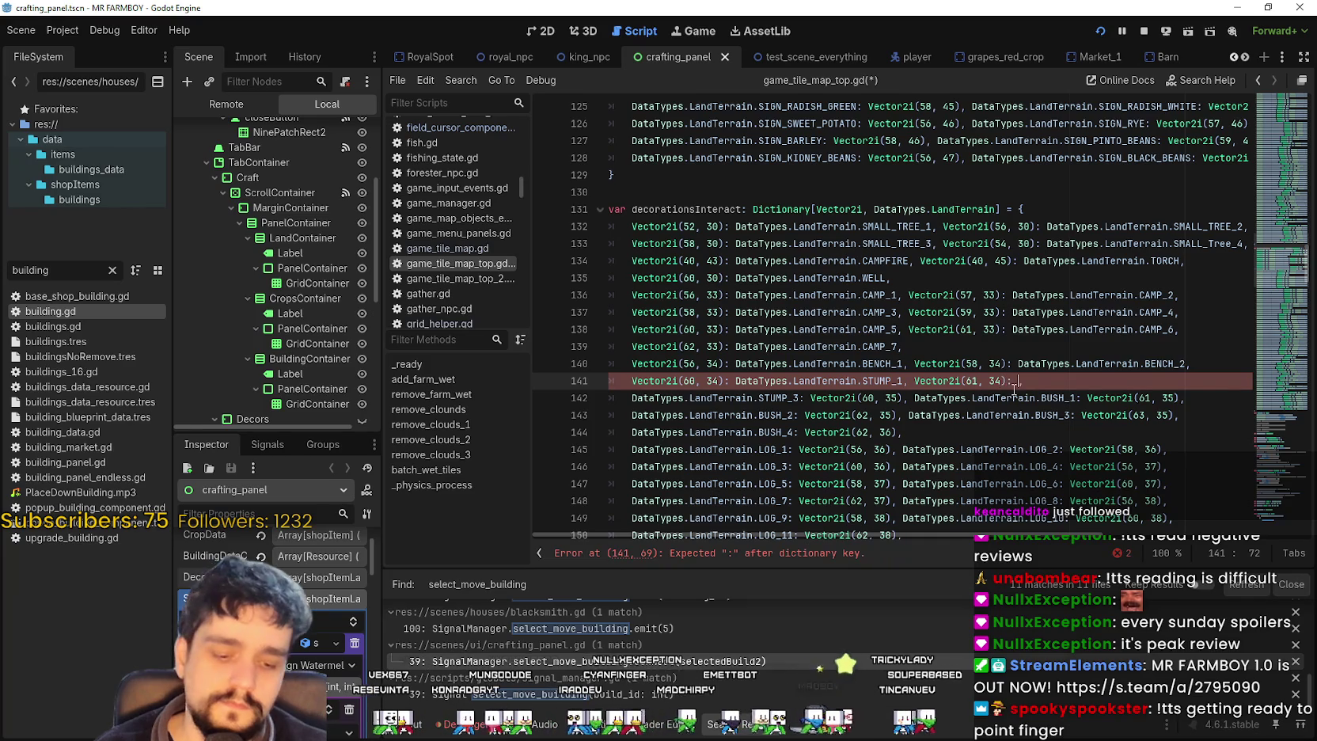
{"action": "key", "text": "ctrl+v"}
{"action": "type", "text": ","}
- Map Vector2i(60, 35) to STUMP_3 on line 142 and cut the BUSH_1 name before Vector2i(61, 35)
{"action": "left_click_drag", "start_coordinate": [631, 398], "coordinate": [801, 398]}
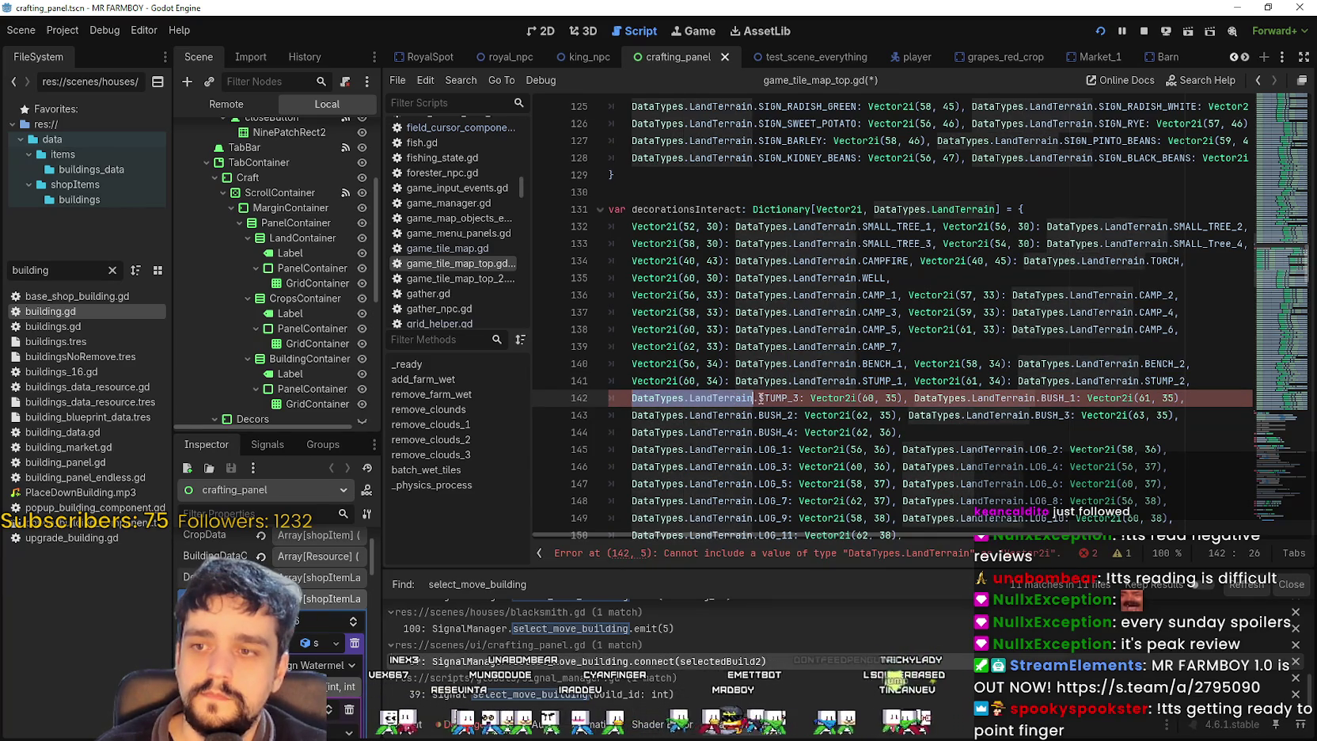
{"action": "key", "text": "ctrl+x"}
{"action": "key", "text": "Delete"}
{"action": "key", "text": "Delete"}
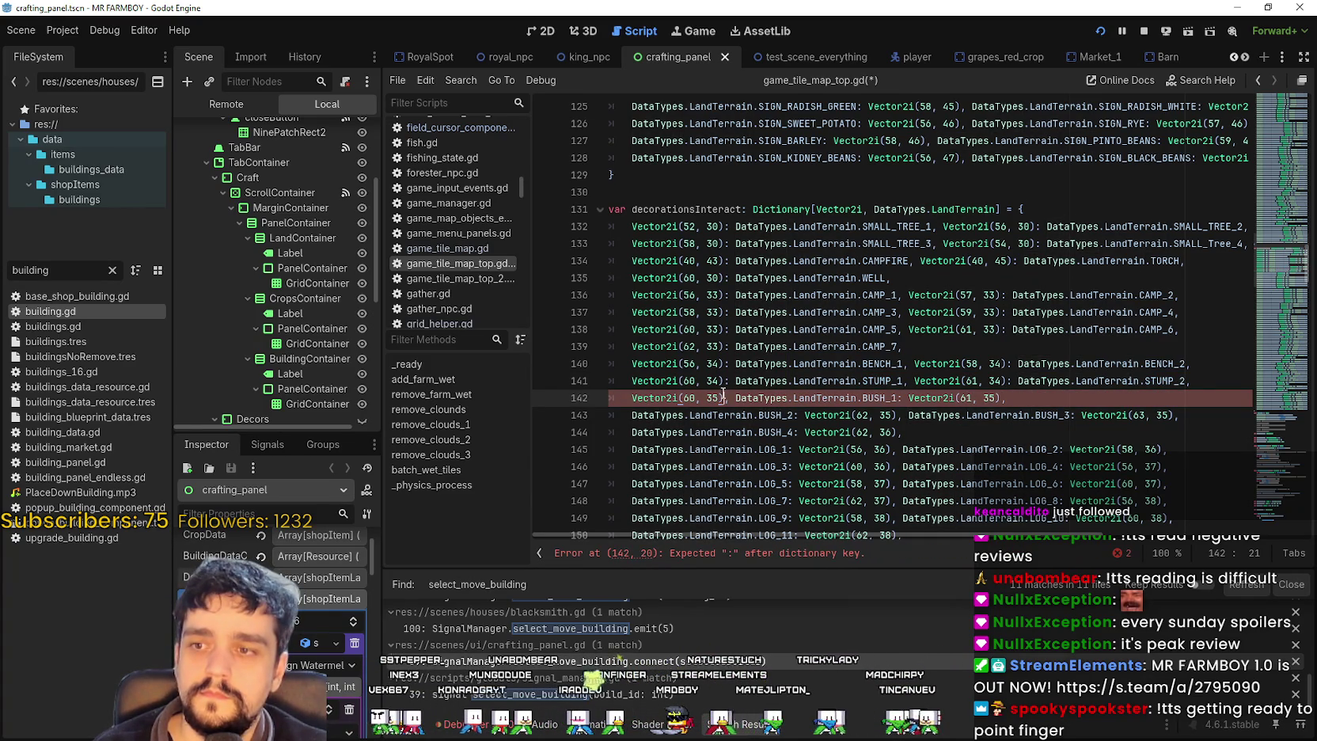
{"action": "type", "text": ":"}
{"action": "key", "text": "ctrl+v"}
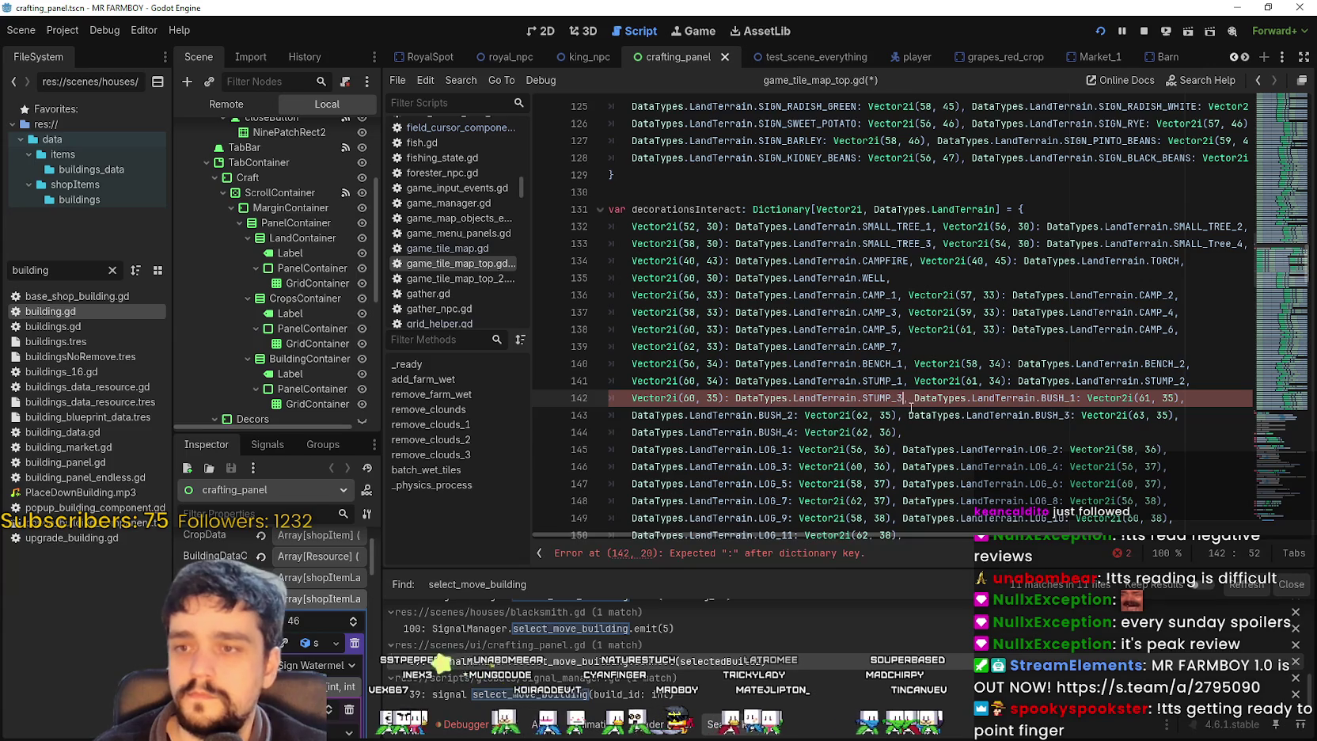
{"action": "type", "text": ","}
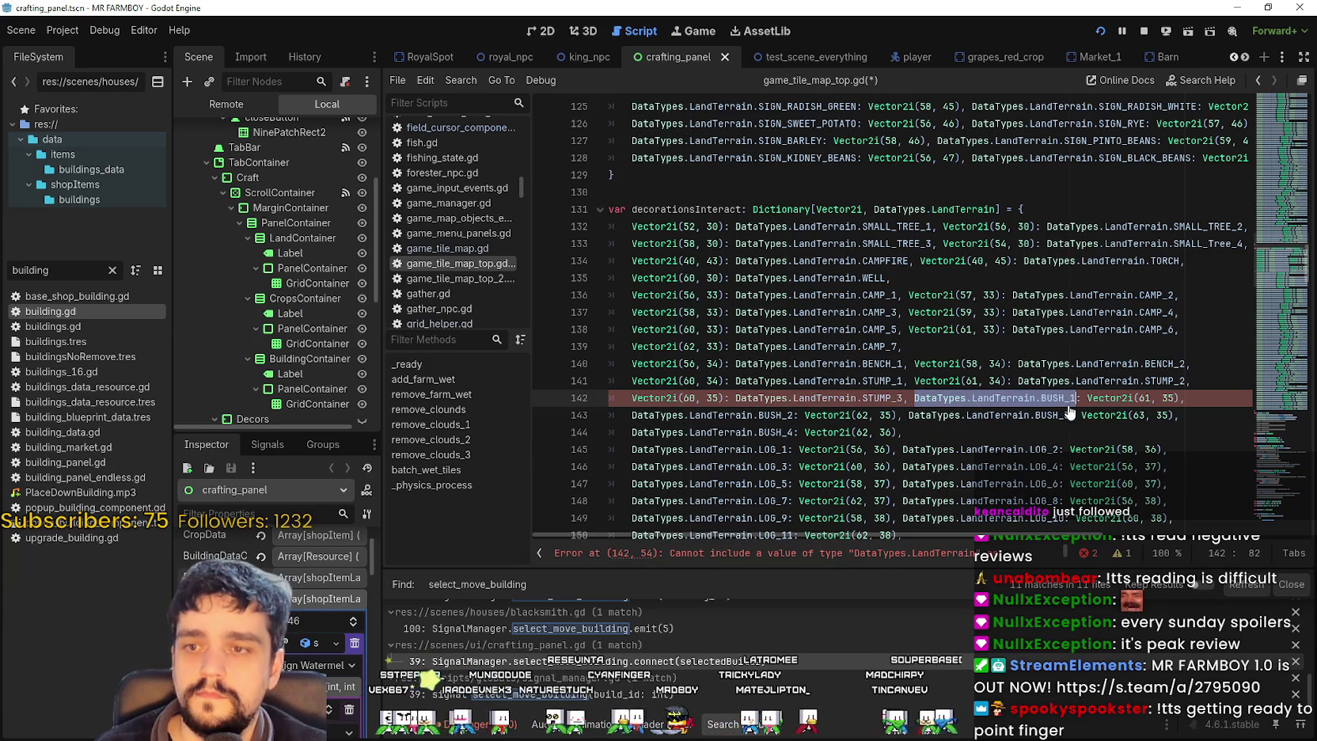
{"action": "key", "text": "ctrl+Delete"}
{"action": "key", "text": "ctrl+Delete"}
{"action": "key", "text": "ctrl+Delete"}
{"action": "key", "text": "Delete"}
{"action": "key", "text": "Delete"}
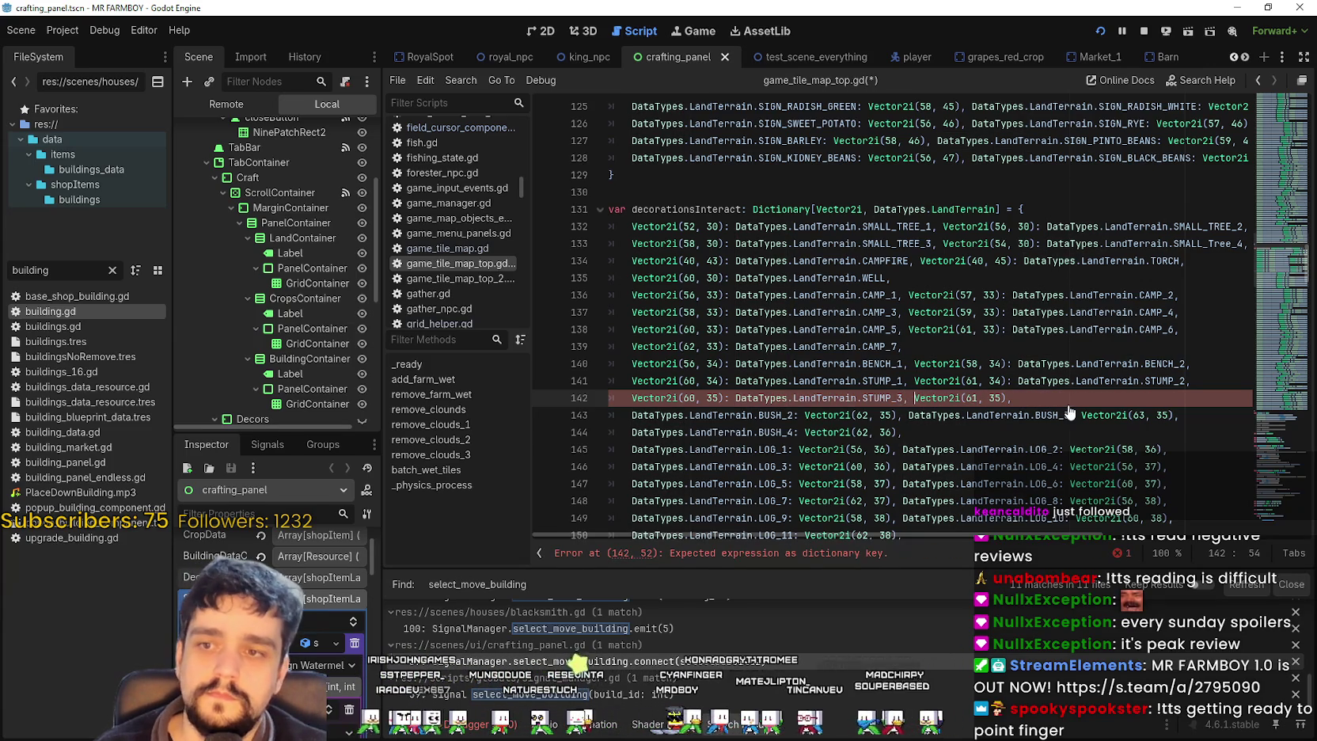
- Map Vector2i(61, 35) to BUSH_1 and Vector2i(62, 35) to DataTypes.LandTerrain.BUSH_2
{"action": "type", "text": ":"}
{"action": "key", "text": "ctrl+v"}
{"action": "left_click", "coordinate": [722, 419]}
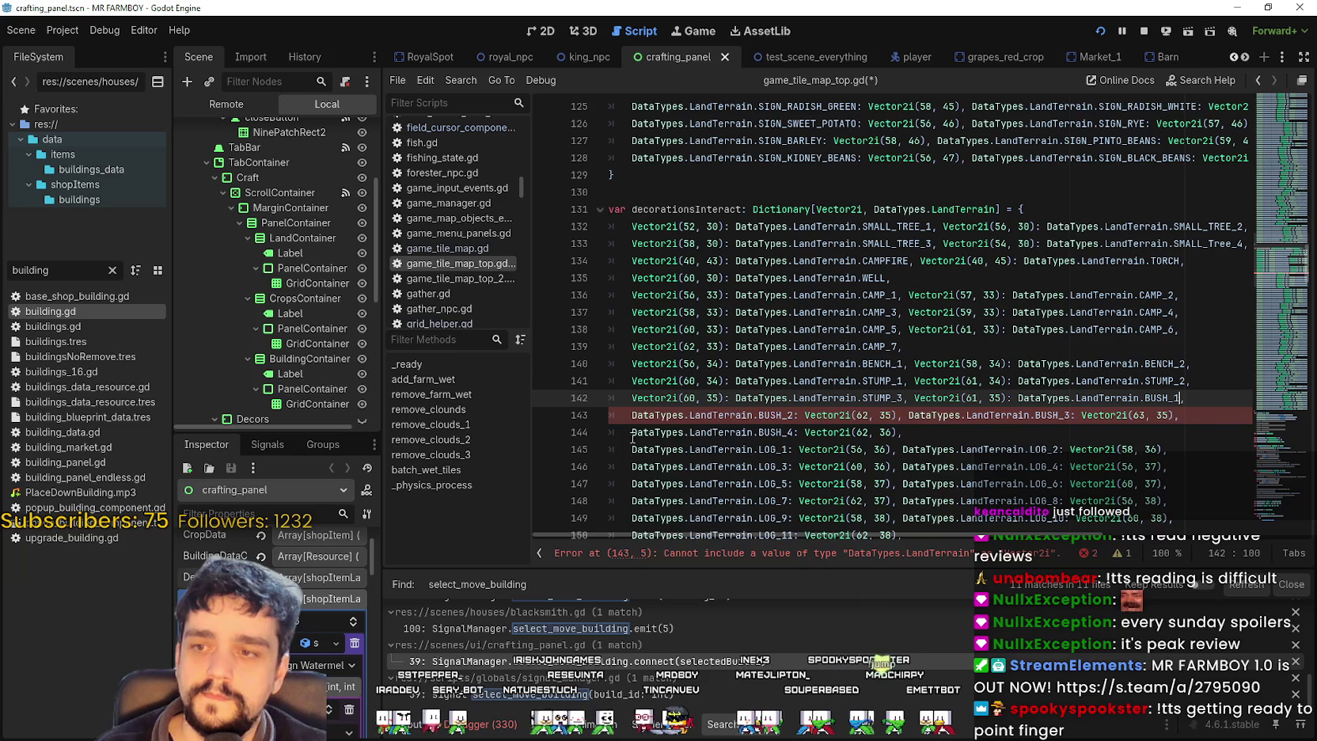
{"action": "left_click_drag", "start_coordinate": [631, 415], "coordinate": [788, 417]}
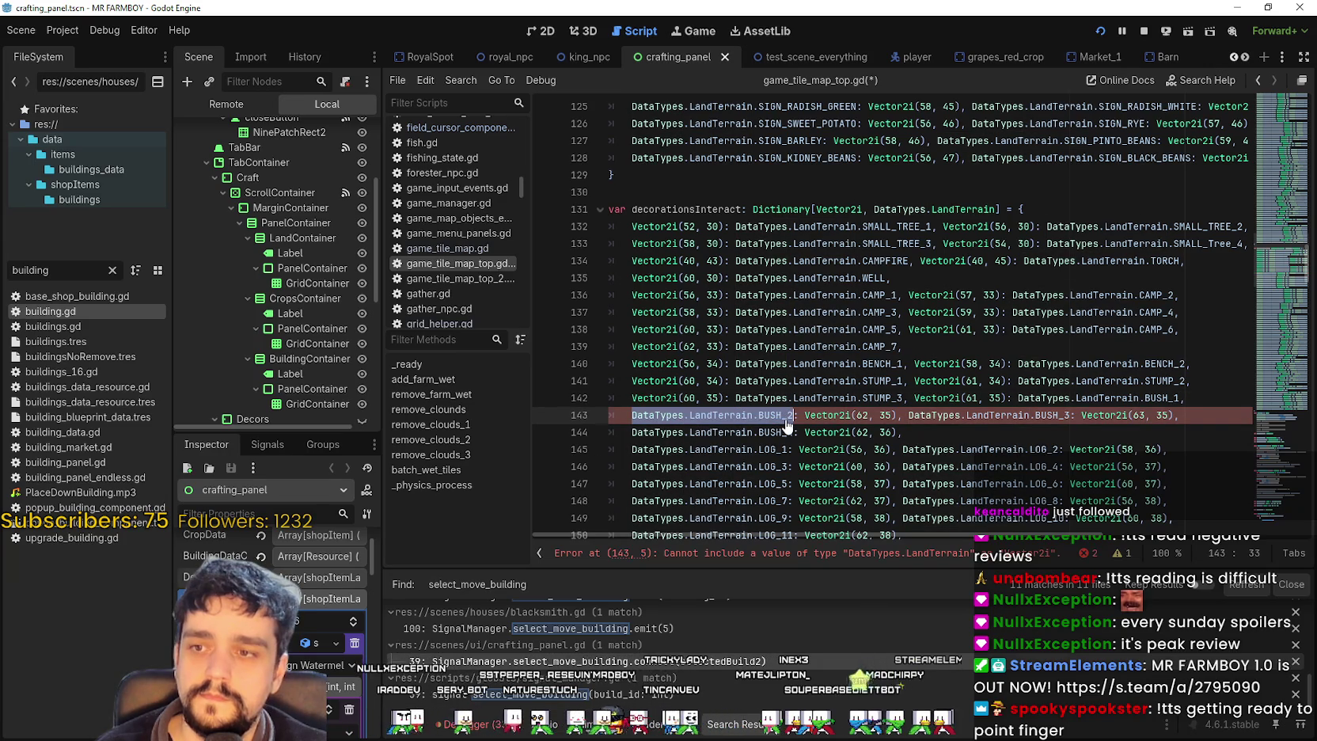
{"action": "key", "text": "BackSpace"}
{"action": "key", "text": "BackSpace"}
{"action": "key", "text": "BackSpace"}
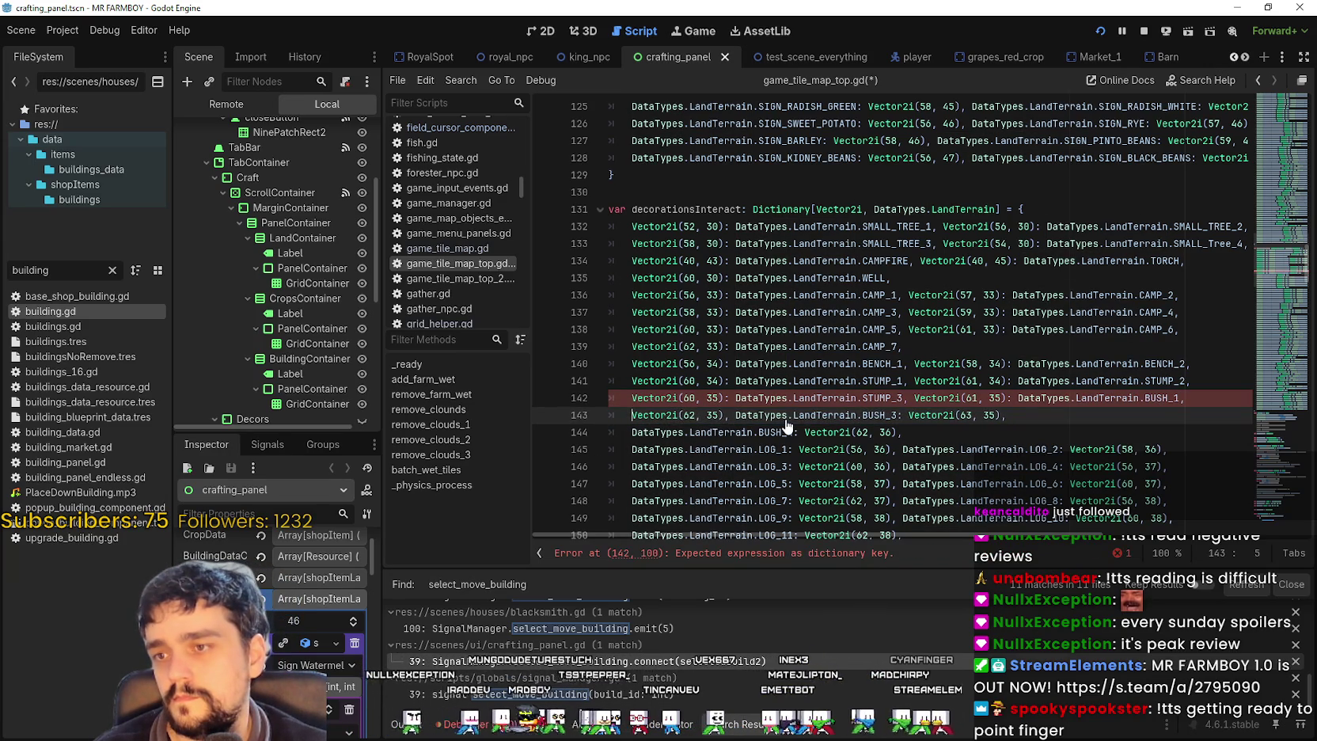
{"action": "left_click", "coordinate": [722, 419]}
{"action": "type", "text": ": DataTypes.LandTerrain.BUSH_2"}
- Map Vector2i(63, 35) to BUSH_3 and Vector2i(62, 36) to BUSH_4 on lines 143–144
{"action": "left_click_drag", "start_coordinate": [908, 415], "coordinate": [1070, 415]}
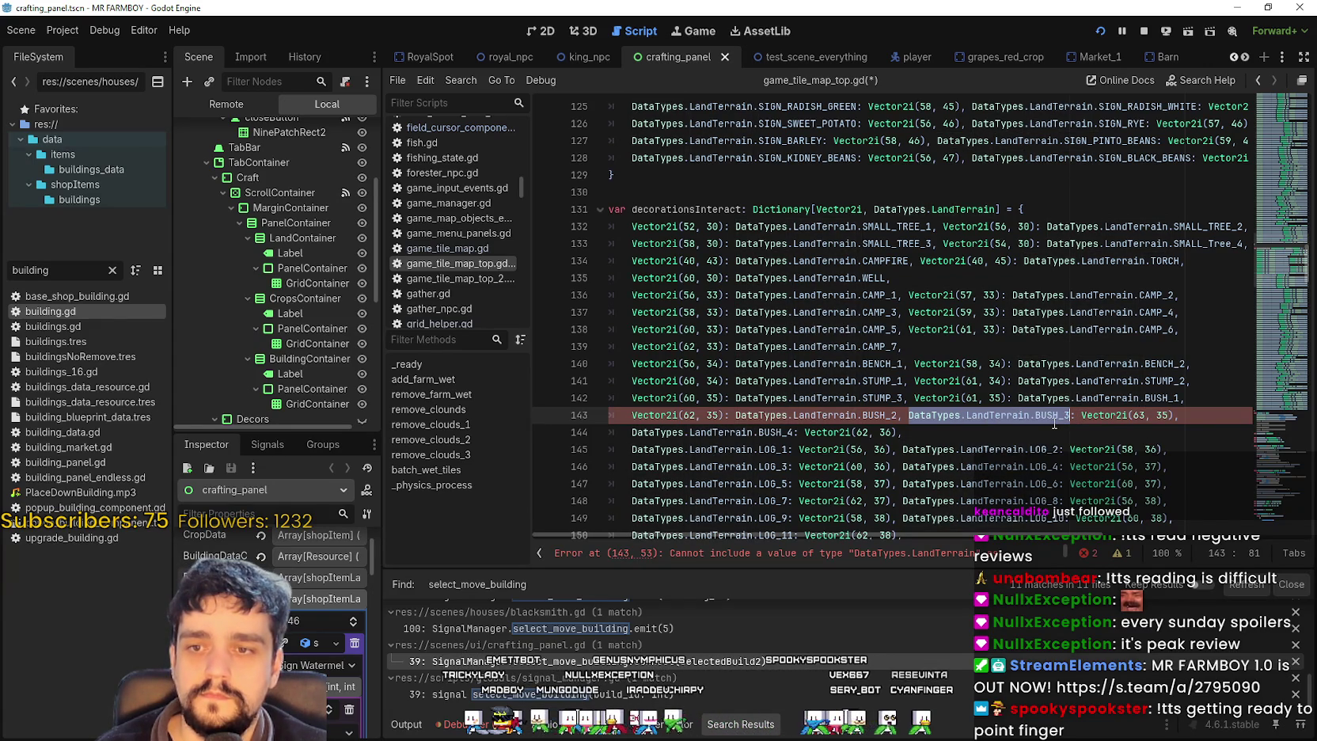
{"action": "key", "text": "BackSpace"}
{"action": "key", "text": "BackSpace"}
{"action": "key", "text": "BackSpace"}
{"action": "left_click", "coordinate": [1011, 419]}
{"action": "key", "text": "BackSpace"}
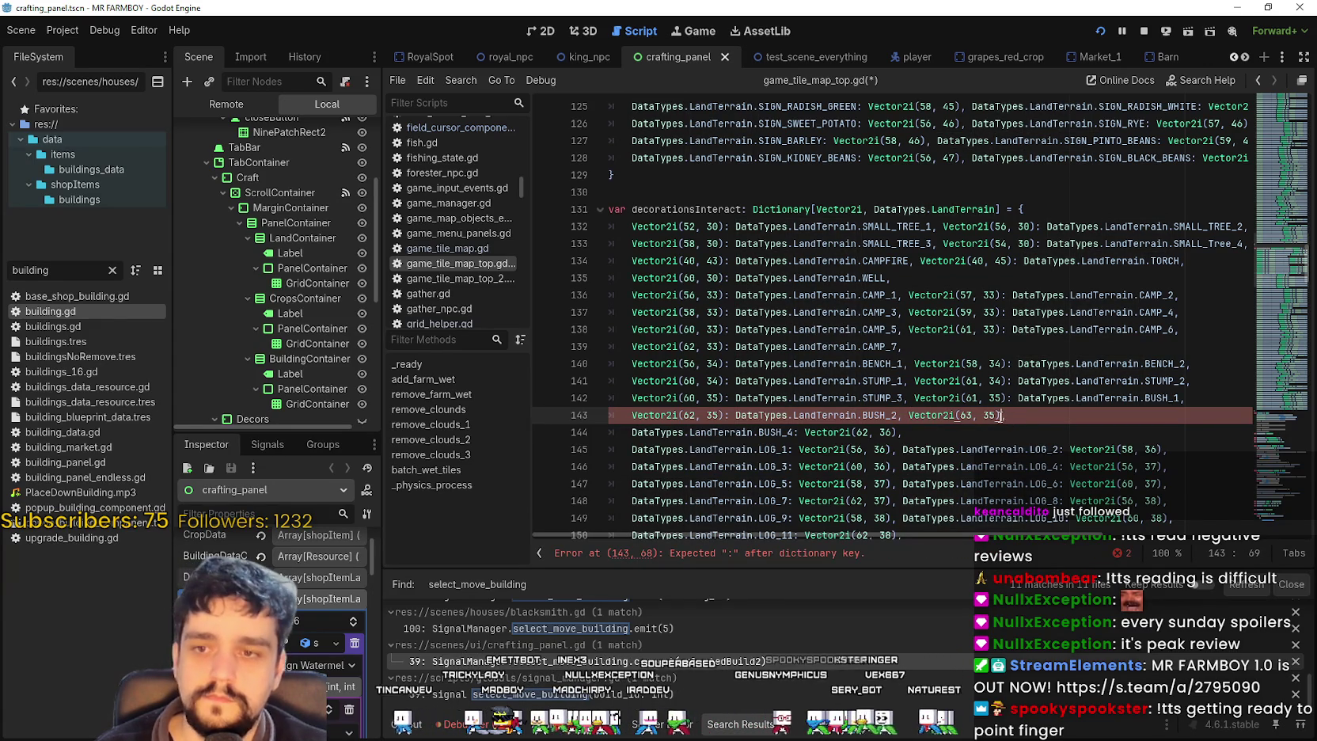
{"action": "key", "text": "ctrl+v"}
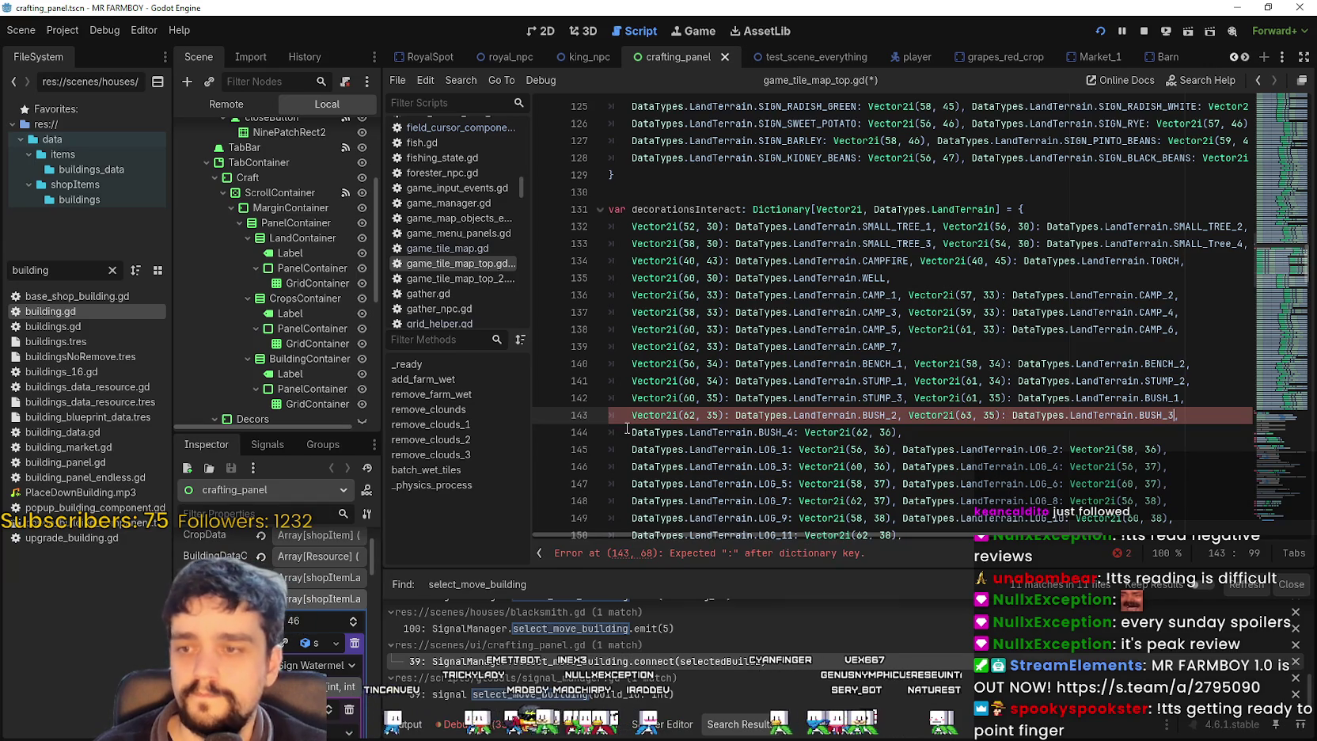
{"action": "left_click_drag", "start_coordinate": [630, 432], "coordinate": [783, 431]}
{"action": "key", "text": "ctrl+c"}
{"action": "key", "text": "BackSpace"}
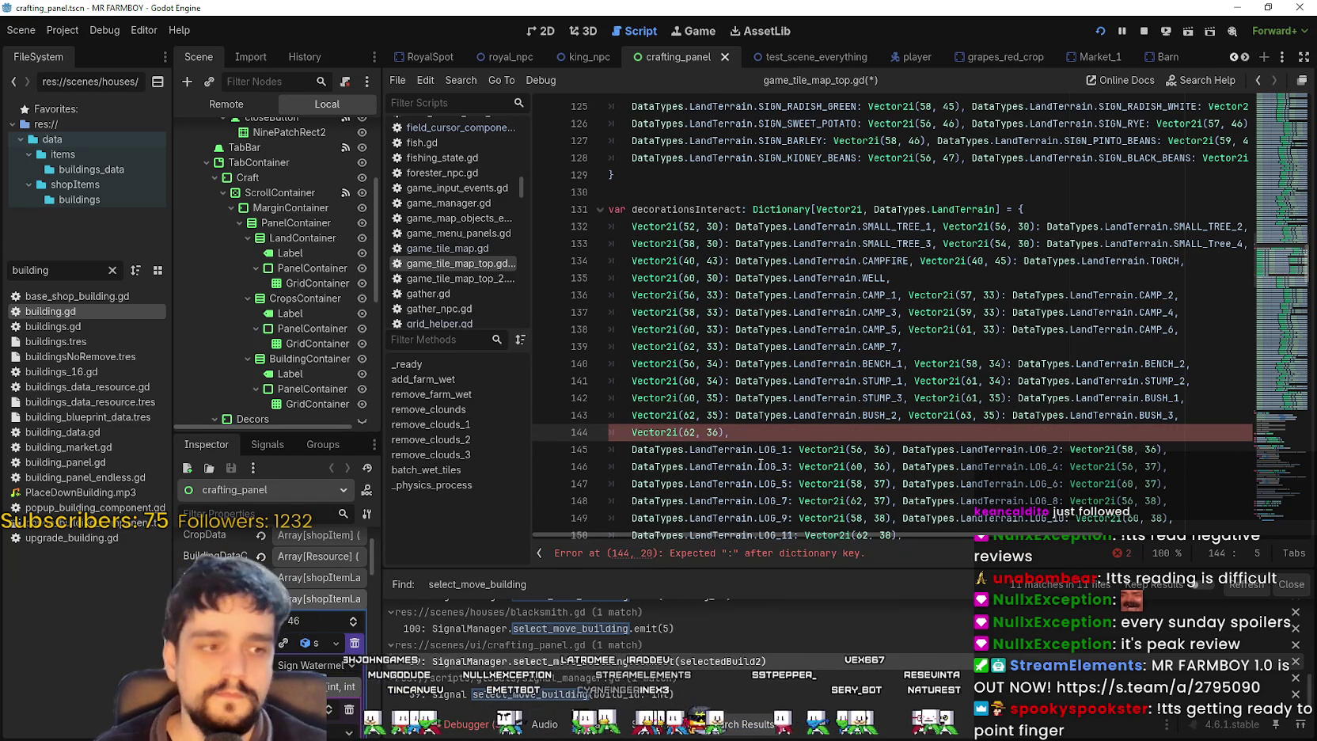
{"action": "left_click", "coordinate": [723, 432]}
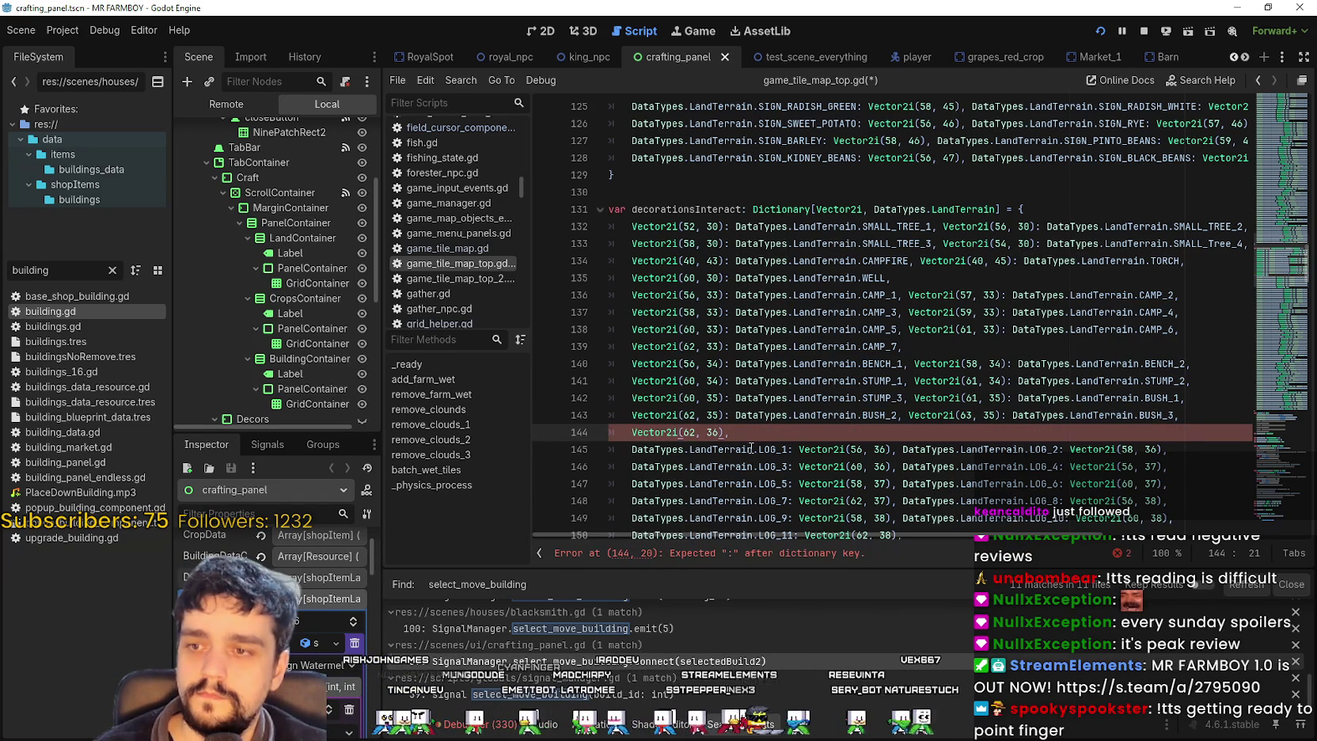
{"action": "type", "text": ":"}
{"action": "key", "text": "ctrl+v"}
- On line 145, make Vector2i(56, 36) map to LOG_1 and Vector2i(58, 36) to LOG_2
{"action": "left_click_drag", "start_coordinate": [675, 449], "coordinate": [789, 449]}
{"action": "key", "text": "BackSpace"}
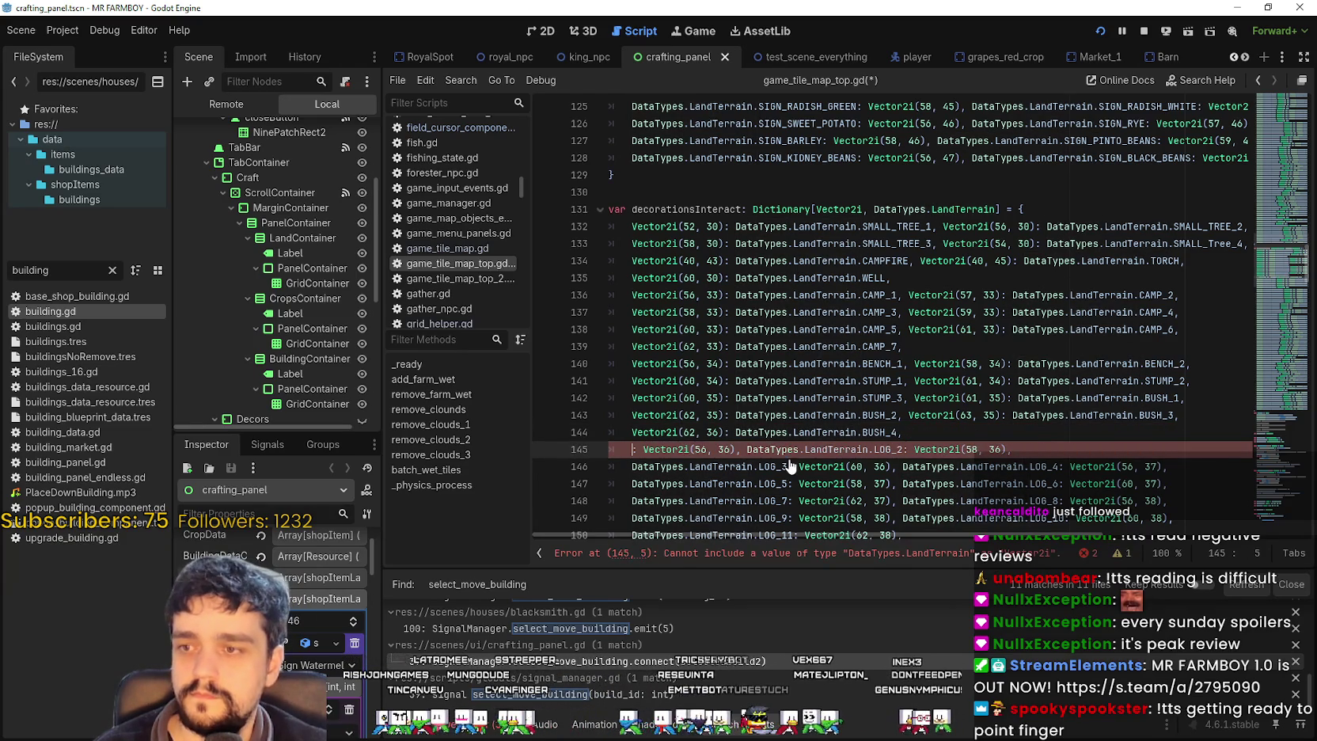
{"action": "key", "text": "Delete"}
{"action": "key", "text": "Delete"}
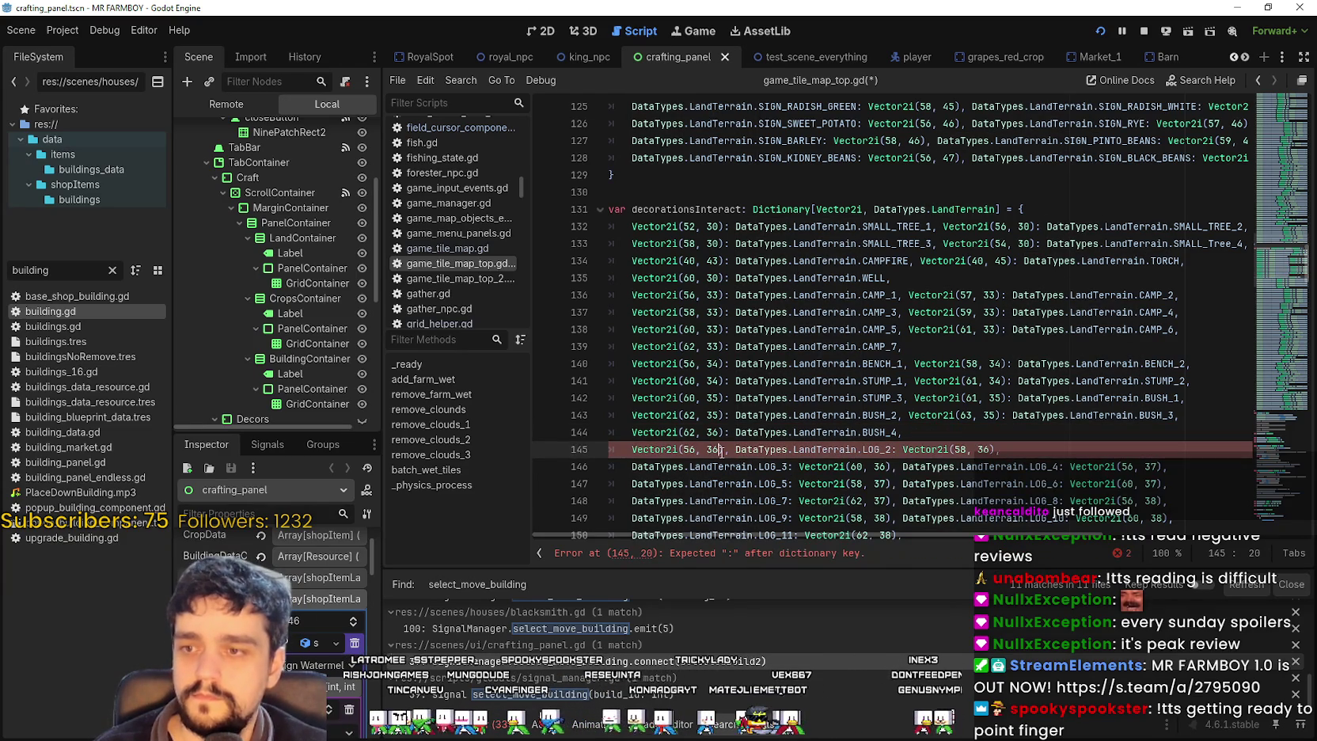
{"action": "left_click", "coordinate": [736, 449]}
{"action": "type", "text": "DataTypes.LandTerrain.LOG_1,"}
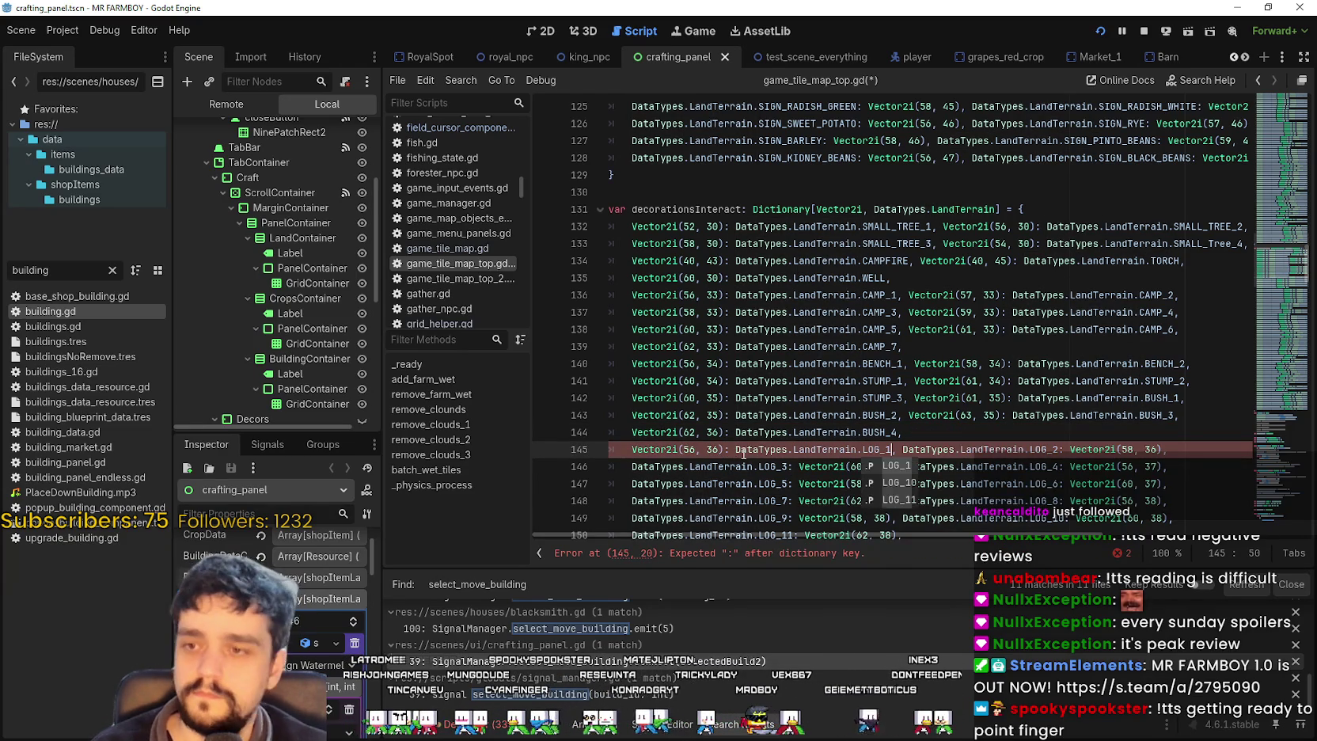
{"action": "left_click_drag", "start_coordinate": [903, 448], "coordinate": [1066, 448]}
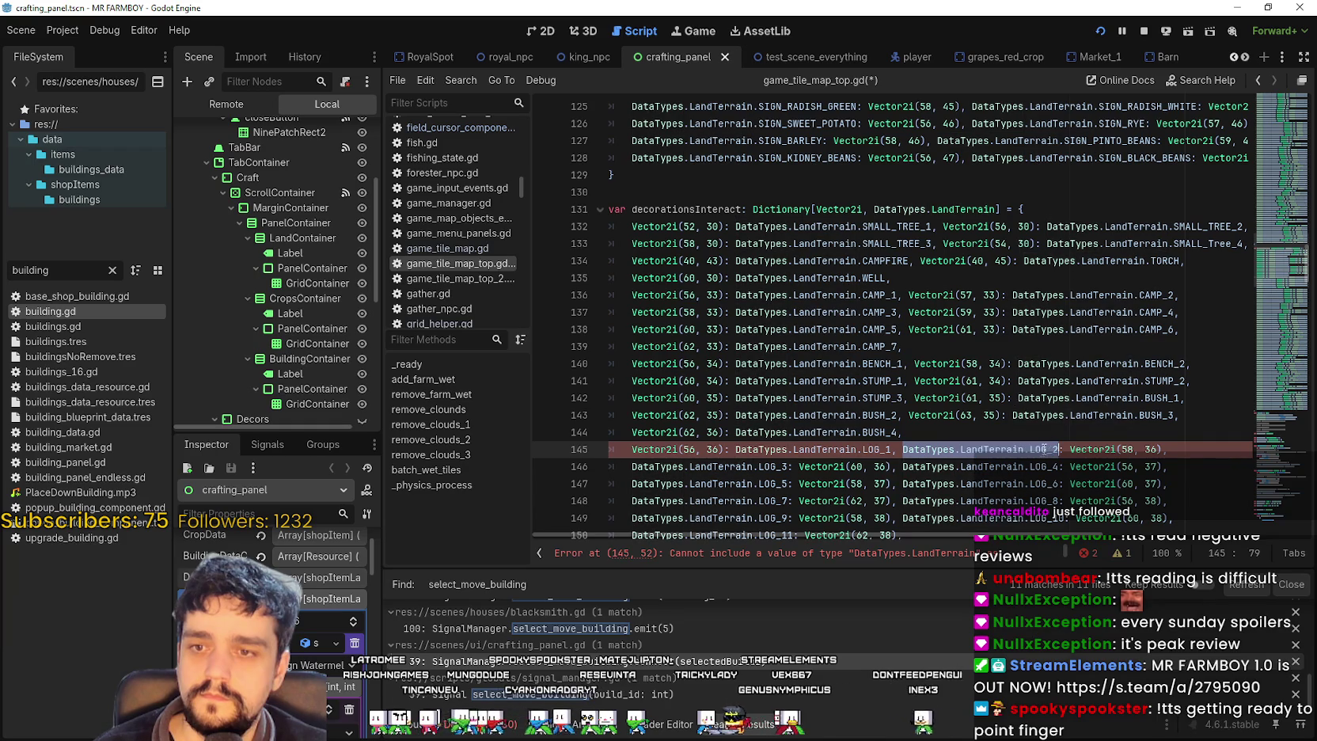
{"action": "key", "text": "BackSpace"}
{"action": "type", "text": ":"}
{"action": "key", "text": "BackSpace"}
{"action": "key", "text": "BackSpace"}
{"action": "key", "text": "Right"}
{"action": "key", "text": "Right"}
{"action": "type", "text": "): DataTypes.LandTerrain.LOG_2"}
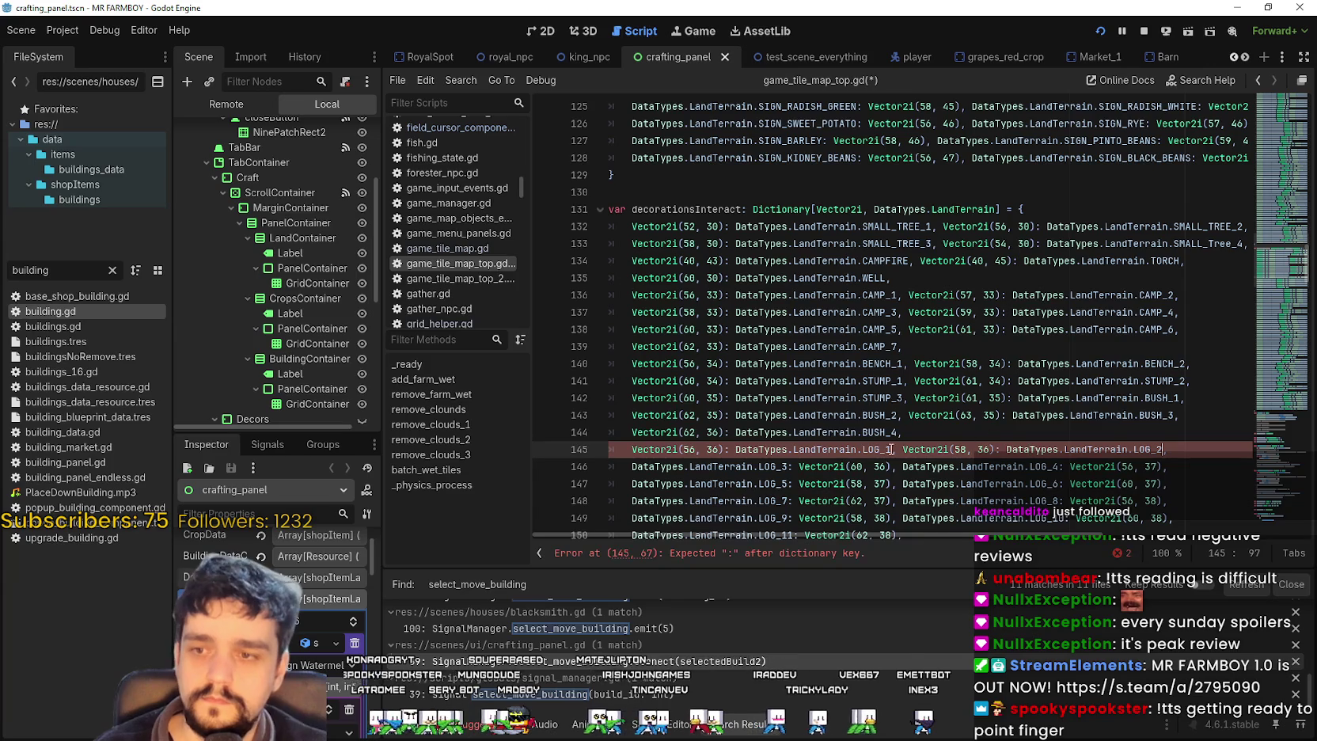
- On line 146, make Vector2i(60, 36) map to DataTypes.LandTerrain.LOG_3
{"action": "scroll", "coordinate": [767, 363], "scroll_direction": "down", "scroll_amount": 2}
{"action": "left_click", "coordinate": [790, 363]}
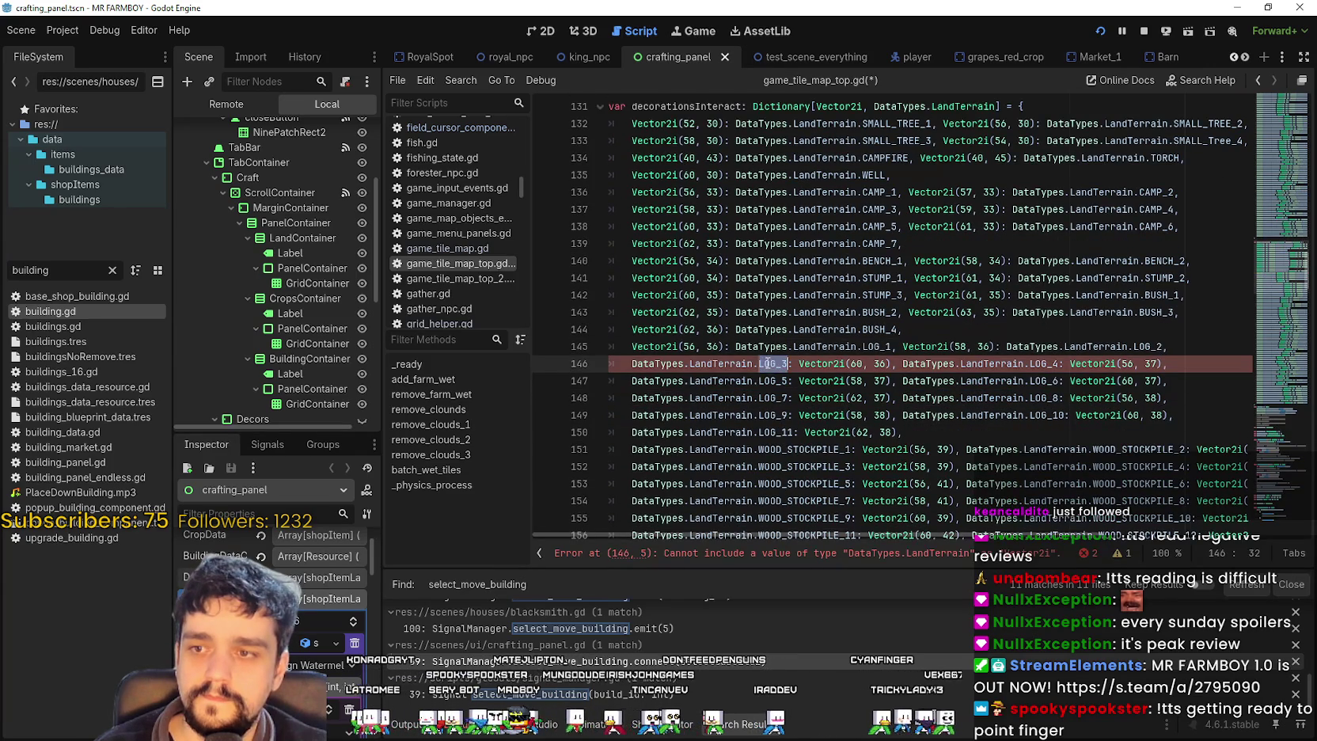
{"action": "key", "text": "shift+Home"}
{"action": "key", "text": "BackSpace"}
{"action": "key", "text": "Delete"}
{"action": "key", "text": "Delete"}
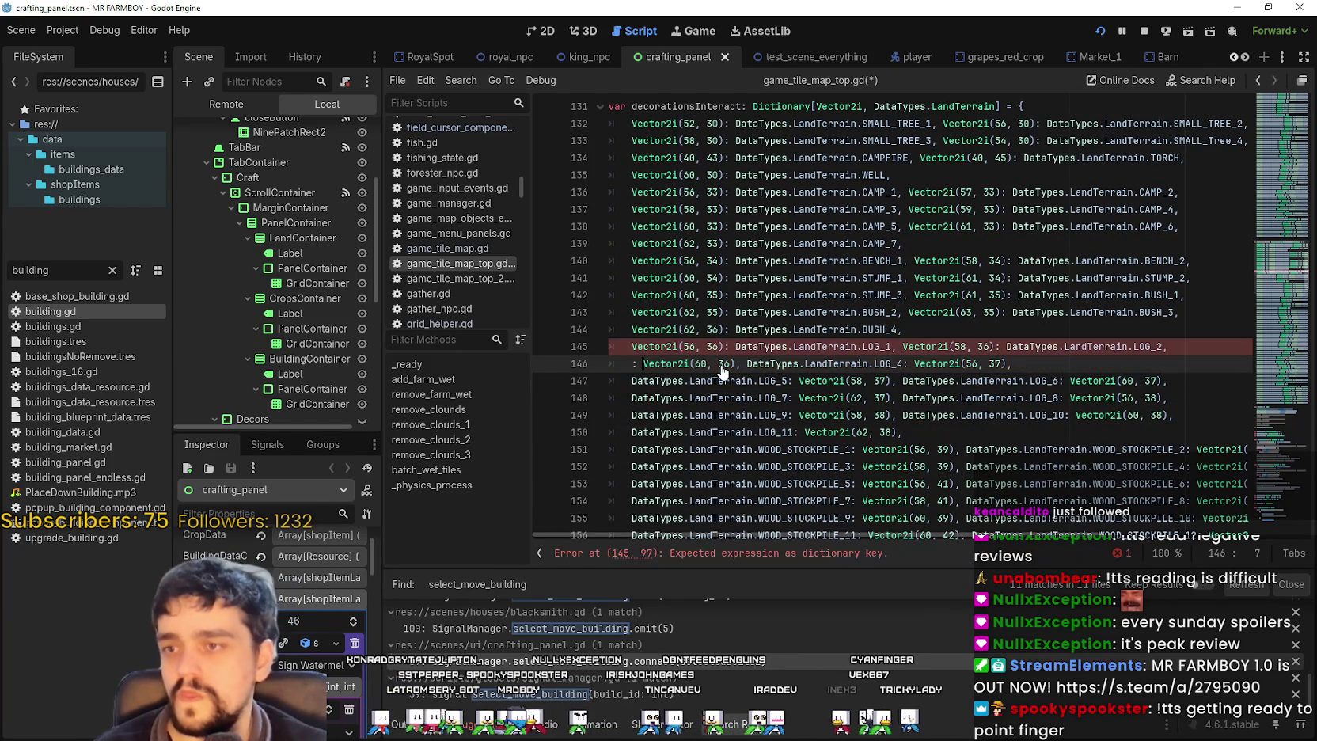
{"action": "key", "text": "ctrl+Right"}
{"action": "key", "text": "ctrl+Right"}
{"action": "key", "text": "ctrl+Right"}
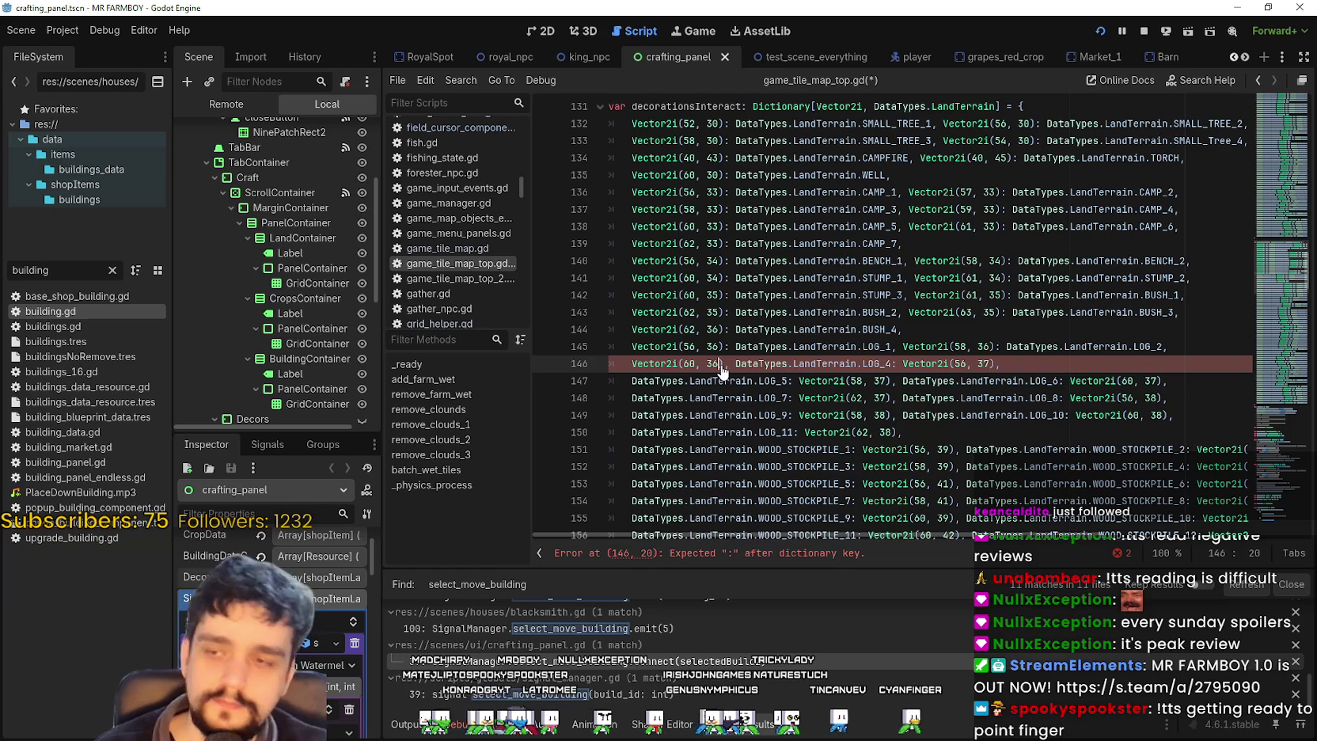
{"action": "key", "text": "Right"}
{"action": "type", "text": ": DataTypes.LandTerrain.LOG_3"}
- Stop the running game and make Vector2i(56, 37) map to LOG_4 on line 146
{"action": "left_click", "coordinate": [1140, 30]}
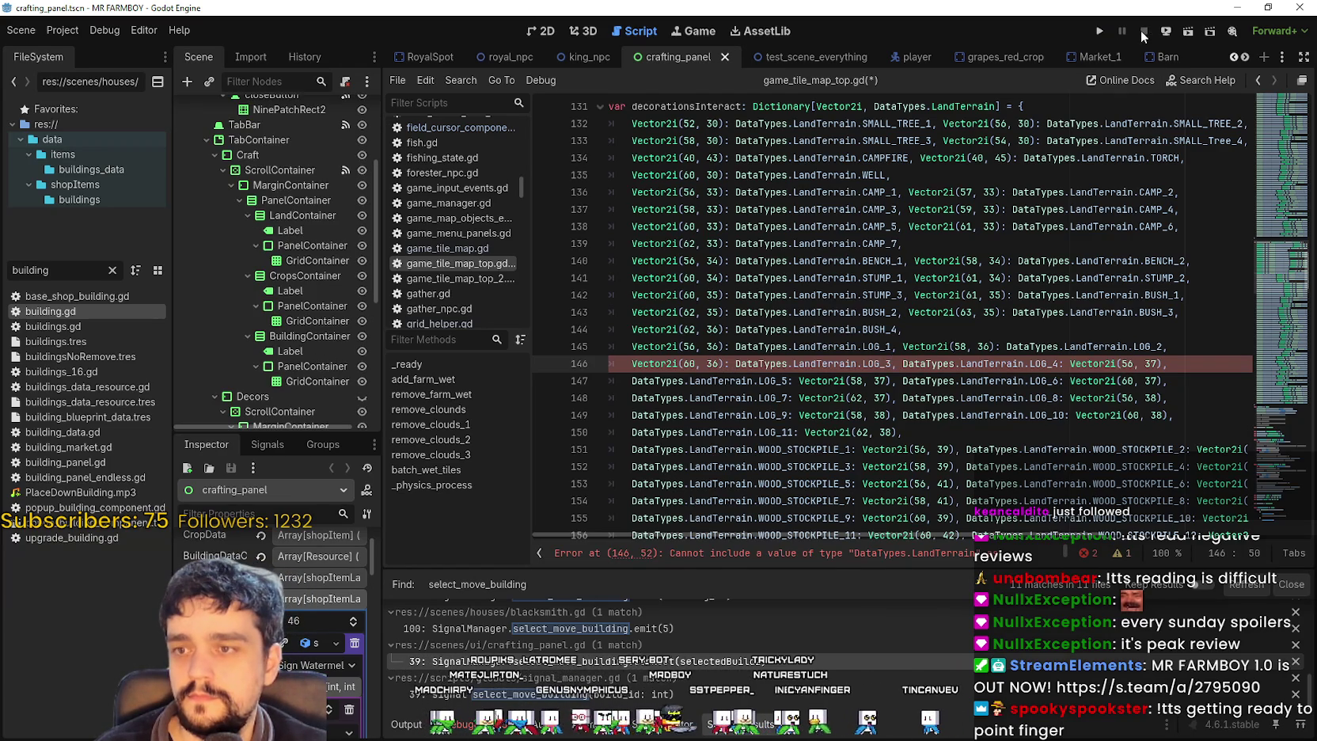
{"action": "left_click_drag", "start_coordinate": [960, 363], "coordinate": [1059, 363]}
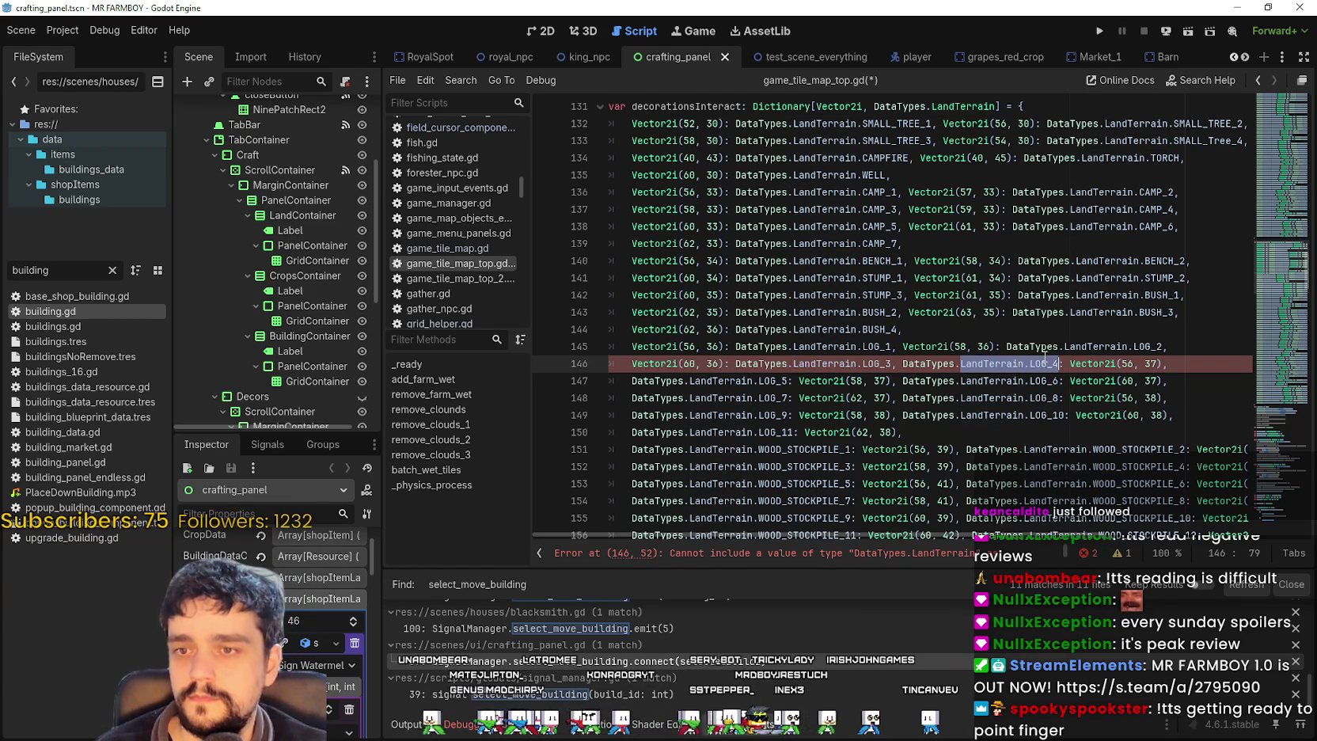
{"action": "key", "text": "BackSpace"}
{"action": "key", "text": "ctrl+shift+Left"}
{"action": "key", "text": "BackSpace"}
{"action": "key", "text": "Delete"}
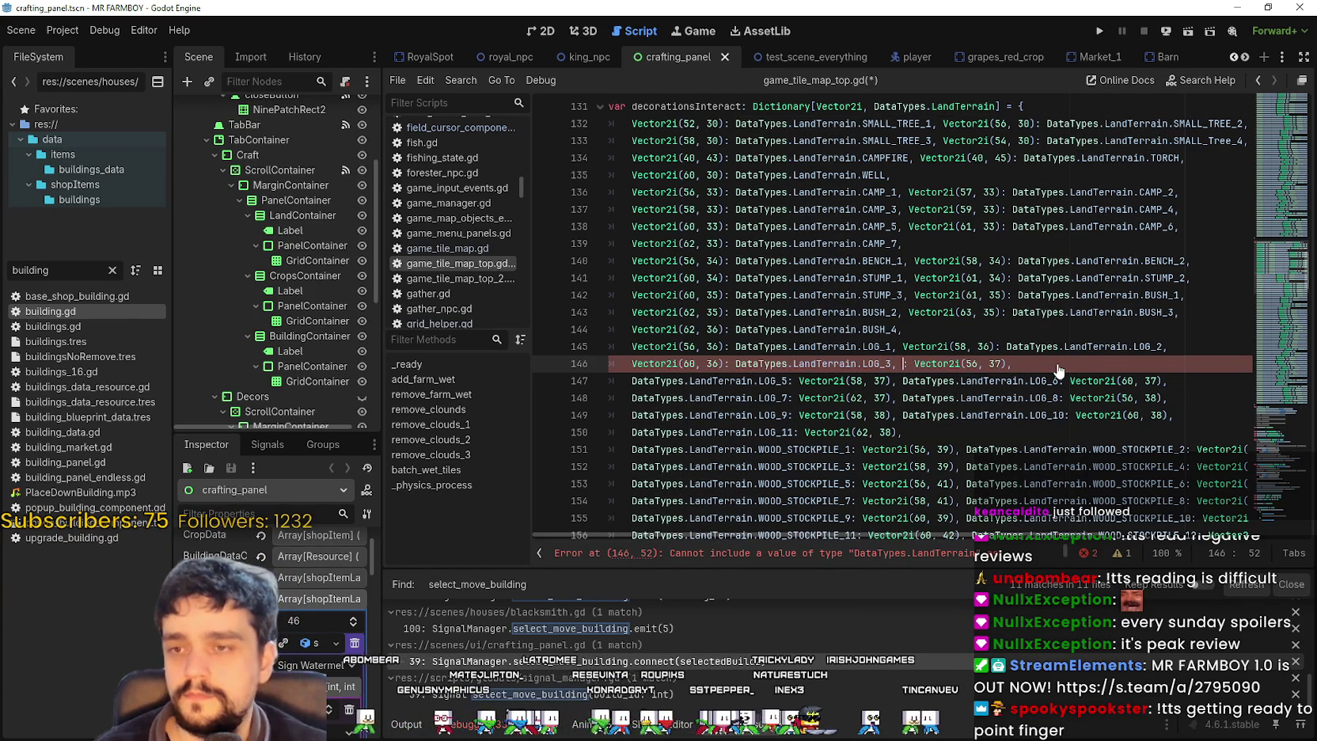
{"action": "key", "text": "Delete"}
{"action": "key", "text": "Right"}
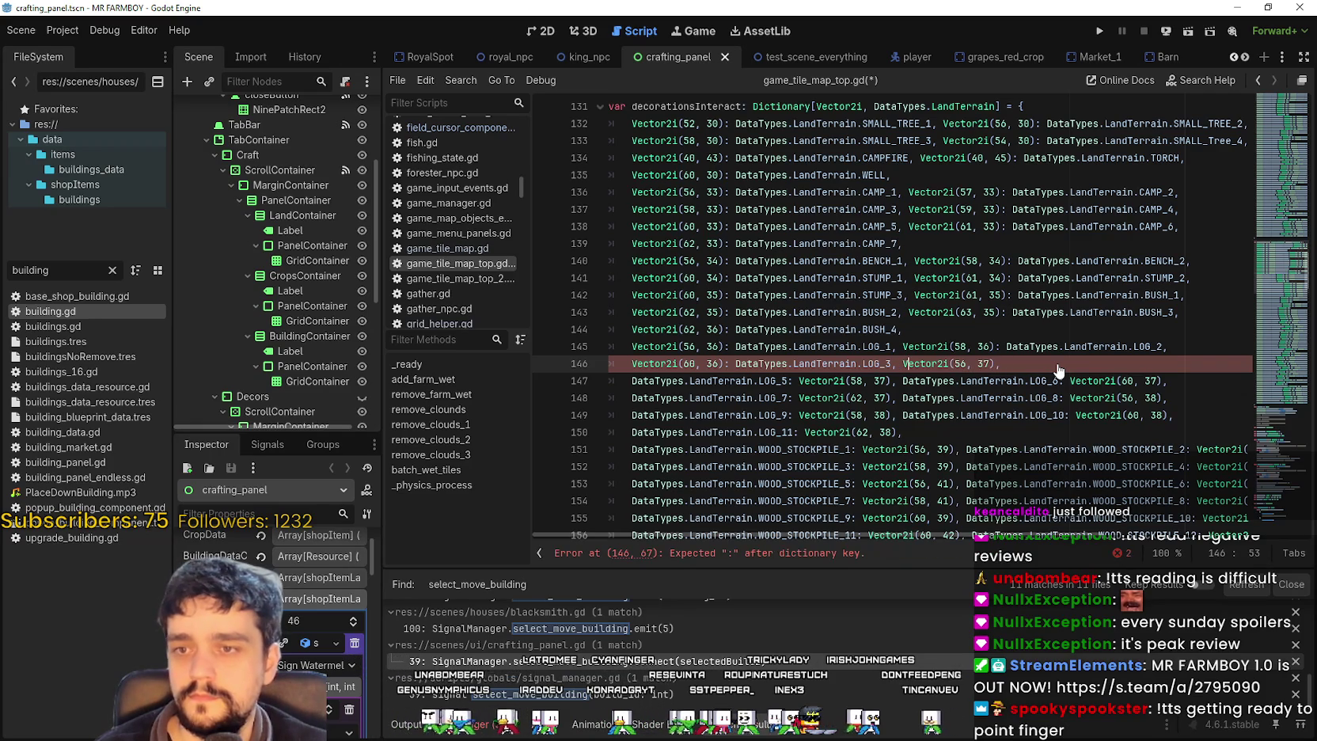
{"action": "key", "text": "Right"}
{"action": "key", "text": "Right"}
{"action": "key", "text": "Right"}
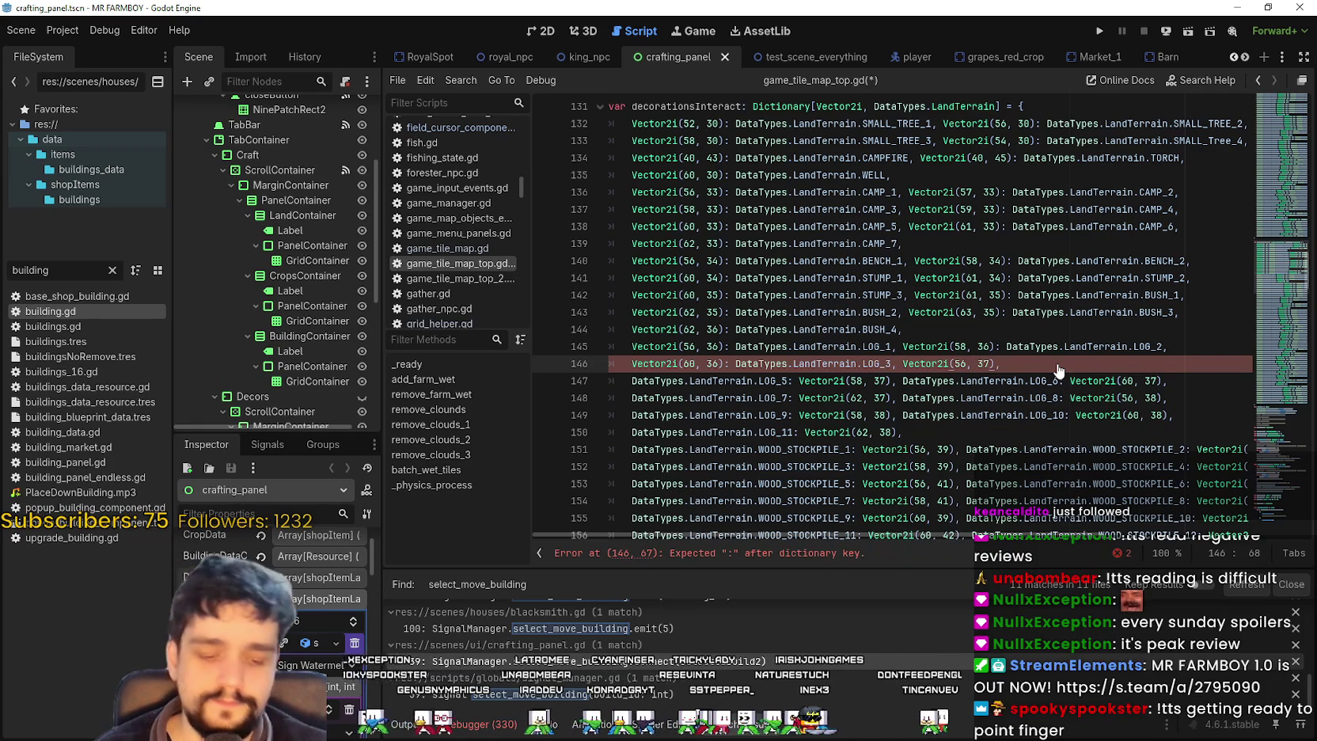
{"action": "type", "text": "DataTypes.LandTerrain.LOG_4,"}
{"action": "scroll", "coordinate": [939, 376], "scroll_direction": "down", "scroll_amount": 2}
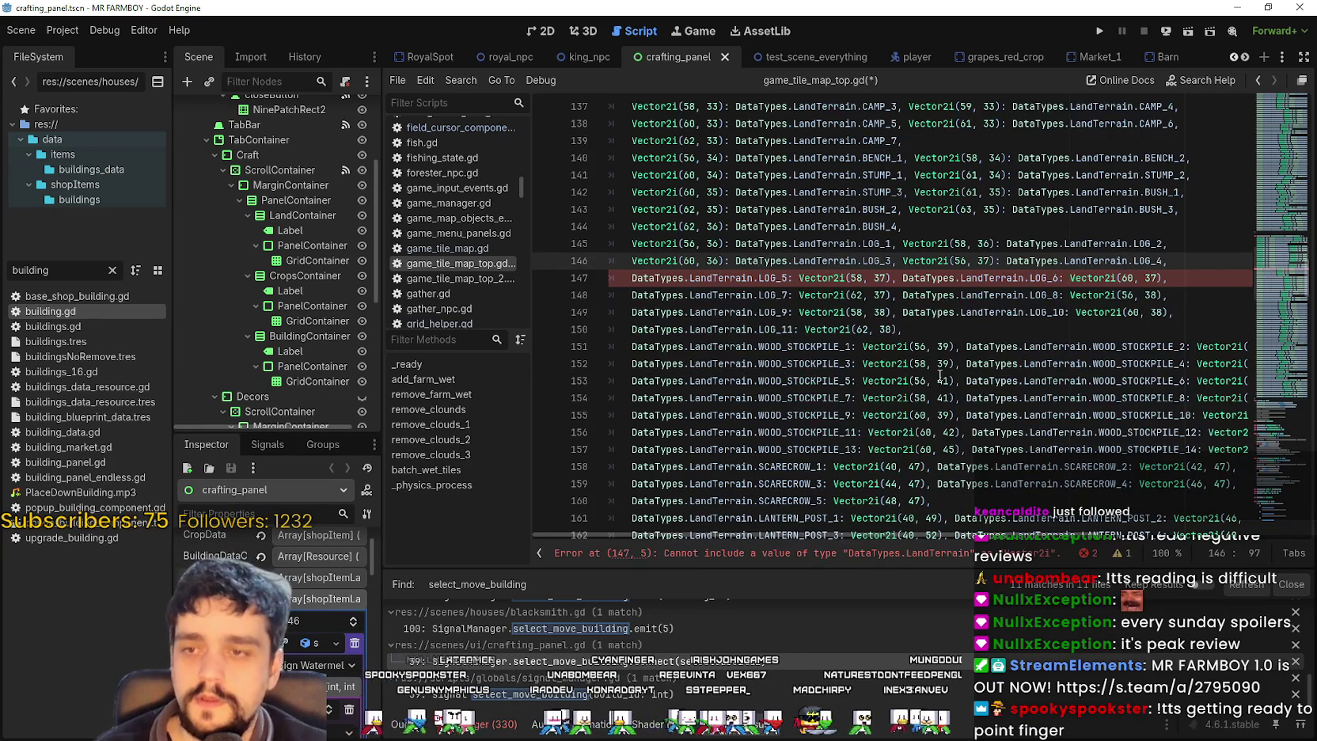
- On line 147, make Vector2i(58, 37) map to DataTypes.LandTerrain.LOG_5
{"action": "left_click", "coordinate": [875, 312]}
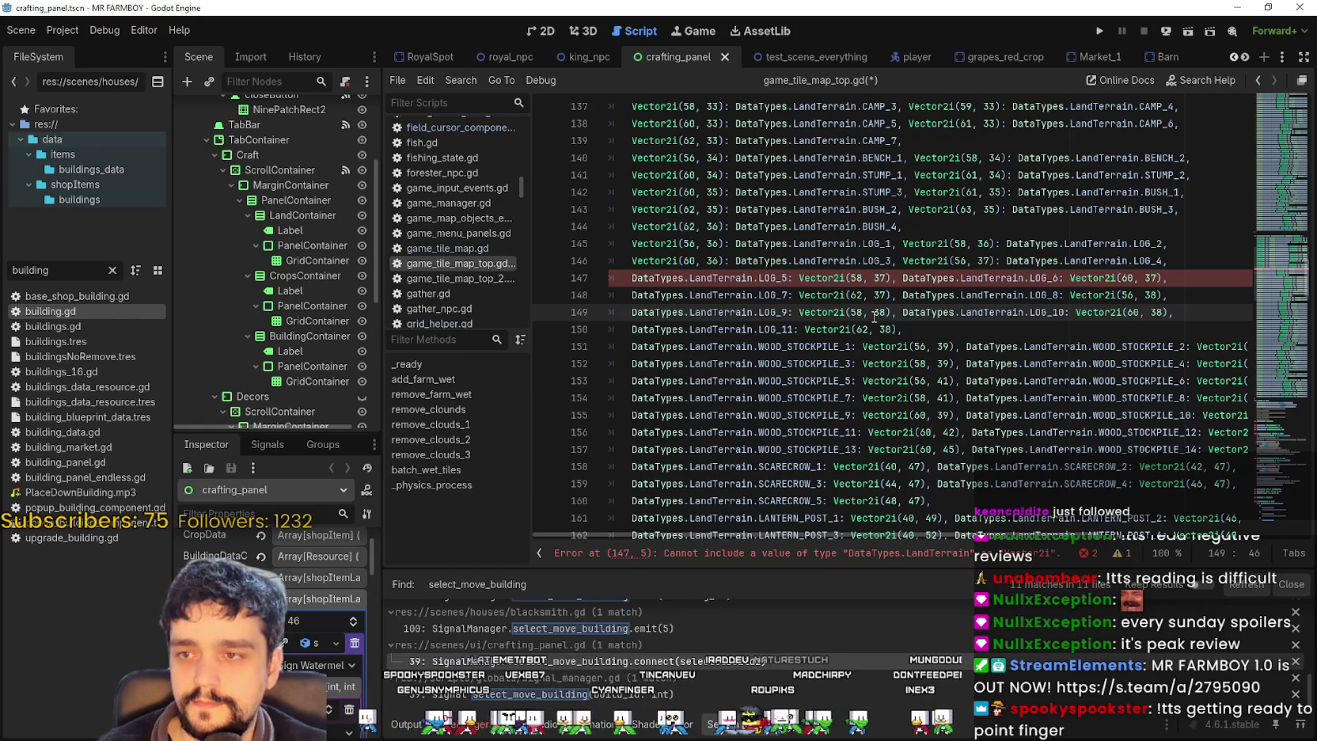
{"action": "mouse_move", "coordinate": [766, 295]}
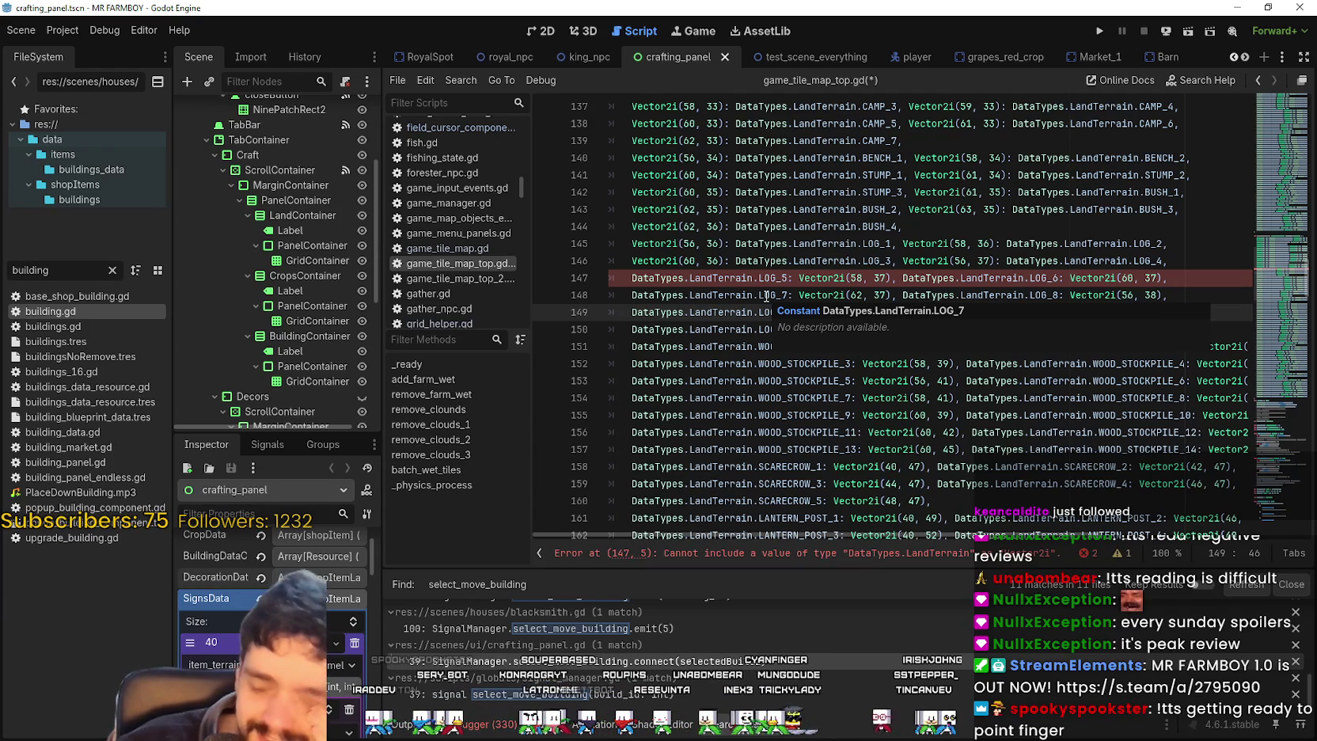
{"action": "left_click_drag", "start_coordinate": [788, 278], "coordinate": [689, 279]}
{"action": "key", "text": "shift+Home"}
{"action": "key", "text": "BackSpace"}
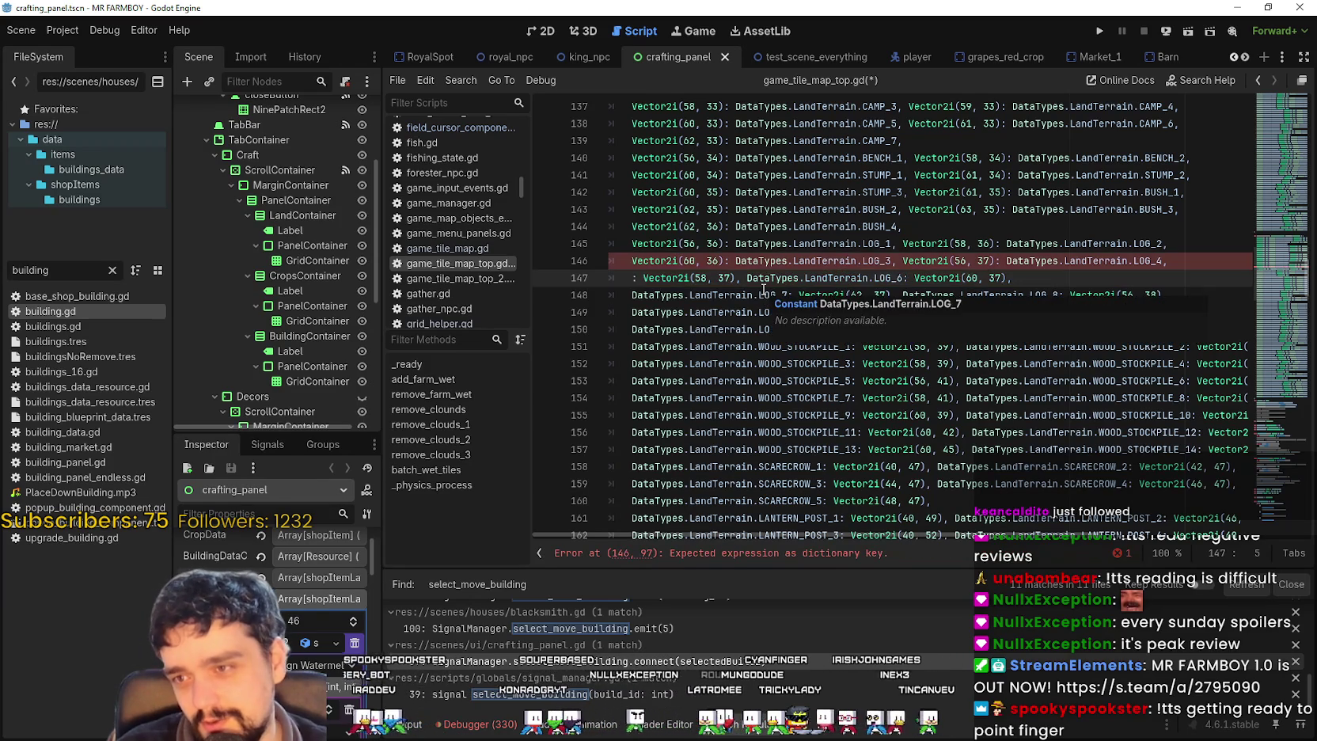
{"action": "key", "text": "Delete"}
{"action": "key", "text": "Delete"}
{"action": "key", "text": "Right"}
{"action": "key", "text": "Right"}
{"action": "key", "text": "Right"}
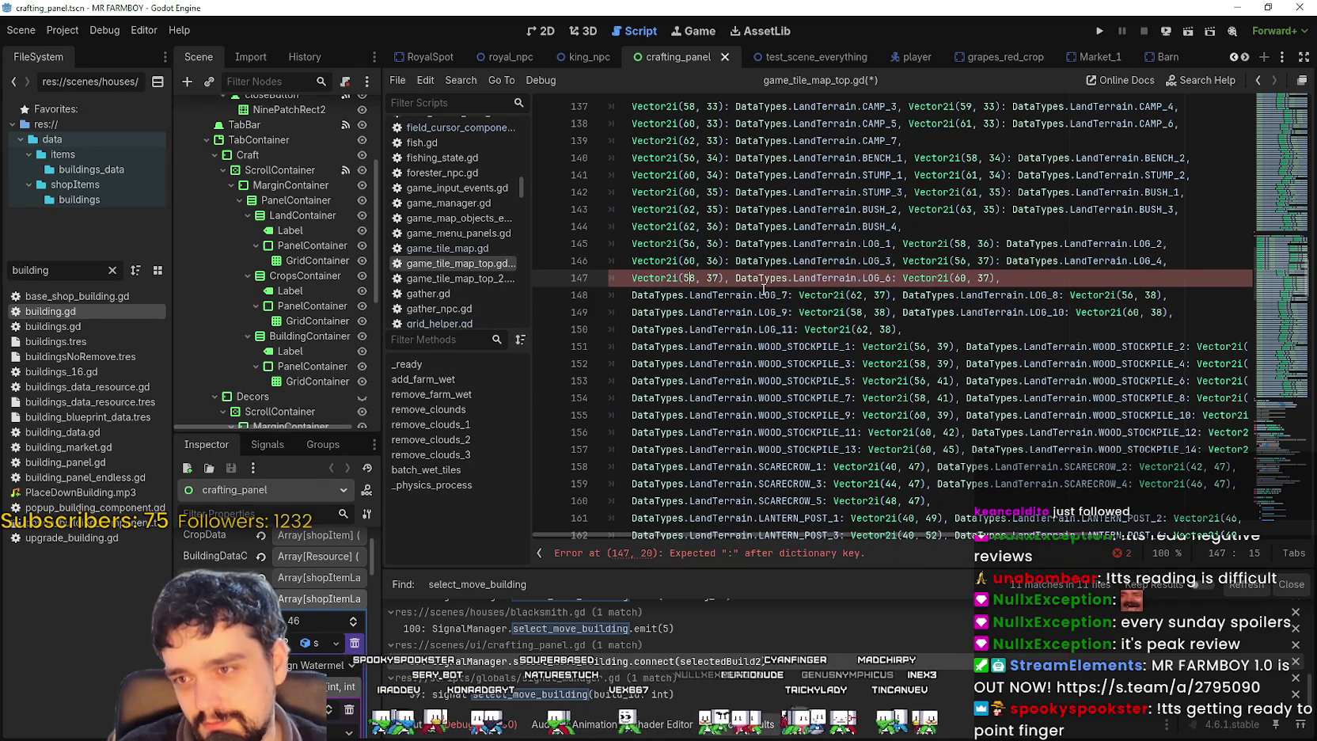
{"action": "type", "text": "): DataTypes.LandTerrain.LOG_5"}
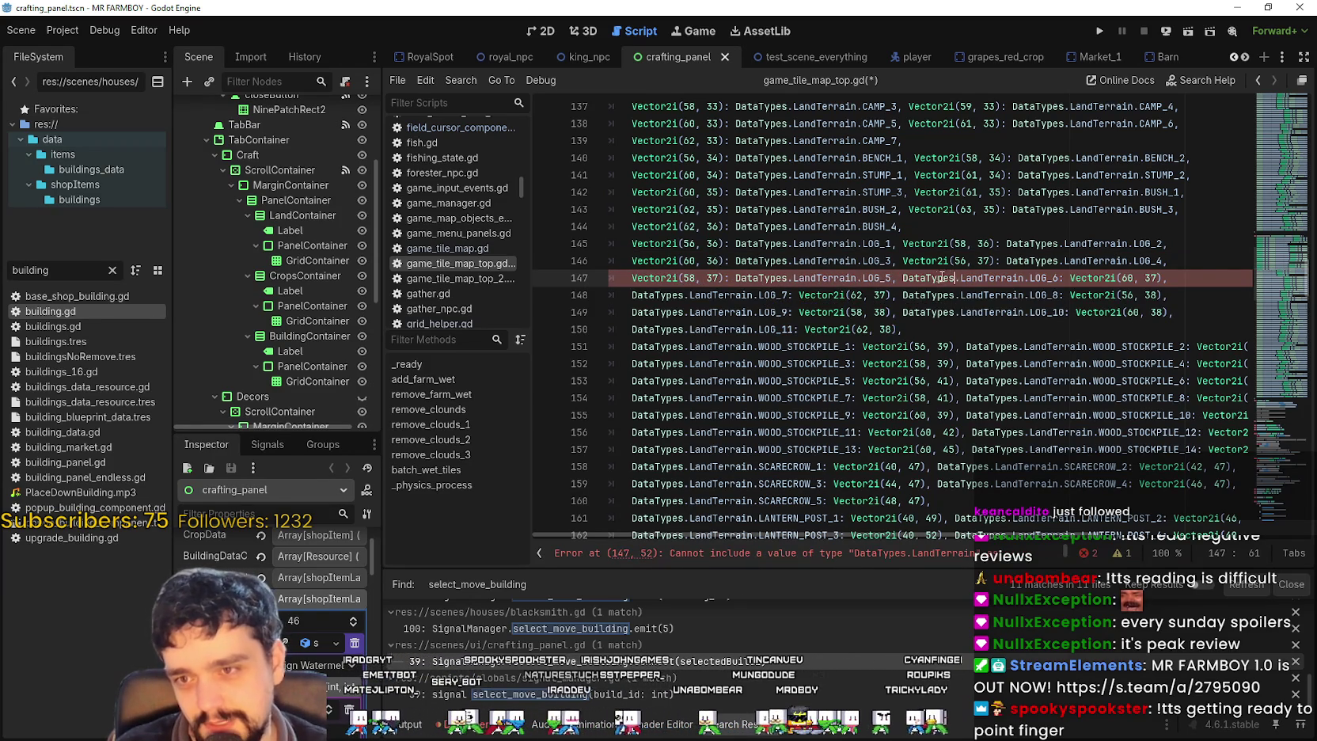
- Move DataTypes.LandTerrain.LOG_6 after Vector2i(60, 37) as its value
{"action": "left_click_drag", "start_coordinate": [903, 278], "coordinate": [1053, 274]}
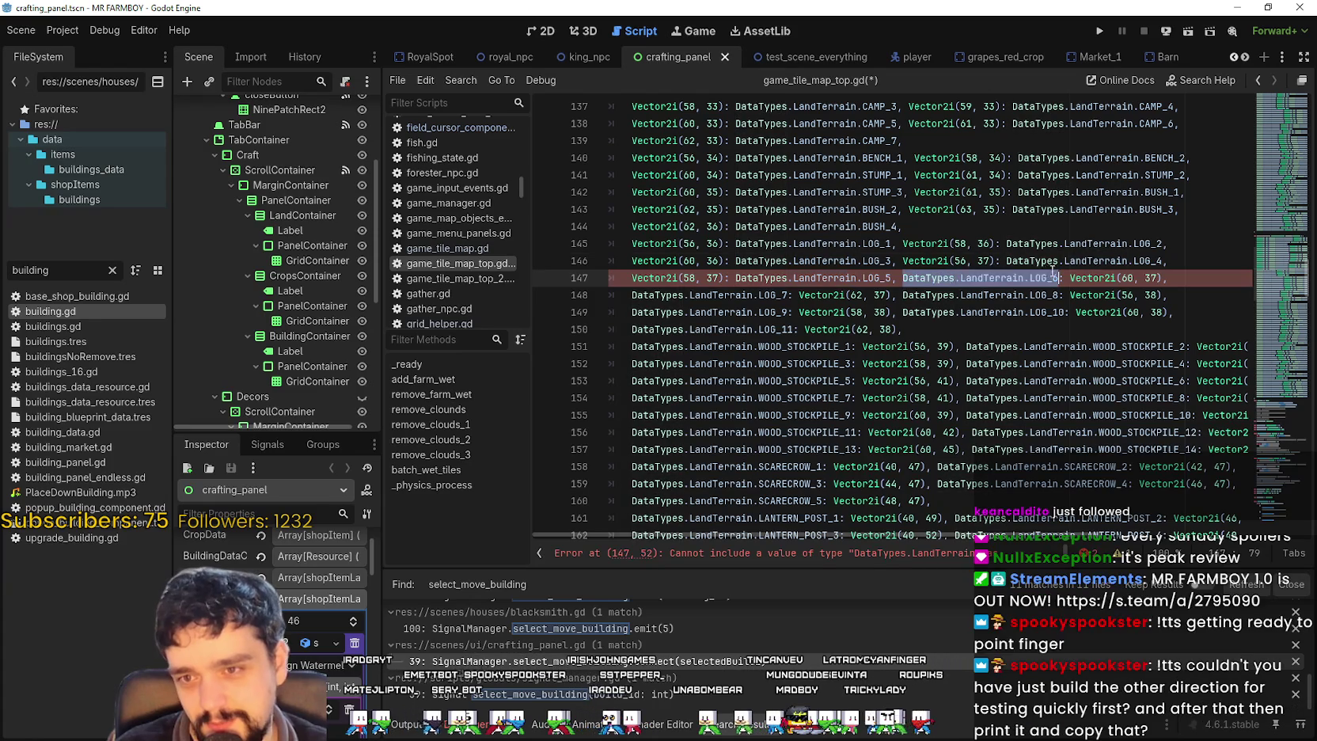
{"action": "double_click", "coordinate": [945, 278]}
{"action": "left_click_drag", "start_coordinate": [903, 278], "coordinate": [1059, 277]}
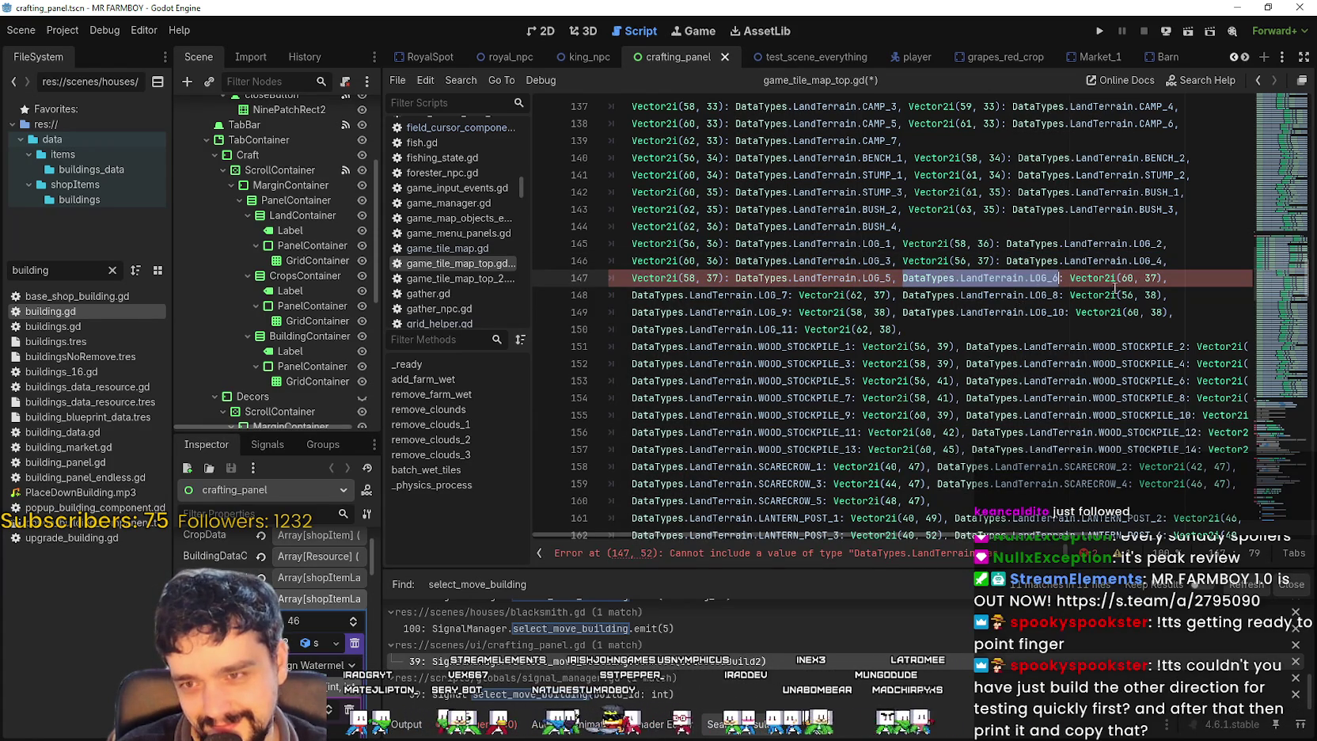
{"action": "key", "text": "ctrl+x"}
{"action": "key", "text": "Delete"}
{"action": "key", "text": "Delete"}
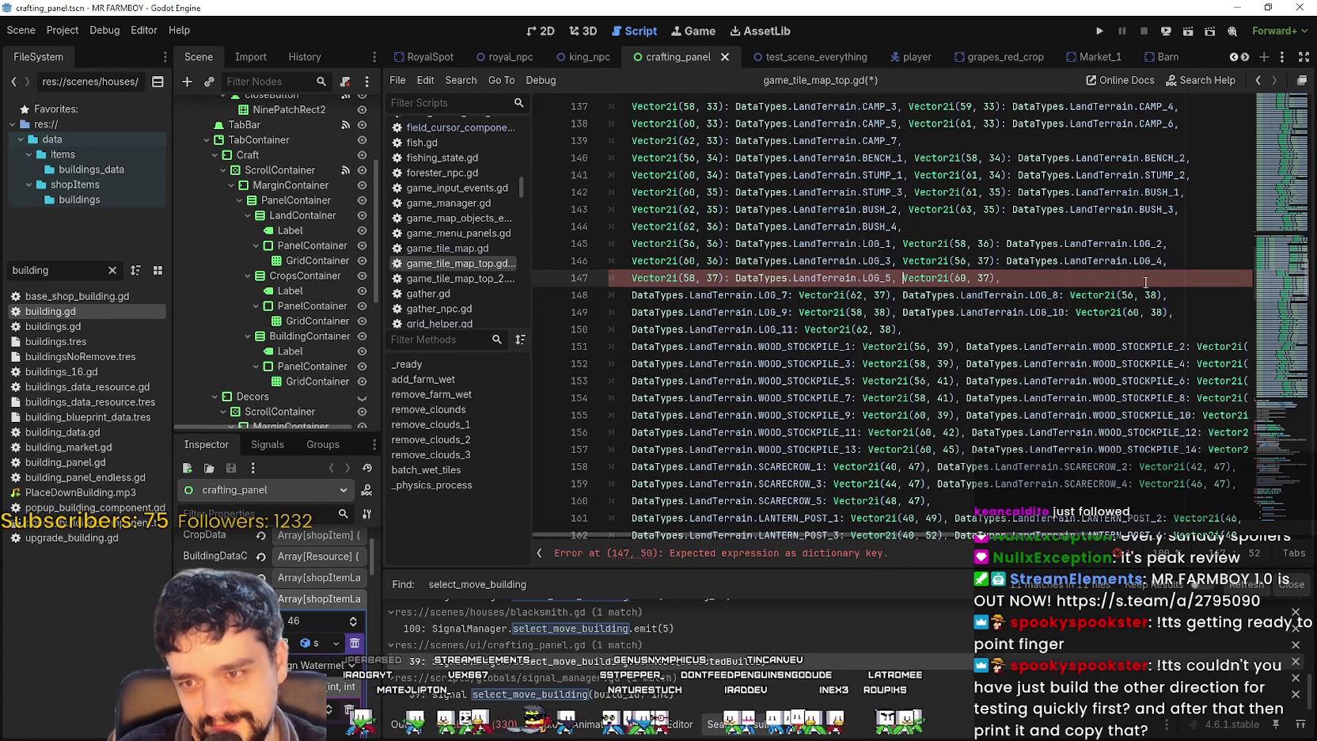
{"action": "key", "text": "Right"}
{"action": "key", "text": "Right"}
{"action": "key", "text": "Right"}
{"action": "type", "text": ":"}
{"action": "key", "text": "ctrl+v"}
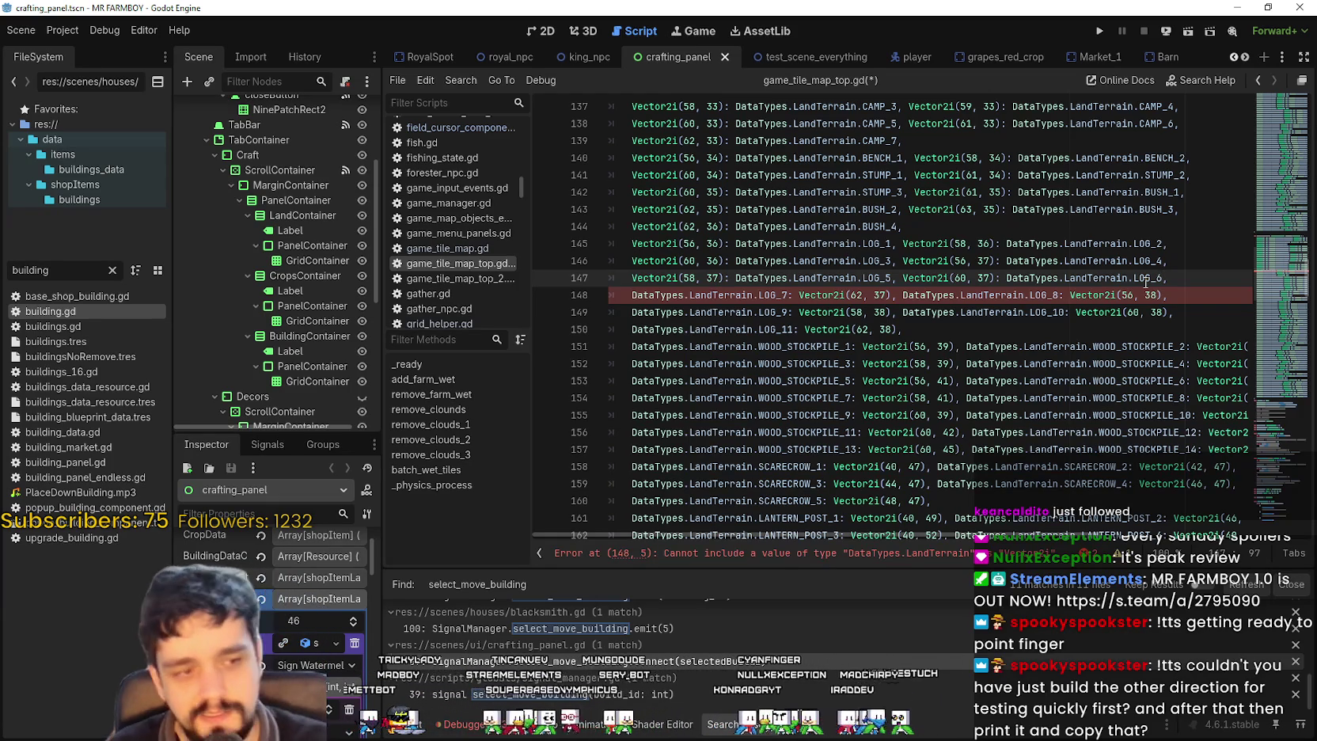
- On line 148, make Vector2i(62, 37) map to LOG_7 and rework the LOG_8 entry
{"action": "left_click_drag", "start_coordinate": [788, 294], "coordinate": [633, 294]}
{"action": "key", "text": "Delete"}
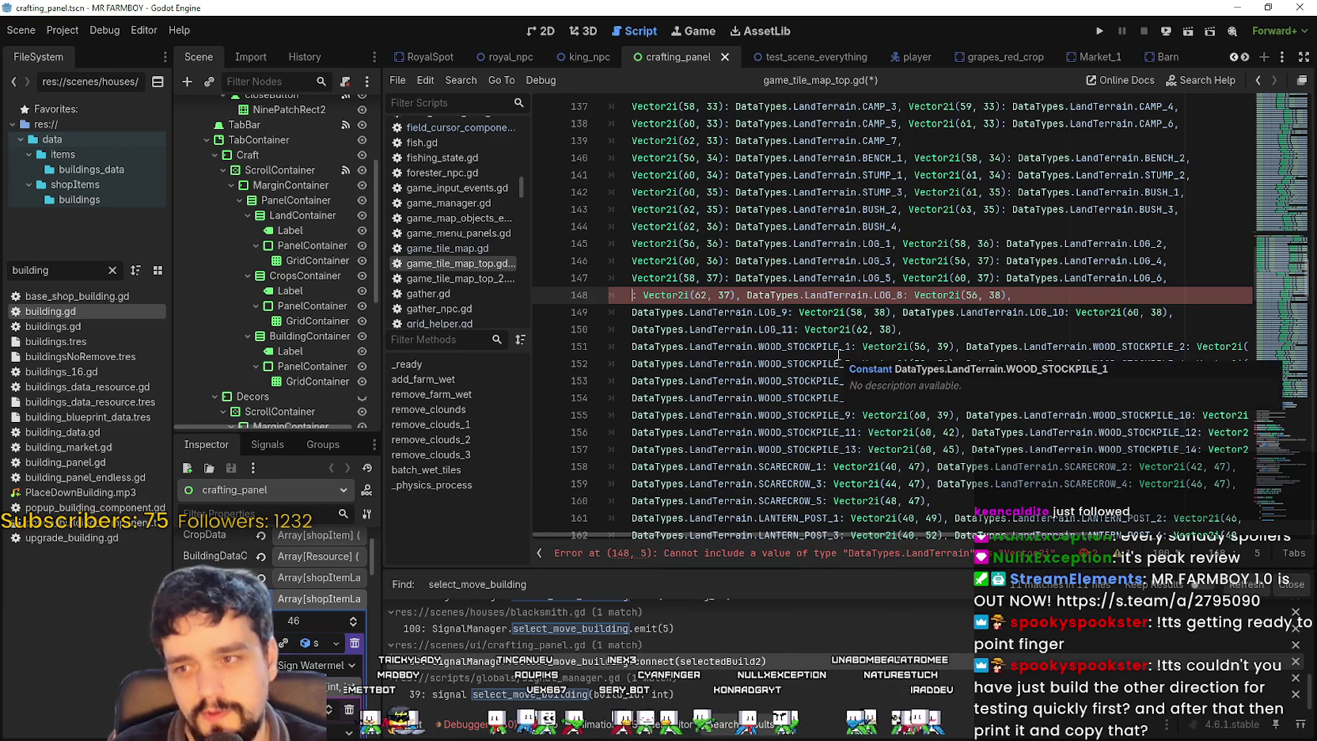
{"action": "key", "text": "Delete"}
{"action": "key", "text": "Delete"}
{"action": "key", "text": "Right"}
{"action": "key", "text": "Right"}
{"action": "key", "text": "Right"}
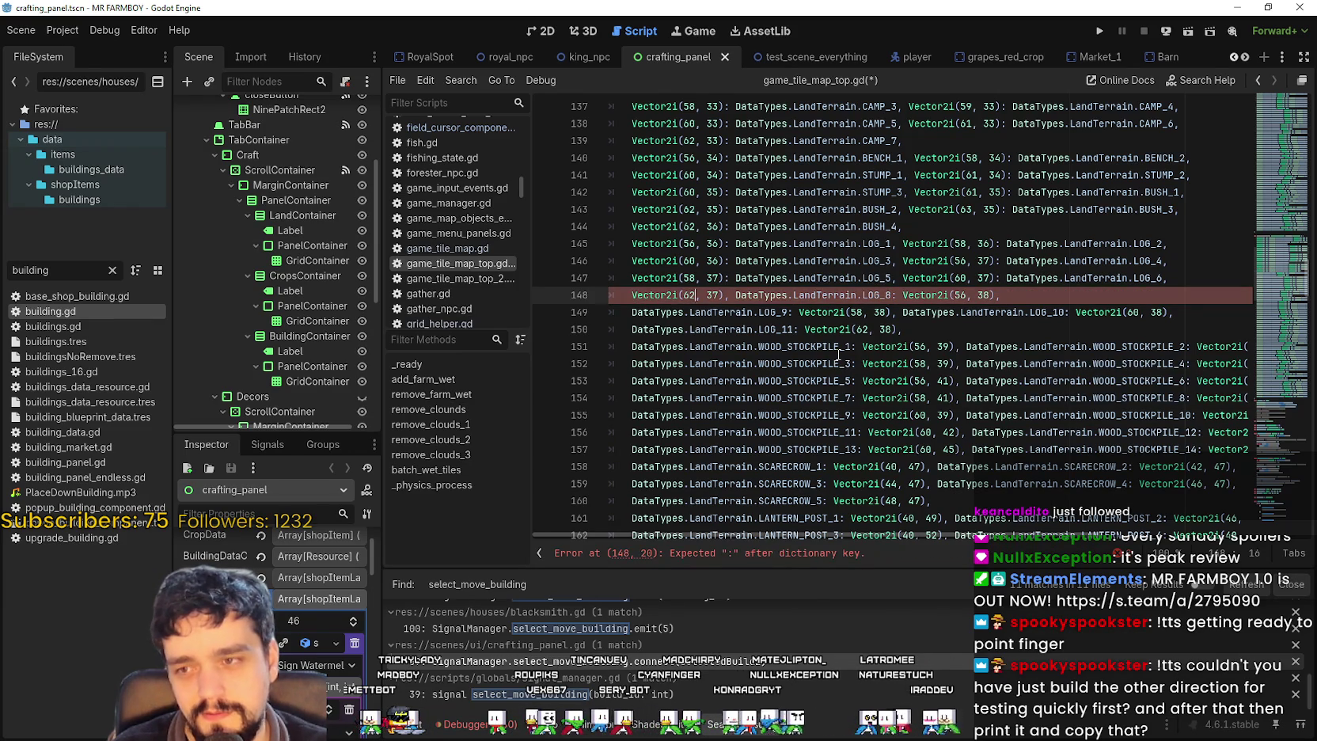
{"action": "type", "text": ": DataTypes.LandTerrain.LOG_7"}
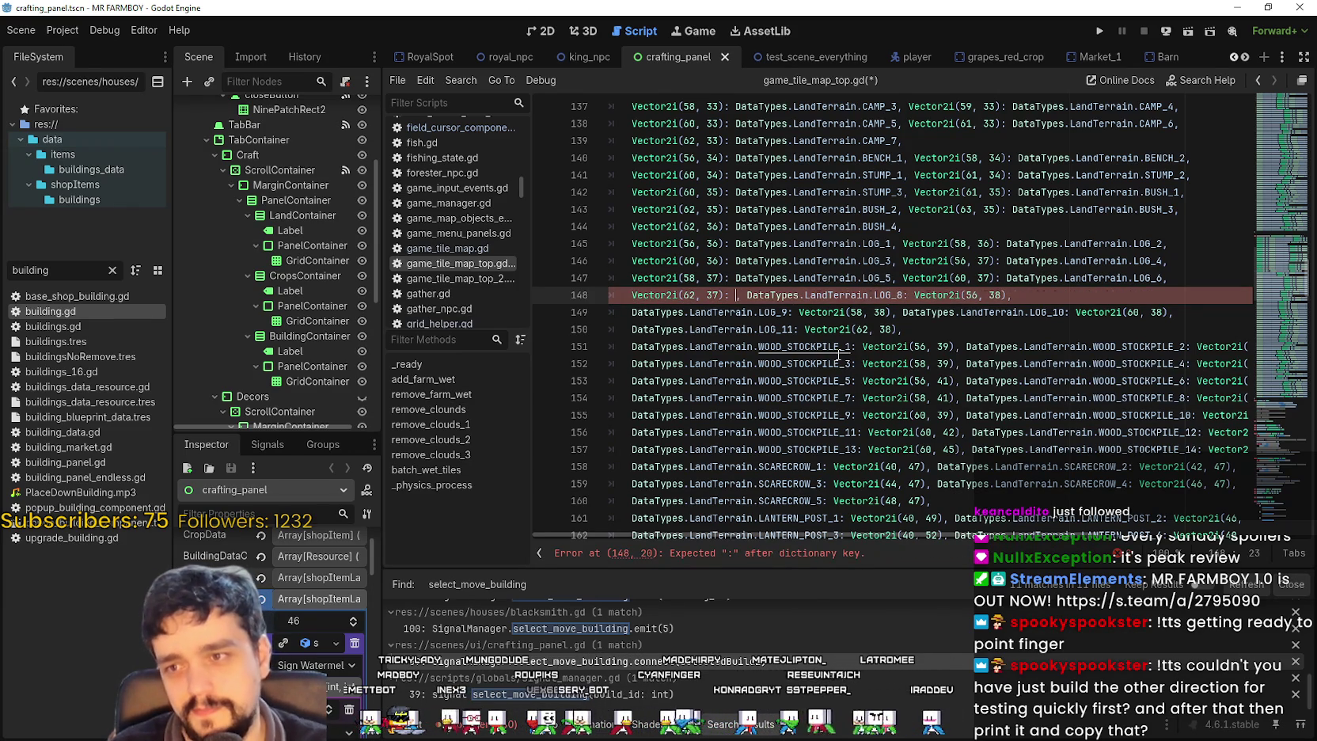
{"action": "type", "text": ","}
{"action": "left_click_drag", "start_coordinate": [903, 294], "coordinate": [1058, 297]}
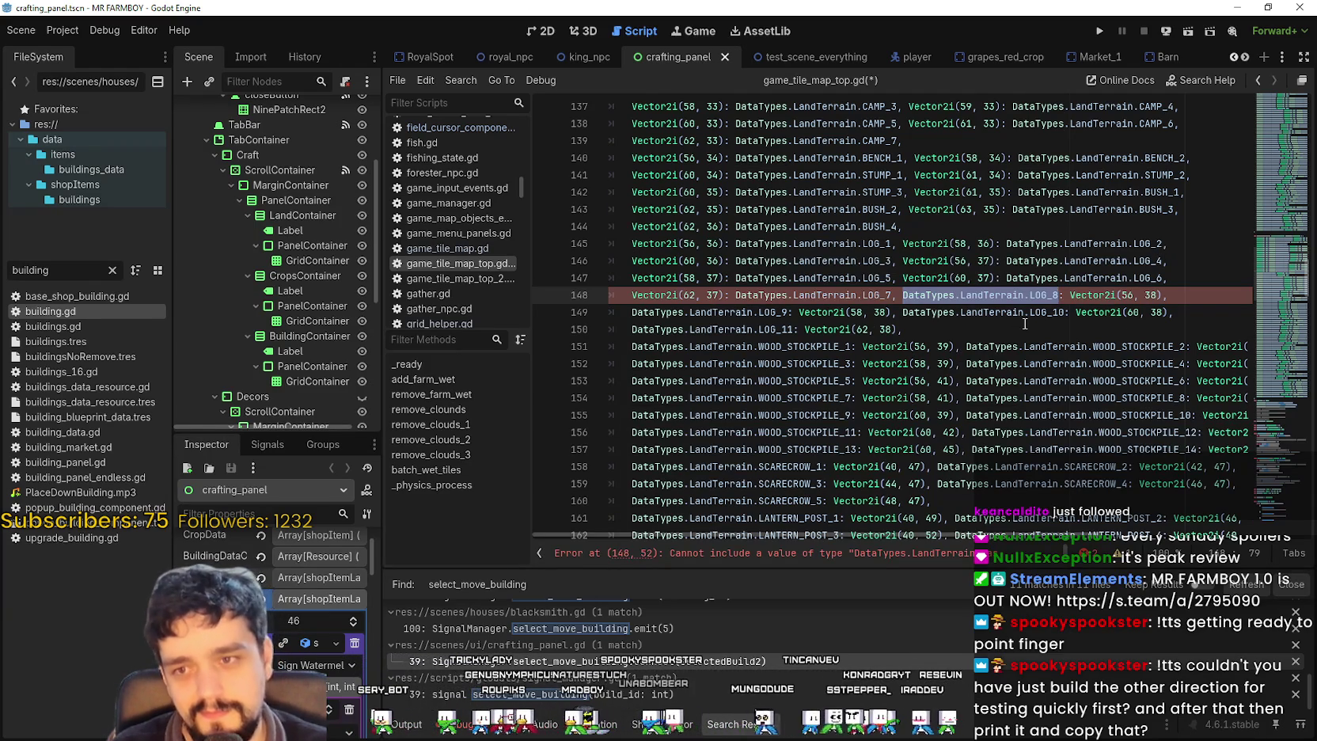
{"action": "key", "text": "Delete"}
{"action": "key", "text": "Delete"}
{"action": "key", "text": "Delete"}
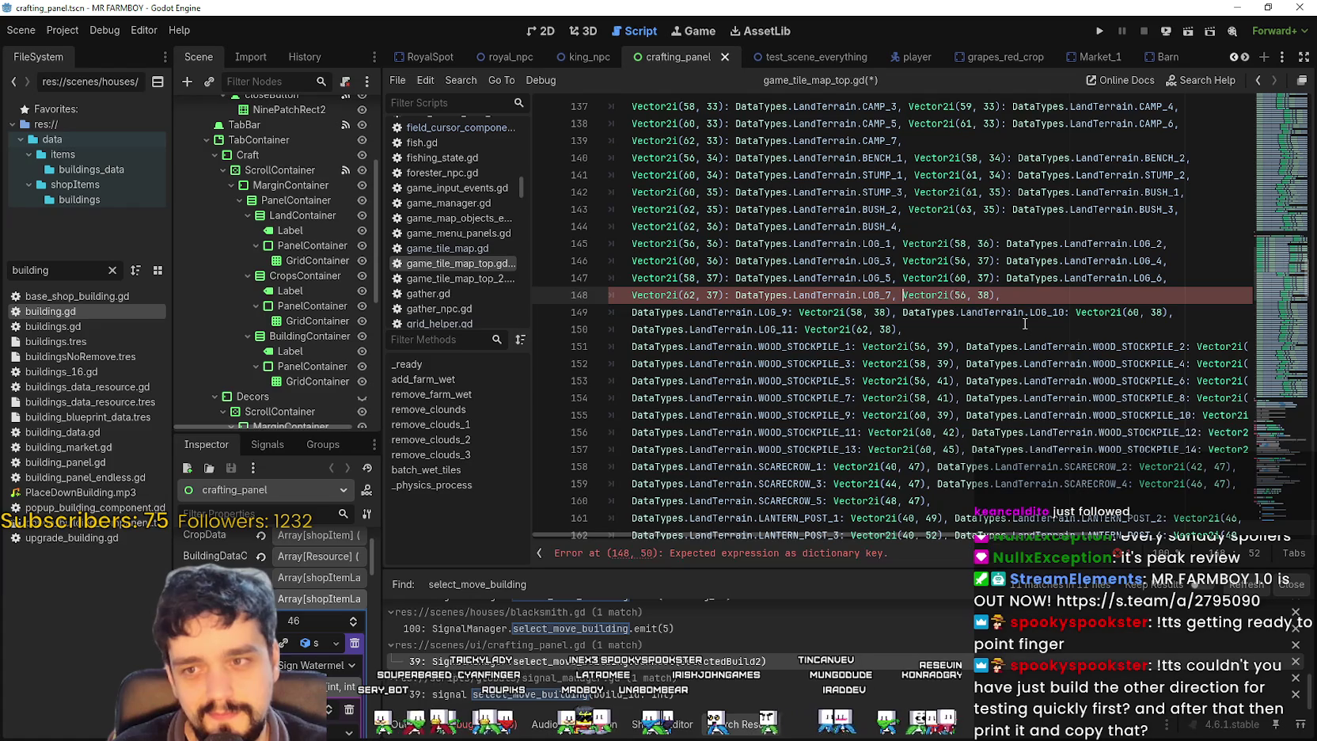
{"action": "key", "text": "ctrl+z"}
{"action": "key", "text": "ctrl+z"}
{"action": "key", "text": "ctrl+z"}
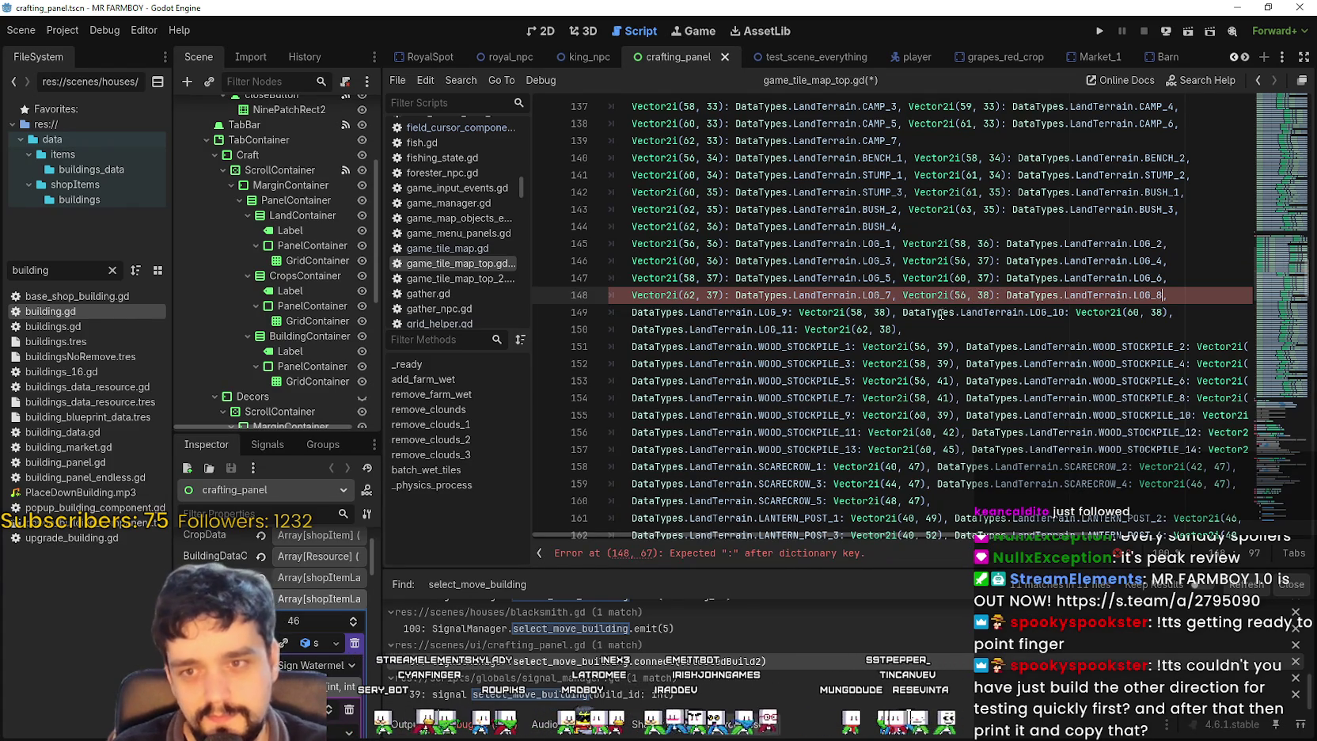
- On line 149, map Vector2i(58, 38) to LOG_9 and Vector2i(60, 38) to LOG_10
{"action": "left_click", "coordinate": [788, 312]}
{"action": "left_click_drag", "start_coordinate": [787, 312], "coordinate": [630, 312]}
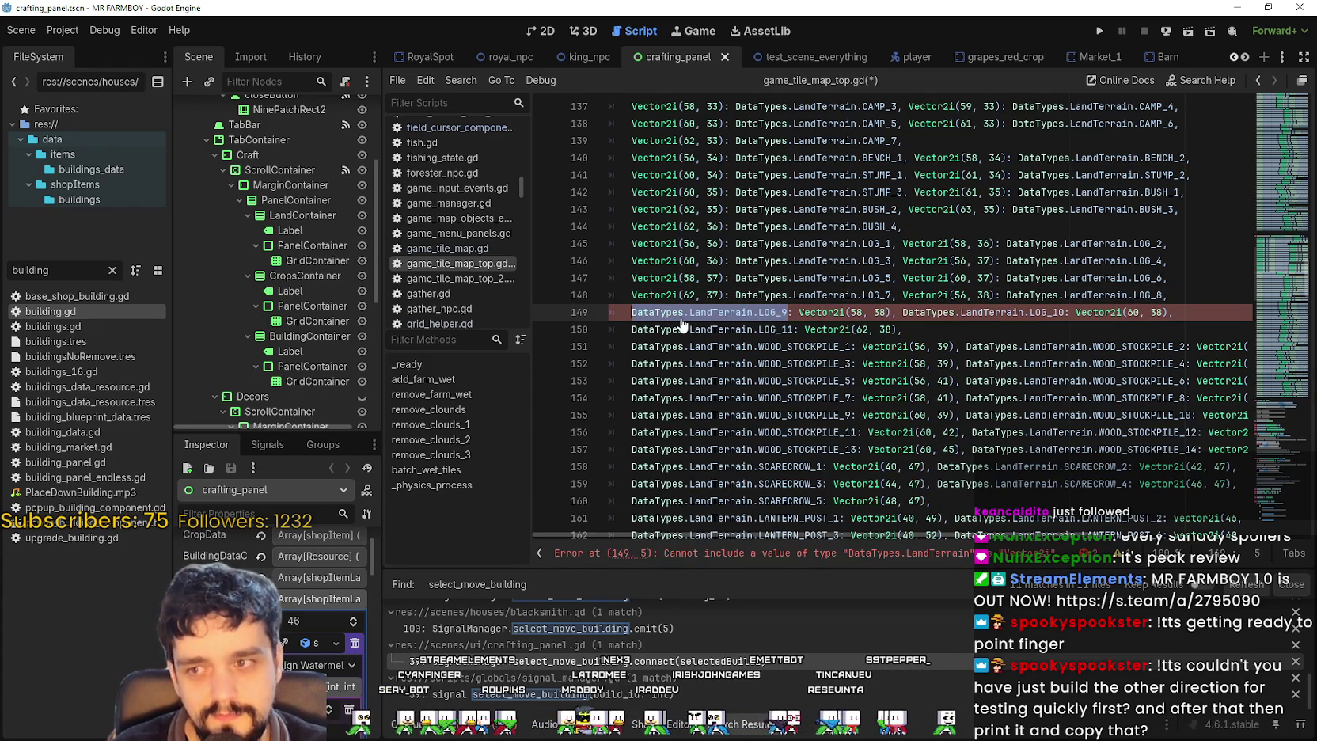
{"action": "key", "text": "Delete"}
{"action": "key", "text": "Delete"}
{"action": "key", "text": "Delete"}
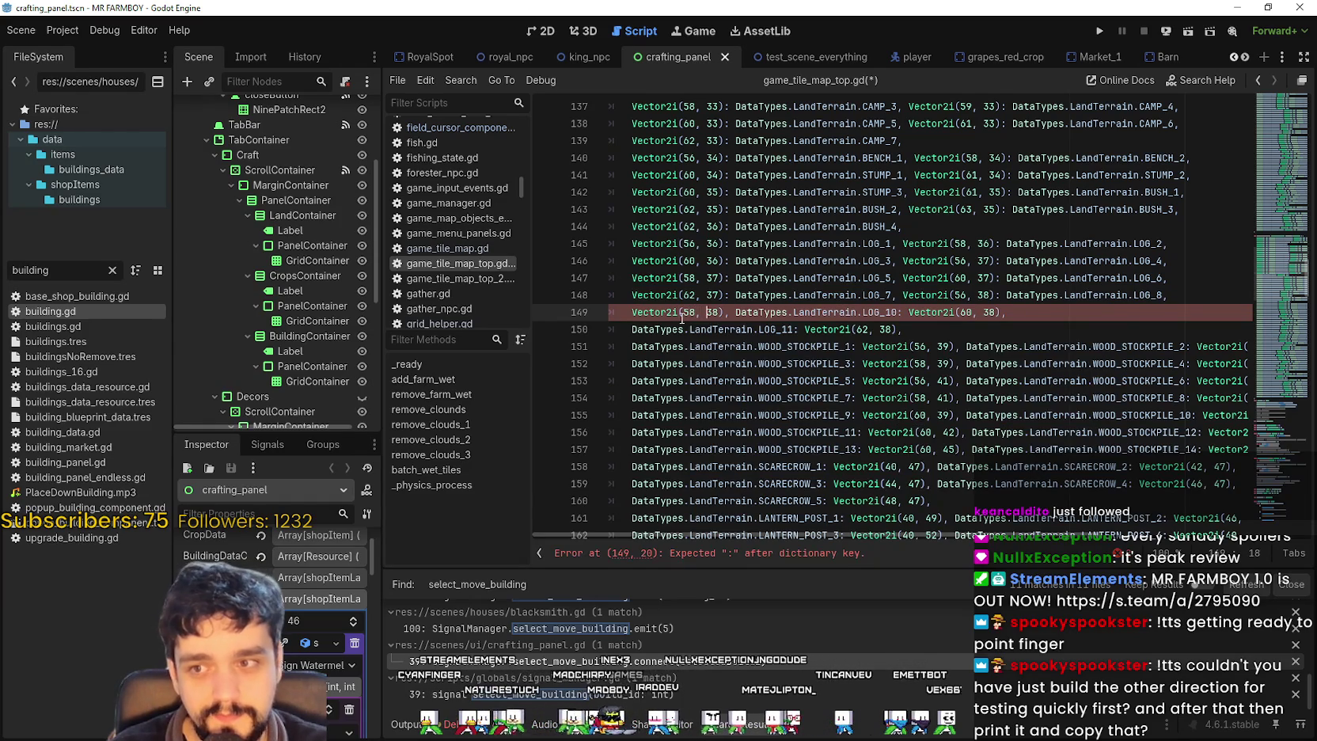
{"action": "key", "text": "Right"}
{"action": "key", "text": "Right"}
{"action": "key", "text": "Right"}
{"action": "key", "text": "ctrl+v"}
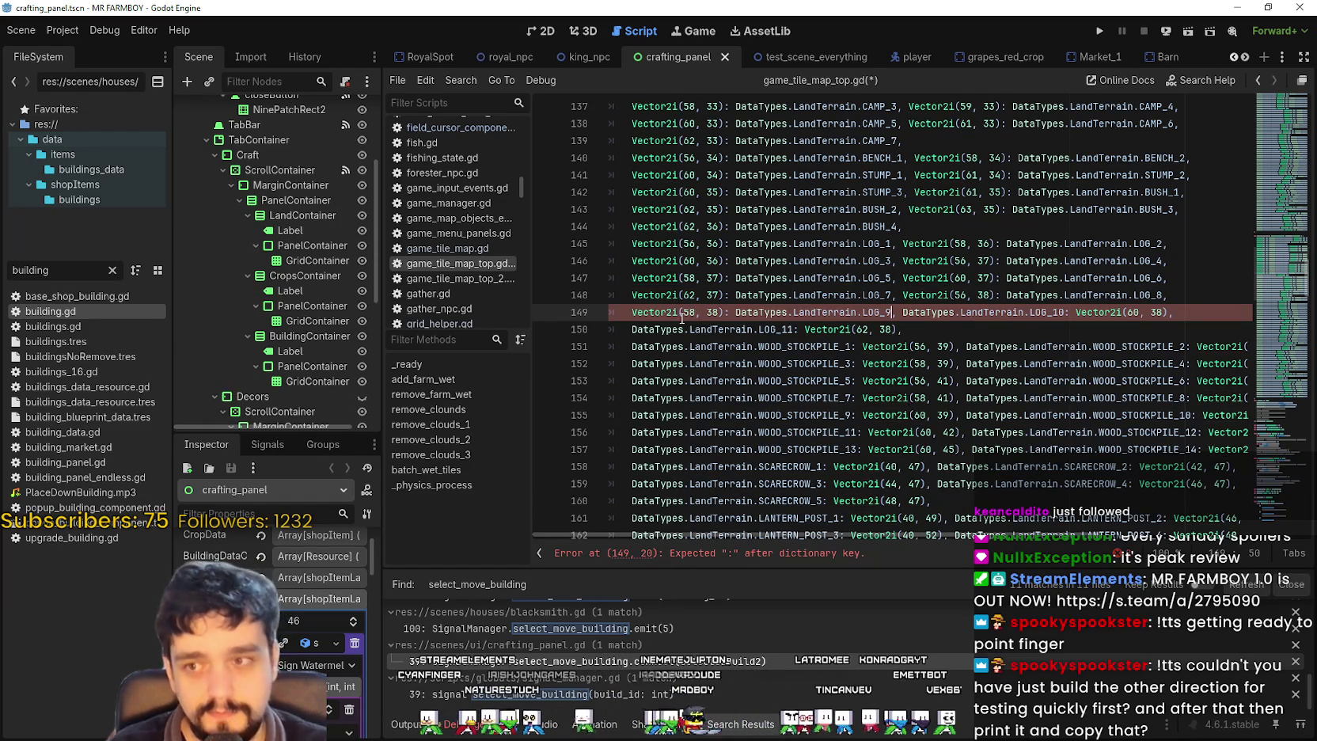
{"action": "type", "text": ","}
{"action": "double_click", "coordinate": [930, 312]}
{"action": "left_click_drag", "start_coordinate": [930, 312], "coordinate": [1064, 311]}
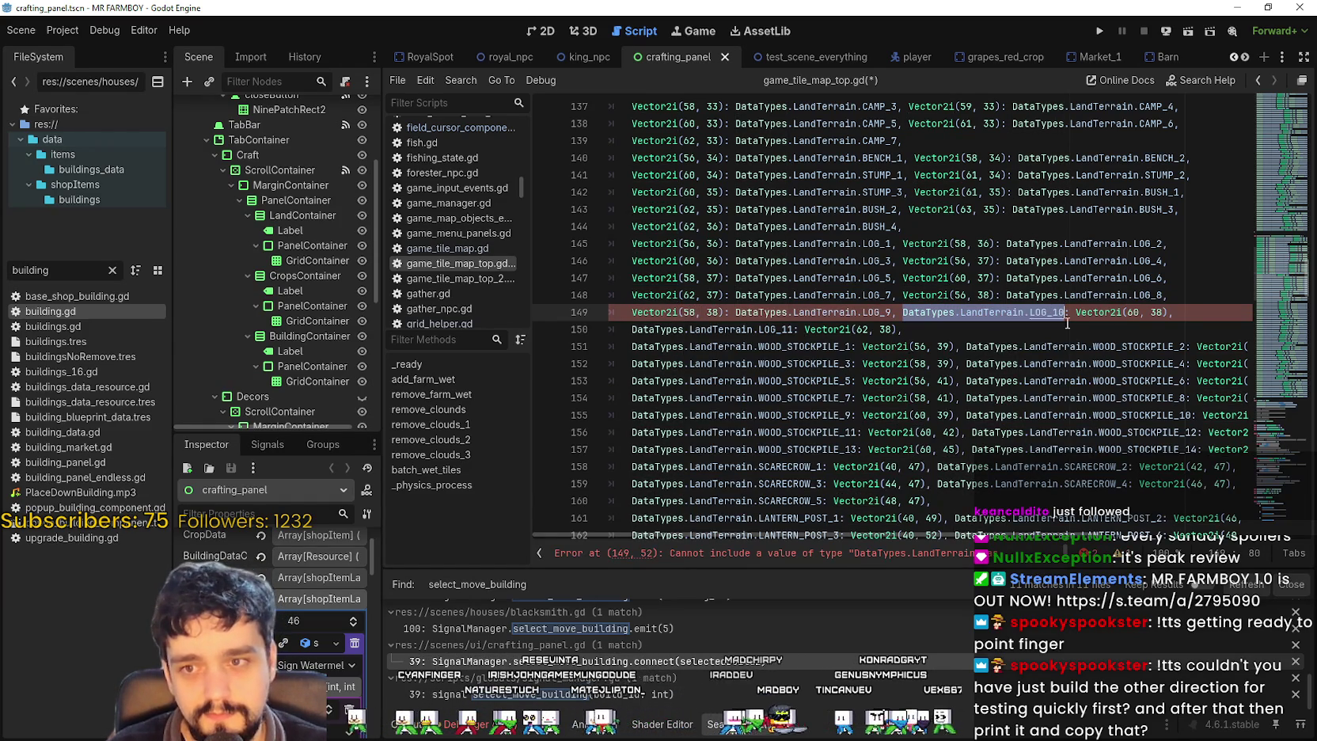
{"action": "key", "text": "Delete"}
{"action": "key", "text": "Delete"}
{"action": "key", "text": "Delete"}
{"action": "key", "text": "Right"}
{"action": "key", "text": "Right"}
{"action": "key", "text": "Right"}
{"action": "key", "text": "Right"}
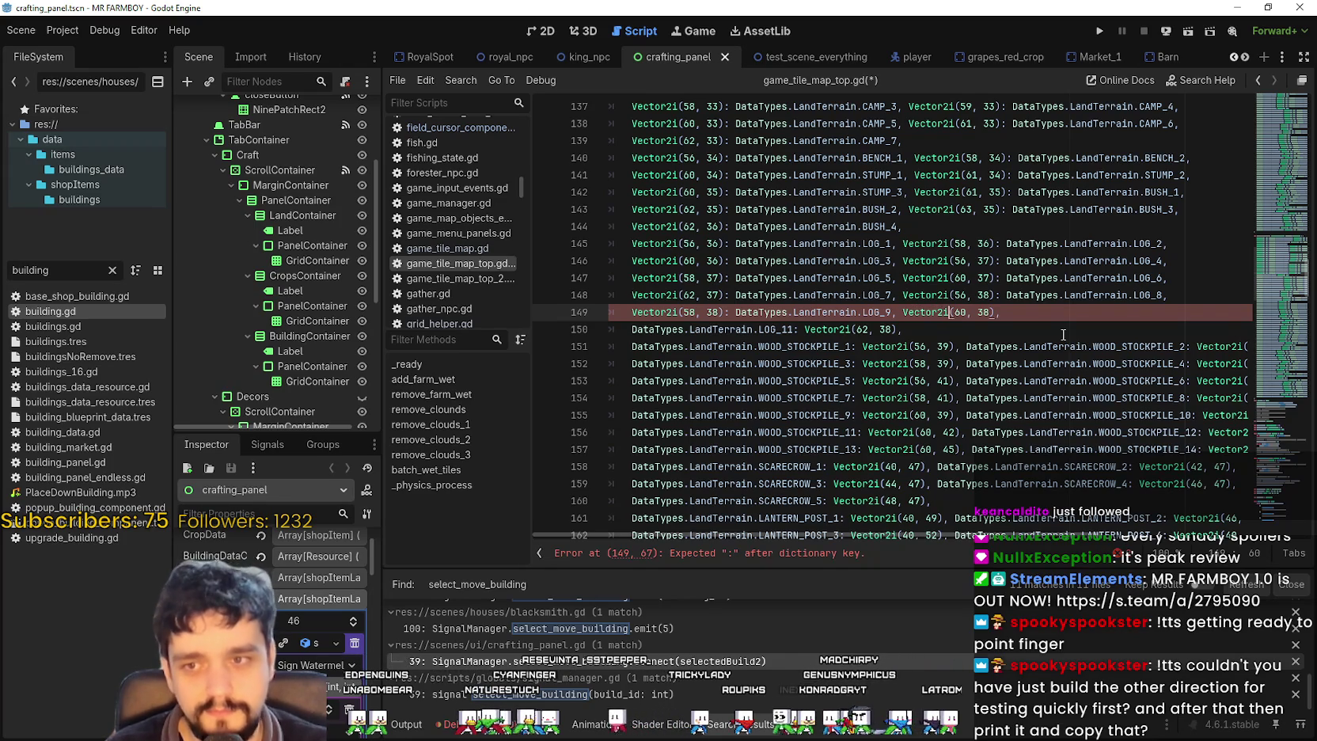
{"action": "key", "text": "Right"}
{"action": "key", "text": "Right"}
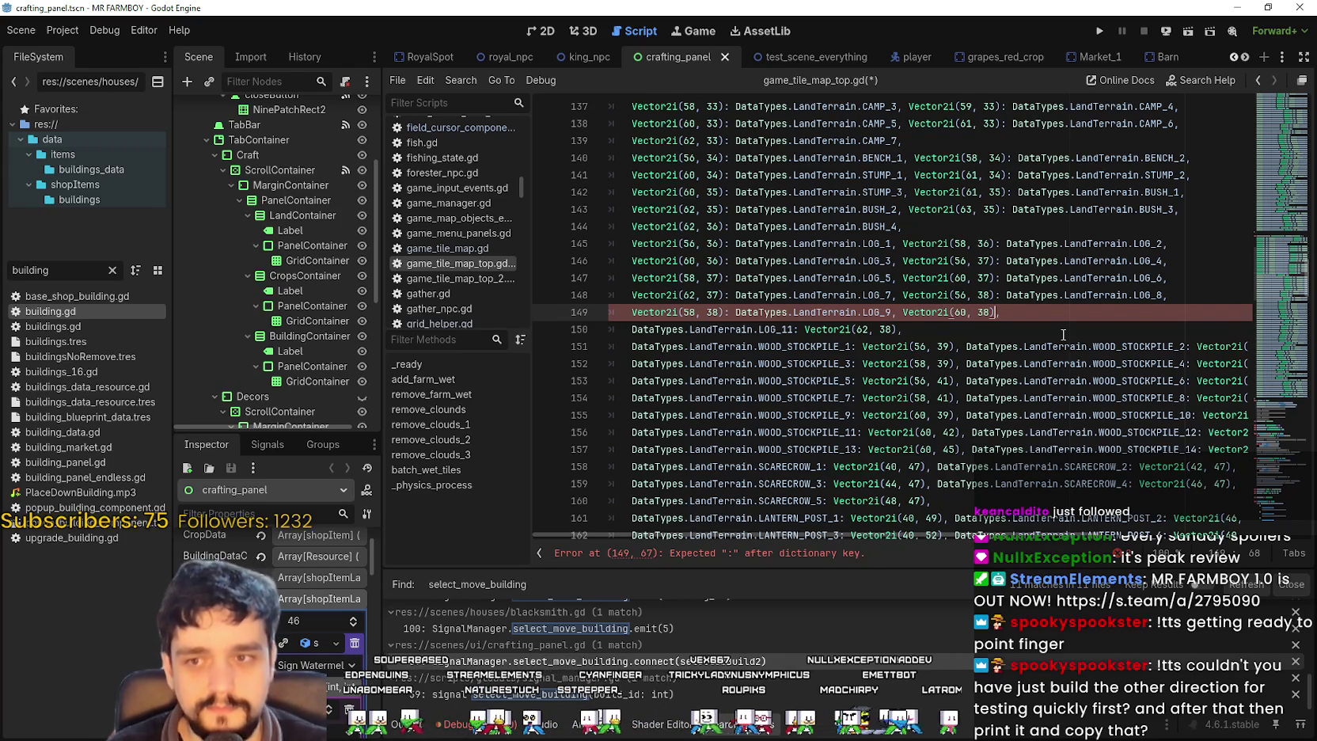
{"action": "type", "text": ":DataTypes.LandTerrain.LOG_10"}
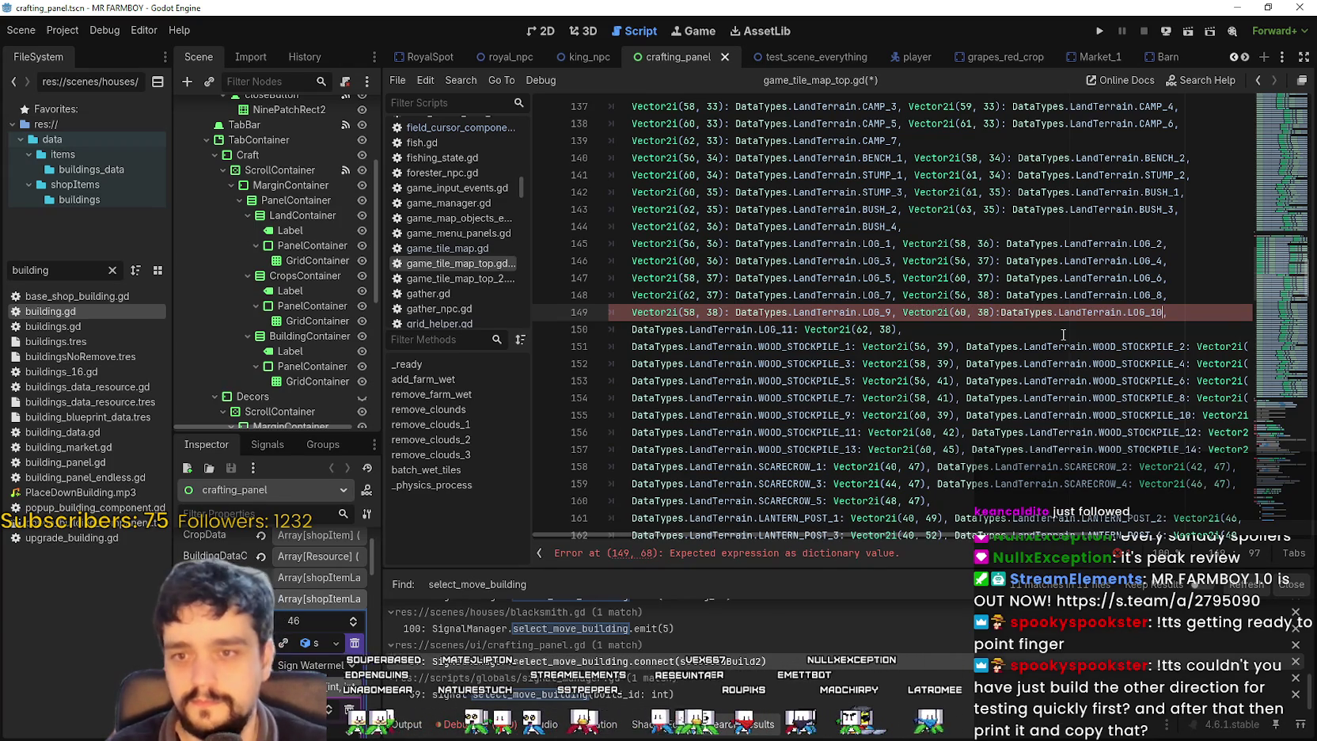
- On line 150, make Vector2i(62, 38) map to DataTypes.LandTerrain.LOG_11
{"action": "left_click_drag", "start_coordinate": [667, 329], "coordinate": [740, 329]}
{"action": "left_click_drag", "start_coordinate": [631, 329], "coordinate": [798, 329]}
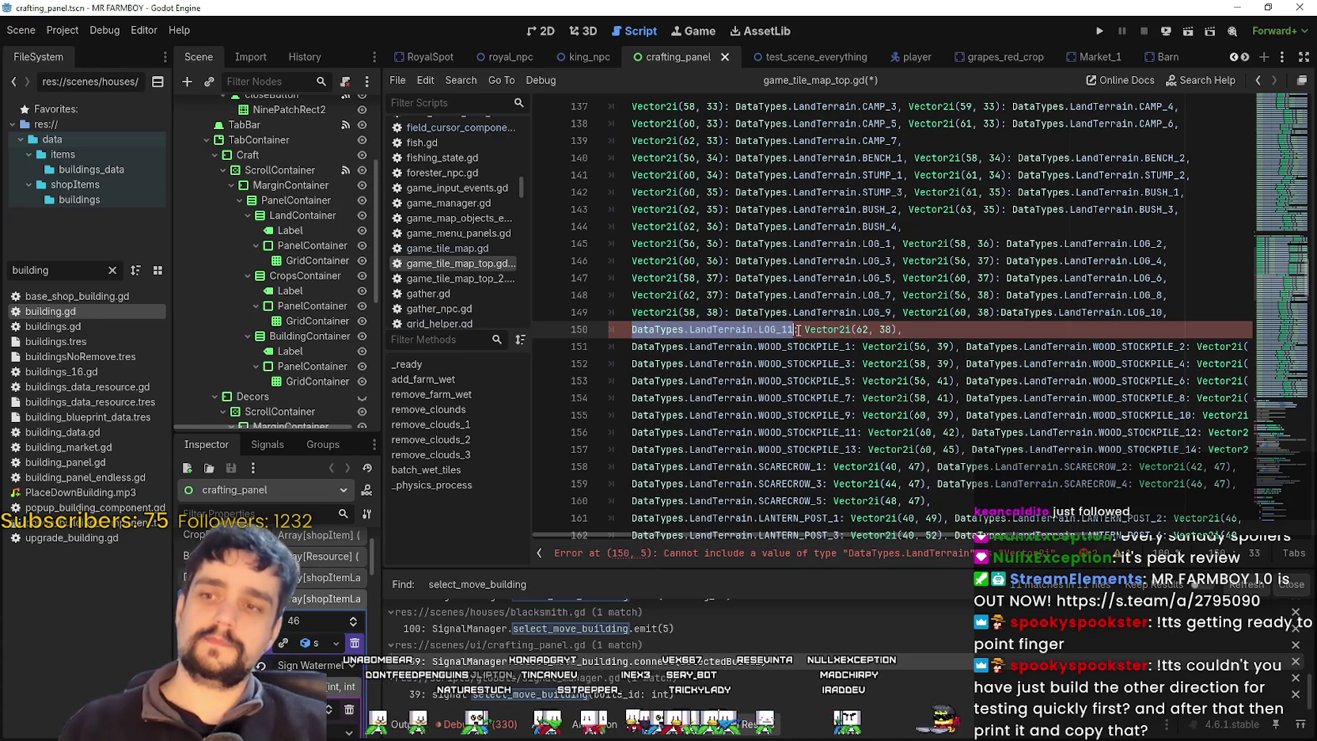
{"action": "key", "text": "BackSpace"}
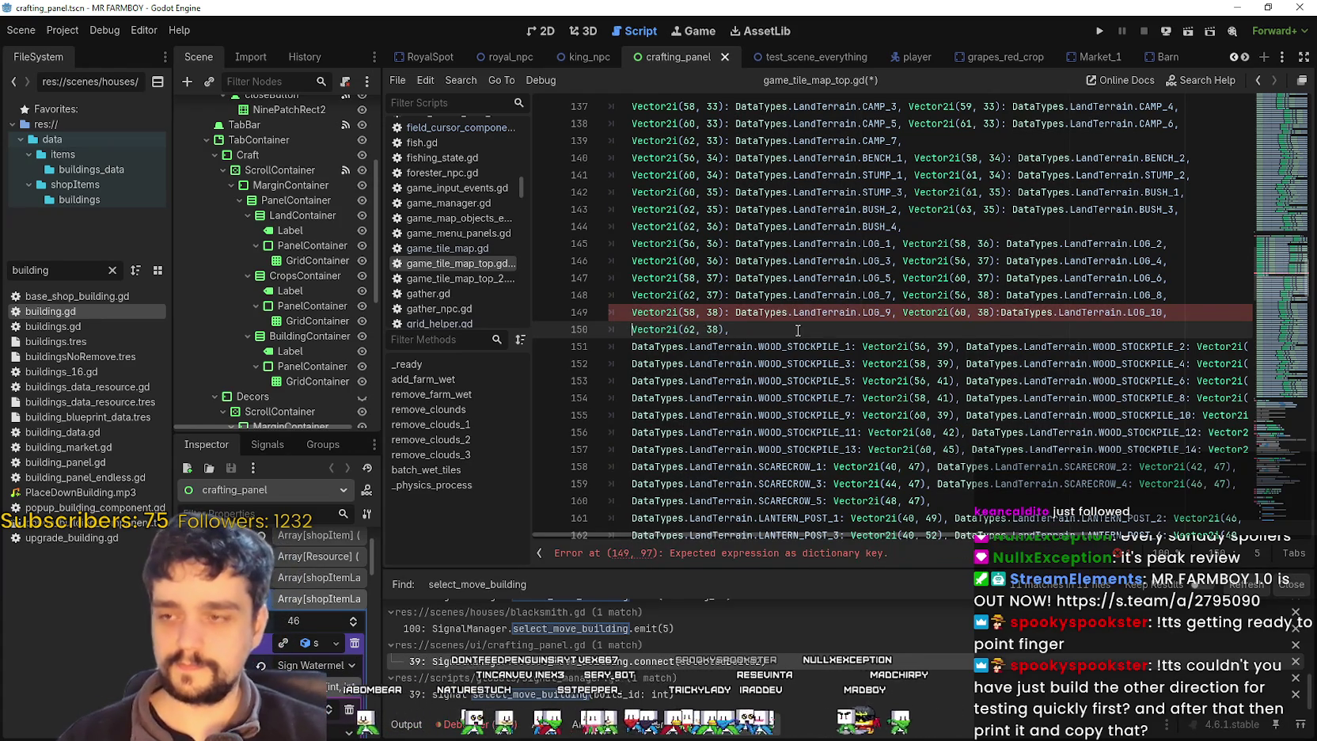
{"action": "key", "text": "Right"}
{"action": "key", "text": "Right"}
{"action": "key", "text": "Right"}
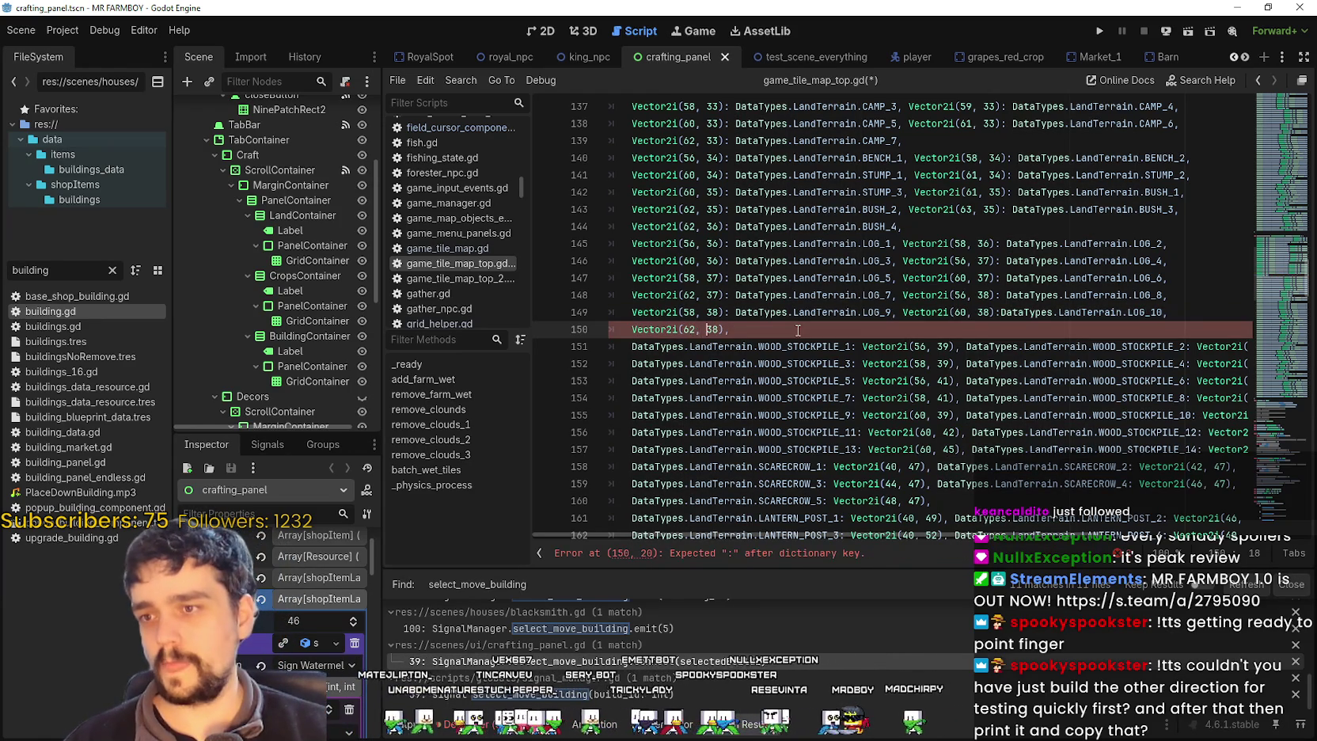
{"action": "key", "text": "Right"}
{"action": "type", "text": ":"}
{"action": "type", "text": "DataTypes.LandTerrain.LOG_11,"}
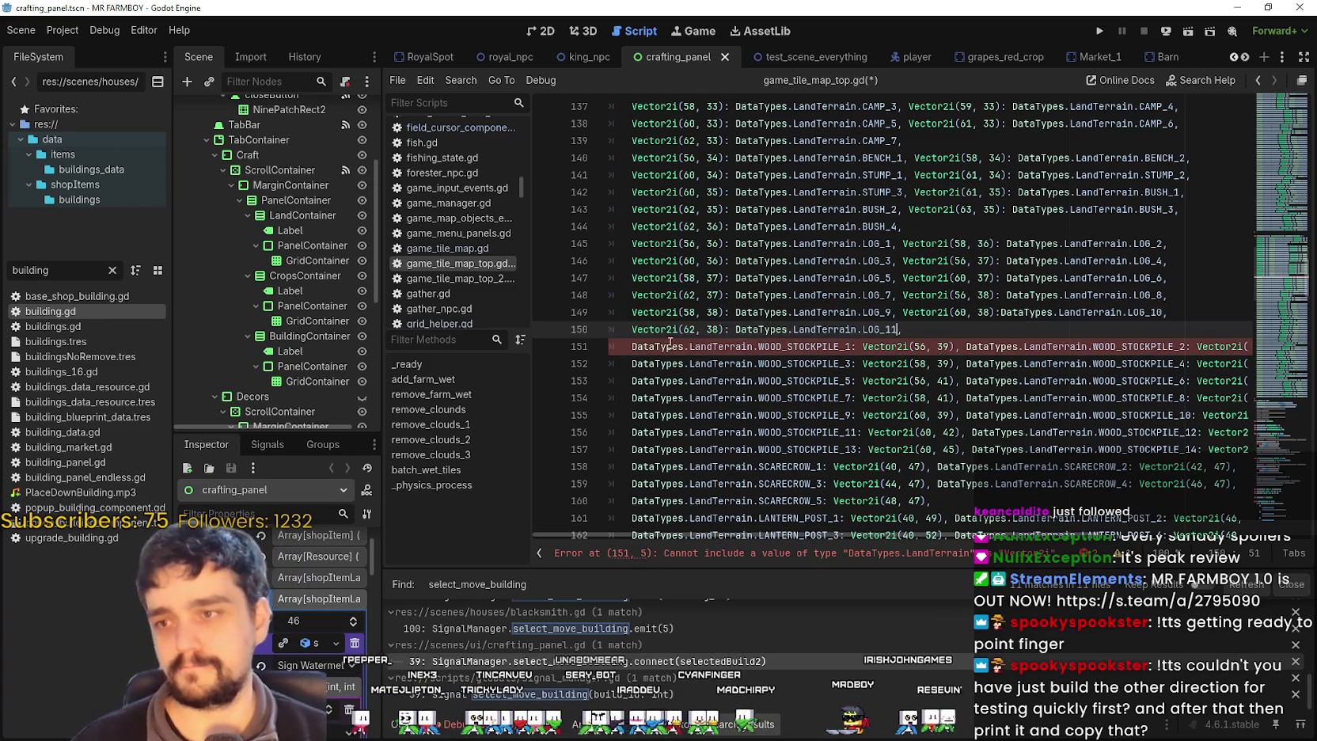
- On line 151, map Vector2i(56, 39) to WOOD_STOCKPILE_1 and Vector2i(57, 39) to WOOD_STOCKPILE_2
{"action": "double_click", "coordinate": [676, 346]}
{"action": "left_click_drag", "start_coordinate": [676, 346], "coordinate": [801, 354]}
{"action": "key", "text": "ctrl+x"}
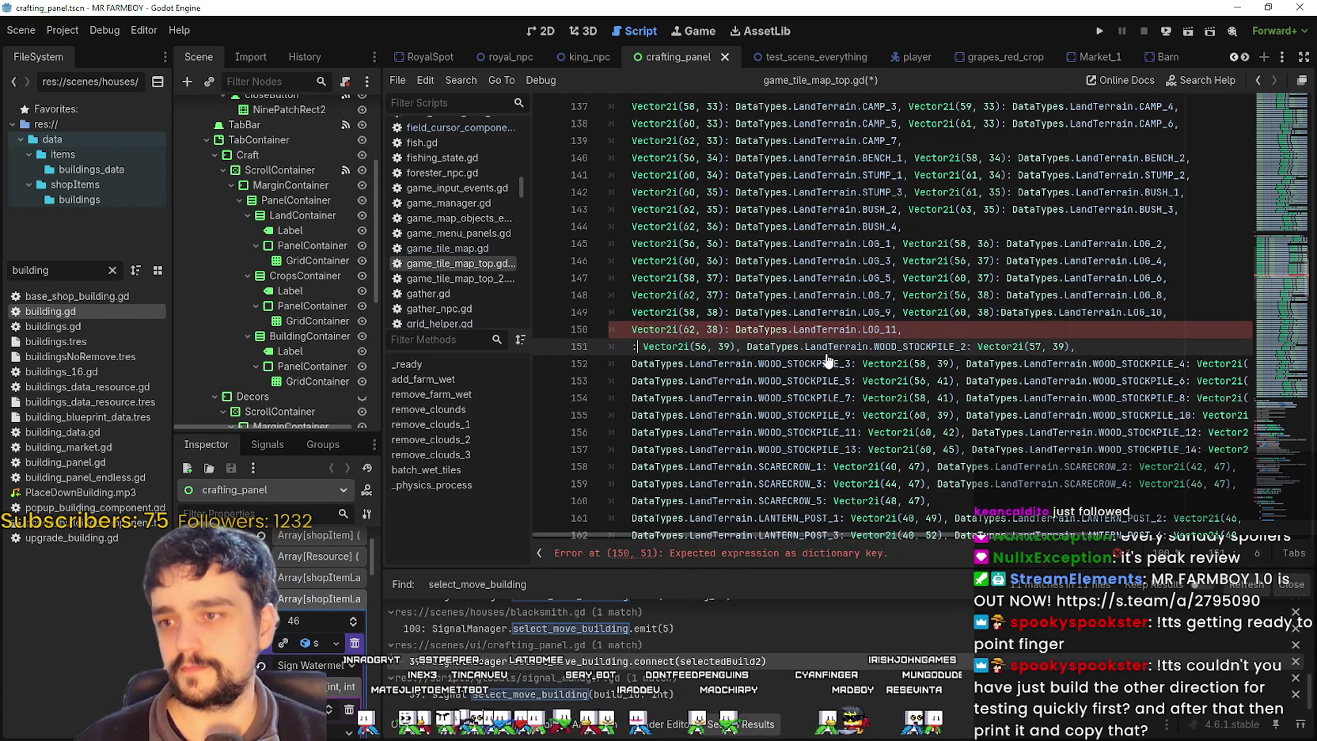
{"action": "key", "text": "BackSpace"}
{"action": "key", "text": "BackSpace"}
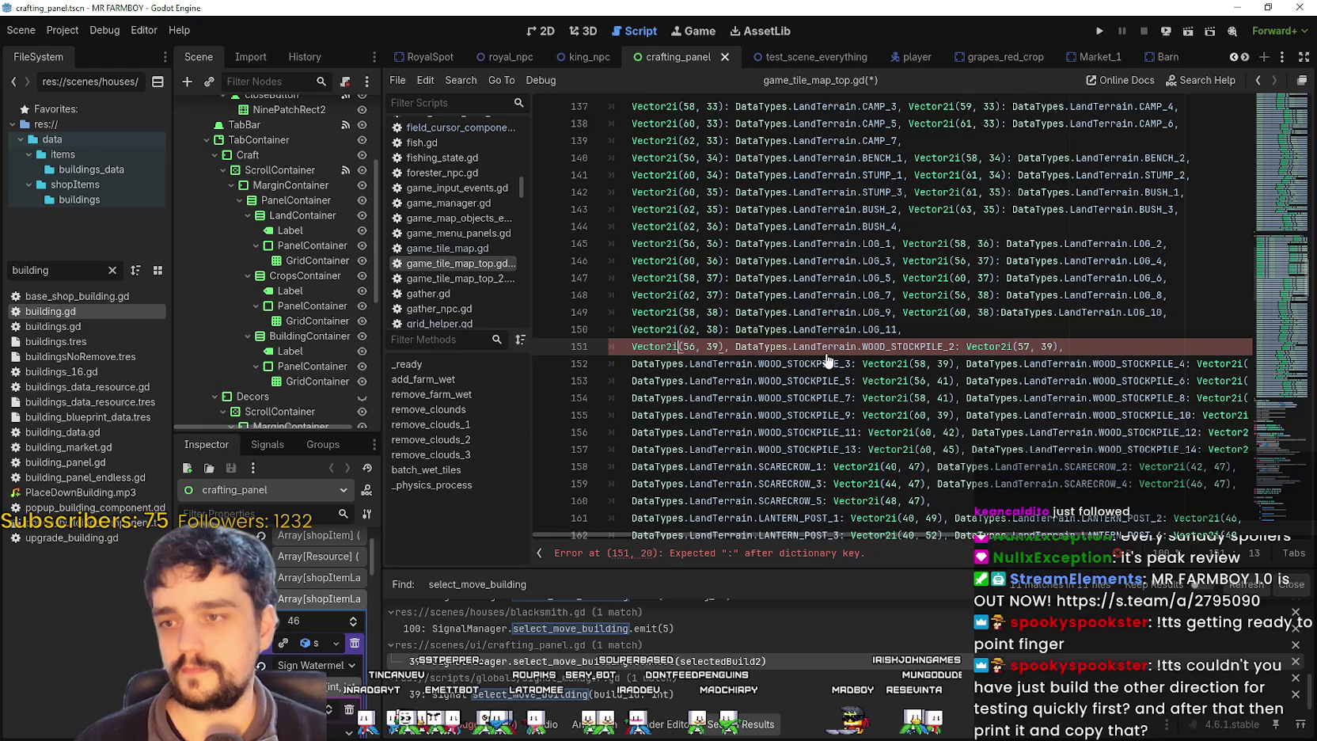
{"action": "key", "text": "Right"}
{"action": "key", "text": "Right"}
{"action": "key", "text": "Right"}
{"action": "type", "text": ":"}
{"action": "key", "text": "ctrl+v"}
{"action": "double_click", "coordinate": [989, 346]}
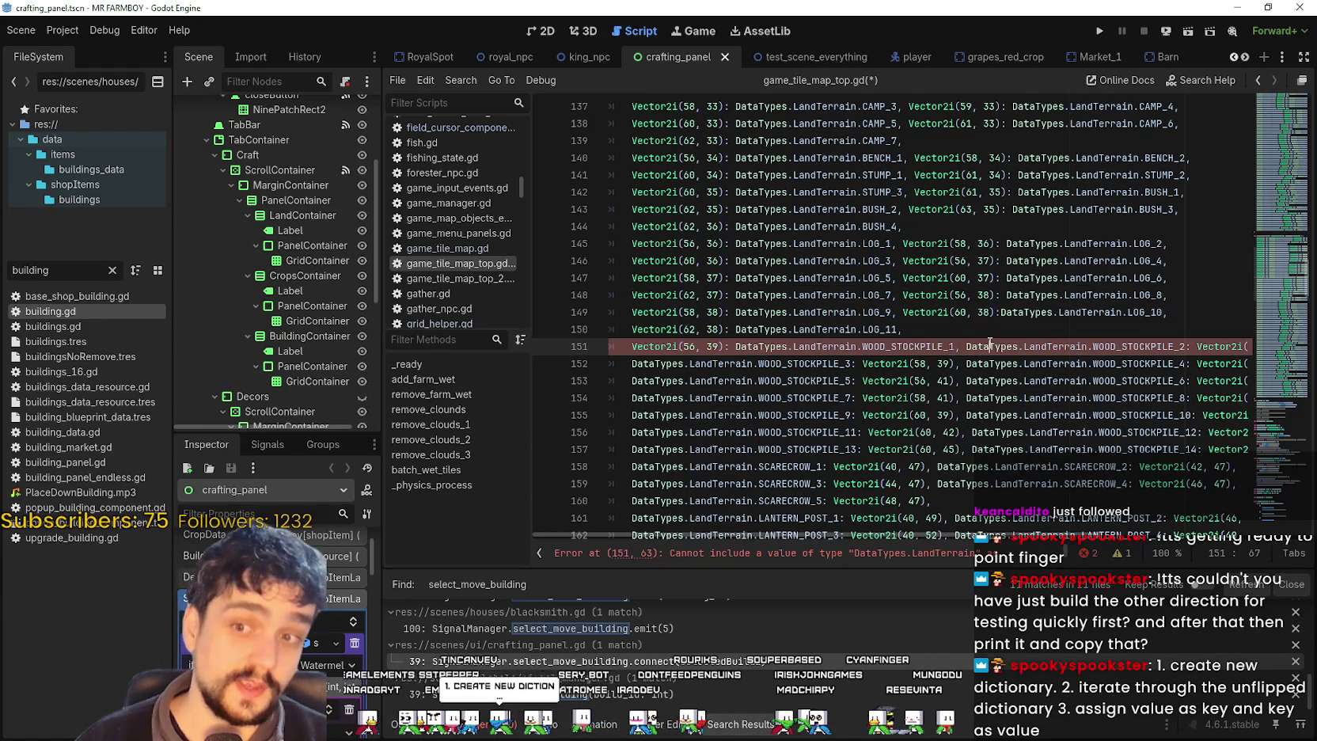
{"action": "left_click_drag", "start_coordinate": [989, 345], "coordinate": [1149, 356]}
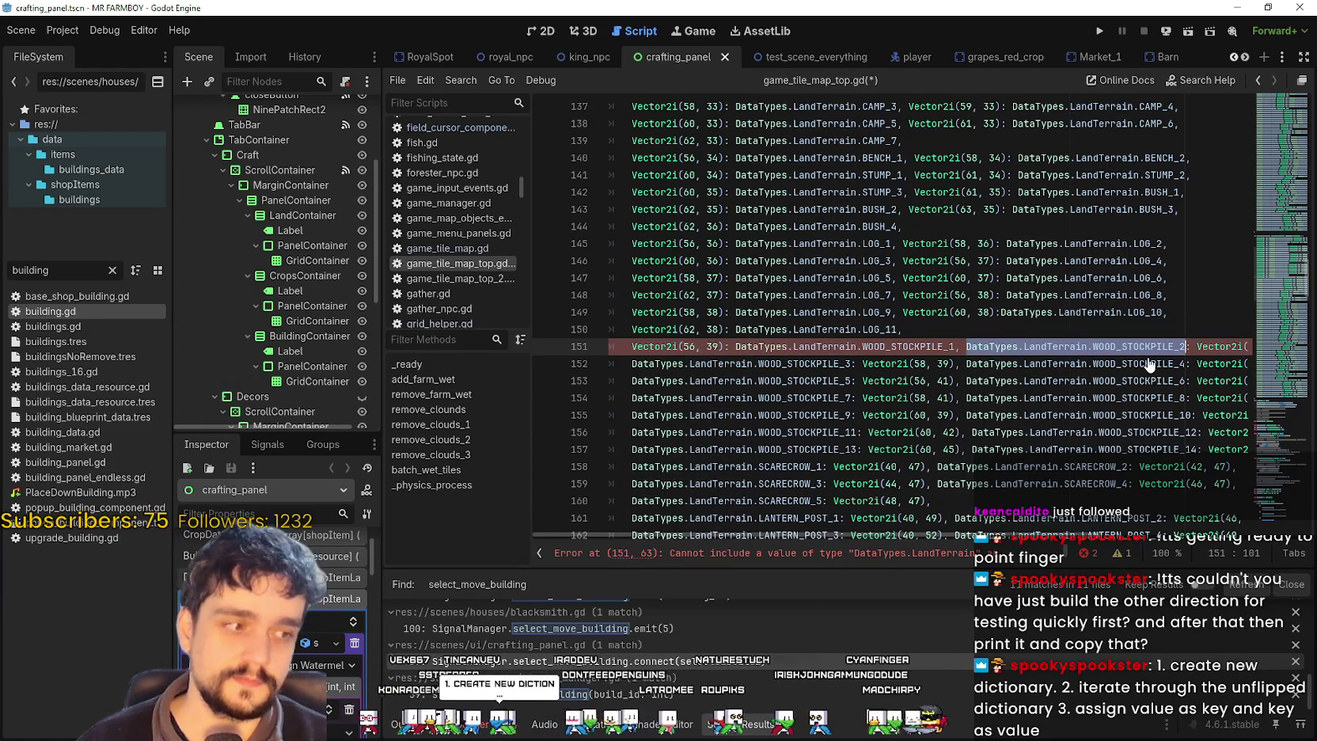
{"action": "key", "text": "BackSpace"}
{"action": "key", "text": "BackSpace"}
{"action": "key", "text": "BackSpace"}
{"action": "key", "text": "Right"}
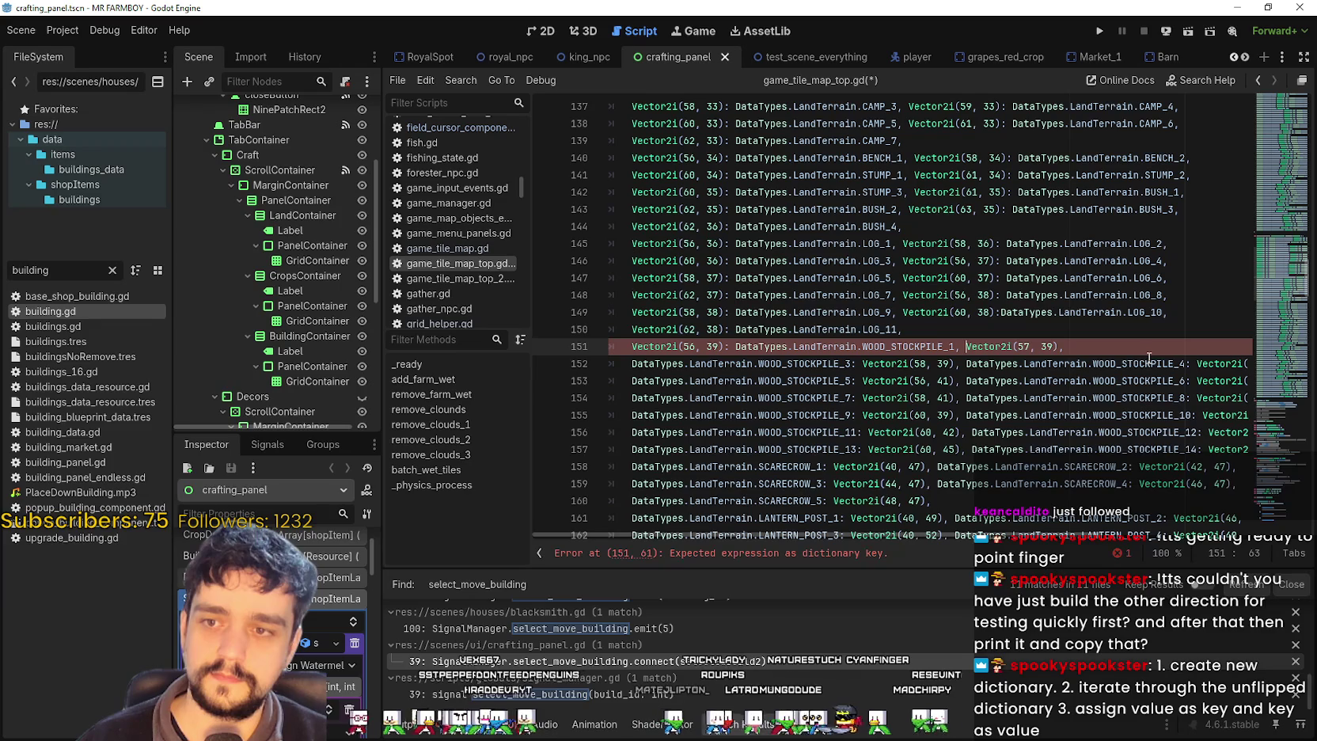
{"action": "key", "text": "Right"}
{"action": "key", "text": "Right"}
{"action": "key", "text": "Right"}
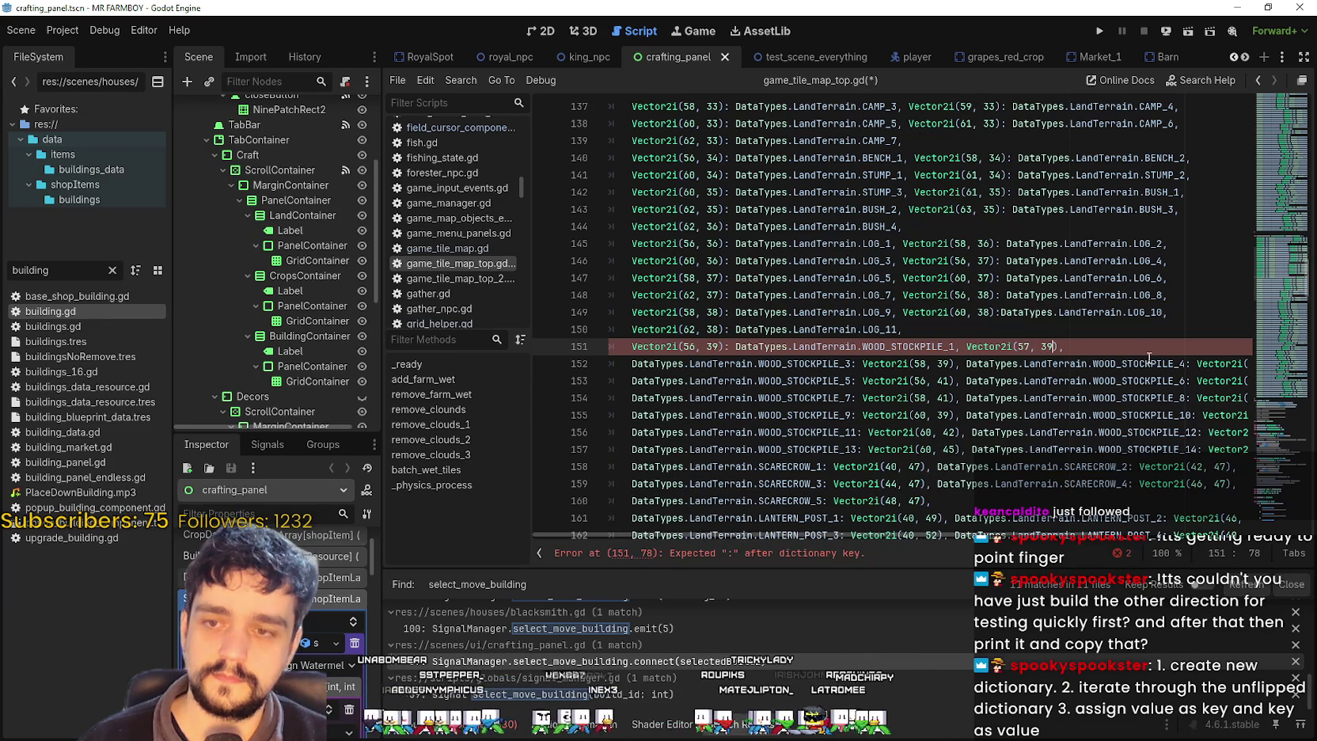
{"action": "key", "text": "Delete"}
{"action": "type", "text": ":"}
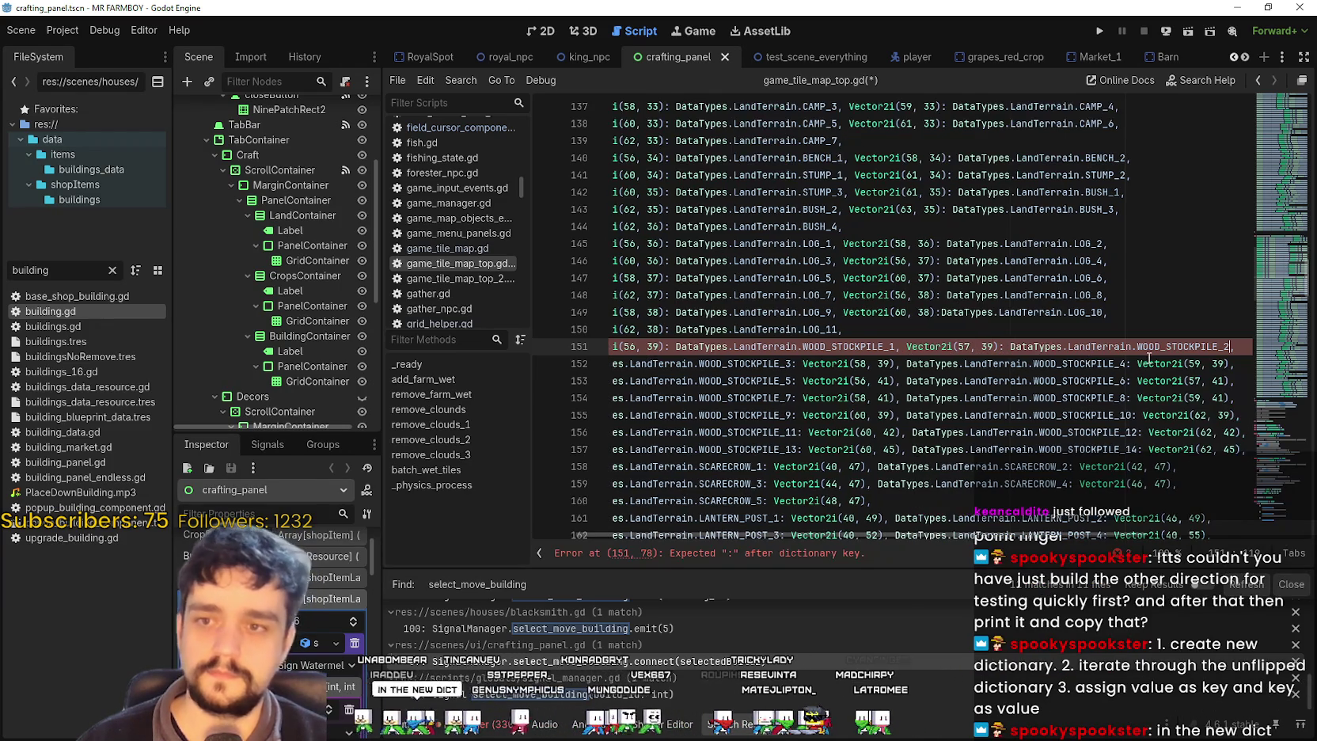
{"action": "key", "text": "ctrl+v"}
- On line 152, map Vector2i(58, 39) to WOOD_STOCKPILE_3 and Vector2i(59, 39) to WOOD_STOCKPILE_4
{"action": "double_click", "coordinate": [775, 364]}
{"action": "mouse_move", "coordinate": [775, 366]}
{"action": "left_mouse_down"}
{"action": "mouse_move", "coordinate": [610, 364]}
{"action": "mouse_move", "coordinate": [652, 364]}
{"action": "left_mouse_up"}
{"action": "key", "text": "ctrl+x"}
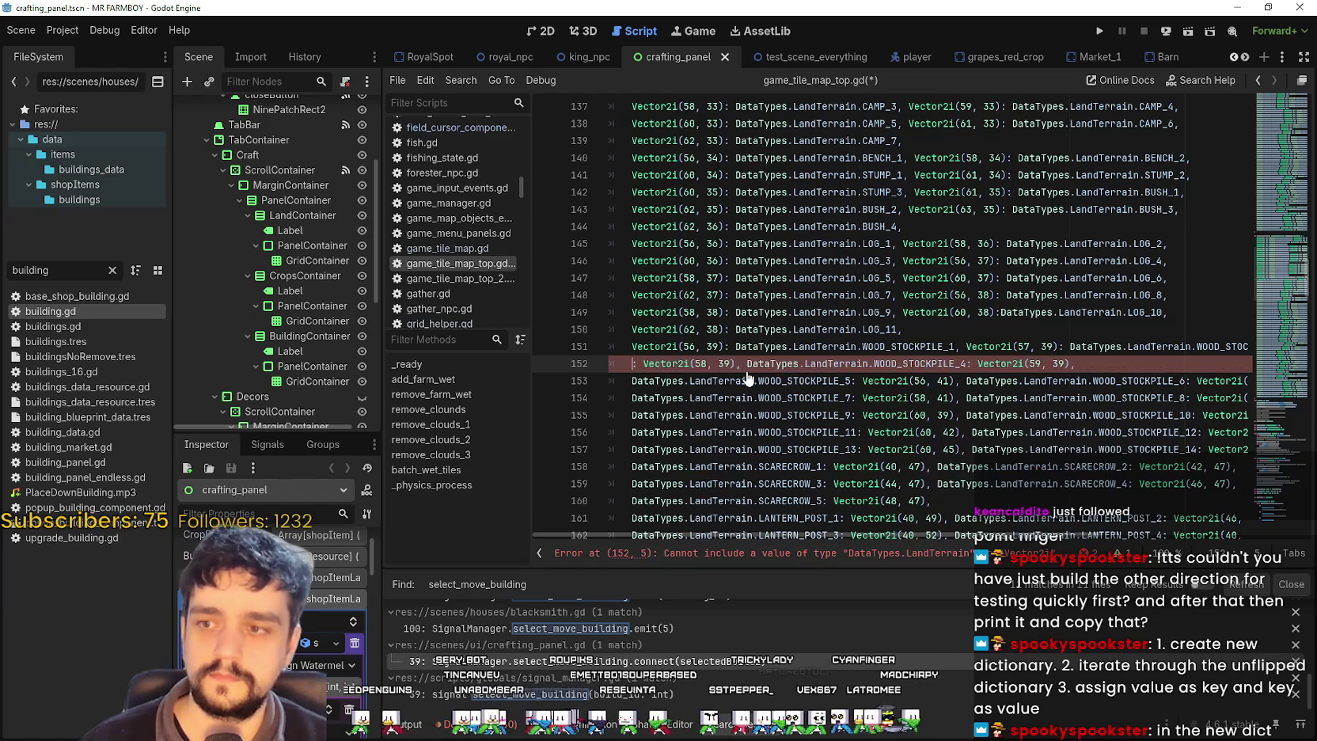
{"action": "key", "text": "BackSpace"}
{"action": "key", "text": "BackSpace"}
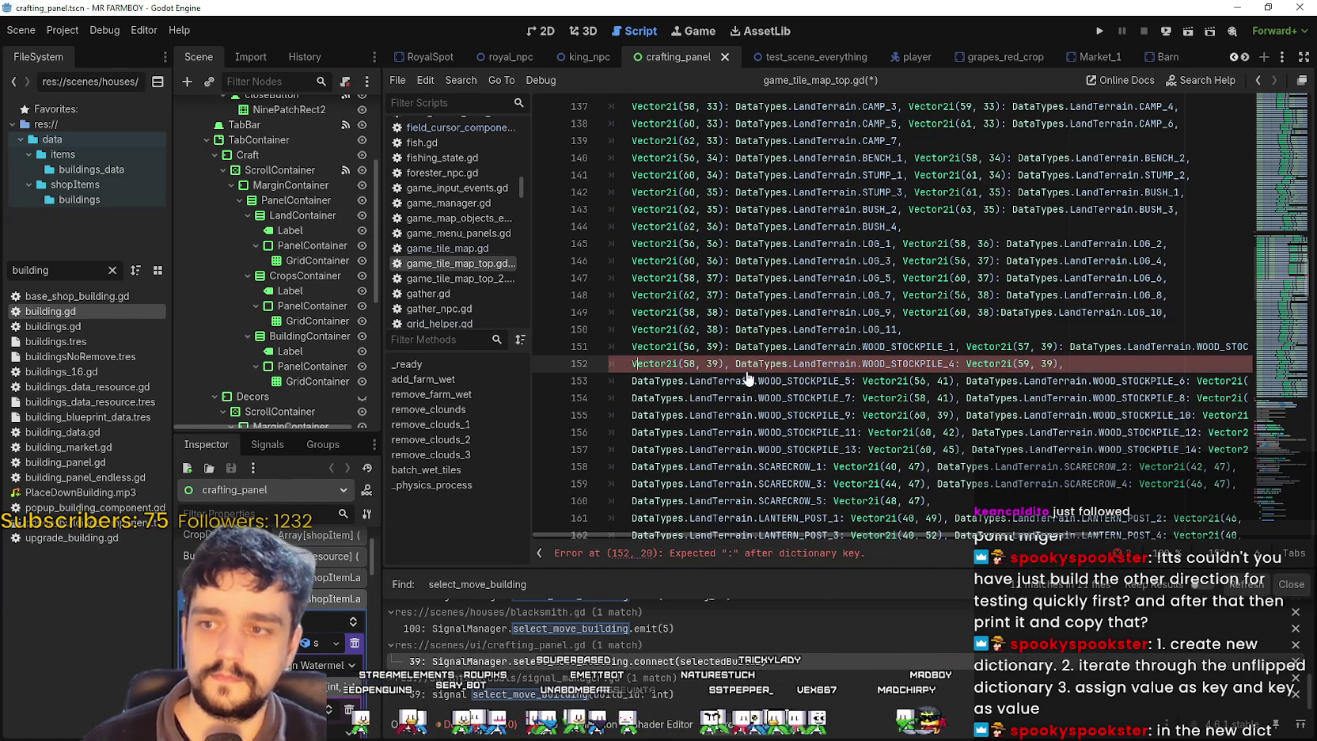
{"action": "type", "text": ":"}
{"action": "key", "text": "ctrl+v"}
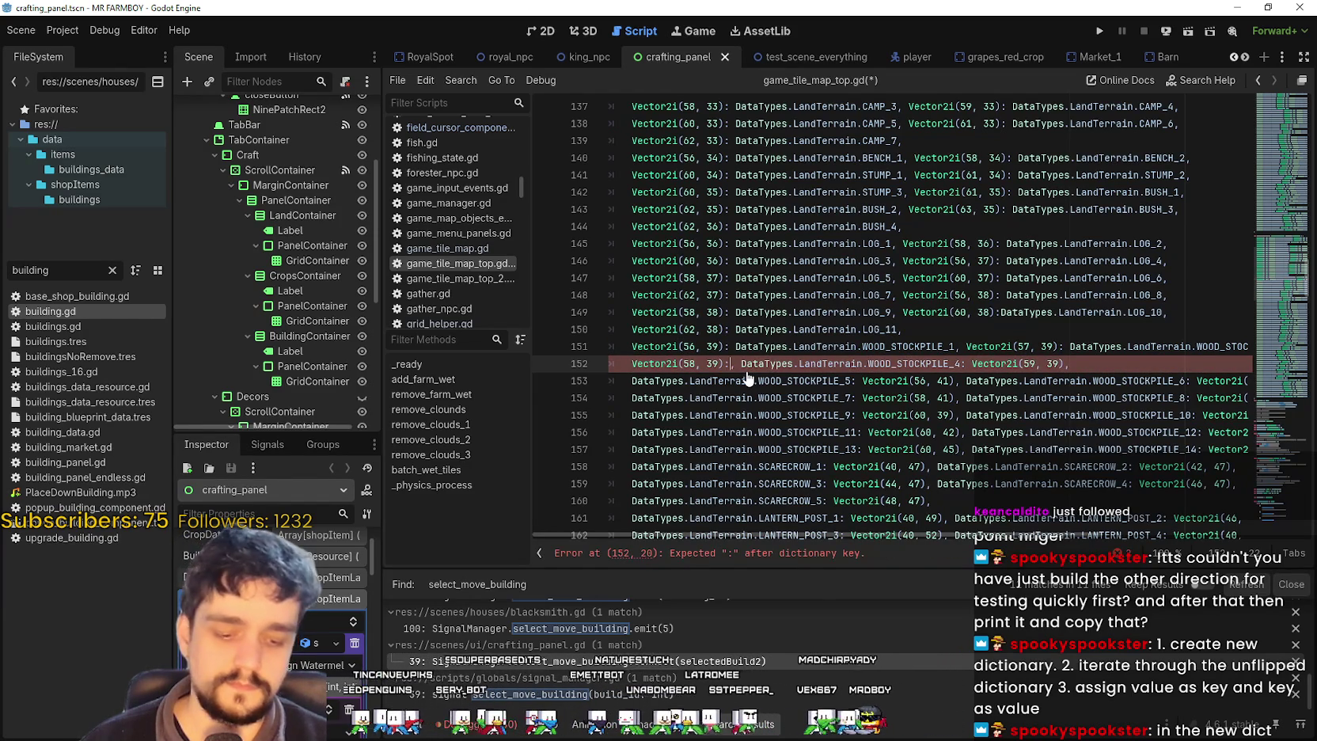
{"action": "type", "text": ","}
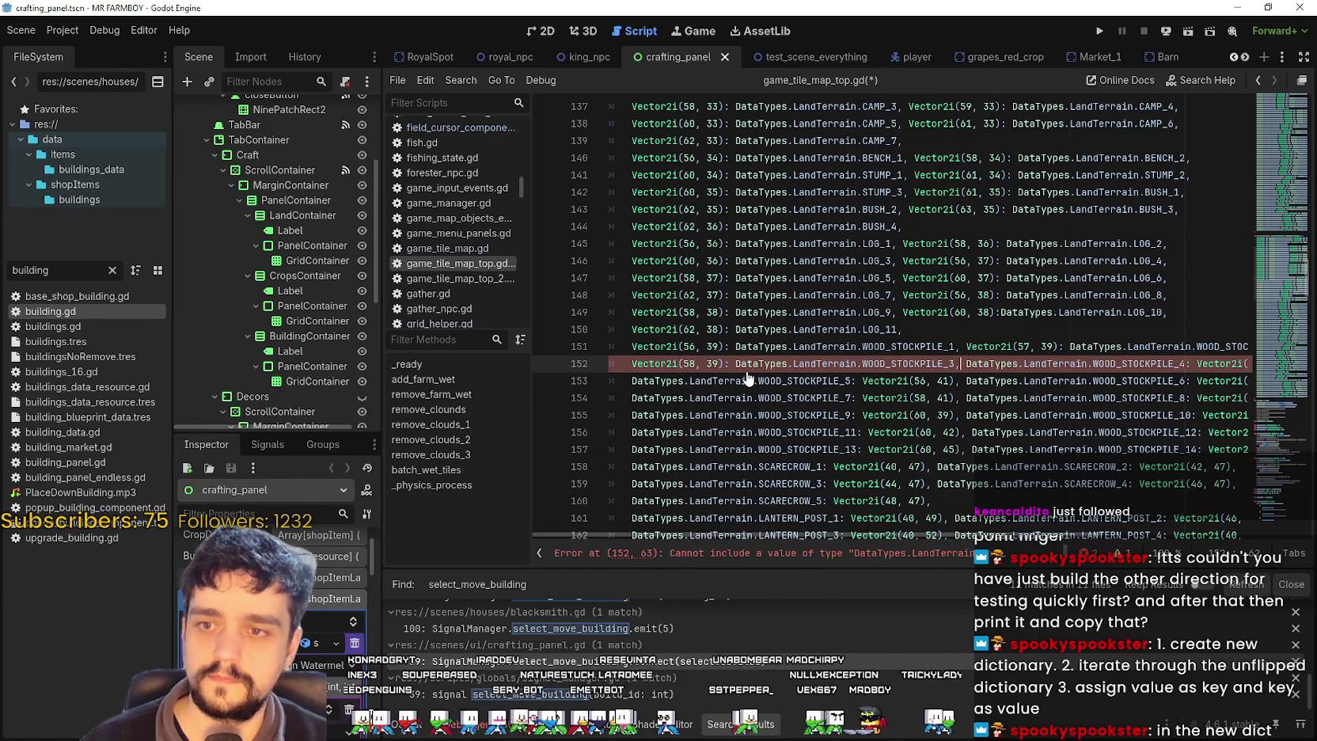
{"action": "double_click", "coordinate": [1163, 365]}
{"action": "left_click_drag", "start_coordinate": [1139, 368], "coordinate": [965, 364]}
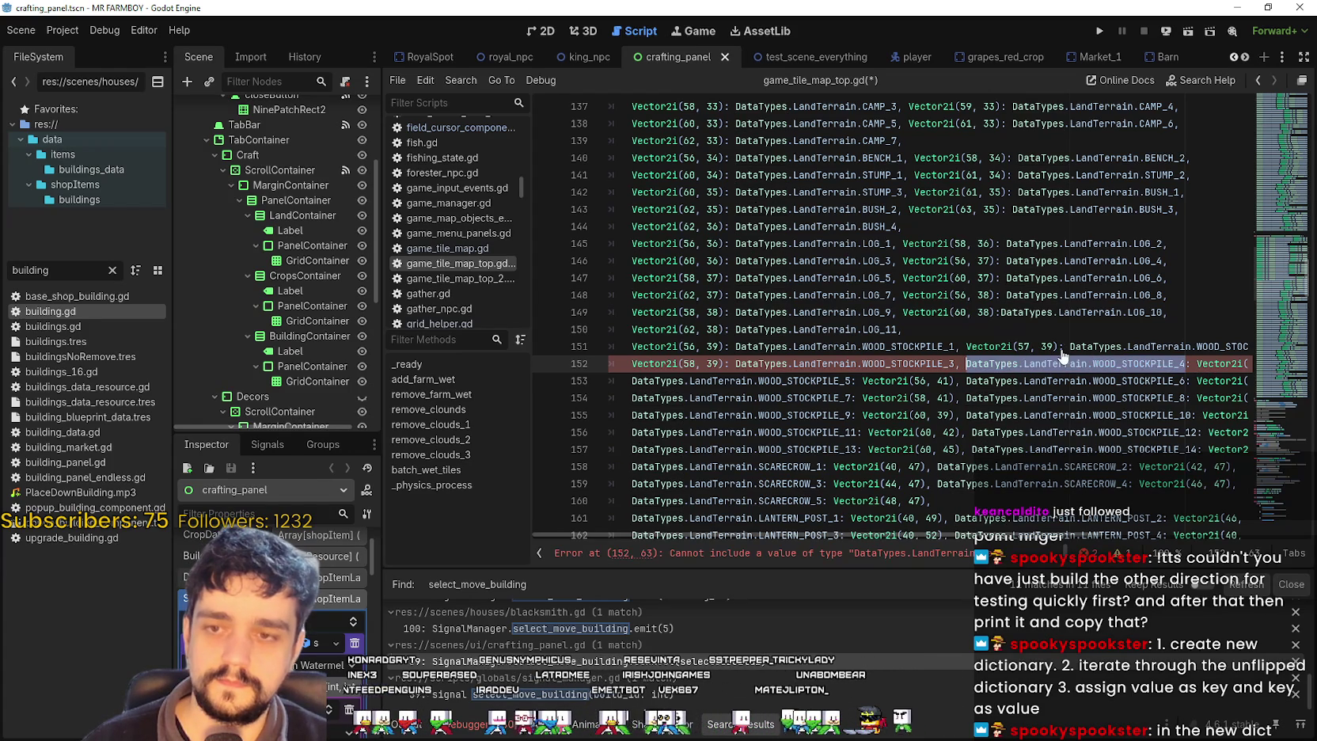
{"action": "key", "text": "BackSpace"}
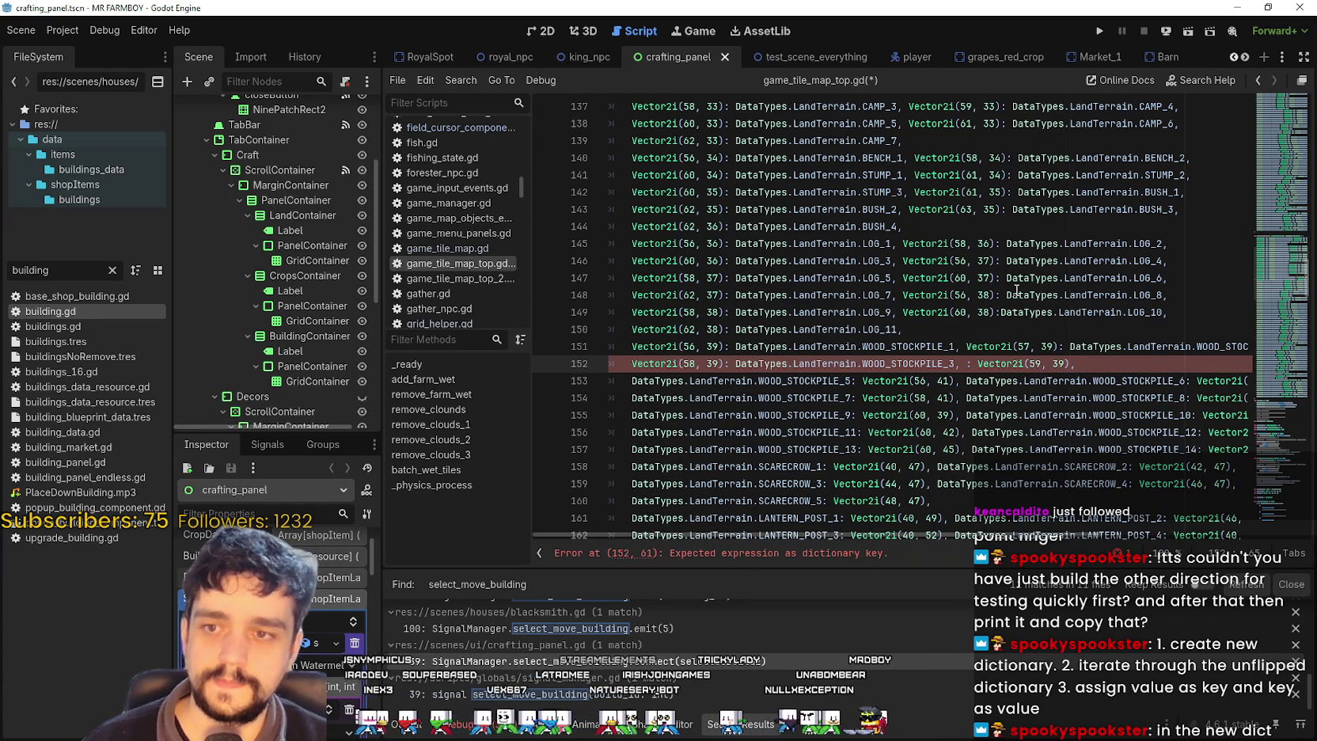
{"action": "key", "text": "BackSpace"}
{"action": "key", "text": "BackSpace"}
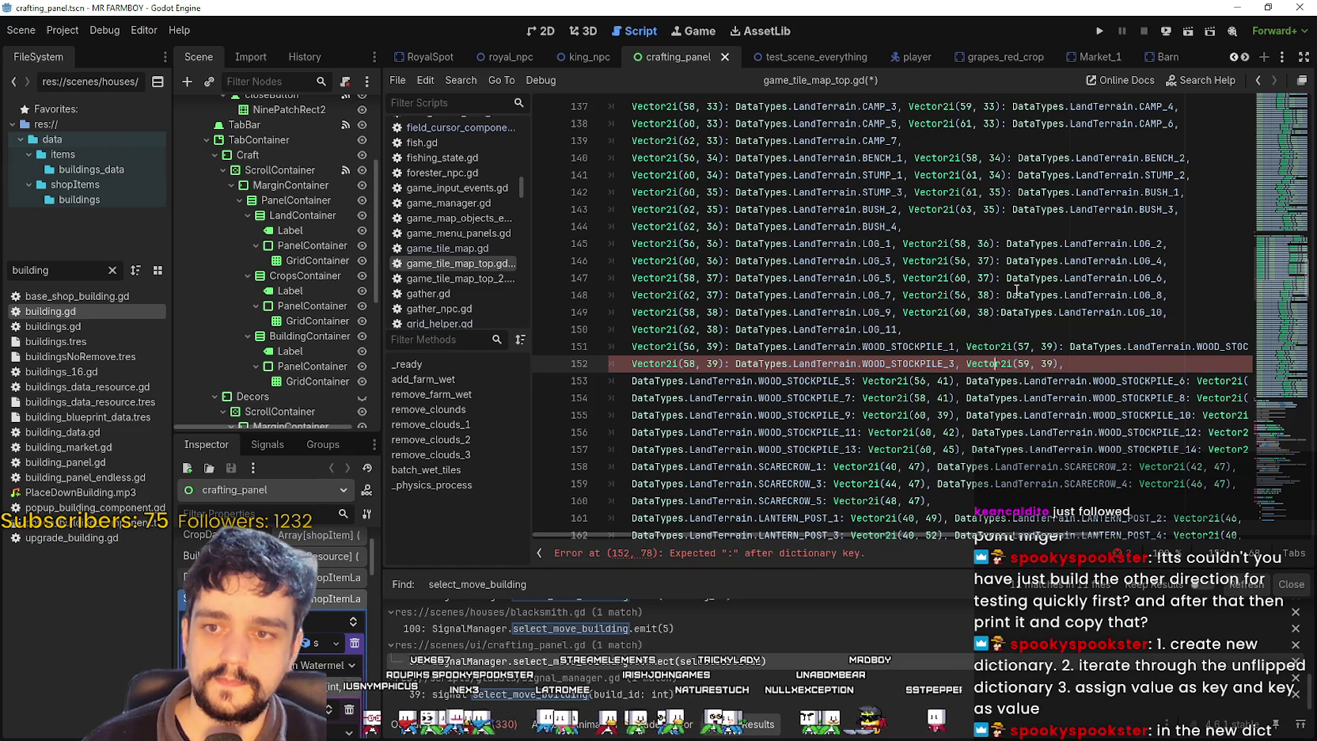
{"action": "type", "text": ": DataTypes.LandTerrain.WOOD_STOCKPILE_4"}
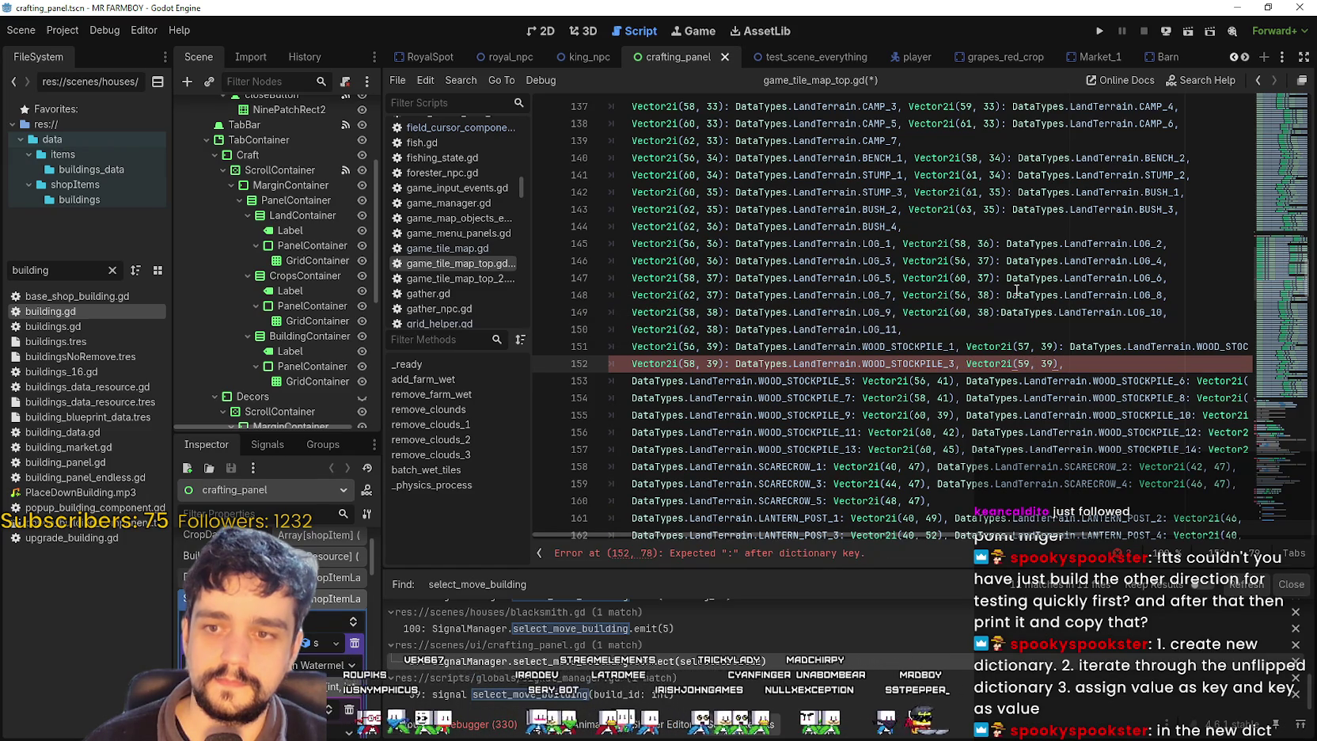
{"action": "type", "text": ","}
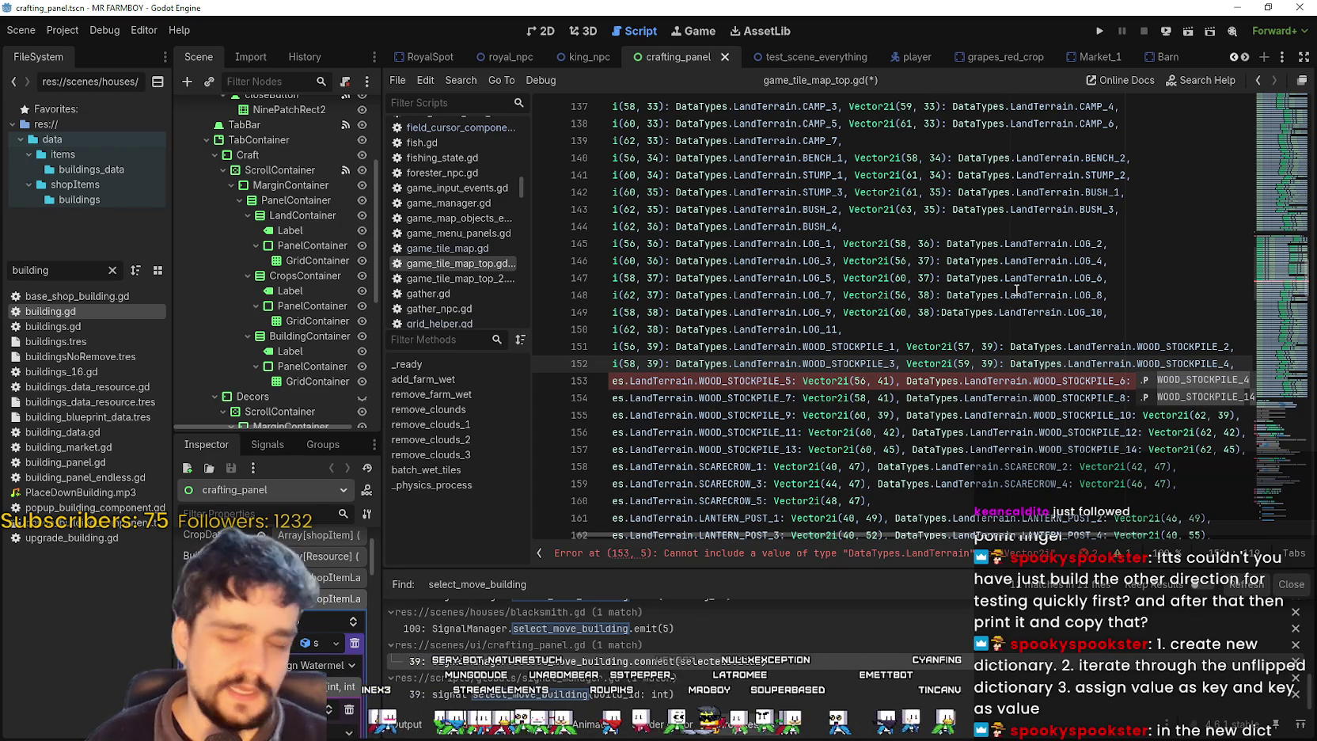
- On line 153, map Vector2i(56, 41) to WOOD_STOCKPILE_5 and Vector2i(57, 41) to WOOD_STOCKPILE_6
{"action": "scroll", "coordinate": [1016, 290], "scroll_direction": "down", "scroll_amount": 4}
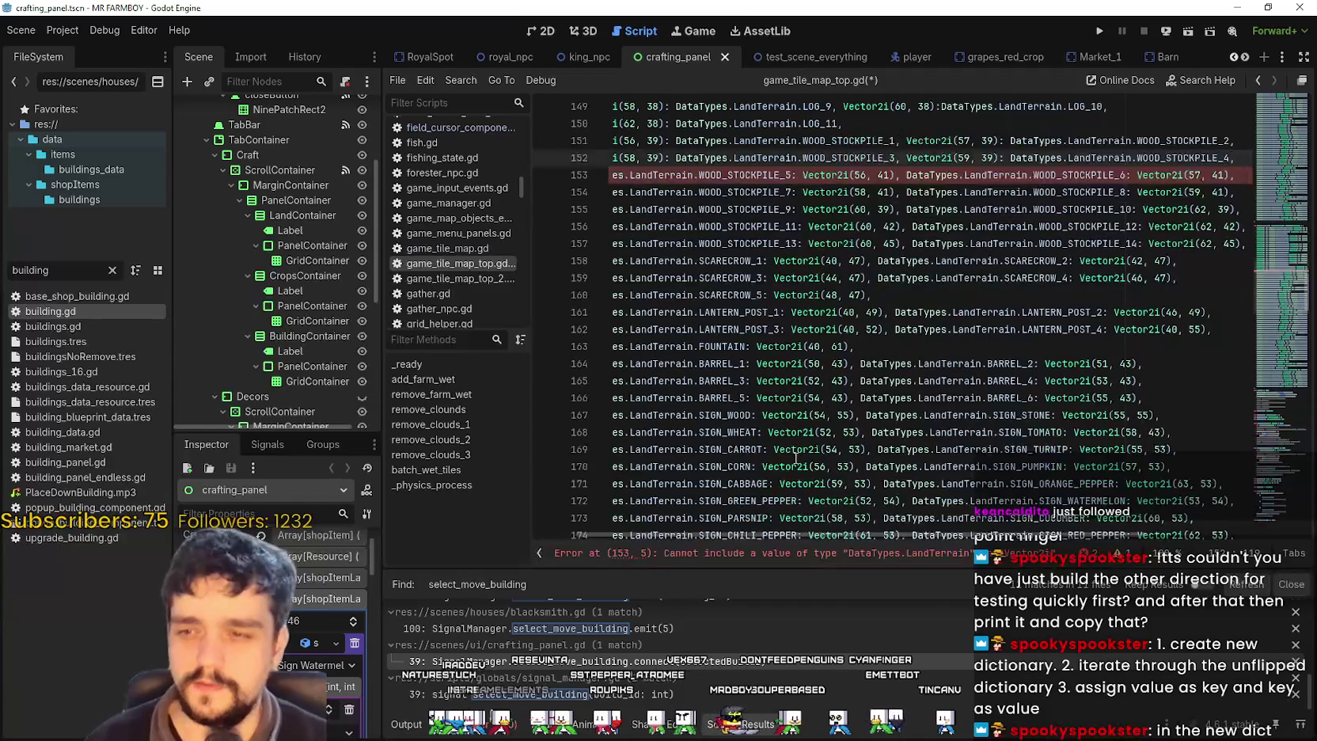
{"action": "left_click_drag", "start_coordinate": [900, 534], "coordinate": [707, 537]}
{"action": "scroll", "coordinate": [799, 360], "scroll_direction": "down", "scroll_amount": 1}
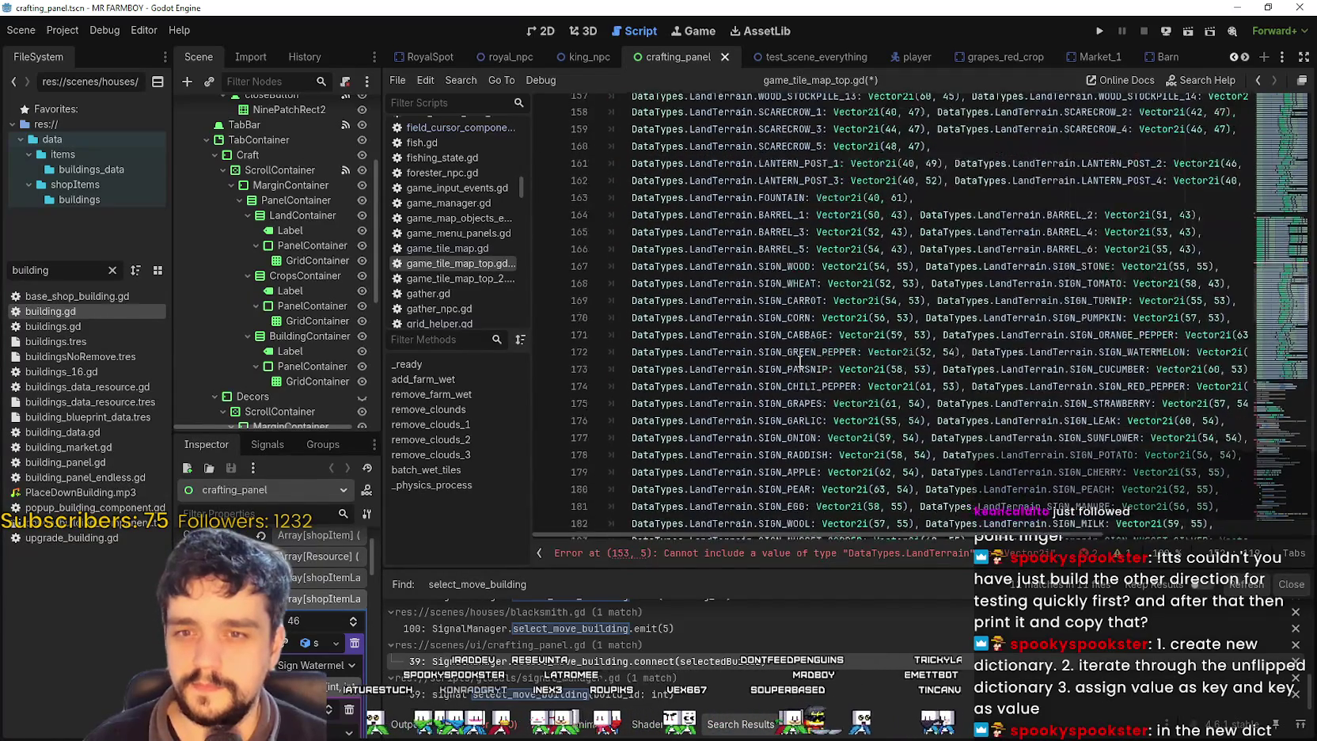
{"action": "scroll", "coordinate": [799, 360], "scroll_direction": "up", "scroll_amount": 3}
{"action": "left_click_drag", "start_coordinate": [852, 282], "coordinate": [648, 280]}
{"action": "key", "text": "Delete"}
{"action": "key", "text": "Delete"}
{"action": "key", "text": "Delete"}
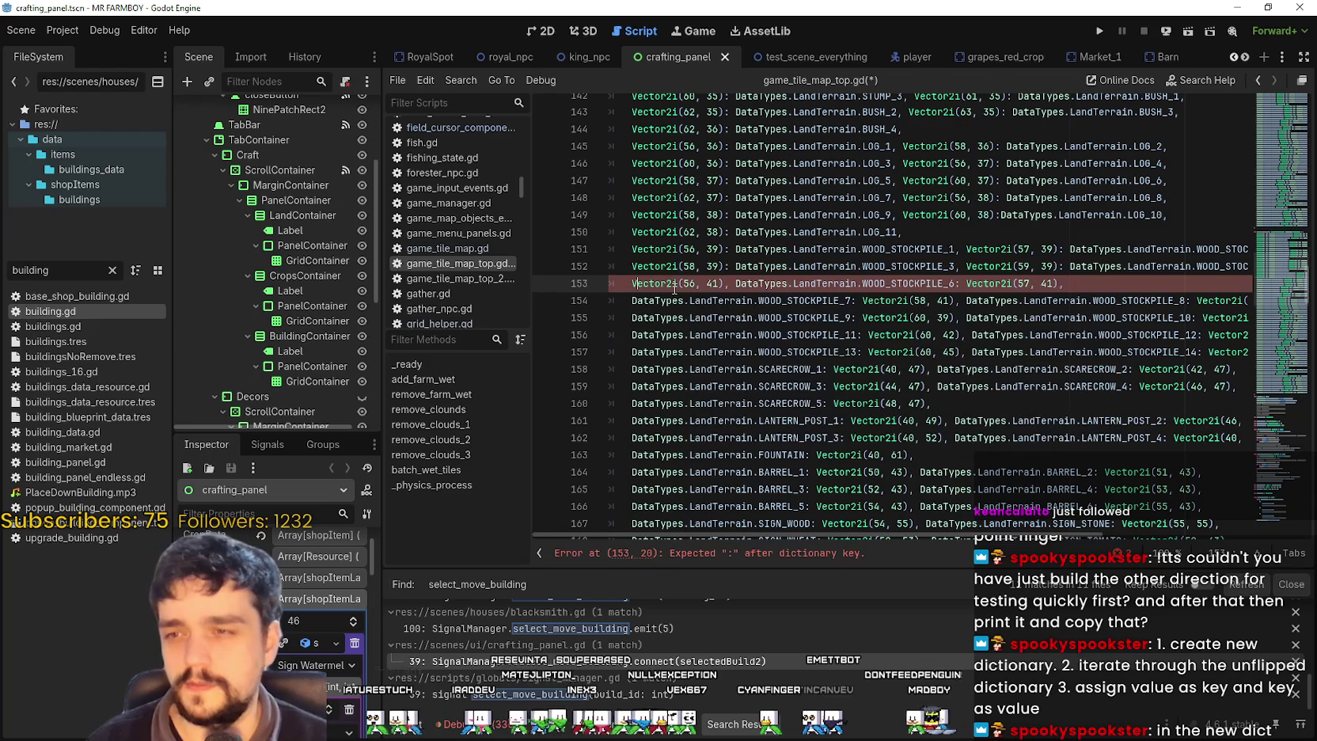
{"action": "type", "text": ": DataTypes.LandTerrain.WOOD_STOCKPILE_5"}
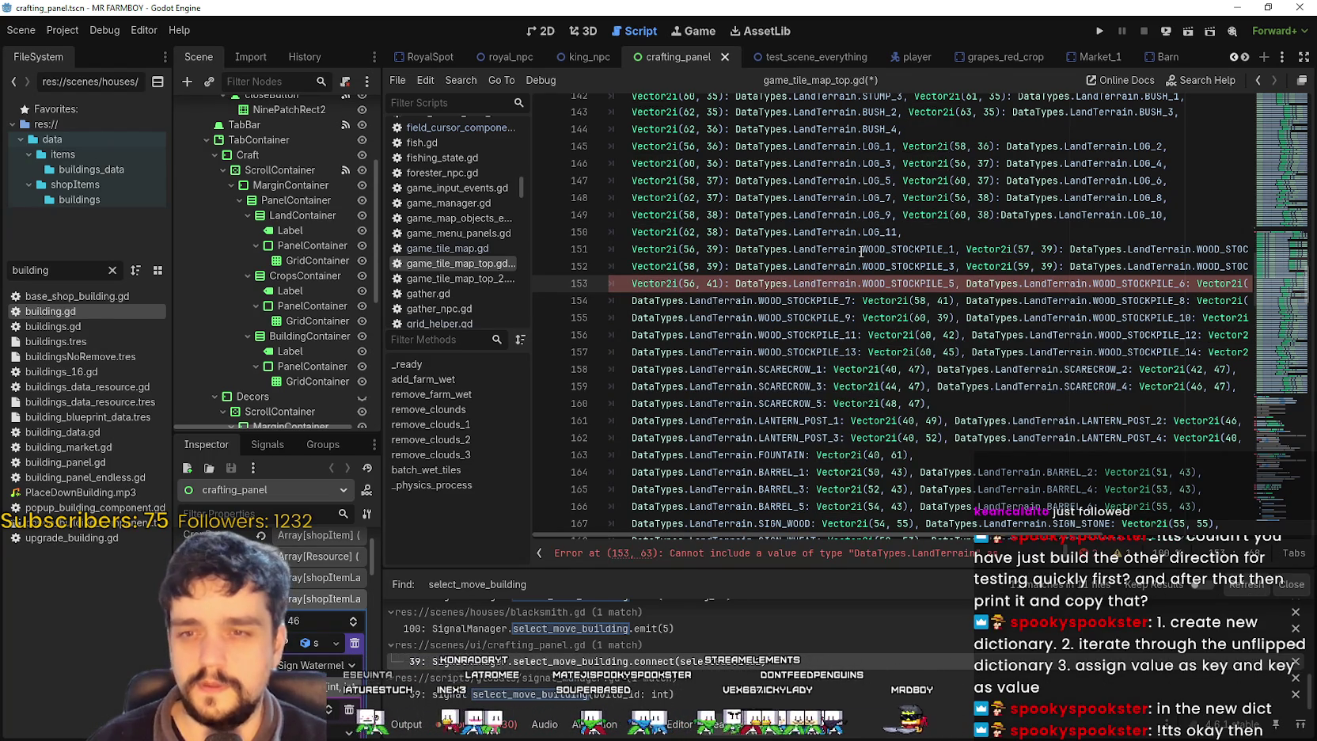
{"action": "left_click_drag", "start_coordinate": [946, 537], "coordinate": [1000, 537]}
{"action": "left_click_drag", "start_coordinate": [910, 283], "coordinate": [1065, 289]}
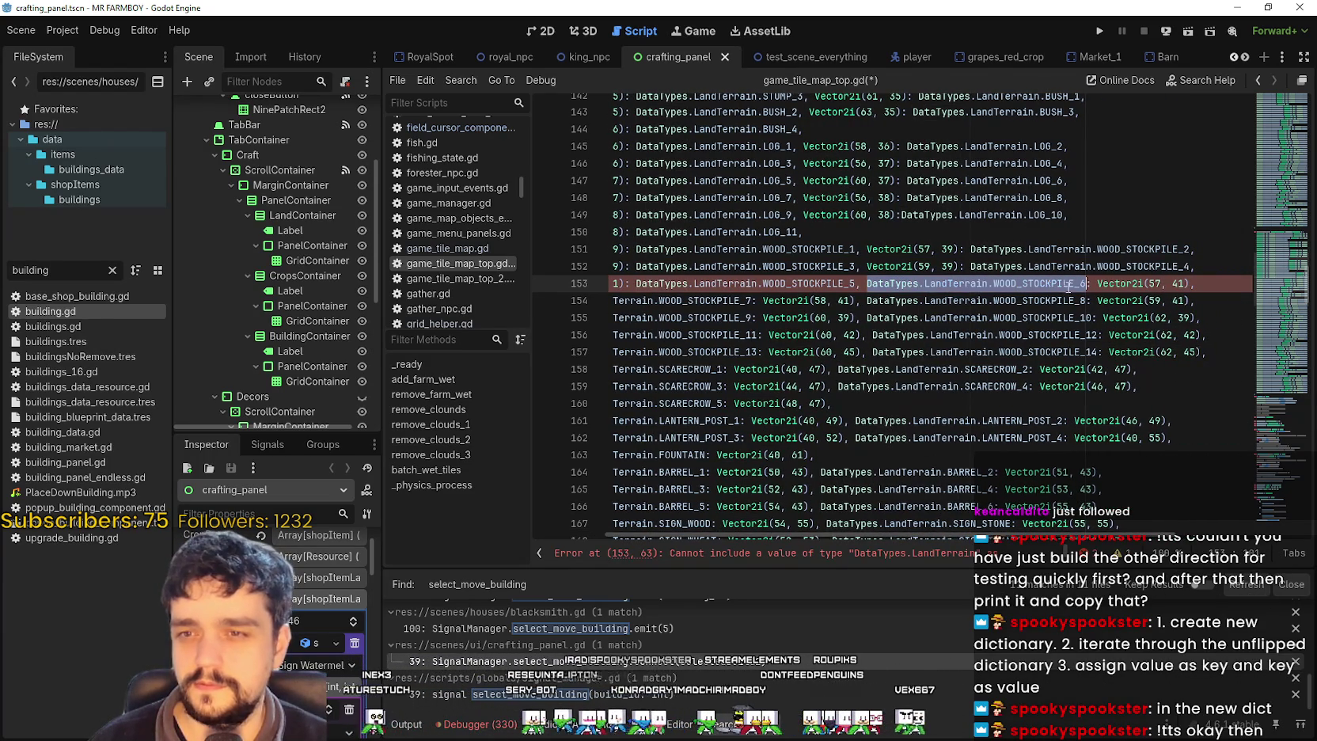
{"action": "key", "text": "ctrl+x"}
{"action": "key", "text": "Right"}
{"action": "key", "text": "Delete"}
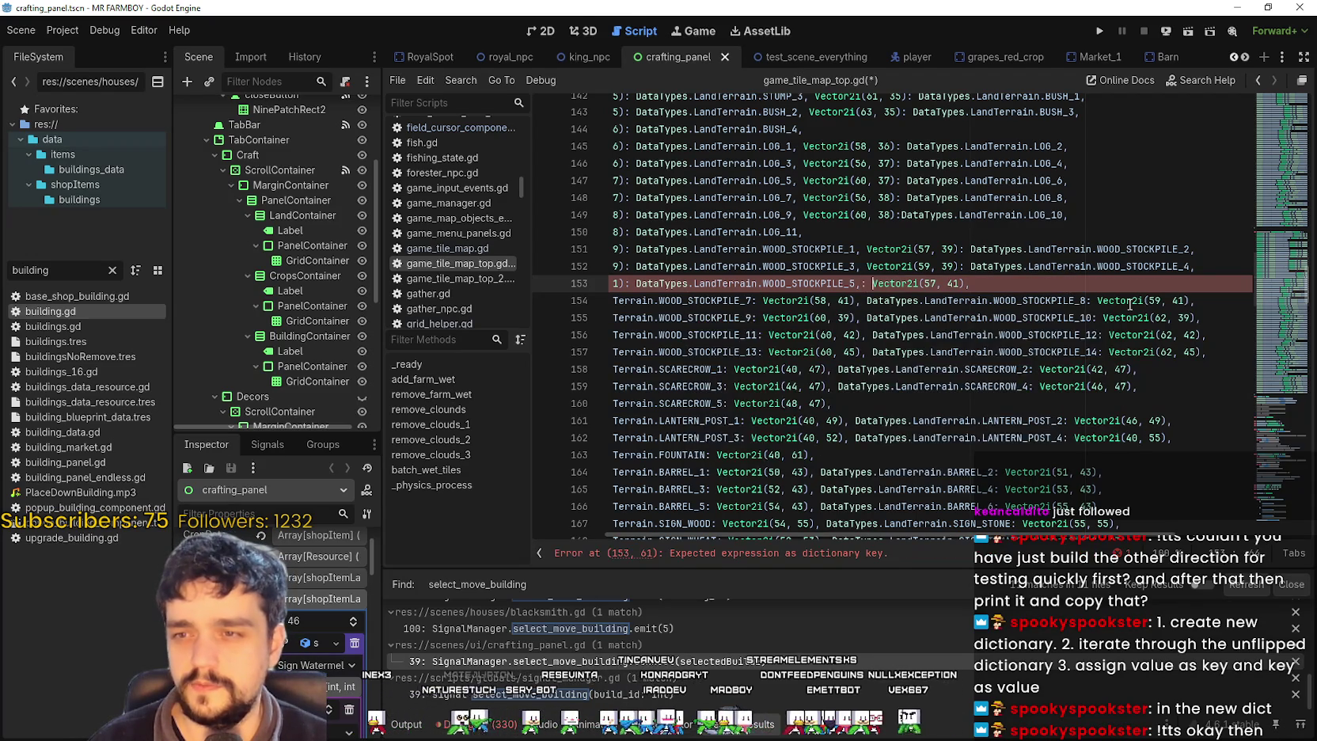
{"action": "key", "text": "BackSpace"}
{"action": "key", "text": "Right"}
{"action": "key", "text": "Right"}
{"action": "key", "text": "Right"}
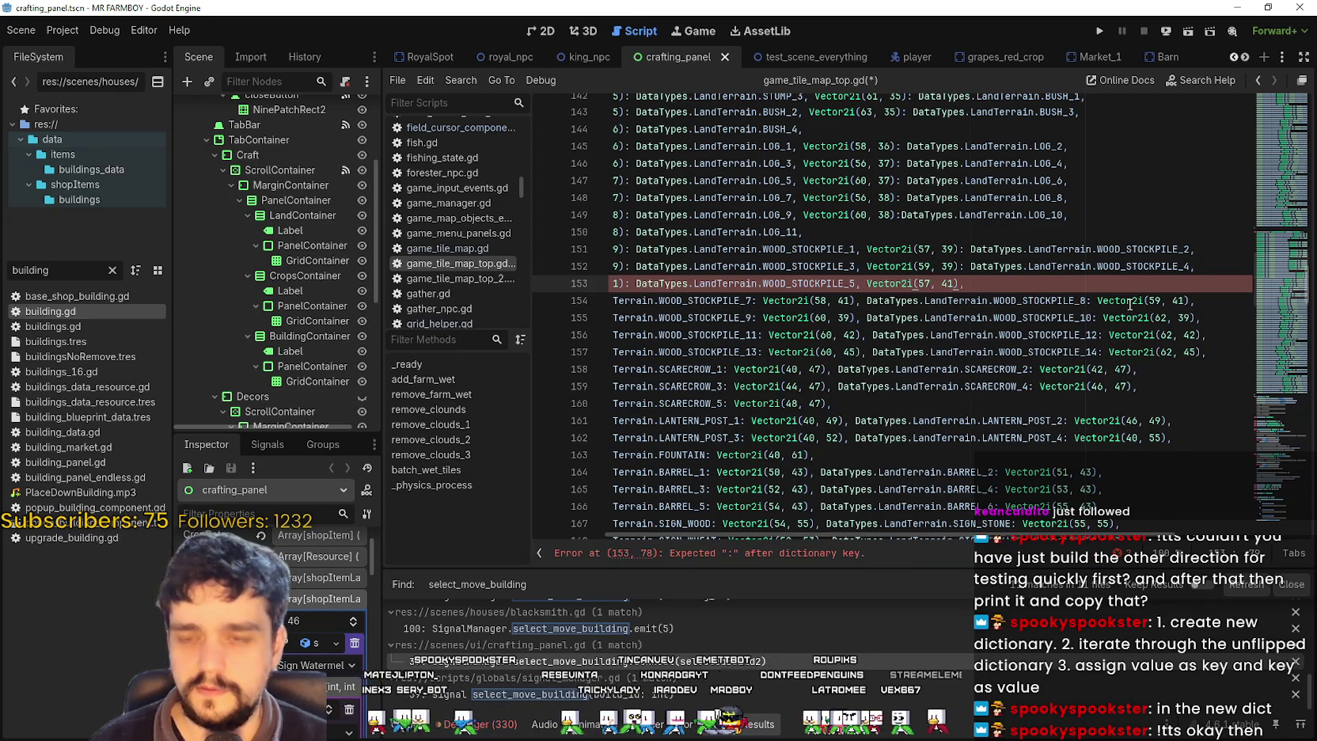
{"action": "key", "text": "ctrl+v"}
- On line 154, map Vector2i(58, 41) to WOOD_STOCKPILE_7 and Vector2i(59, 41) to WOOD_STOCKPILE_8
{"action": "left_click", "coordinate": [762, 308]}
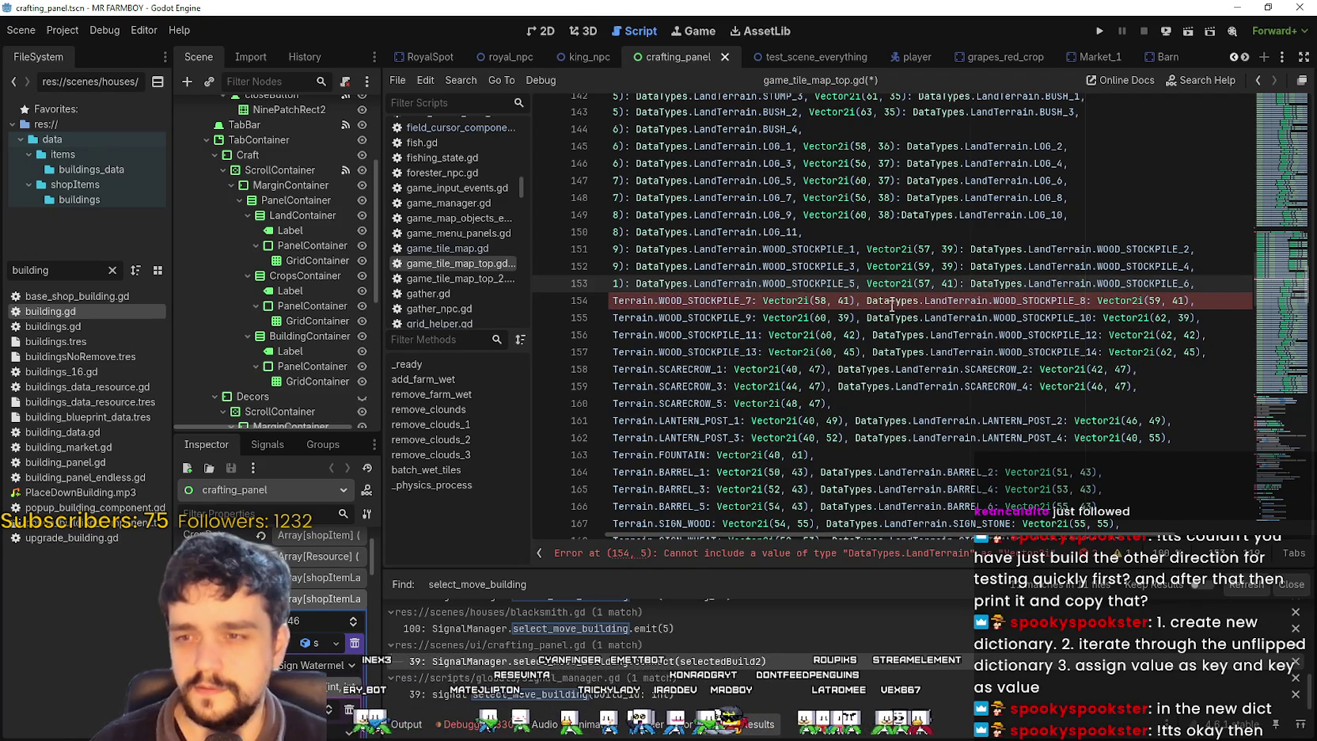
{"action": "left_click_drag", "start_coordinate": [736, 301], "coordinate": [497, 281]}
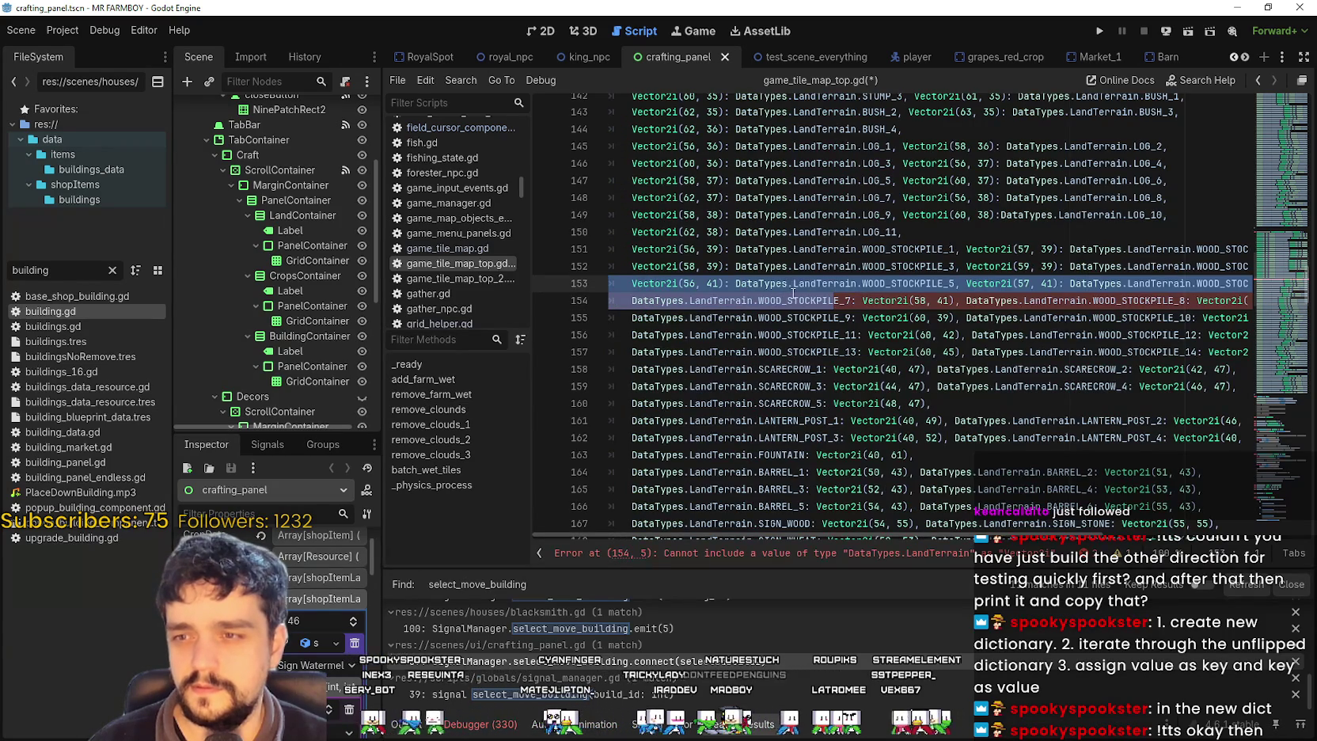
{"action": "key", "text": "ctrl+x"}
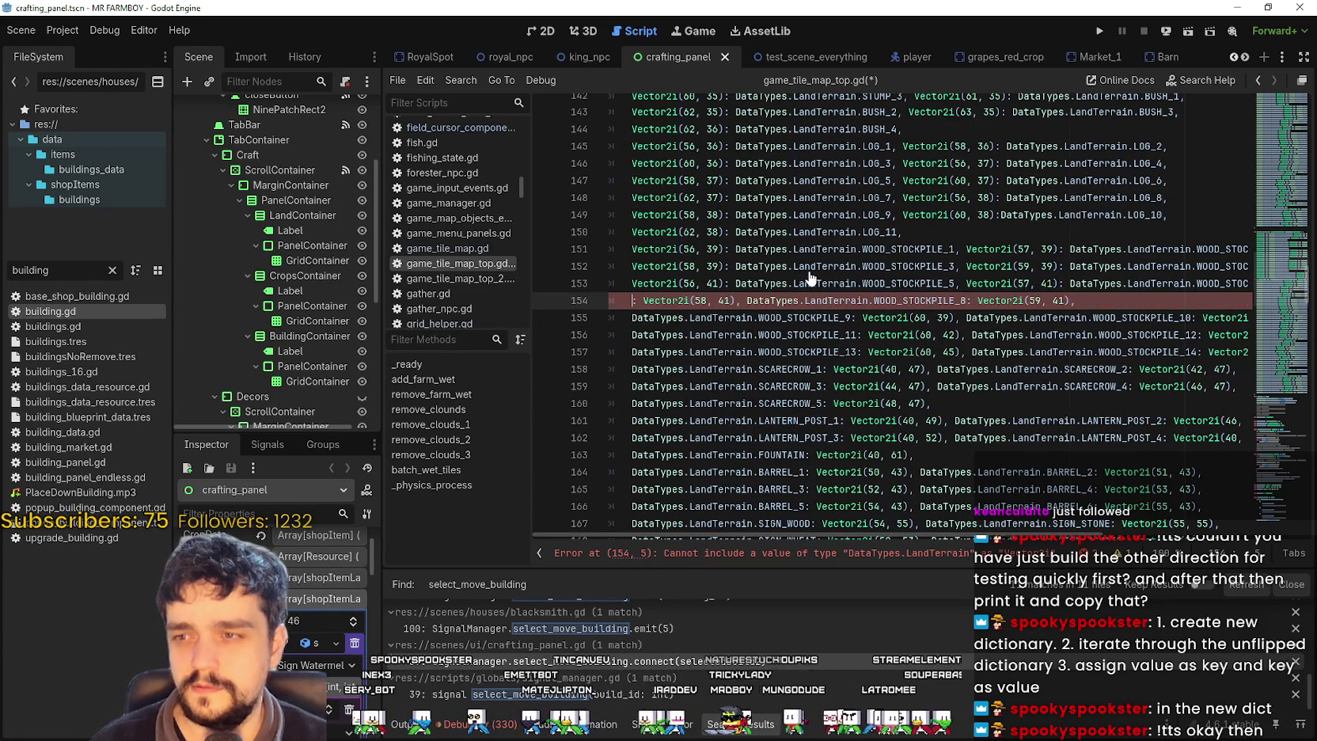
{"action": "key", "text": "Delete"}
{"action": "key", "text": "Delete"}
{"action": "key", "text": "ctrl+Right"}
{"action": "key", "text": "ctrl+Right"}
{"action": "key", "text": "ctrl+Right"}
{"action": "type", "text": ":"}
{"action": "key", "text": "ctrl+v"}
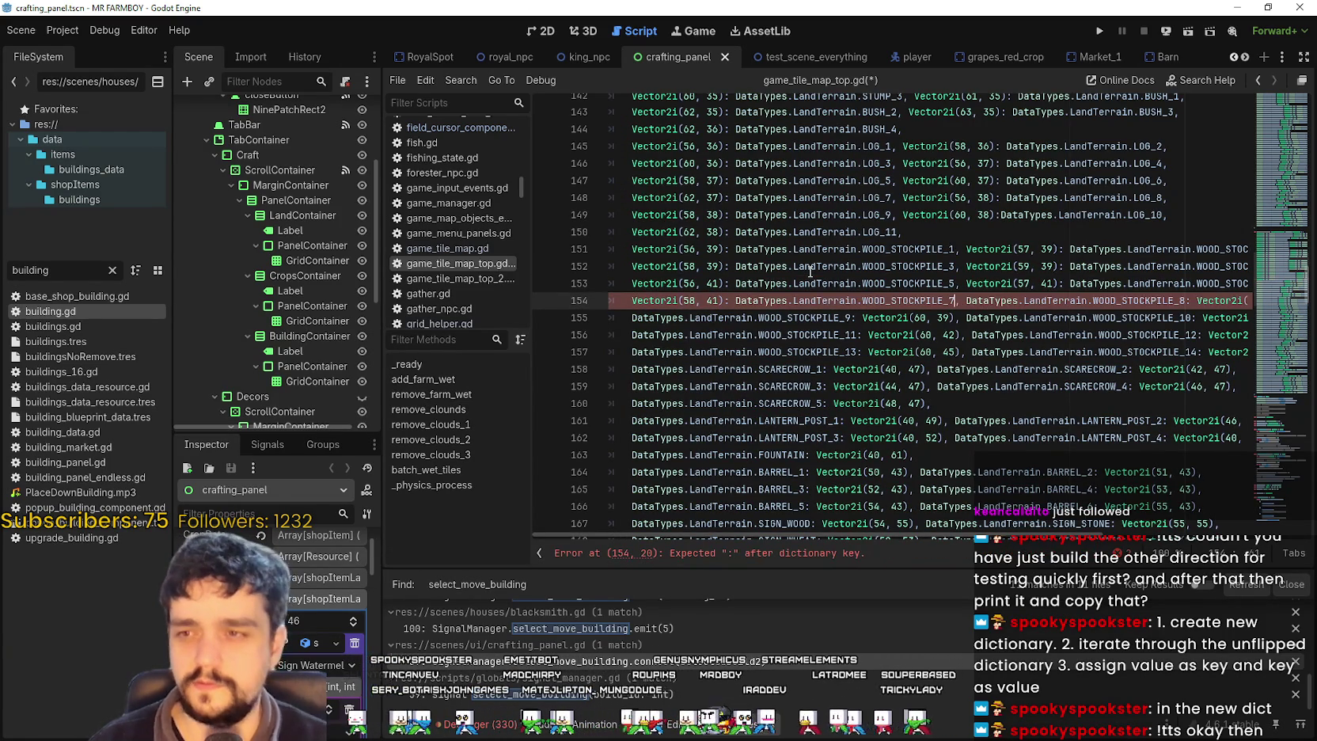
{"action": "double_click", "coordinate": [990, 301]}
{"action": "left_click_drag", "start_coordinate": [990, 301], "coordinate": [1184, 305]}
{"action": "key", "text": "BackSpace"}
{"action": "key", "text": "BackSpace"}
{"action": "key", "text": "BackSpace"}
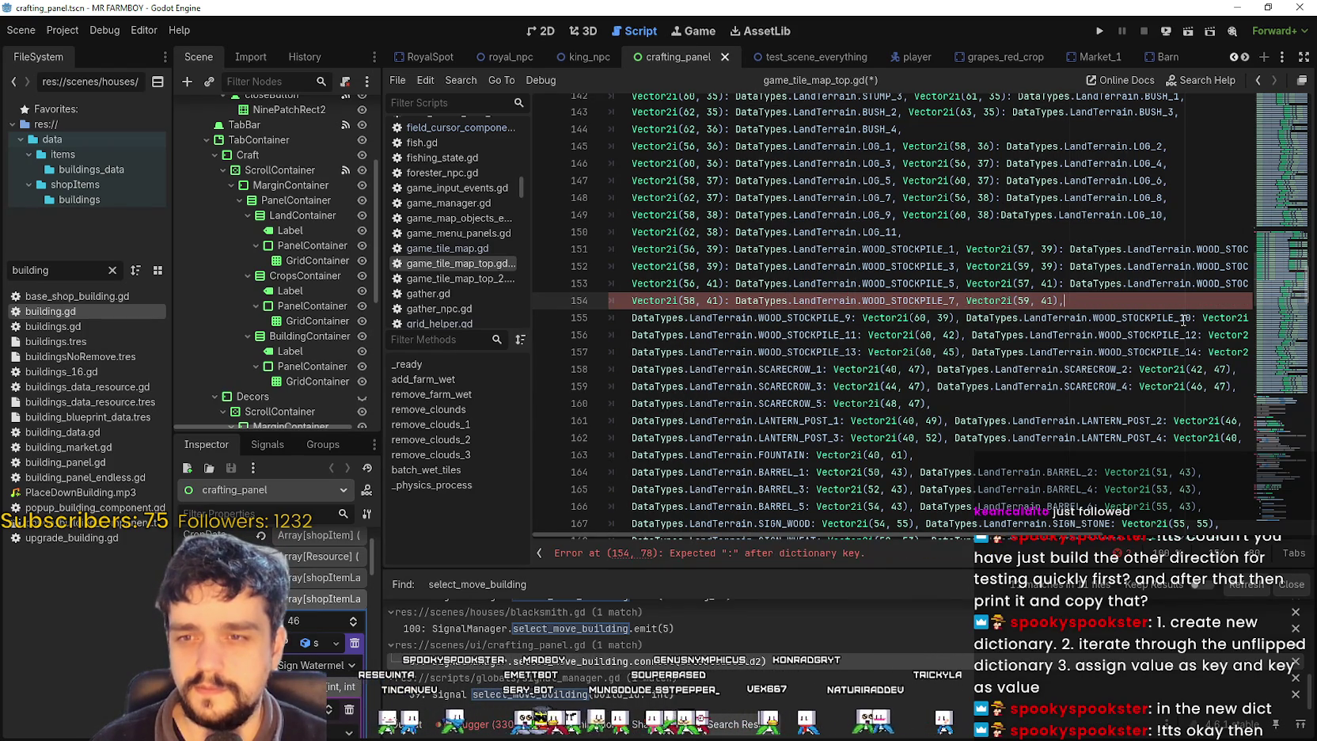
{"action": "type", "text": ": DataTypes.LandTerrain.WOOD_STOCKPILE_8"}
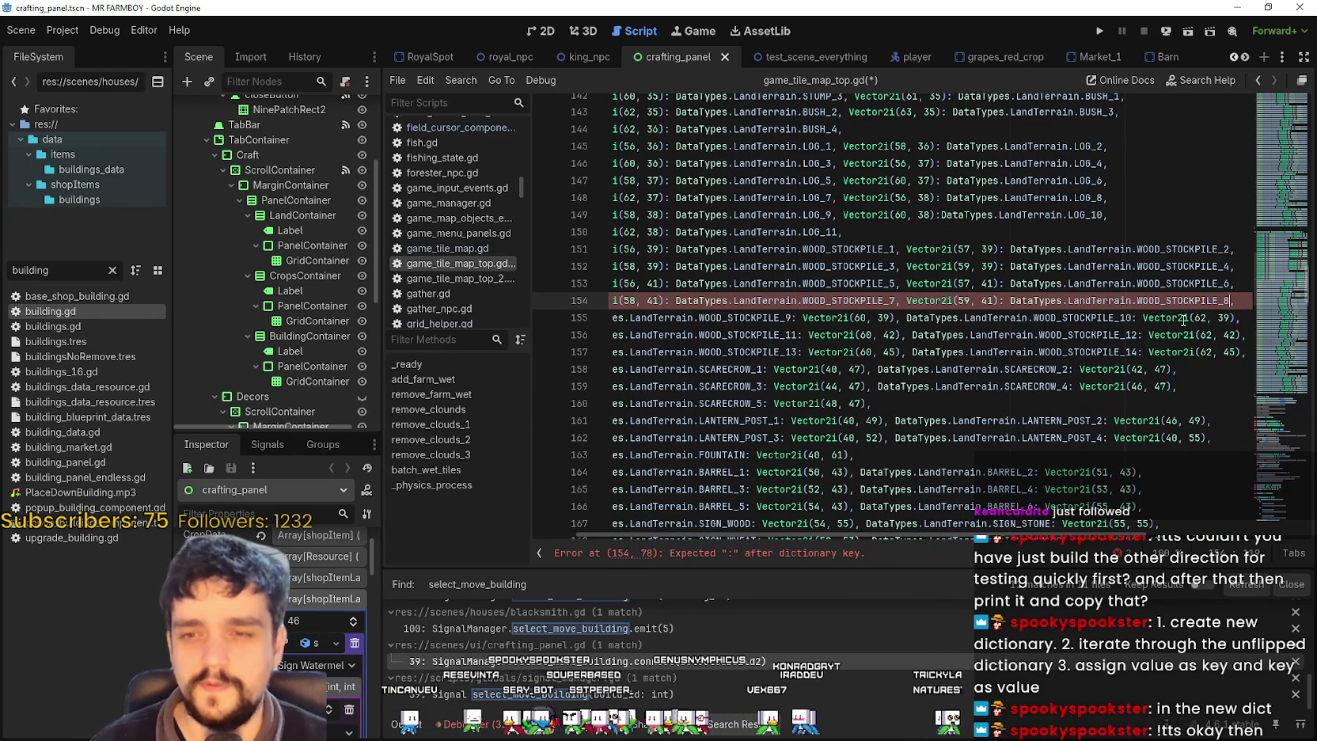
{"action": "left_click", "coordinate": [1156, 320]}
{"action": "key", "text": "Home"}
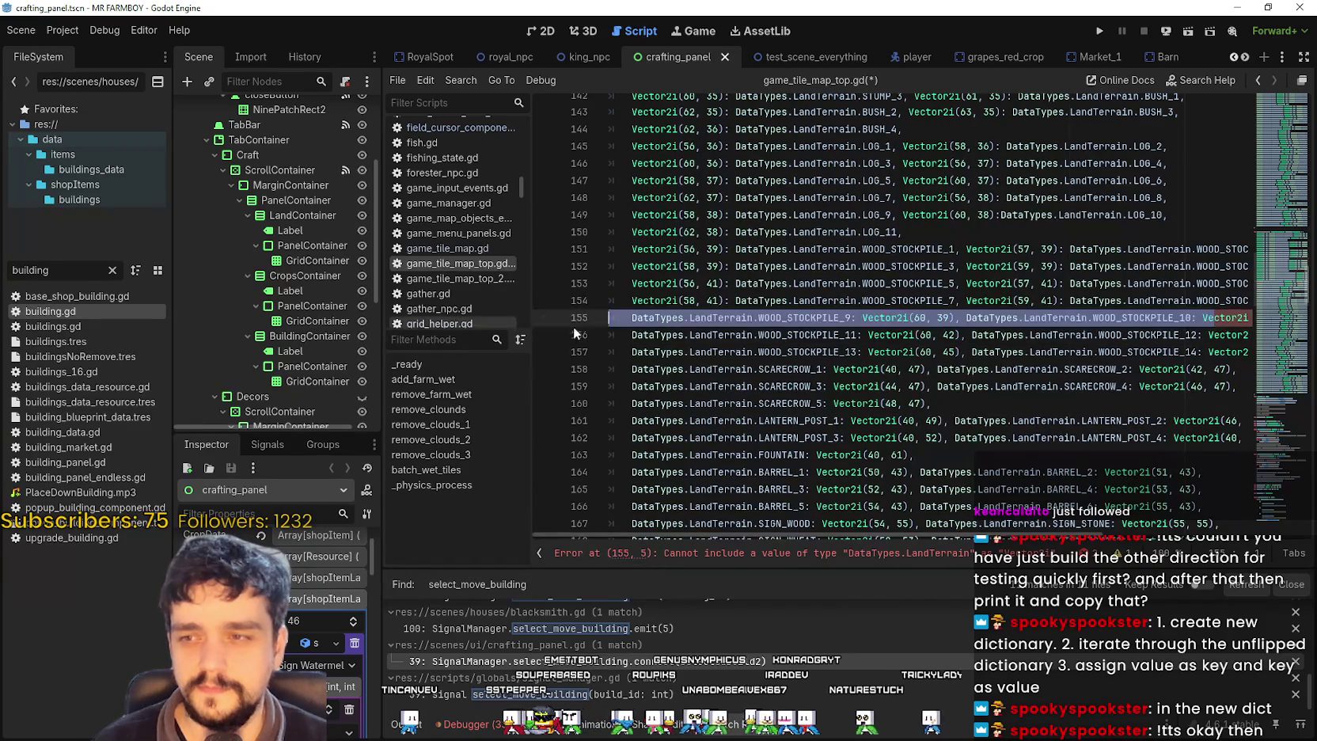
- Make WOOD_STOCKPILE_9 the value of Vector2i(60, 39) on line 155
{"action": "left_click", "coordinate": [850, 318], "text": "shift"}
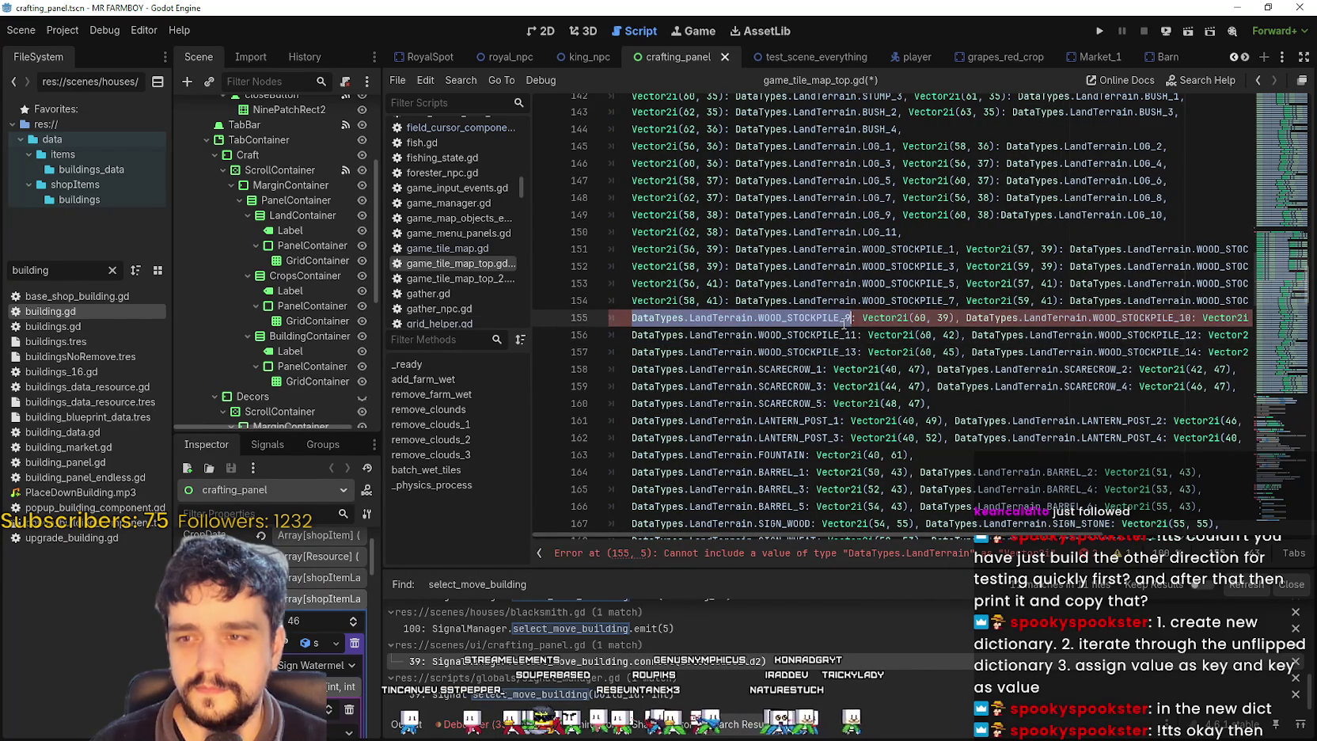
{"action": "key", "text": "ctrl+x"}
{"action": "key", "text": "BackSpace"}
{"action": "key", "text": "BackSpace"}
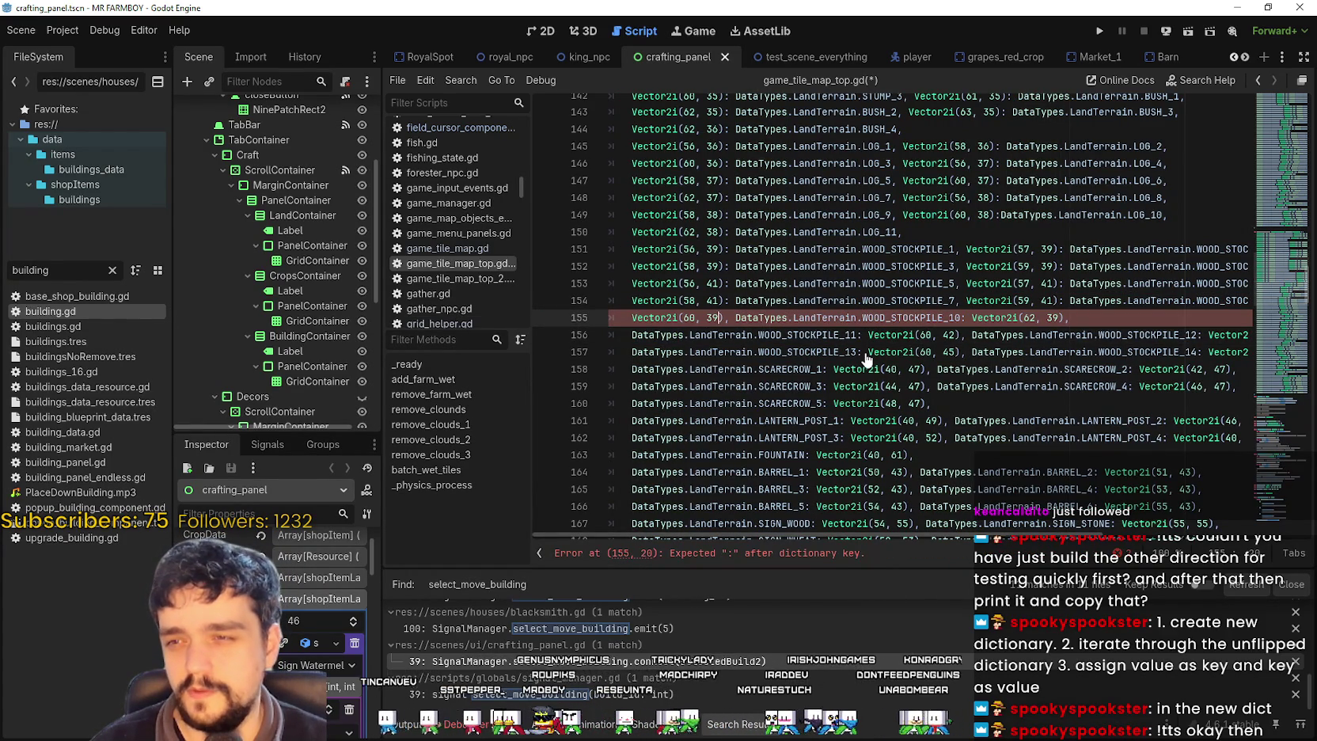
{"action": "type", "text": ":"}
{"action": "key", "text": "ctrl+v"}
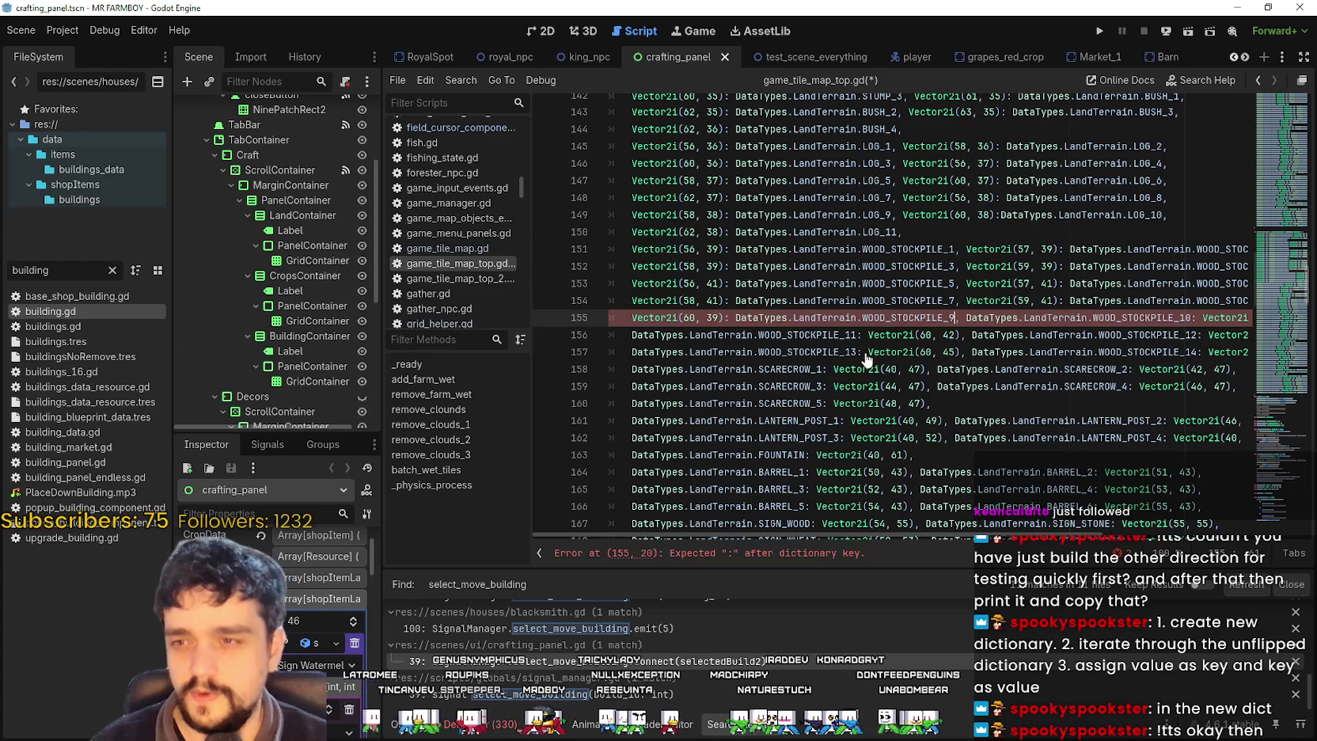
- Make WOOD_STOCKPILE_10 the value of Vector2i(62, 39) on line 155
{"action": "mouse_move", "coordinate": [965, 317]}
{"action": "left_mouse_down"}
{"action": "mouse_move", "coordinate": [1255, 320]}
{"action": "mouse_move", "coordinate": [1187, 348]}
{"action": "mouse_move", "coordinate": [1108, 317]}
{"action": "left_mouse_up"}
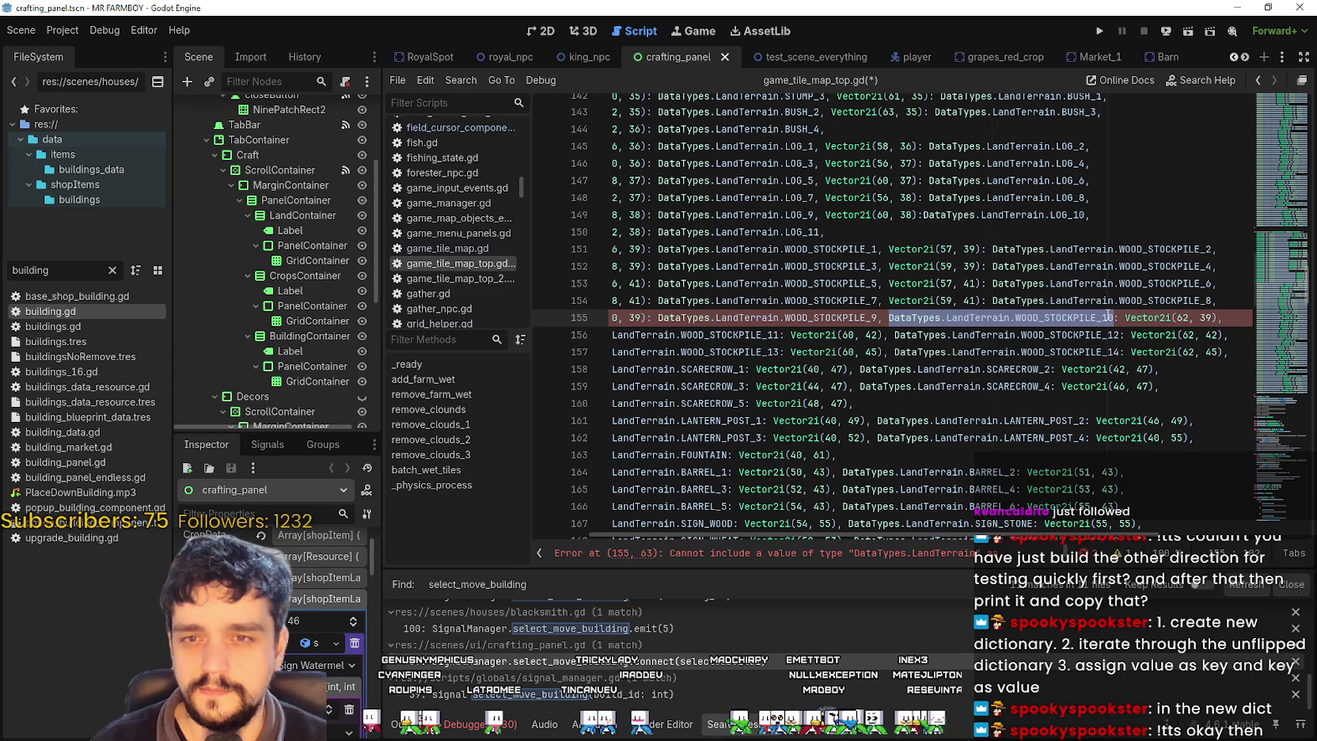
{"action": "double_click", "coordinate": [914, 317]}
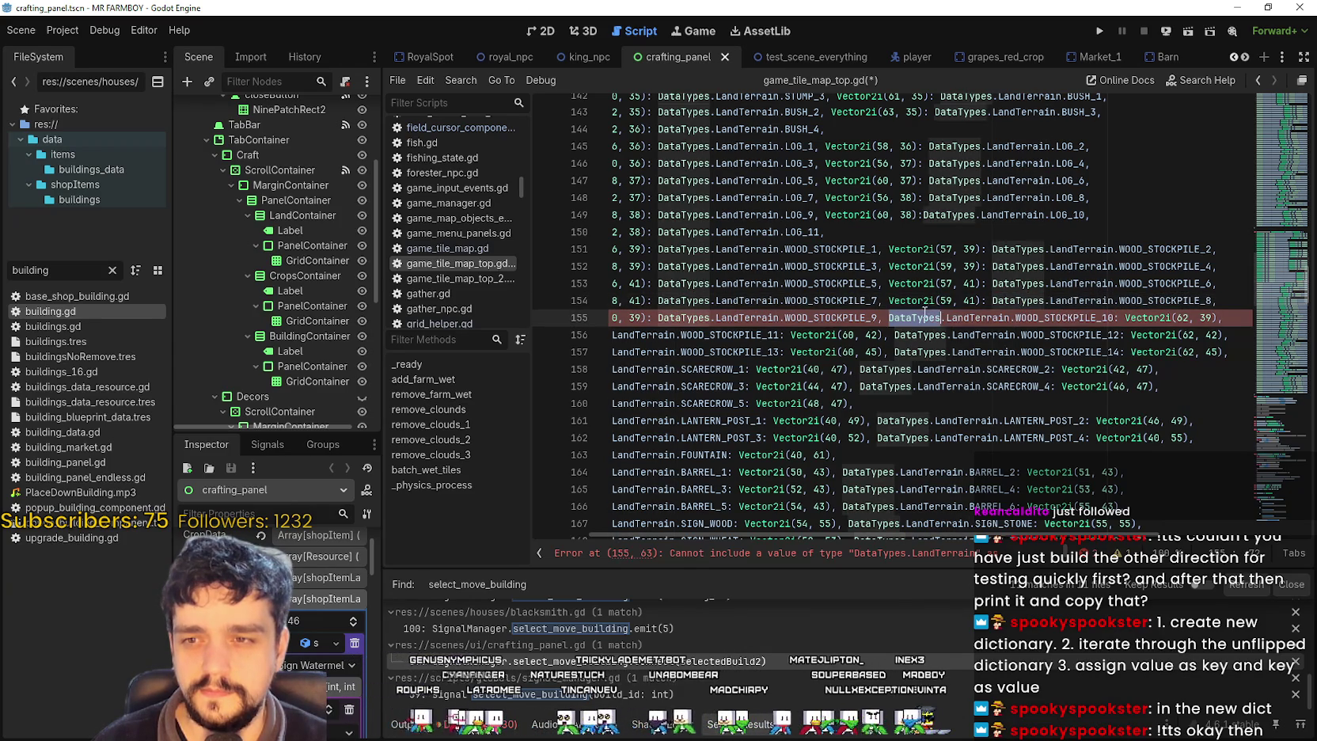
{"action": "left_click", "coordinate": [1118, 317], "text": "shift"}
{"action": "key", "text": "Delete"}
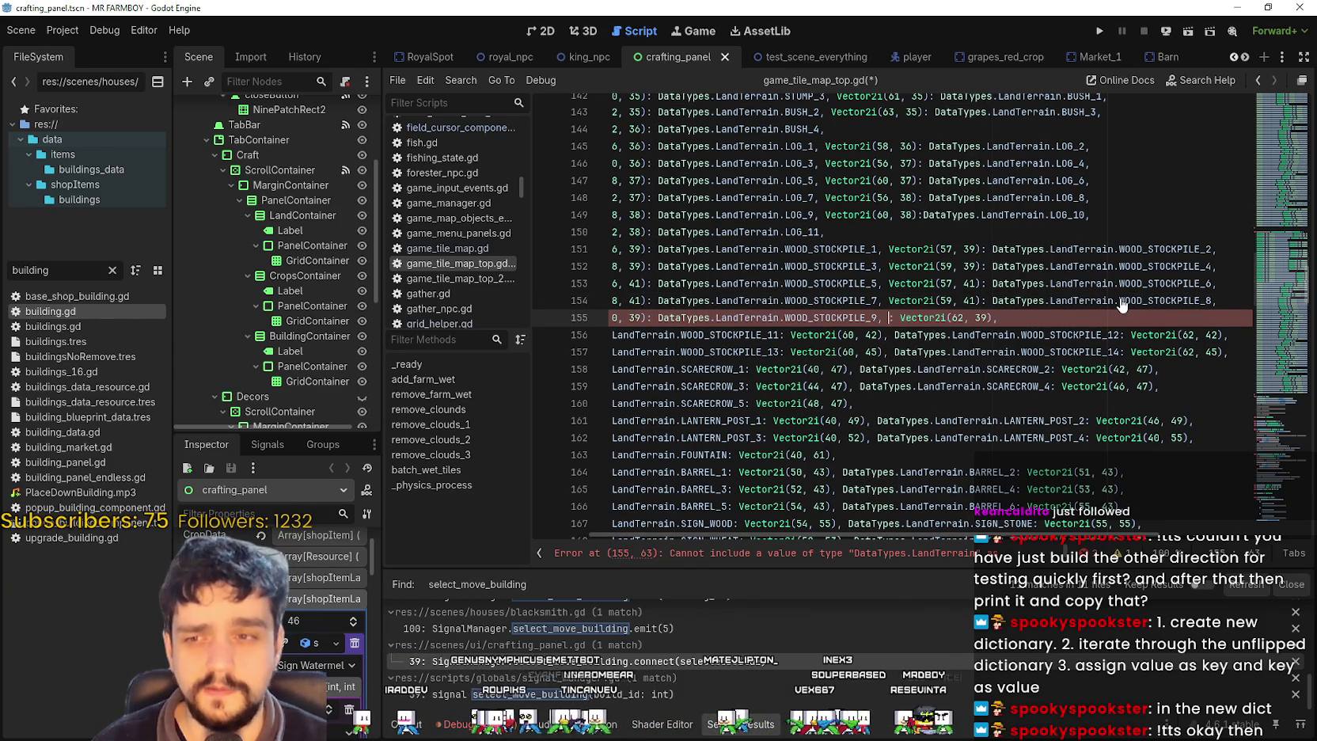
{"action": "key", "text": "Delete"}
{"action": "key", "text": "Delete"}
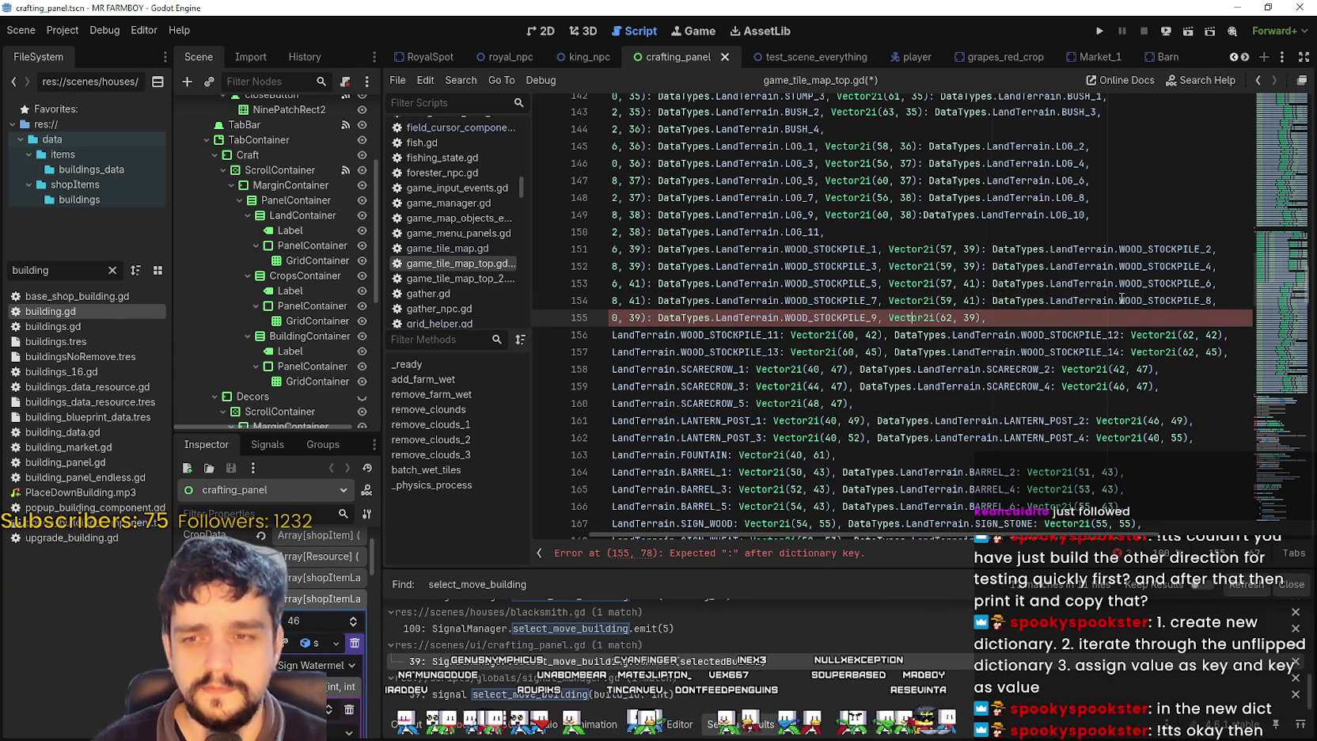
{"action": "key", "text": "ctrl+v"}
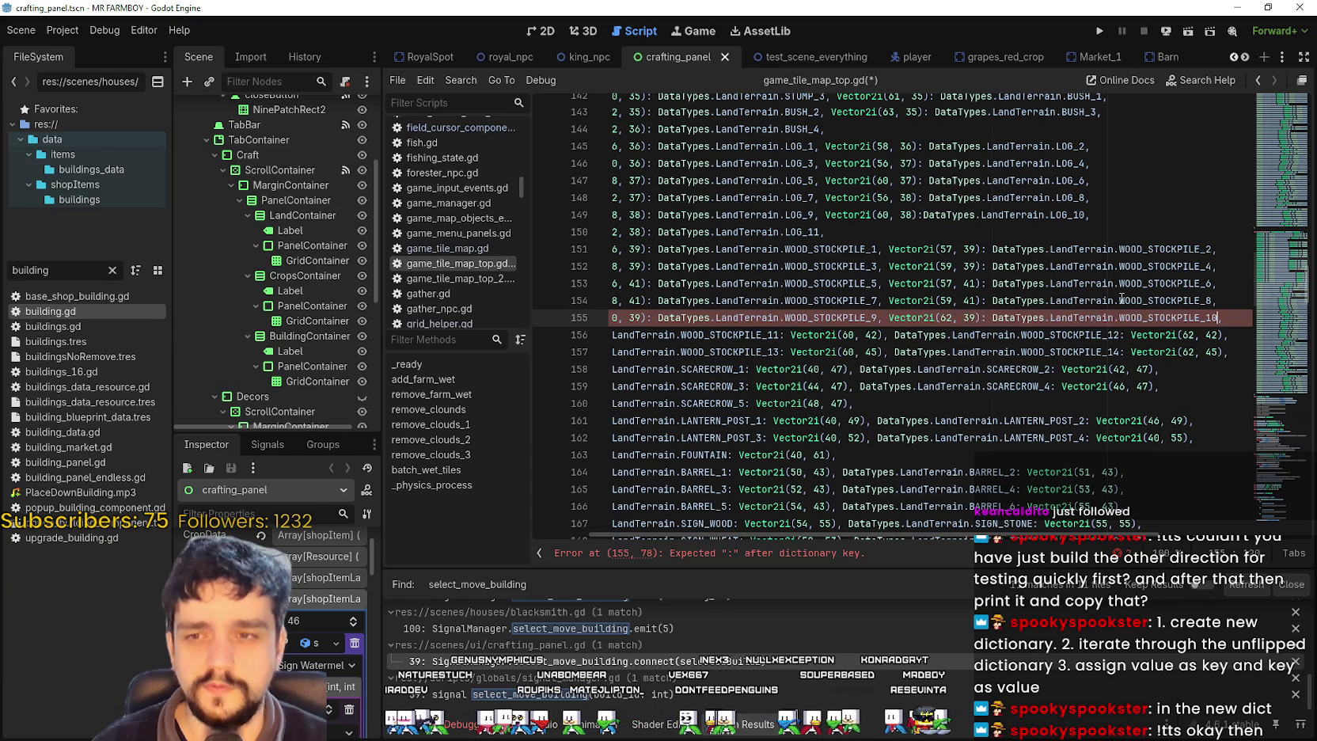
{"action": "left_click_drag", "start_coordinate": [902, 338], "coordinate": [538, 300]}
{"action": "scroll", "coordinate": [658, 314], "scroll_direction": "down", "scroll_amount": 3}
{"action": "scroll", "coordinate": [658, 315], "scroll_direction": "up", "scroll_amount": 3}
- Make WOOD_STOCKPILE_11 the value of Vector2i(60, 42) on line 156
{"action": "left_click", "coordinate": [816, 334]}
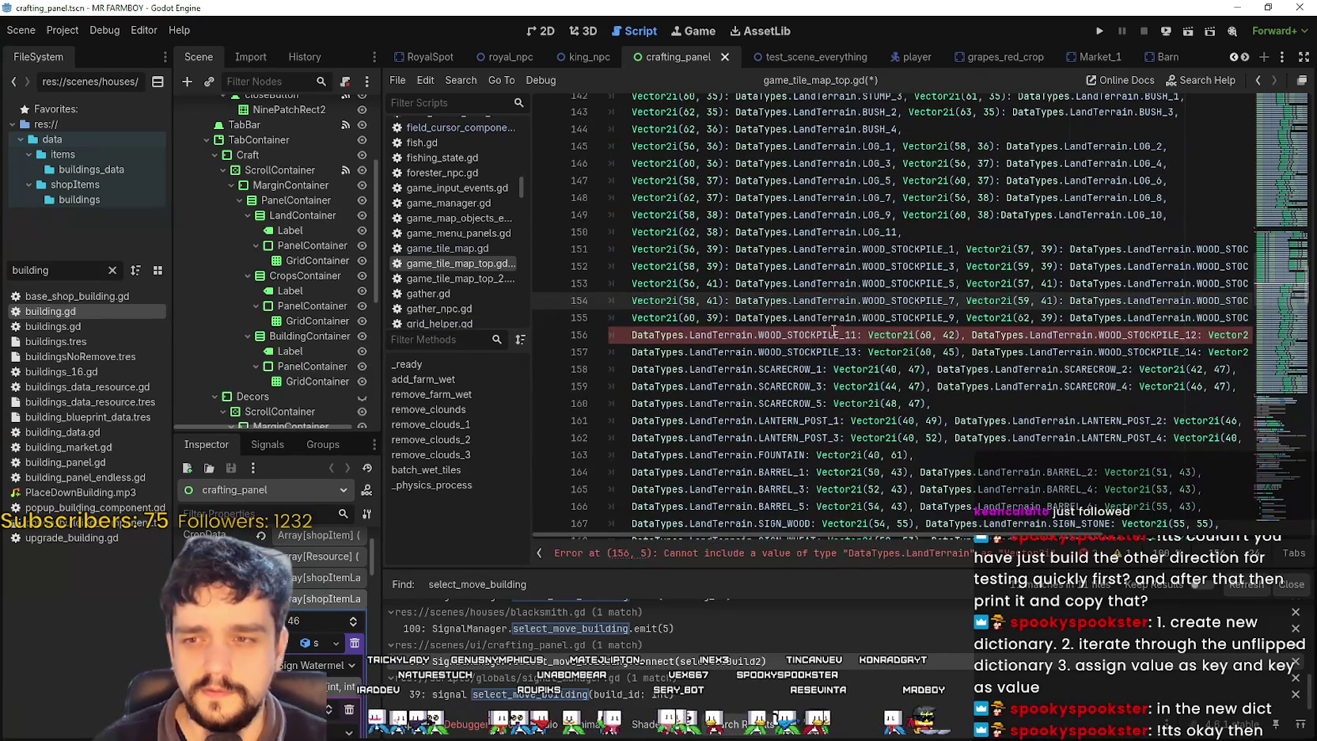
{"action": "double_click", "coordinate": [816, 334]}
{"action": "left_click", "coordinate": [632, 335], "text": "shift"}
{"action": "key", "text": "BackSpace"}
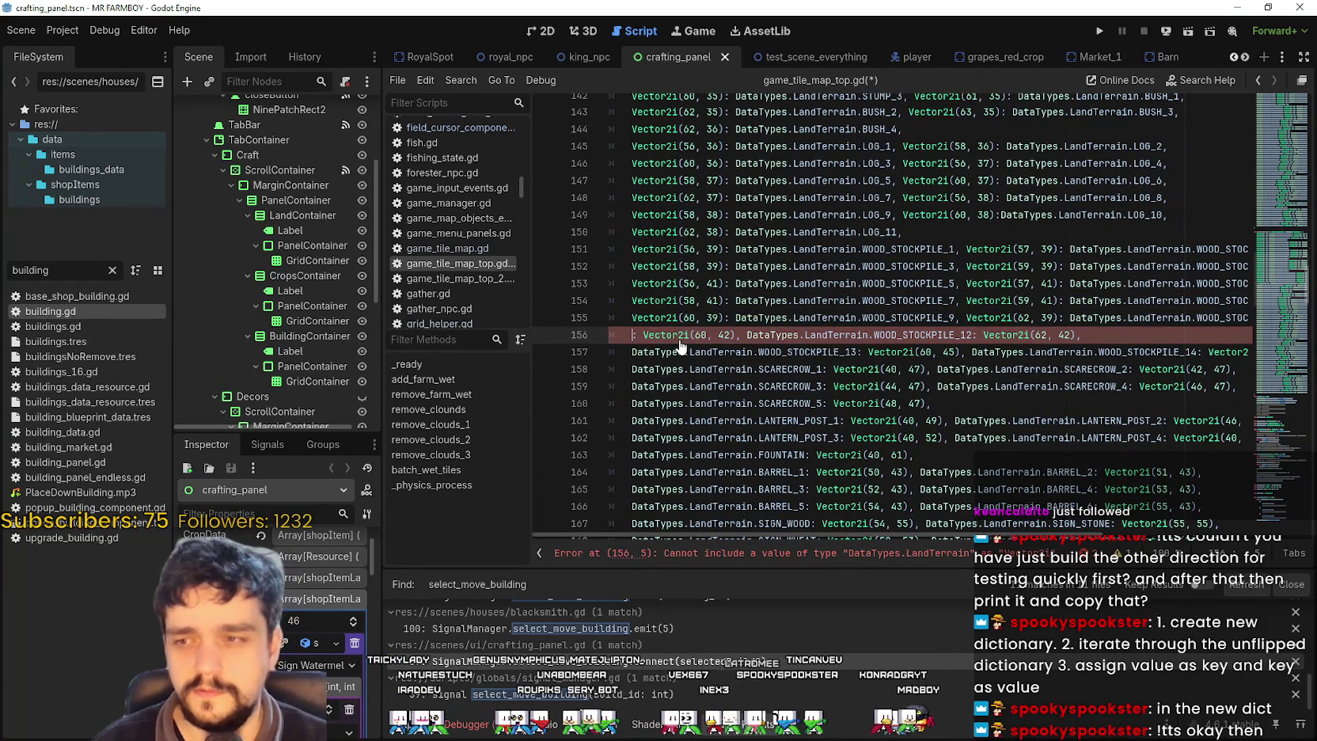
{"action": "key", "text": "Delete"}
{"action": "key", "text": "Delete"}
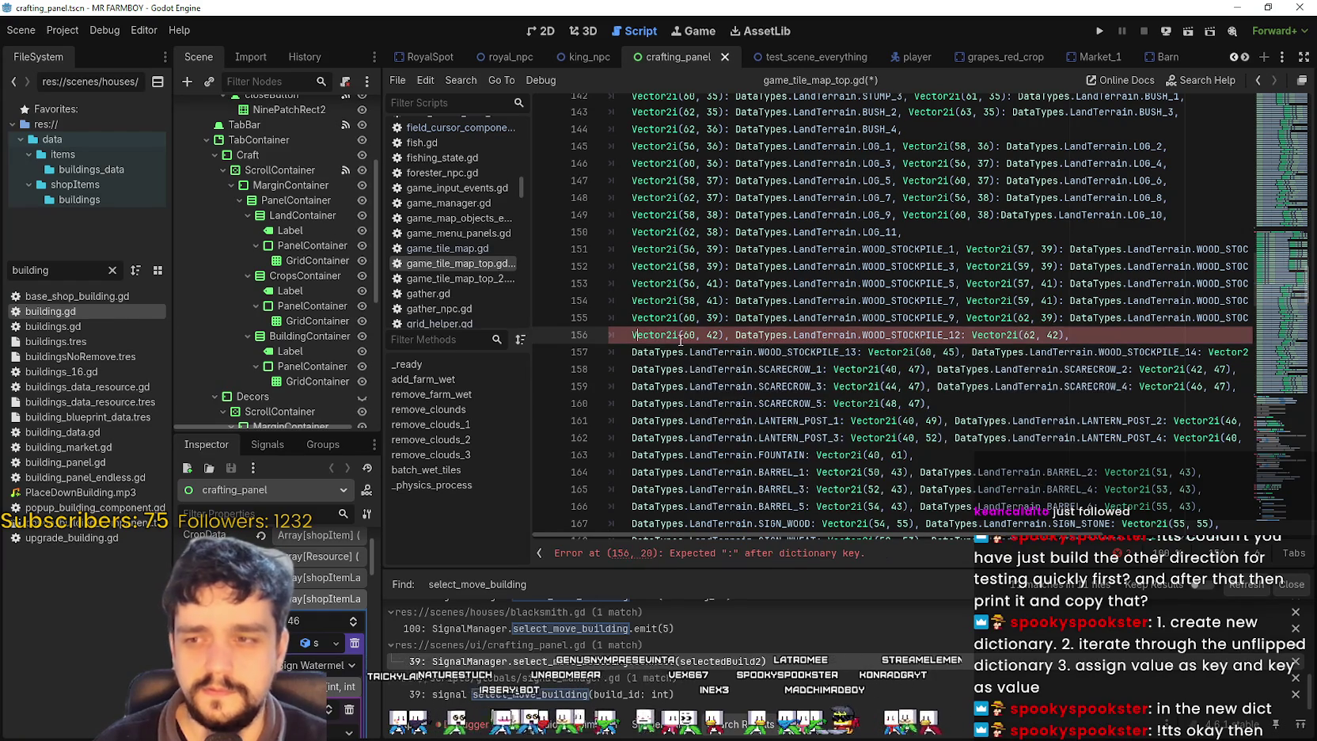
{"action": "key", "text": "ctrl+z"}
{"action": "key", "text": "ctrl+z"}
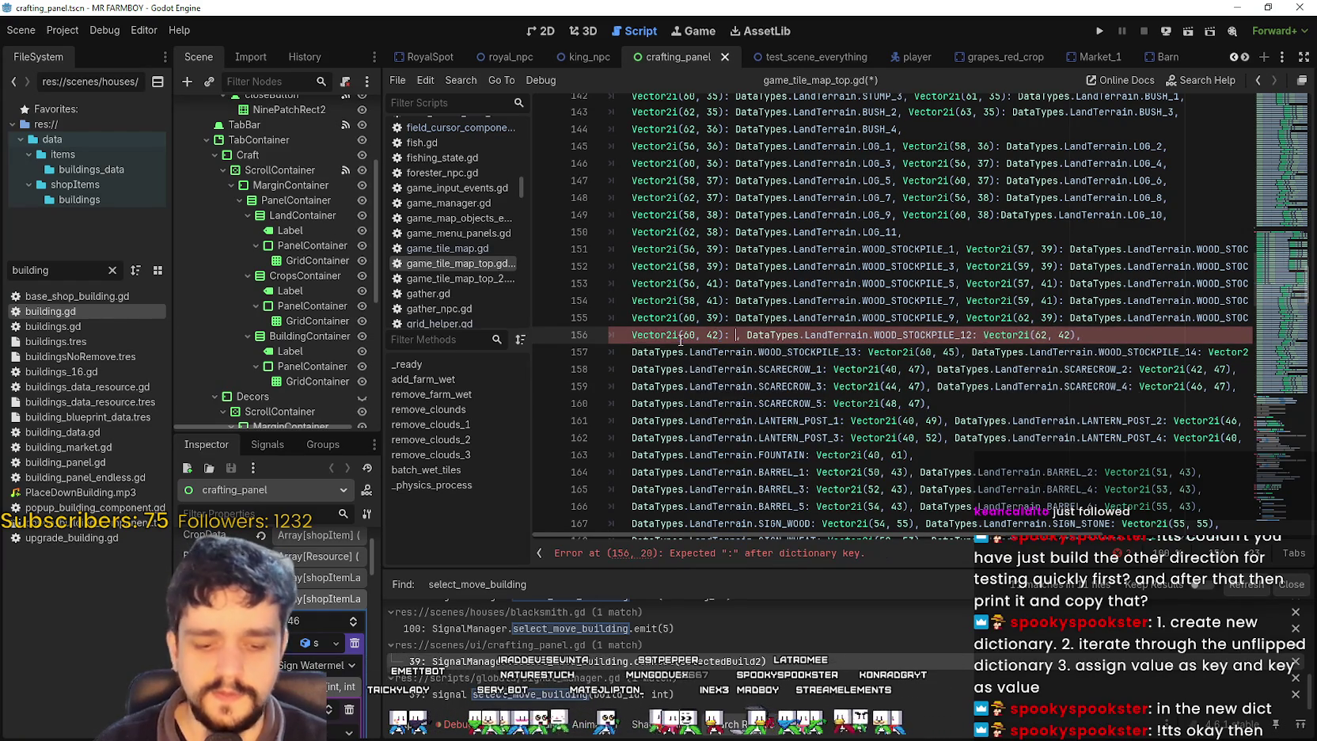
{"action": "type", "text": "DataTypes.LandTerrain.WOOD_STOCKPILE_11,"}
- Make WOOD_STOCKPILE_12 the value of Vector2i(62, 42) on line 156
{"action": "mouse_move", "coordinate": [972, 335]}
{"action": "left_mouse_down"}
{"action": "mouse_move", "coordinate": [1124, 336]}
{"action": "mouse_move", "coordinate": [1108, 336]}
{"action": "left_mouse_up"}
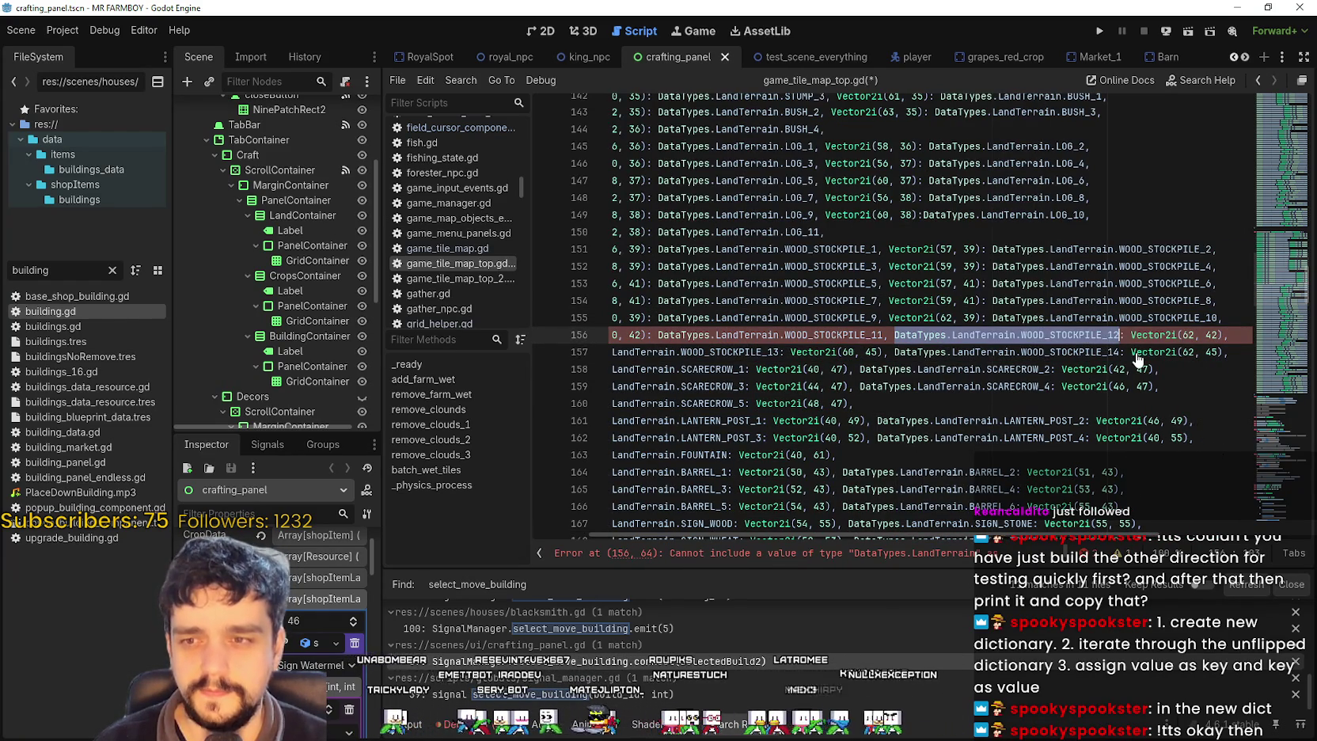
{"action": "key", "text": "Delete"}
{"action": "key", "text": "Delete"}
{"action": "key", "text": "Delete"}
{"action": "type", "text": "V"}
{"action": "key", "text": "Right"}
{"action": "key", "text": "Right"}
{"action": "key", "text": "Right"}
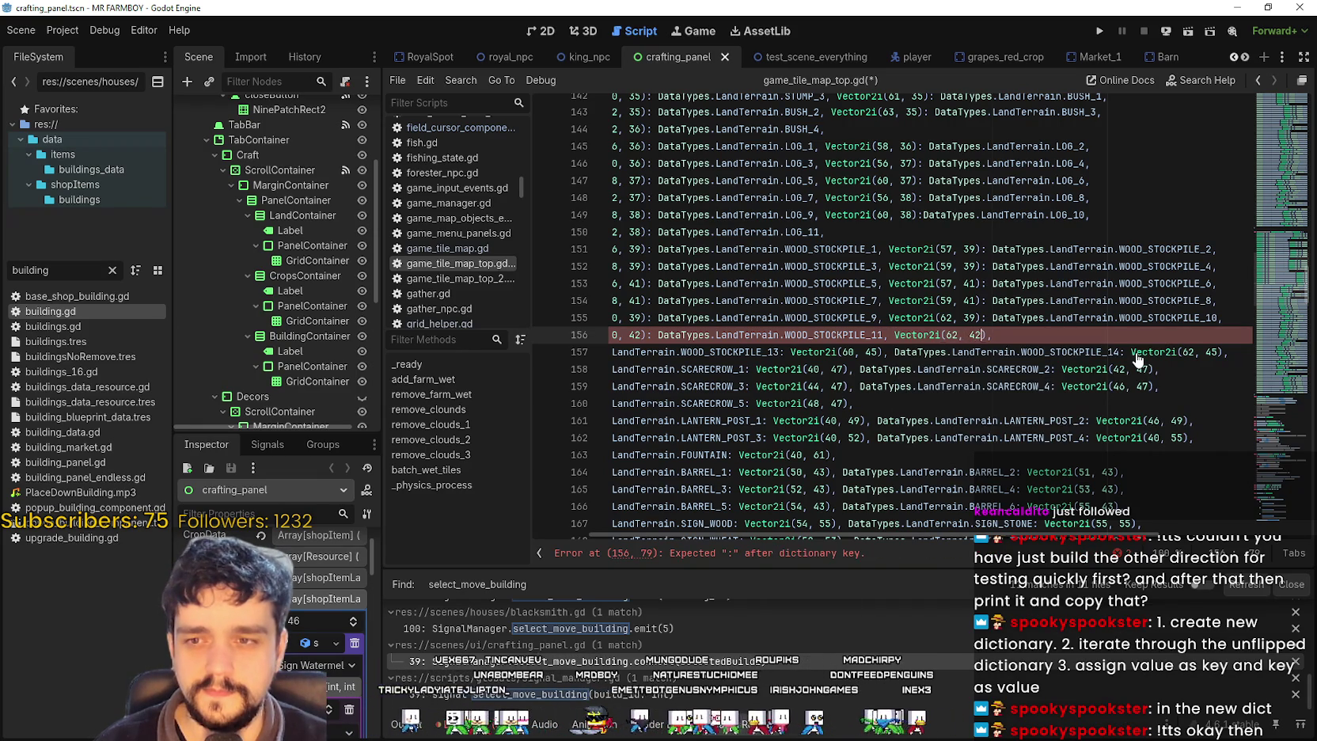
{"action": "type", "text": ":"}
{"action": "type", "text": "DataTypes.LandTerrain.WOOD_STOCKPILE_12,"}
- Make WOOD_STOCKPILE_13 the value of Vector2i(60, 45) on line 157
{"action": "left_click", "coordinate": [887, 368]}
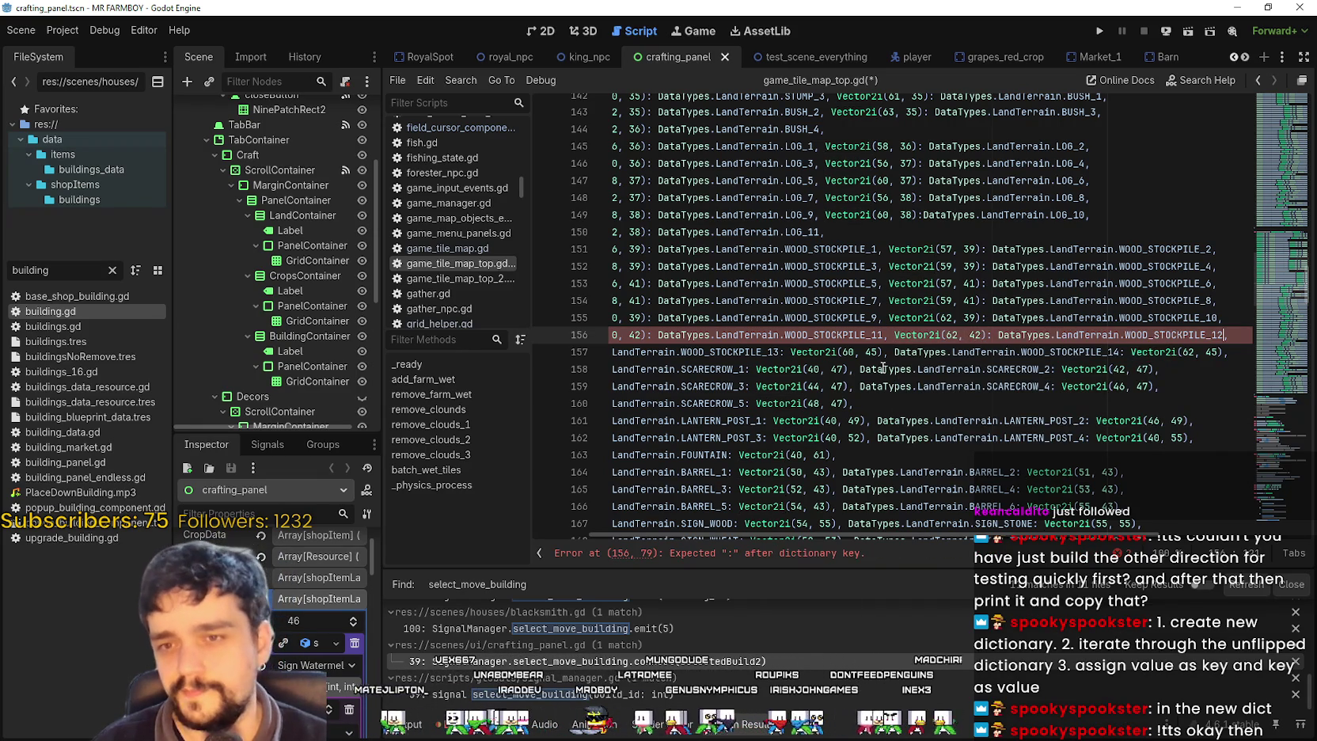
{"action": "left_click_drag", "start_coordinate": [781, 352], "coordinate": [607, 352]}
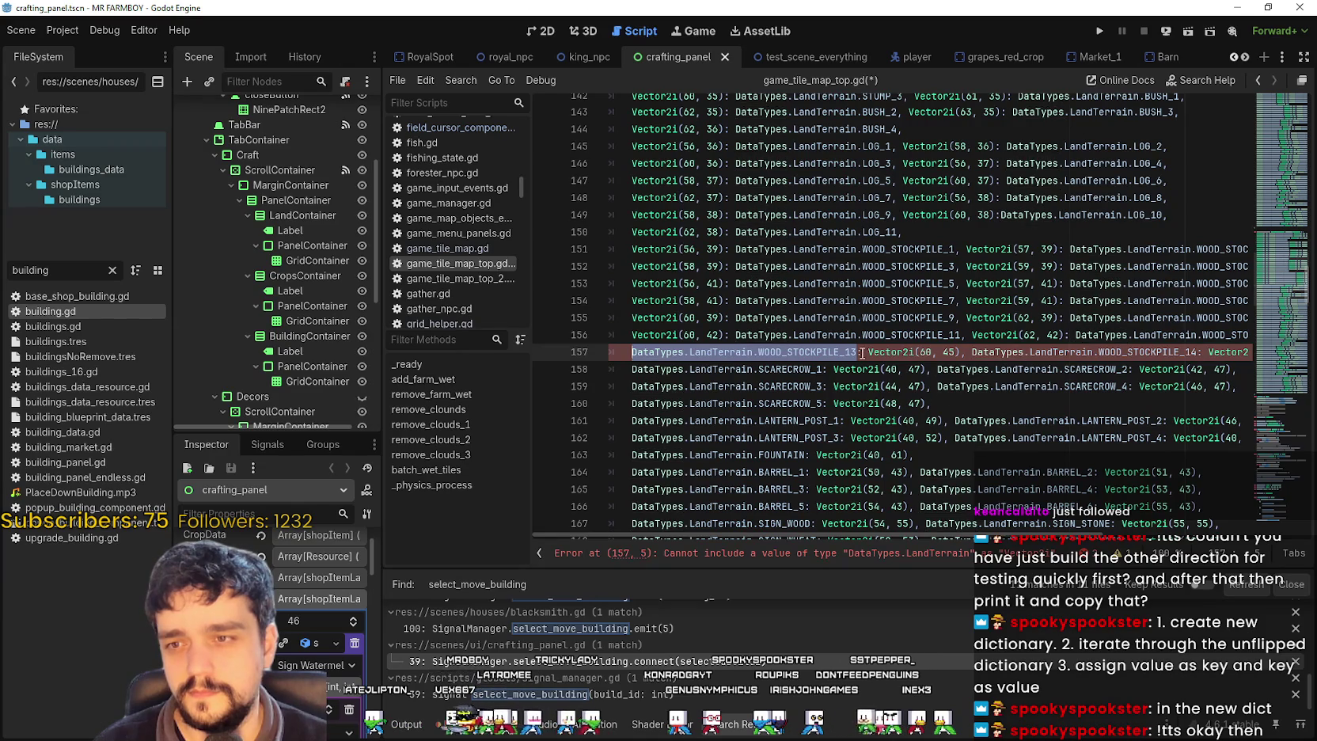
{"action": "left_click_drag", "start_coordinate": [868, 352], "coordinate": [628, 354]}
{"action": "key", "text": "ctrl+c"}
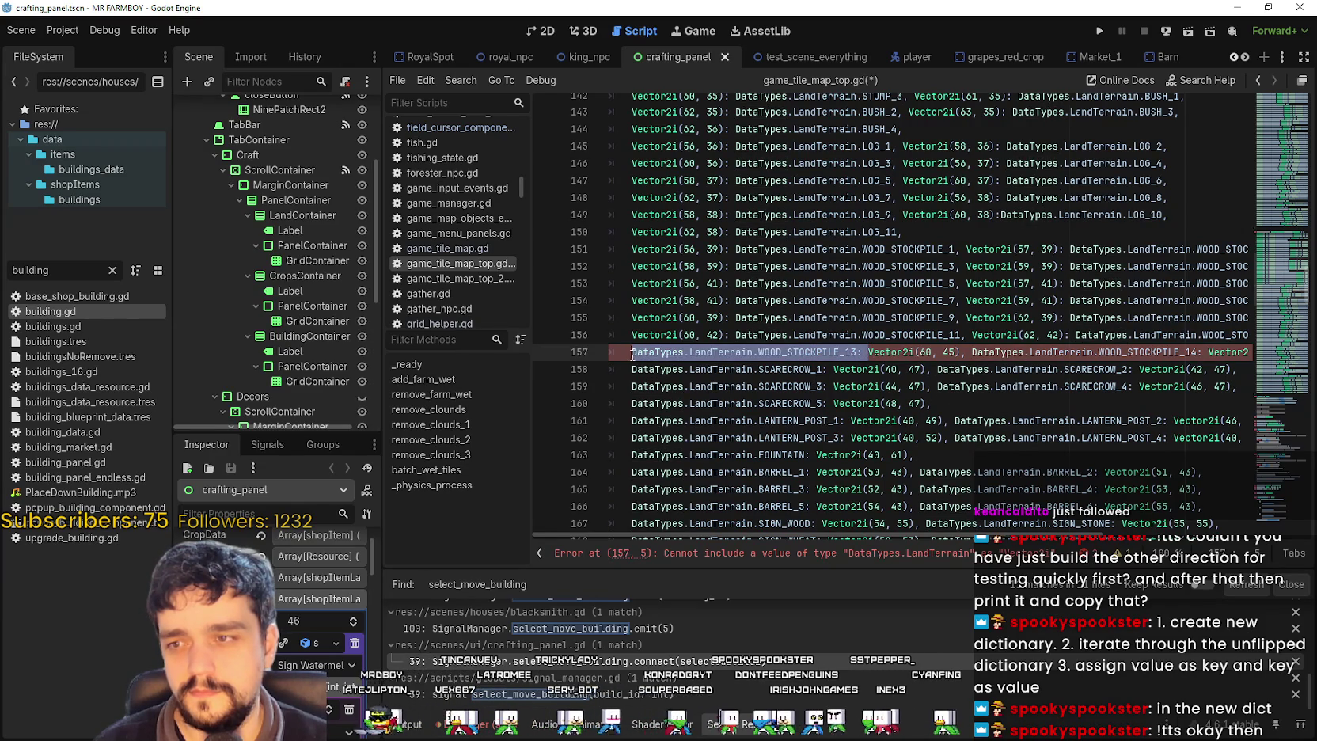
{"action": "key", "text": "BackSpace"}
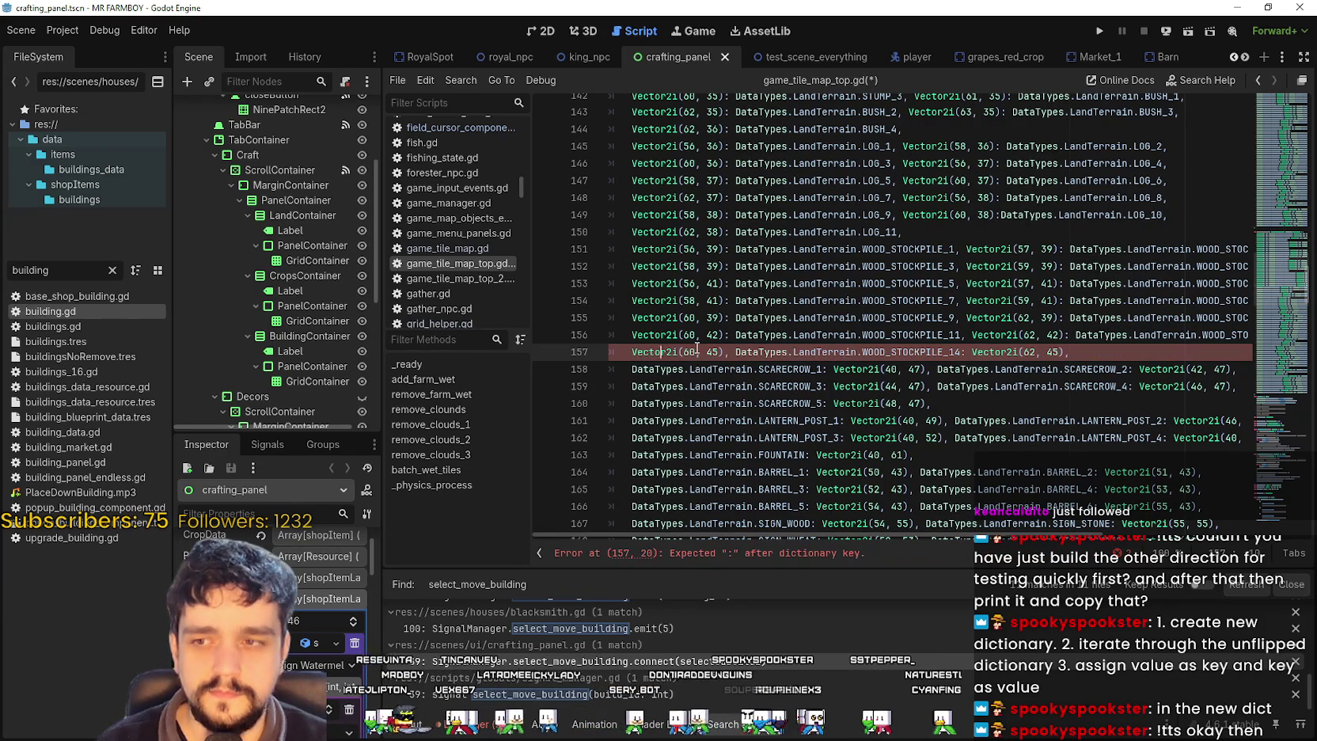
{"action": "left_click", "coordinate": [722, 352]}
{"action": "type", "text": ":"}
{"action": "key", "text": "ctrl+v"}
- Map Vector2i(62, 45) to DataTypes.LandTerrain.WOOD_STOCKPILE_14 on line 157
{"action": "mouse_move", "coordinate": [972, 353]}
{"action": "left_mouse_down"}
{"action": "mouse_move", "coordinate": [1242, 354]}
{"action": "mouse_move", "coordinate": [1127, 354]}
{"action": "left_mouse_up"}
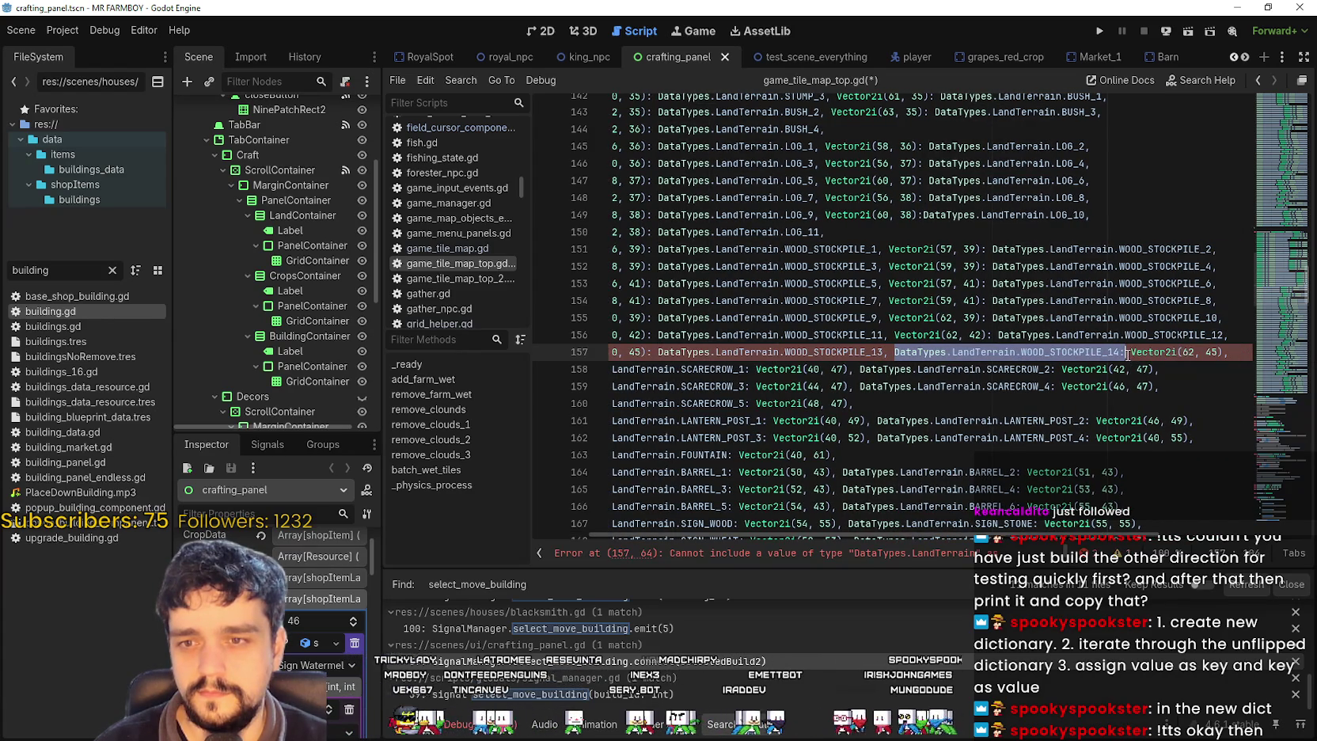
{"action": "left_click", "coordinate": [1129, 354]}
{"action": "key", "text": "Home"}
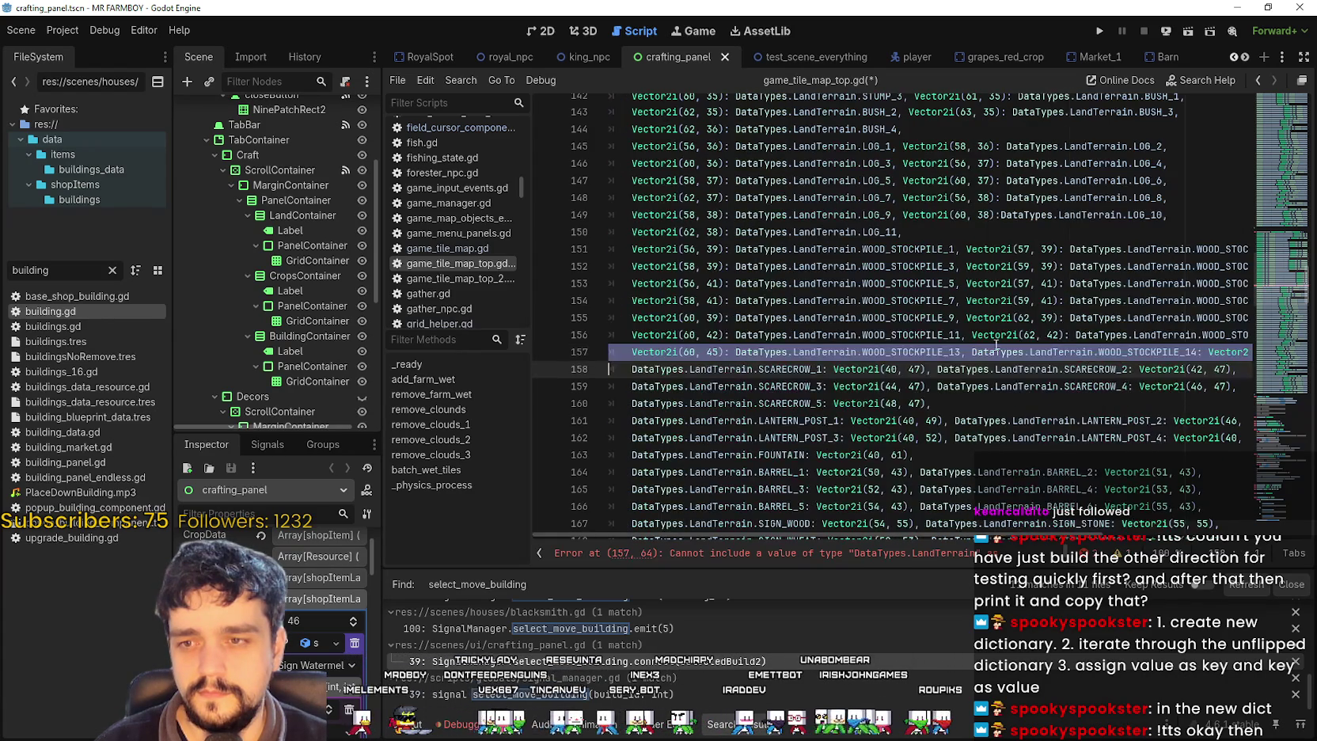
{"action": "mouse_move", "coordinate": [972, 354]}
{"action": "left_mouse_down"}
{"action": "mouse_move", "coordinate": [1231, 354]}
{"action": "mouse_move", "coordinate": [1088, 354]}
{"action": "left_mouse_up"}
{"action": "key", "text": "BackSpace"}
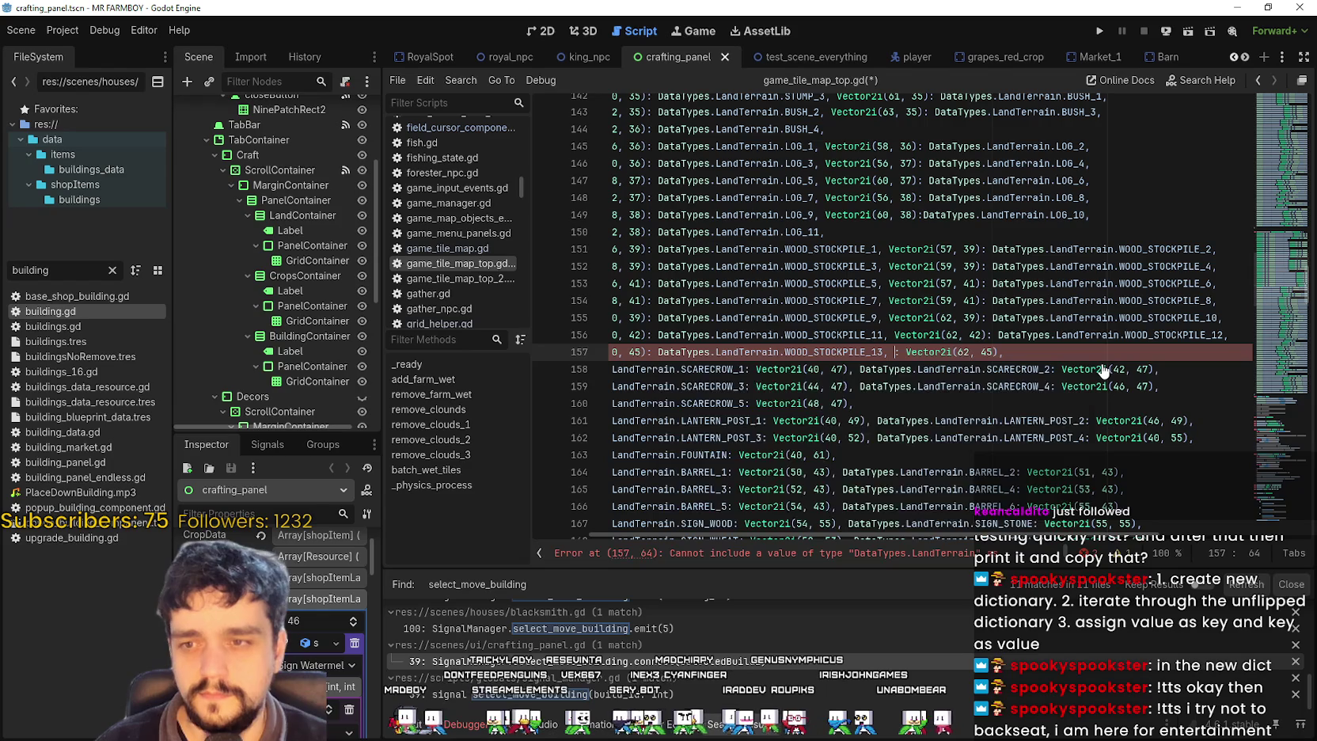
{"action": "key", "text": "BackSpace"}
{"action": "key", "text": "BackSpace"}
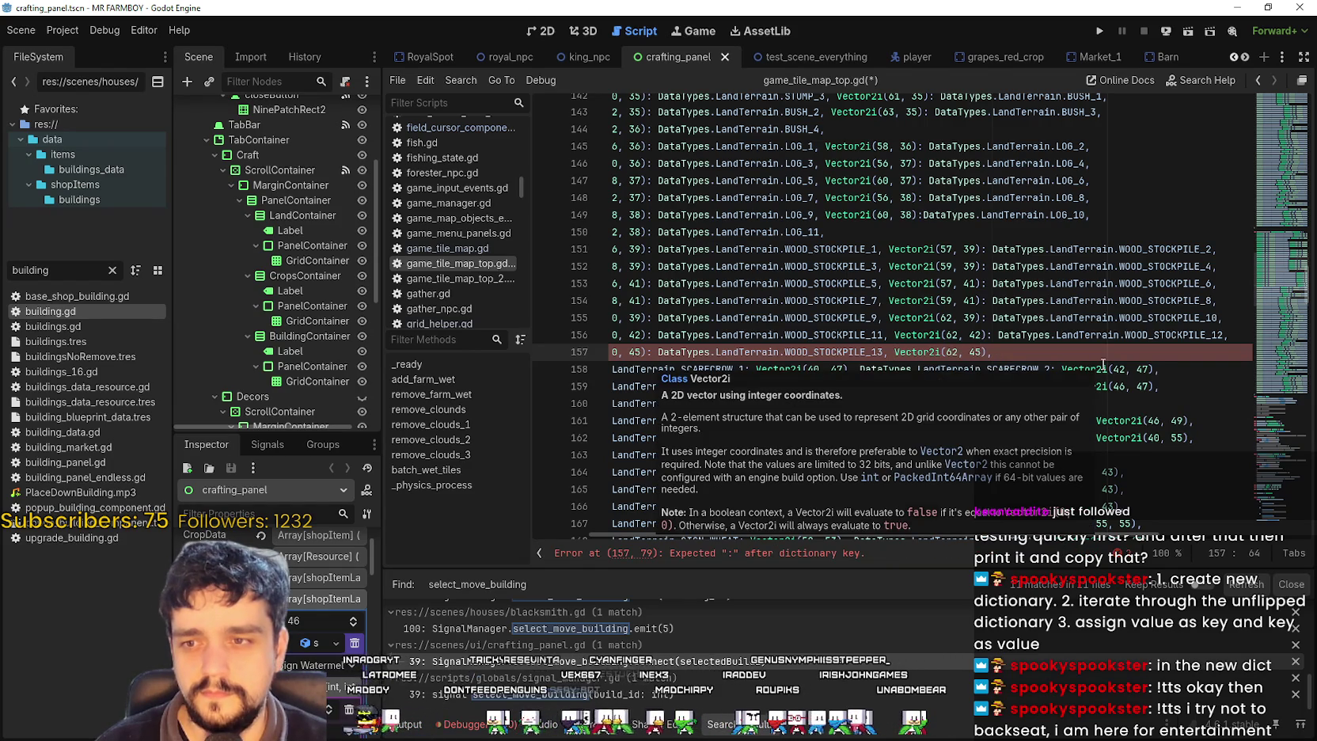
{"action": "key", "text": "Right"}
{"action": "key", "text": "Right"}
{"action": "type", "text": "DataTypes.LandTerrain.WOOD_STOCKPILE_14"}
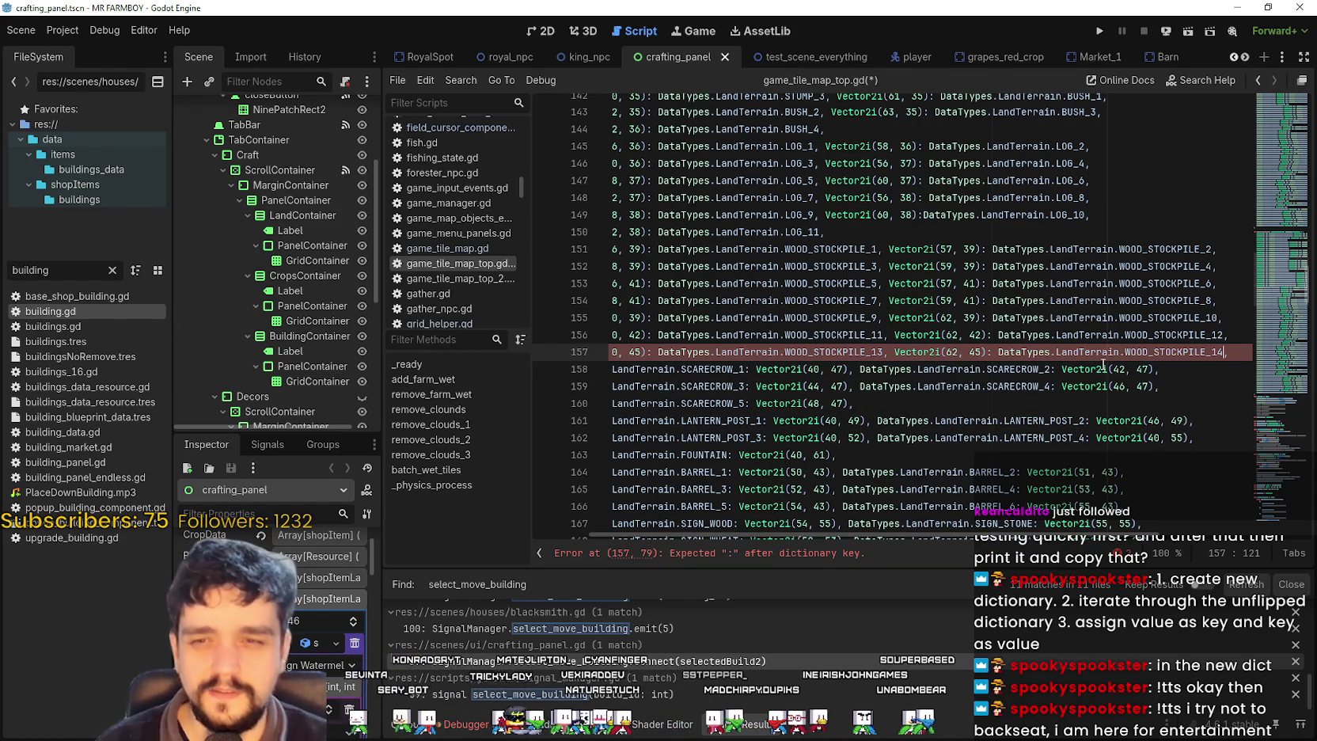
{"action": "left_click_drag", "start_coordinate": [805, 375], "coordinate": [617, 372]}
- Make SCARECROW_1 the value of Vector2i(40, 47) on line 158
{"action": "scroll", "coordinate": [794, 265], "scroll_direction": "down", "scroll_amount": 2}
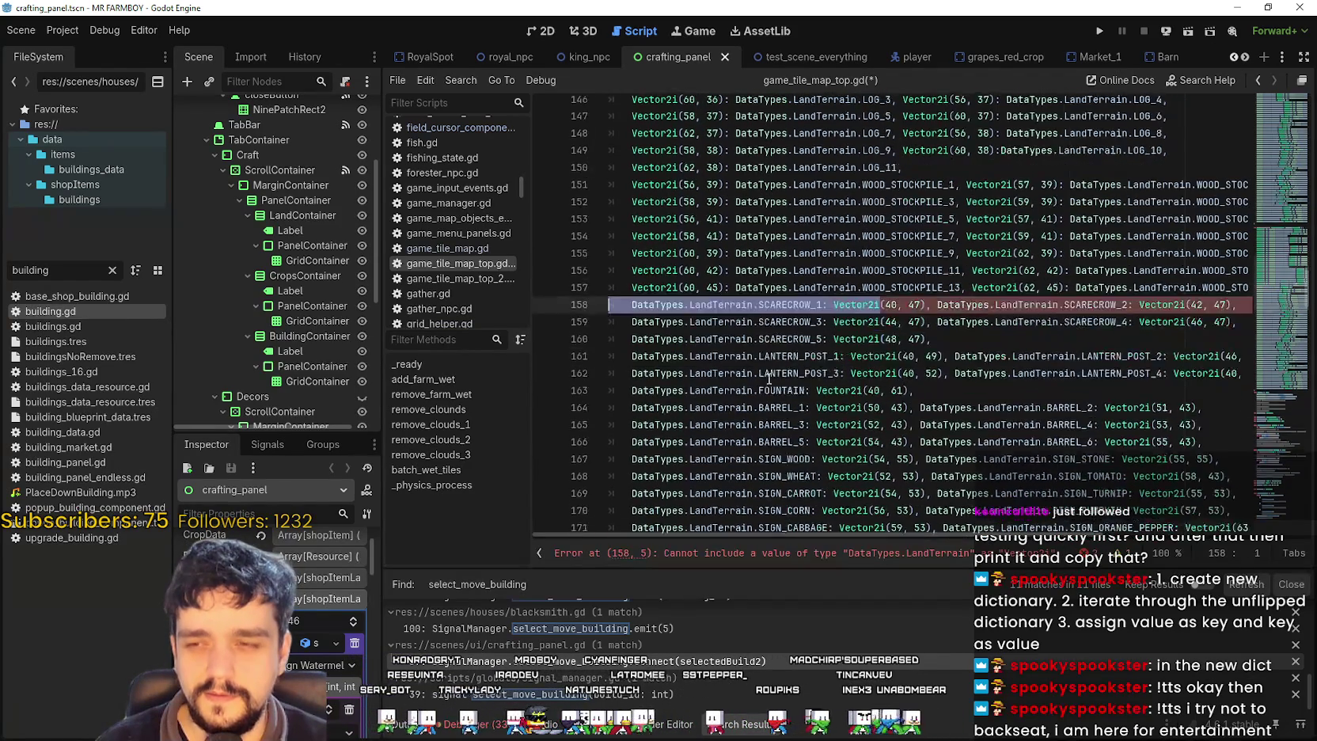
{"action": "left_click", "coordinate": [795, 266]}
{"action": "left_click_drag", "start_coordinate": [794, 266], "coordinate": [680, 268]}
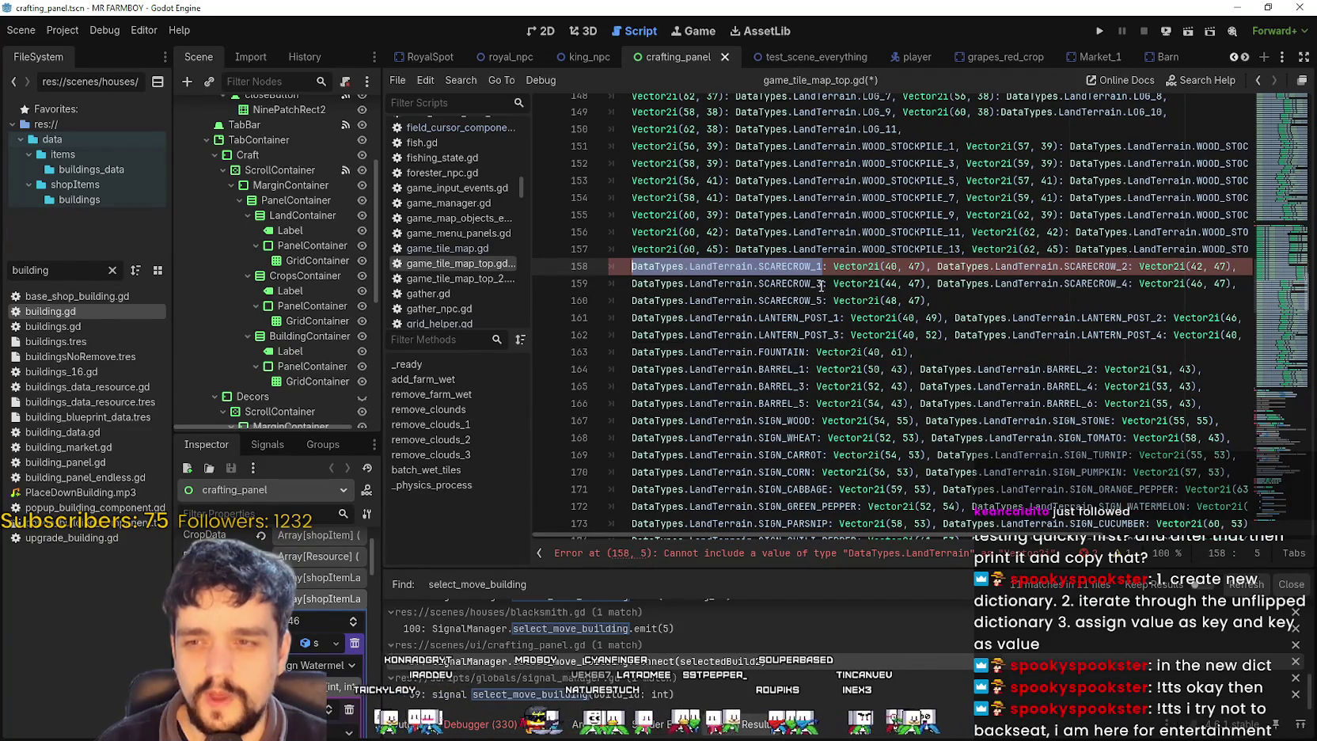
{"action": "key", "text": "ctrl+x"}
{"action": "key", "text": "Delete"}
{"action": "key", "text": "Delete"}
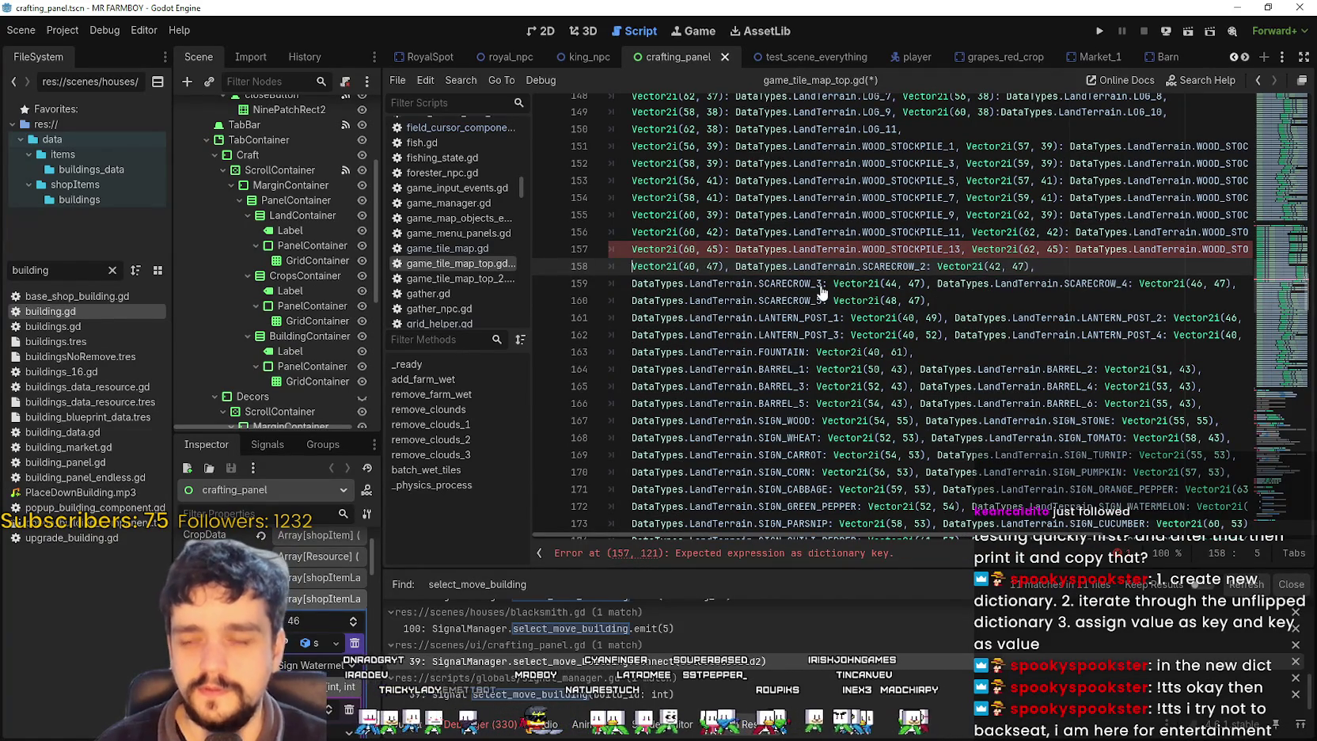
{"action": "key", "text": "Right"}
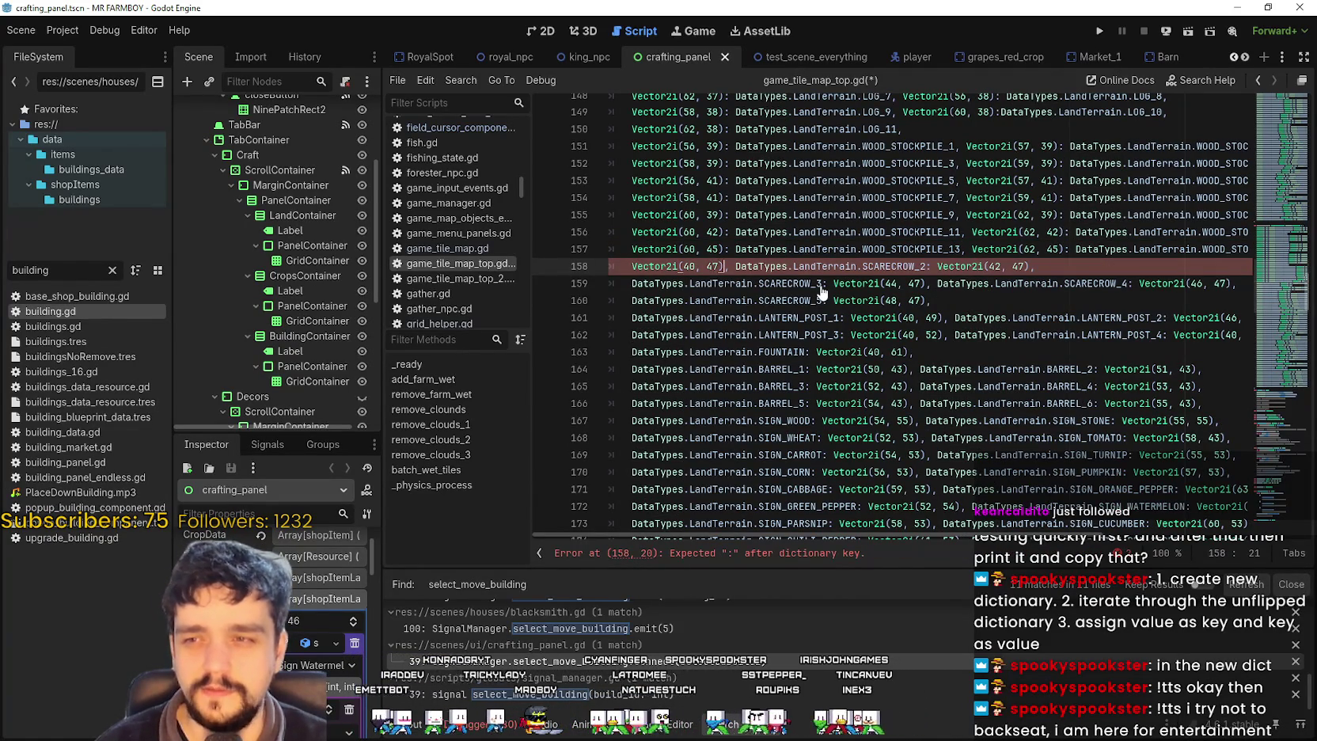
{"action": "type", "text": ":"}
{"action": "key", "text": "ctrl+v"}
{"action": "key", "text": "BackSpace"}
{"action": "key", "text": "BackSpace"}
- Make SCARECROW_2 the value of Vector2i(42, 47) on line 158
{"action": "left_click", "coordinate": [972, 266]}
{"action": "left_click_drag", "start_coordinate": [937, 265], "coordinate": [1130, 266]}
{"action": "key", "text": "BackSpace"}
{"action": "key", "text": "Delete"}
{"action": "key", "text": "Left"}
{"action": "key", "text": "BackSpace"}
{"action": "key", "text": "Right"}
{"action": "key", "text": "Right"}
{"action": "key", "text": "Right"}
{"action": "key", "text": "Right"}
{"action": "key", "text": "Right"}
{"action": "key", "text": "Right"}
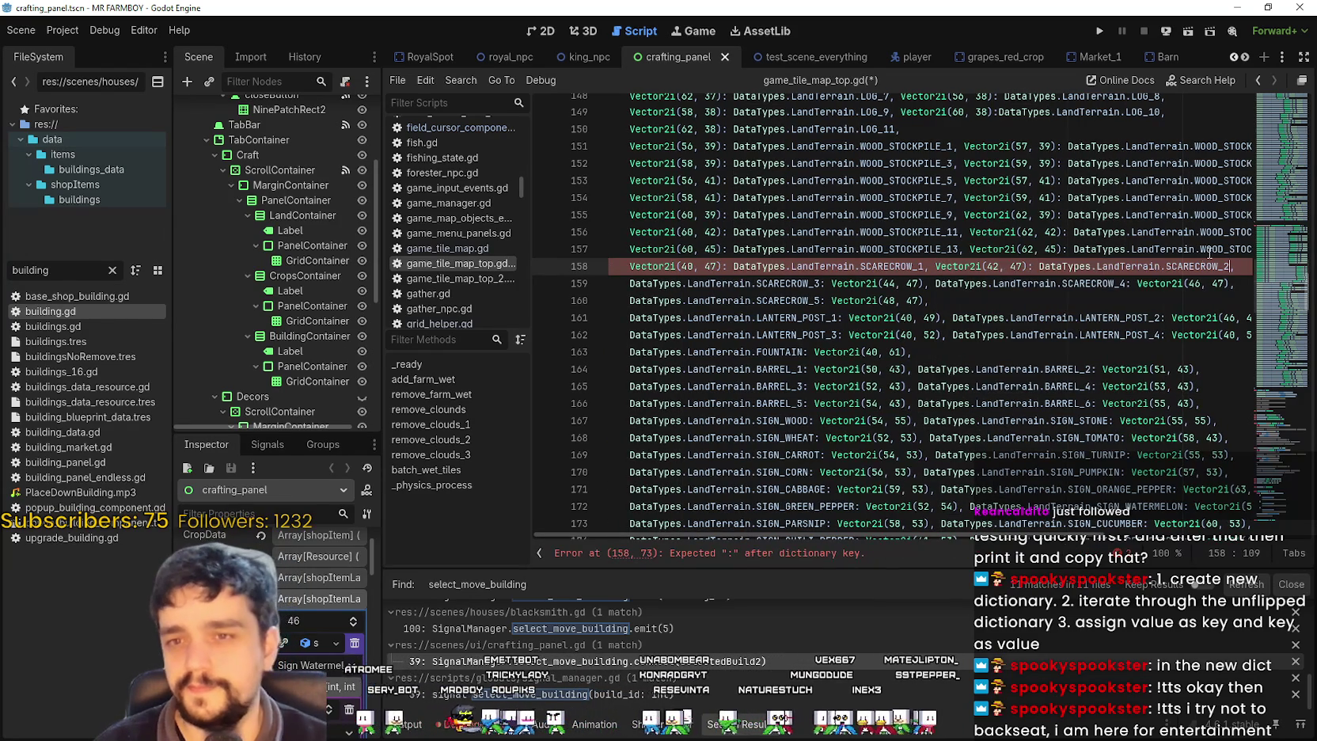
{"action": "key", "text": "ctrl+v"}
- Make SCARECROW_3 the value of Vector2i(44, 47) on line 159
{"action": "left_click_drag", "start_coordinate": [823, 284], "coordinate": [632, 284]}
{"action": "key", "text": "ctrl+x"}
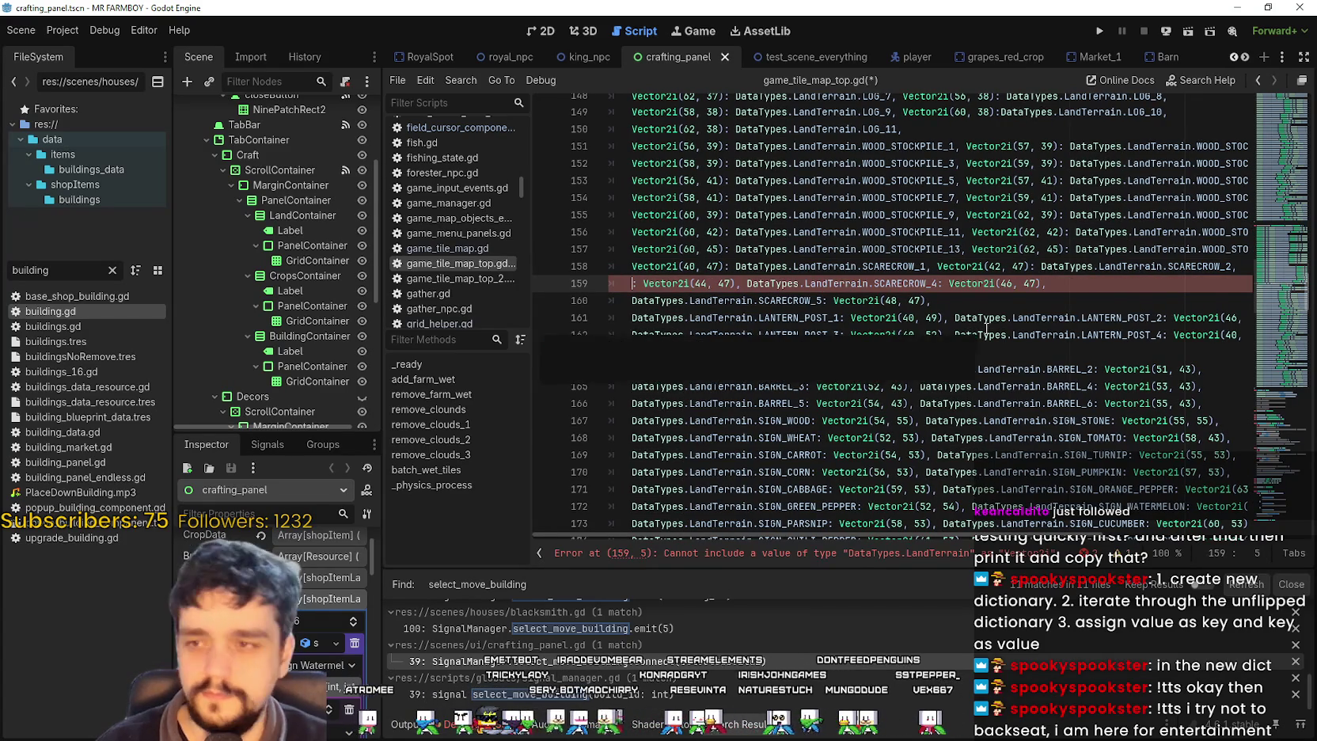
{"action": "key", "text": "Delete"}
{"action": "key", "text": "Delete"}
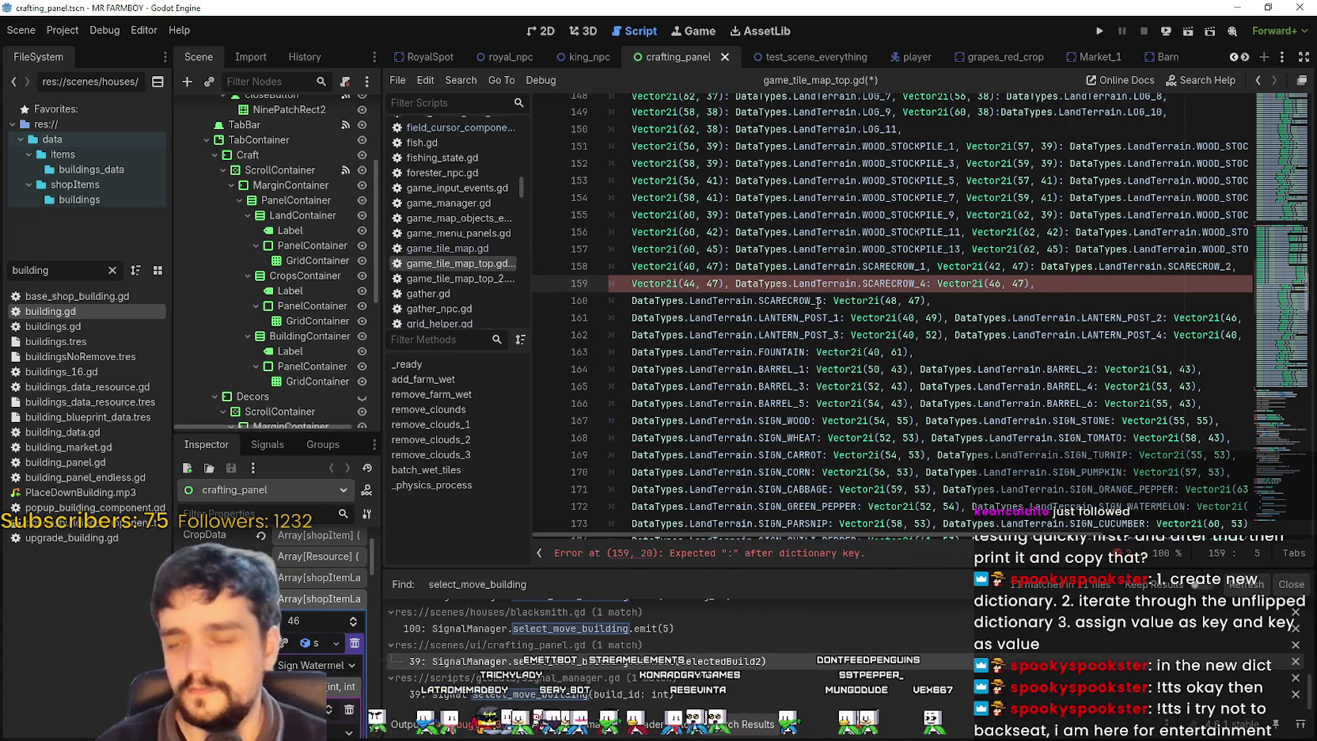
{"action": "left_click", "coordinate": [724, 284]}
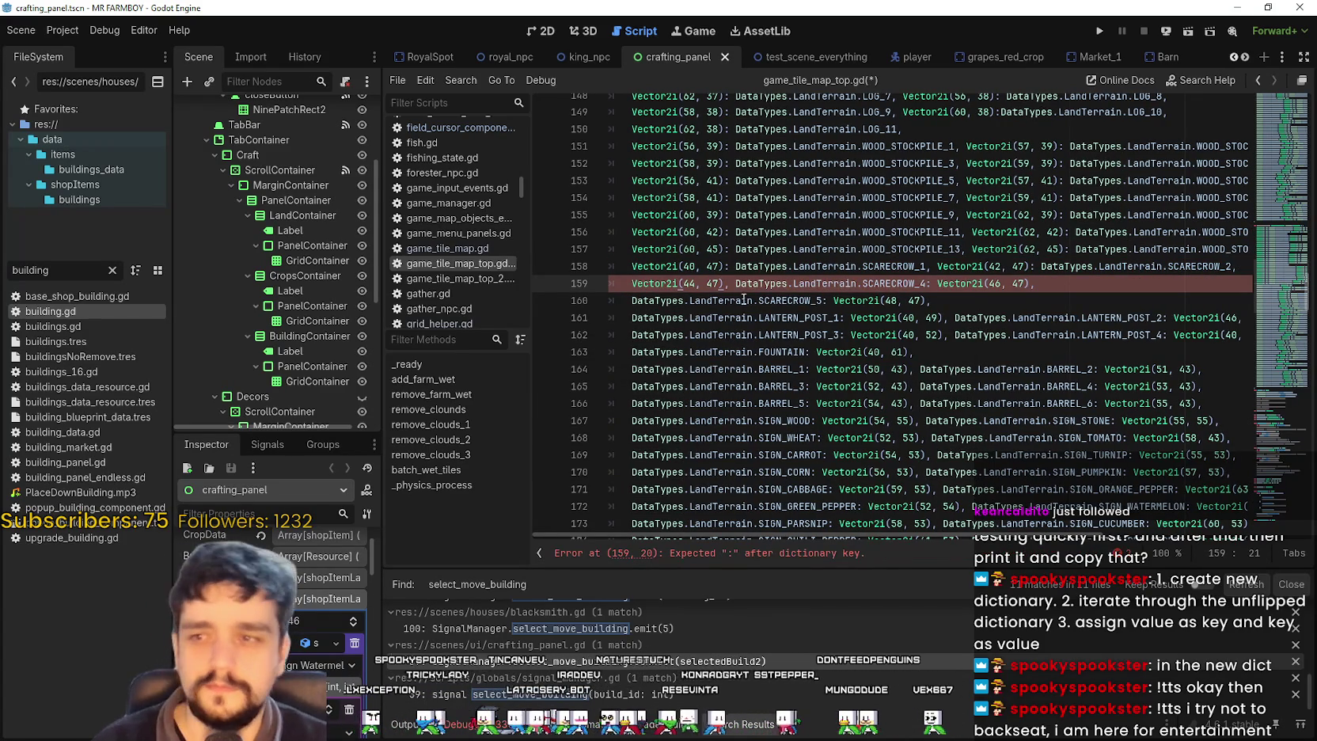
{"action": "type", "text": ":"}
{"action": "key", "text": "ctrl+v"}
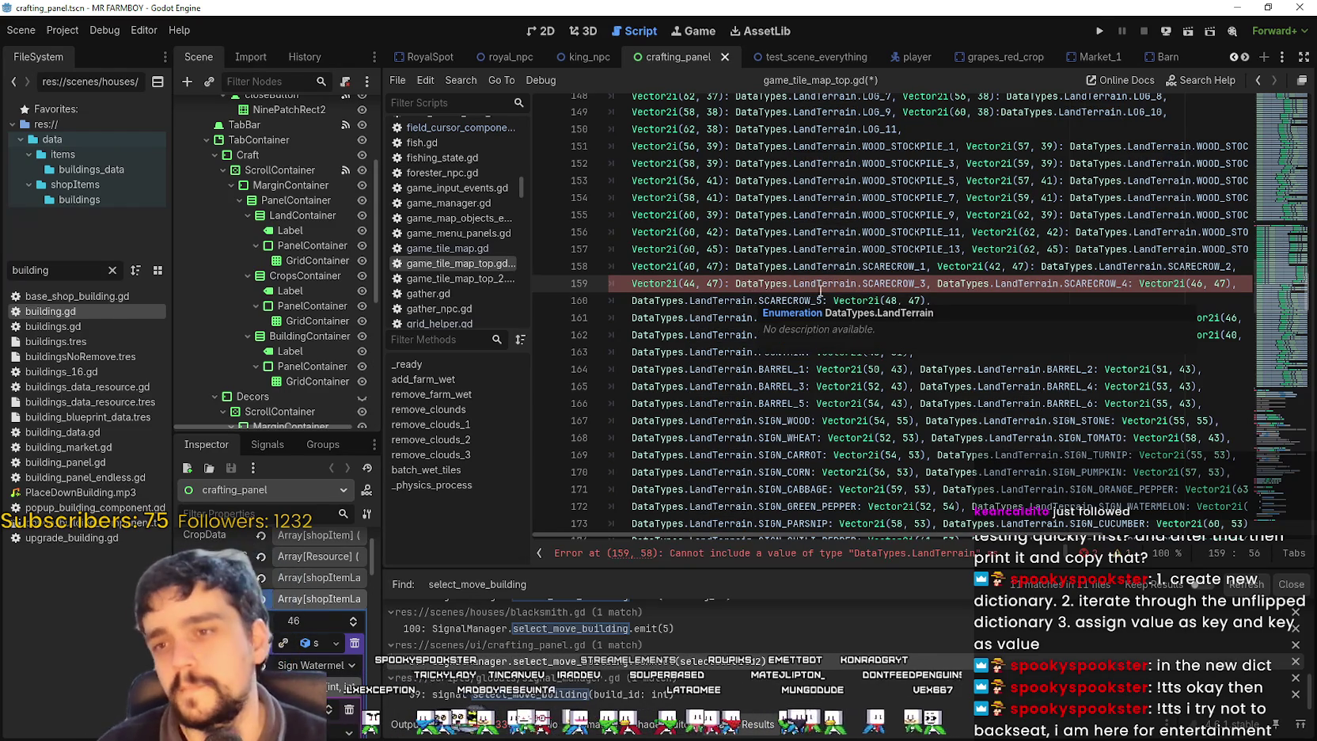
- Make SCARECROW_4 the value of Vector2i(46, 47) on line 159
{"action": "mouse_move", "coordinate": [937, 284]}
{"action": "left_mouse_down"}
{"action": "mouse_move", "coordinate": [1191, 284]}
{"action": "mouse_move", "coordinate": [1127, 284]}
{"action": "left_mouse_up"}
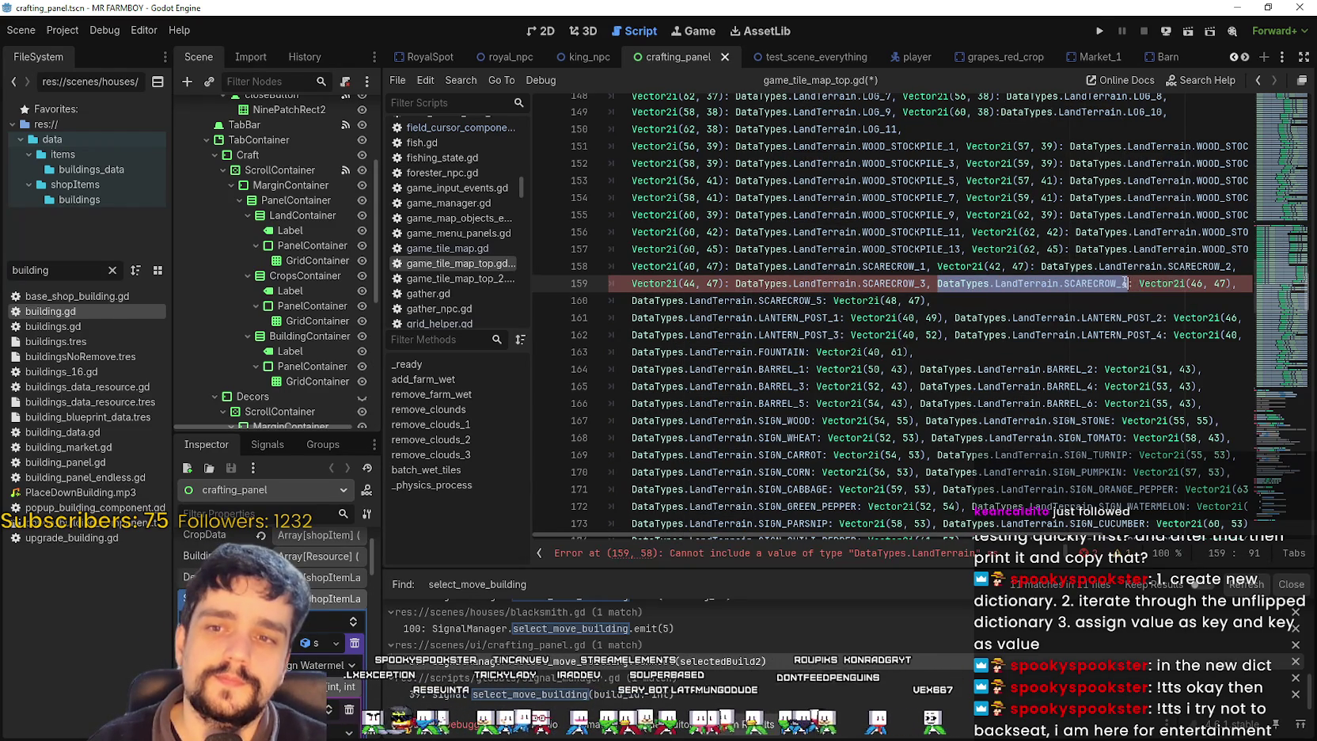
{"action": "key", "text": "BackSpace"}
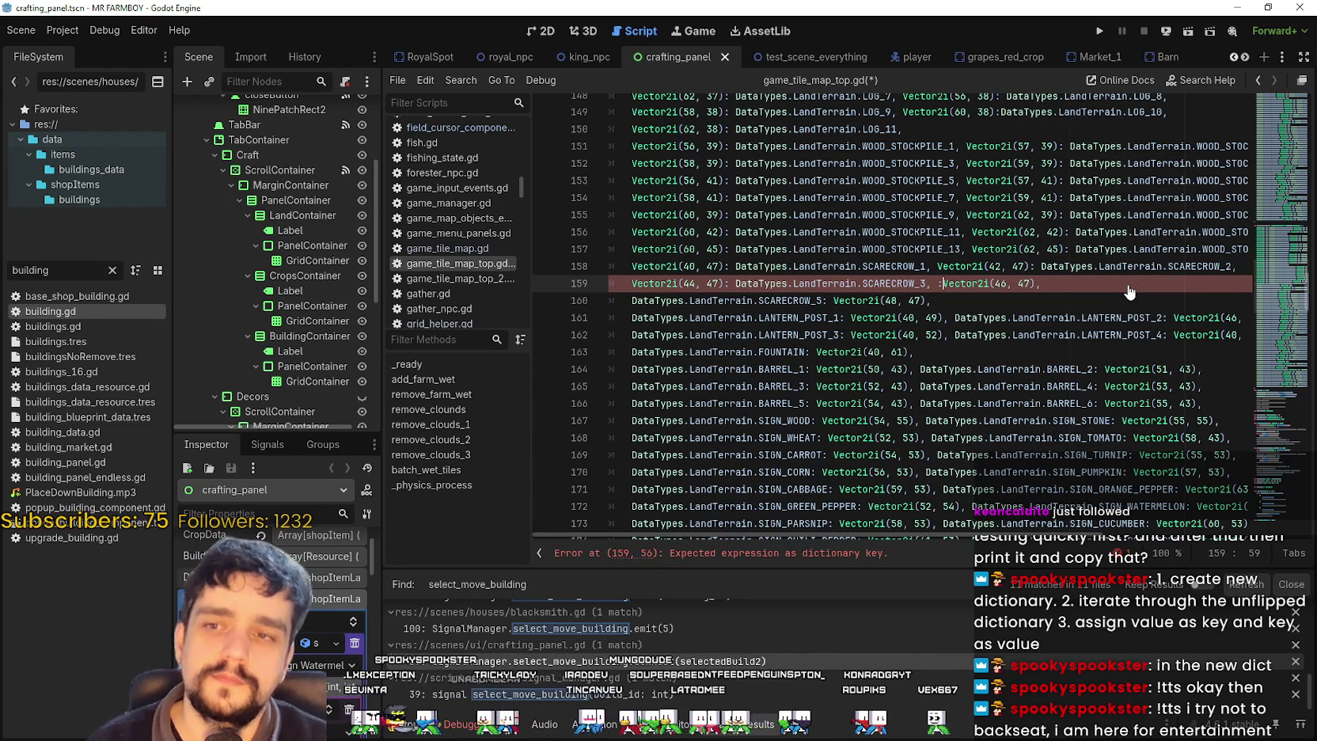
{"action": "key", "text": "BackSpace"}
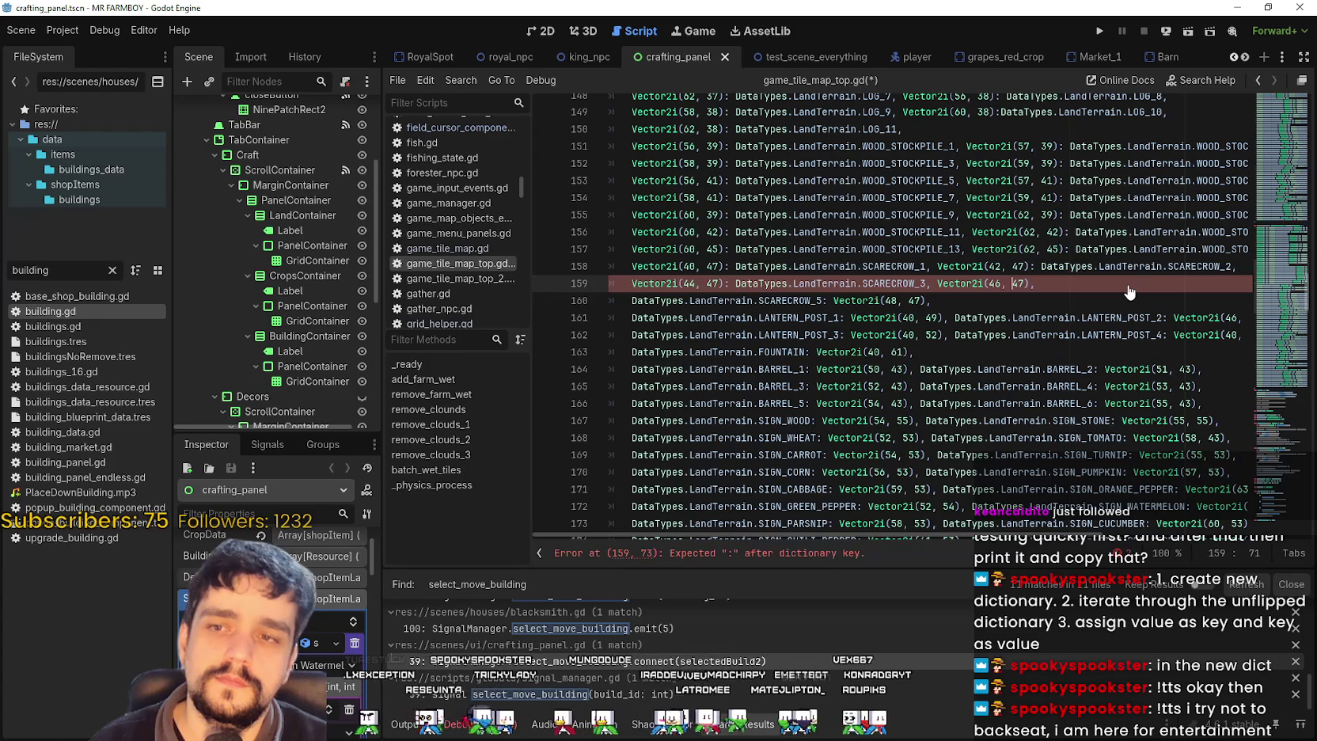
{"action": "type", "text": ":"}
{"action": "key", "text": "ctrl+v"}
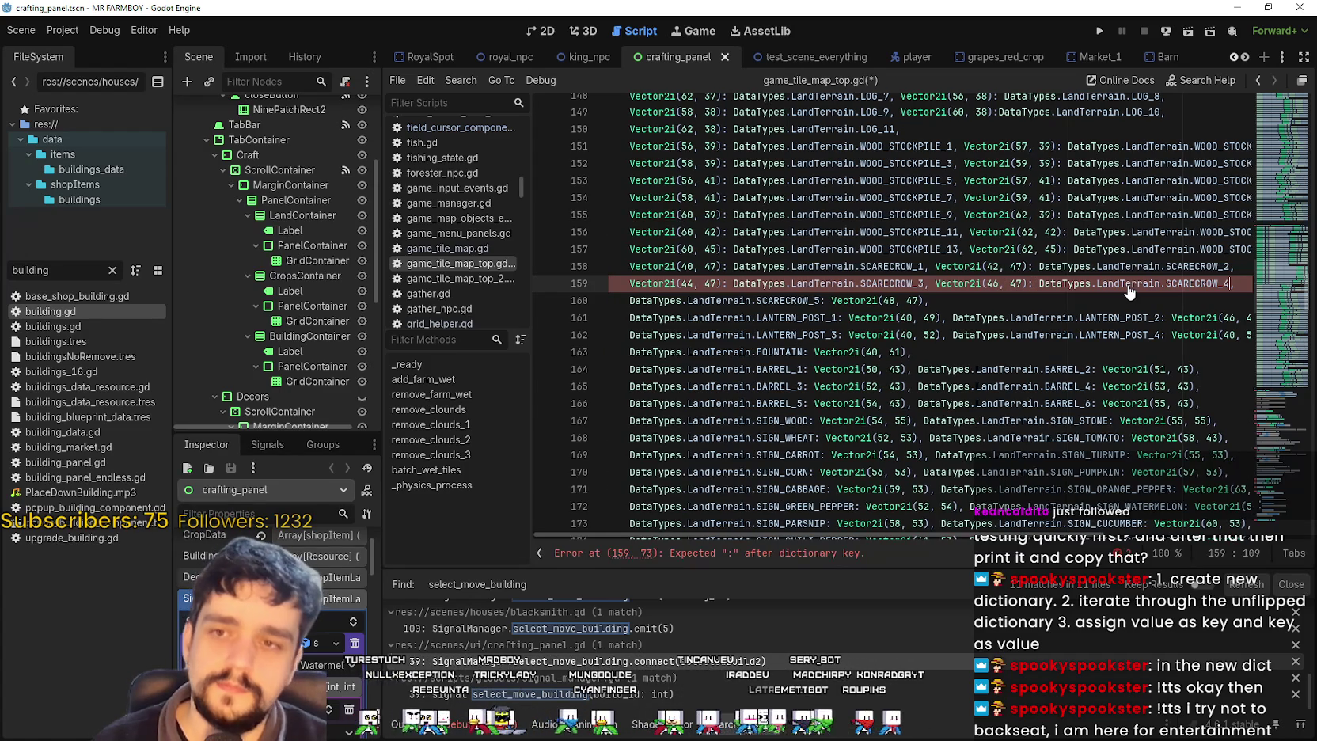
- Make SCARECROW_5 the value of Vector2i(48, 47) on line 160
{"action": "left_click", "coordinate": [824, 301]}
{"action": "mouse_move", "coordinate": [824, 301]}
{"action": "left_mouse_down"}
{"action": "mouse_move", "coordinate": [588, 295]}
{"action": "mouse_move", "coordinate": [633, 301]}
{"action": "left_mouse_up"}
{"action": "key", "text": "ctrl+x"}
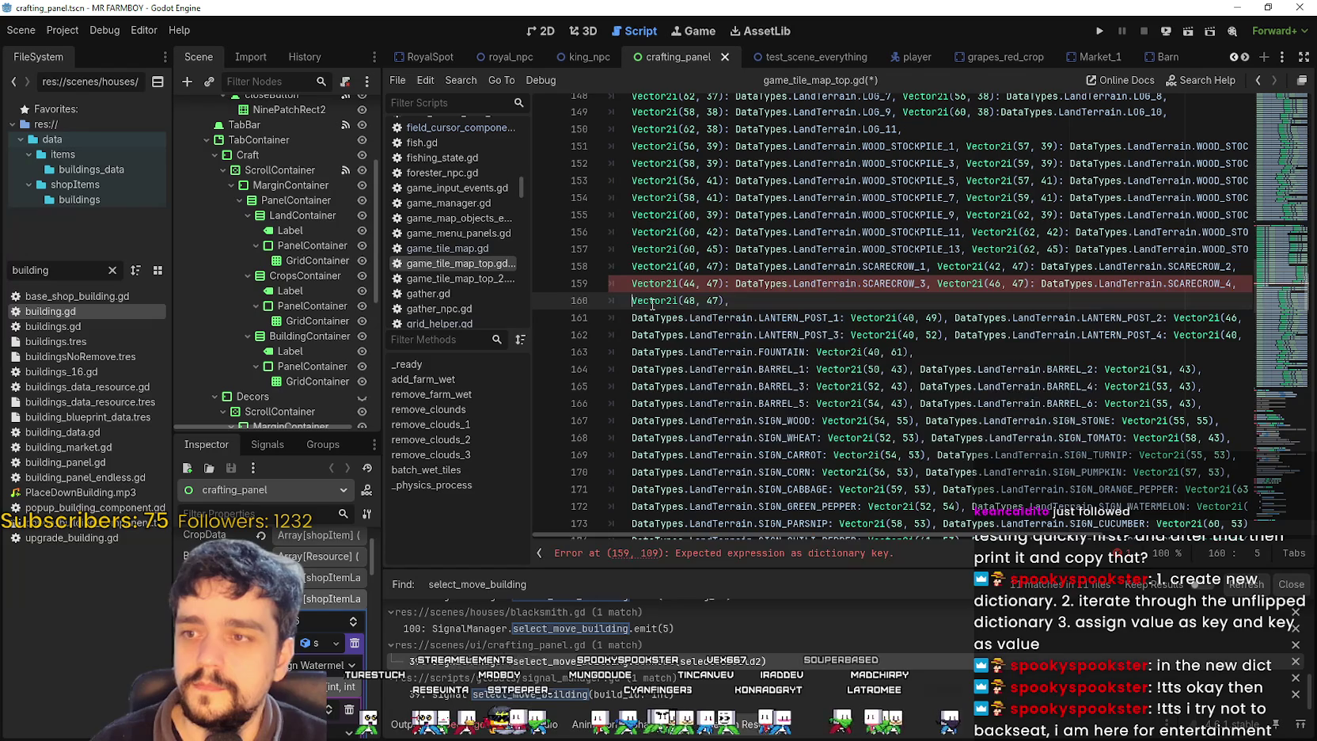
{"action": "key", "text": "BackSpace"}
{"action": "key", "text": "BackSpace"}
{"action": "key", "text": "End"}
{"action": "key", "text": "ctrl+v"}
{"action": "left_click", "coordinate": [741, 320]}
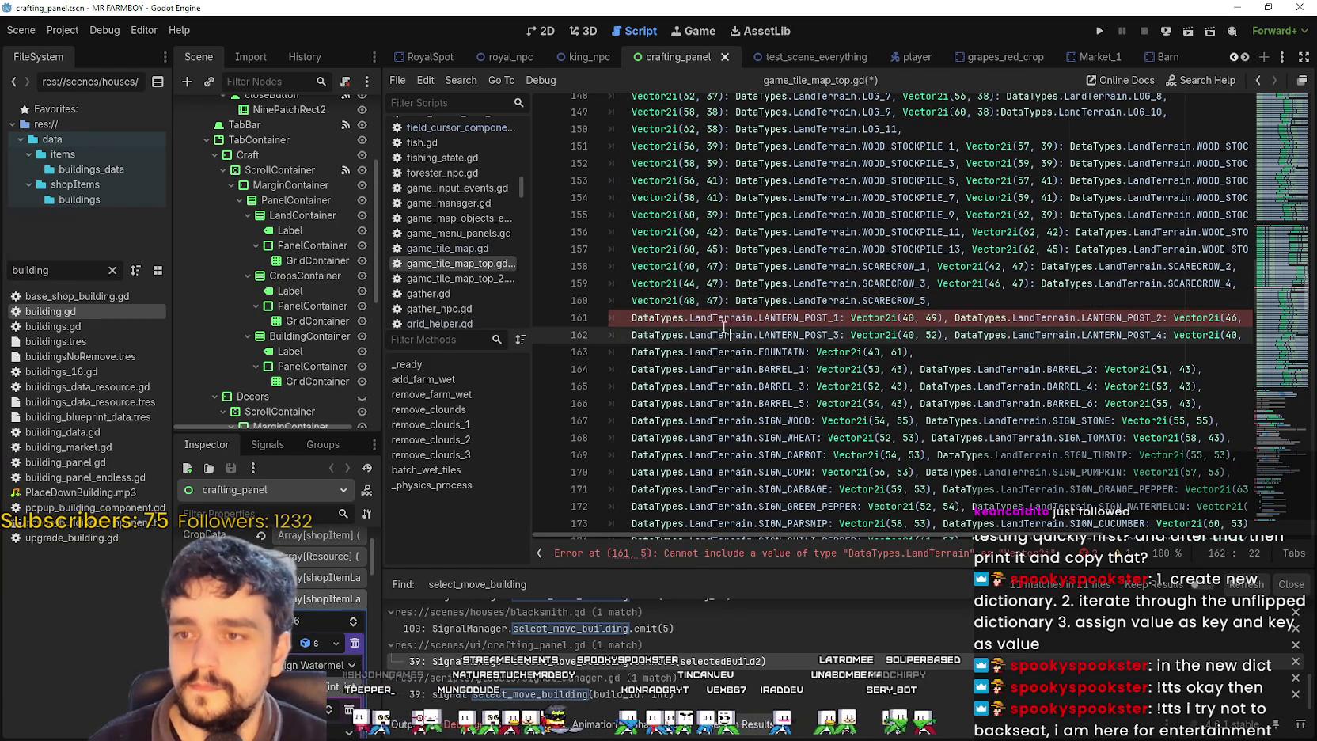
- Make LANTERN_POST_1 the value of Vector2i(40, 49) on line 161
{"action": "left_click_drag", "start_coordinate": [841, 318], "coordinate": [658, 320]}
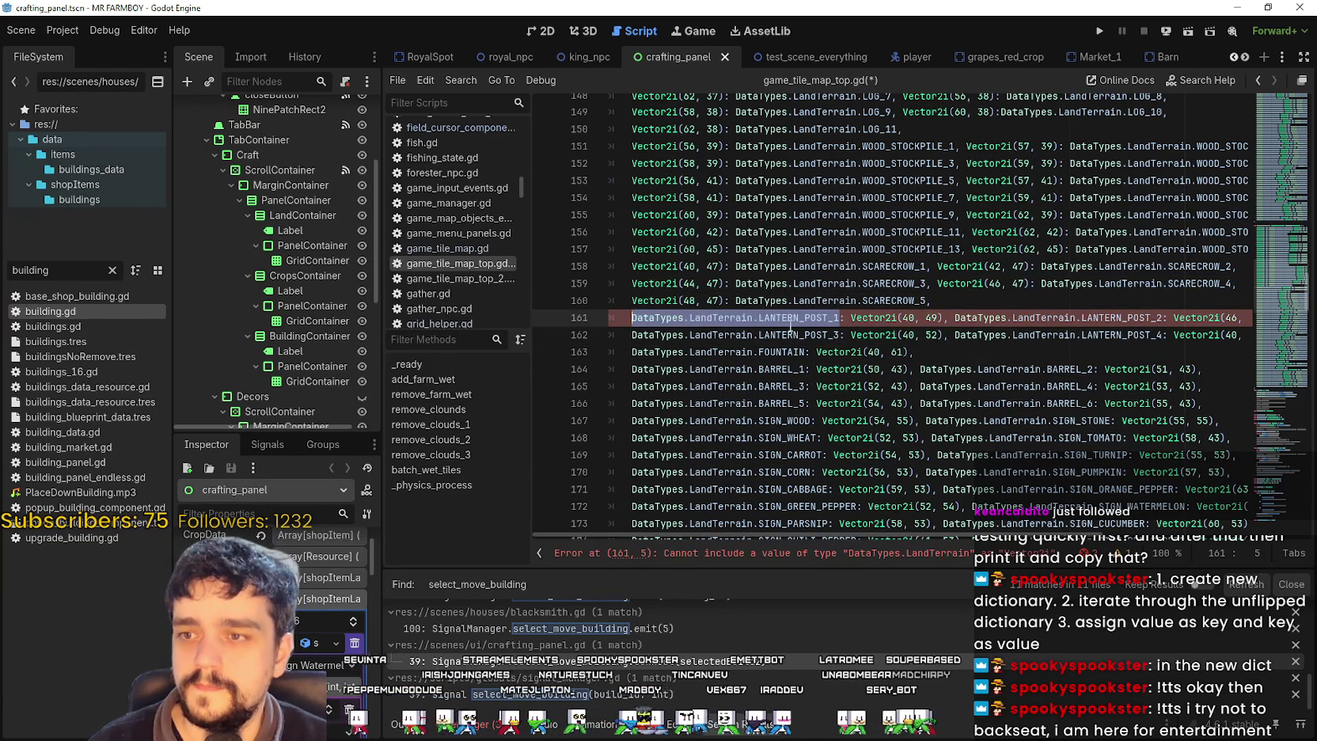
{"action": "key", "text": "ctrl+x"}
{"action": "key", "text": "Delete"}
{"action": "key", "text": "Delete"}
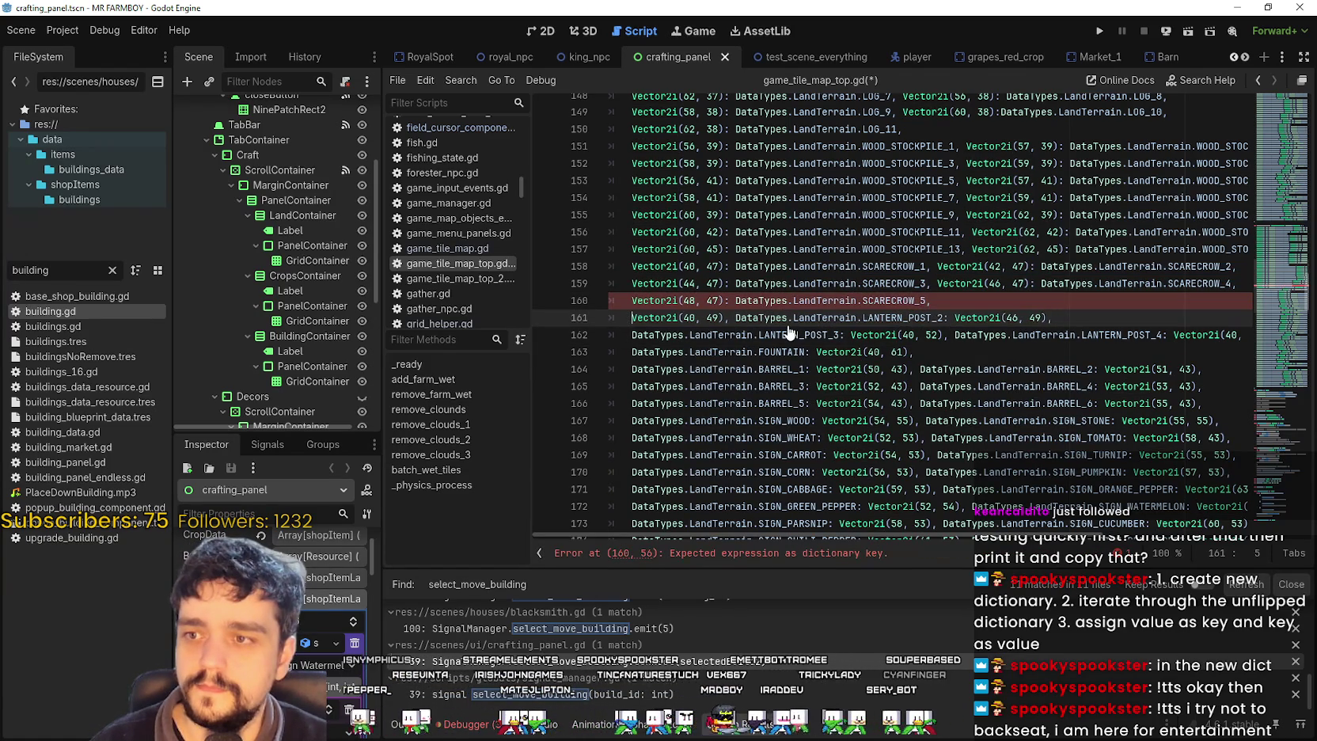
{"action": "left_click", "coordinate": [724, 317]}
{"action": "type", "text": ":"}
{"action": "key", "text": "ctrl+v"}
- Make LANTERN_POST_2 the value of Vector2i(46, 49) on line 161
{"action": "left_click_drag", "start_coordinate": [954, 318], "coordinate": [1162, 317]}
{"action": "key", "text": "ctrl+x"}
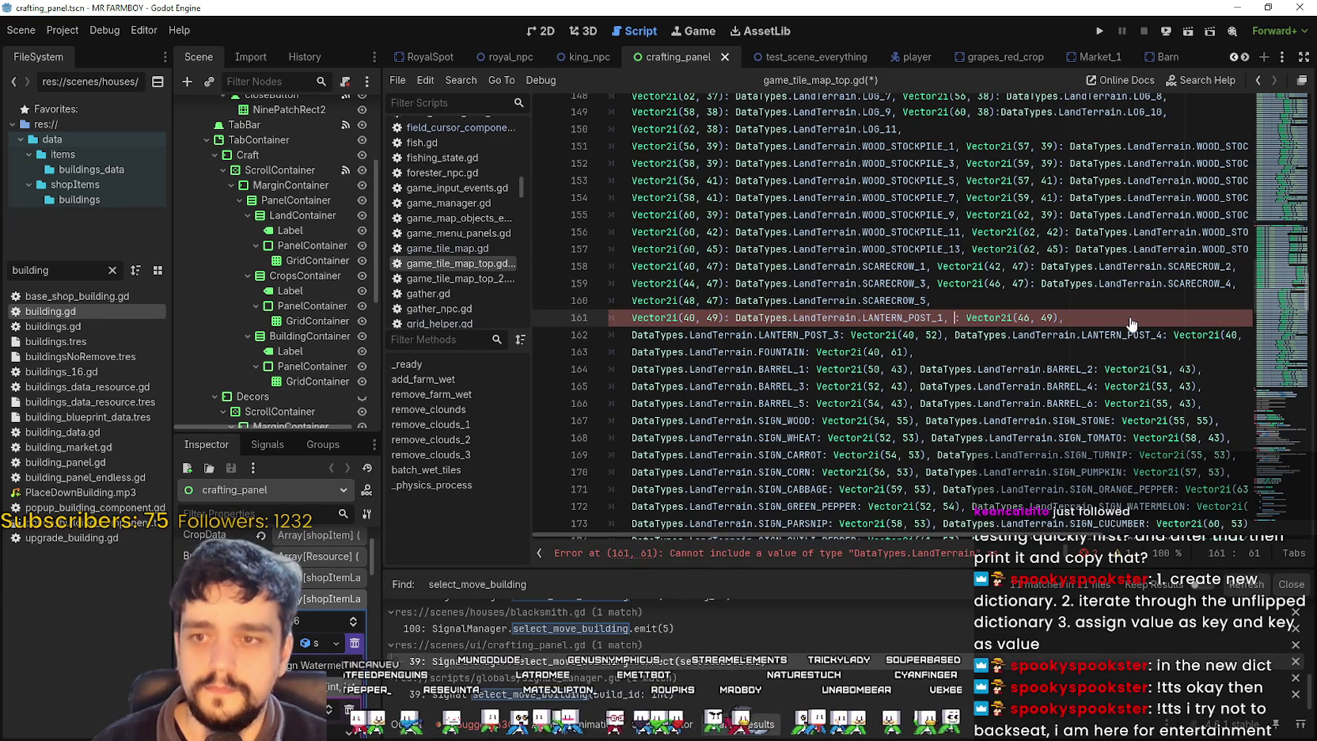
{"action": "key", "text": "BackSpace"}
{"action": "key", "text": "BackSpace"}
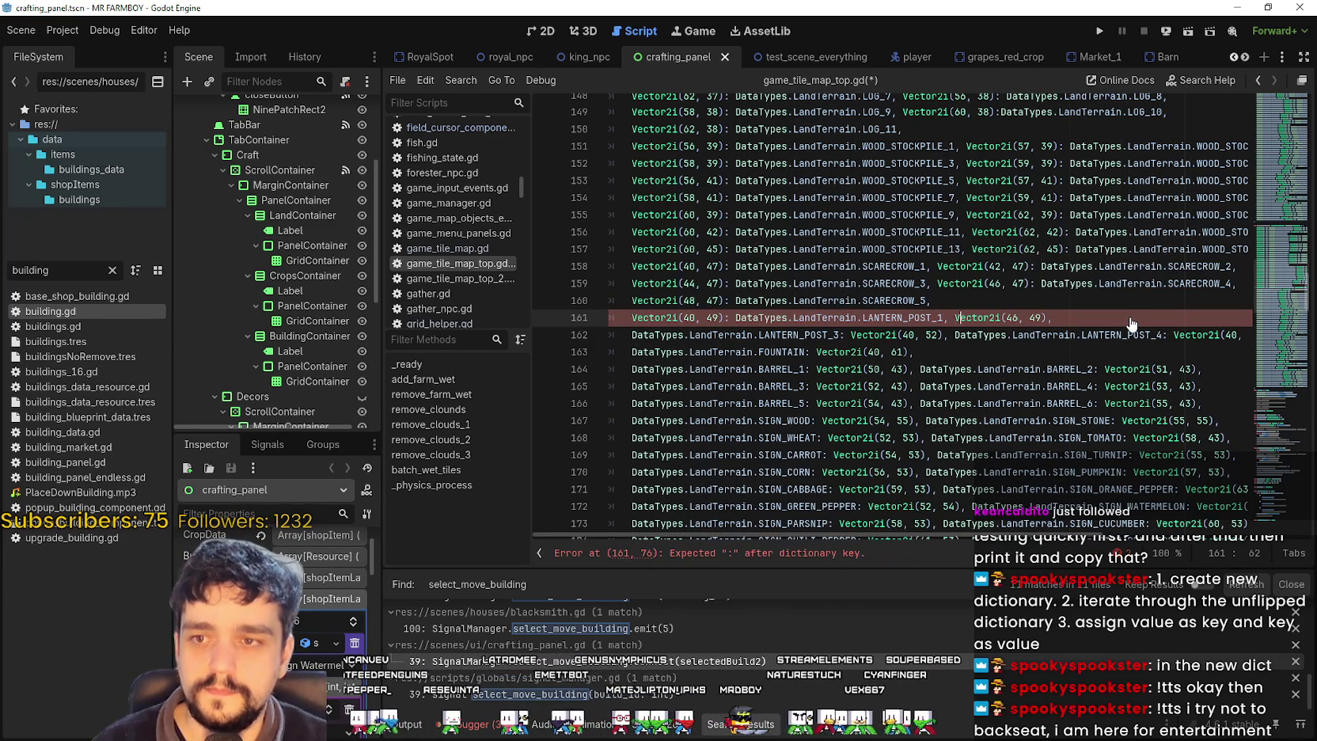
{"action": "key", "text": "ctrl+Right"}
{"action": "key", "text": "ctrl+Right"}
{"action": "key", "text": "ctrl+Right"}
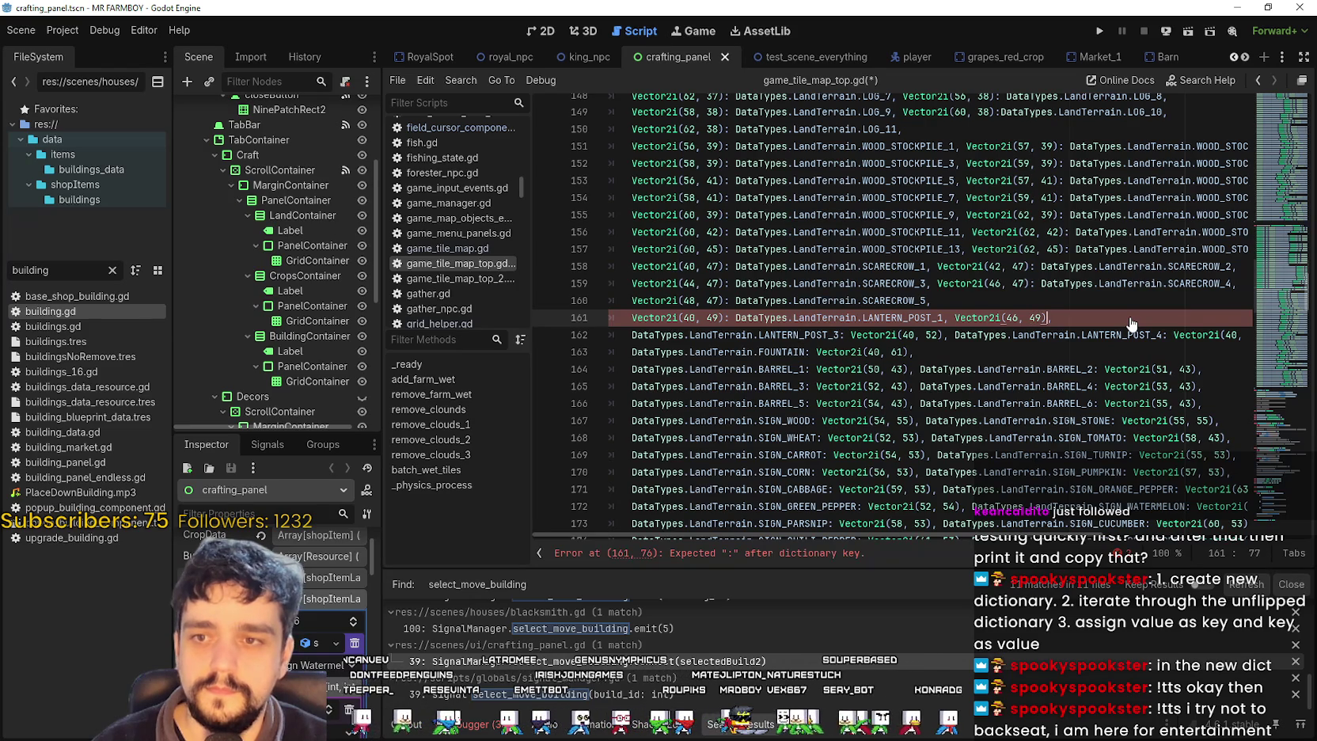
{"action": "key", "text": "ctrl+v"}
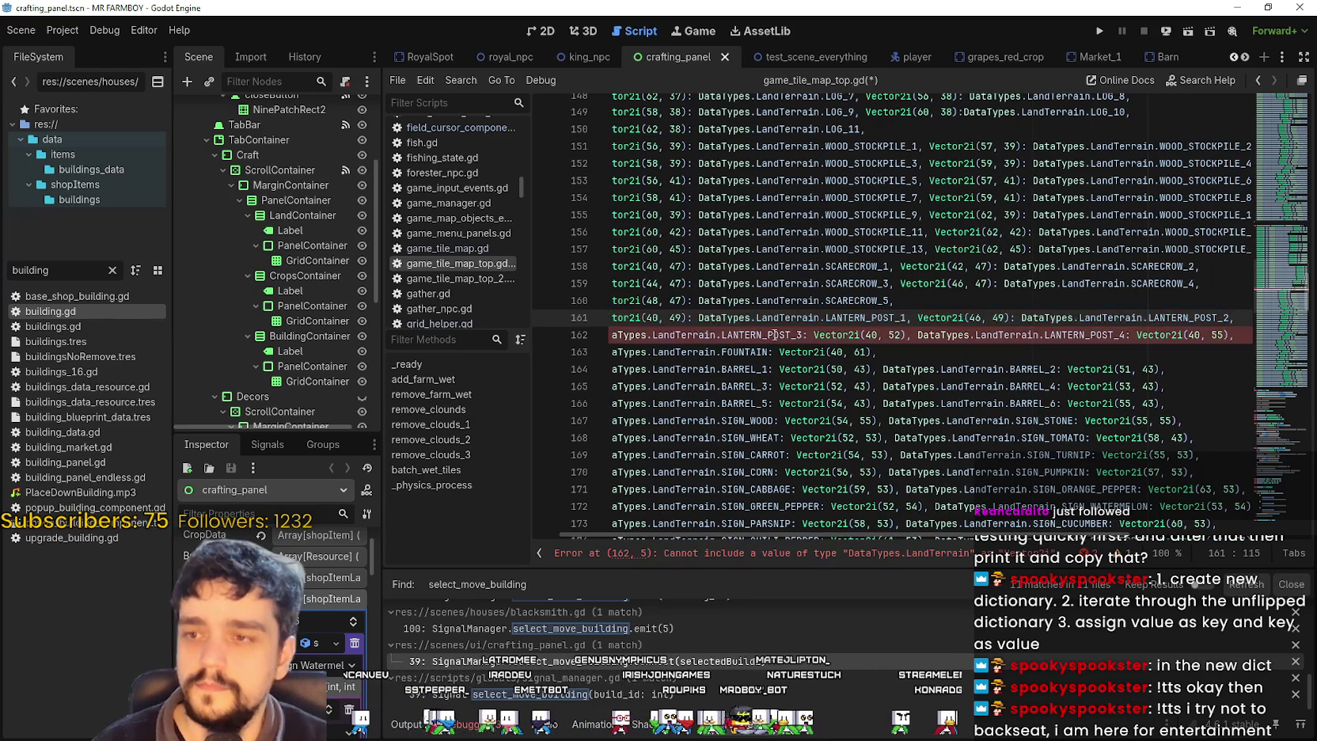
- Make LANTERN_POST_3 the value of Vector2i(40, 52) on line 162, adding a trailing comma
{"action": "left_click_drag", "start_coordinate": [802, 335], "coordinate": [653, 335]}
{"action": "left_click_drag", "start_coordinate": [551, 335], "coordinate": [626, 338]}
{"action": "key", "text": "ctrl+x"}
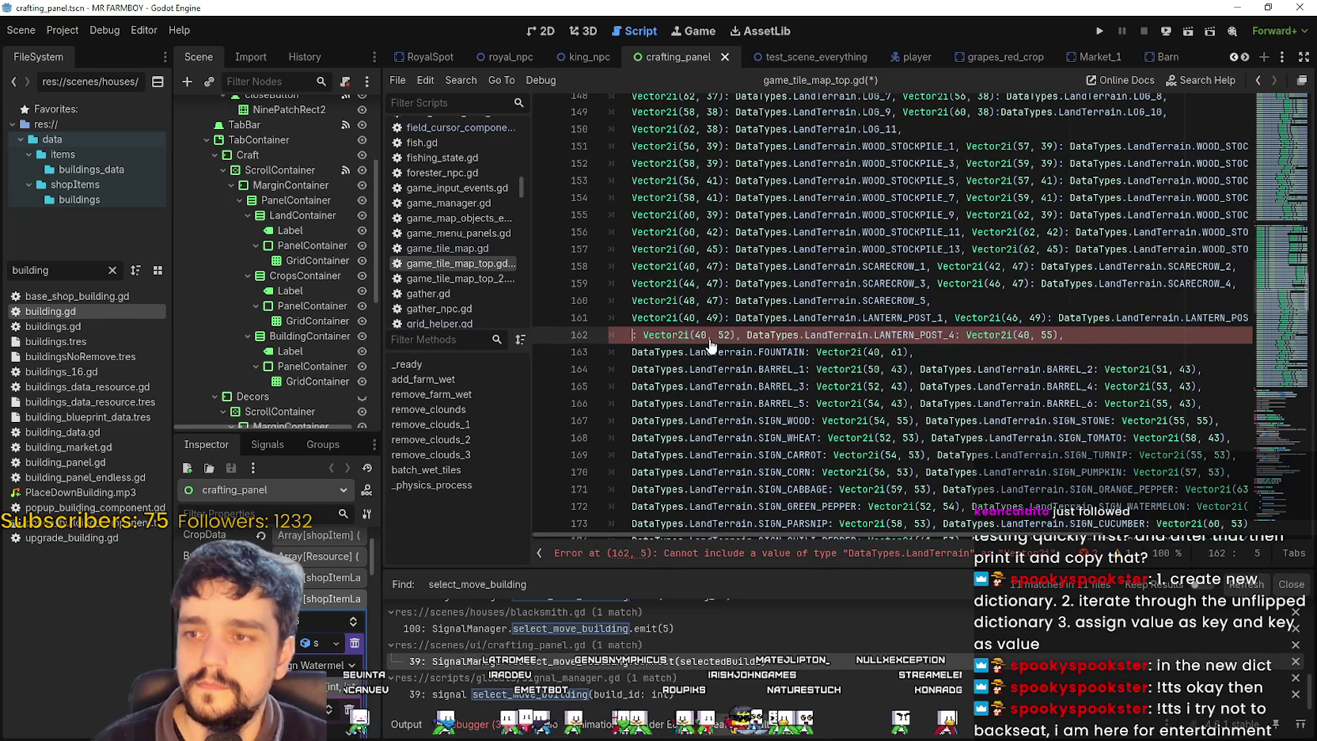
{"action": "key", "text": "Delete"}
{"action": "key", "text": "Delete"}
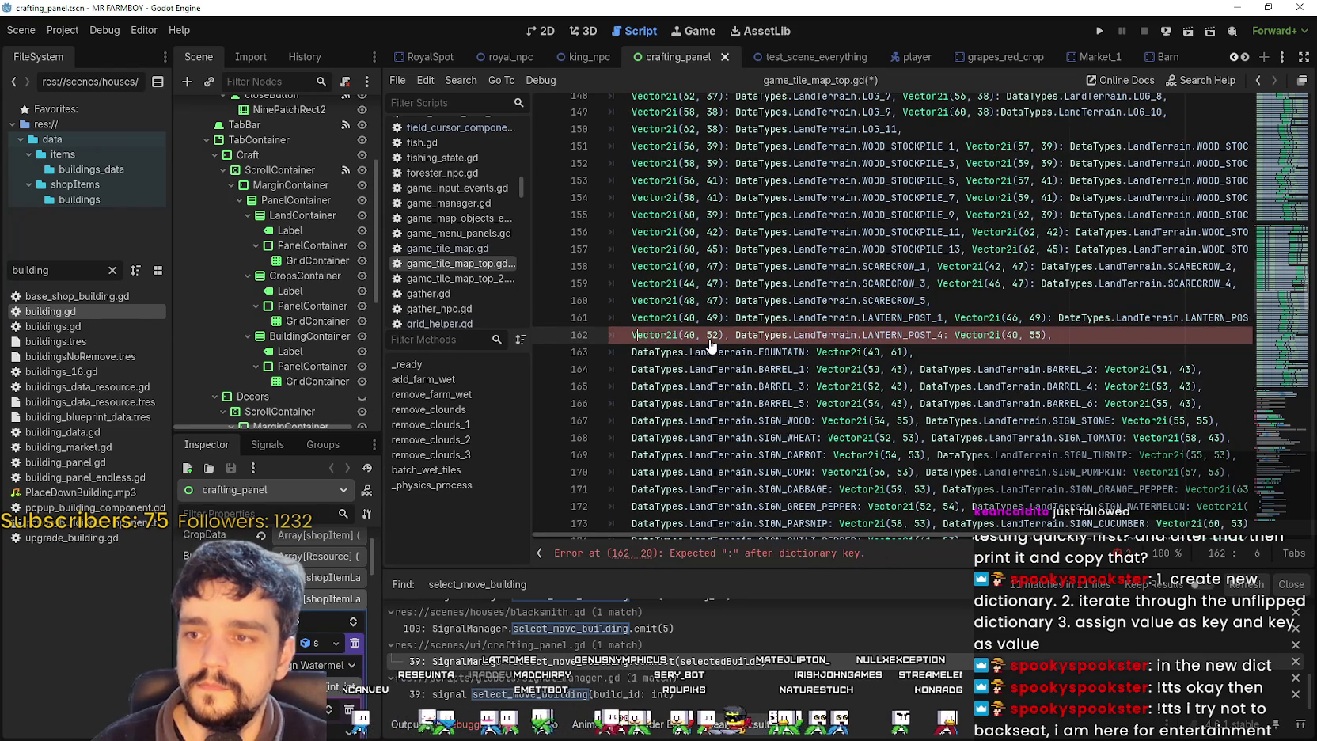
{"action": "type", "text": ":"}
{"action": "key", "text": "ctrl+v"}
{"action": "type", "text": ","}
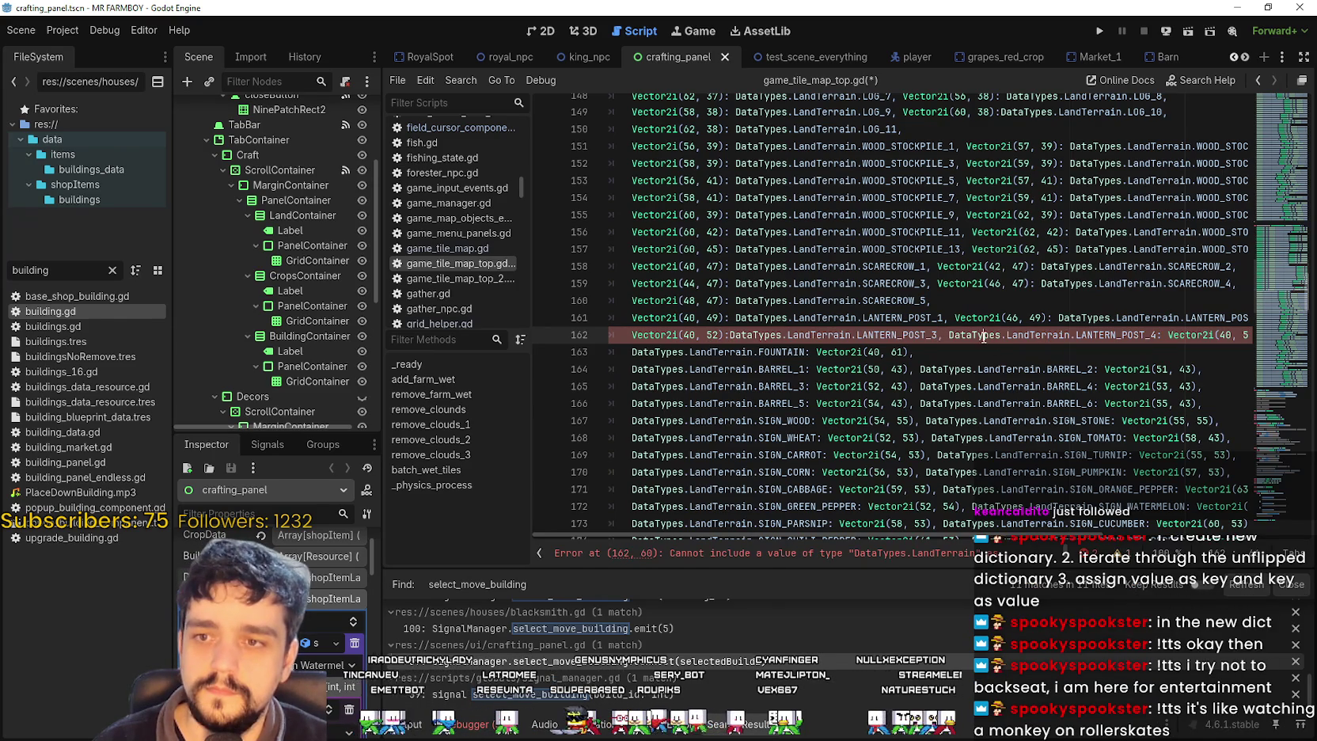
- Make LANTERN_POST_4 the value of Vector2i(40, 55) and tidy the trailing comma on line 162
{"action": "left_click_drag", "start_coordinate": [973, 335], "coordinate": [1141, 336]}
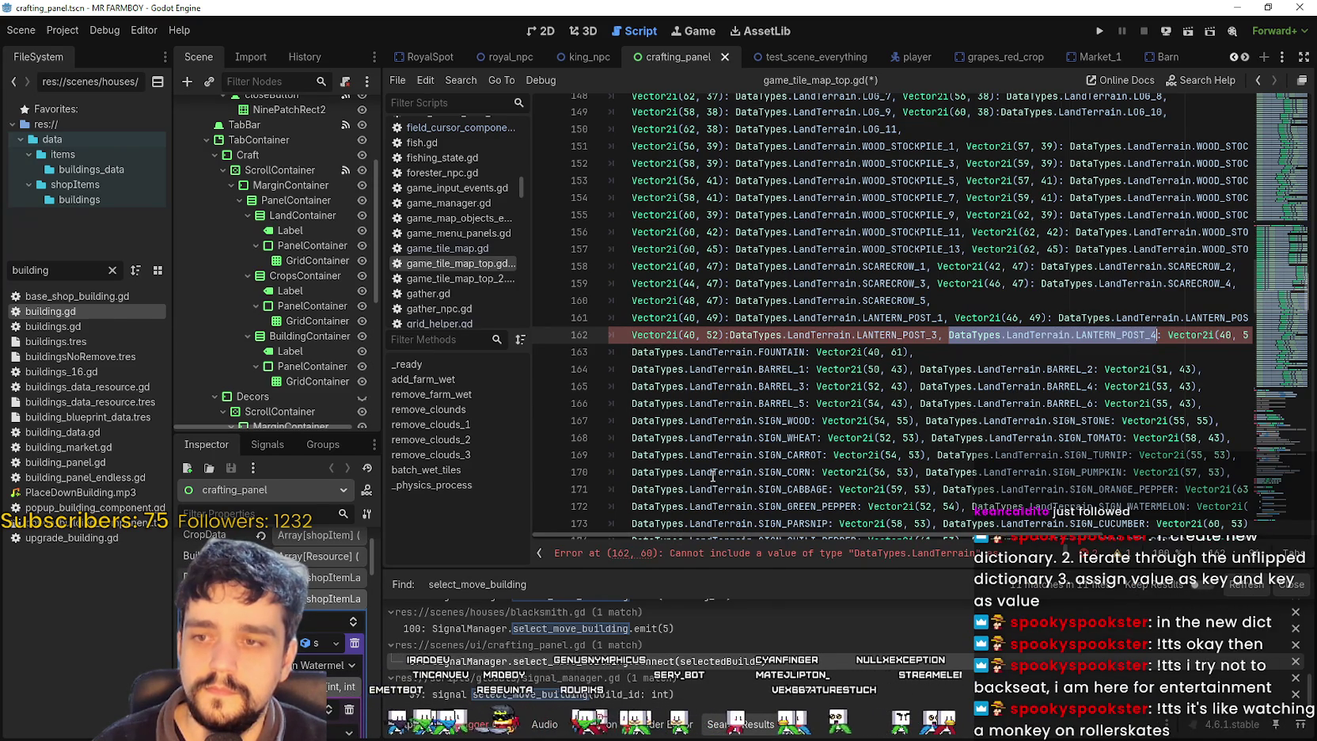
{"action": "left_click_drag", "start_coordinate": [948, 537], "coordinate": [974, 538]}
{"action": "left_click_drag", "start_coordinate": [952, 336], "coordinate": [1111, 339]}
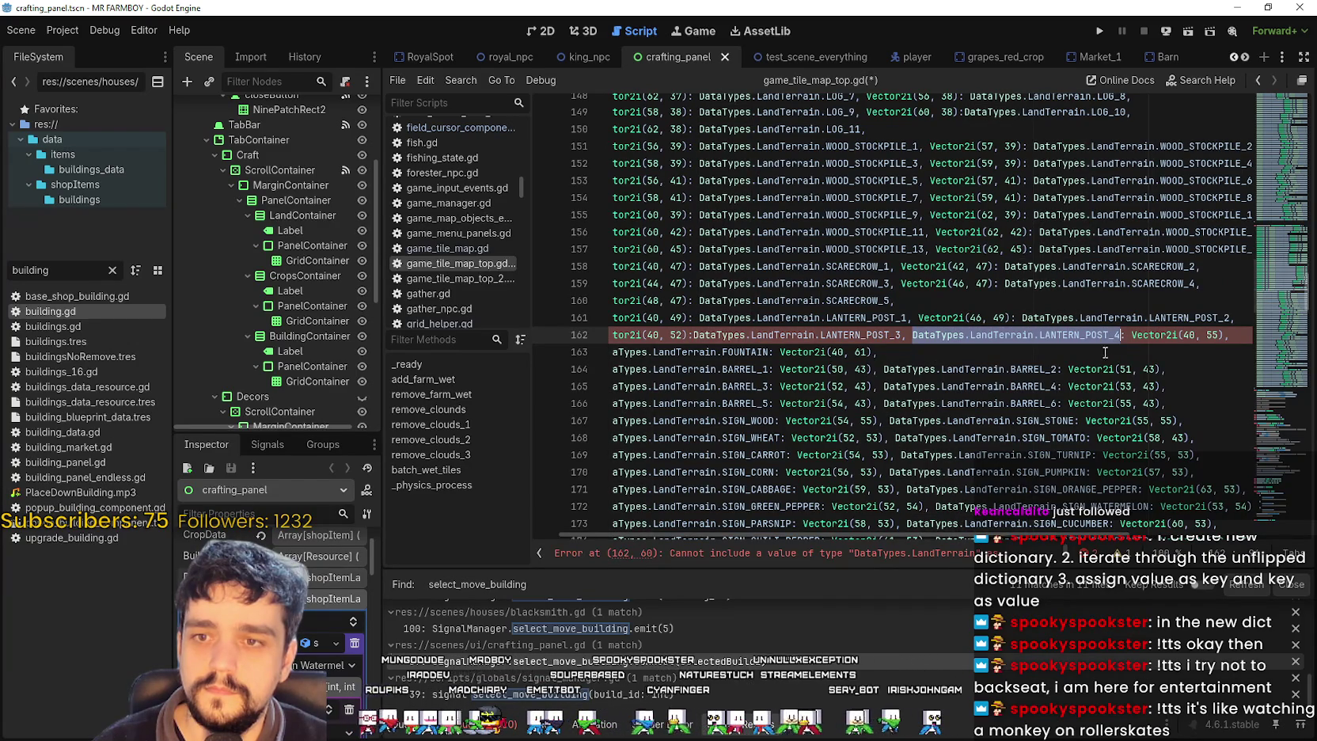
{"action": "key", "text": "BackSpace"}
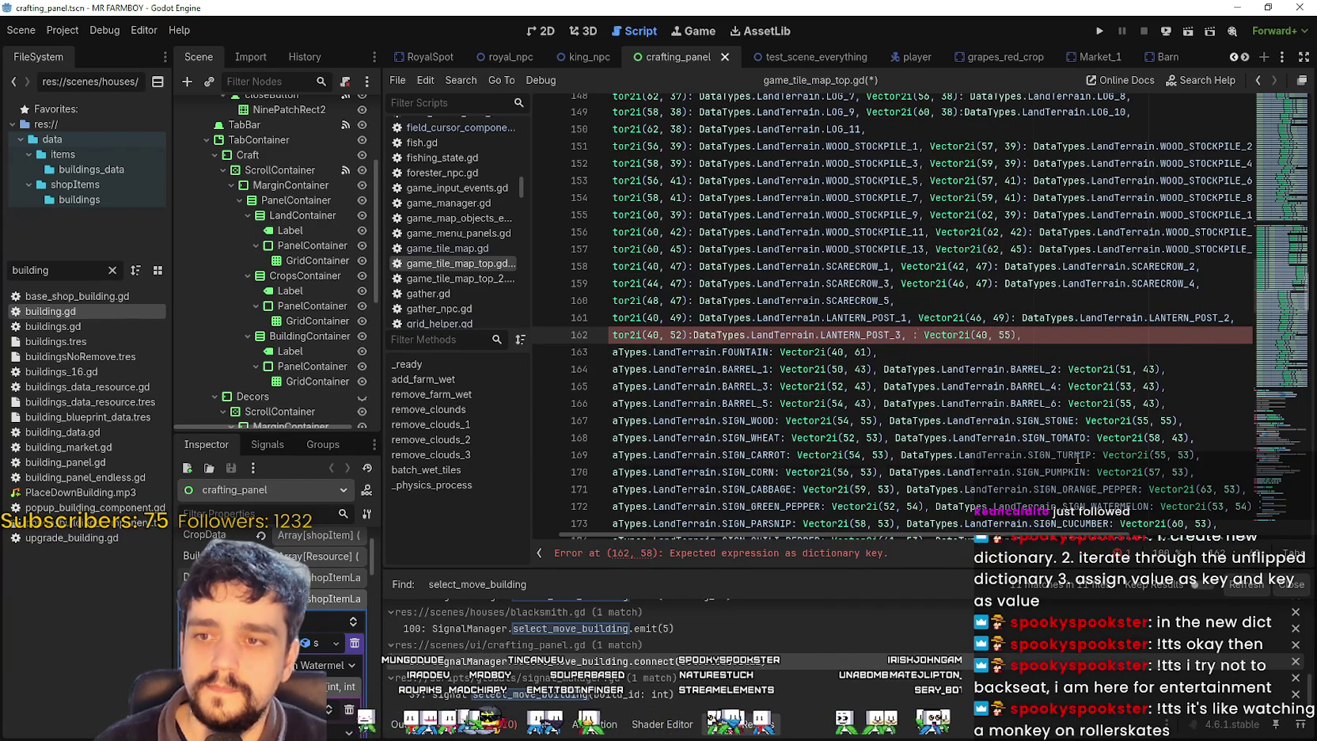
{"action": "left_click", "coordinate": [1005, 335]}
{"action": "key", "text": "BackSpace"}
{"action": "type", "text": ": DataTypes.LandTerrain.LANTERN_POST_4"}
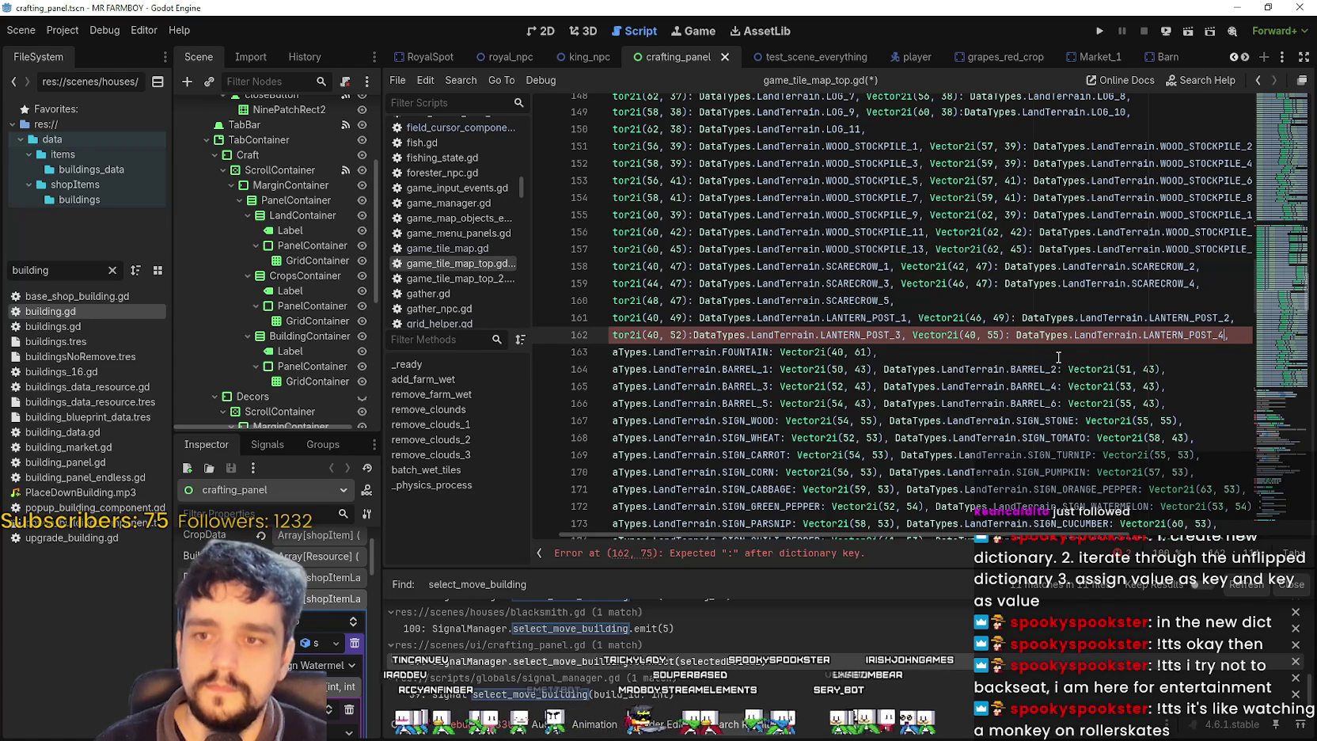
{"action": "key", "text": "ctrl+z"}
{"action": "key", "text": "ctrl+z"}
{"action": "left_click", "coordinate": [888, 352]}
{"action": "left_click_drag", "start_coordinate": [888, 351], "coordinate": [570, 355]}
- Move BARREL_1 and BARREL_2 on line 164 to follow Vector2i(50, 43) and Vector2i(51, 43)
{"action": "left_click", "coordinate": [724, 352]}
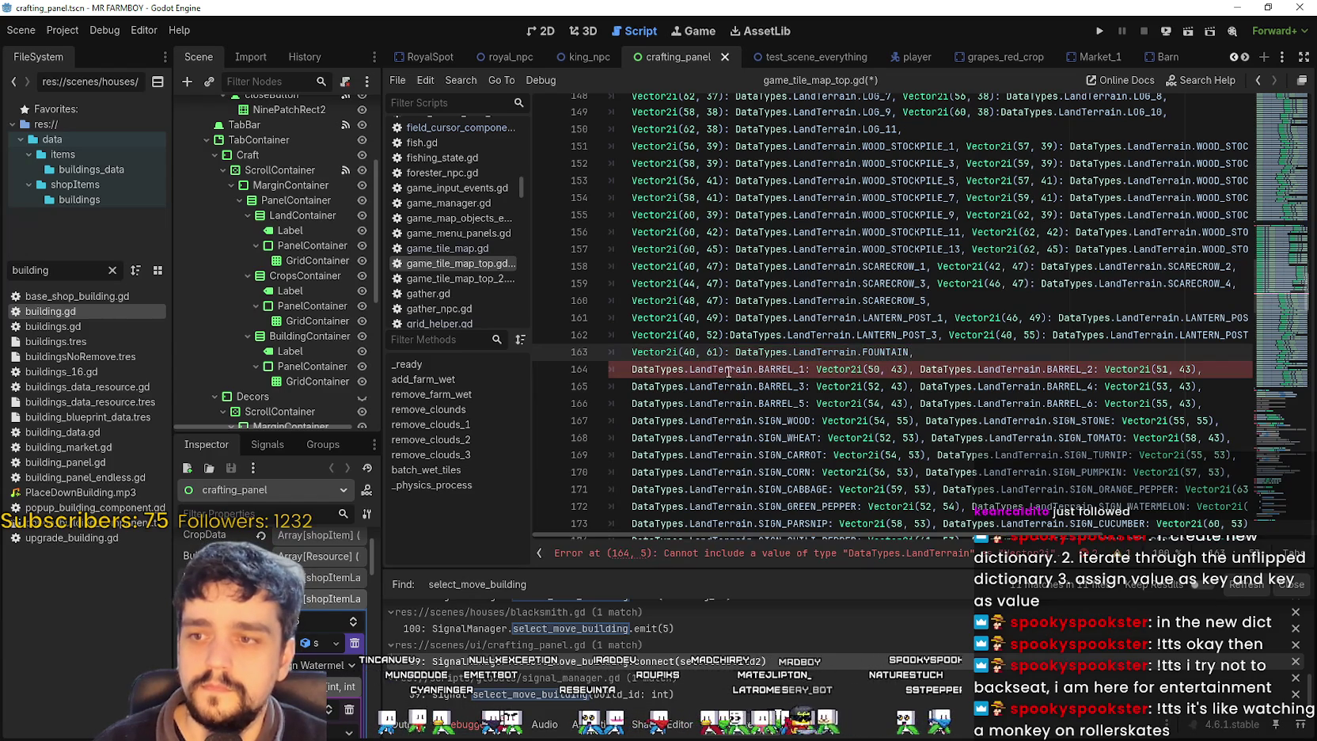
{"action": "left_click_drag", "start_coordinate": [806, 369], "coordinate": [631, 369]}
{"action": "key", "text": "BackSpace"}
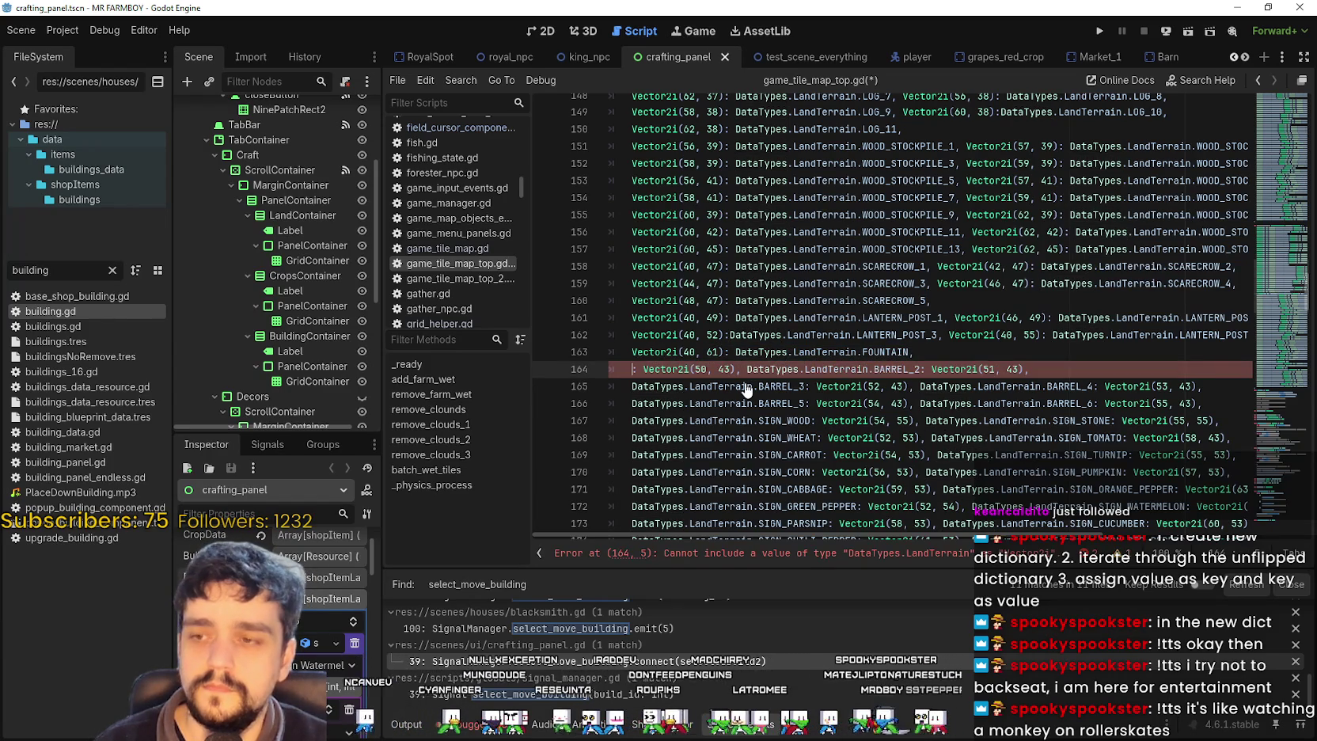
{"action": "key", "text": "Delete"}
{"action": "key", "text": "Delete"}
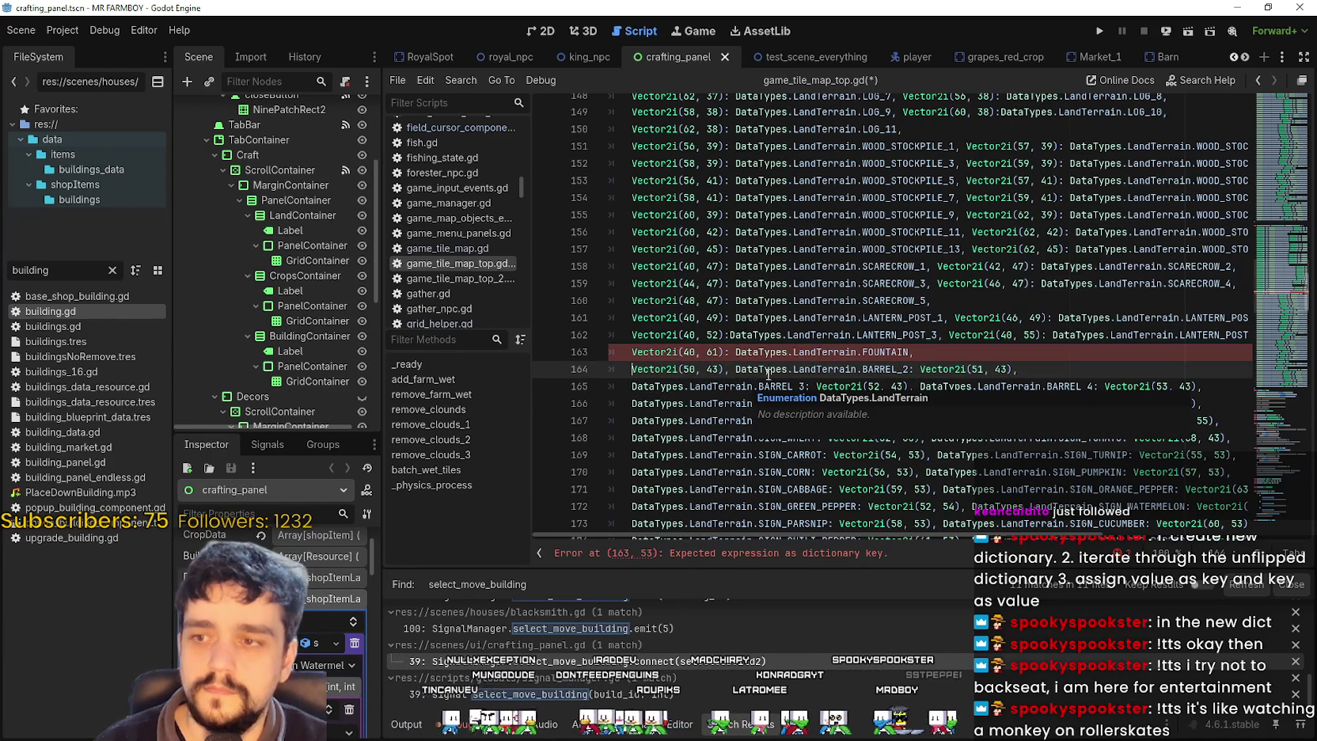
{"action": "left_click_drag", "start_coordinate": [735, 368], "coordinate": [909, 369]}
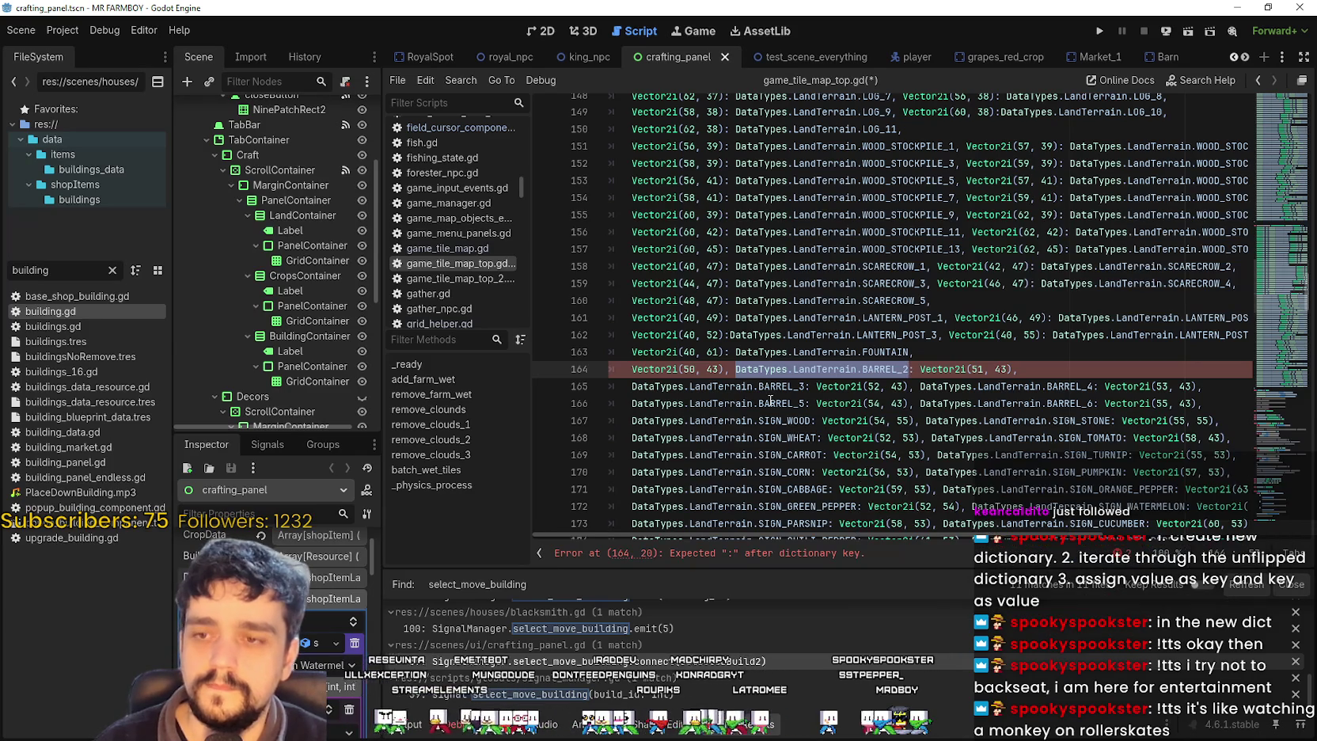
{"action": "left_click", "coordinate": [724, 369]}
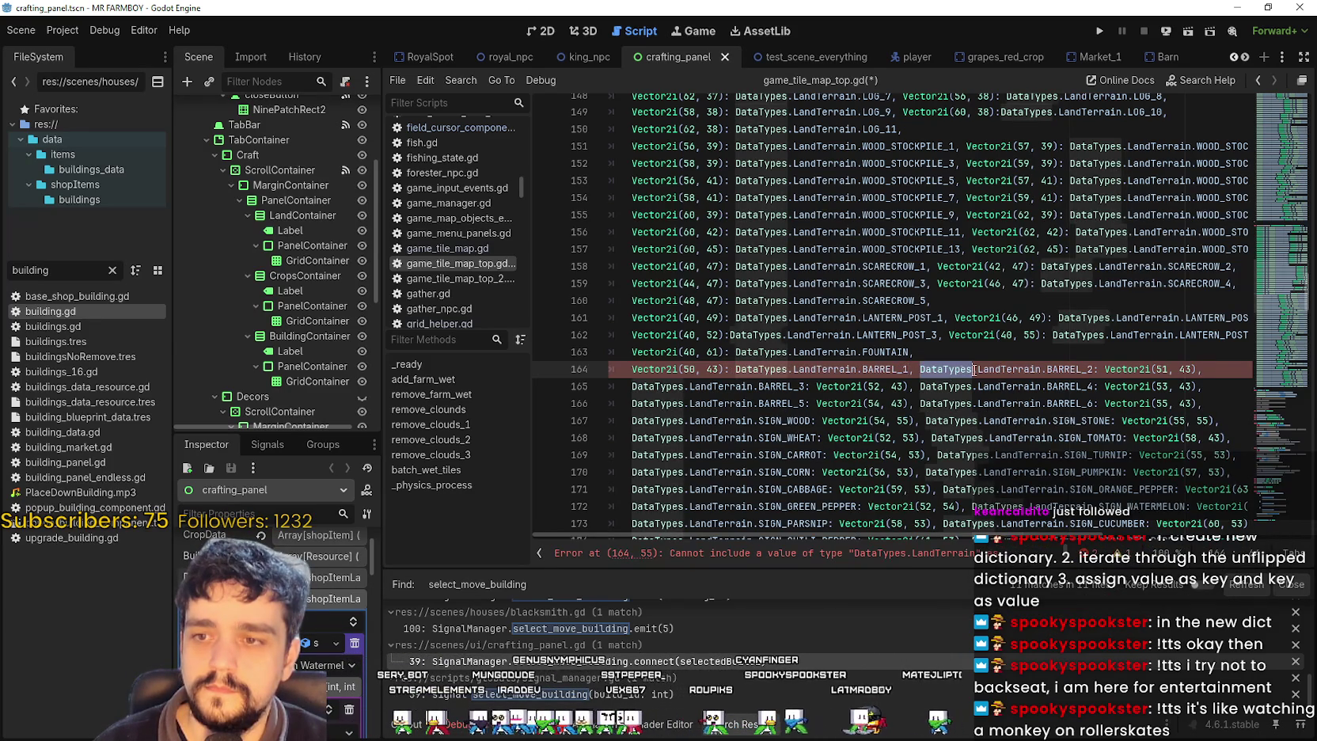
{"action": "left_click_drag", "start_coordinate": [920, 368], "coordinate": [1092, 372]}
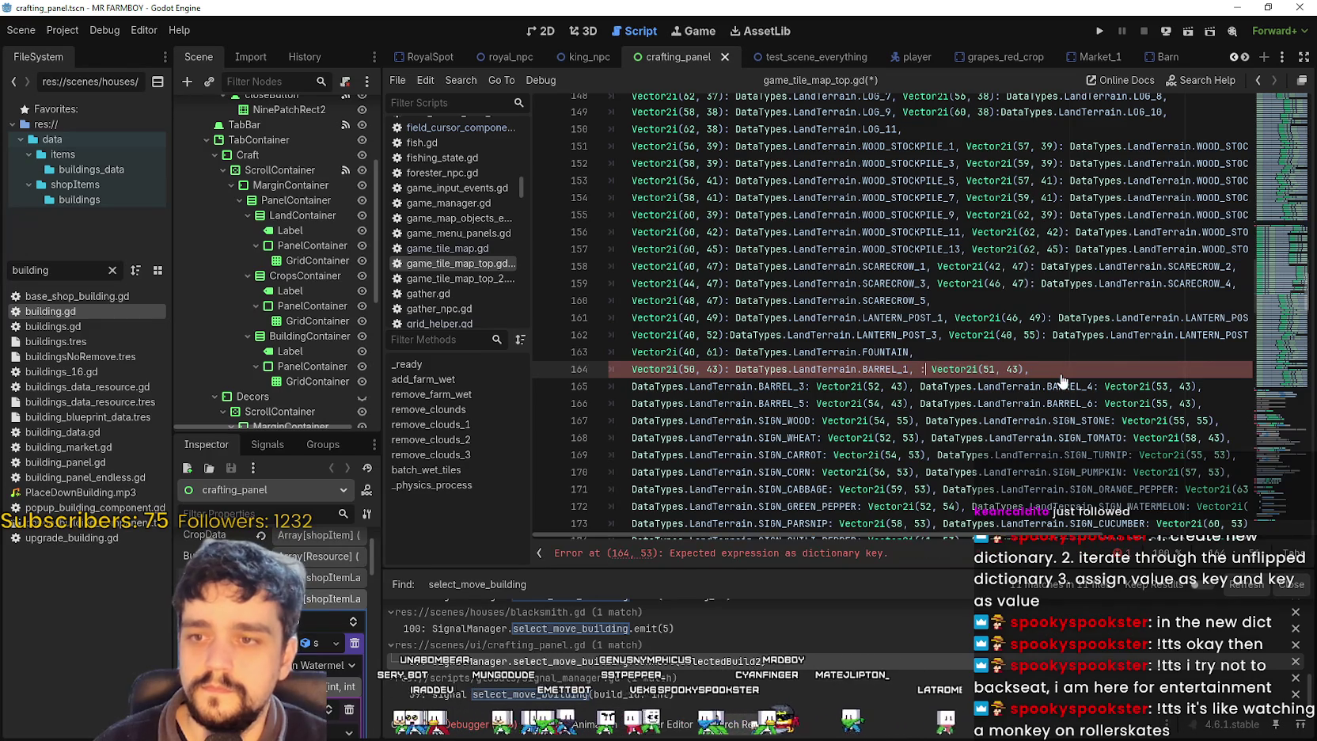
{"action": "key", "text": "BackSpace"}
{"action": "key", "text": "BackSpace"}
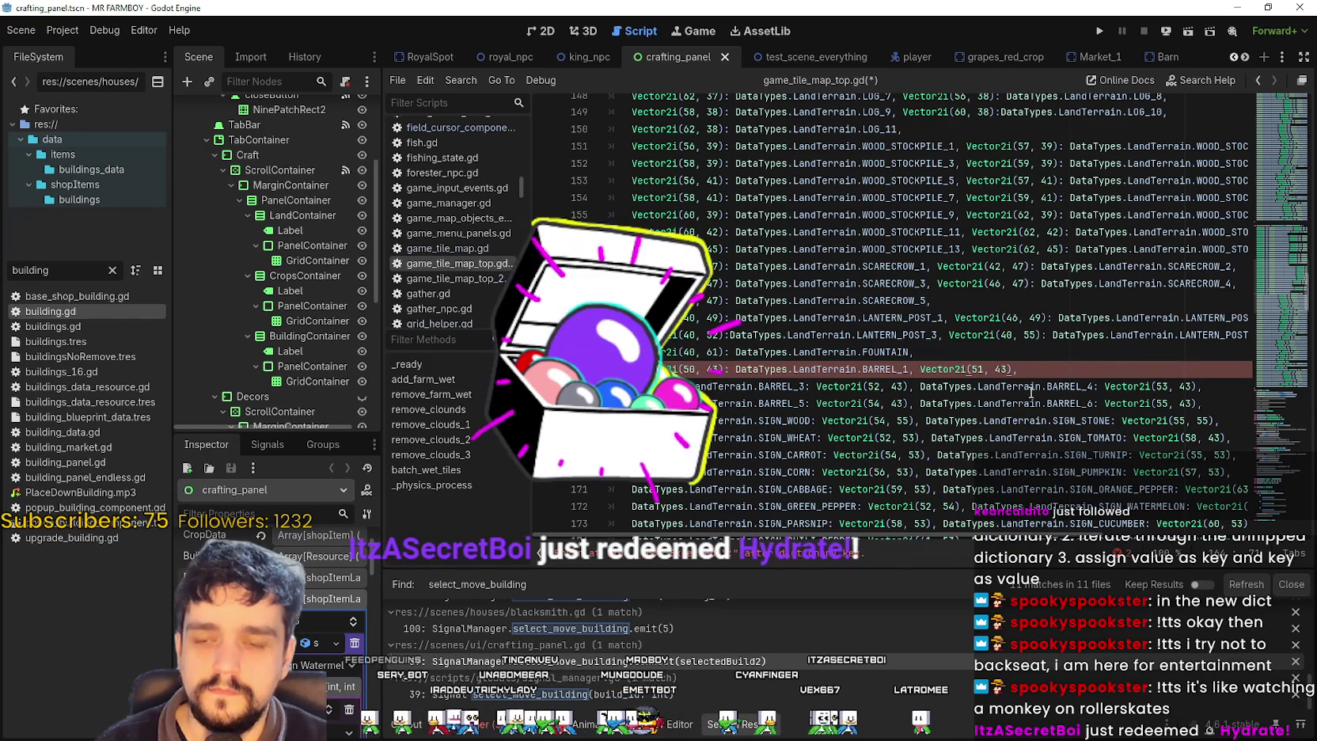
{"action": "type", "text": ": DataTypes.LandTerrain.BARREL_2"}
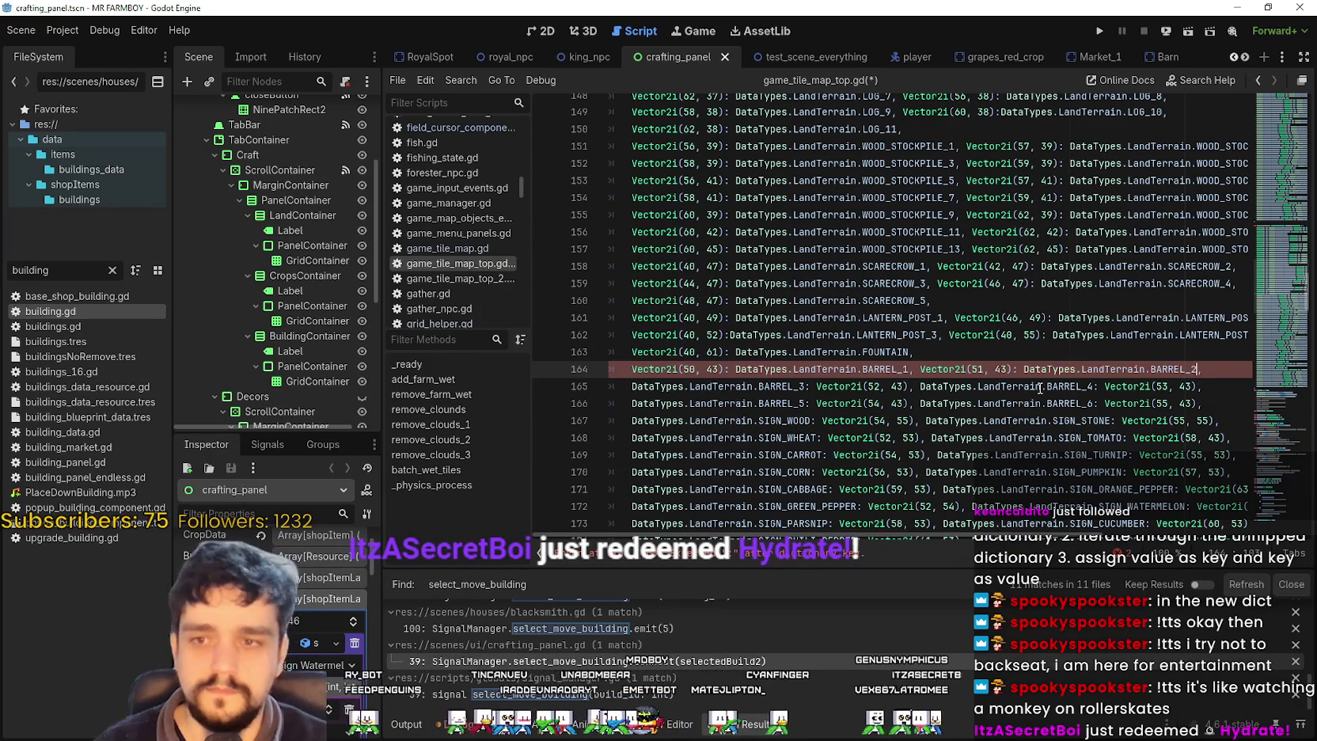
{"action": "type", "text": ","}
{"action": "left_click", "coordinate": [1039, 388]}
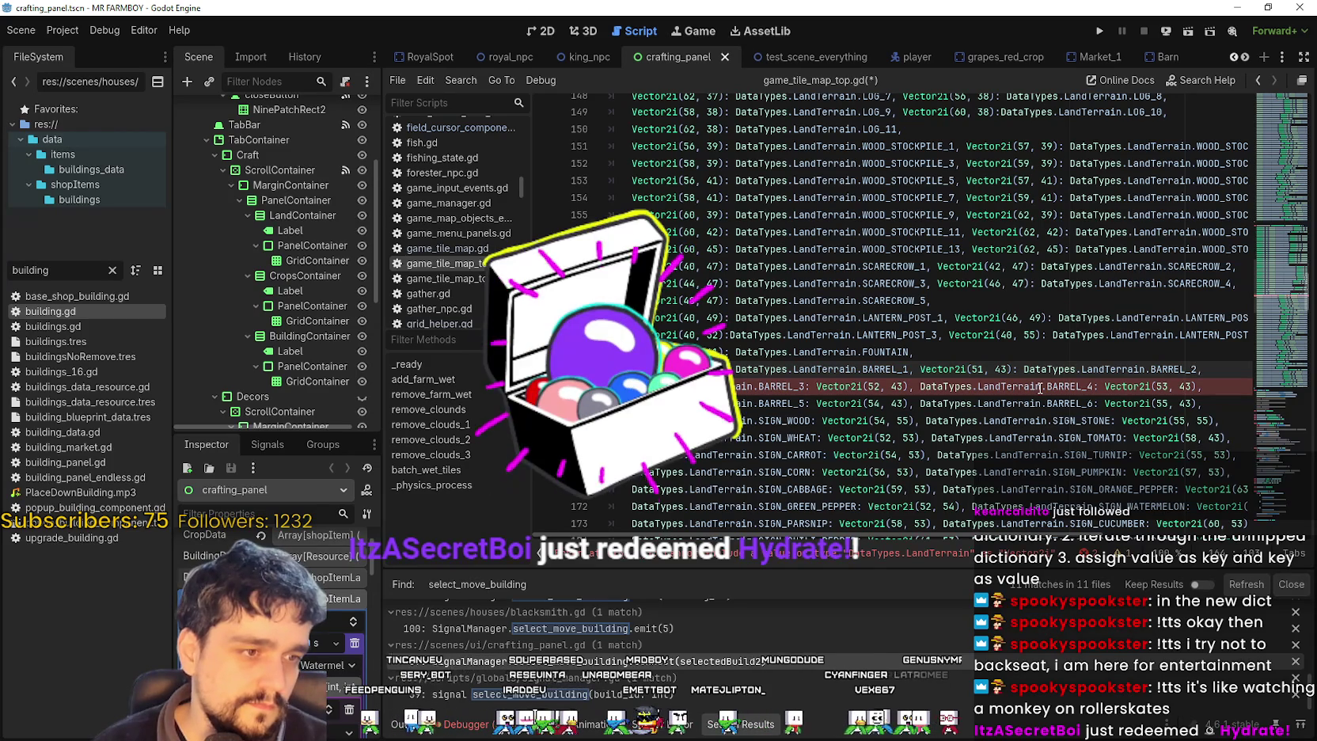
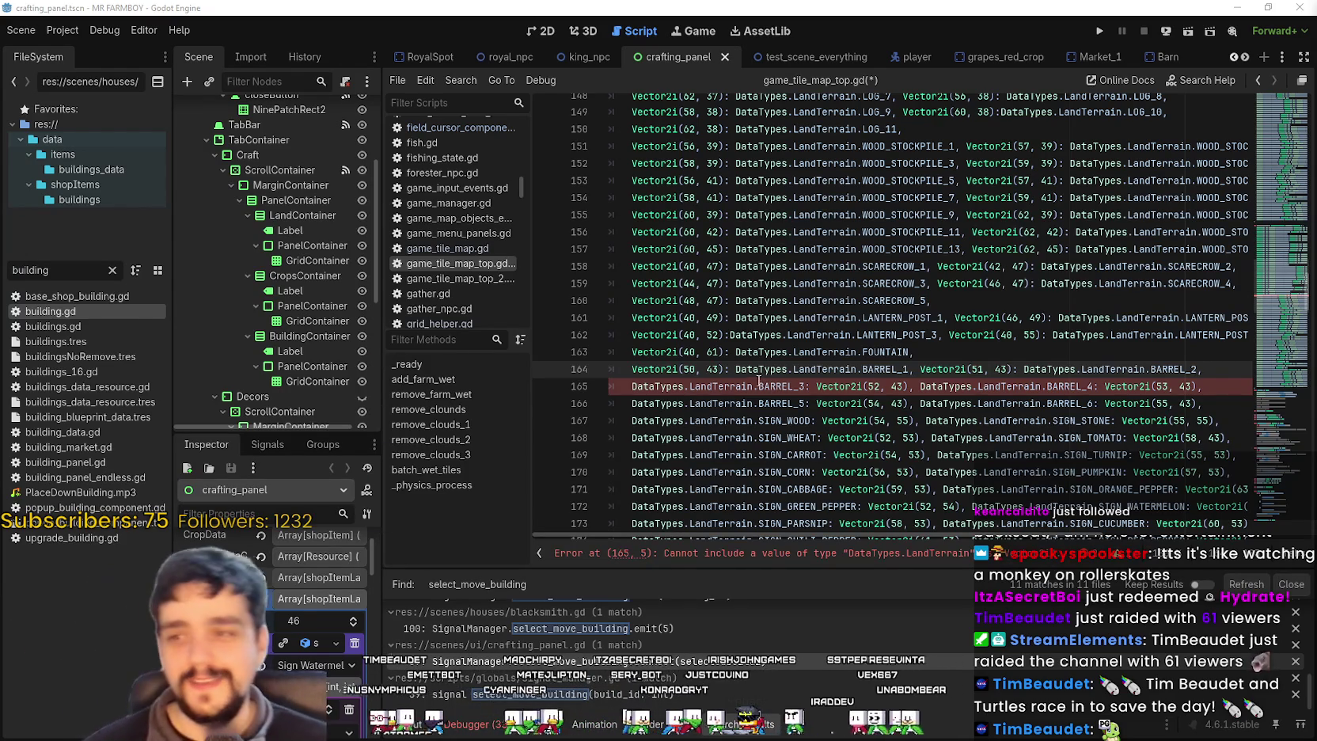
- Swap line 165 so Vector2i(52, 43) maps to DataTypes.LandTerrain.BARREL_3, and save the script
{"action": "double_click", "coordinate": [734, 385]}
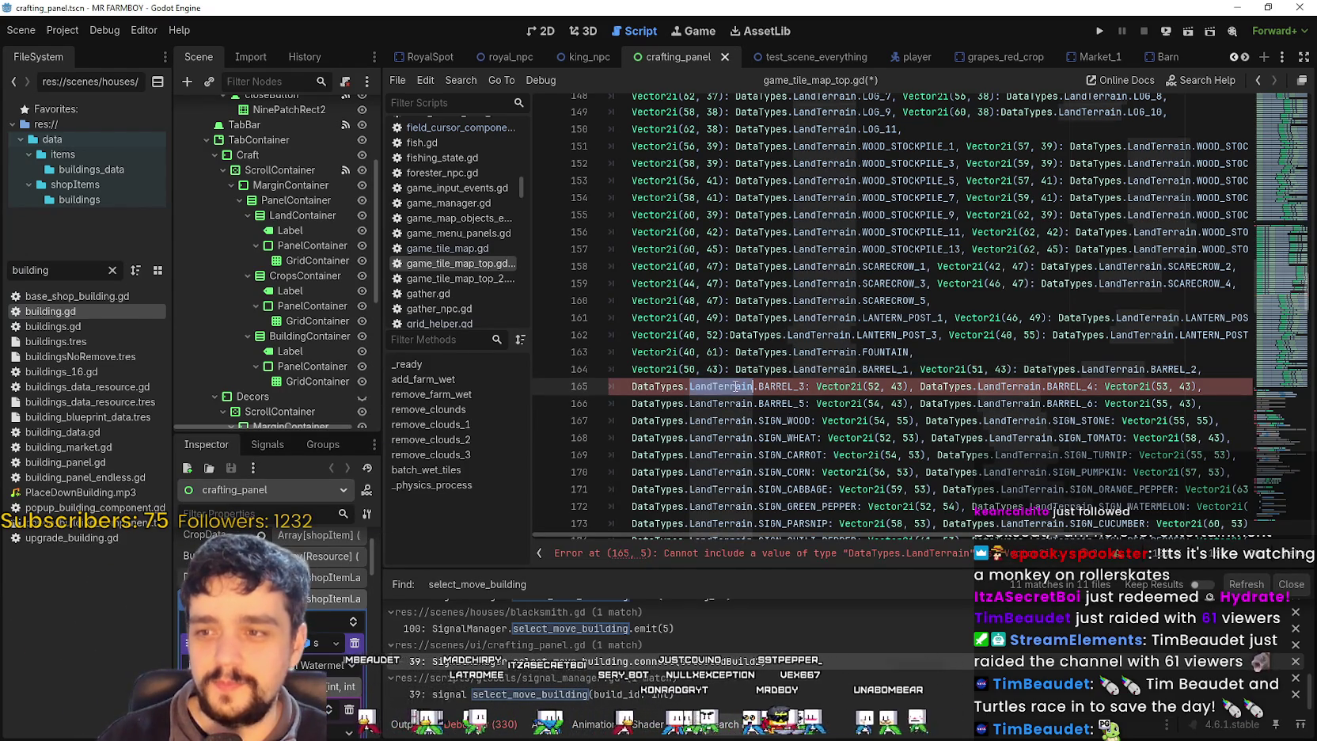
{"action": "left_click", "coordinate": [701, 394]}
{"action": "left_click_drag", "start_coordinate": [678, 386], "coordinate": [763, 383]}
{"action": "key", "text": "BackSpace"}
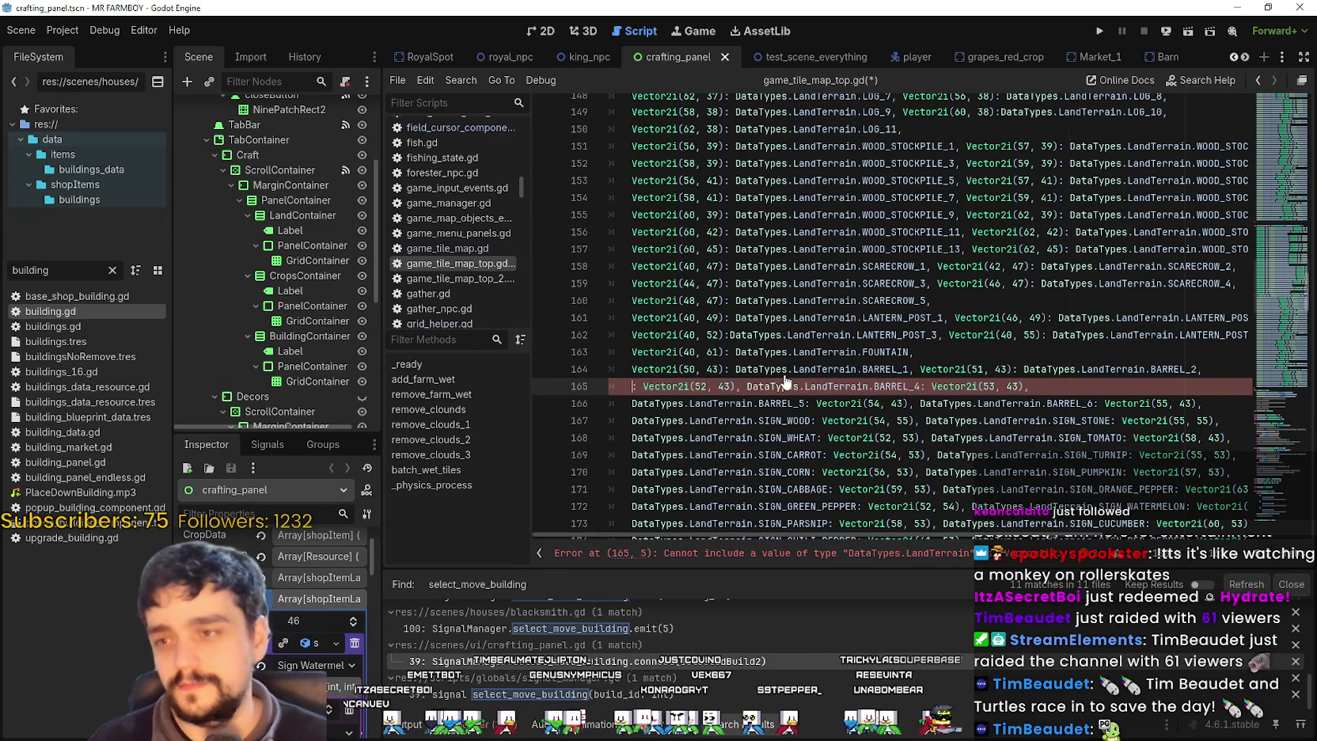
{"action": "key", "text": "BackSpace"}
{"action": "key", "text": "BackSpace"}
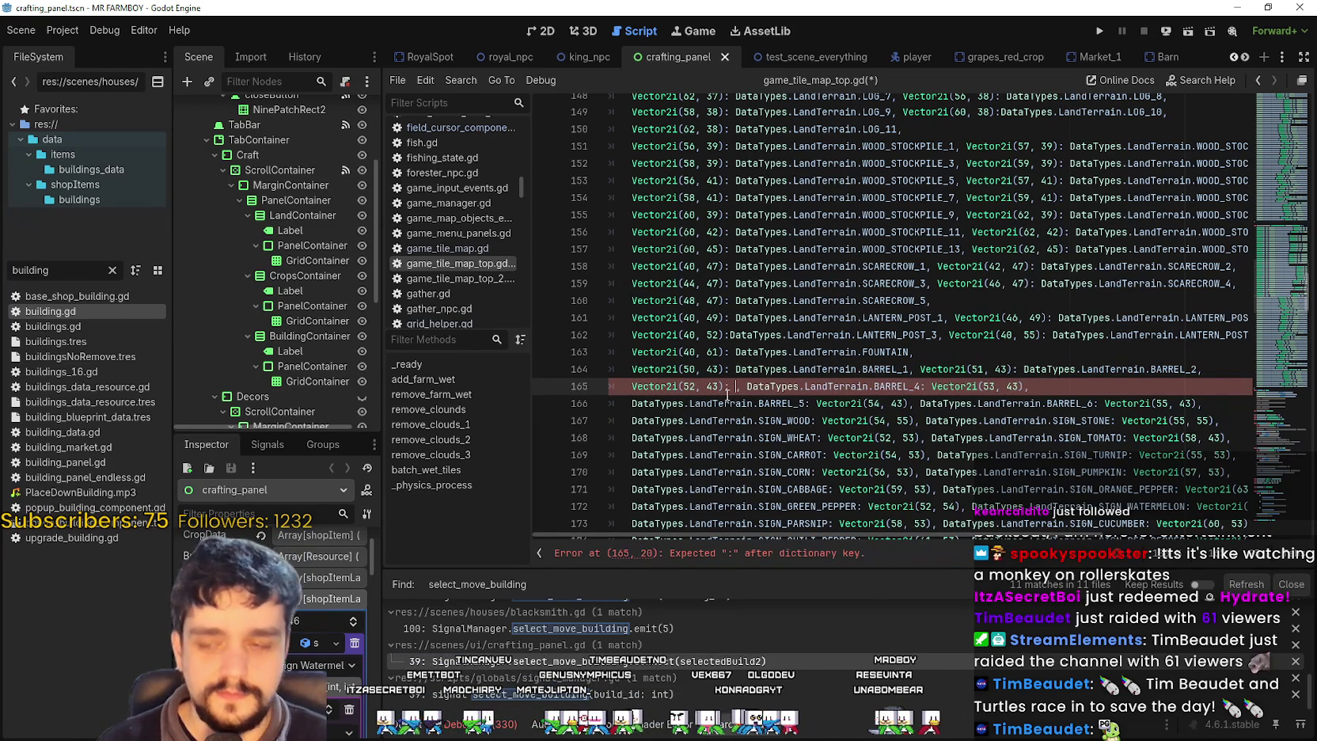
{"action": "type", "text": ": DataTypes.LandTerrain.BARREL_3"}
{"action": "left_click", "coordinate": [979, 354]}
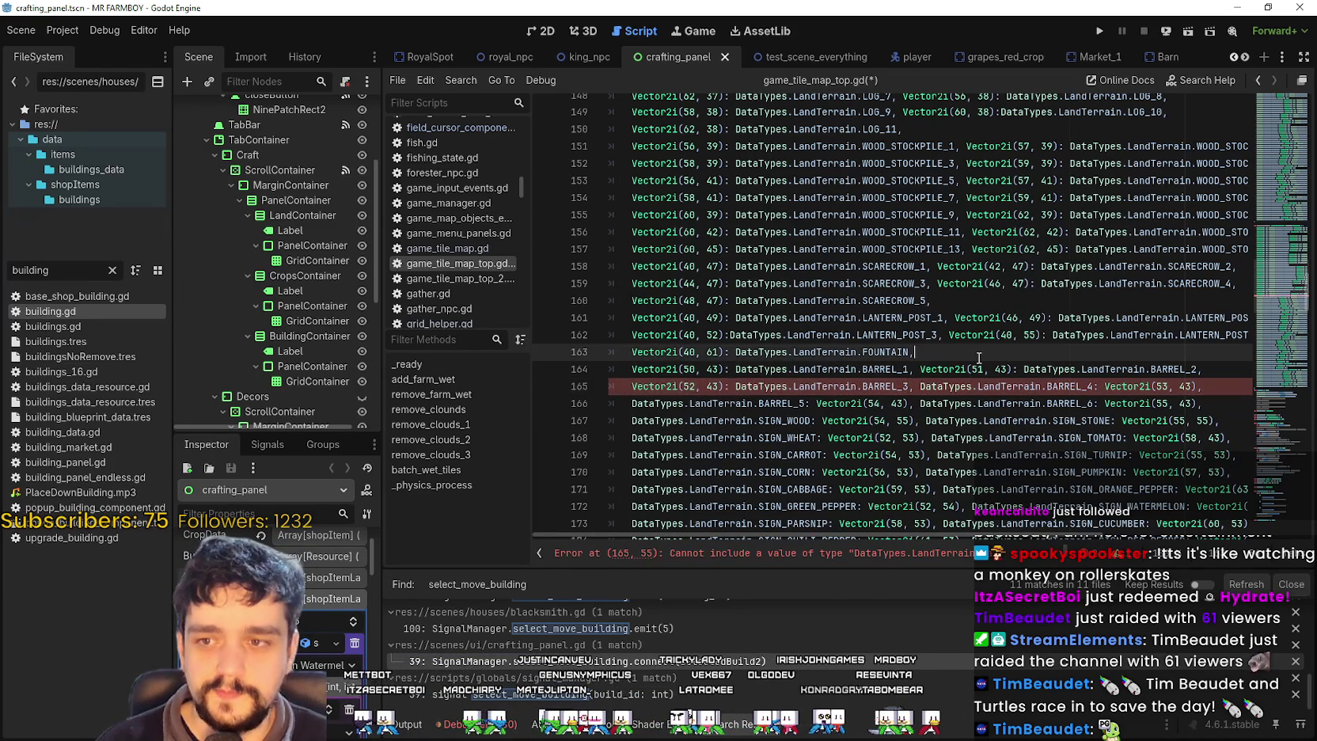
{"action": "key", "text": "ctrl+s"}
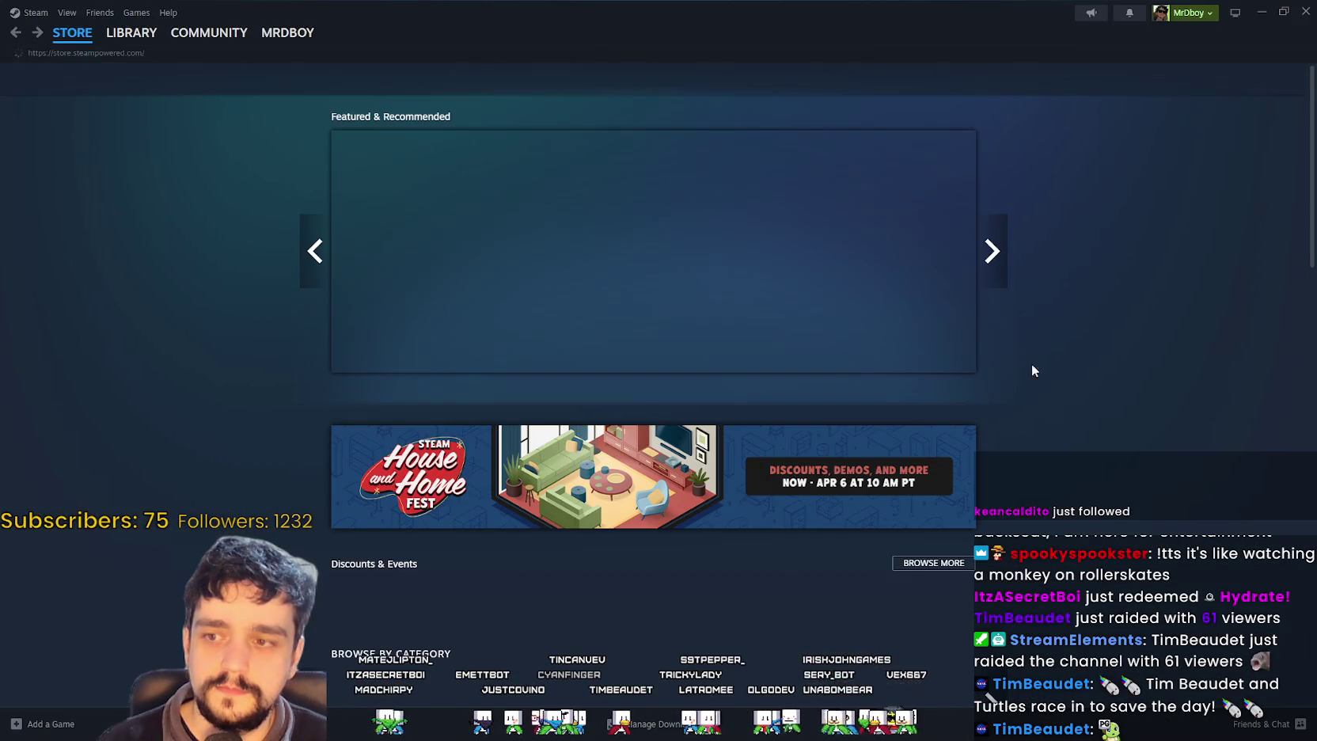
- Open the Rushcremental store page from the Steam wishlist
{"action": "left_click", "coordinate": [1046, 80]}
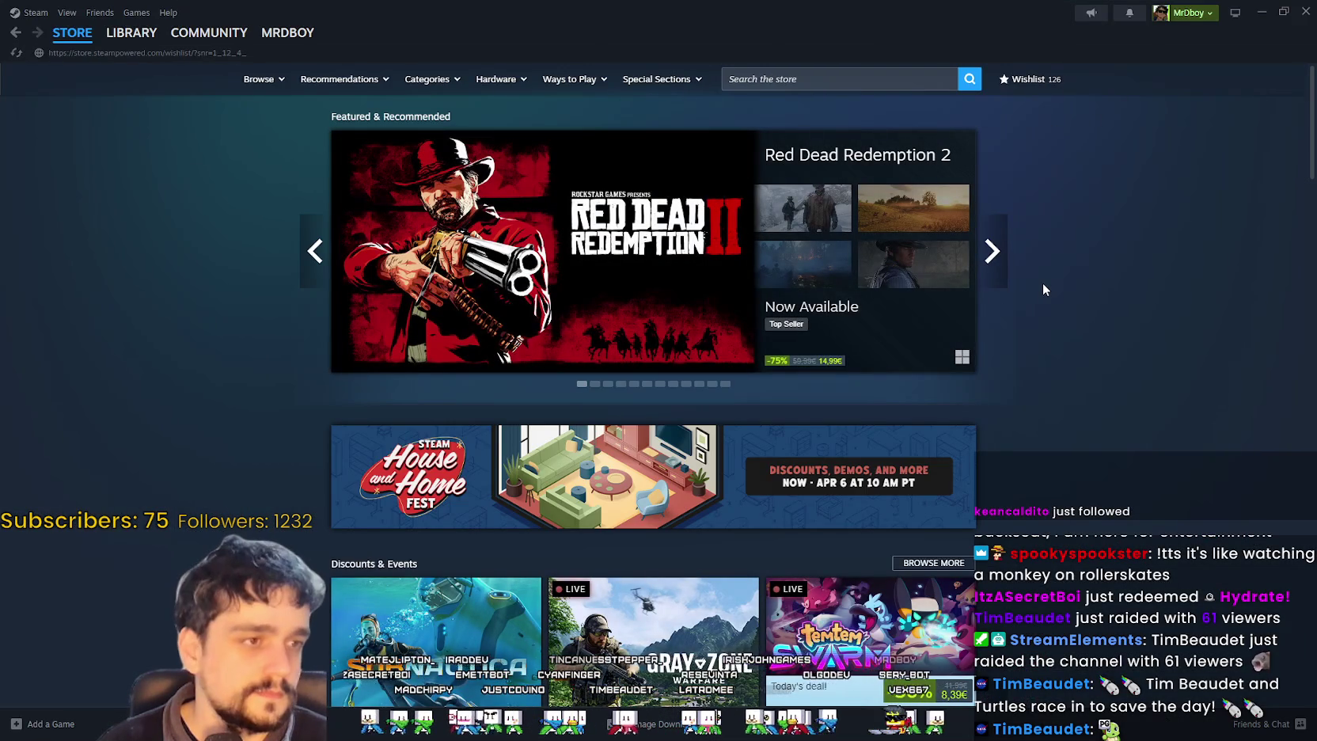
{"action": "scroll", "coordinate": [921, 412], "scroll_direction": "down", "scroll_amount": 13}
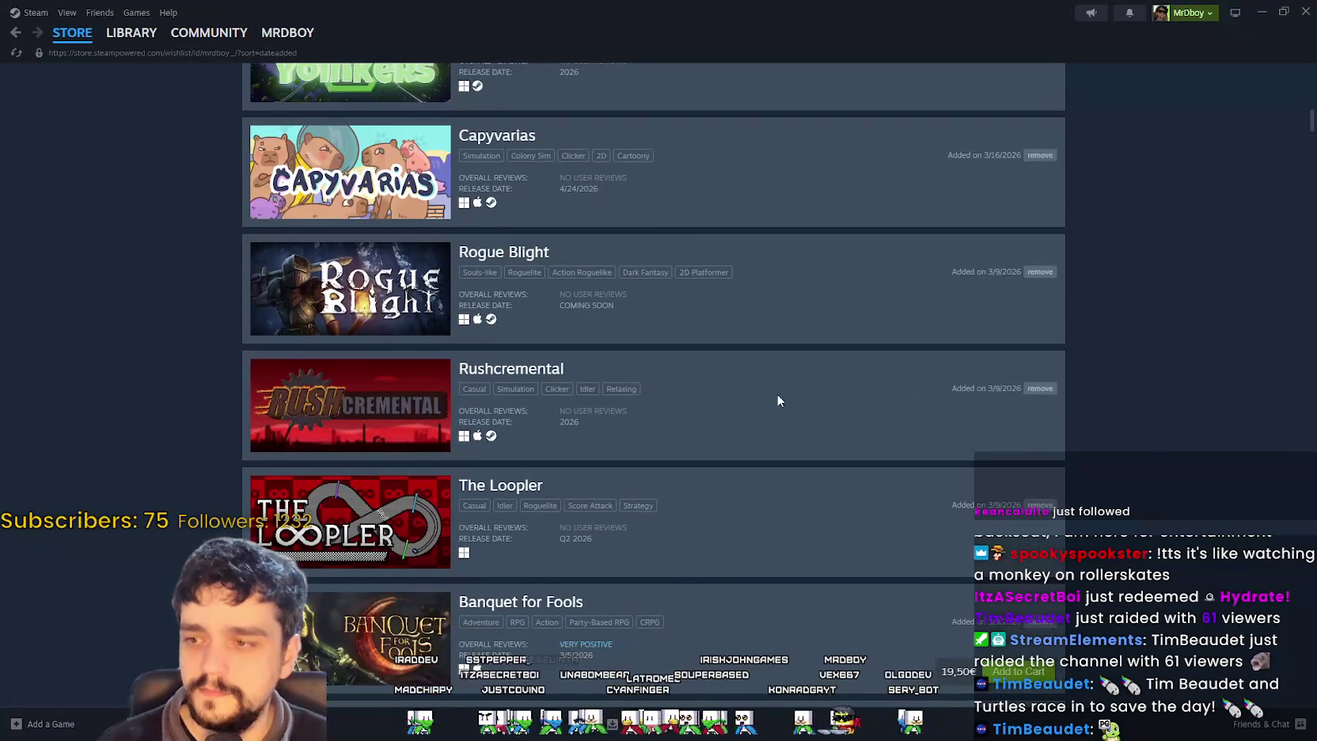
{"action": "left_click", "coordinate": [383, 425]}
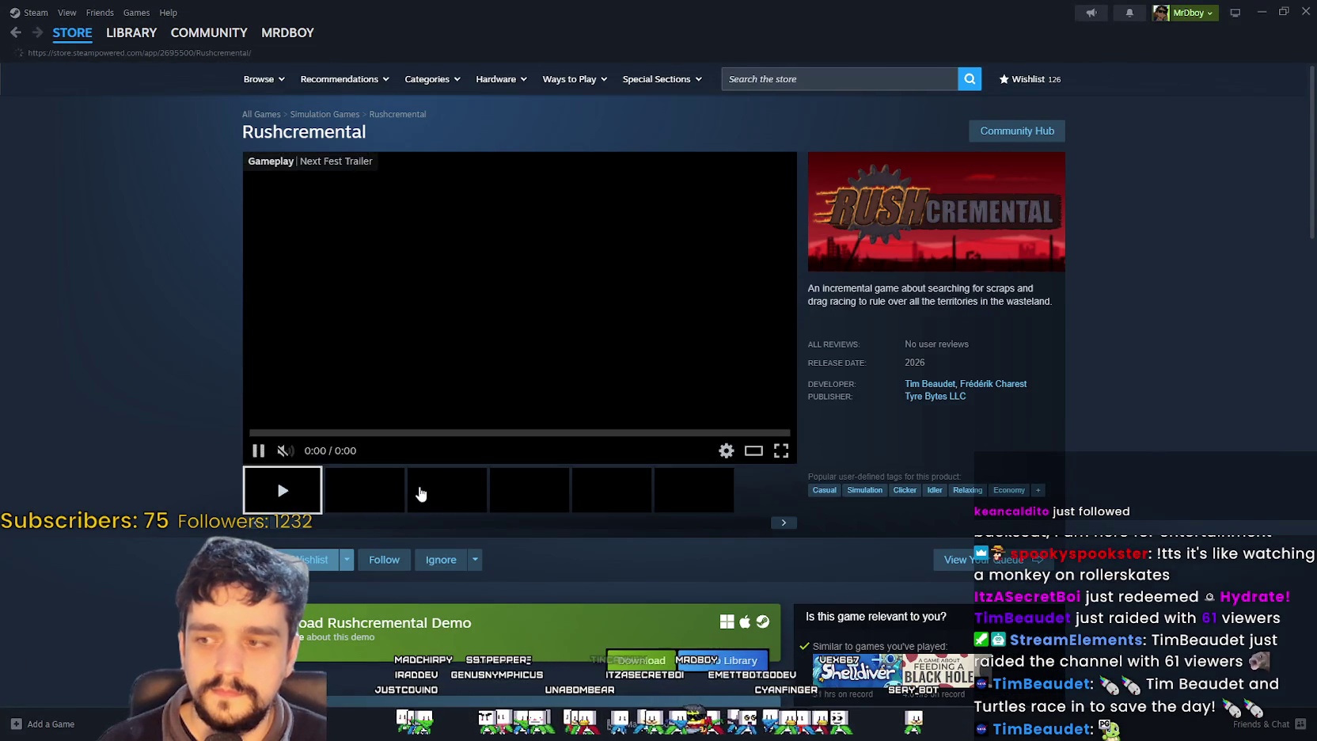
- Watch Rushcremental's gameplay video, then enlarge the skill-tree screenshot
{"action": "left_click", "coordinate": [421, 493]}
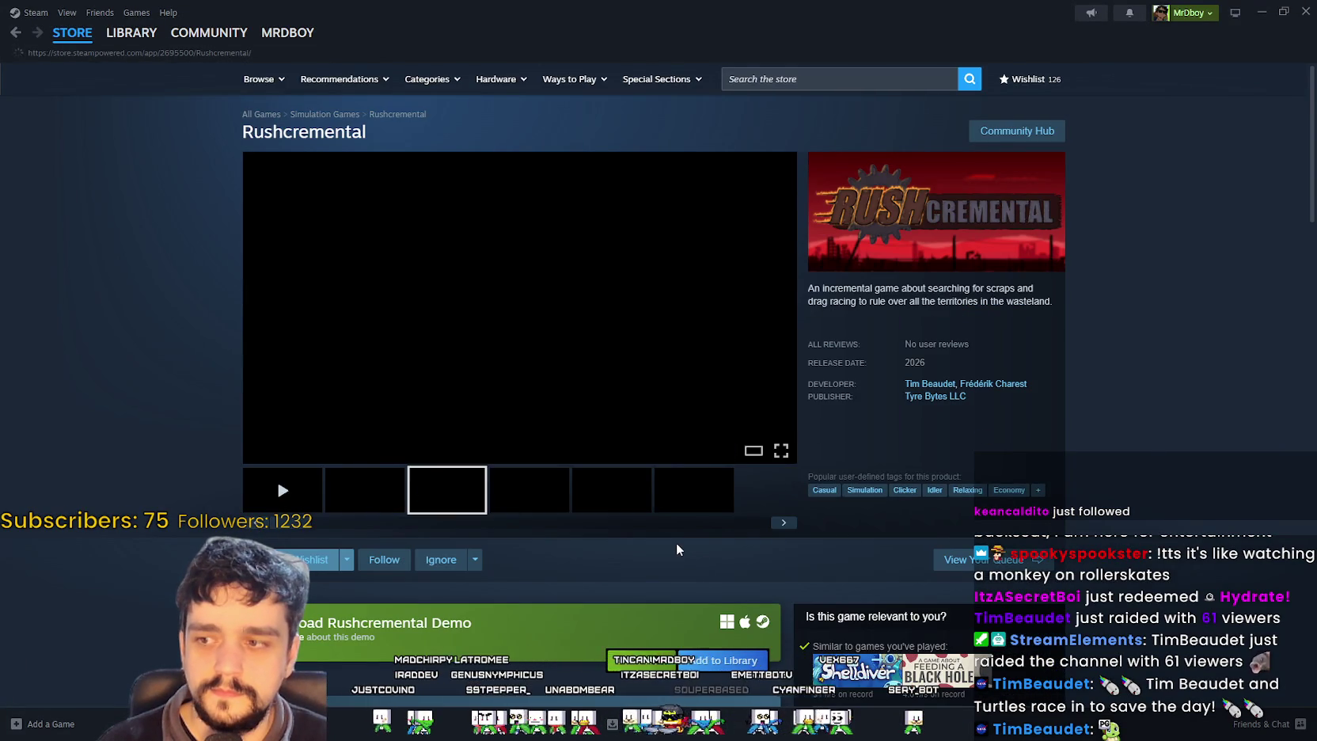
{"action": "scroll", "coordinate": [675, 546], "scroll_direction": "down", "scroll_amount": 3}
{"action": "scroll", "coordinate": [675, 548], "scroll_direction": "down", "scroll_amount": 9}
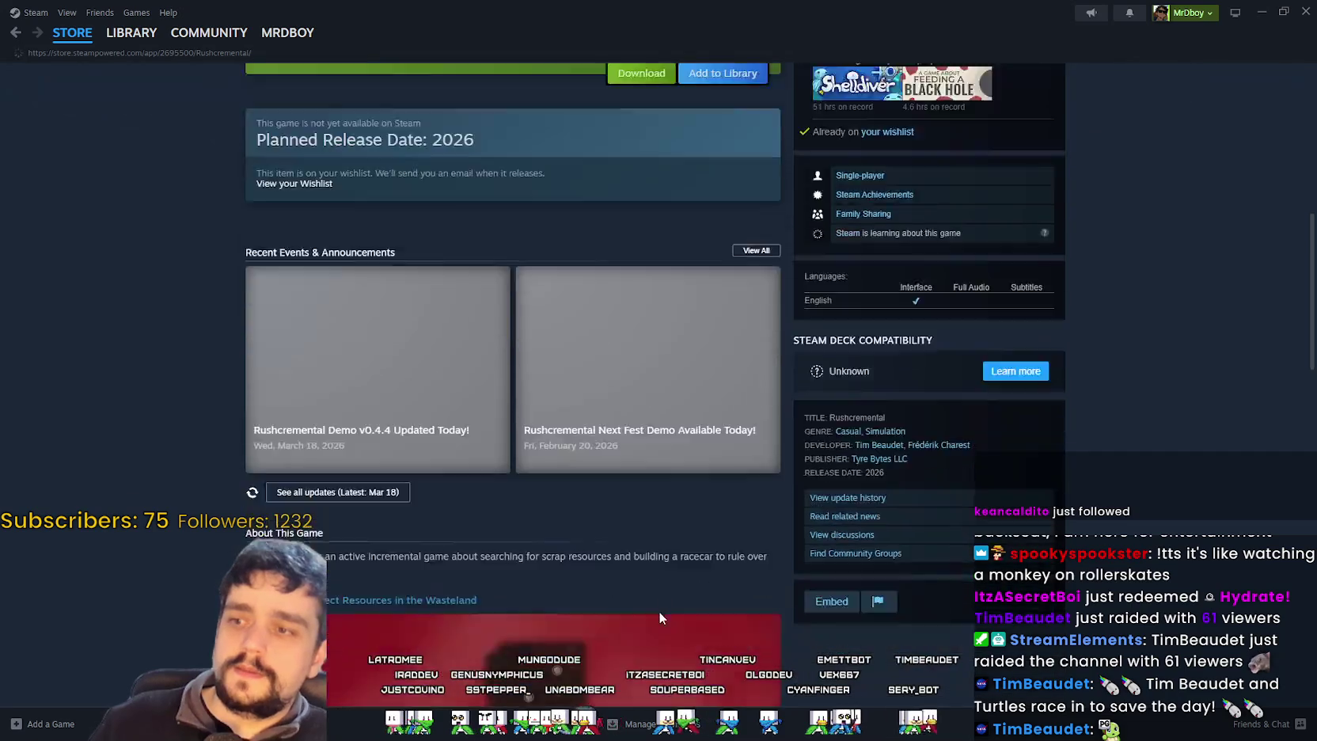
{"action": "scroll", "coordinate": [654, 607], "scroll_direction": "up", "scroll_amount": 12}
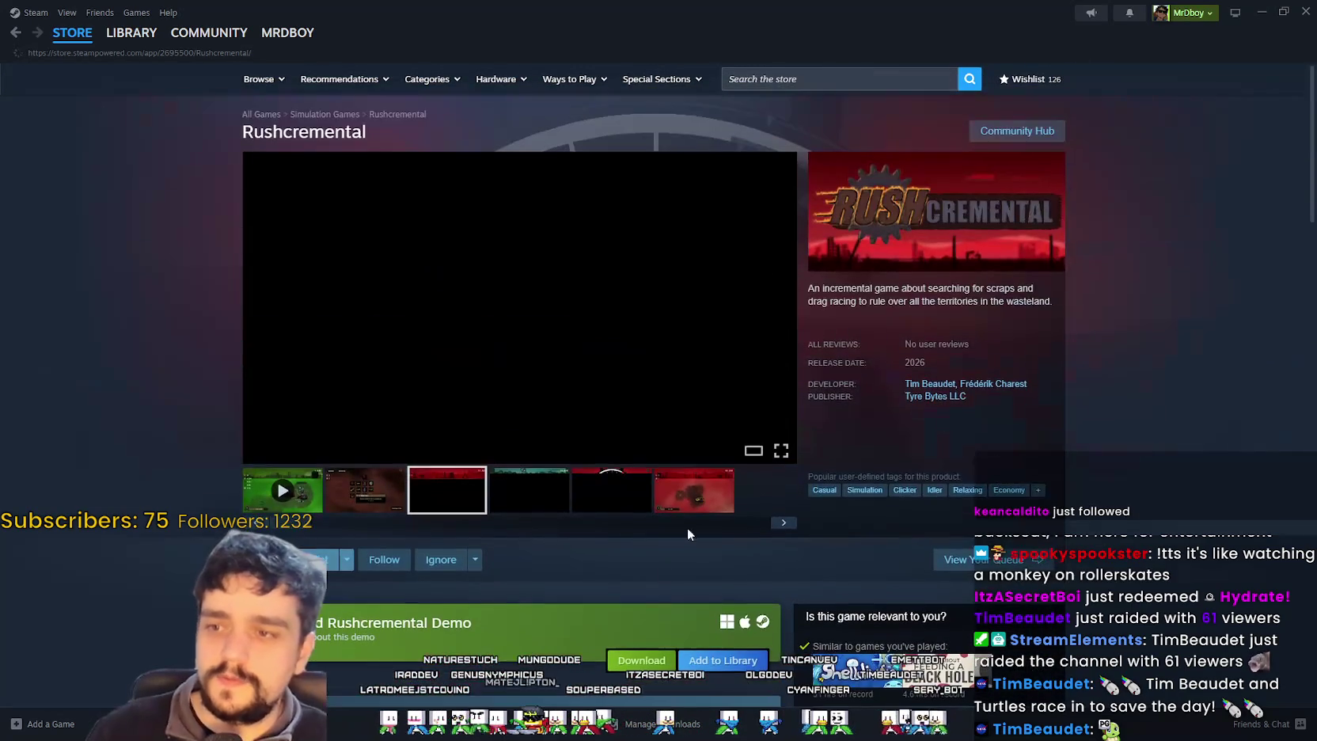
{"action": "left_click", "coordinate": [291, 504]}
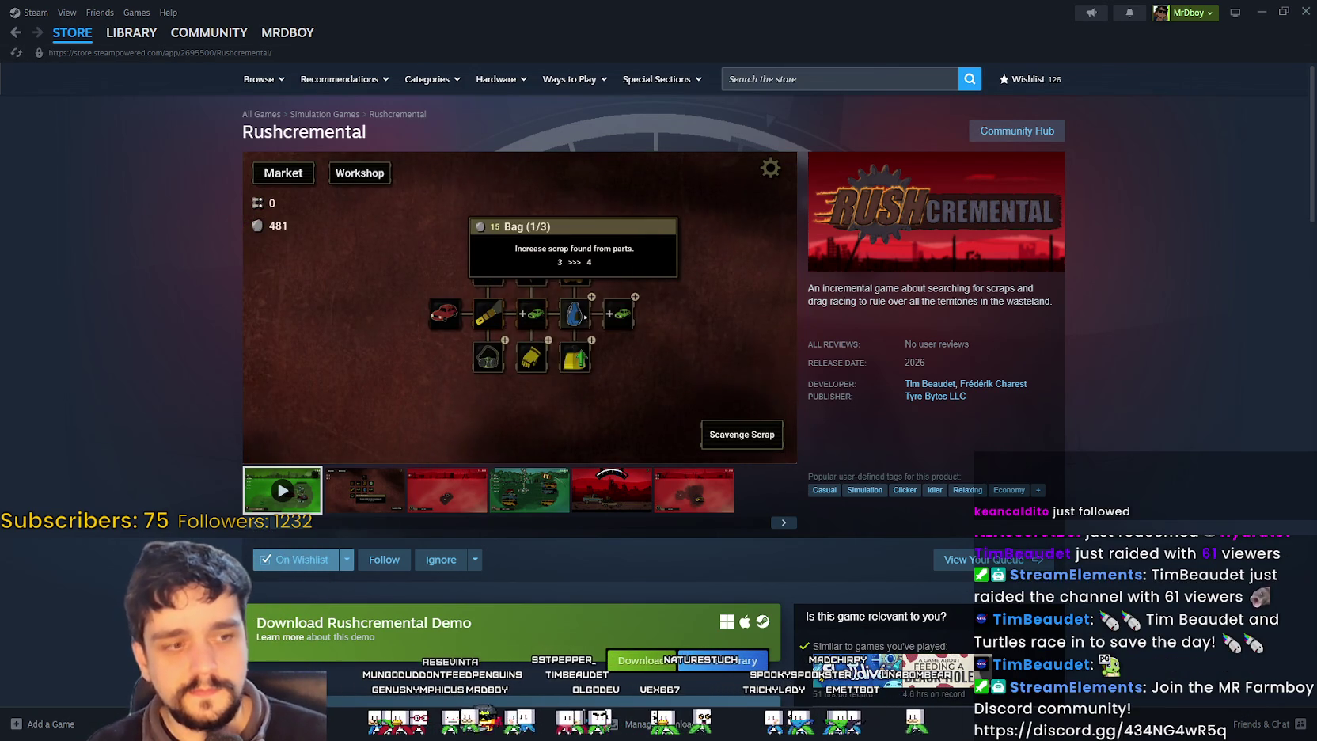
{"action": "right_click", "coordinate": [847, 296]}
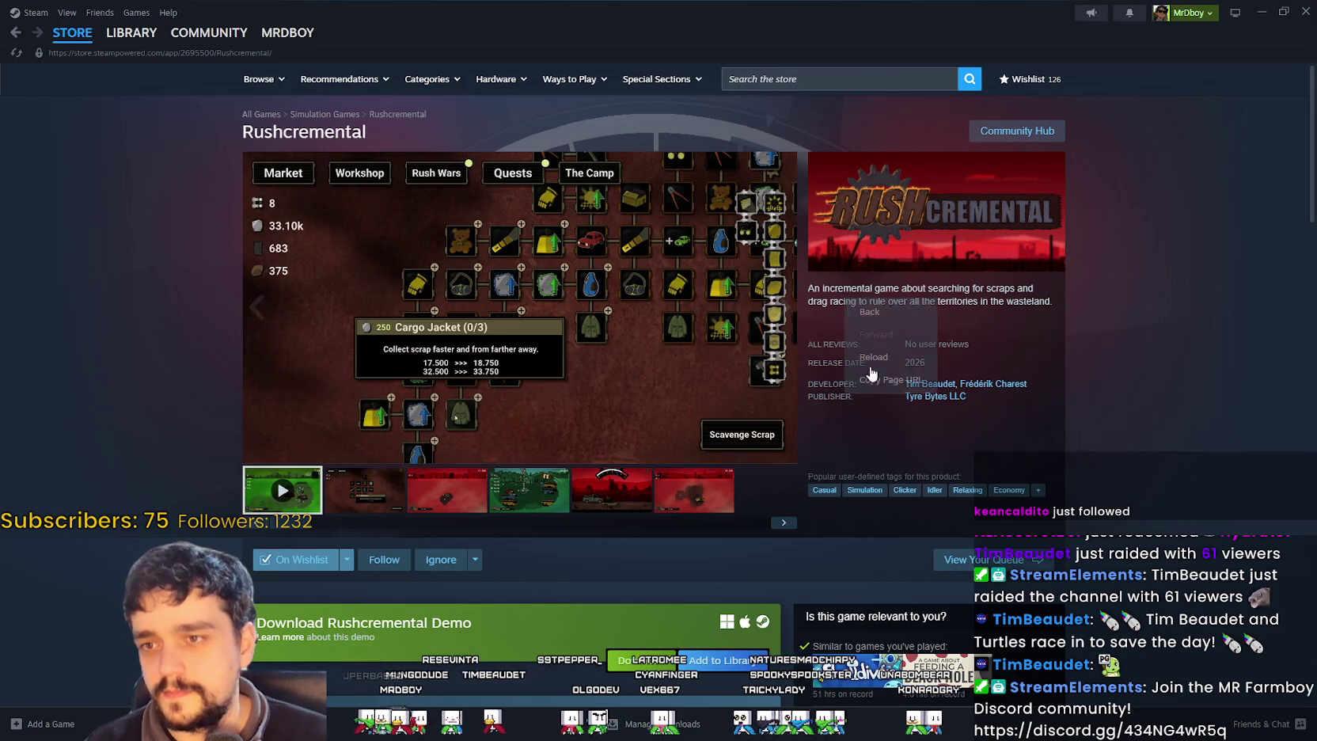
{"action": "left_click", "coordinate": [879, 377]}
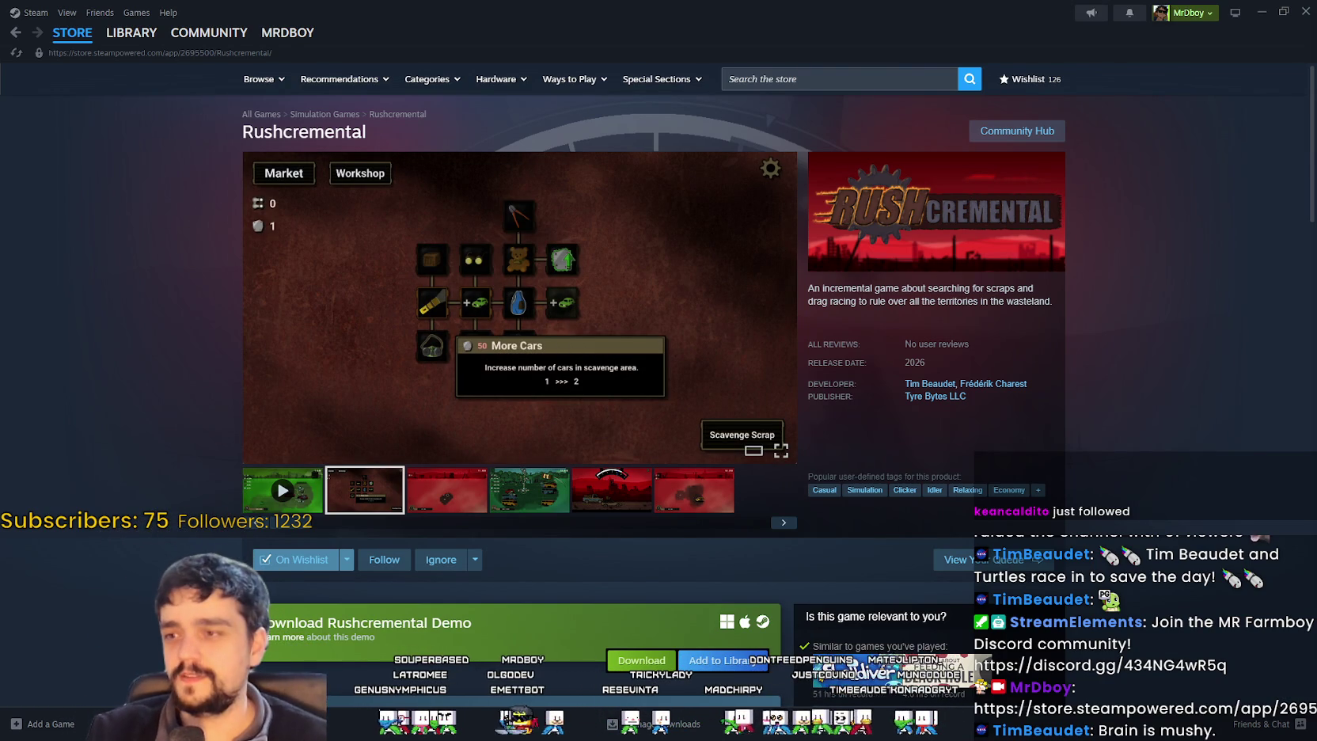
{"action": "left_click", "coordinate": [525, 341]}
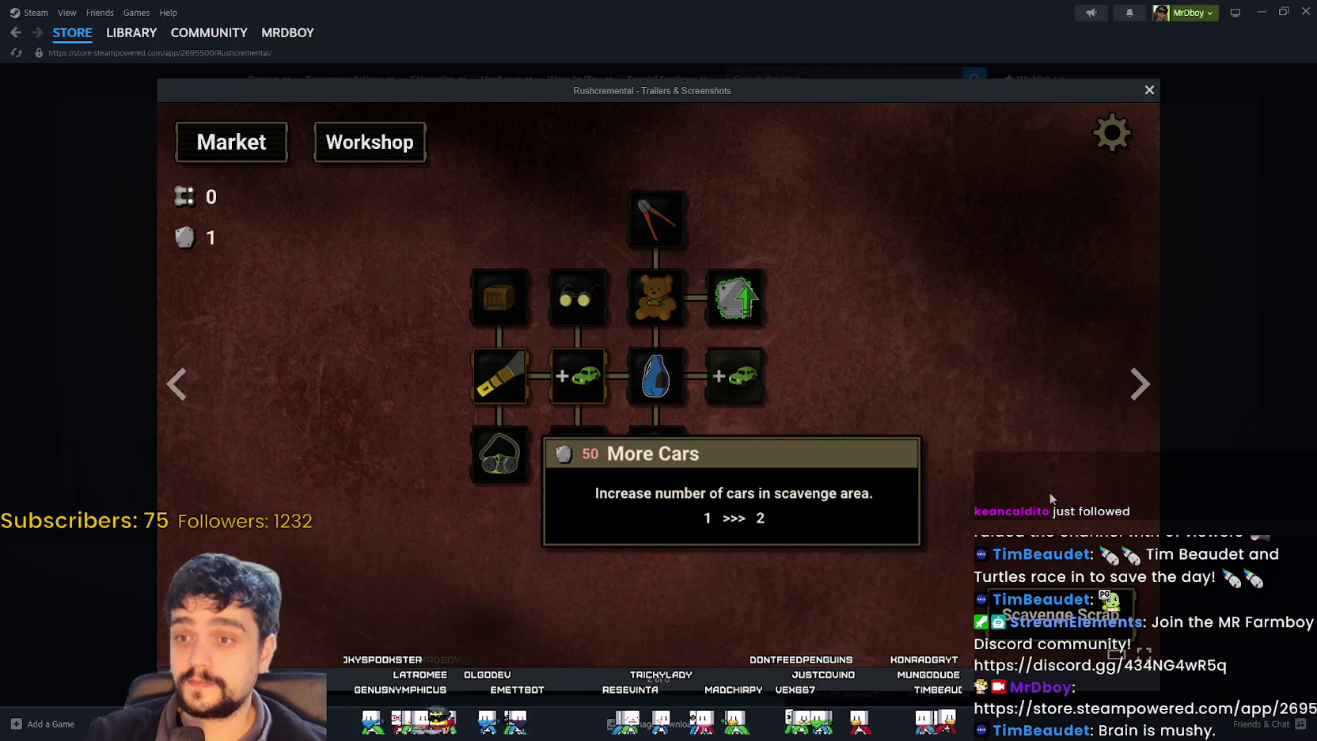
- Advance through Rushcremental's screenshots to the trailer, watch it, then close the media viewer
{"action": "left_click", "coordinate": [1143, 394]}
{"action": "left_click", "coordinate": [1139, 388]}
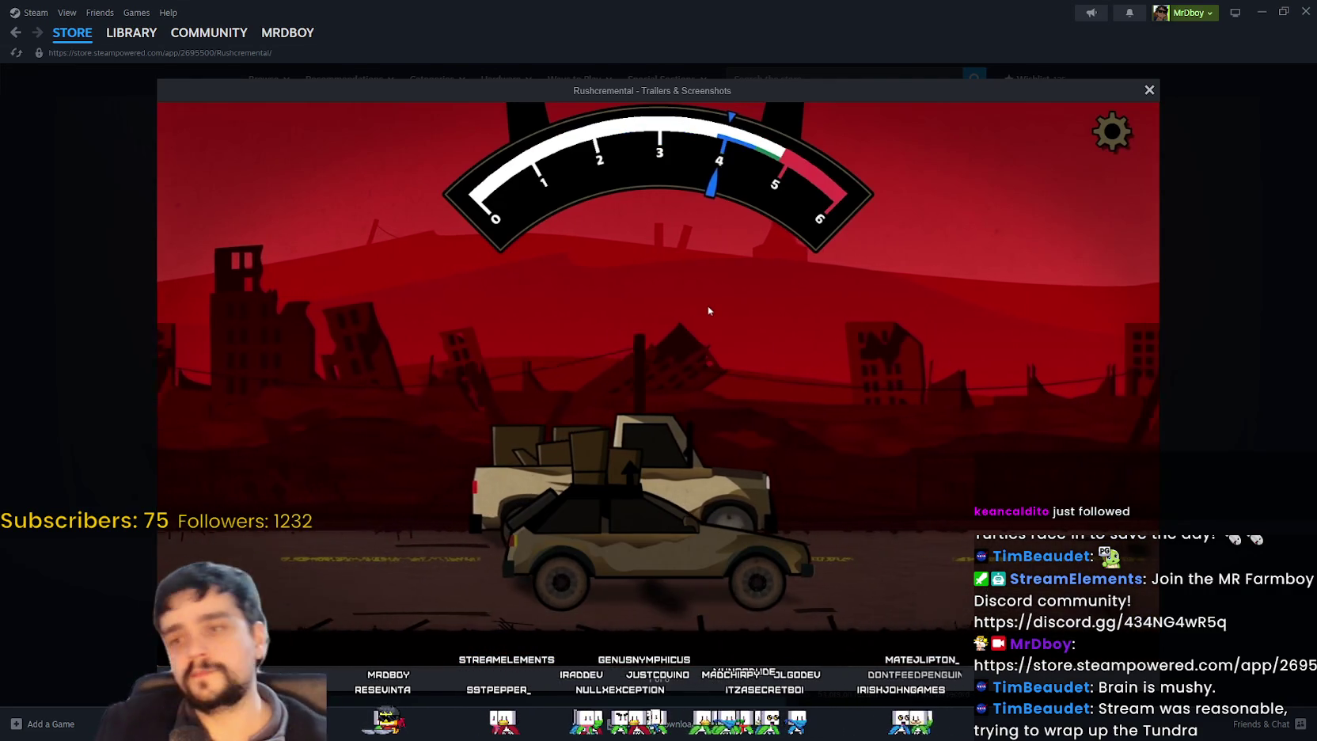
{"action": "mouse_move", "coordinate": [651, 294]}
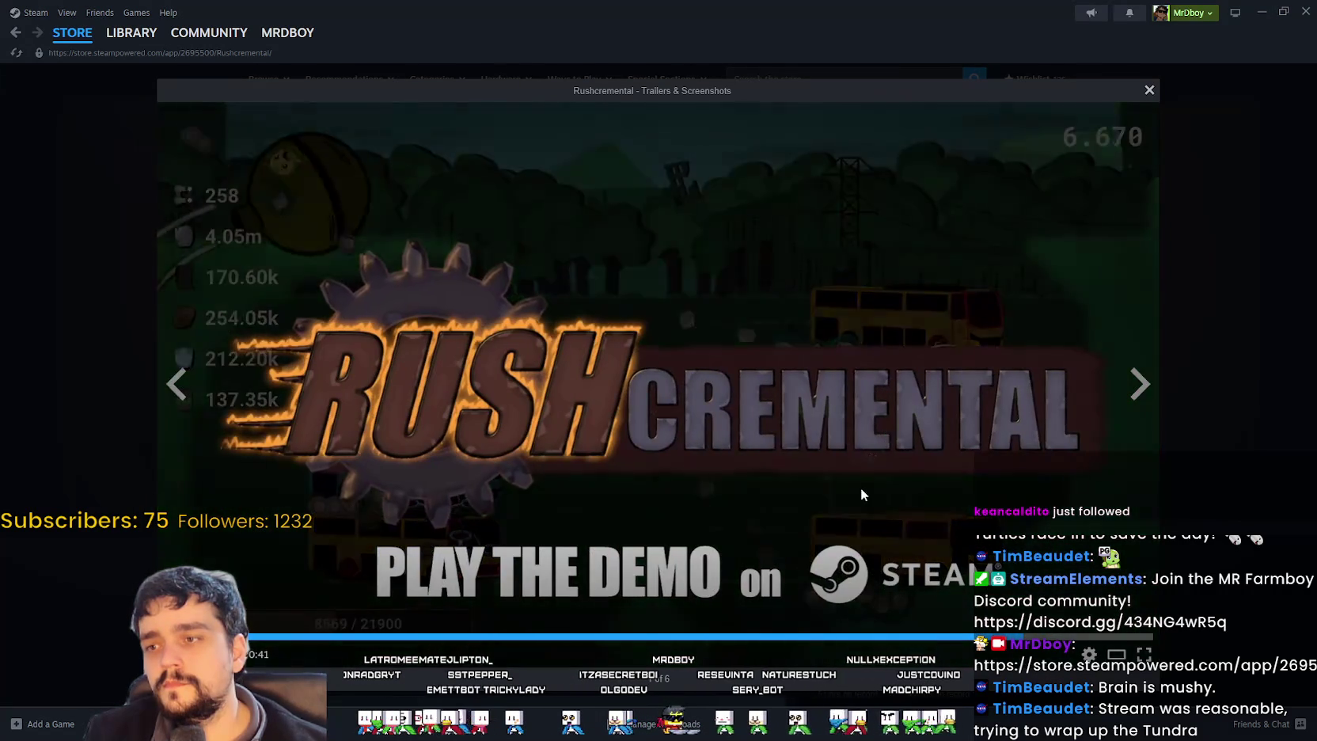
{"action": "left_click", "coordinate": [1173, 585]}
- Show the third Rushcremental screenshot in the viewer
{"action": "scroll", "coordinate": [958, 529], "scroll_direction": "down", "scroll_amount": 1}
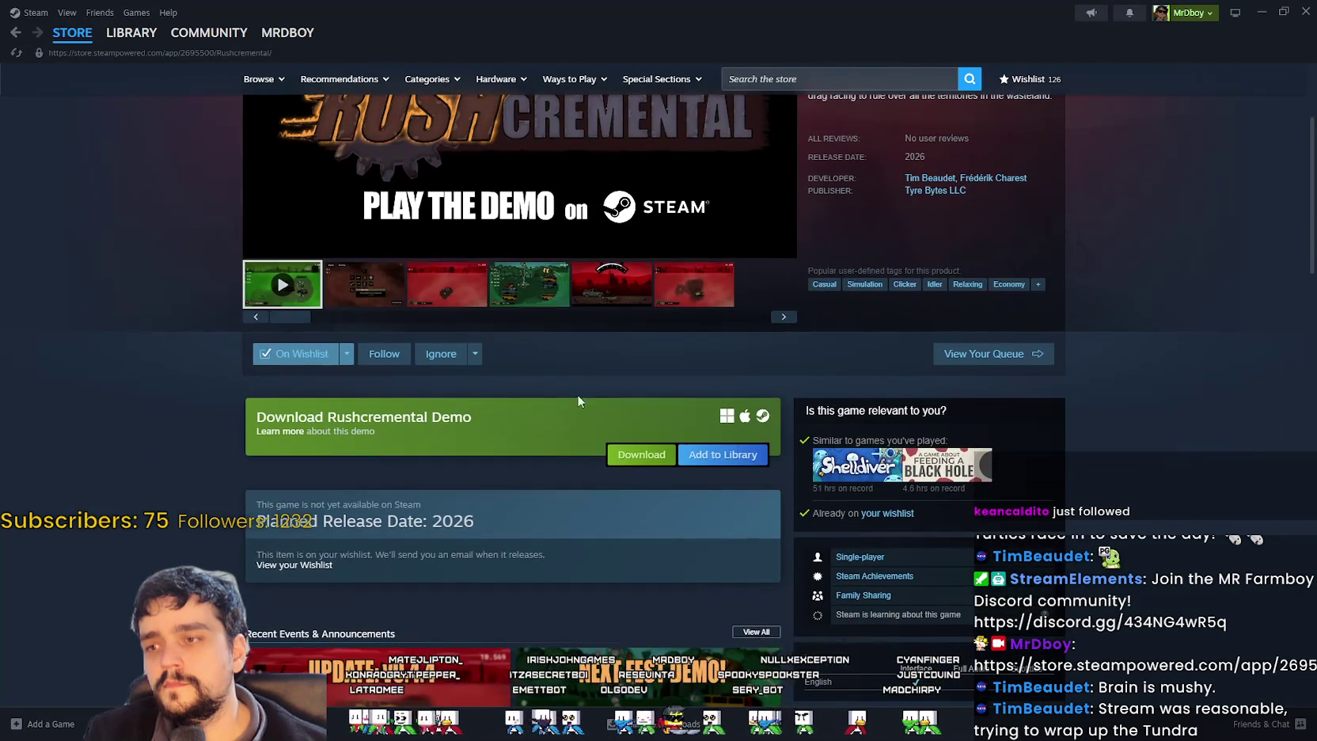
{"action": "left_click", "coordinate": [435, 305]}
{"action": "scroll", "coordinate": [546, 549], "scroll_direction": "up", "scroll_amount": 3}
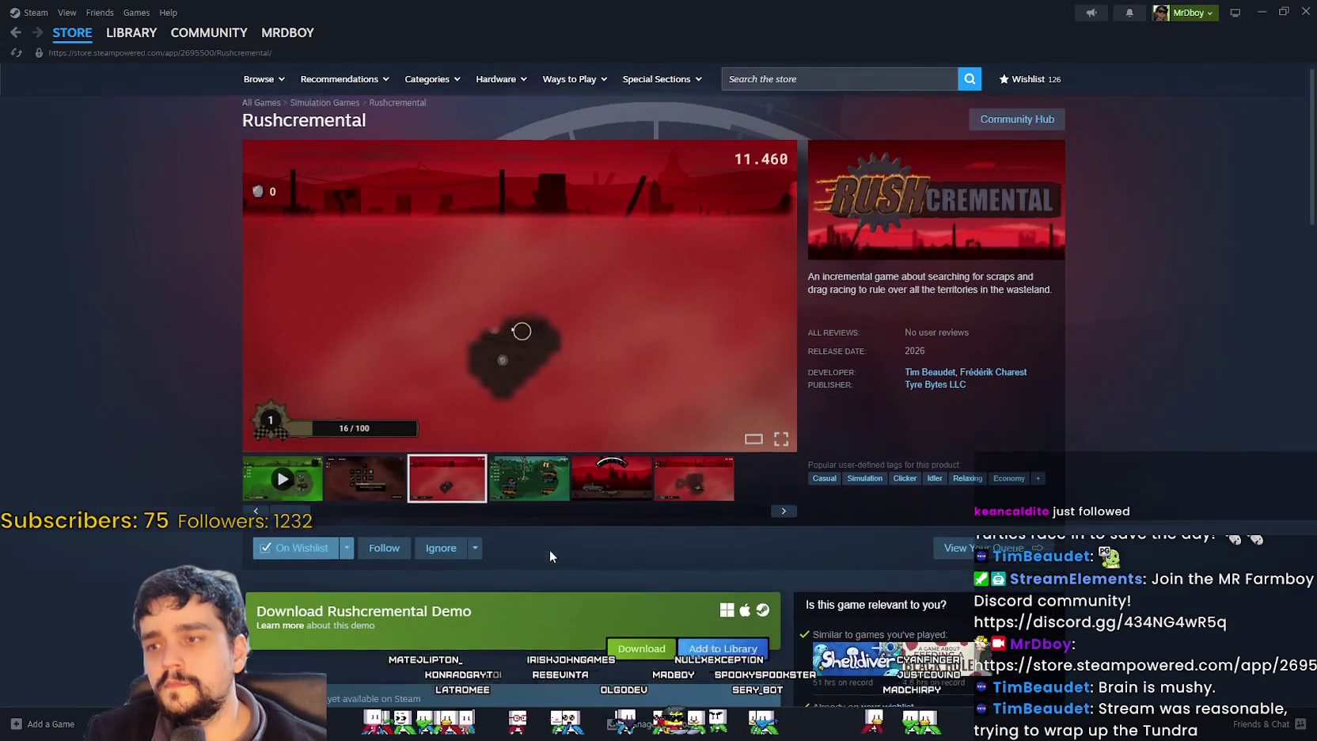
{"action": "scroll", "coordinate": [548, 544], "scroll_direction": "down", "scroll_amount": 3}
{"action": "scroll", "coordinate": [550, 548], "scroll_direction": "down", "scroll_amount": 6}
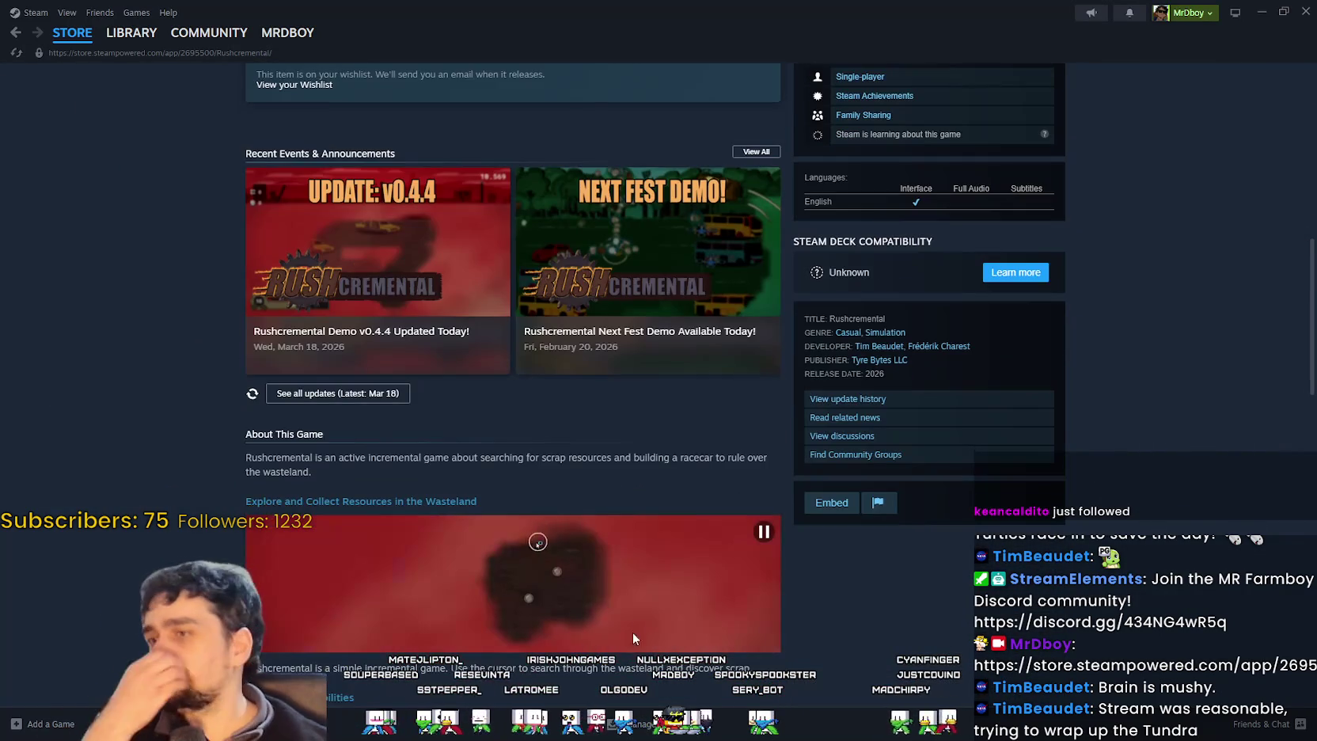
- Read through the v0.4.4 update notes, then close them
{"action": "left_click", "coordinate": [432, 268]}
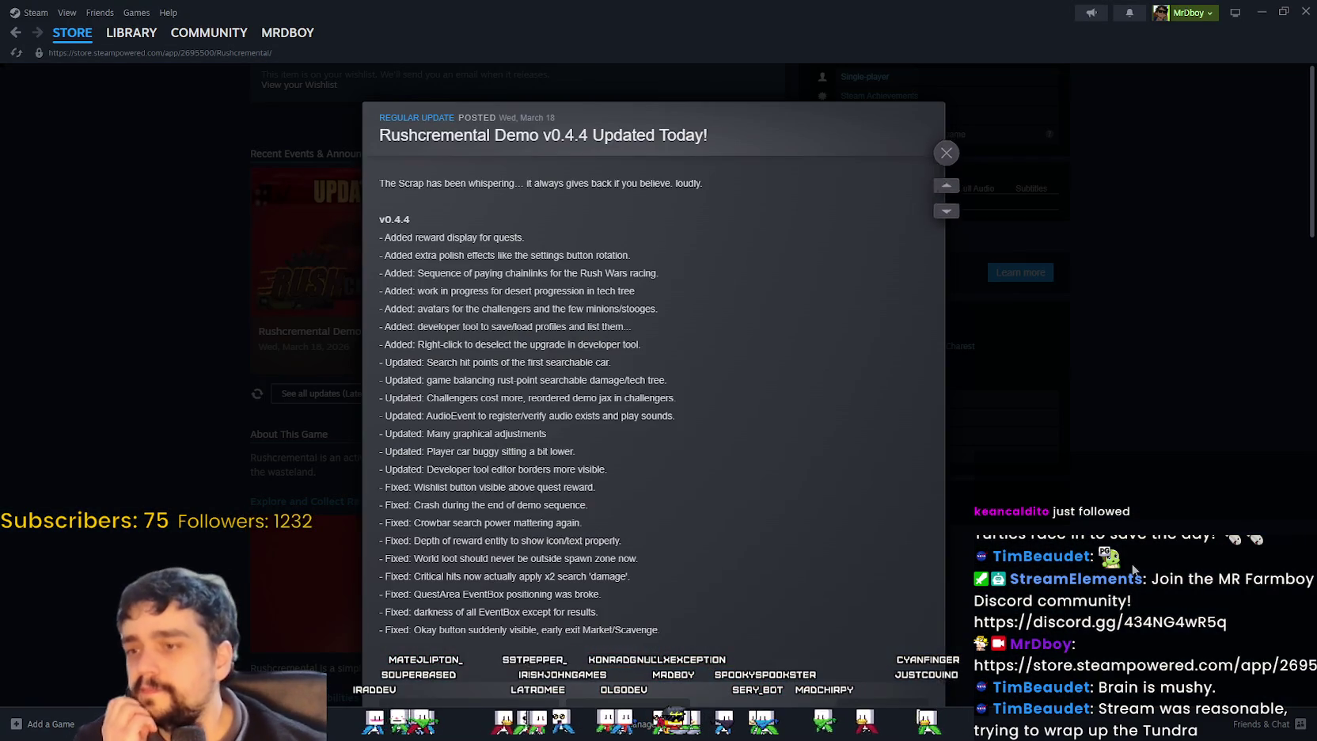
{"action": "scroll", "coordinate": [694, 479], "scroll_direction": "down", "scroll_amount": 6}
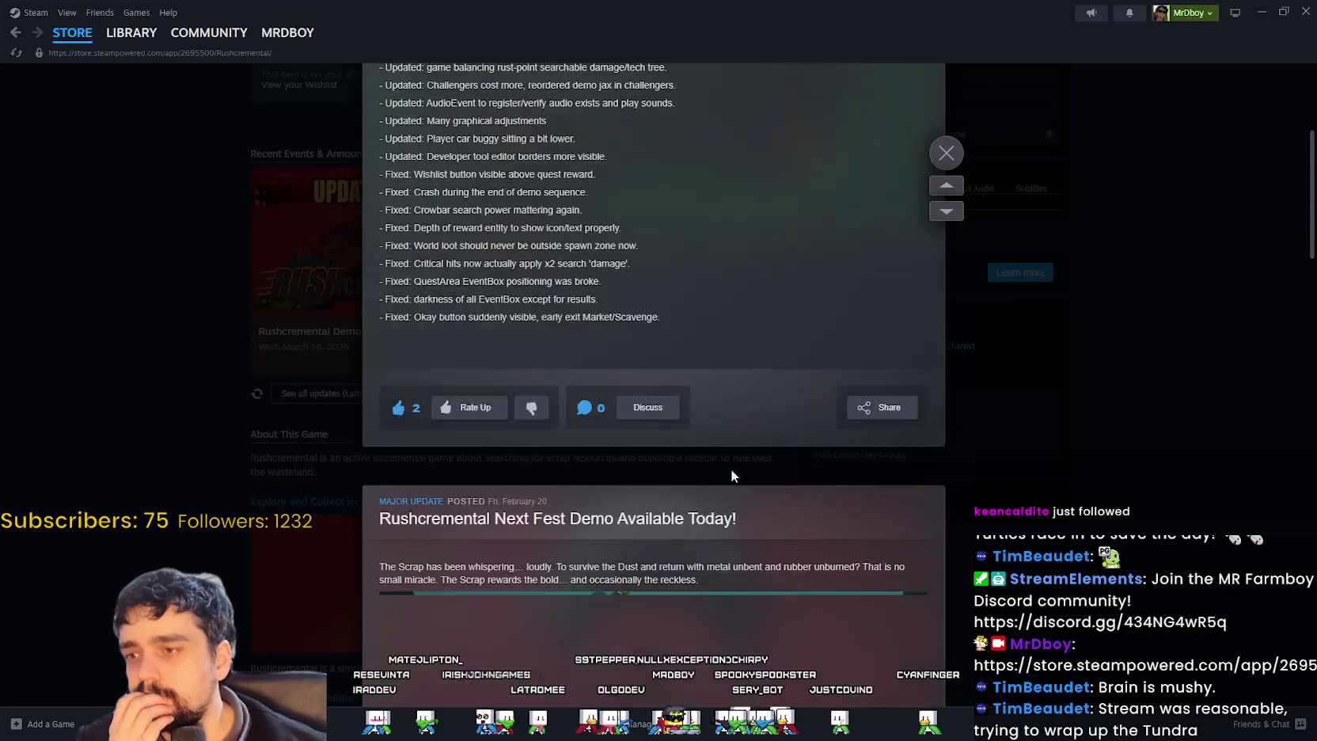
{"action": "scroll", "coordinate": [821, 509], "scroll_direction": "down", "scroll_amount": 8}
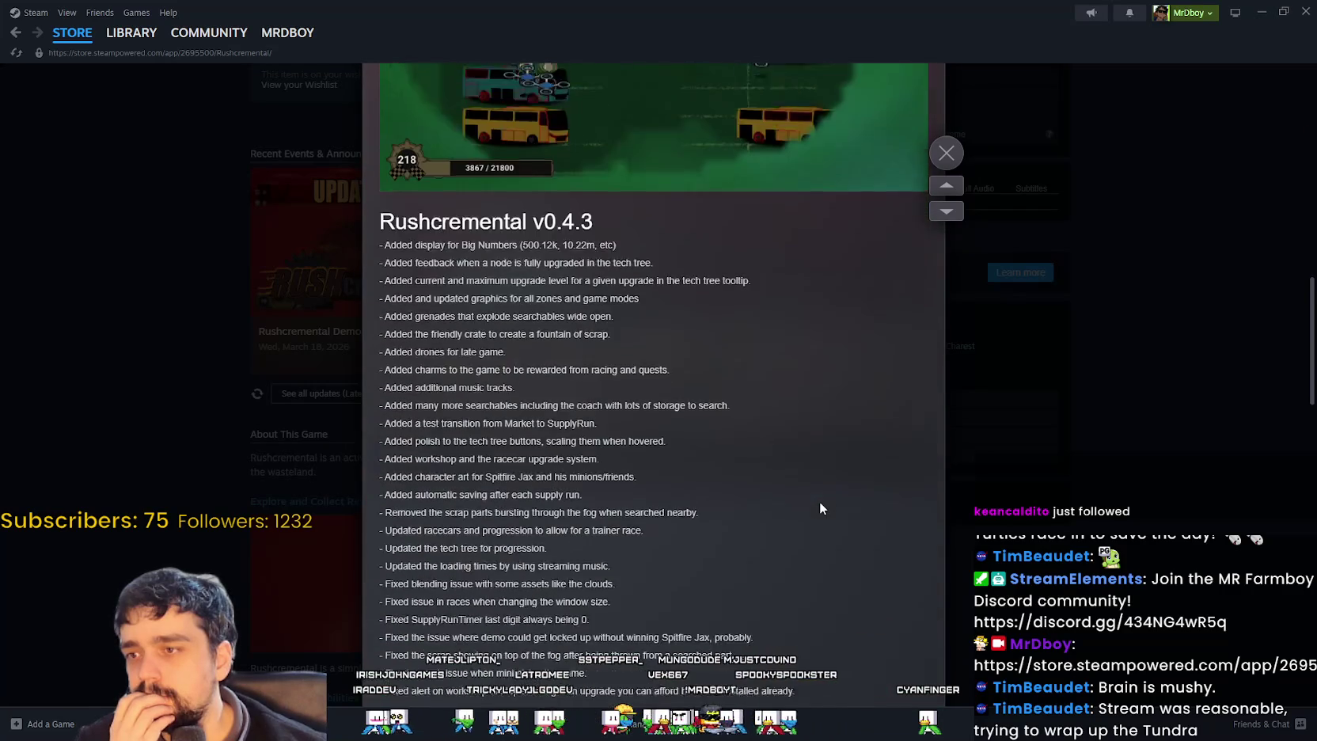
{"action": "scroll", "coordinate": [820, 505], "scroll_direction": "down", "scroll_amount": 3}
{"action": "scroll", "coordinate": [827, 507], "scroll_direction": "up", "scroll_amount": 7}
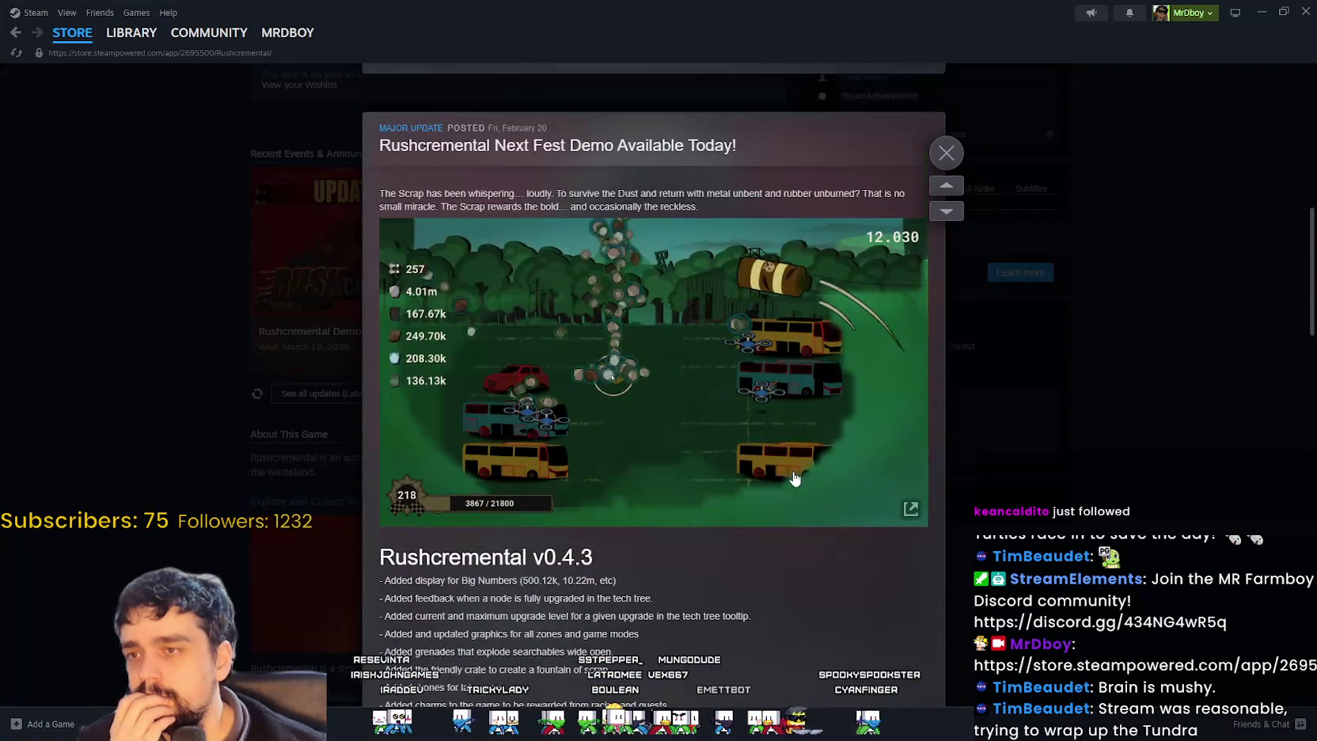
{"action": "scroll", "coordinate": [795, 477], "scroll_direction": "down", "scroll_amount": 3}
{"action": "scroll", "coordinate": [794, 470], "scroll_direction": "down", "scroll_amount": 8}
{"action": "left_click", "coordinate": [1079, 471]}
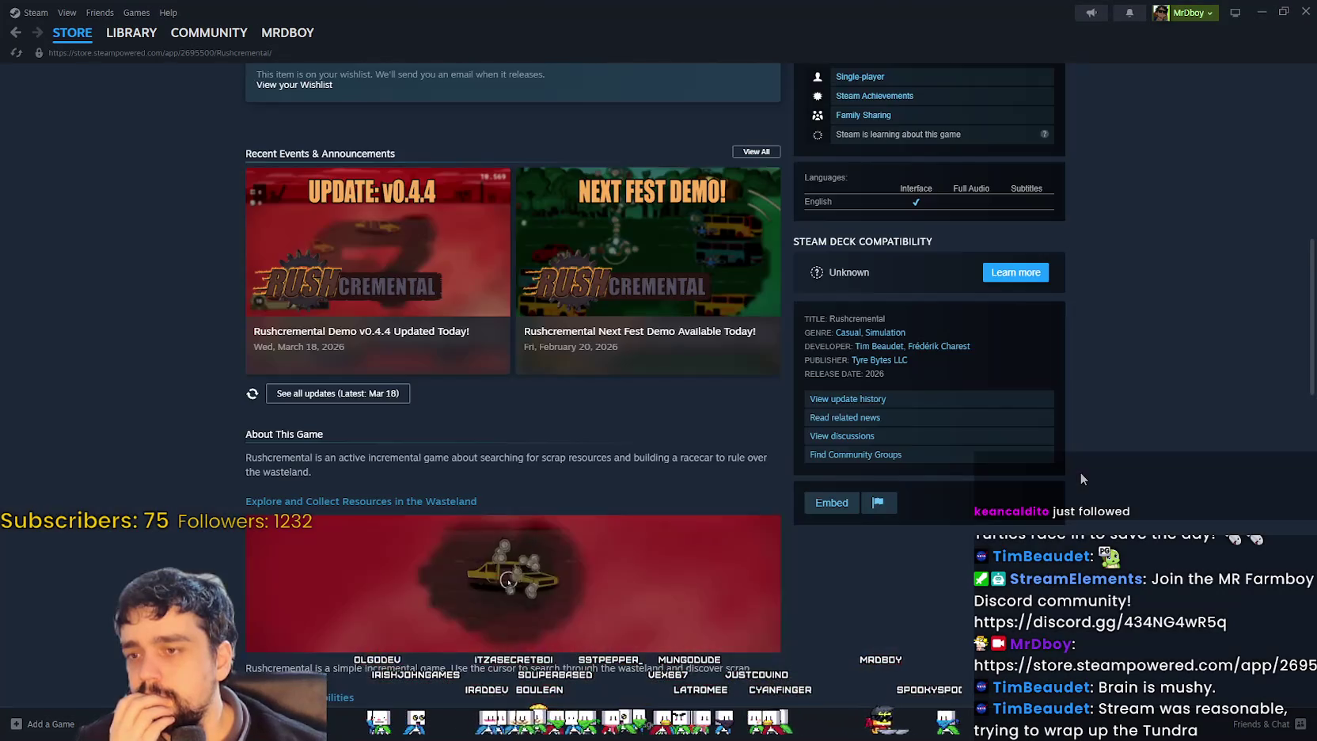
- Scroll the Tyre Bytes publisher page down to its three Eggcelerate! New Releases
{"action": "scroll", "coordinate": [1080, 471], "scroll_direction": "down", "scroll_amount": 1}
{"action": "scroll", "coordinate": [654, 489], "scroll_direction": "down", "scroll_amount": 6}
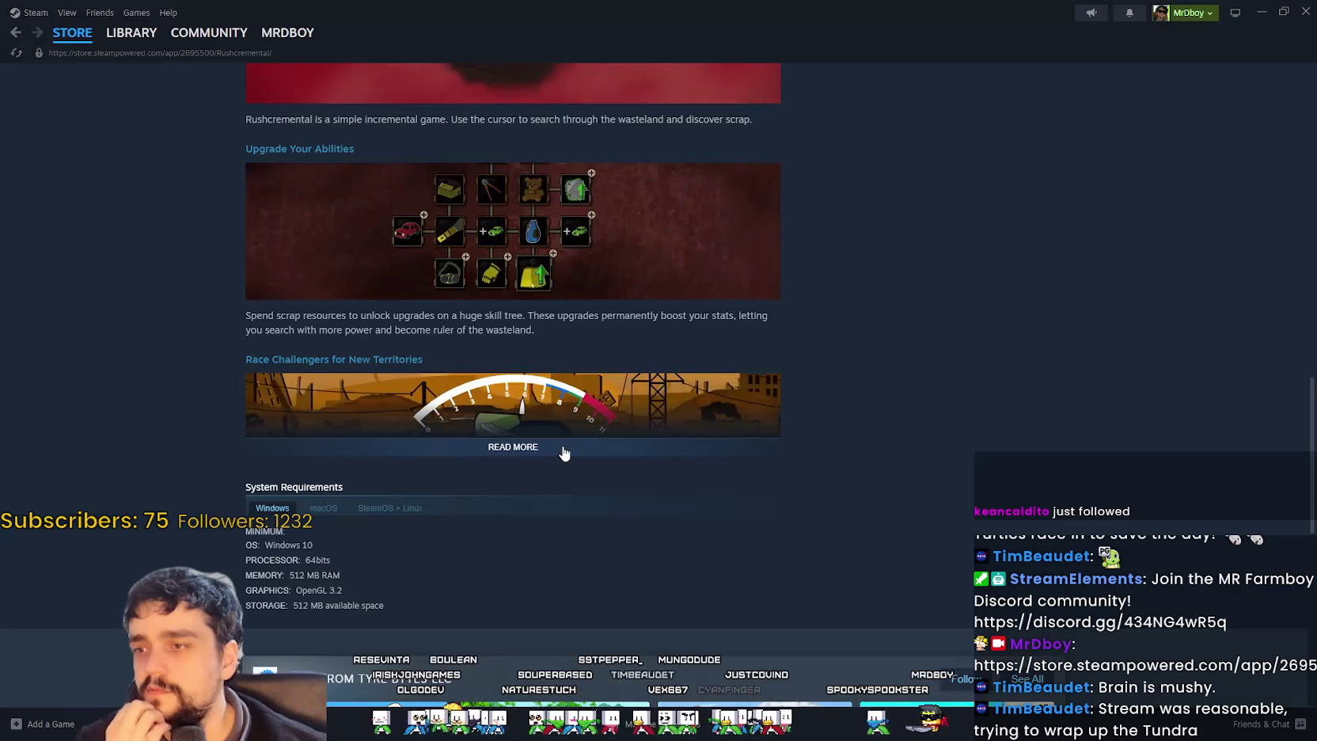
{"action": "scroll", "coordinate": [880, 528], "scroll_direction": "down", "scroll_amount": 8}
{"action": "mouse_move", "coordinate": [876, 527]}
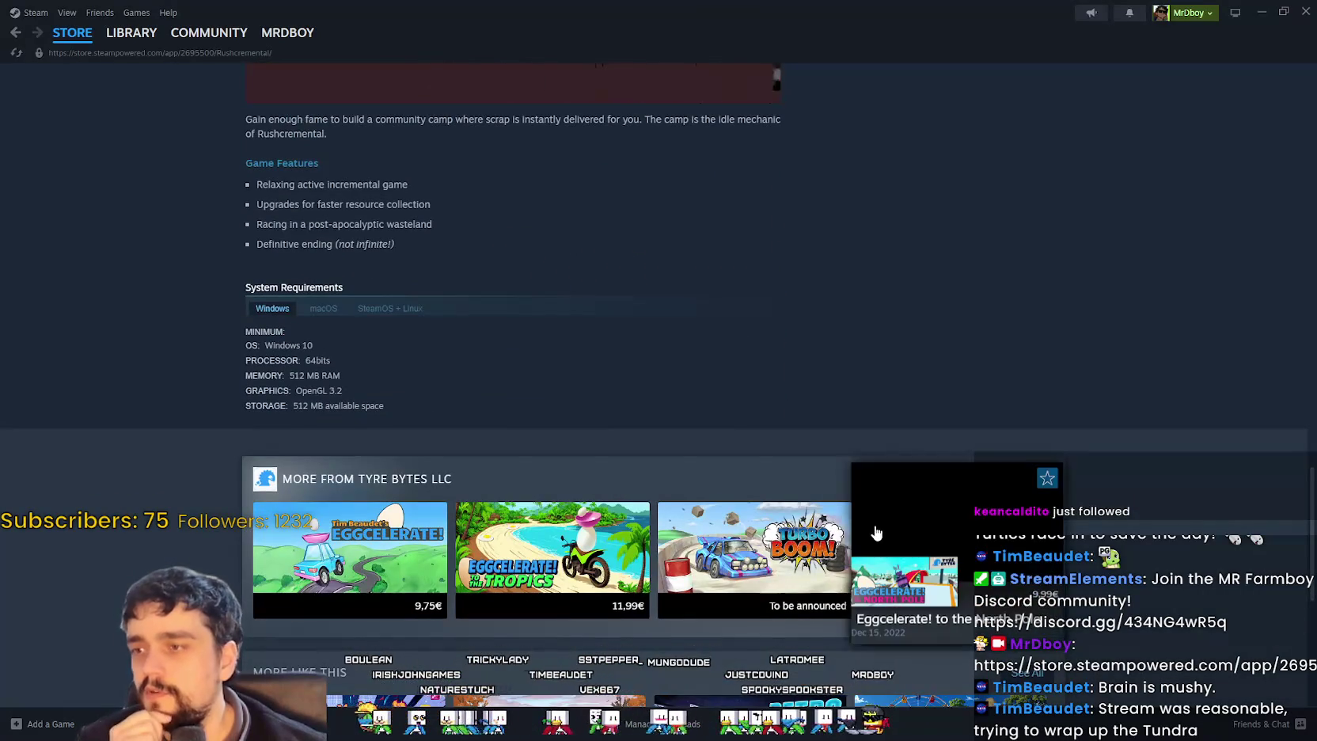
{"action": "scroll", "coordinate": [873, 518], "scroll_direction": "down", "scroll_amount": 5}
{"action": "scroll", "coordinate": [872, 513], "scroll_direction": "up", "scroll_amount": 14}
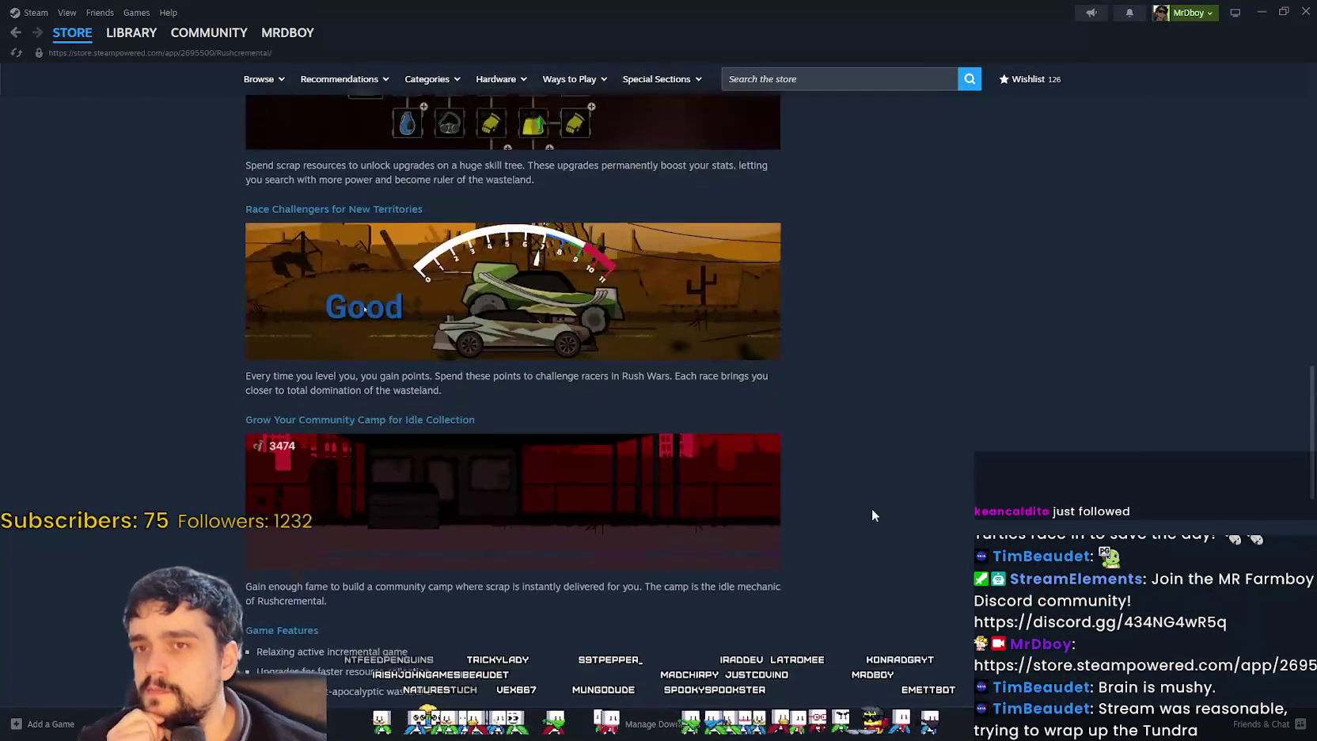
{"action": "scroll", "coordinate": [875, 515], "scroll_direction": "up", "scroll_amount": 7}
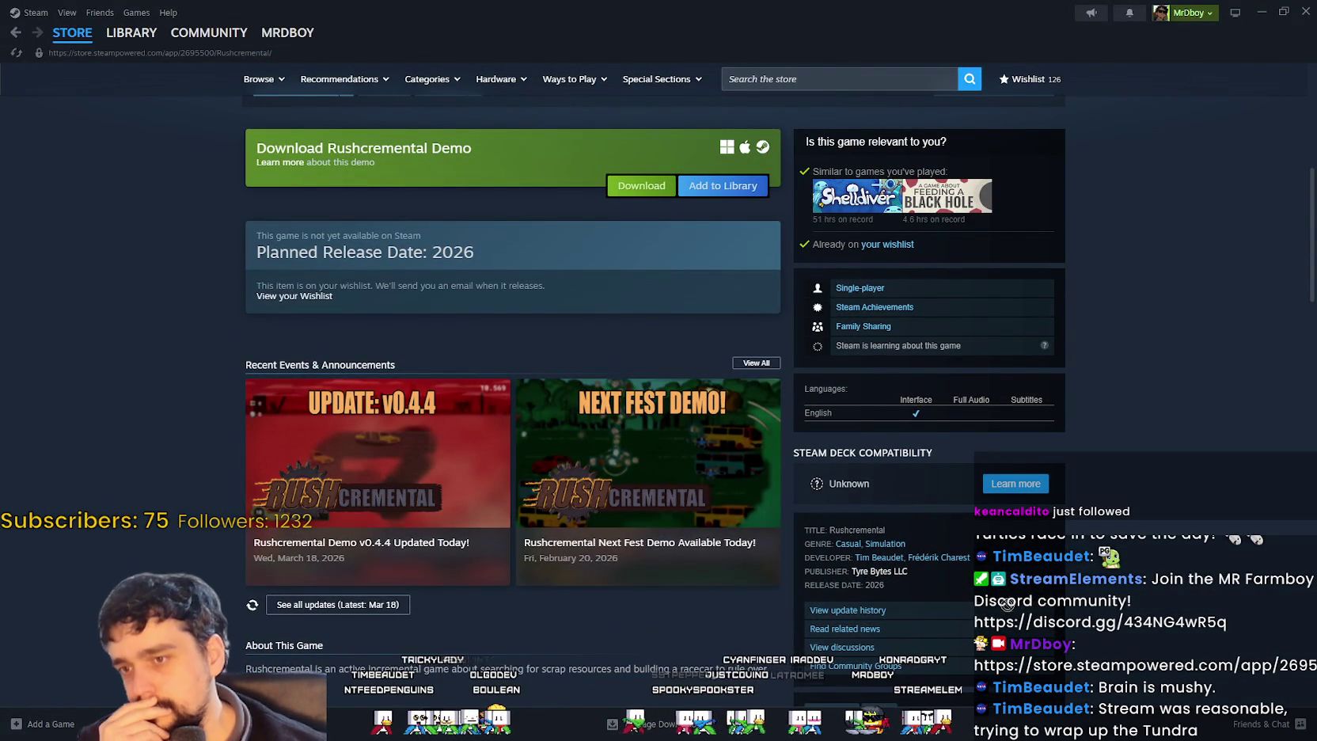
{"action": "scroll", "coordinate": [951, 517], "scroll_direction": "up", "scroll_amount": 2}
{"action": "scroll", "coordinate": [951, 516], "scroll_direction": "up", "scroll_amount": 2}
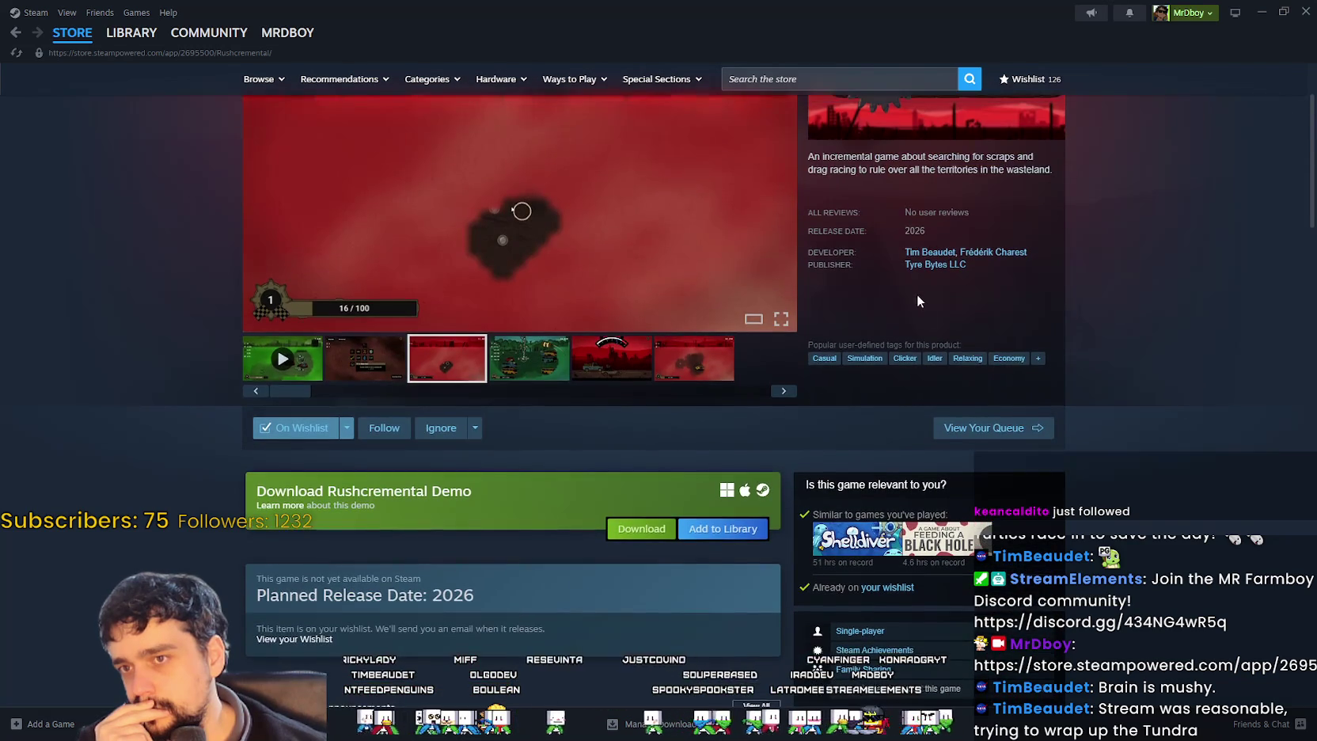
{"action": "scroll", "coordinate": [1183, 510], "scroll_direction": "down", "scroll_amount": 4}
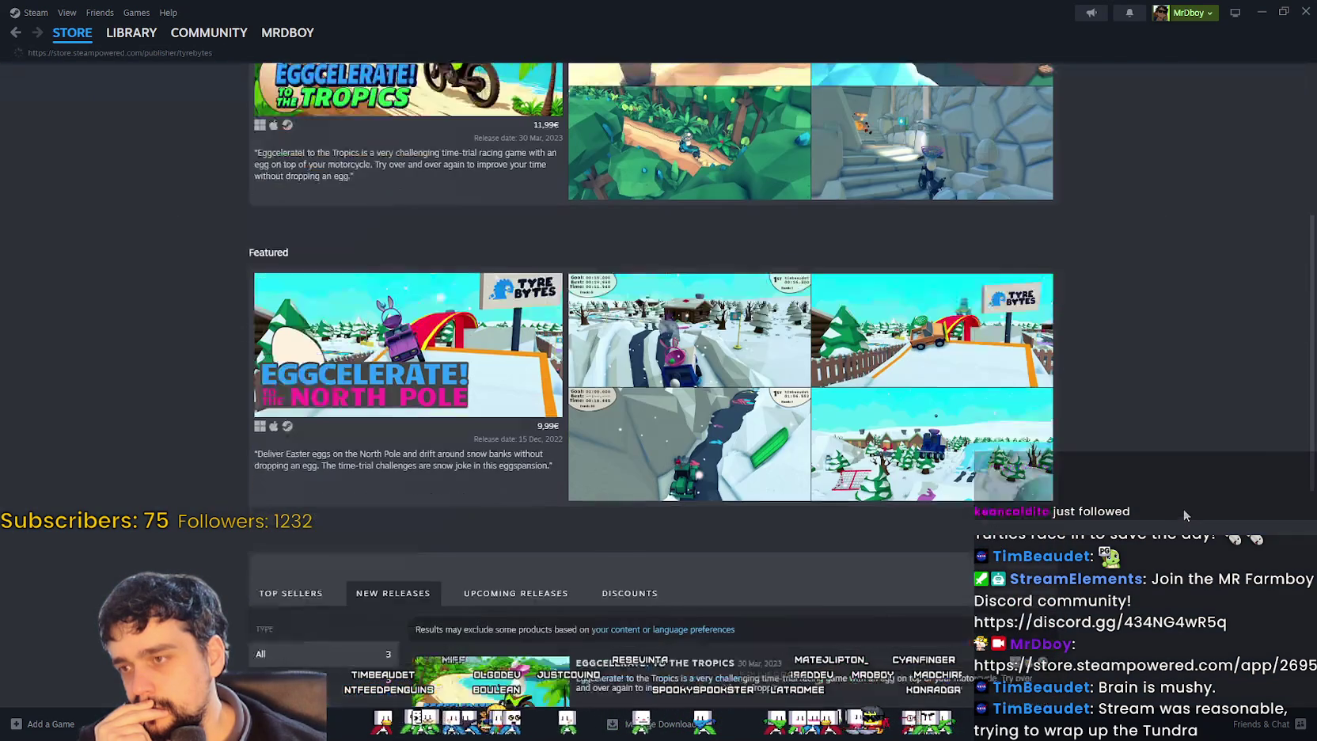
{"action": "scroll", "coordinate": [867, 333], "scroll_direction": "up", "scroll_amount": 1}
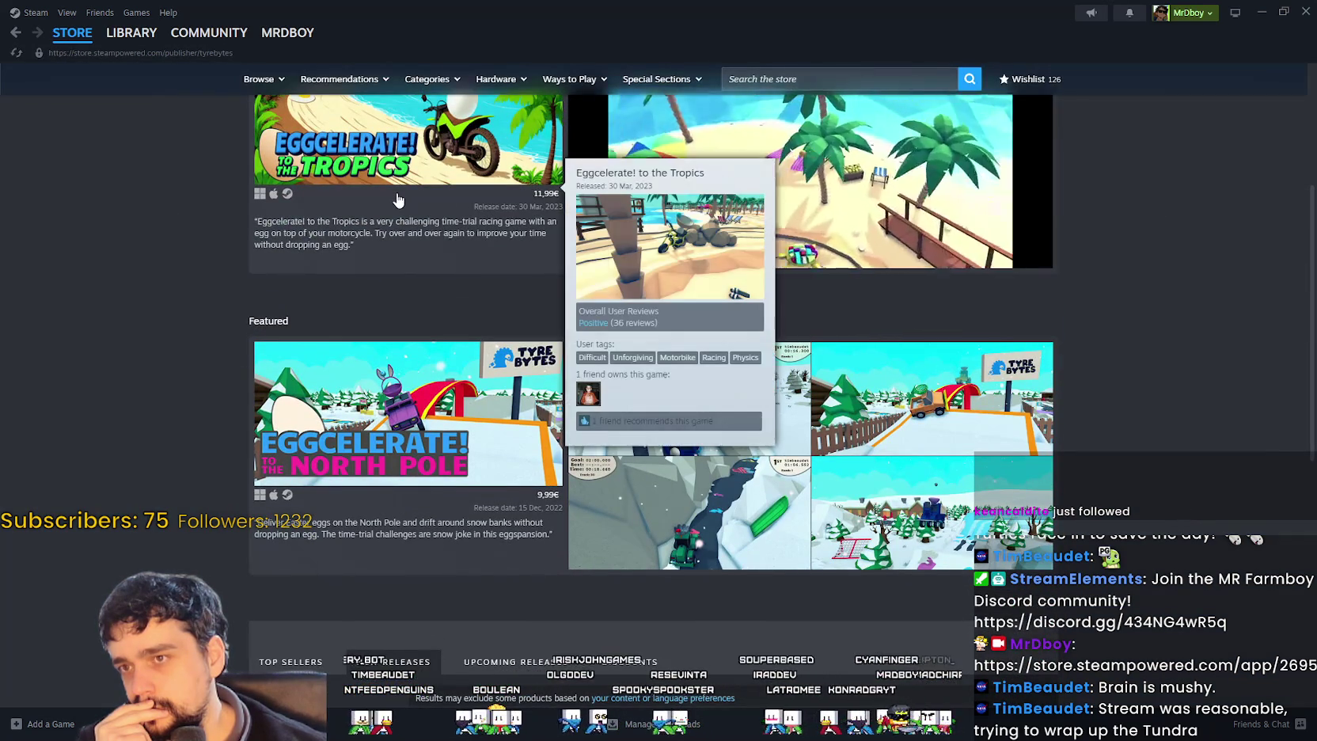
{"action": "scroll", "coordinate": [399, 197], "scroll_direction": "down", "scroll_amount": 3}
{"action": "scroll", "coordinate": [398, 198], "scroll_direction": "down", "scroll_amount": 3}
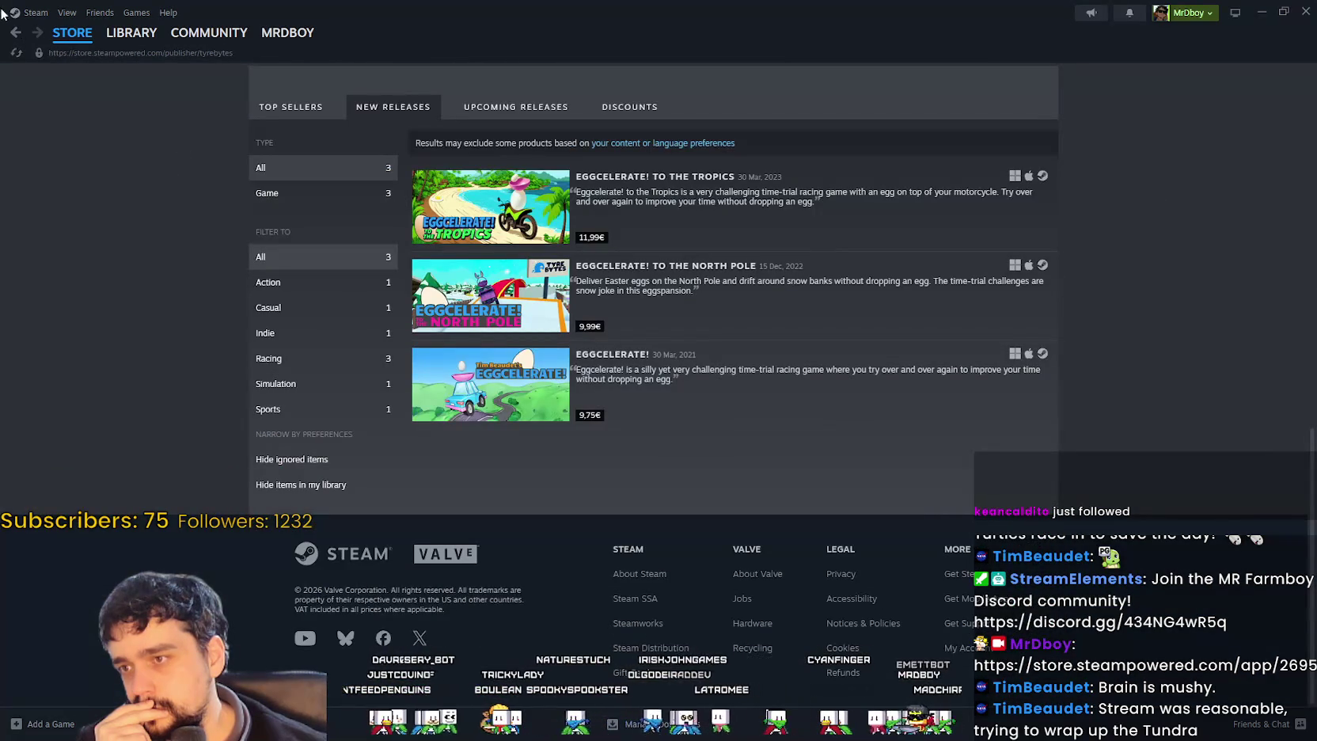
- Navigate back and forward to reach the Tyre Bytes LLC developer page
{"action": "left_click", "coordinate": [13, 35]}
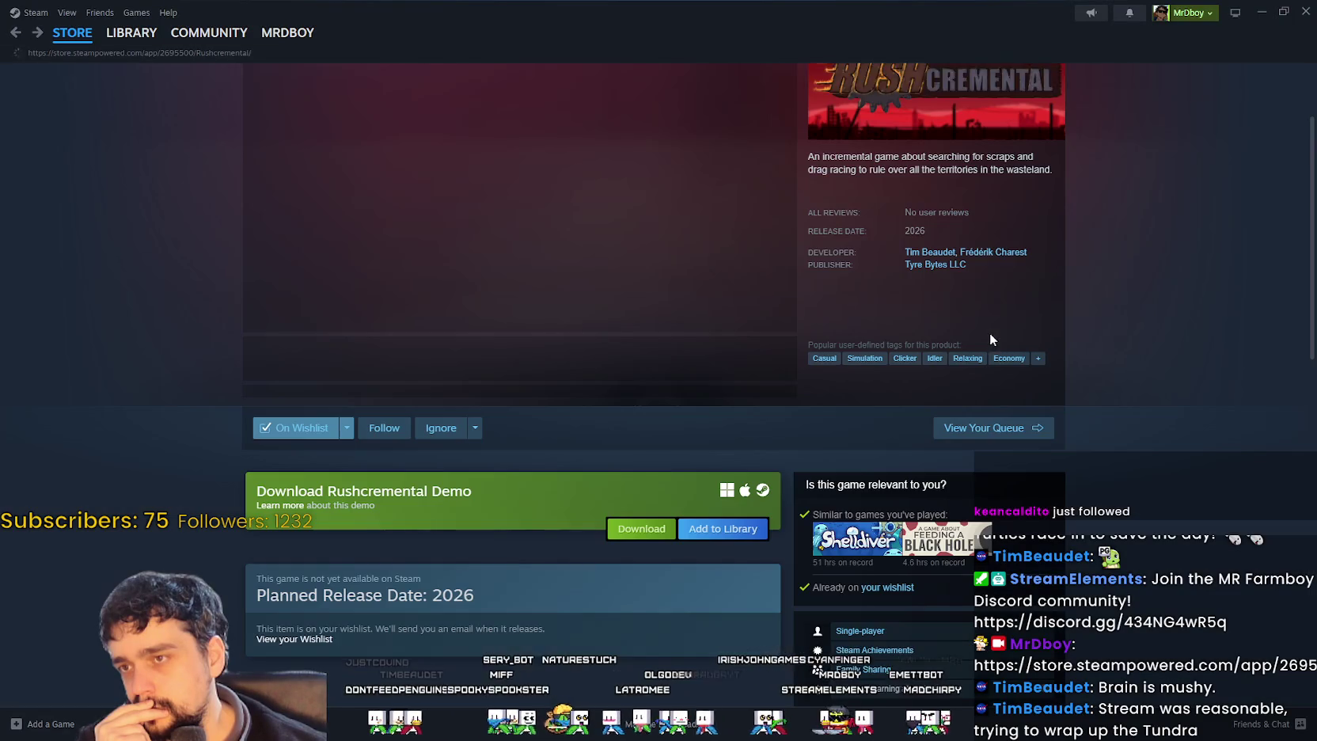
{"action": "left_click", "coordinate": [927, 265]}
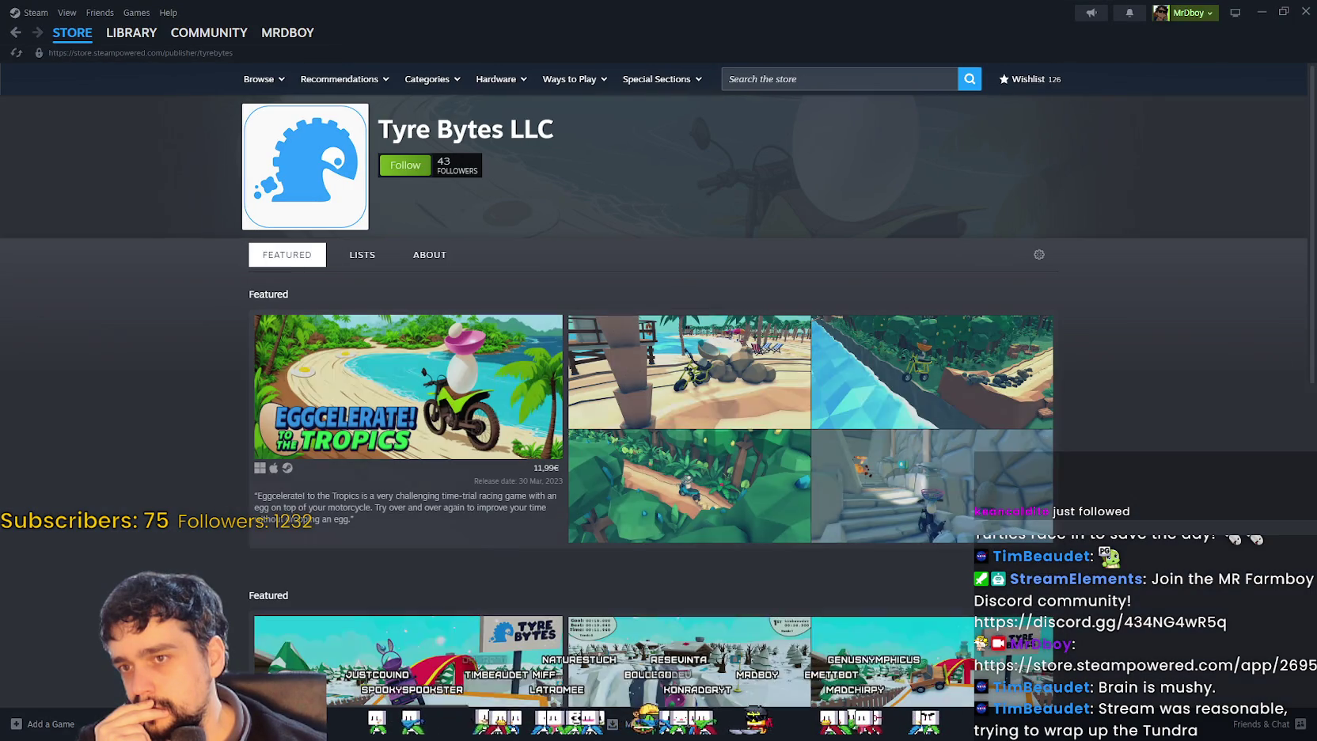
{"action": "left_click", "coordinate": [15, 35]}
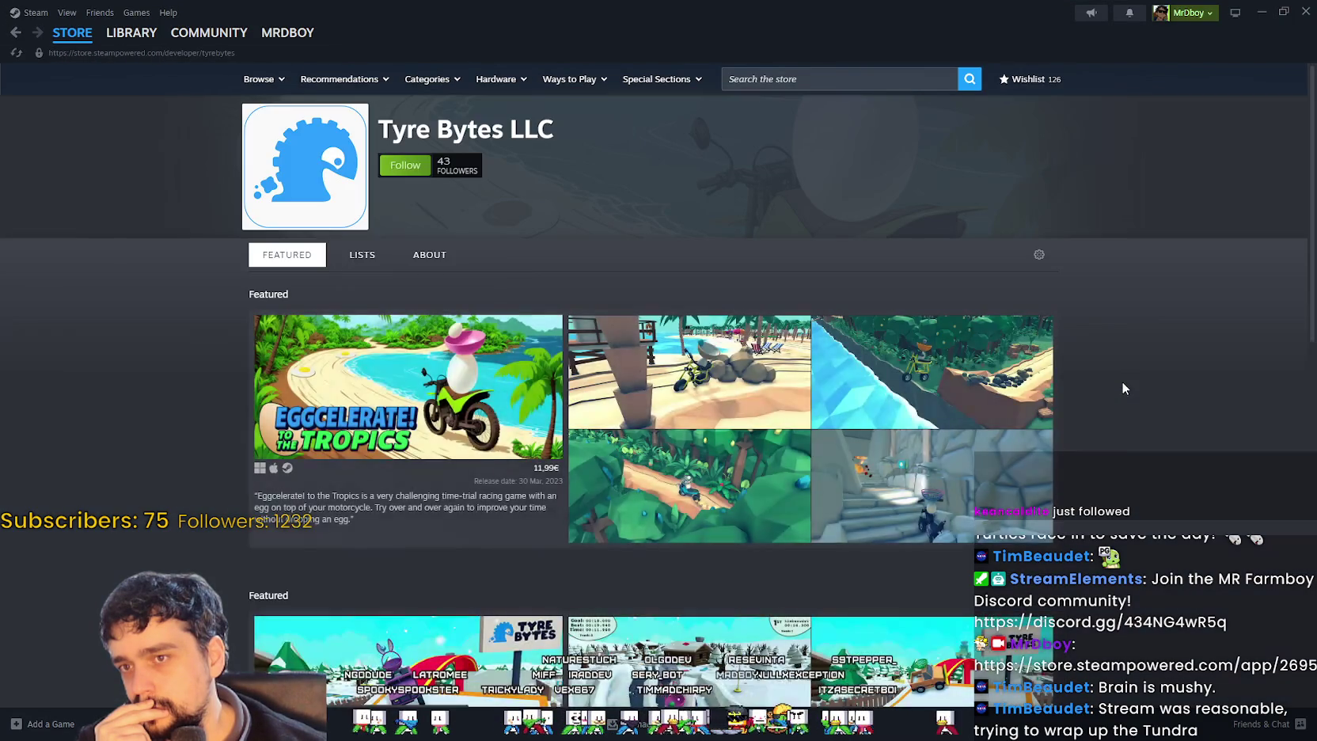
- Preview the three Eggcelerate! games and open Eggcelerate! to the Tropics
{"action": "scroll", "coordinate": [1121, 380], "scroll_direction": "down", "scroll_amount": 10}
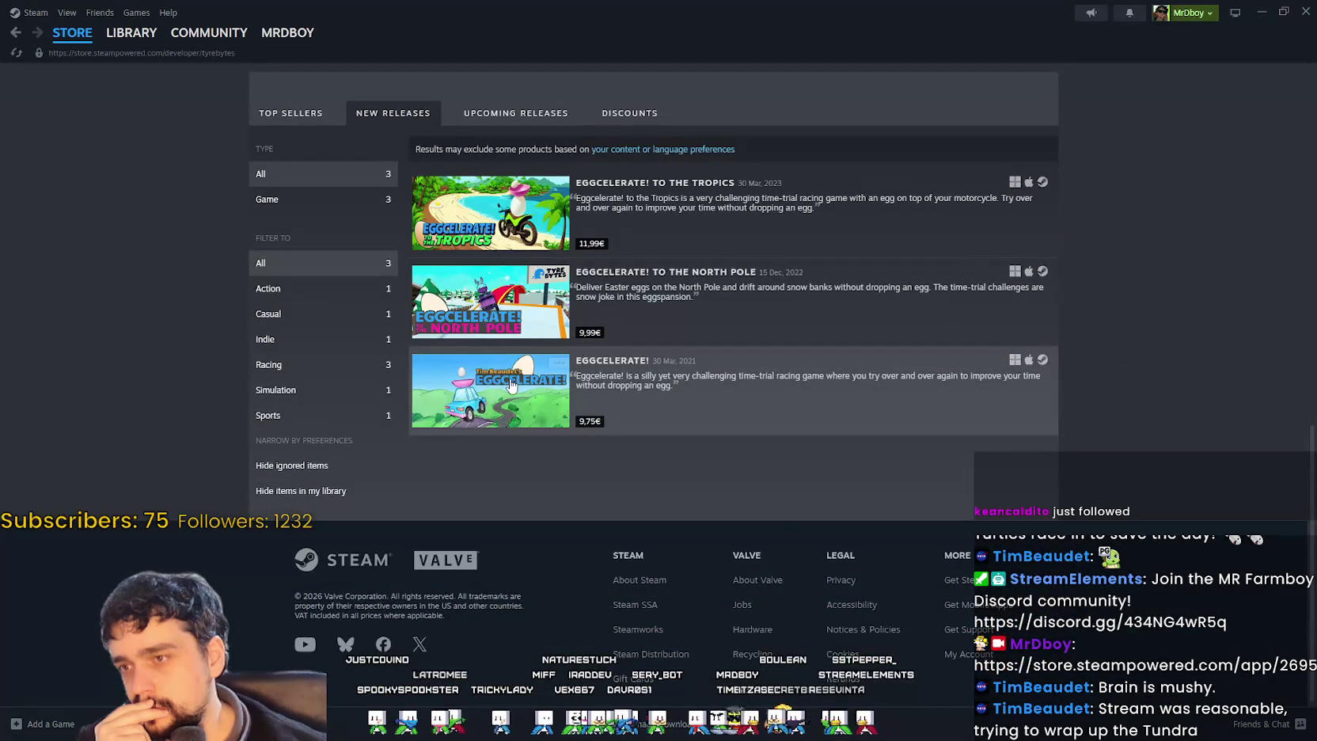
{"action": "mouse_move", "coordinate": [509, 390]}
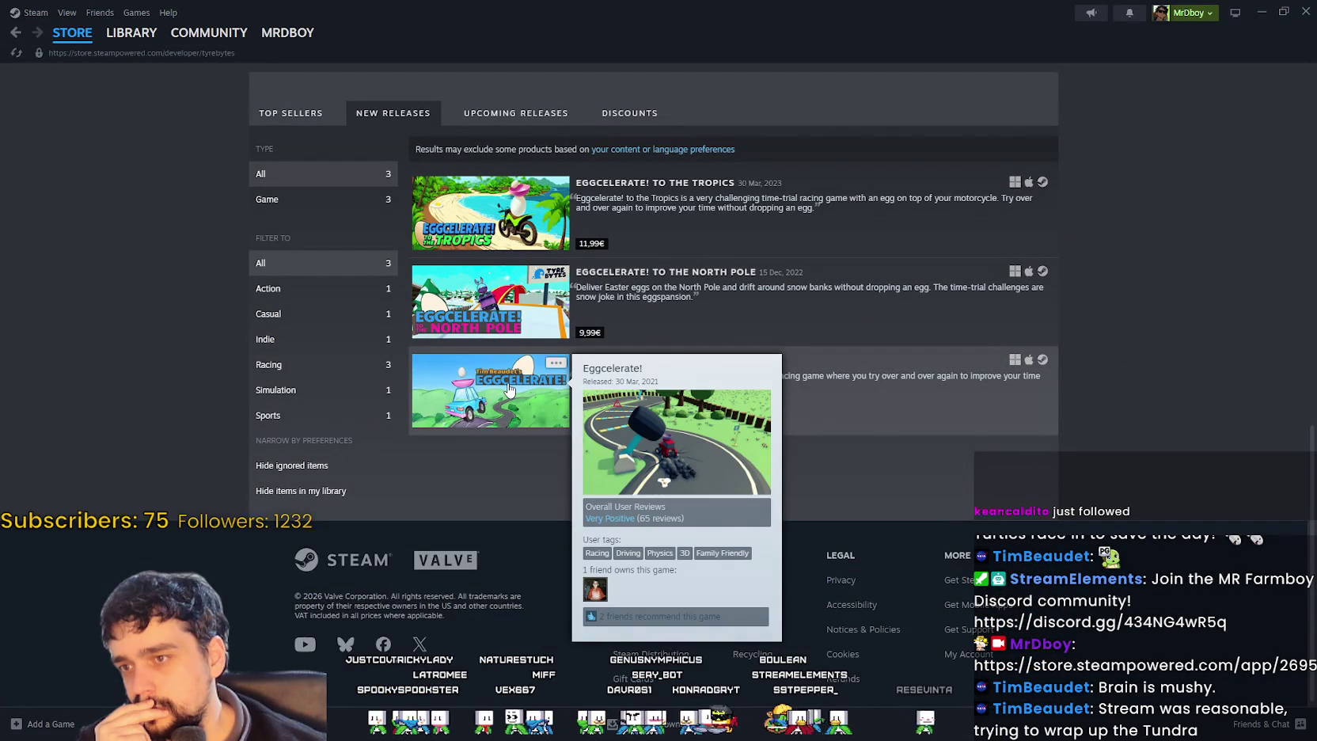
{"action": "mouse_move", "coordinate": [467, 315]}
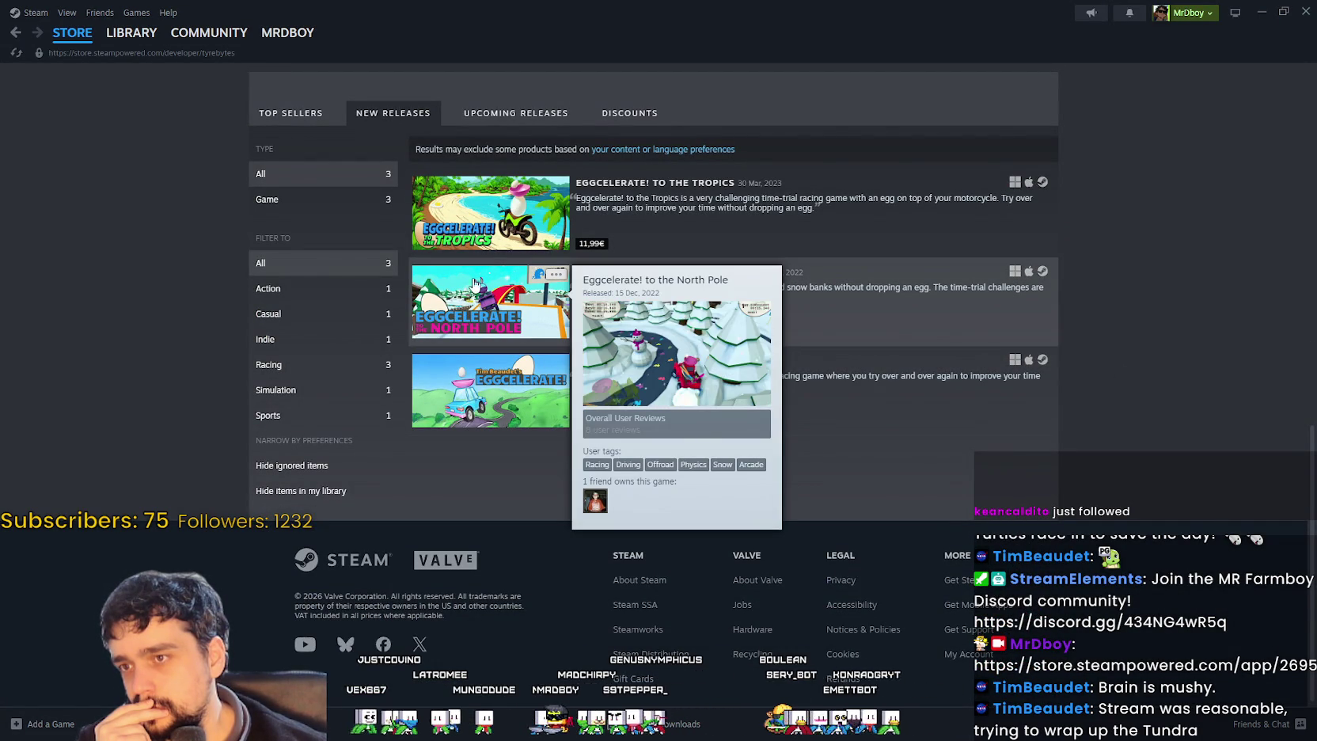
{"action": "mouse_move", "coordinate": [469, 206]}
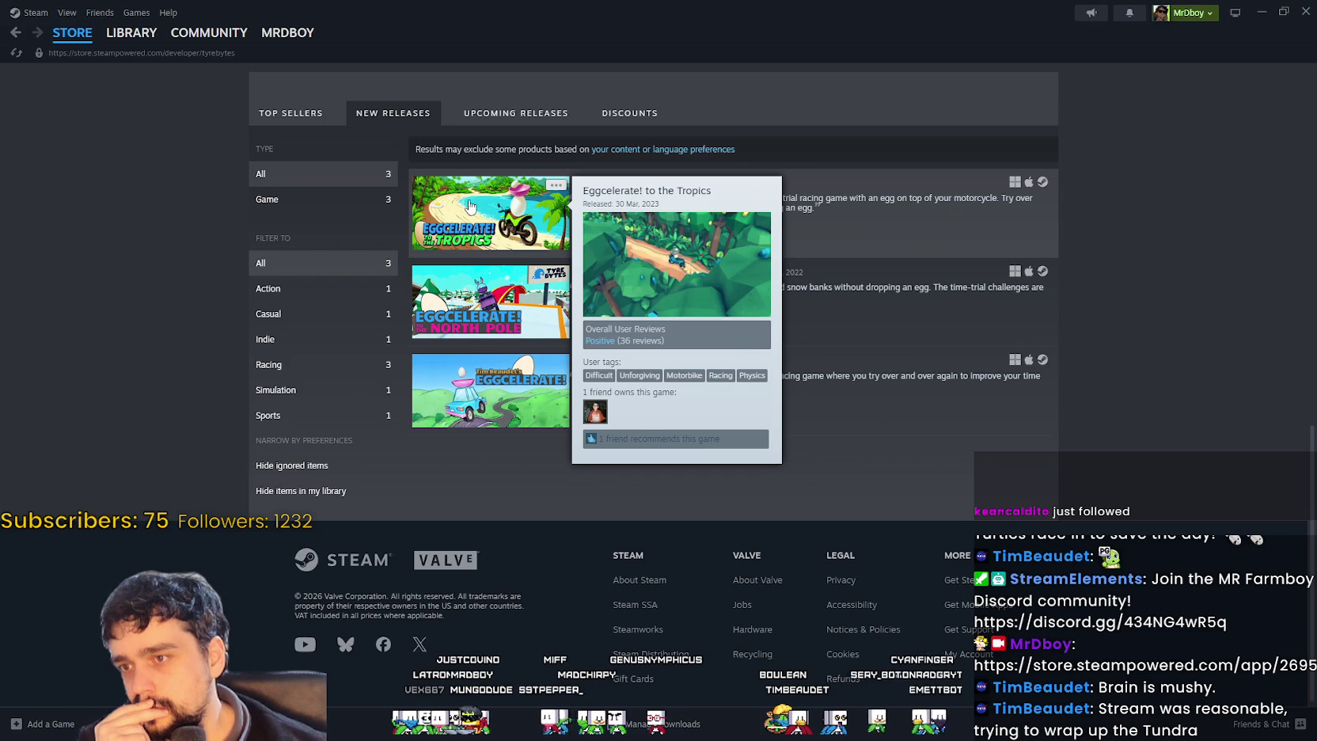
{"action": "mouse_move", "coordinate": [469, 291]}
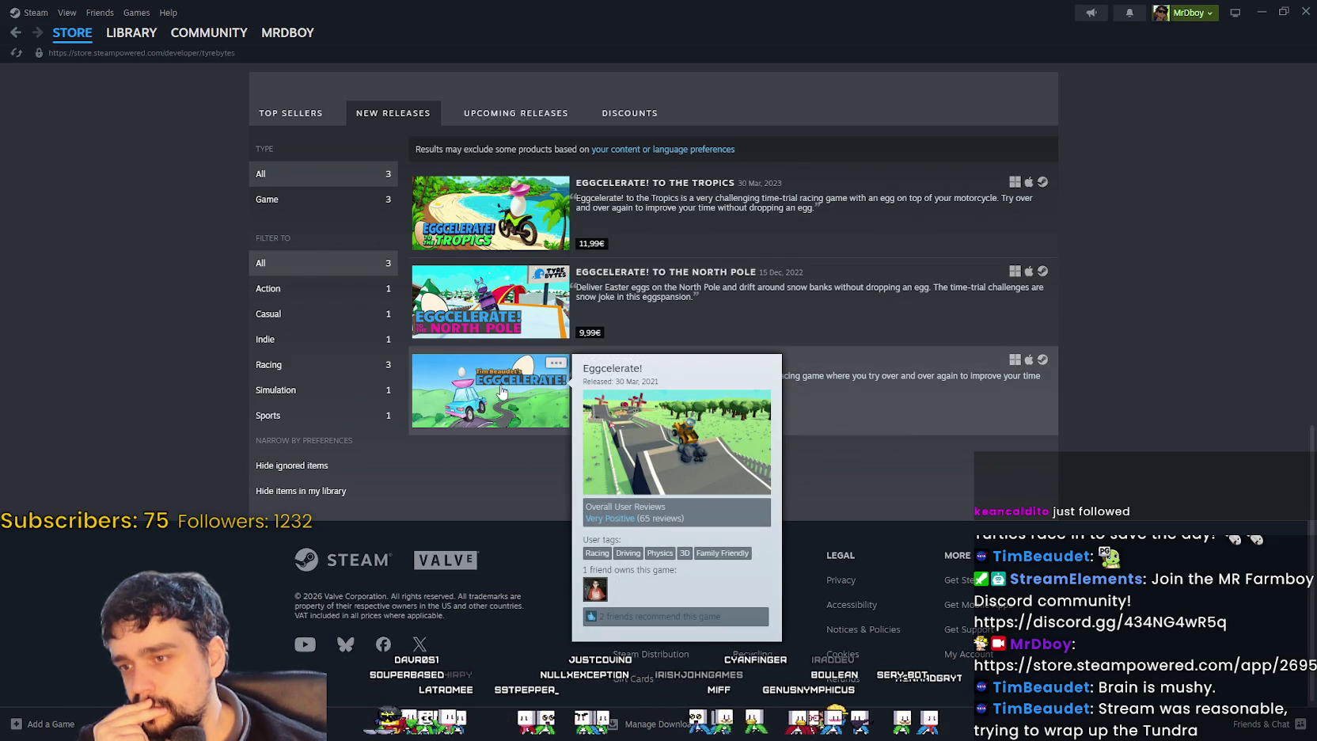
{"action": "left_click", "coordinate": [531, 222]}
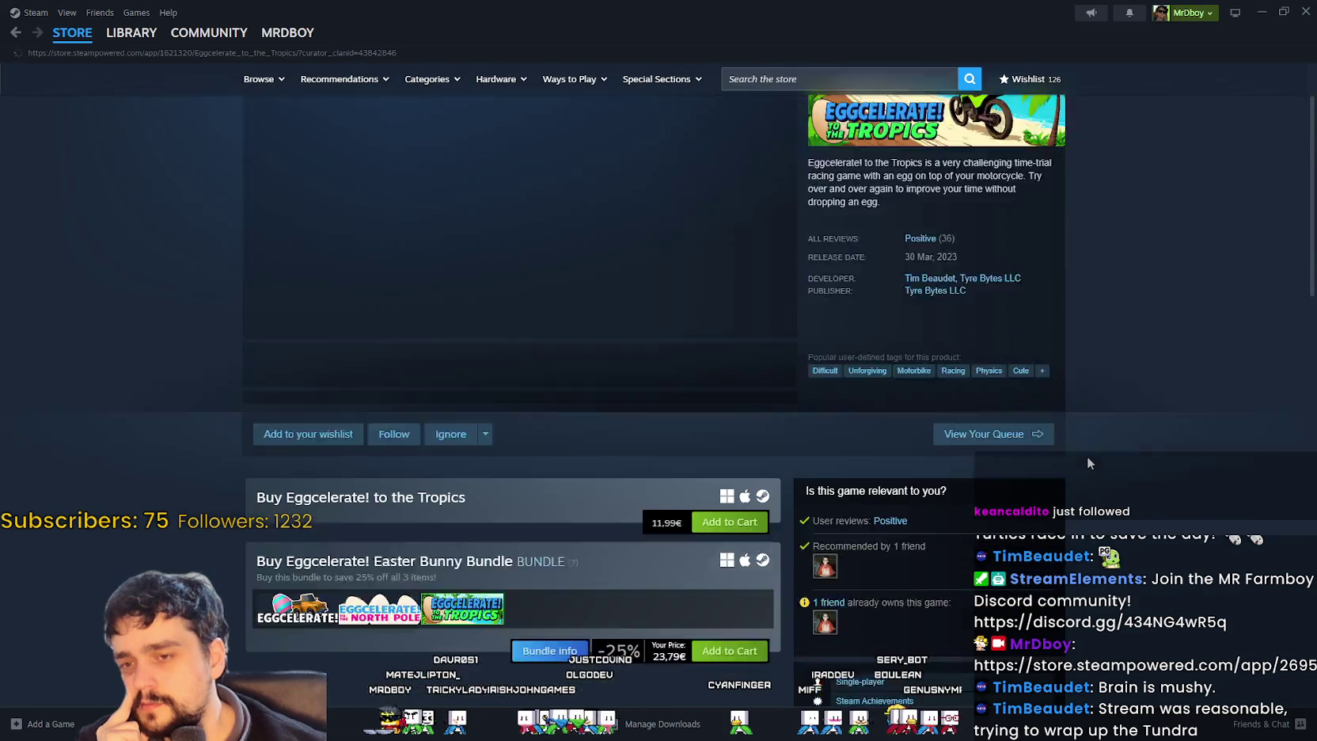
- Look over the Eggcelerate! to the Tropics store page
{"action": "scroll", "coordinate": [1088, 463], "scroll_direction": "down", "scroll_amount": 2}
{"action": "mouse_move", "coordinate": [826, 416]}
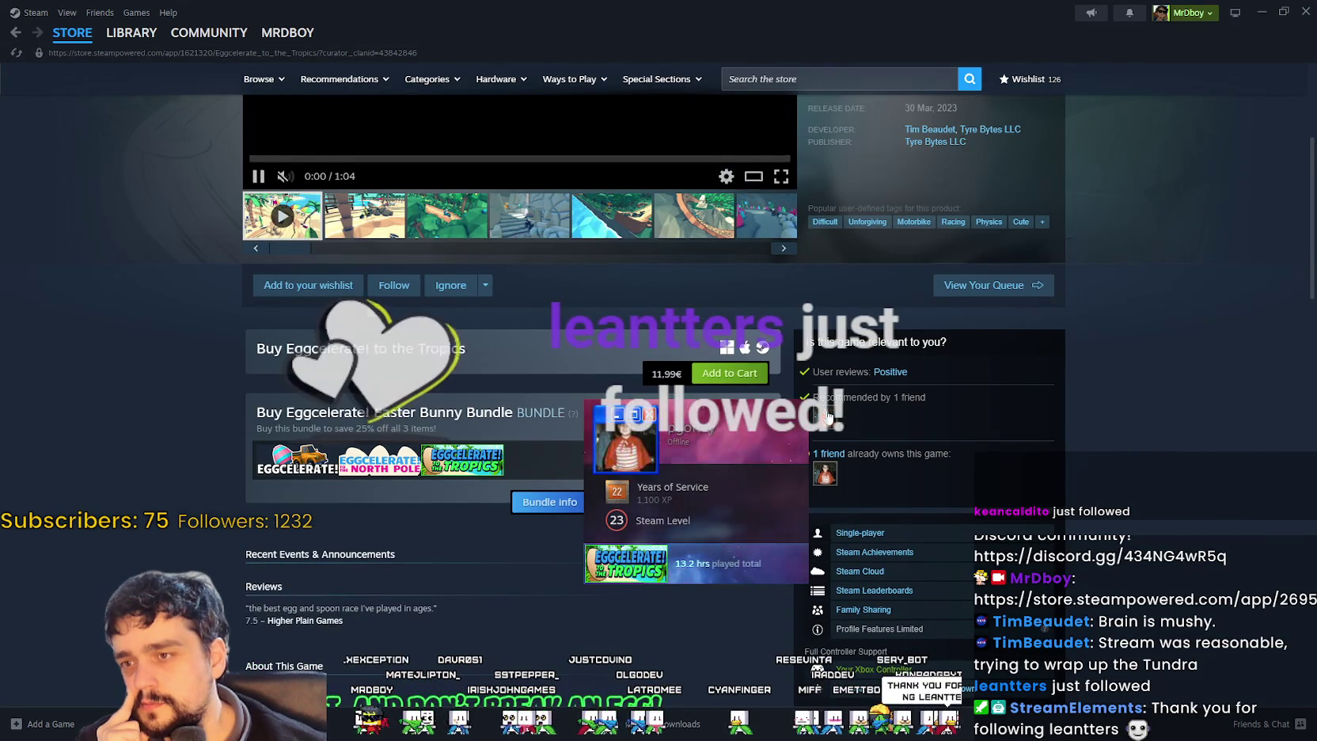
{"action": "scroll", "coordinate": [826, 416], "scroll_direction": "up", "scroll_amount": 3}
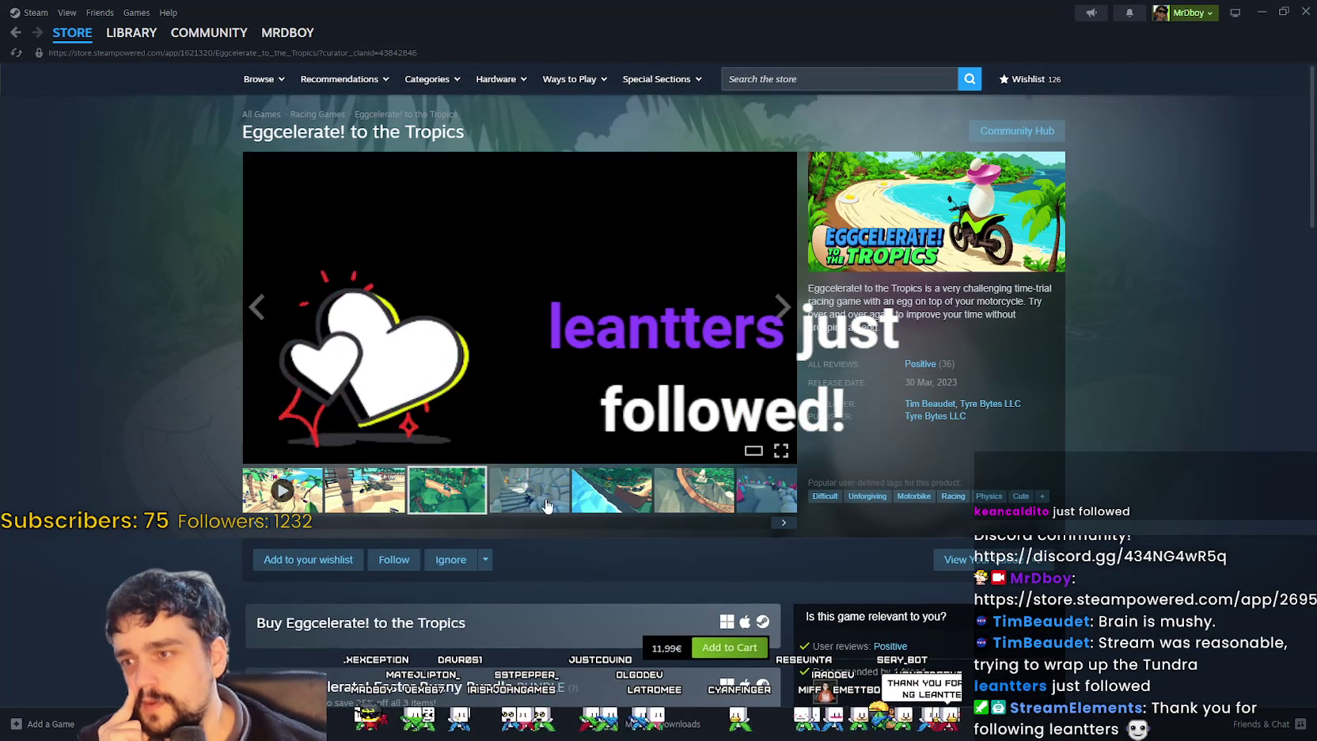
{"action": "mouse_move", "coordinate": [72, 33]}
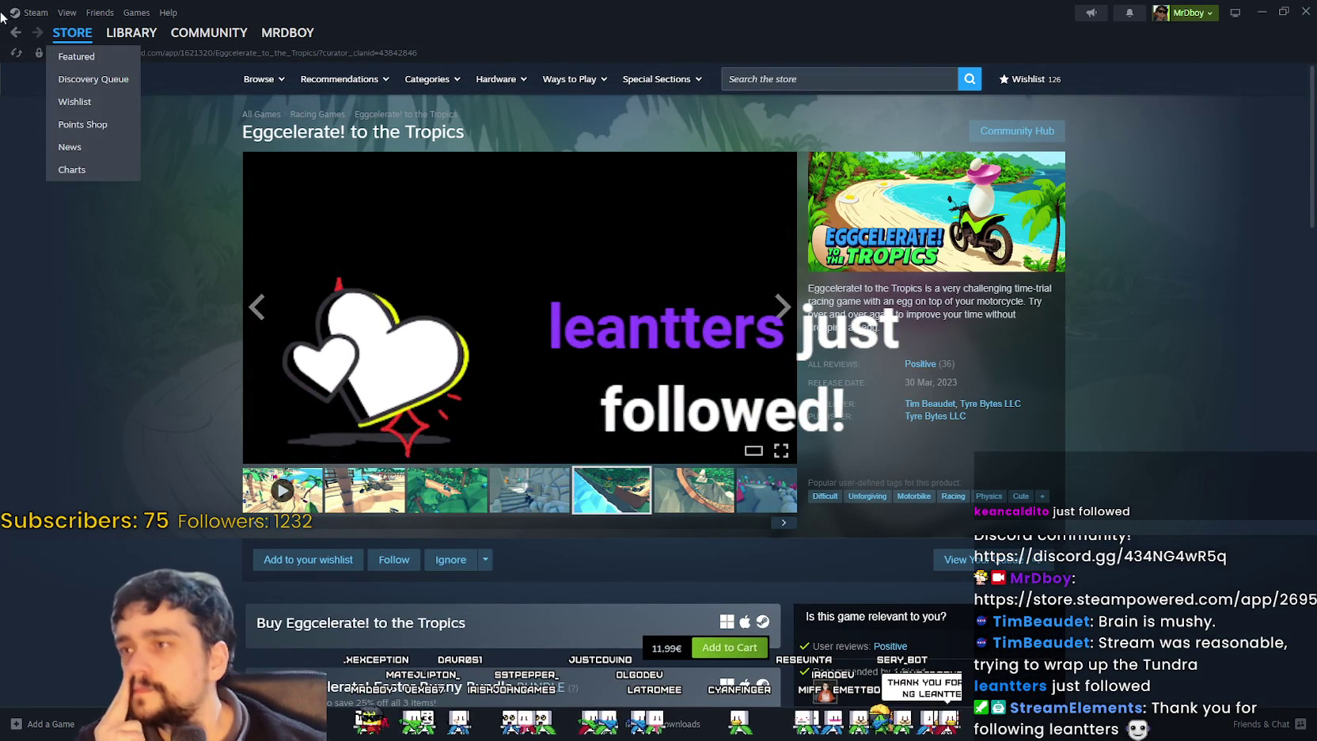
{"action": "scroll", "coordinate": [261, 364], "scroll_direction": "down", "scroll_amount": 4}
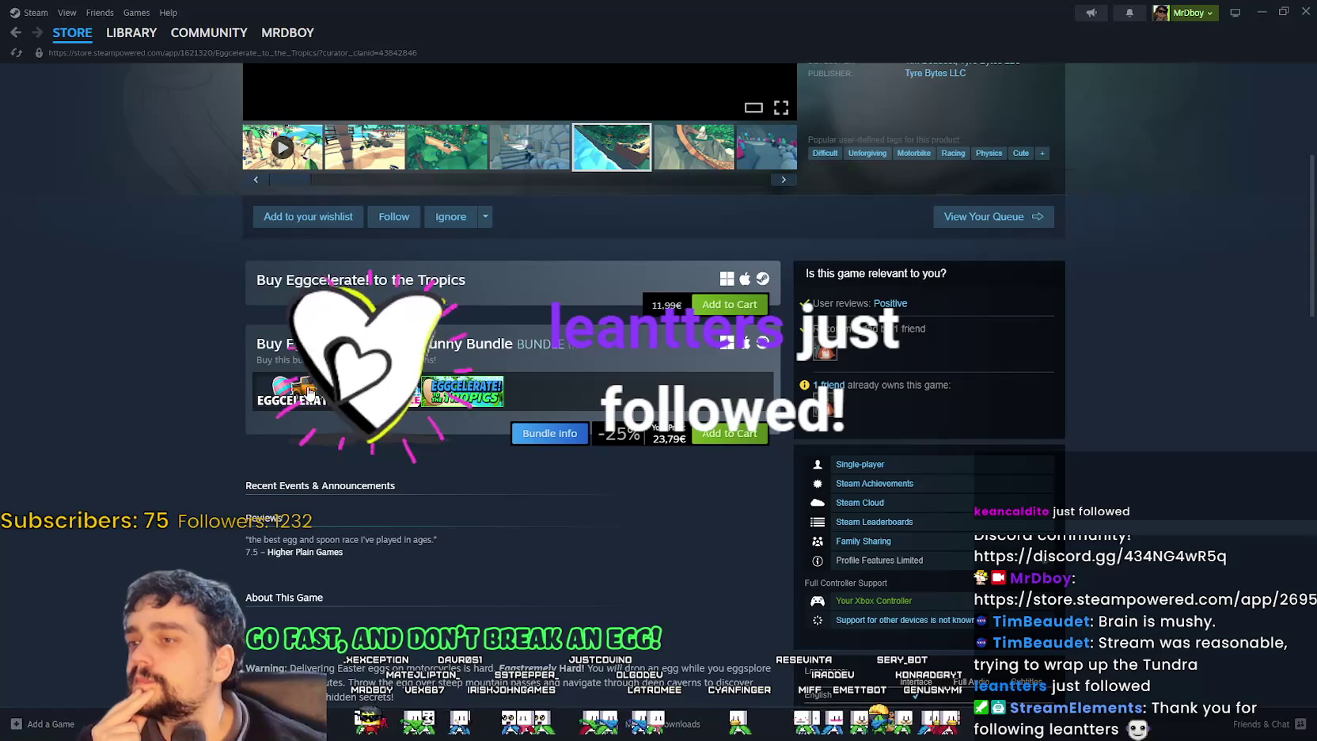
- Go back to Rushcremental, flip through its screenshots and play the trailer
{"action": "left_click", "coordinate": [16, 33]}
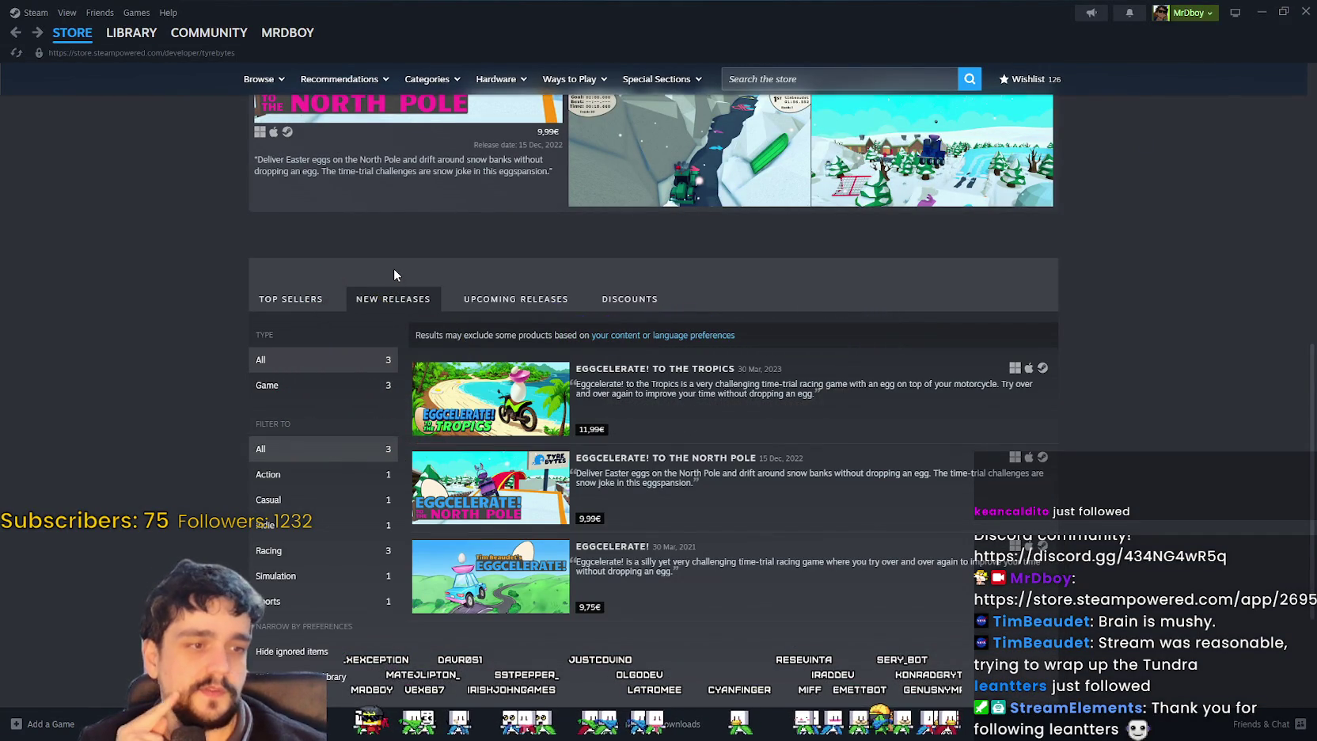
{"action": "mouse_move", "coordinate": [66, 42]}
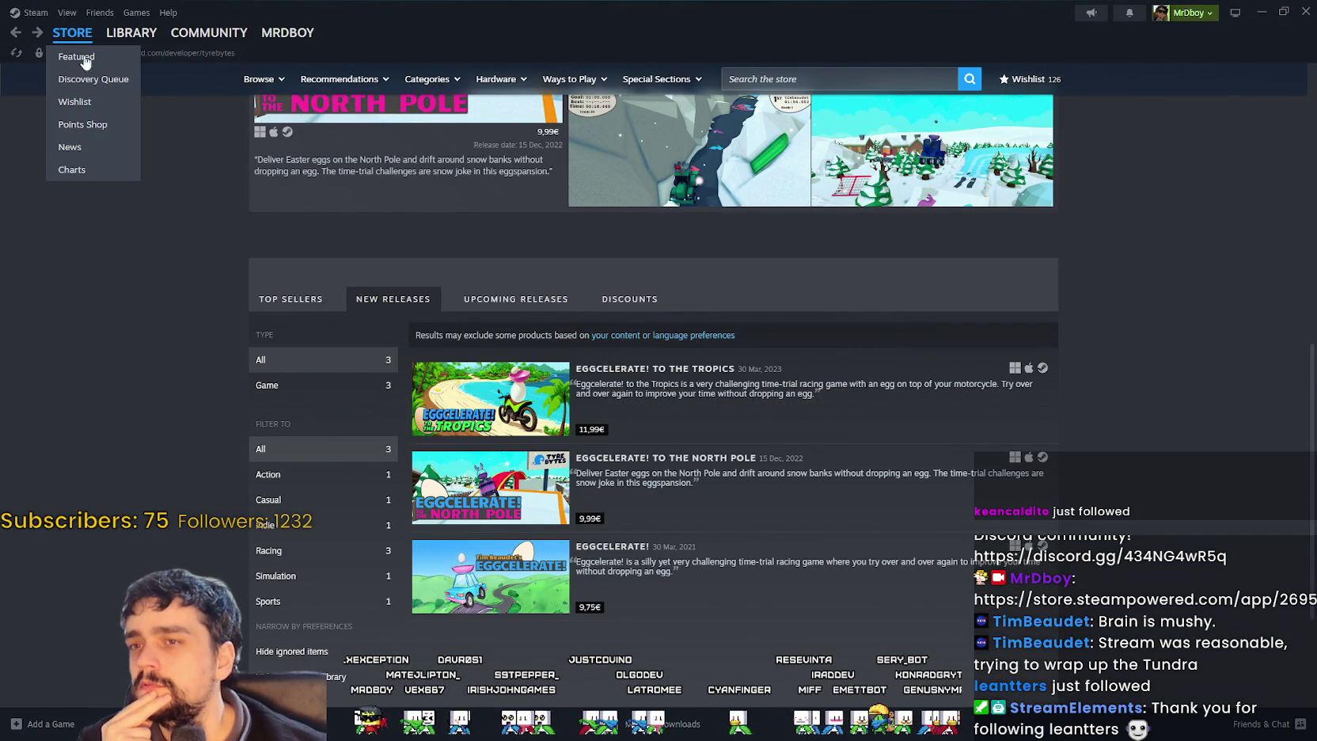
{"action": "left_click", "coordinate": [18, 40]}
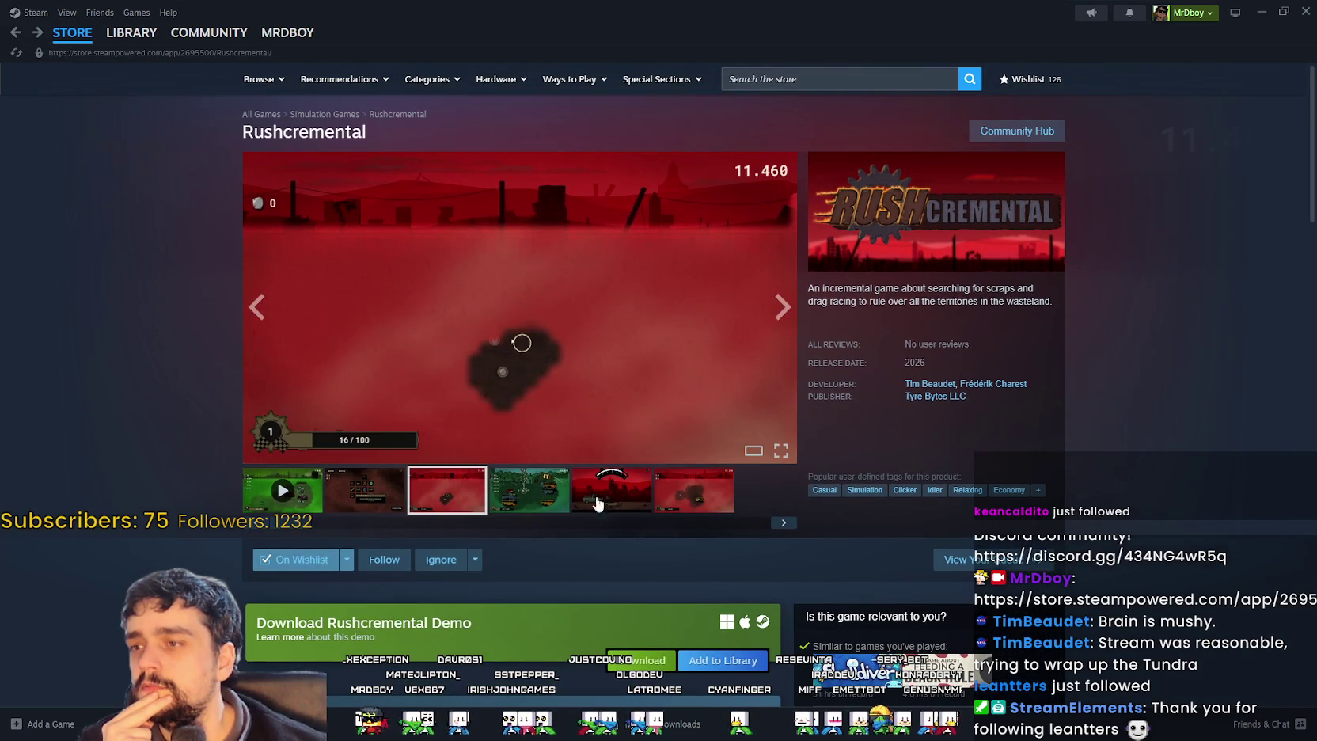
{"action": "left_click", "coordinate": [598, 504]}
{"action": "left_click", "coordinate": [705, 507]}
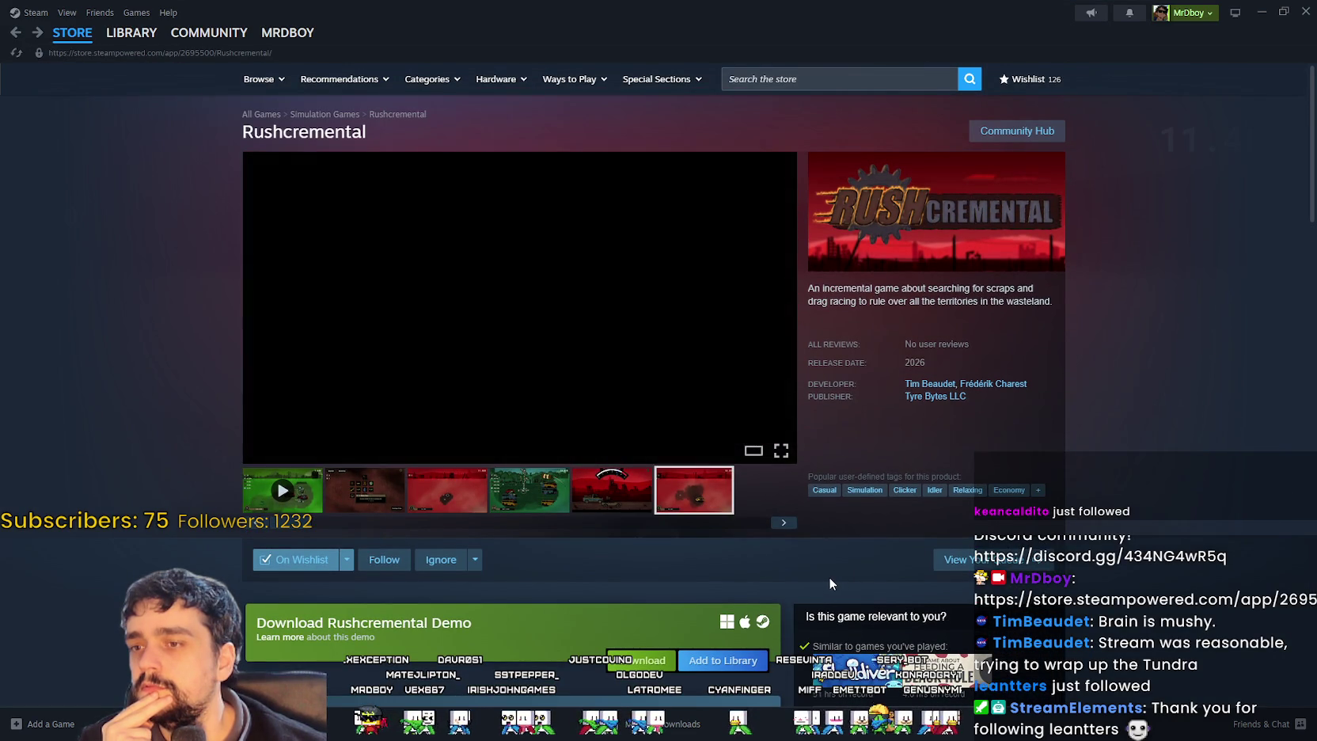
{"action": "left_click", "coordinate": [315, 508]}
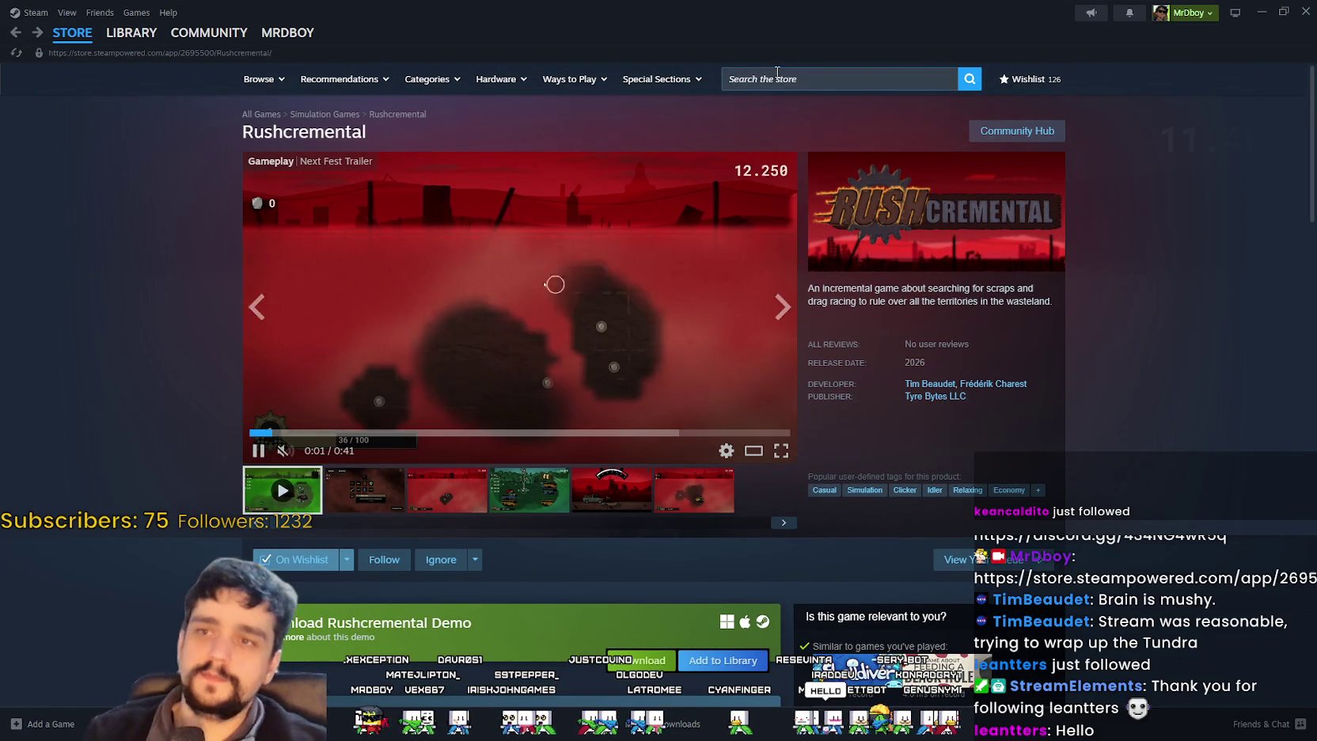
- Start a new Steam store search after dismissing the first suggestions
{"action": "left_click", "coordinate": [763, 80]}
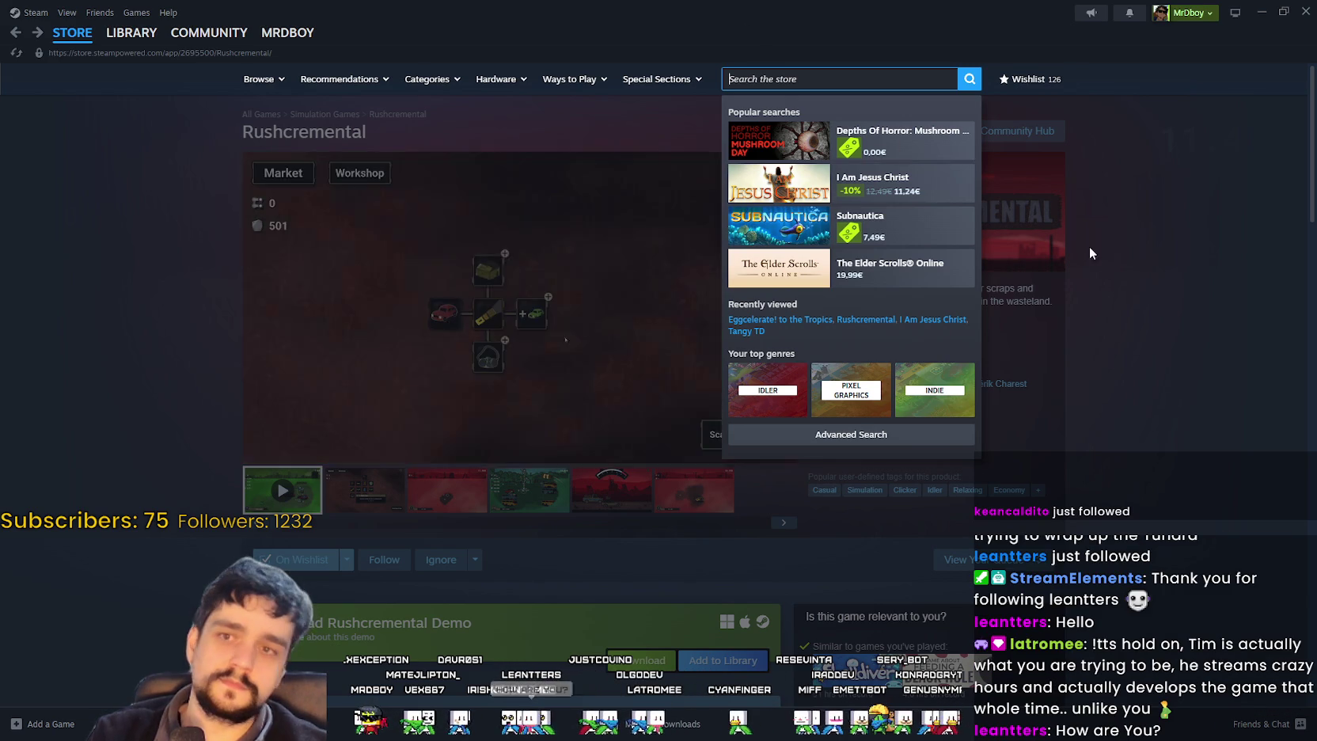
{"action": "left_click", "coordinate": [871, 92]}
{"action": "left_click", "coordinate": [868, 72]}
- Search the store for MR FARMBOY and open its store page
{"action": "type", "text": "M"}
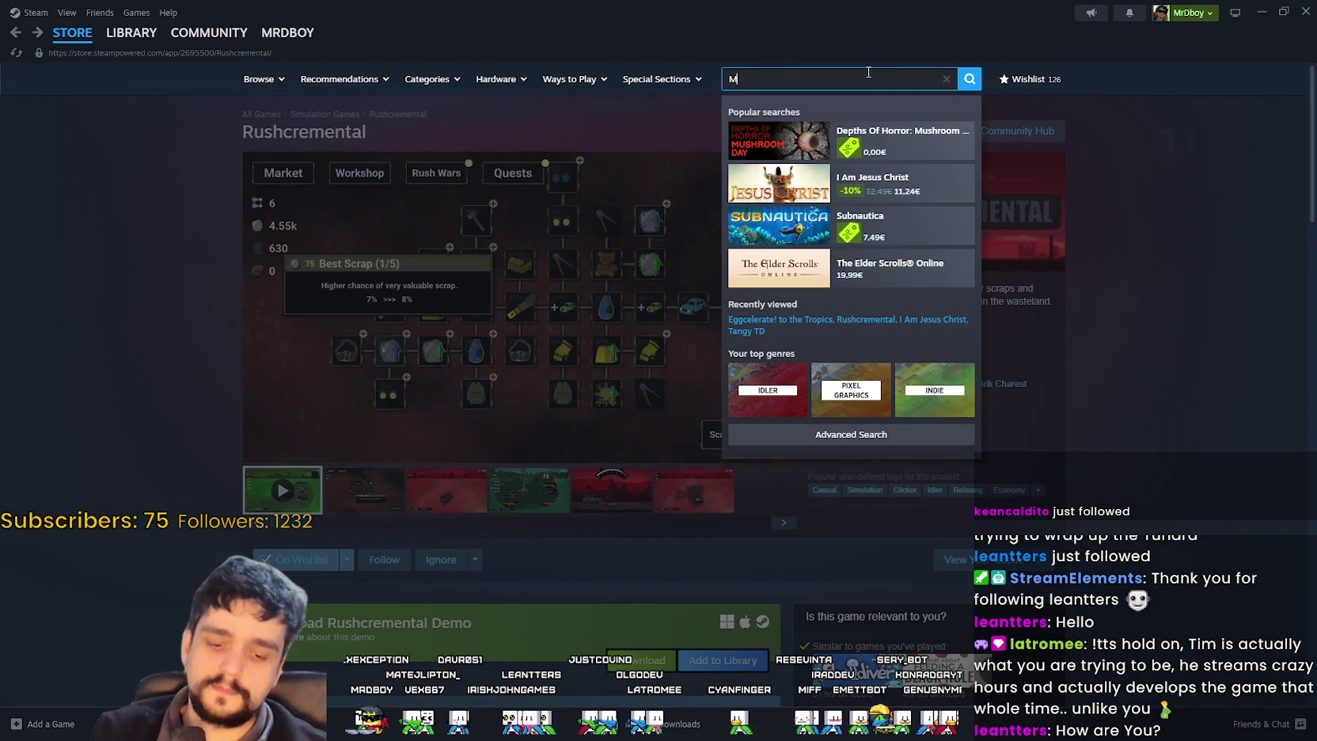
{"action": "type", "text": "R FARMBOY"}
{"action": "key", "text": "Return"}
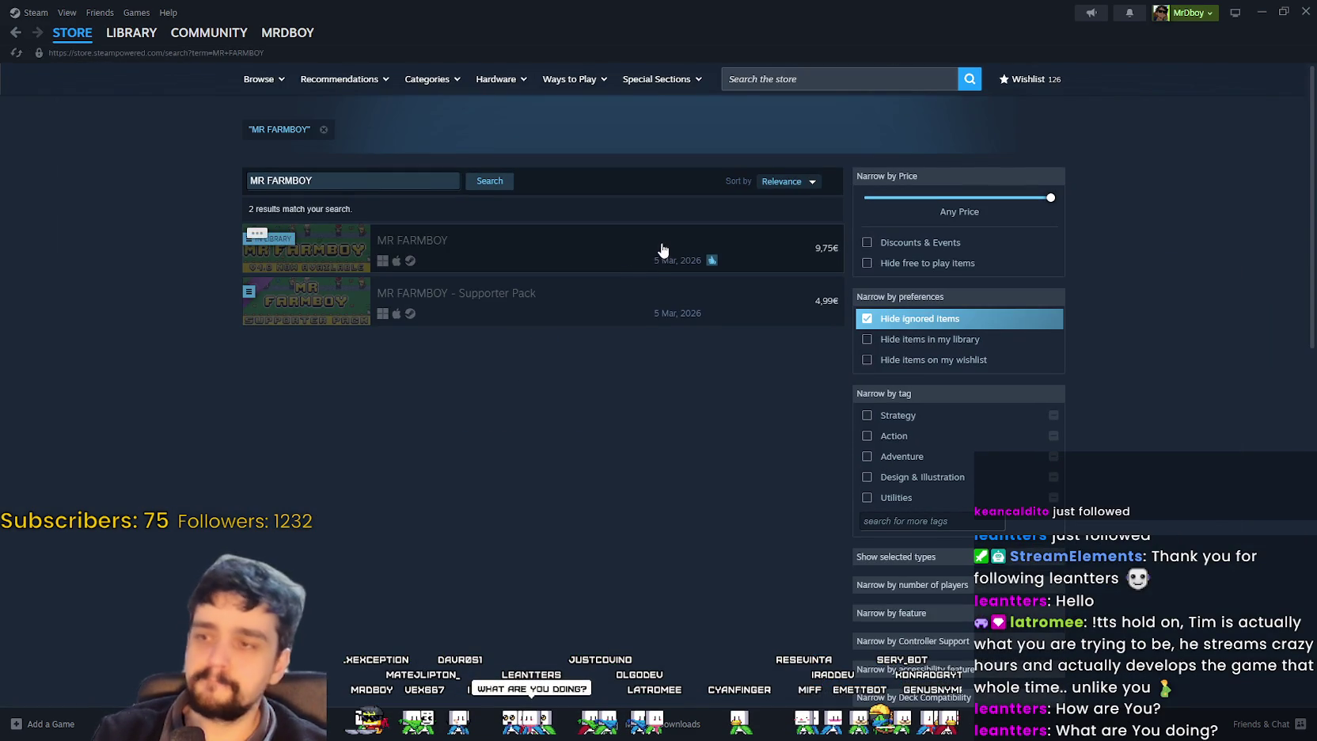
{"action": "left_click", "coordinate": [662, 249]}
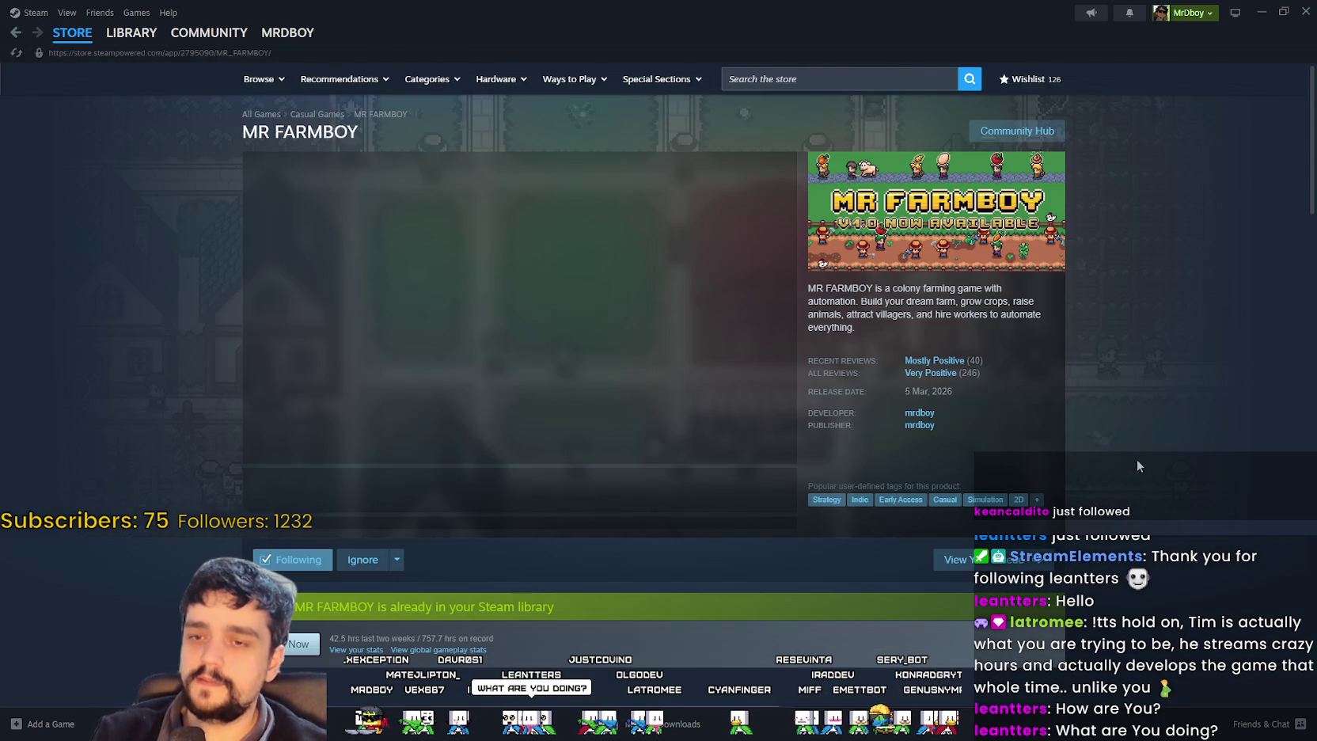
- Copy the MR FARMBOY page URL, then minimize Steam and return to line 165 in Godot
{"action": "right_click", "coordinate": [1109, 370]}
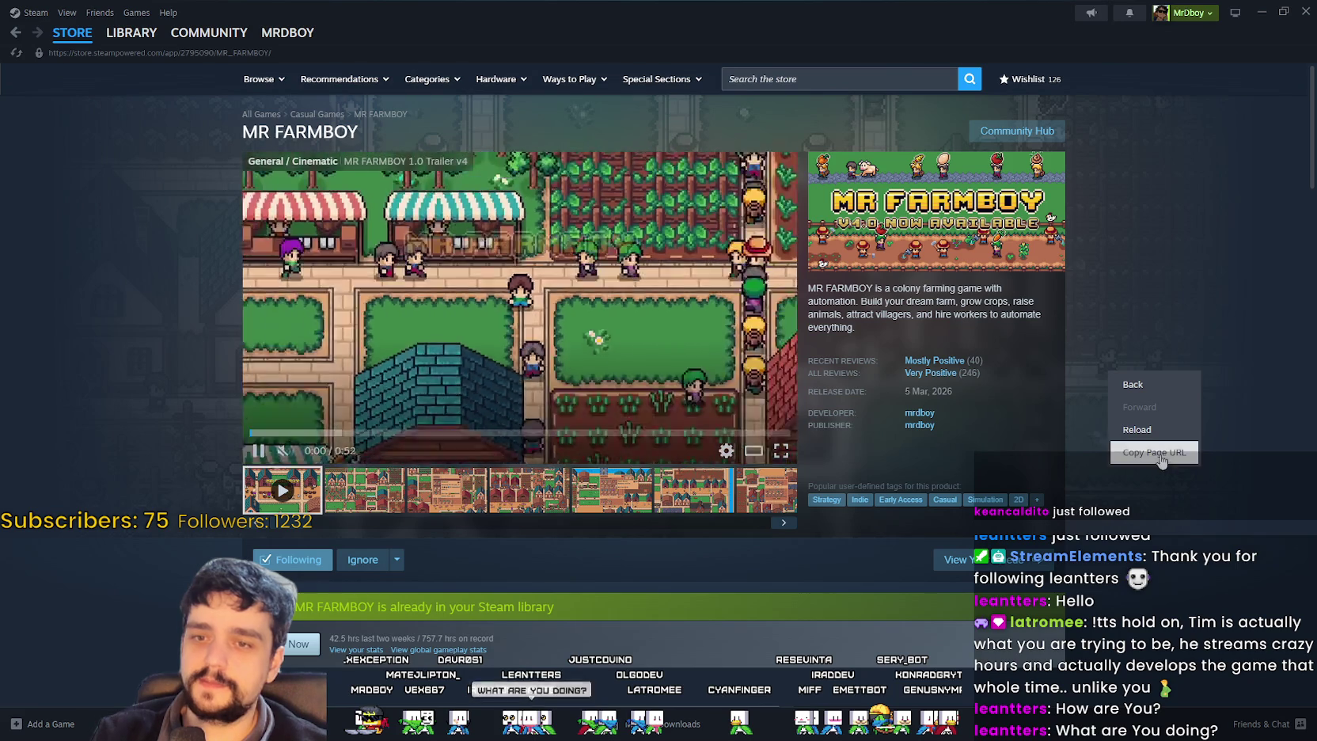
{"action": "left_click", "coordinate": [1154, 452]}
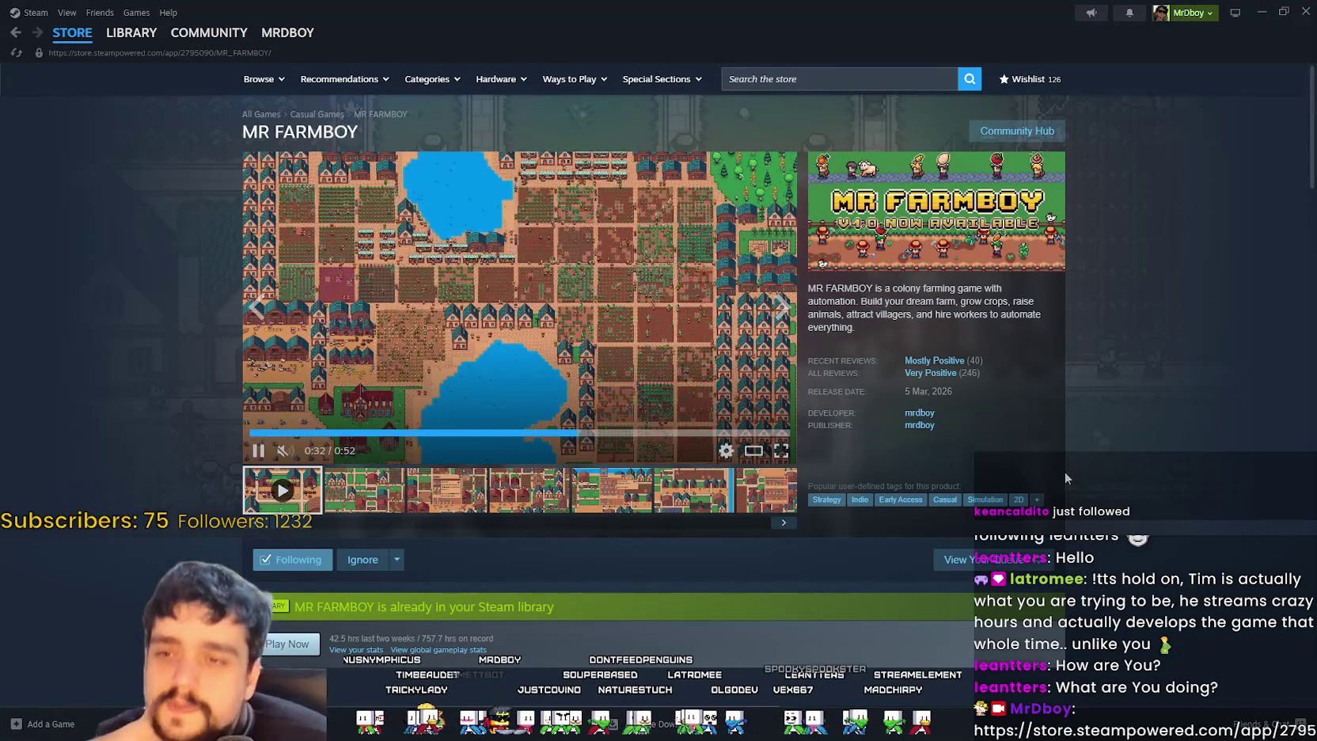
{"action": "scroll", "coordinate": [1063, 471], "scroll_direction": "down", "scroll_amount": 4}
{"action": "scroll", "coordinate": [1061, 479], "scroll_direction": "up", "scroll_amount": 4}
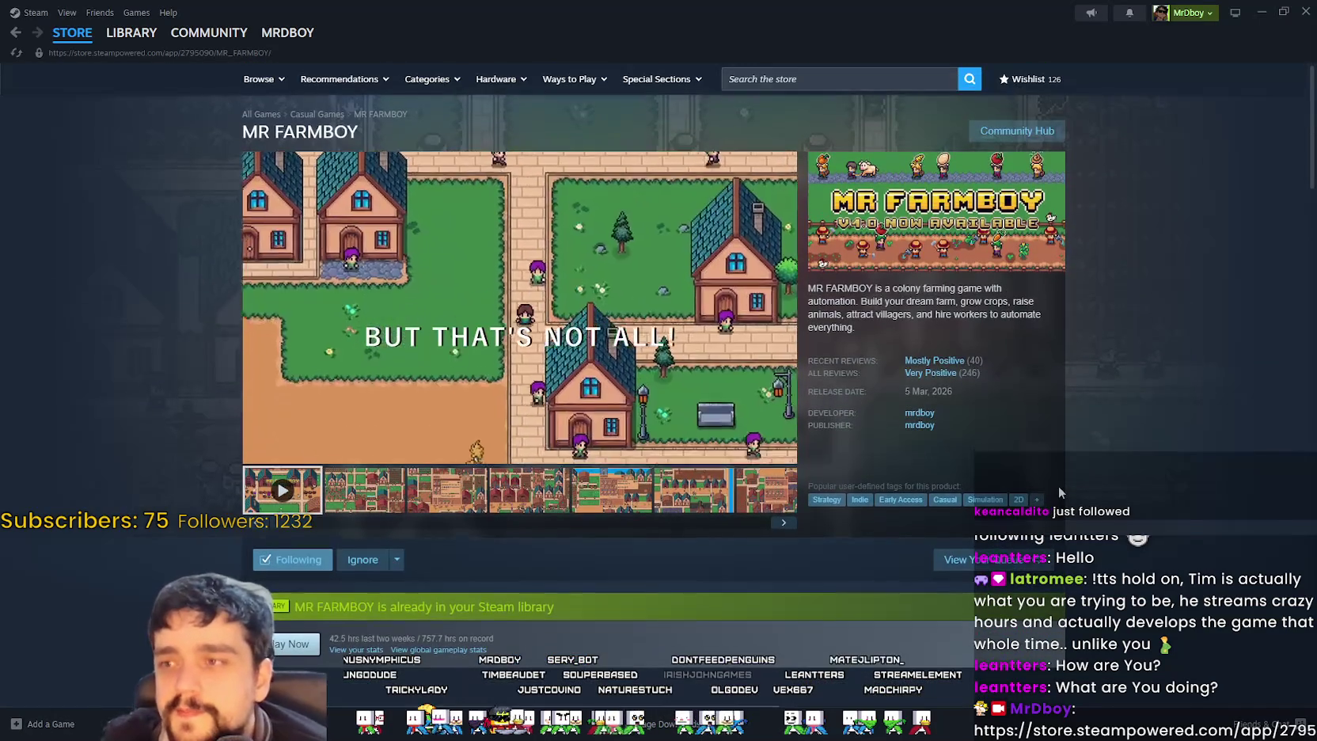
{"action": "scroll", "coordinate": [1059, 491], "scroll_direction": "down", "scroll_amount": 8}
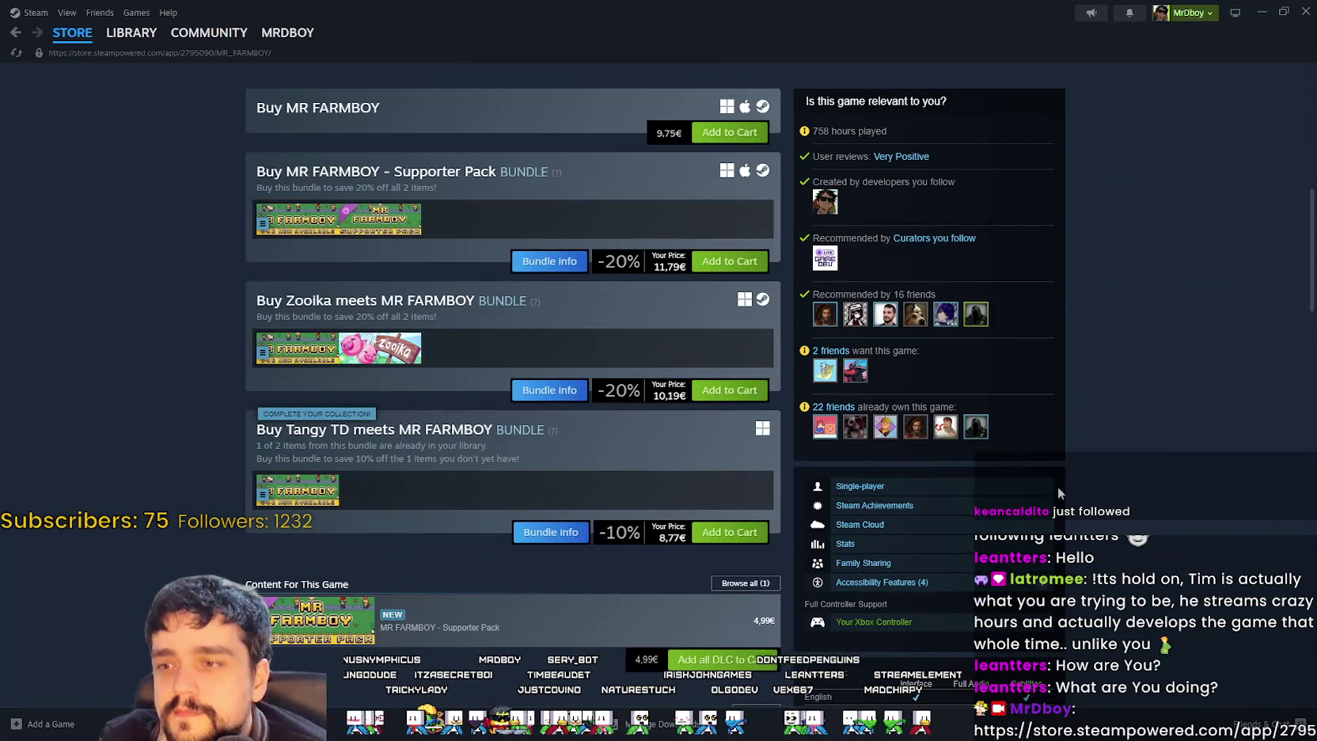
{"action": "scroll", "coordinate": [1061, 494], "scroll_direction": "up", "scroll_amount": 8}
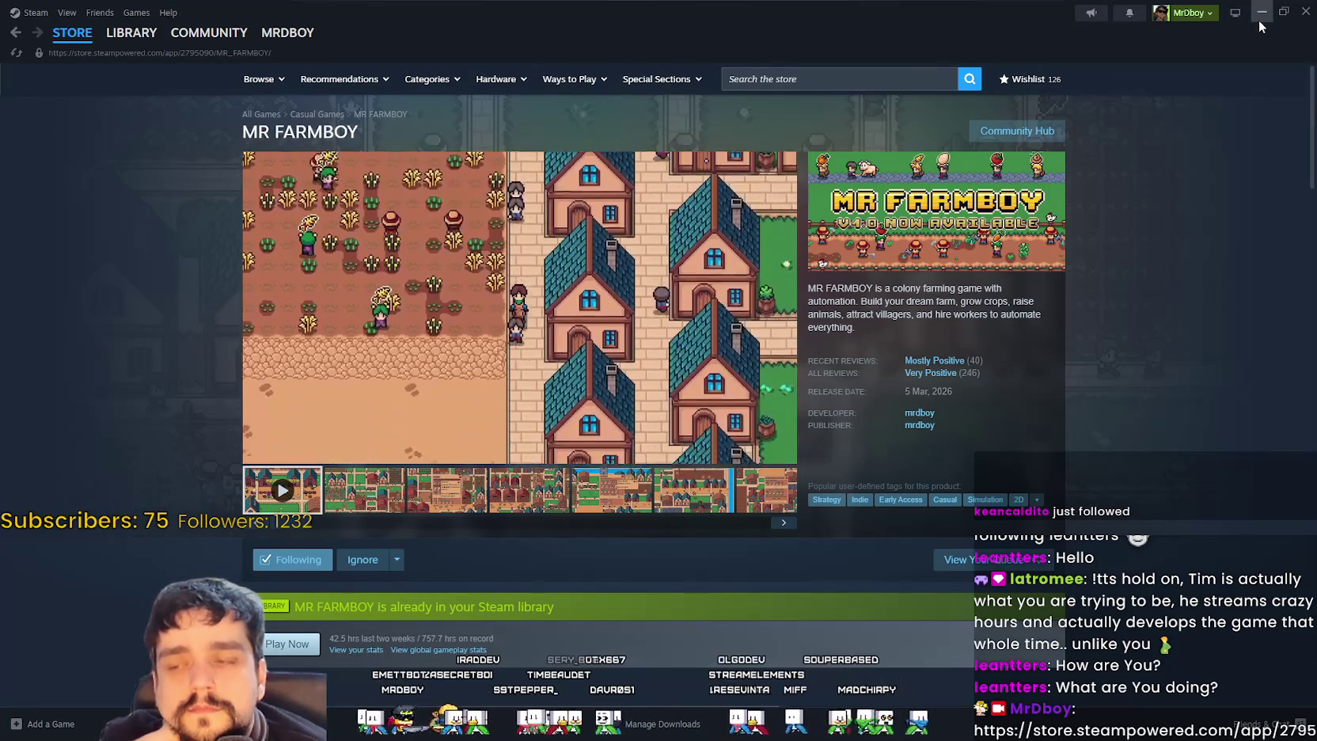
{"action": "left_click", "coordinate": [1258, 16]}
{"action": "left_click", "coordinate": [854, 386]}
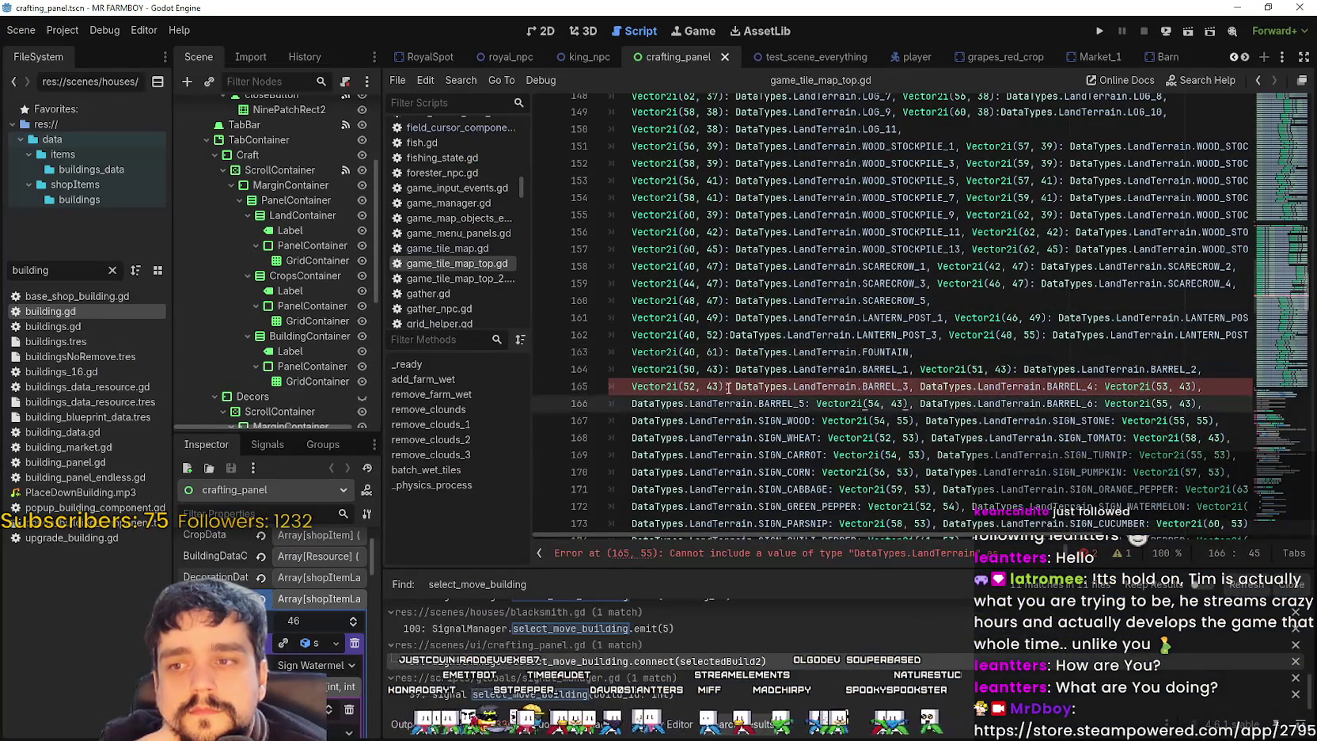
- Remove the misplaced BARREL_4 value from line 165 and add a trailing comma
{"action": "left_click_drag", "start_coordinate": [691, 387], "coordinate": [605, 386]}
{"action": "left_click", "coordinate": [767, 386]}
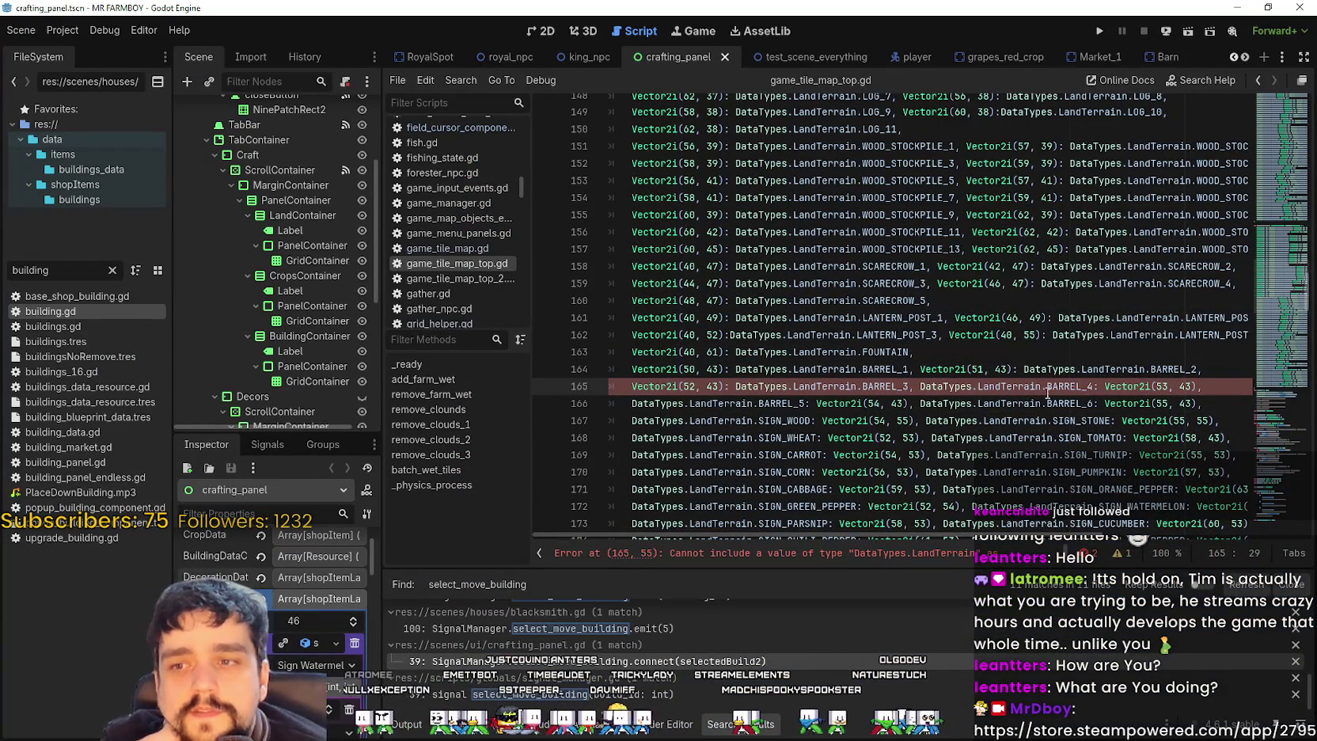
{"action": "left_click_drag", "start_coordinate": [1094, 386], "coordinate": [919, 387]}
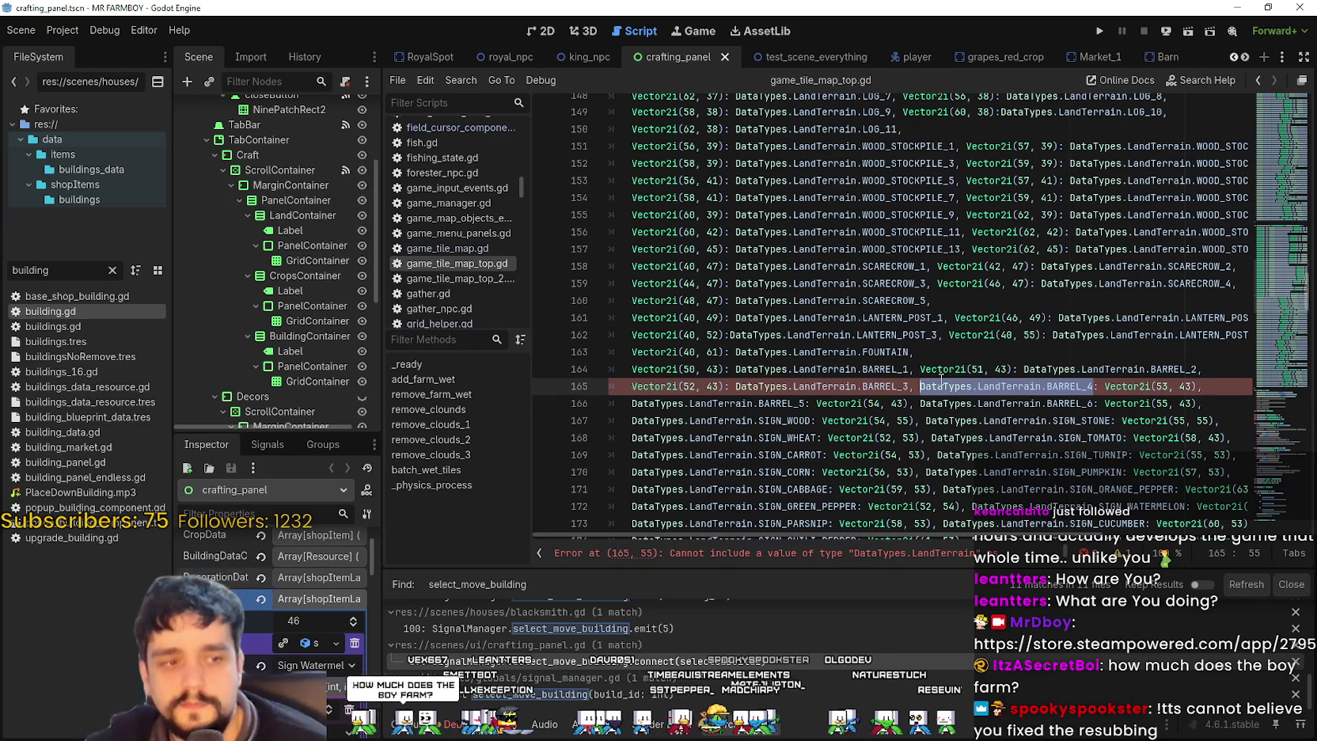
{"action": "mouse_move", "coordinate": [937, 362]}
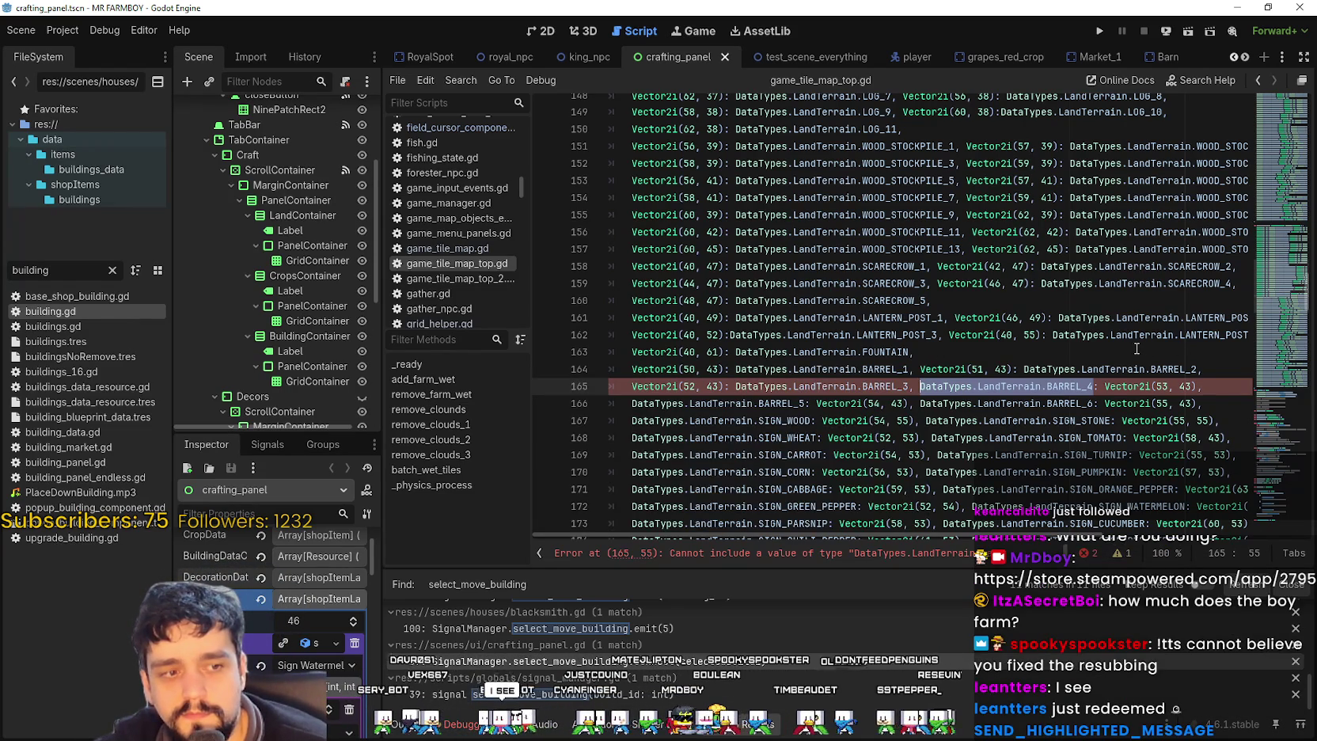
{"action": "mouse_move", "coordinate": [1122, 341]}
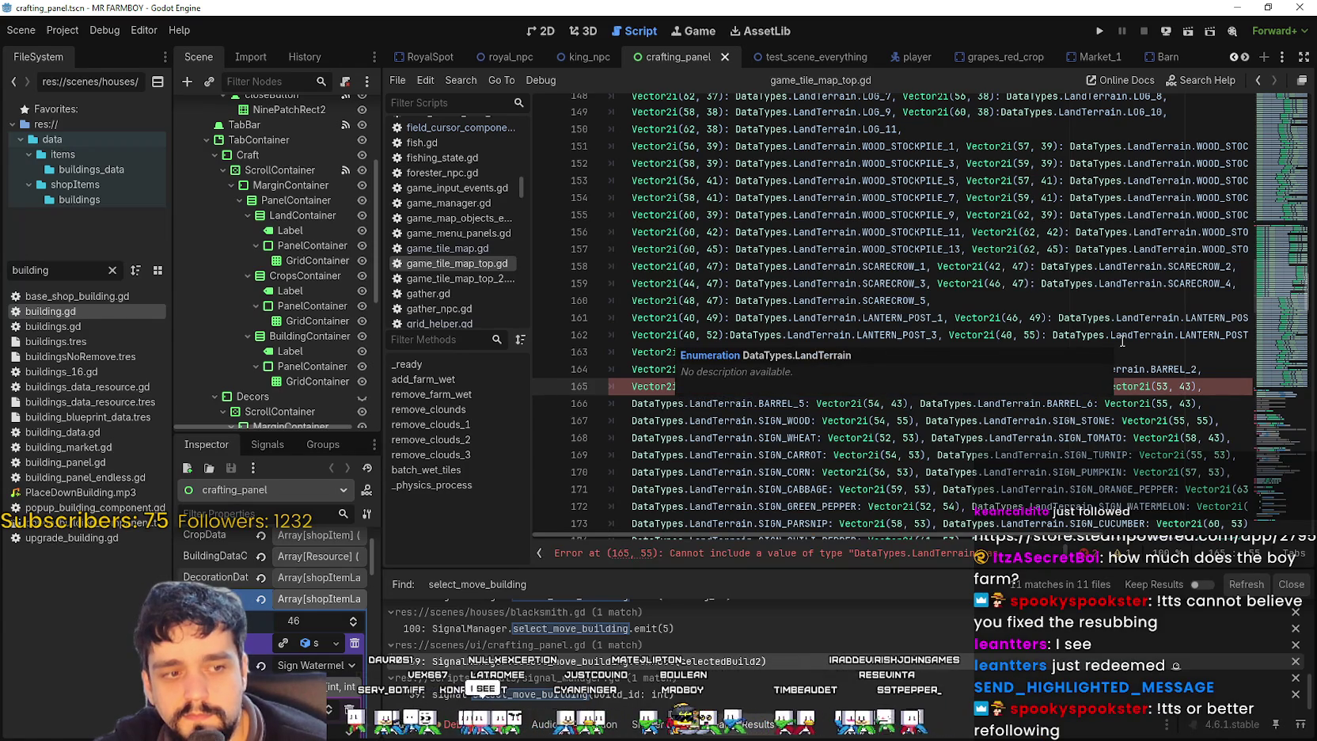
{"action": "double_click", "coordinate": [1081, 385]}
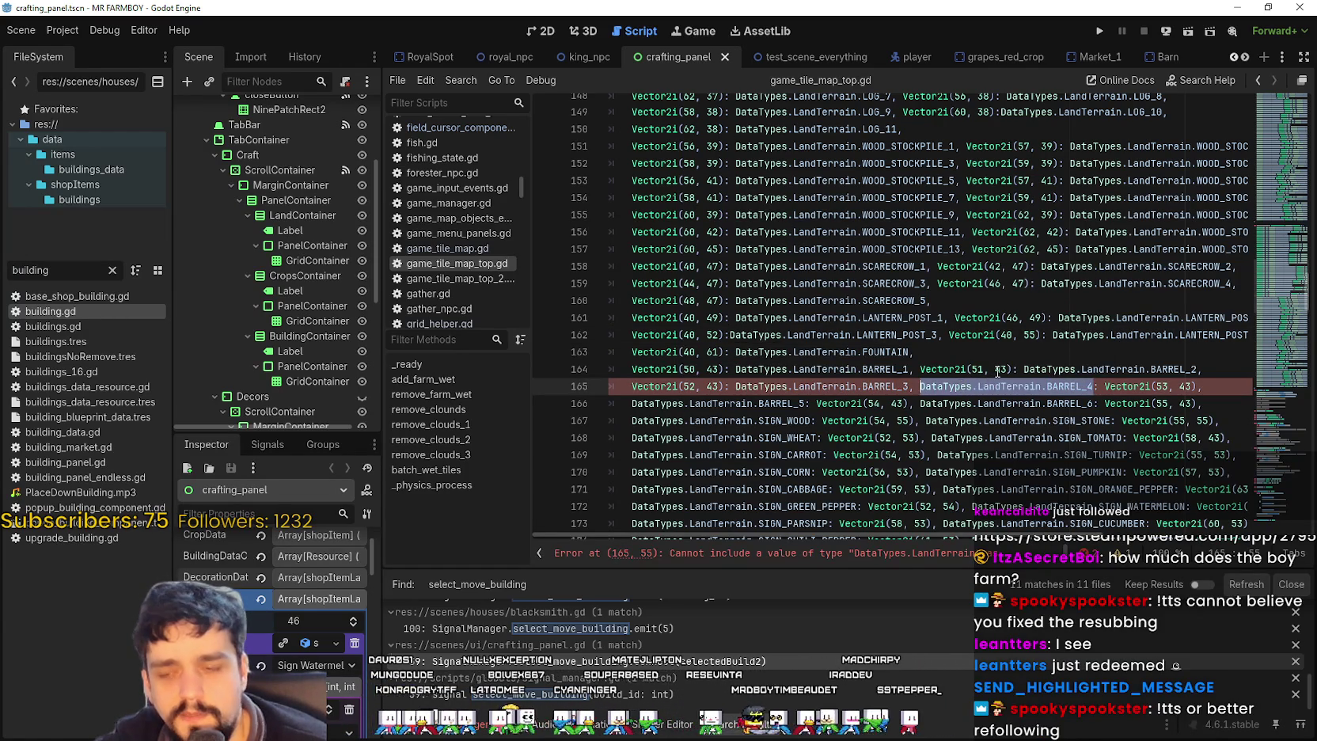
{"action": "key", "text": "BackSpace"}
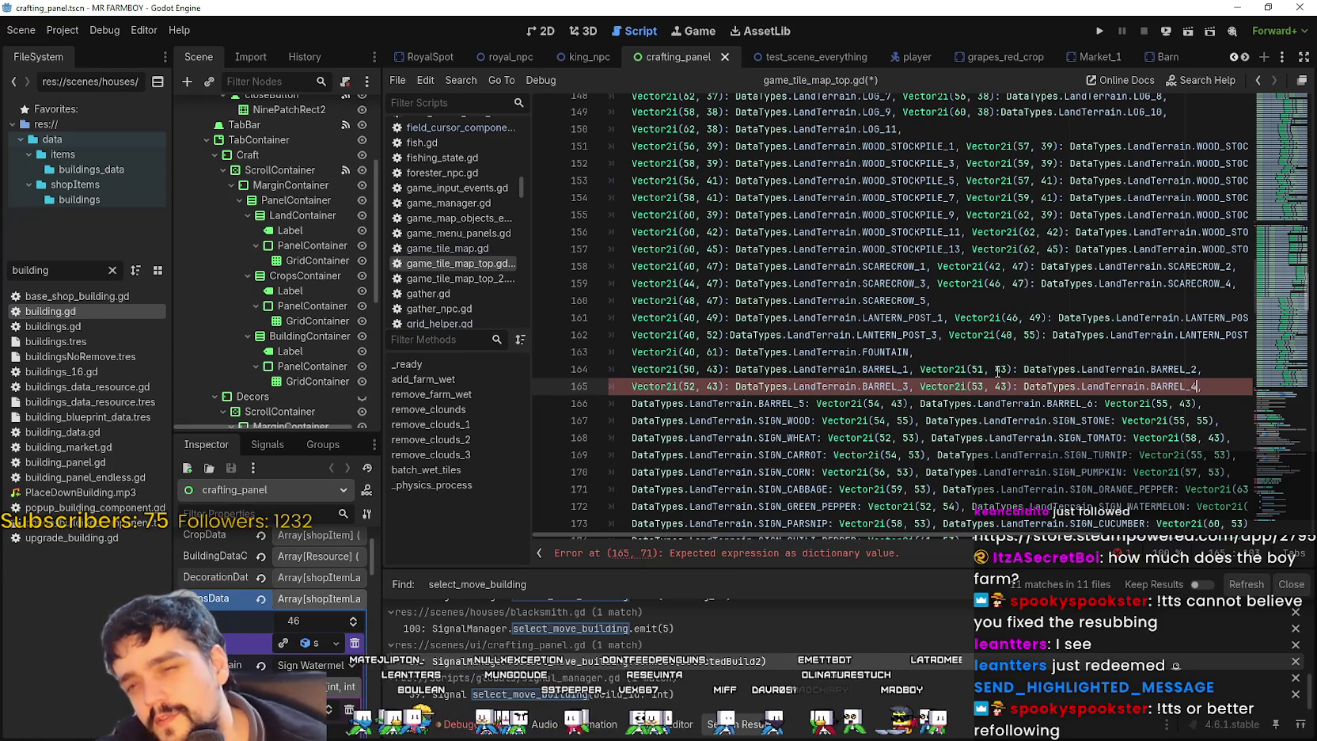
{"action": "type", "text": ","}
- Make Vector2i(54, 43) map to DataTypes.LandTerrain.BARREL_5 on line 166
{"action": "left_click", "coordinate": [757, 403]}
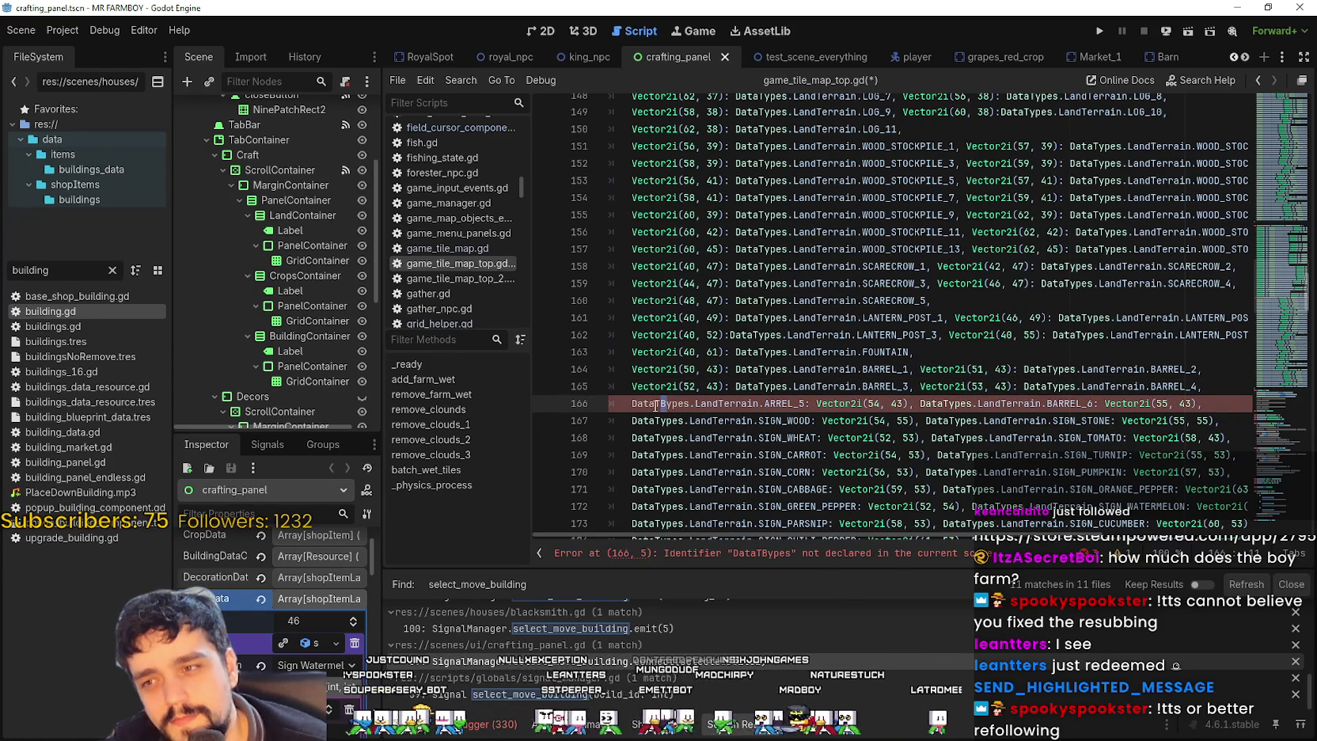
{"action": "key", "text": "ctrl+z"}
{"action": "double_click", "coordinate": [773, 405]}
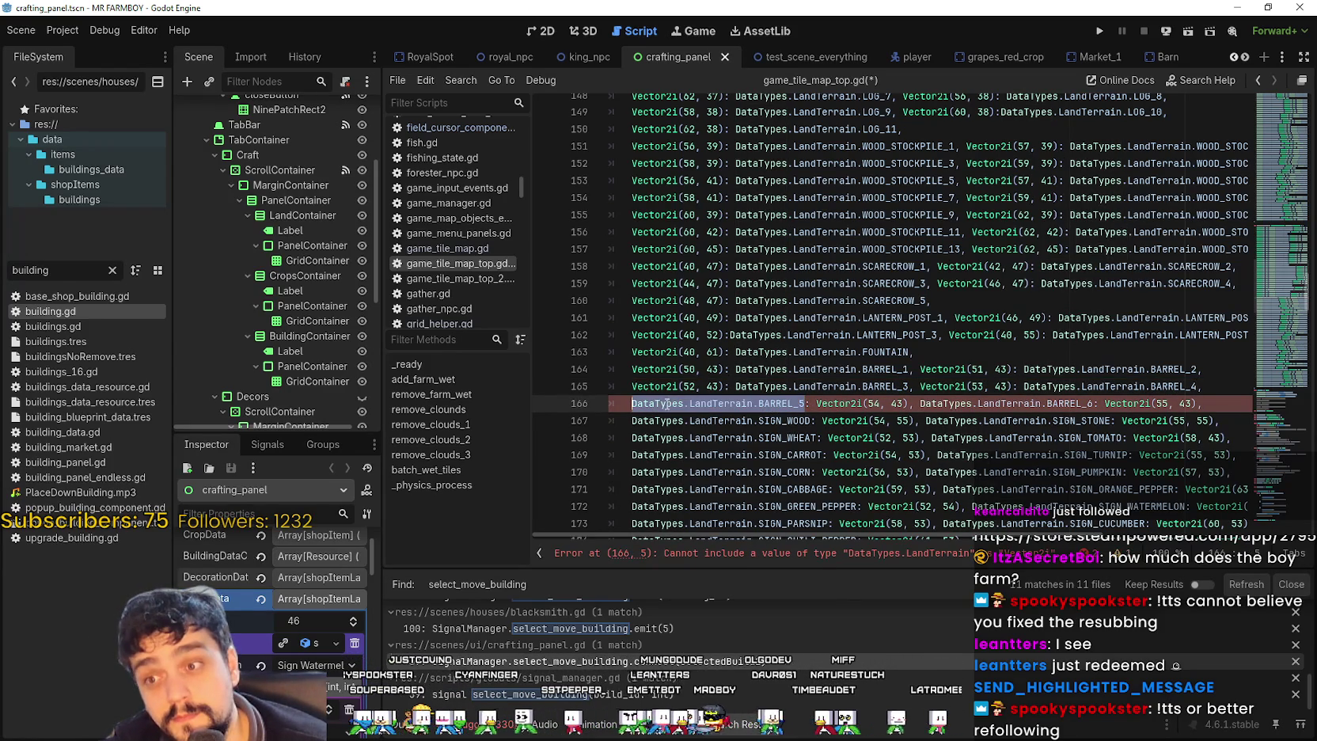
{"action": "key", "text": "ctrl+x"}
{"action": "key", "text": "Right"}
{"action": "key", "text": "Right"}
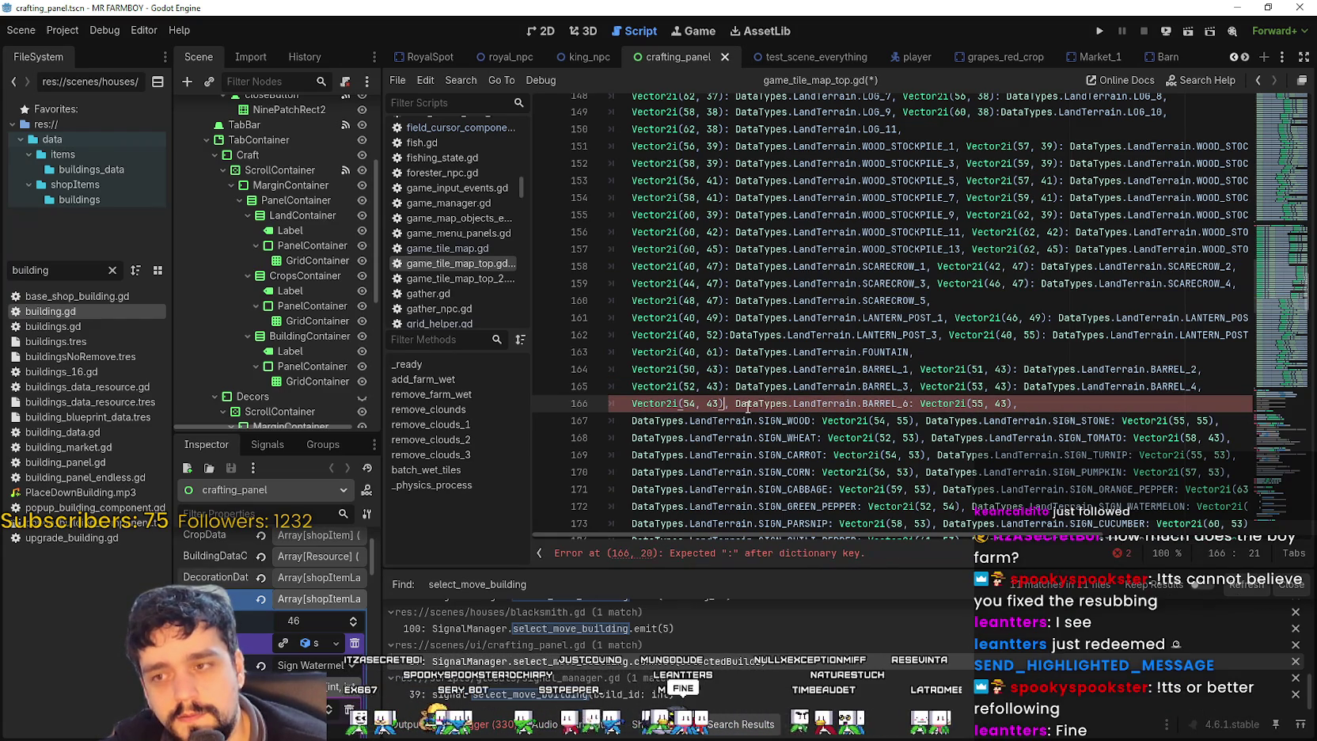
{"action": "key", "text": "ctrl+v"}
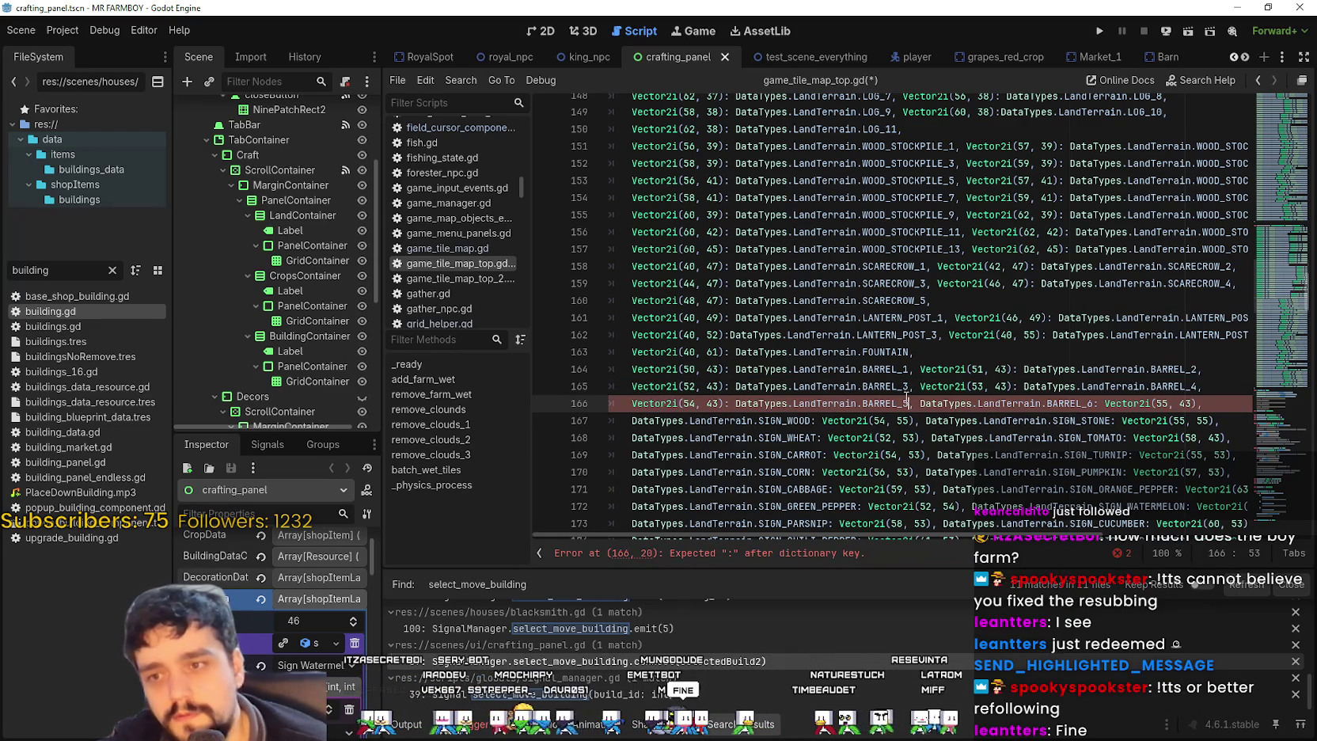
{"action": "type", "text": ","}
- Move BARREL_6 after Vector2i(55, 43) with a colon on line 166
{"action": "double_click", "coordinate": [964, 399]}
{"action": "left_click_drag", "start_coordinate": [964, 399], "coordinate": [1077, 399]}
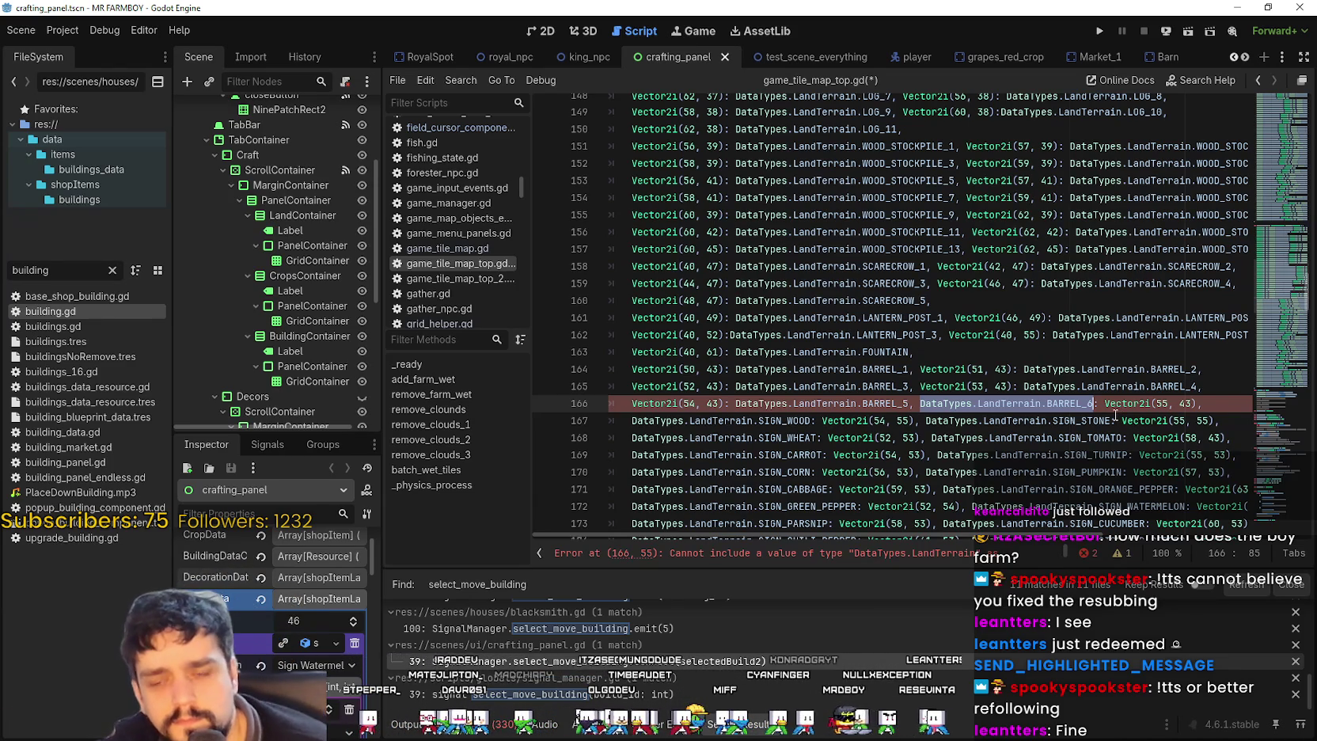
{"action": "key", "text": "BackSpace"}
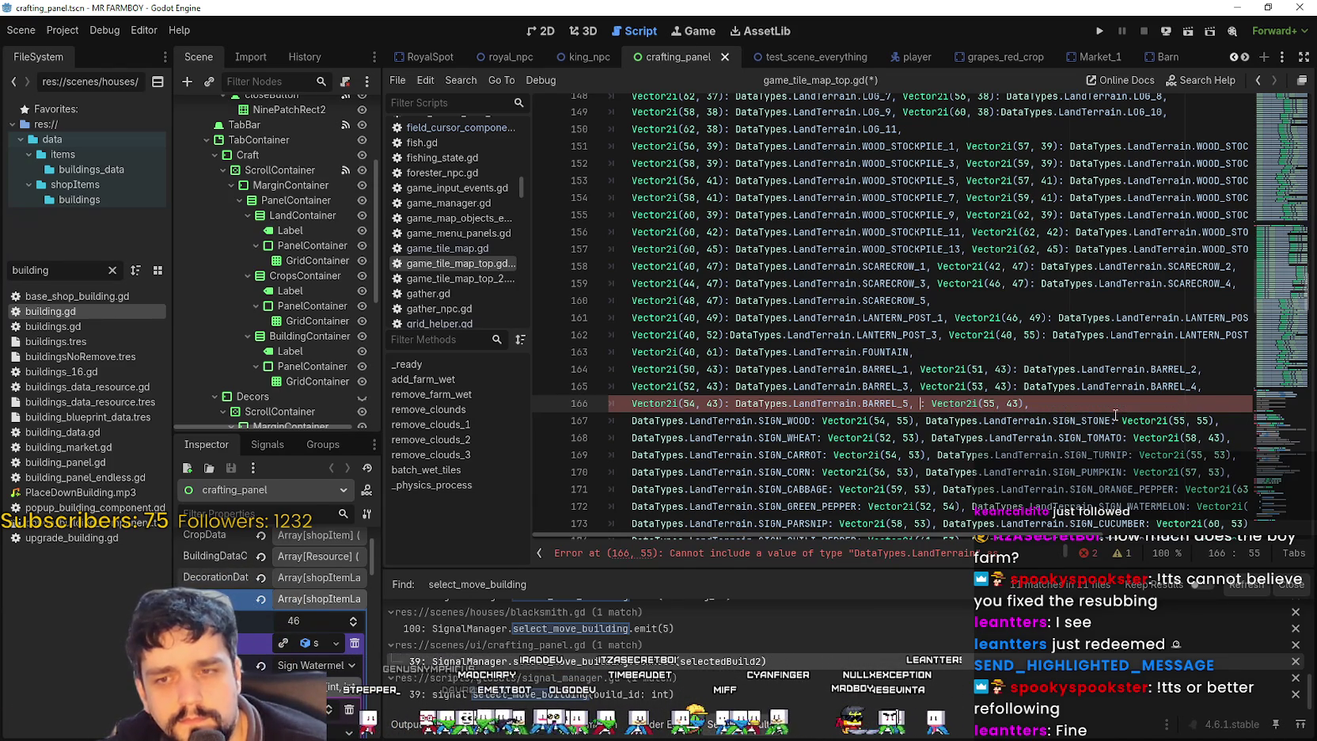
{"action": "key", "text": "BackSpace"}
{"action": "key", "text": "BackSpace"}
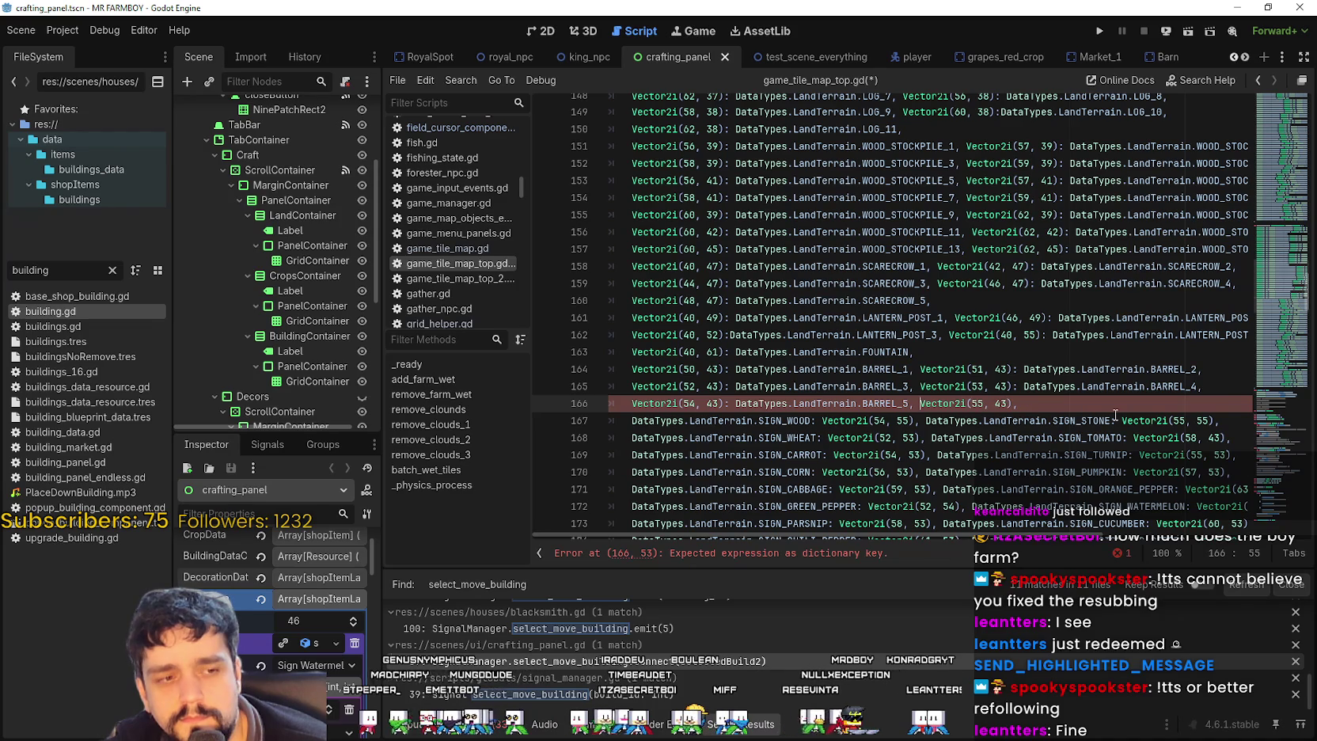
{"action": "key", "text": "Right"}
{"action": "key", "text": "Right"}
{"action": "key", "text": "Right"}
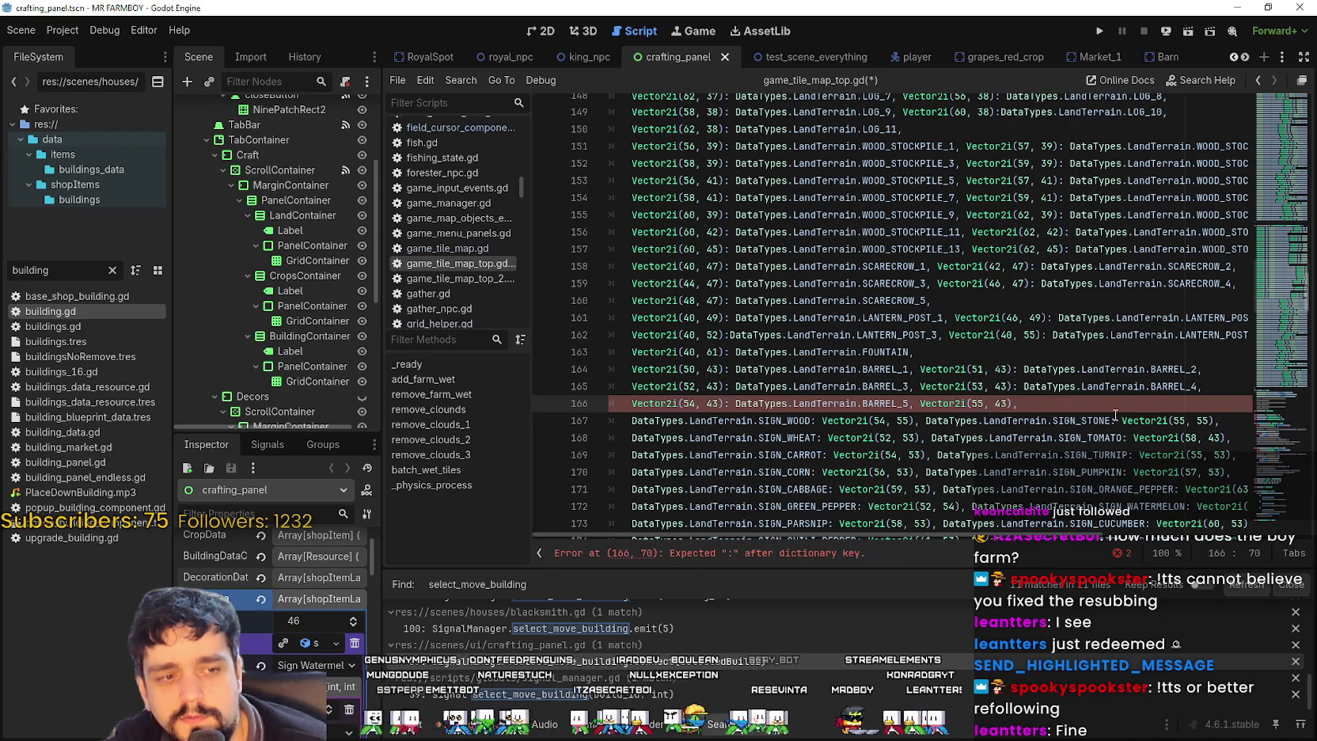
{"action": "key", "text": "Right"}
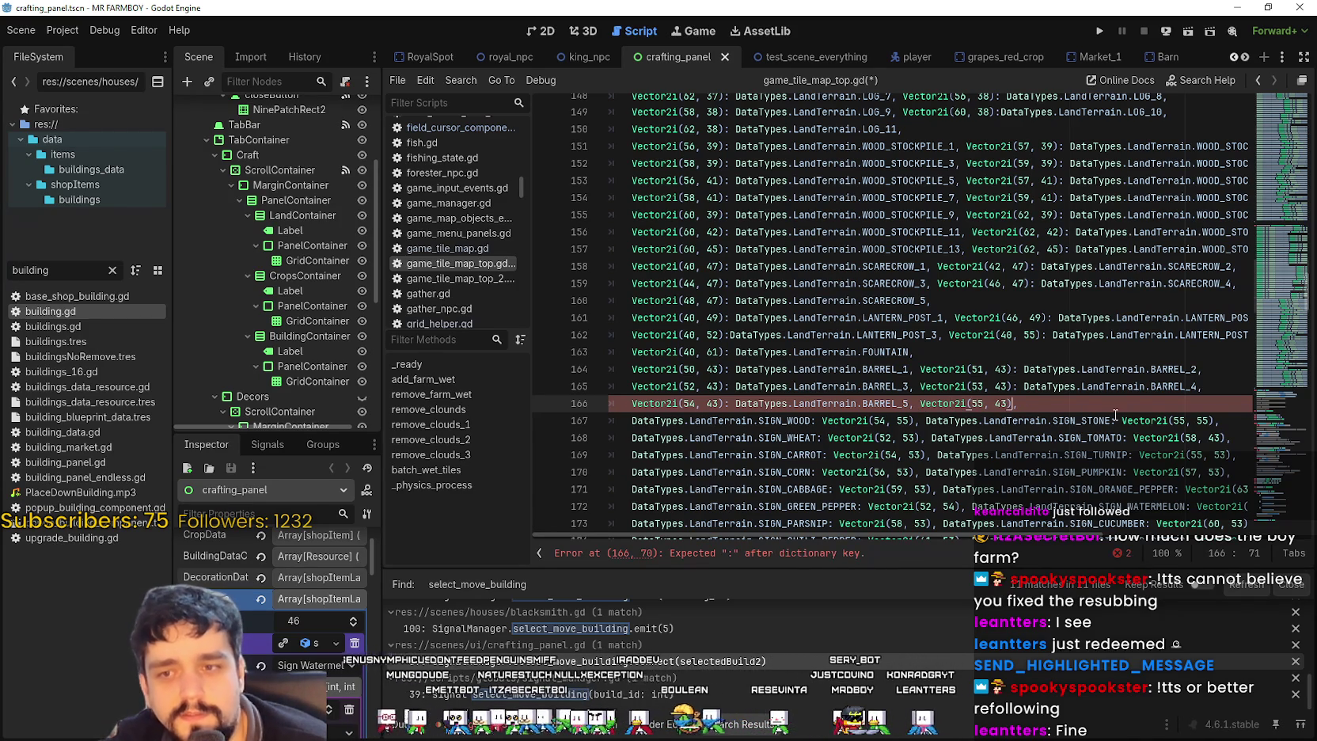
{"action": "type", "text": ":"}
{"action": "key", "text": "ctrl+v"}
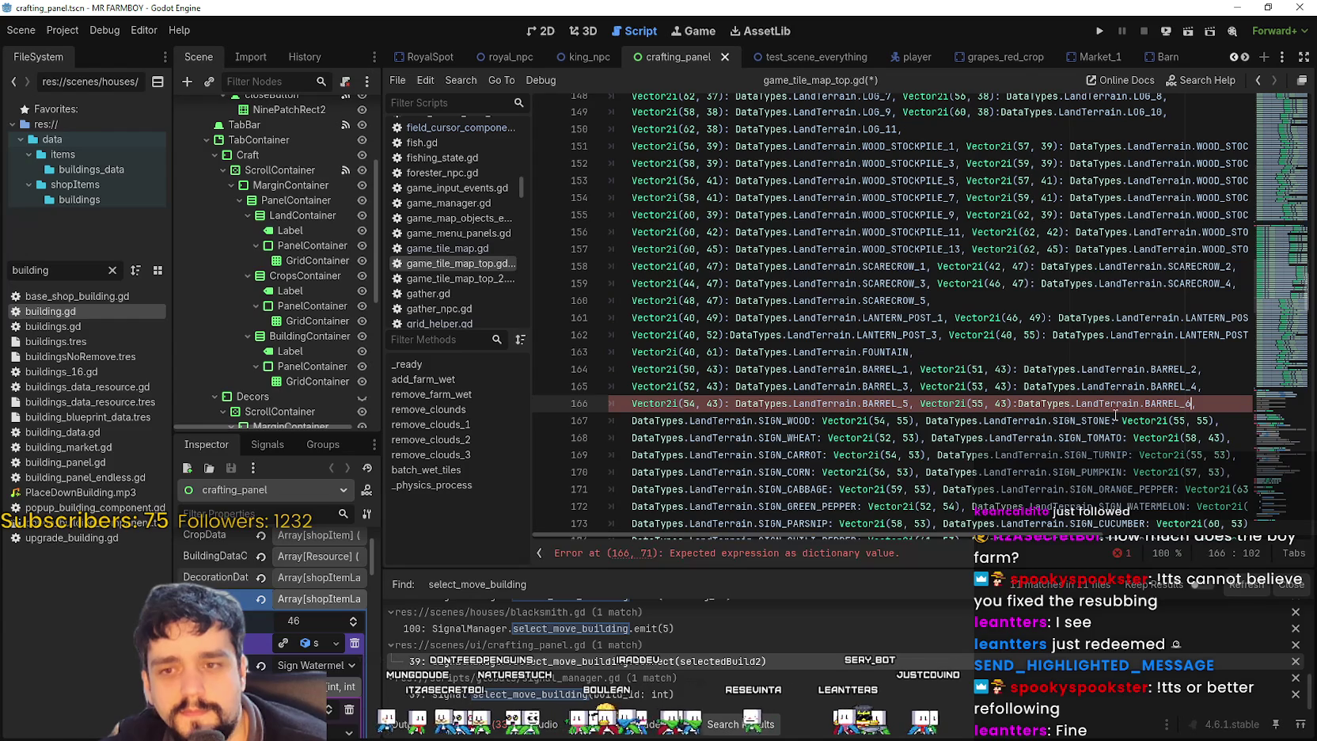
- Make Vector2i(54, 55) map to DataTypes.LandTerrain.SIGN_WOOD on line 167
{"action": "scroll", "coordinate": [934, 317], "scroll_direction": "down", "scroll_amount": 2}
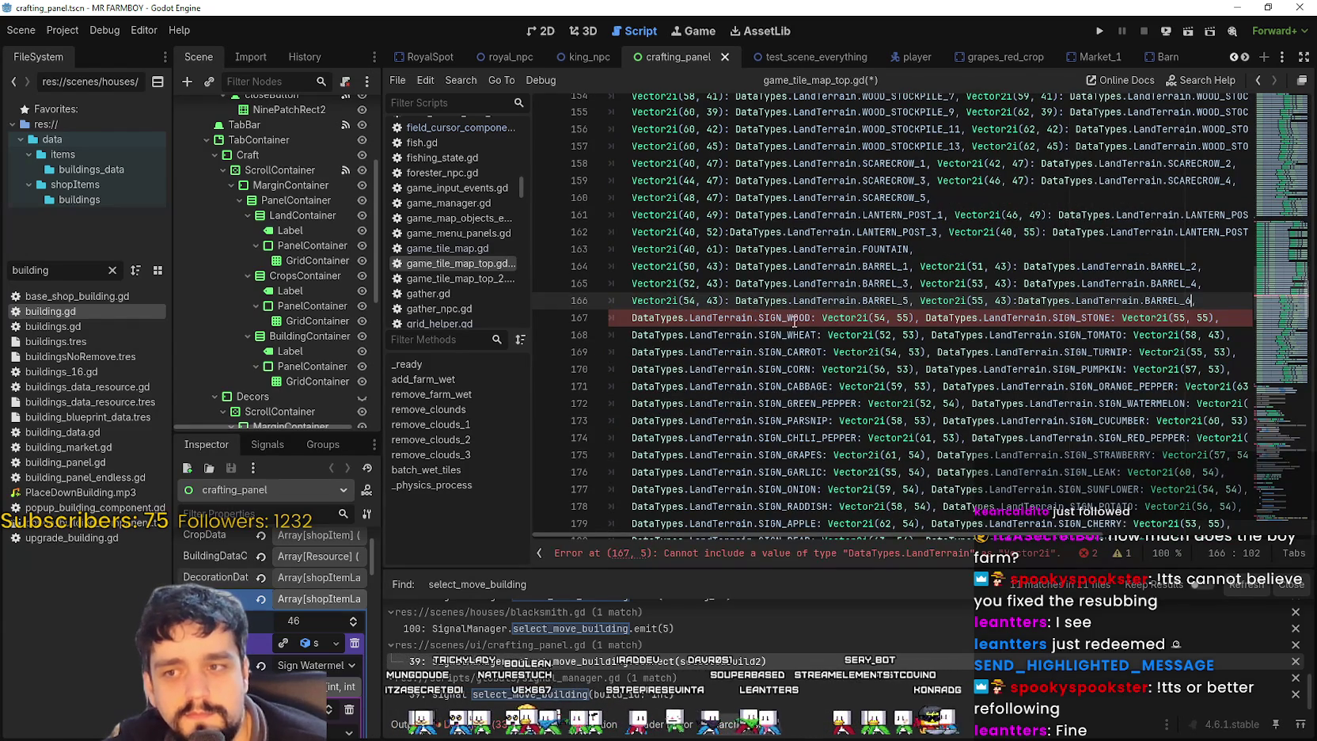
{"action": "double_click", "coordinate": [784, 317]}
{"action": "left_click", "coordinate": [632, 317], "text": "shift"}
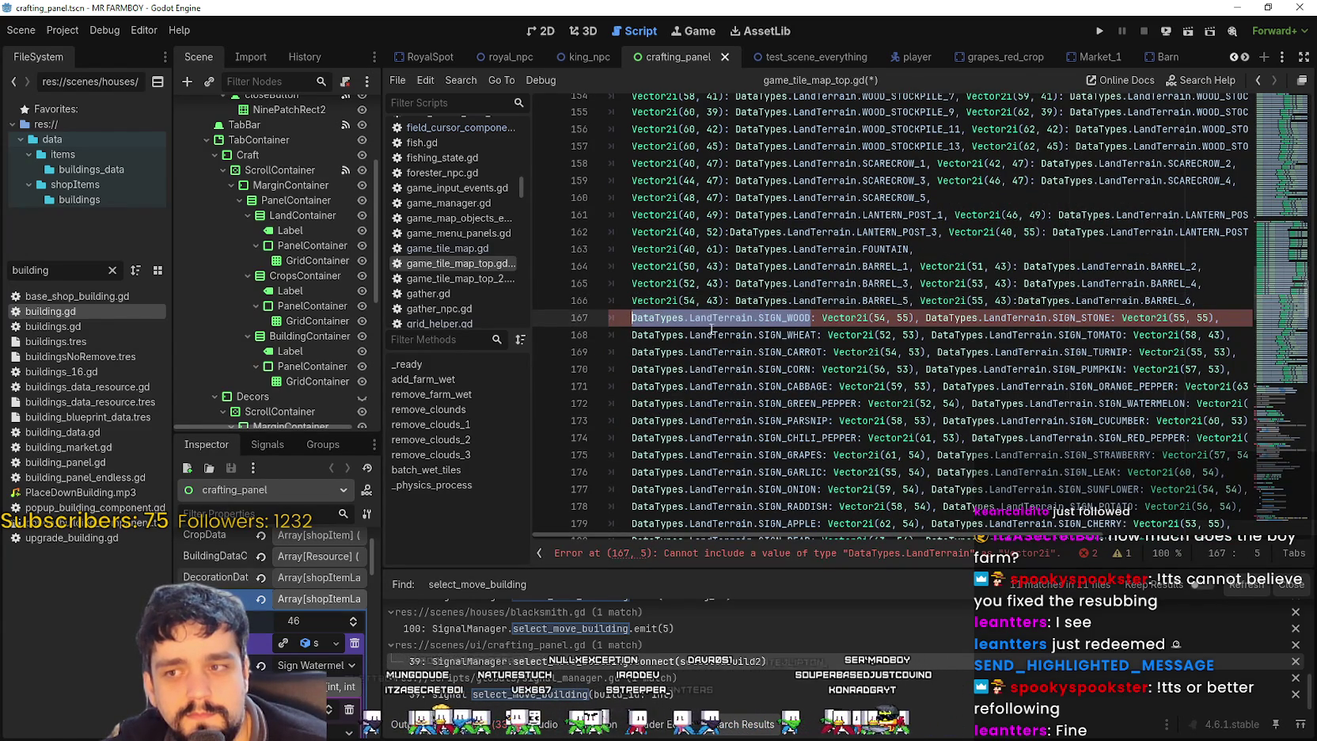
{"action": "key", "text": "ctrl+x"}
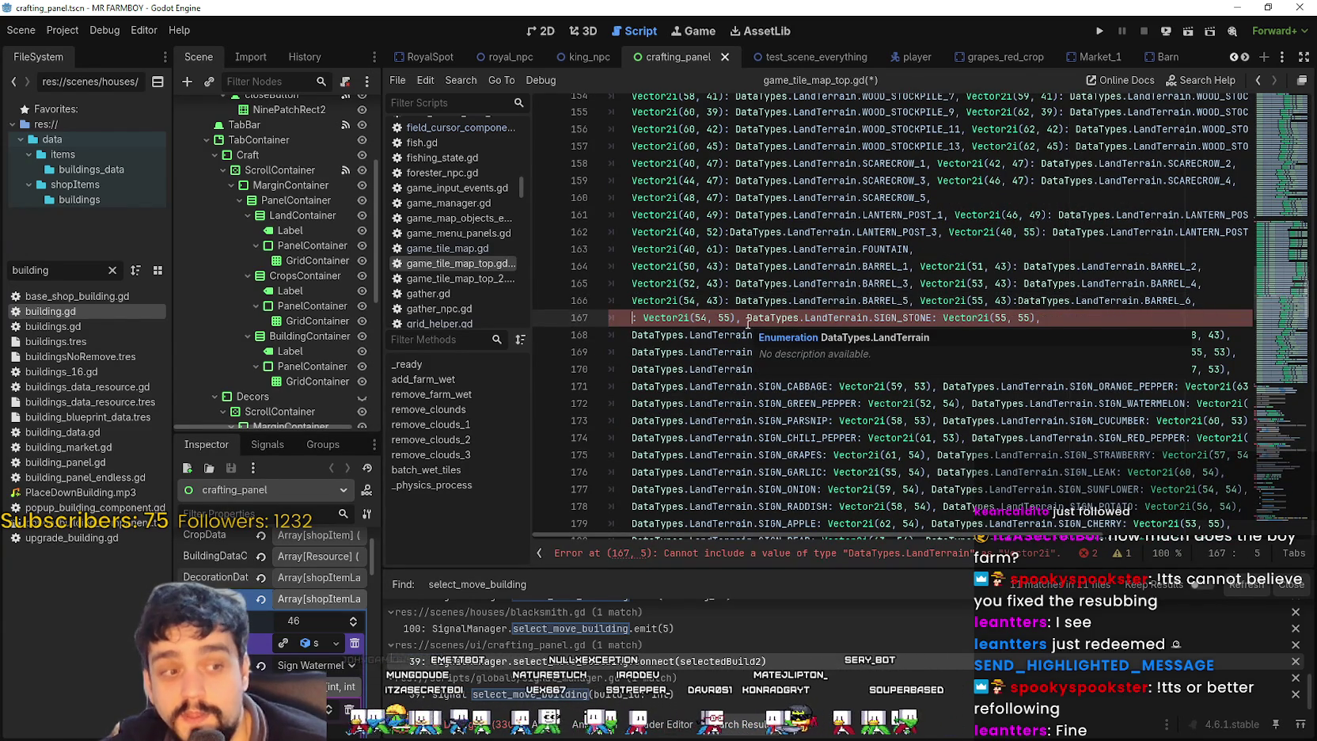
{"action": "key", "text": "Delete"}
{"action": "key", "text": "Delete"}
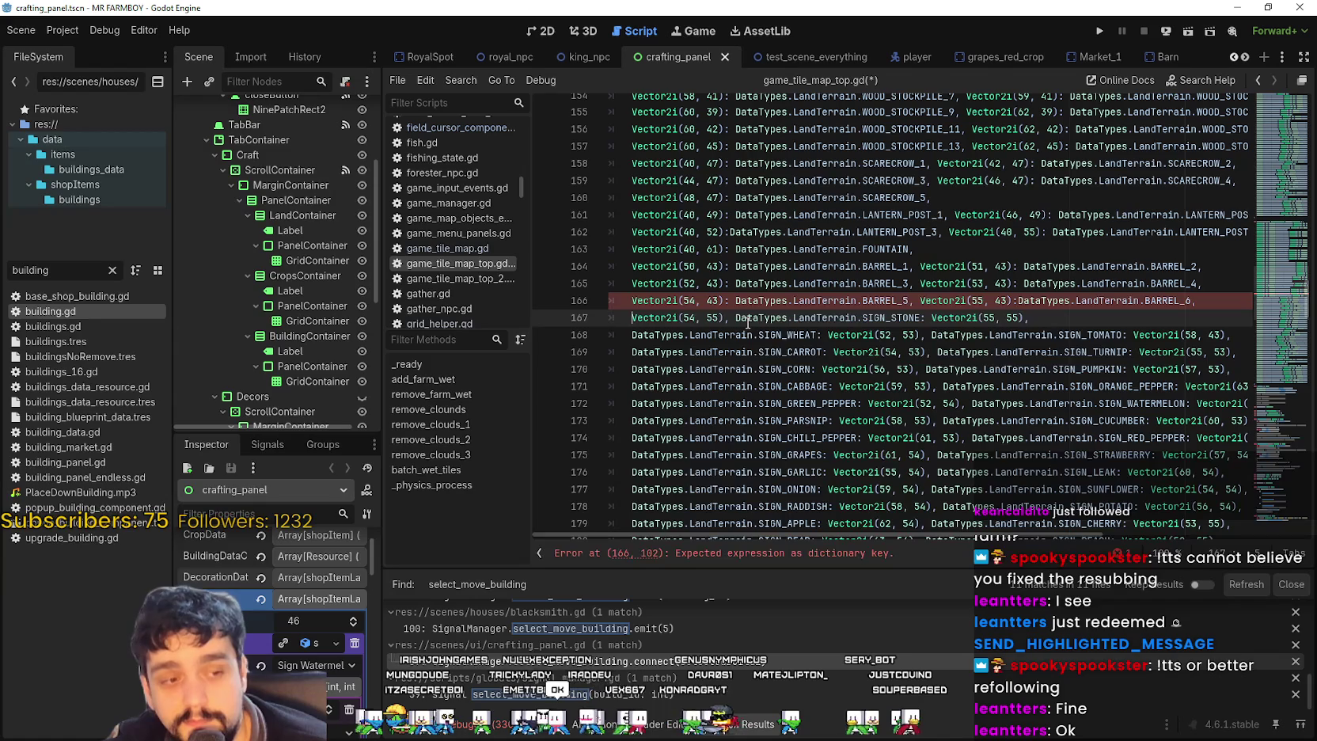
{"action": "key", "text": "Right"}
{"action": "key", "text": "Right"}
{"action": "key", "text": "Right"}
{"action": "key", "text": "Right"}
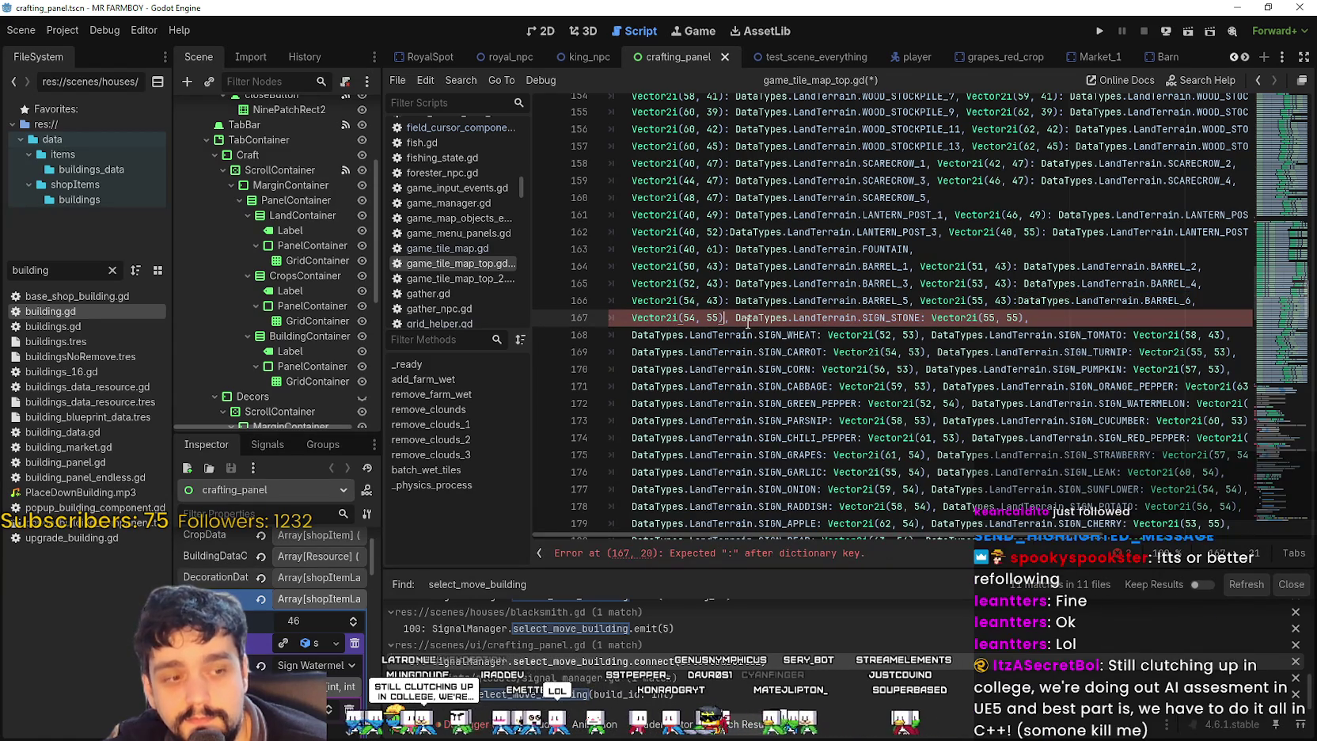
{"action": "key", "text": "Delete"}
{"action": "type", "text": ":"}
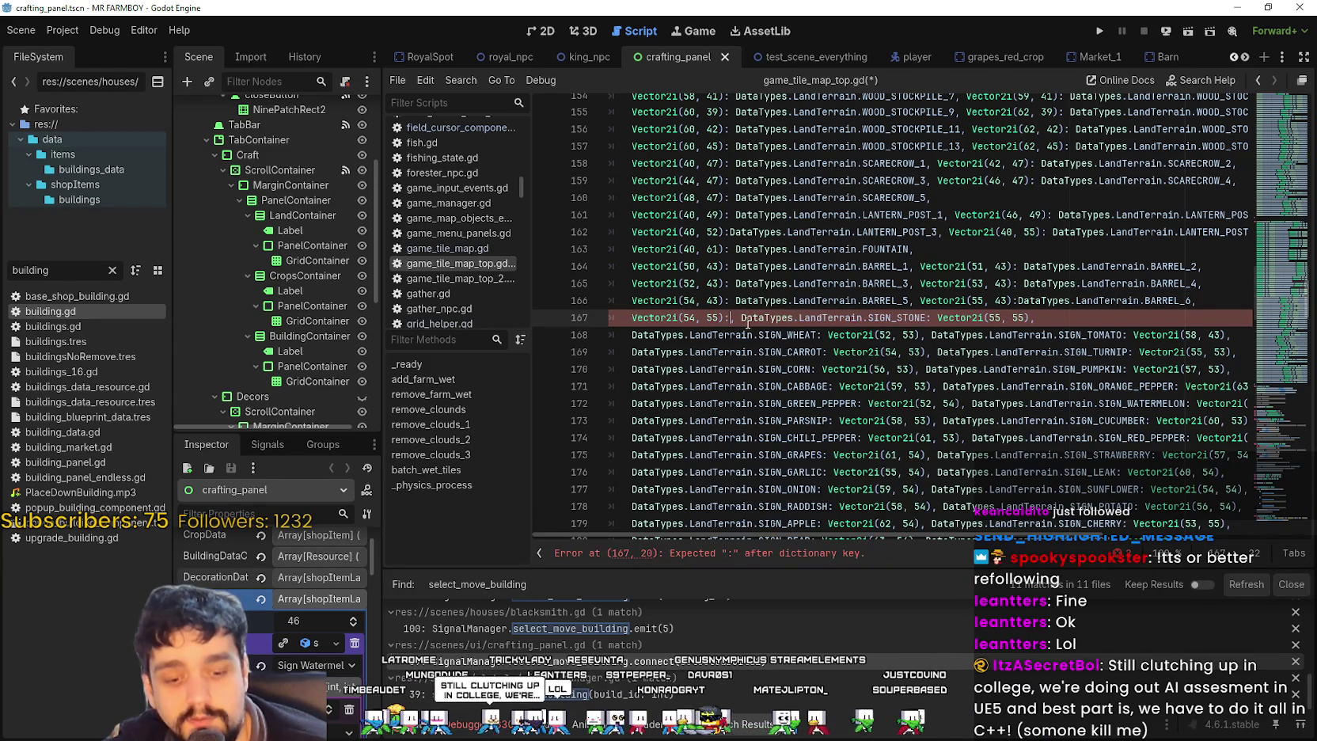
{"action": "type", "text": " DataTypes.LandTerrain.SIGN_WOOD,"}
- Pair Vector2i(55, 55) with the SIGN_STONE value on line 167
{"action": "double_click", "coordinate": [978, 319]}
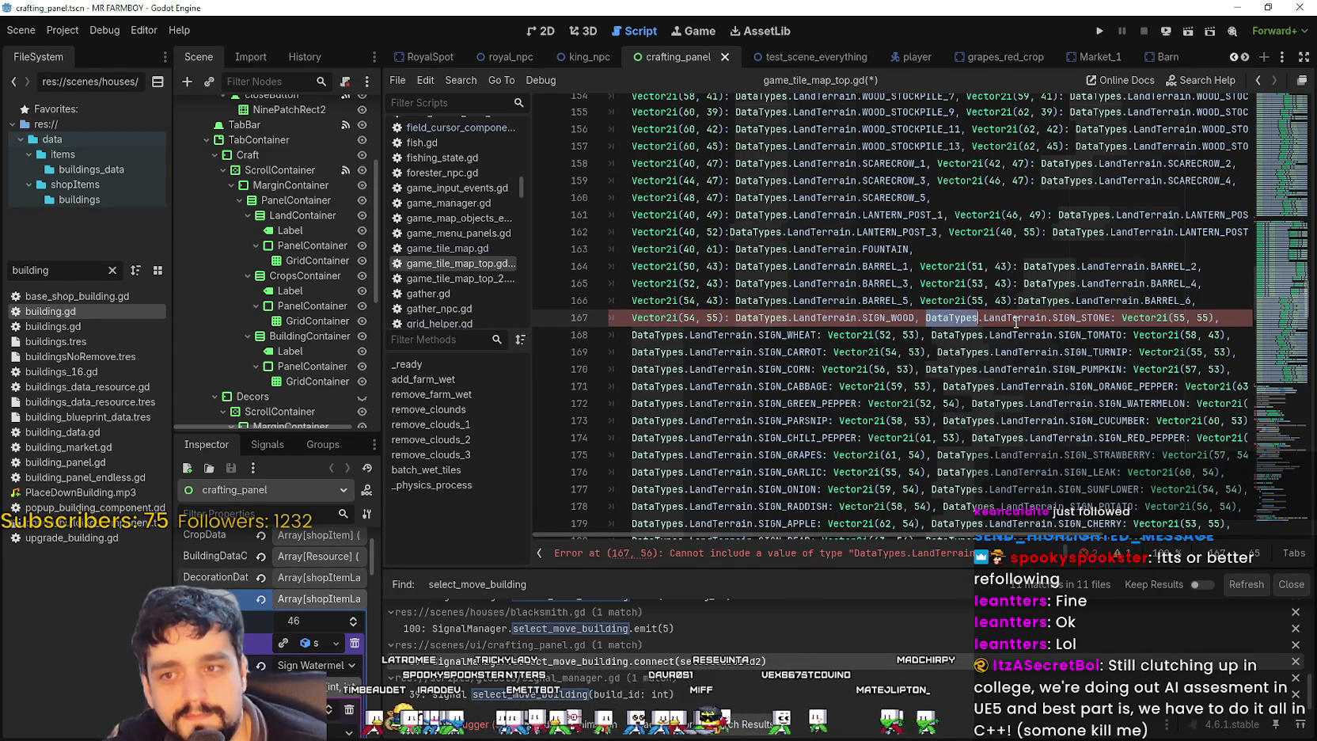
{"action": "key", "text": "ctrl+shift+Right"}
{"action": "key", "text": "ctrl+shift+Right"}
{"action": "key", "text": "ctrl+shift+Right"}
{"action": "key", "text": "Delete"}
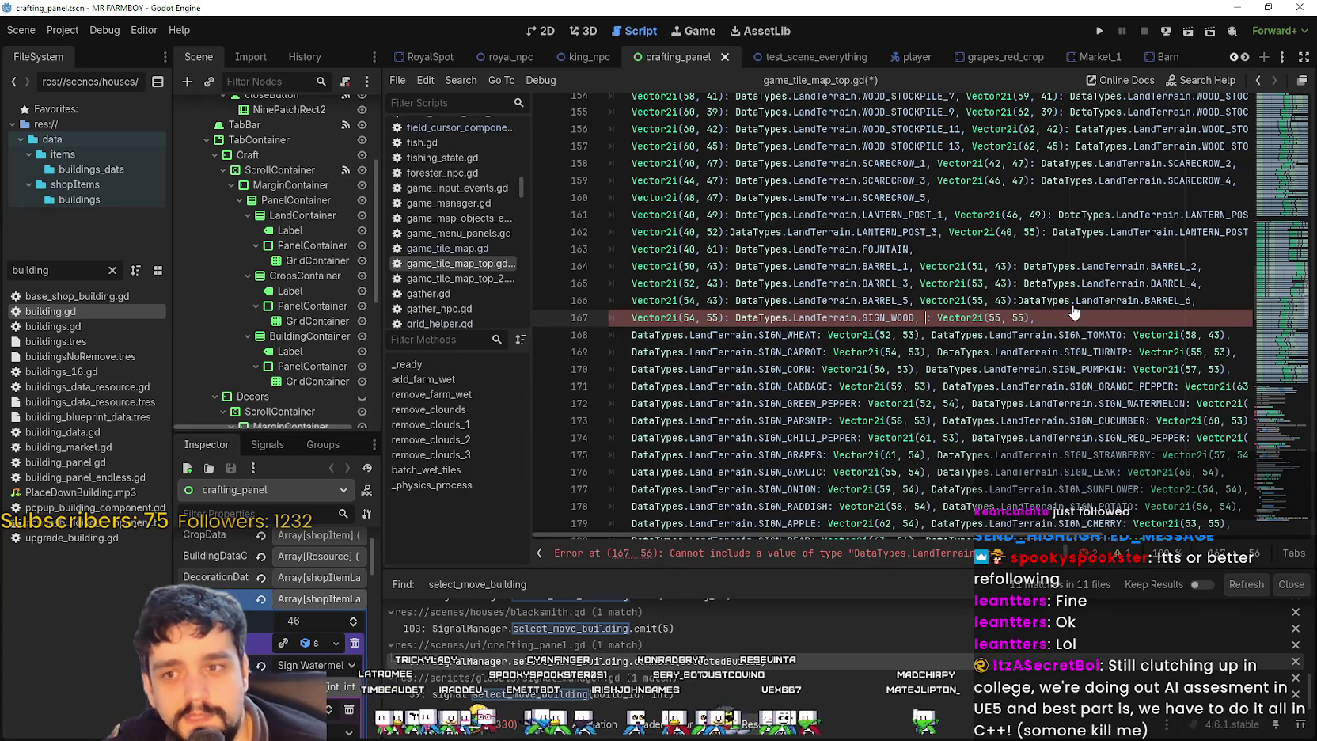
{"action": "key", "text": "Delete"}
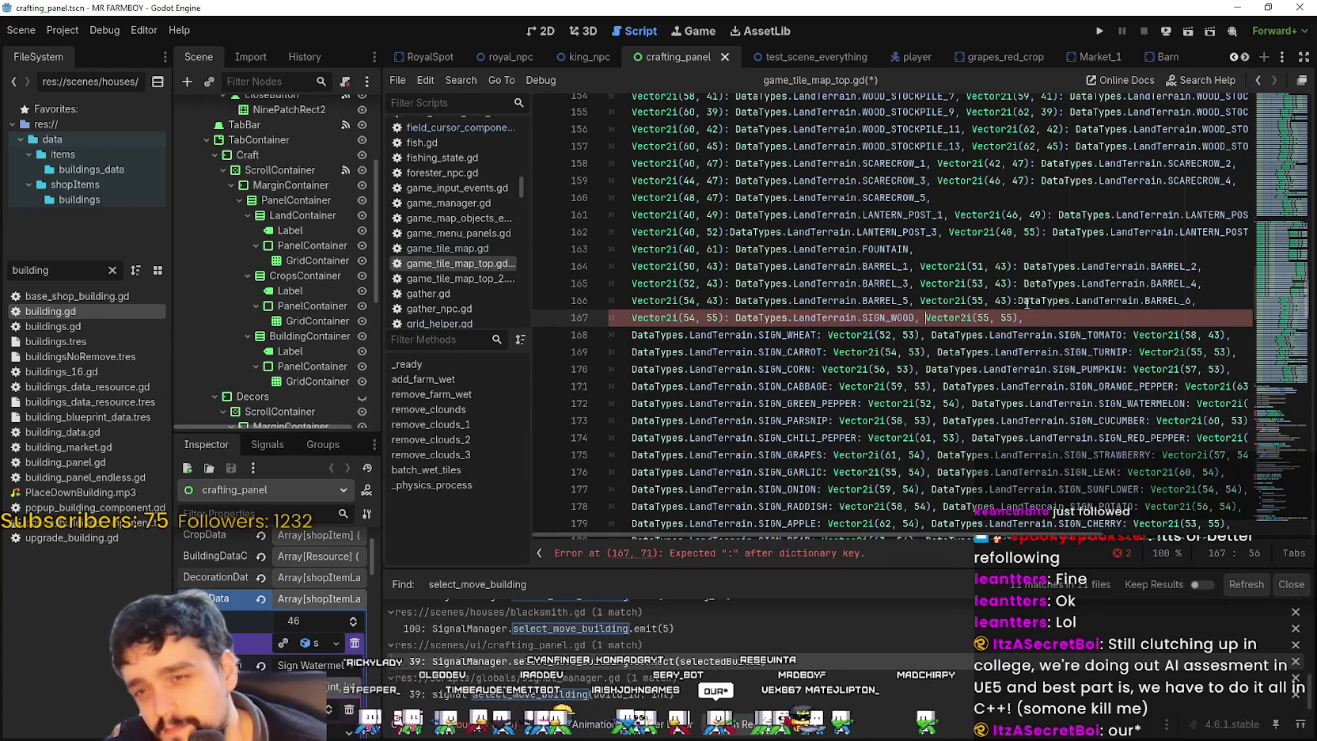
{"action": "left_click", "coordinate": [1019, 317]}
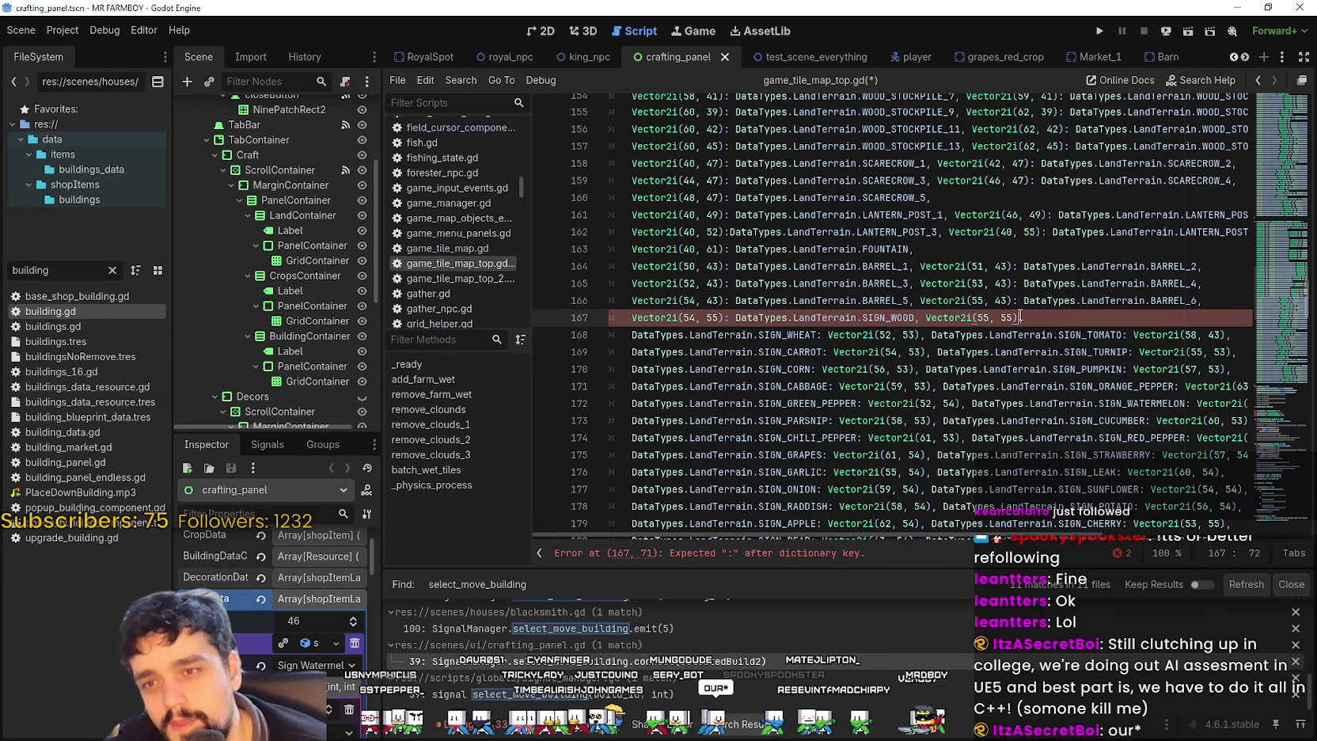
{"action": "type", "text": ":"}
{"action": "key", "text": "ctrl+v"}
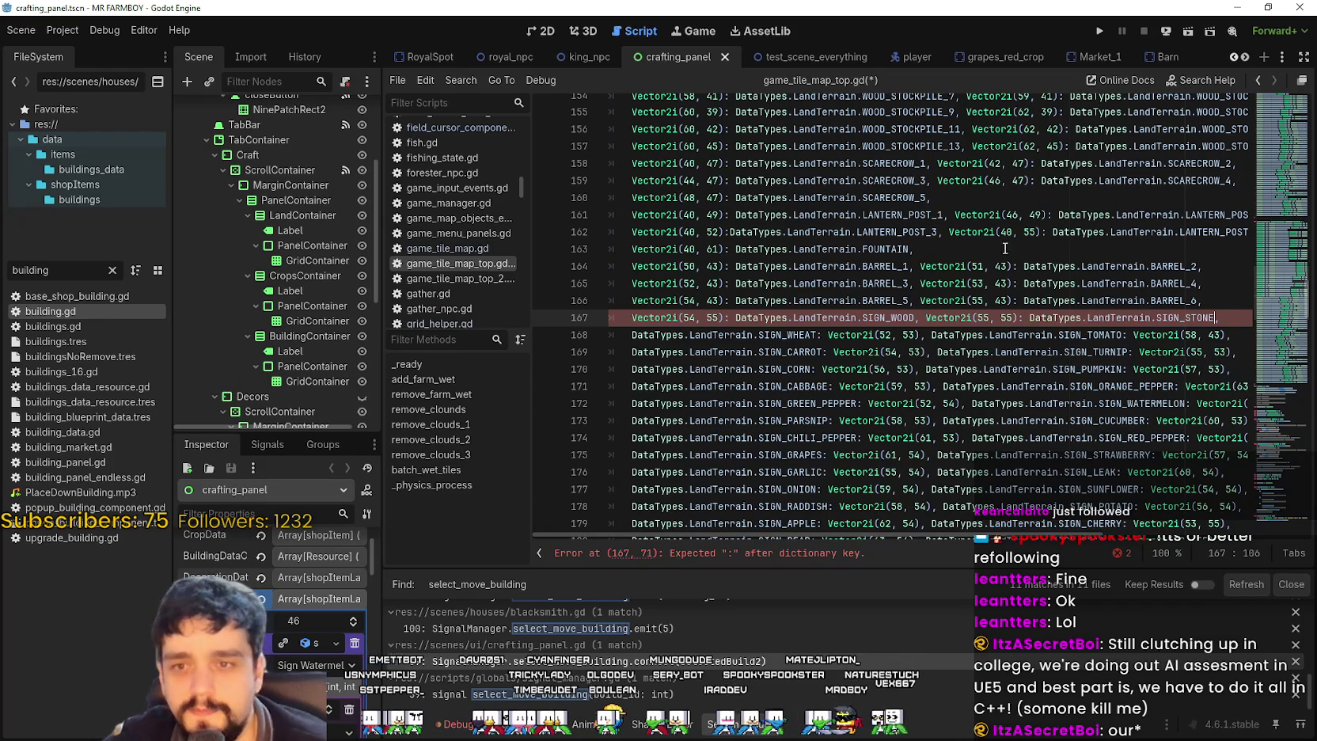
- Pair Vector2i(52, 53) with SIGN_WHEAT and Vector2i(58, 43) with SIGN_TOMATO, then cut SIGN_CARROT
{"action": "left_click_drag", "start_coordinate": [819, 335], "coordinate": [633, 335]}
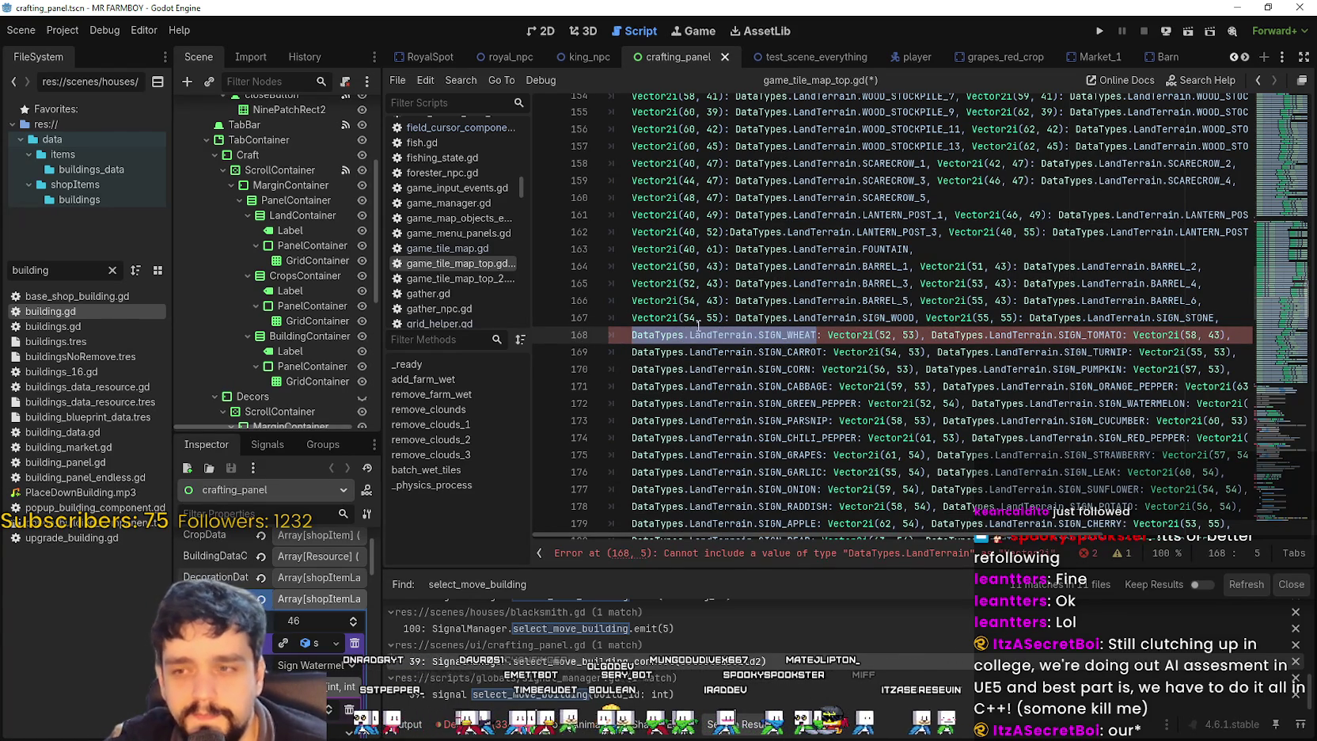
{"action": "key", "text": "BackSpace"}
{"action": "key", "text": "Right"}
{"action": "key", "text": "Right"}
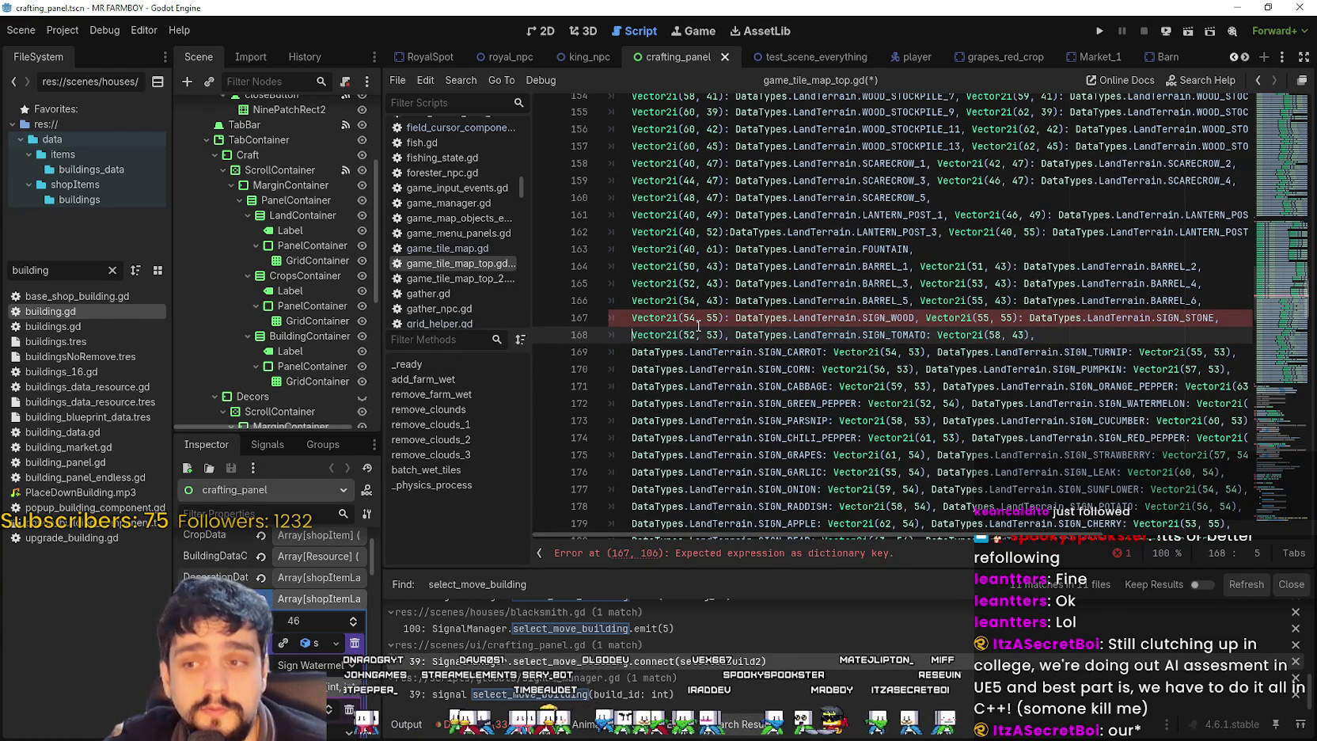
{"action": "key", "text": "BackSpace"}
{"action": "key", "text": "BackSpace"}
{"action": "key", "text": "Right"}
{"action": "key", "text": "Right"}
{"action": "key", "text": "Right"}
{"action": "type", "text": ": DataTypes.LandTerrain.SIGN_WHEAT"}
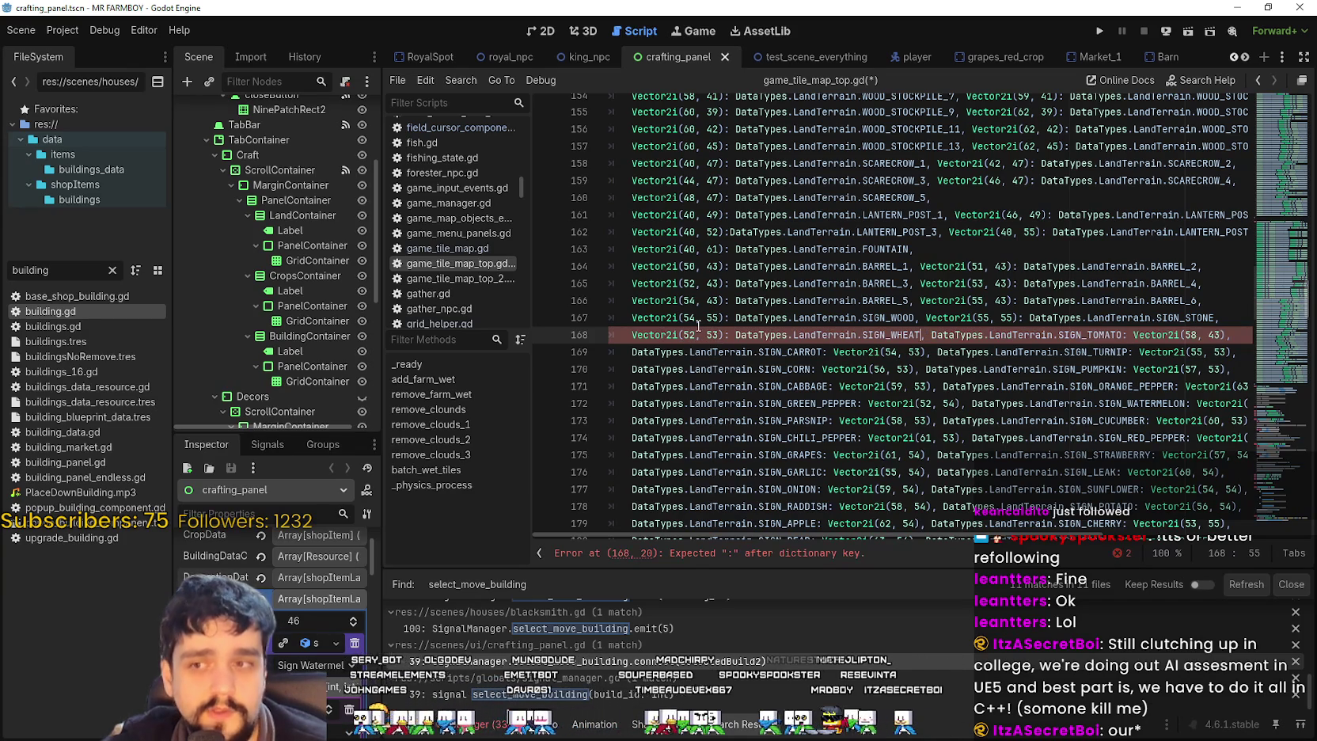
{"action": "key", "text": "ctrl+v"}
{"action": "key", "text": "ctrl+shift+Left"}
{"action": "key", "text": "ctrl+shift+Left"}
{"action": "key", "text": "ctrl+shift+Left"}
{"action": "key", "text": "ctrl+x"}
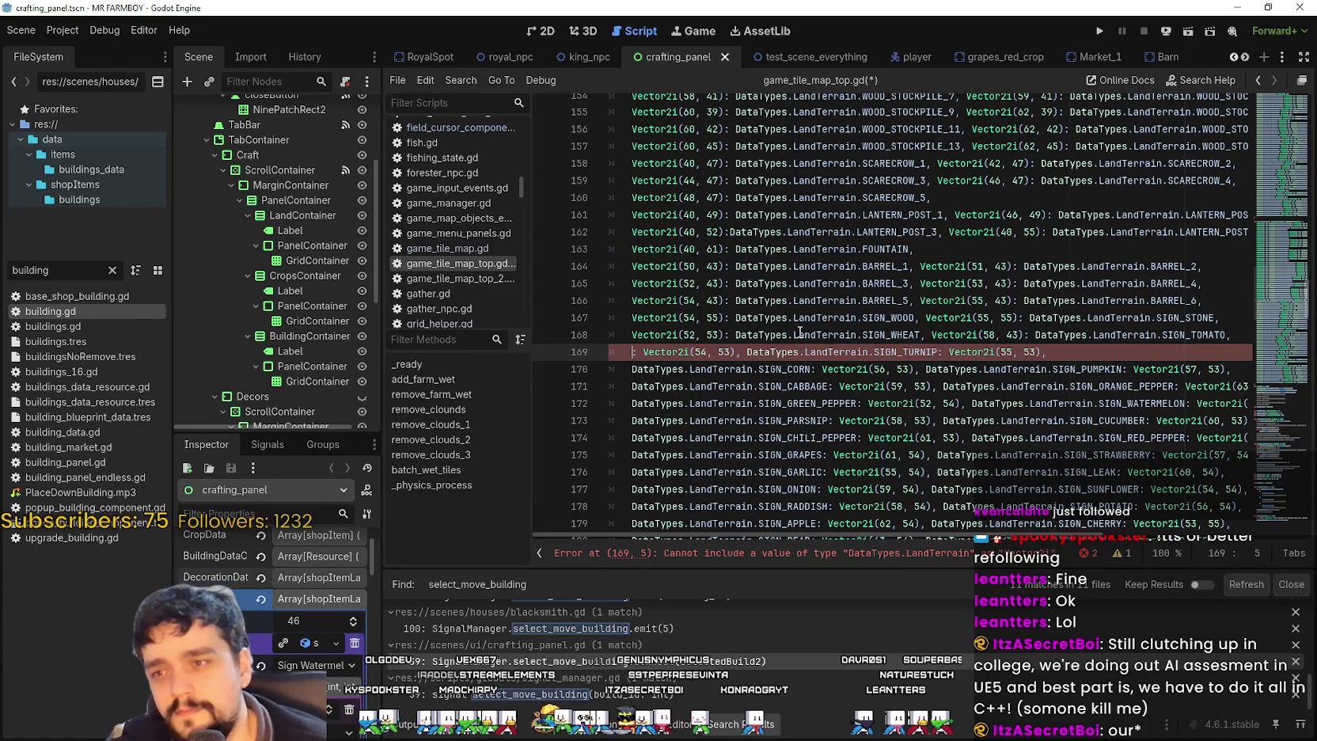
- On line 169, place SIGN_CARROT after Vector2i(54, 53) with a colon
{"action": "key", "text": "Delete"}
{"action": "key", "text": "Delete"}
{"action": "key", "text": "Right"}
{"action": "key", "text": "Right"}
{"action": "key", "text": "Right"}
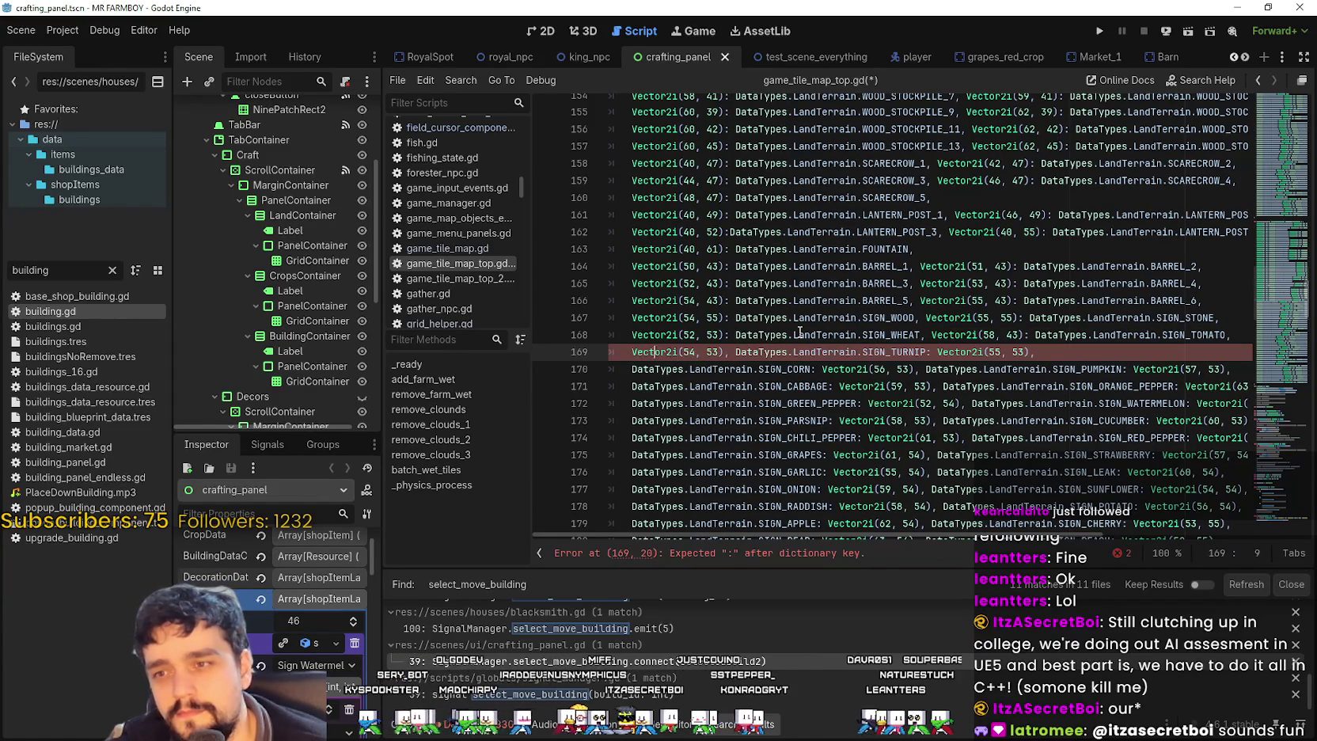
{"action": "key", "text": "Right"}
{"action": "key", "text": "Right"}
{"action": "type", "text": ":"}
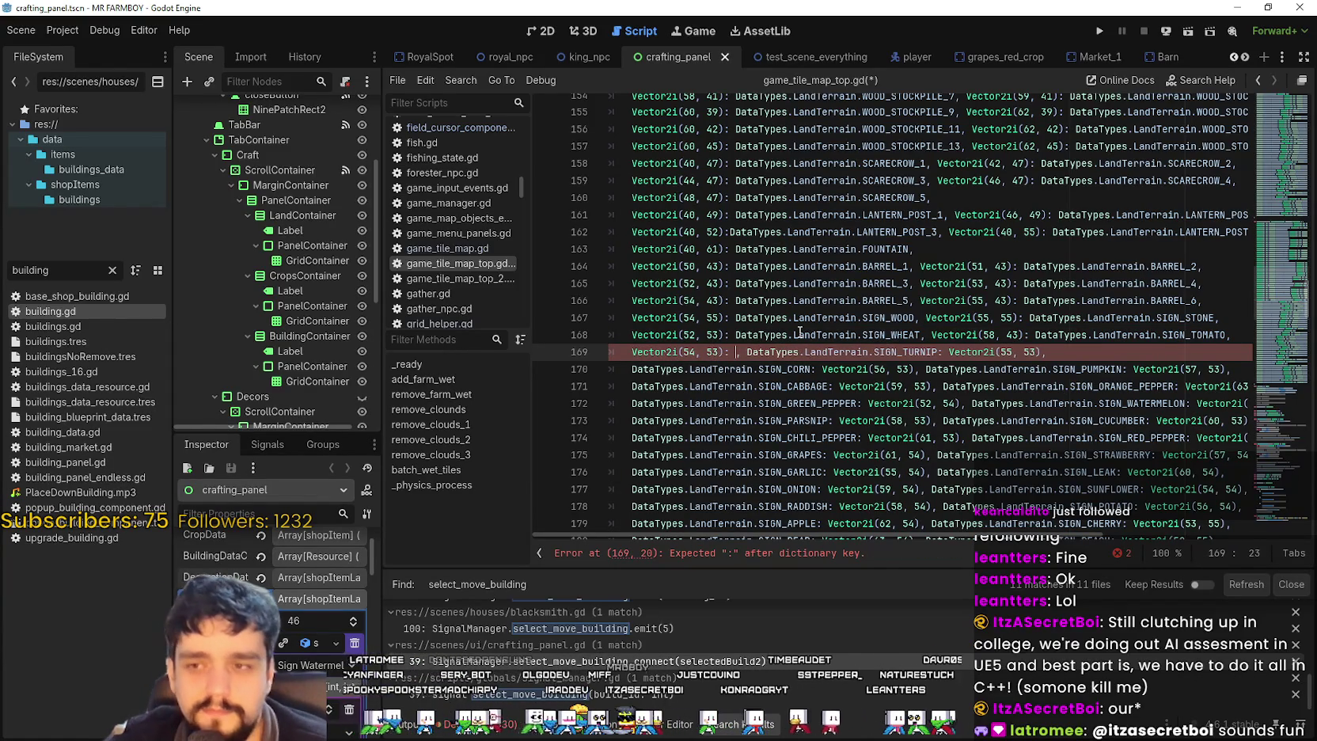
{"action": "key", "text": "ctrl+v"}
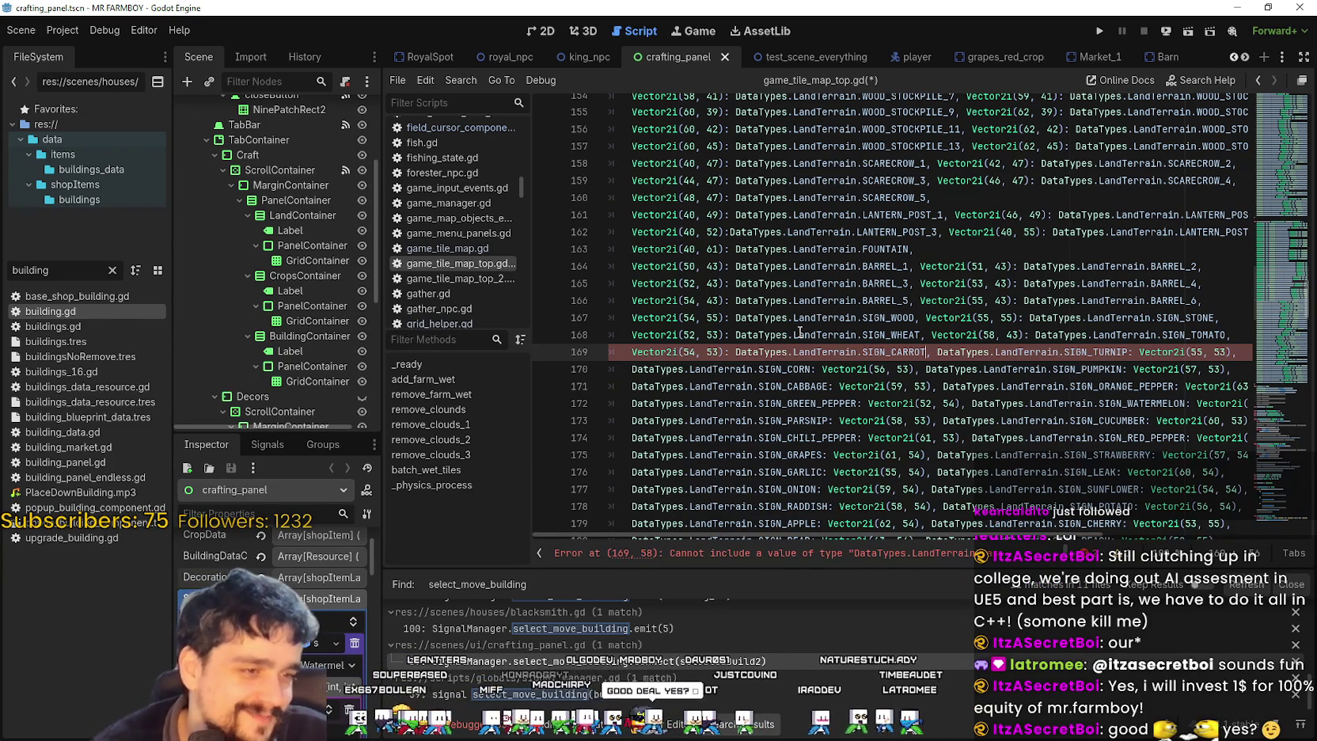
- Move SIGN_TURNIP after its Vector2i key on line 169, fixing the colon and commas
{"action": "scroll", "coordinate": [908, 357], "scroll_direction": "down", "scroll_amount": 1}
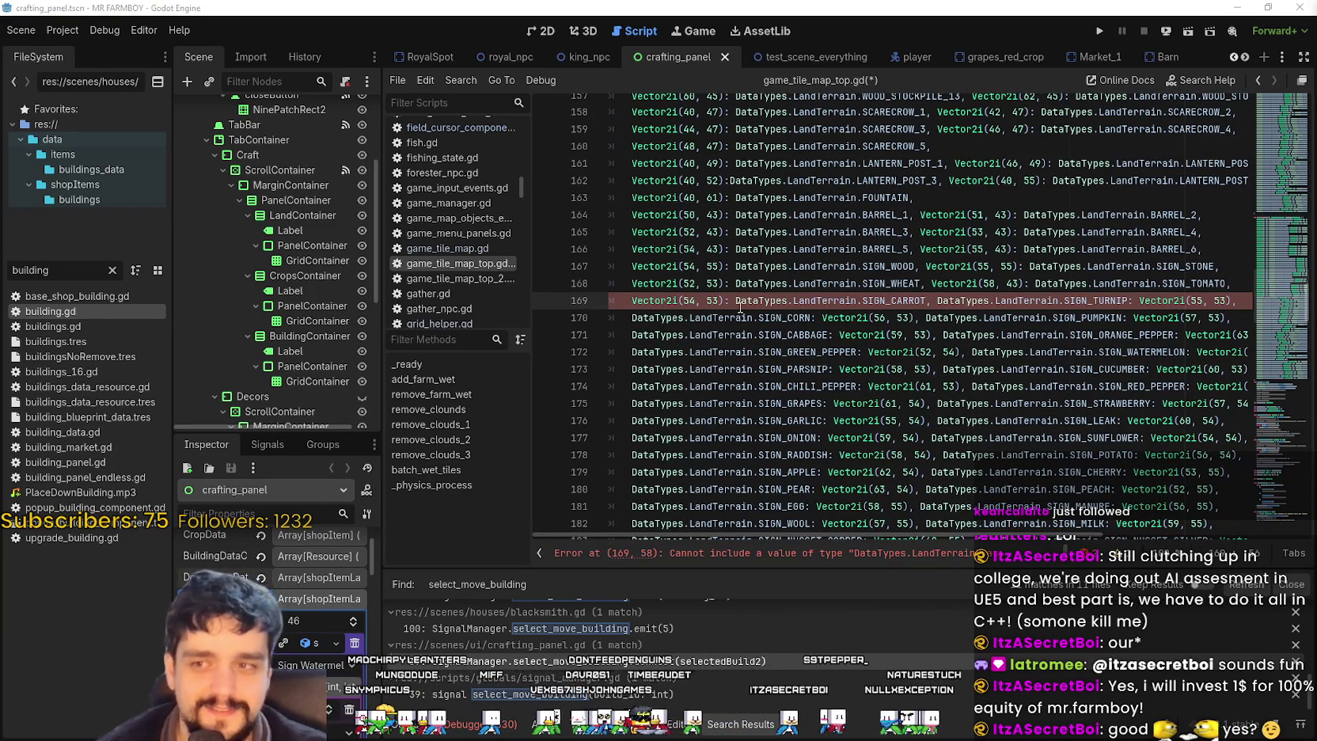
{"action": "left_click_drag", "start_coordinate": [736, 301], "coordinate": [927, 297]}
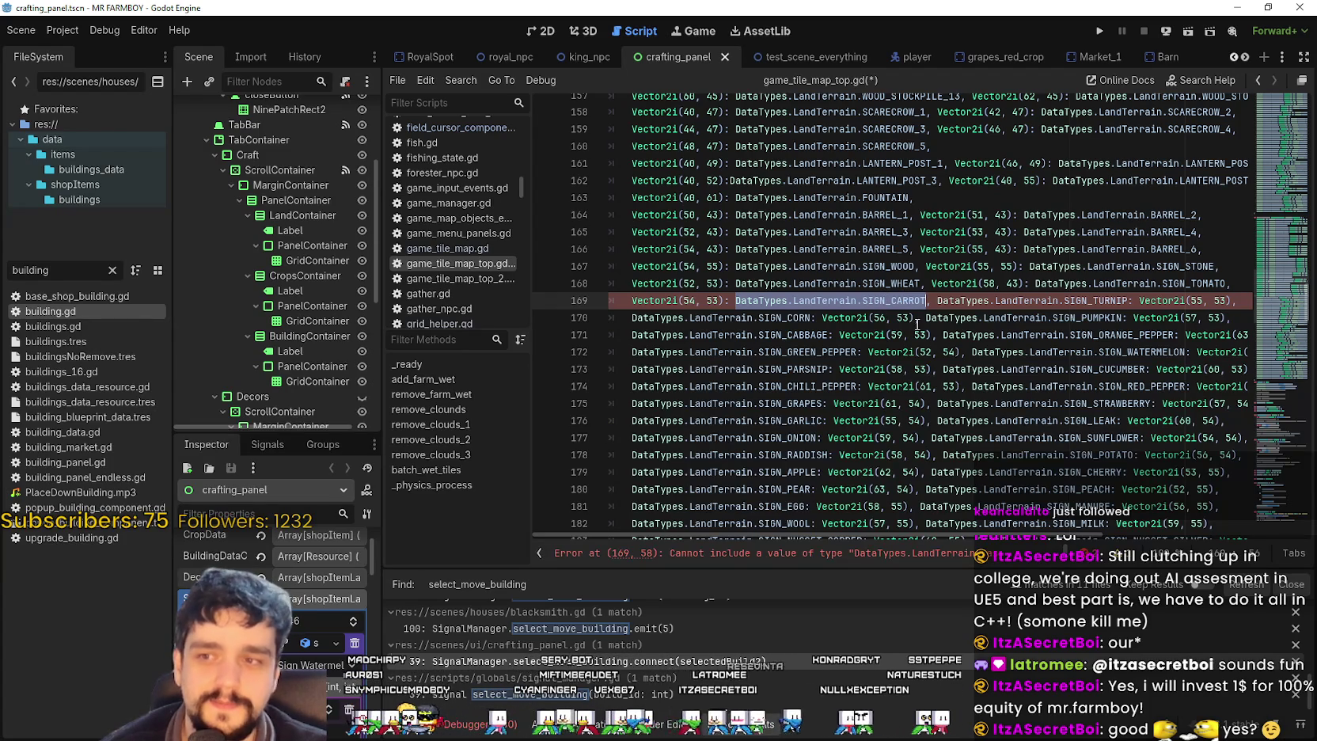
{"action": "left_click", "coordinate": [916, 319]}
{"action": "left_click_drag", "start_coordinate": [937, 301], "coordinate": [1127, 300]}
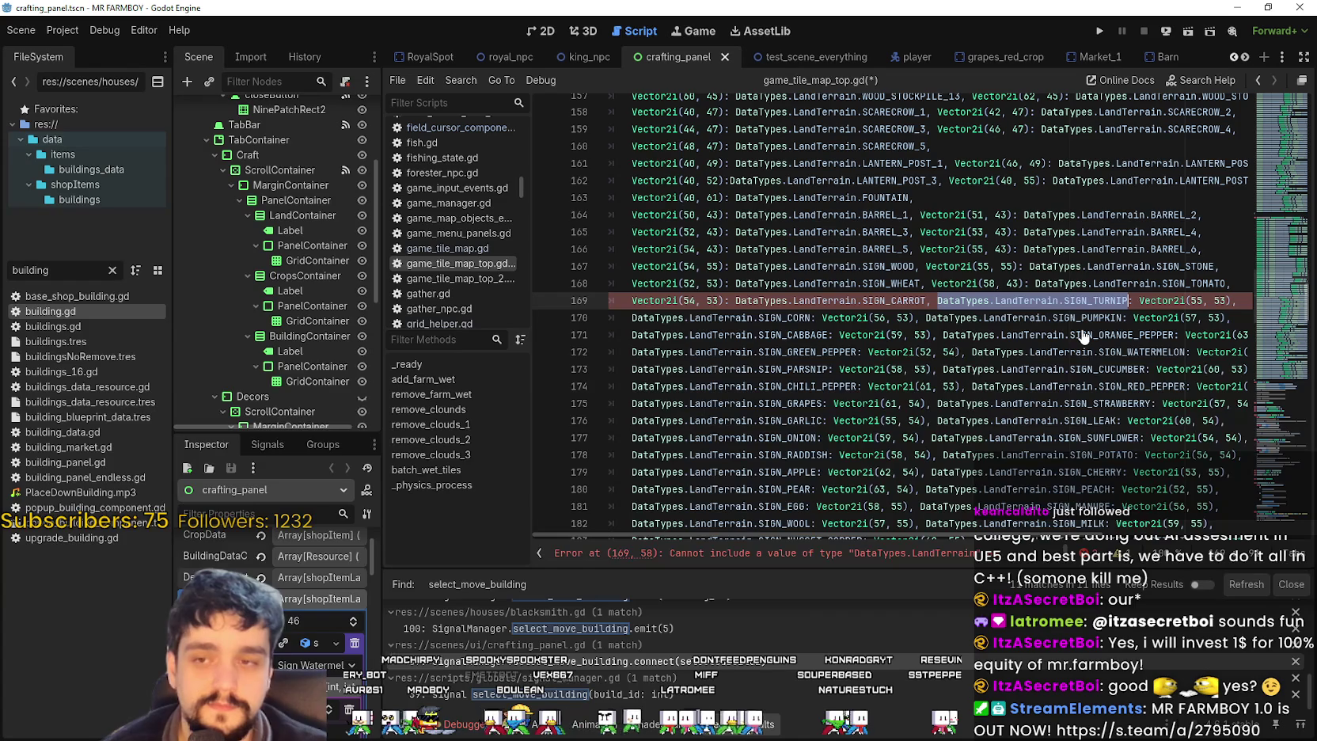
{"action": "key", "text": "BackSpace"}
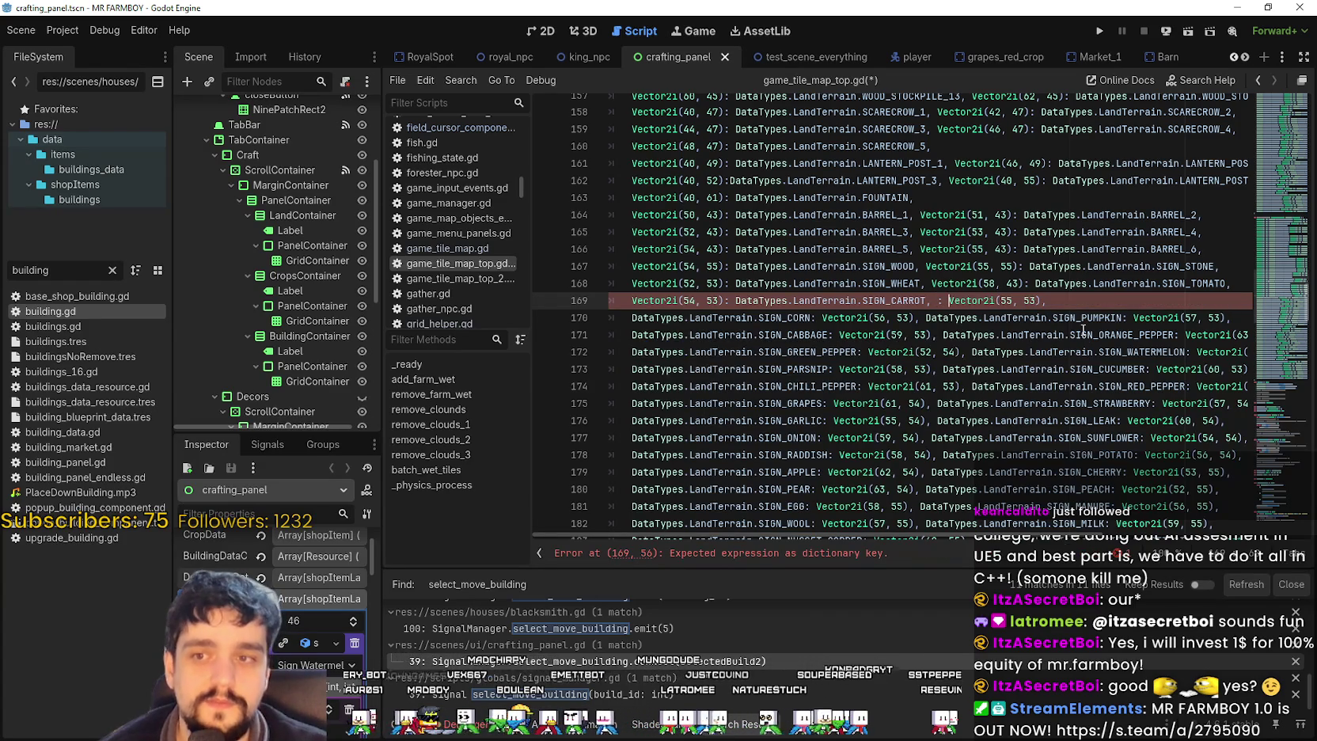
{"action": "key", "text": "BackSpace"}
{"action": "key", "text": "BackSpace"}
{"action": "key", "text": "End"}
{"action": "key", "text": "BackSpace"}
{"action": "type", "text": ":"}
{"action": "key", "text": "ctrl+v"}
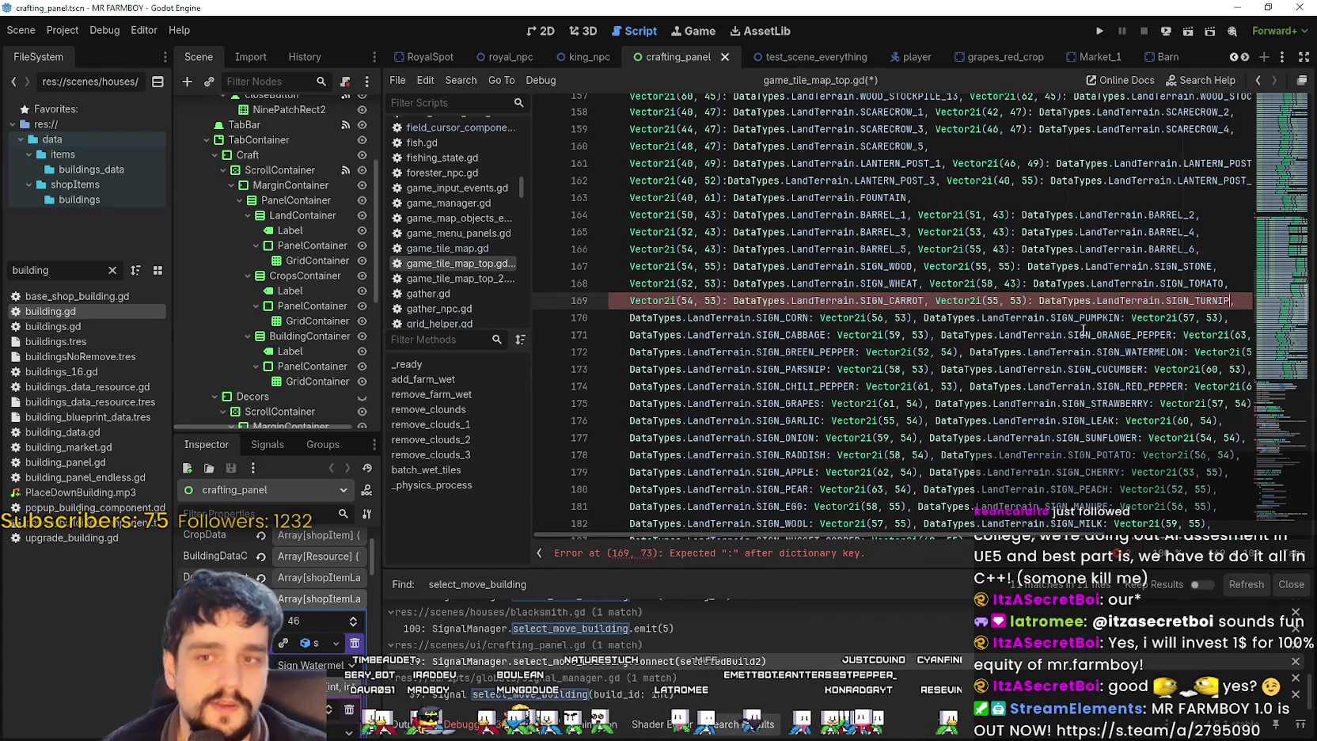
{"action": "type", "text": ","}
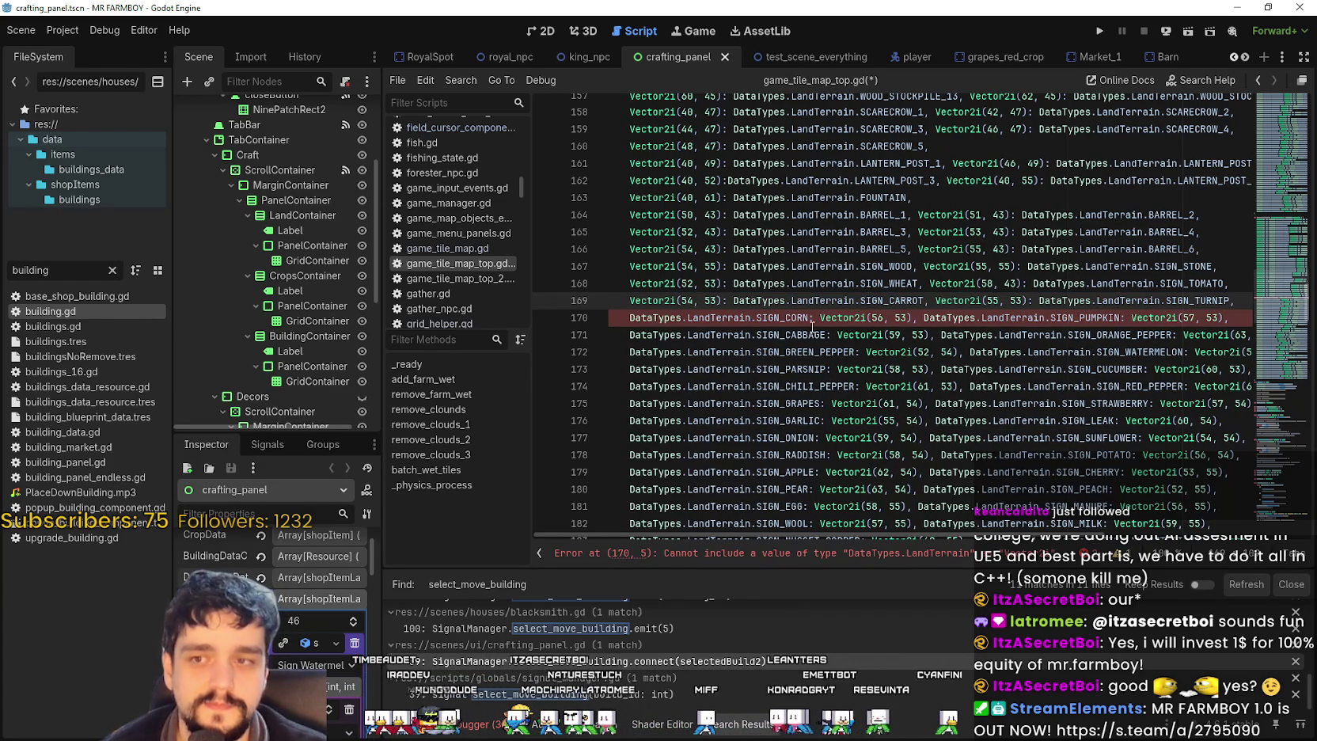
- On line 170, map the Vector2i keys to SIGN_CORN and SIGN_PUMPKIN, removing stray colons and commas
{"action": "double_click", "coordinate": [807, 319]}
{"action": "key", "text": "shift+Home"}
{"action": "key", "text": "BackSpace"}
{"action": "key", "text": "BackSpace"}
{"action": "key", "text": "BackSpace"}
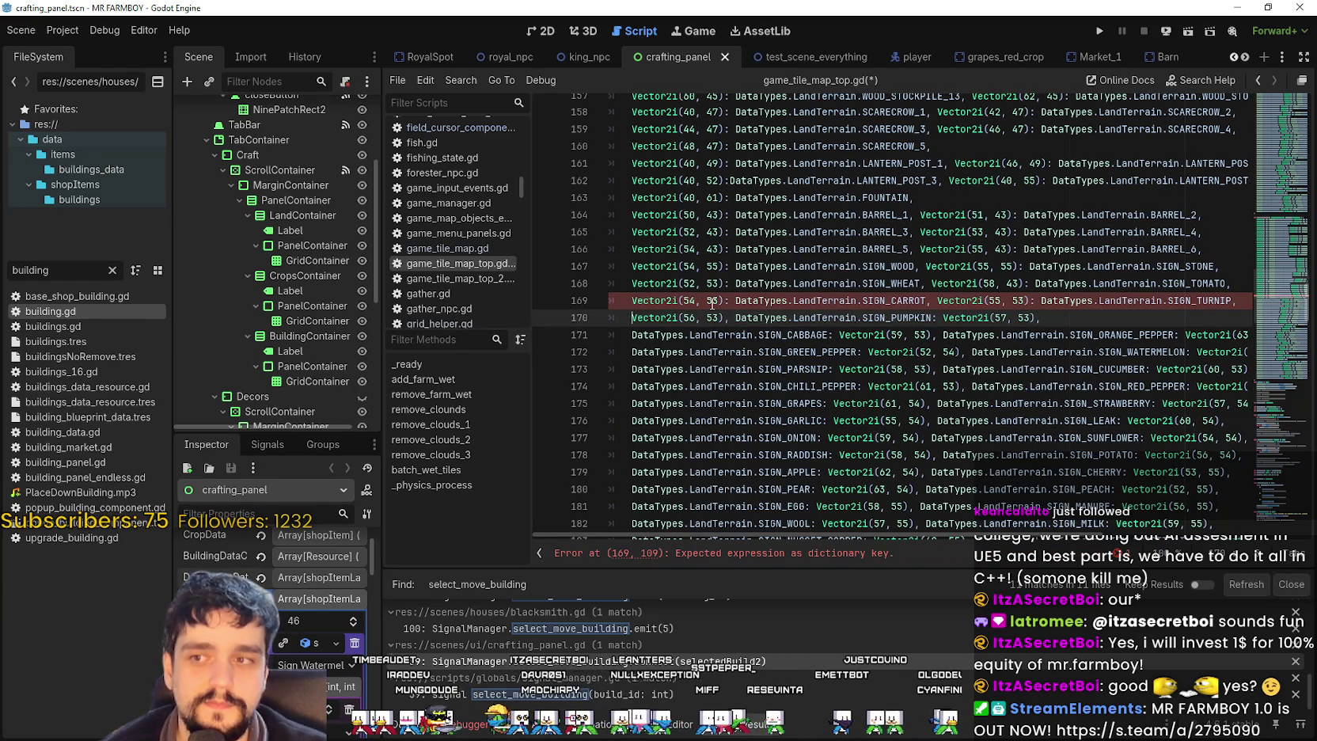
{"action": "key", "text": "Right"}
{"action": "key", "text": "Right"}
{"action": "key", "text": "Right"}
{"action": "type", "text": ": DataTypes.LandTerrain.SIGN_CORN"}
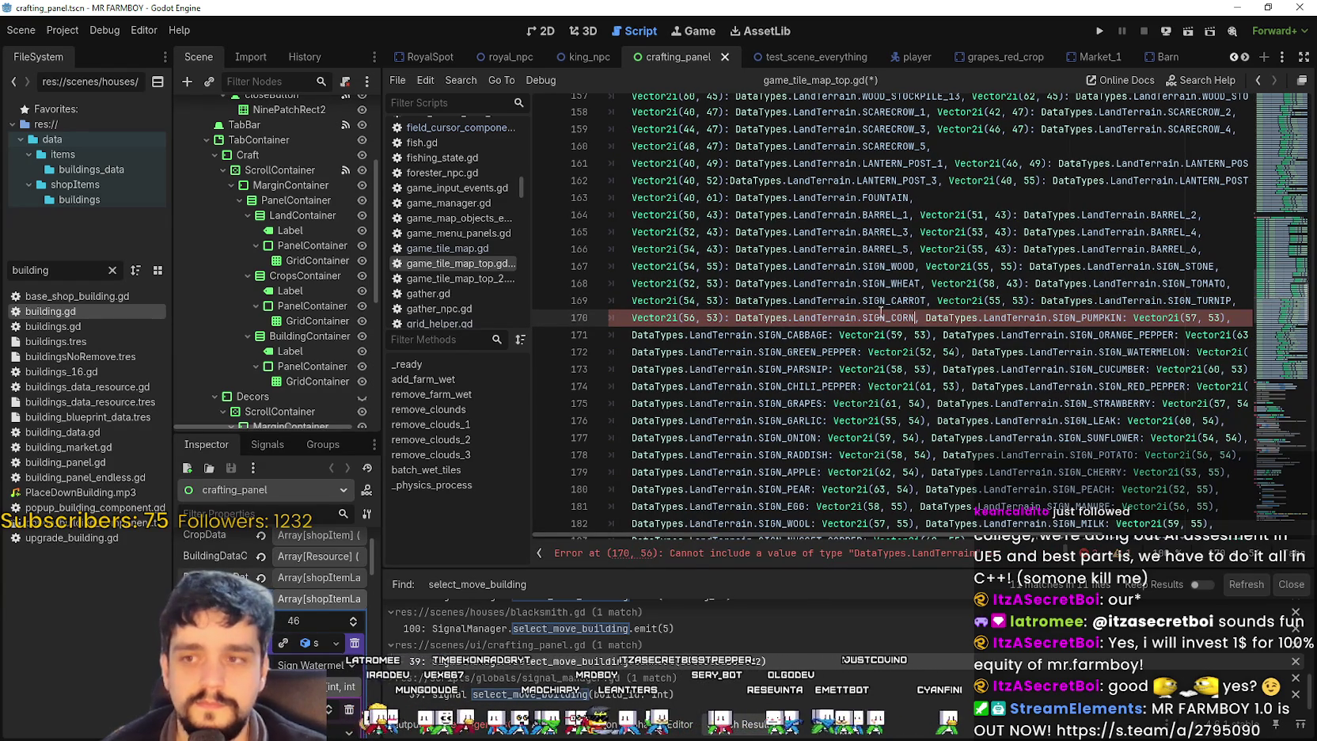
{"action": "left_click_drag", "start_coordinate": [926, 317], "coordinate": [1122, 319]}
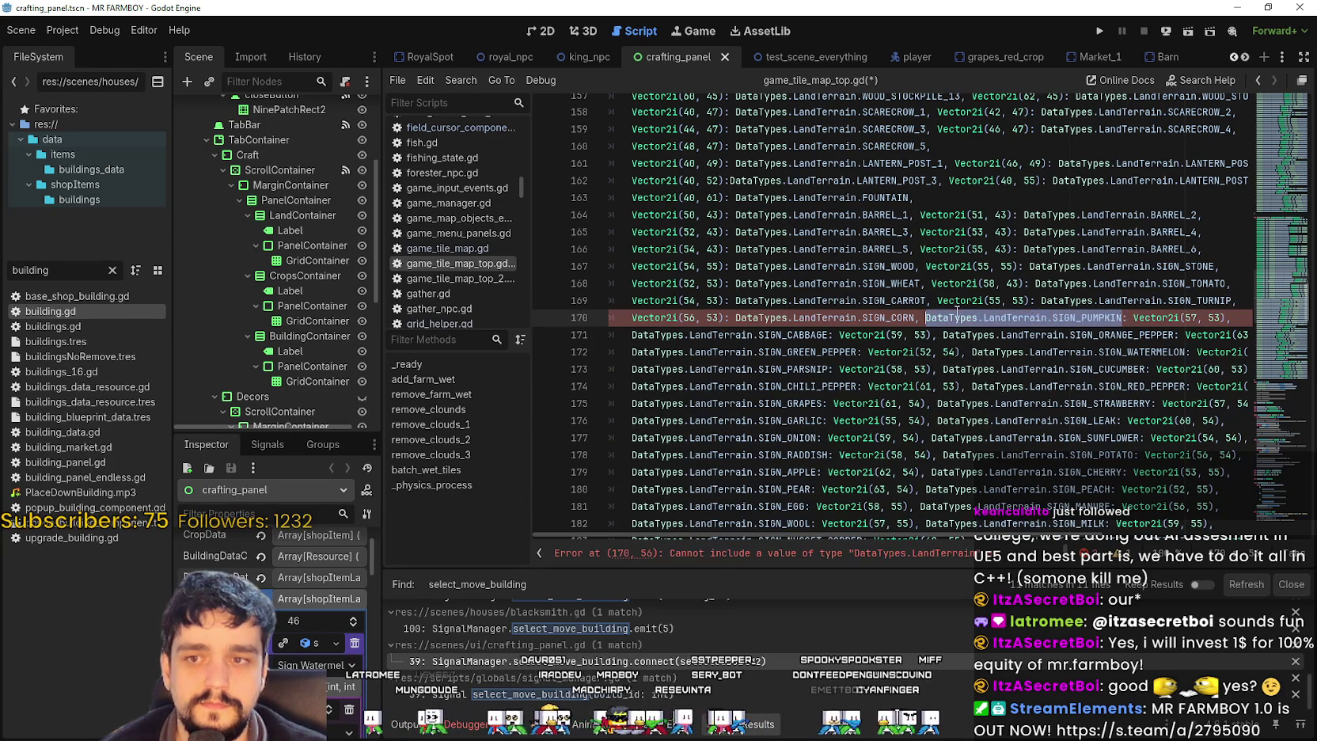
{"action": "key", "text": "ctrl+x"}
{"action": "key", "text": "Delete"}
{"action": "key", "text": "Delete"}
{"action": "key", "text": "Right"}
{"action": "key", "text": "Right"}
{"action": "key", "text": "Right"}
{"action": "key", "text": "BackSpace"}
{"action": "type", "text": ":"}
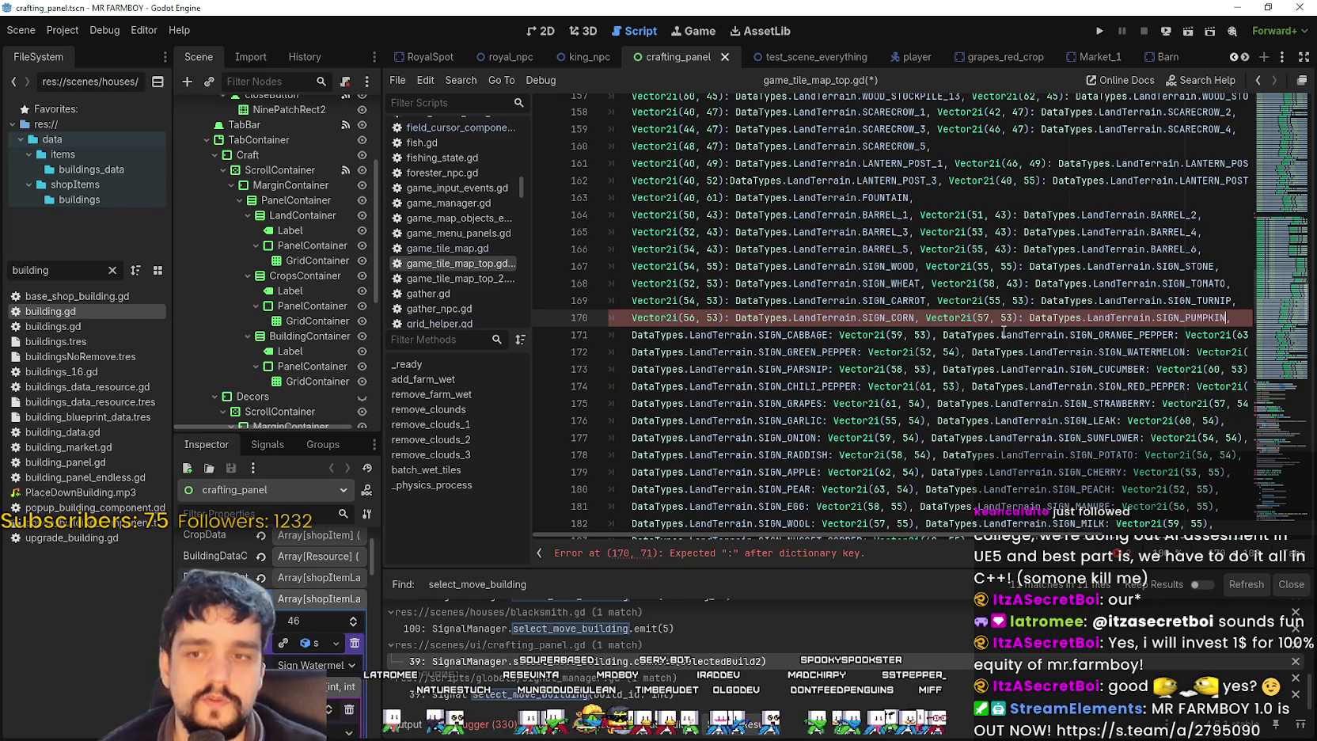
{"action": "key", "text": "ctrl+v"}
- On line 171, move SIGN_CABBAGE and SIGN_ORANGE_PEPPER after their Vector2i keys
{"action": "left_click_drag", "start_coordinate": [632, 335], "coordinate": [827, 332]}
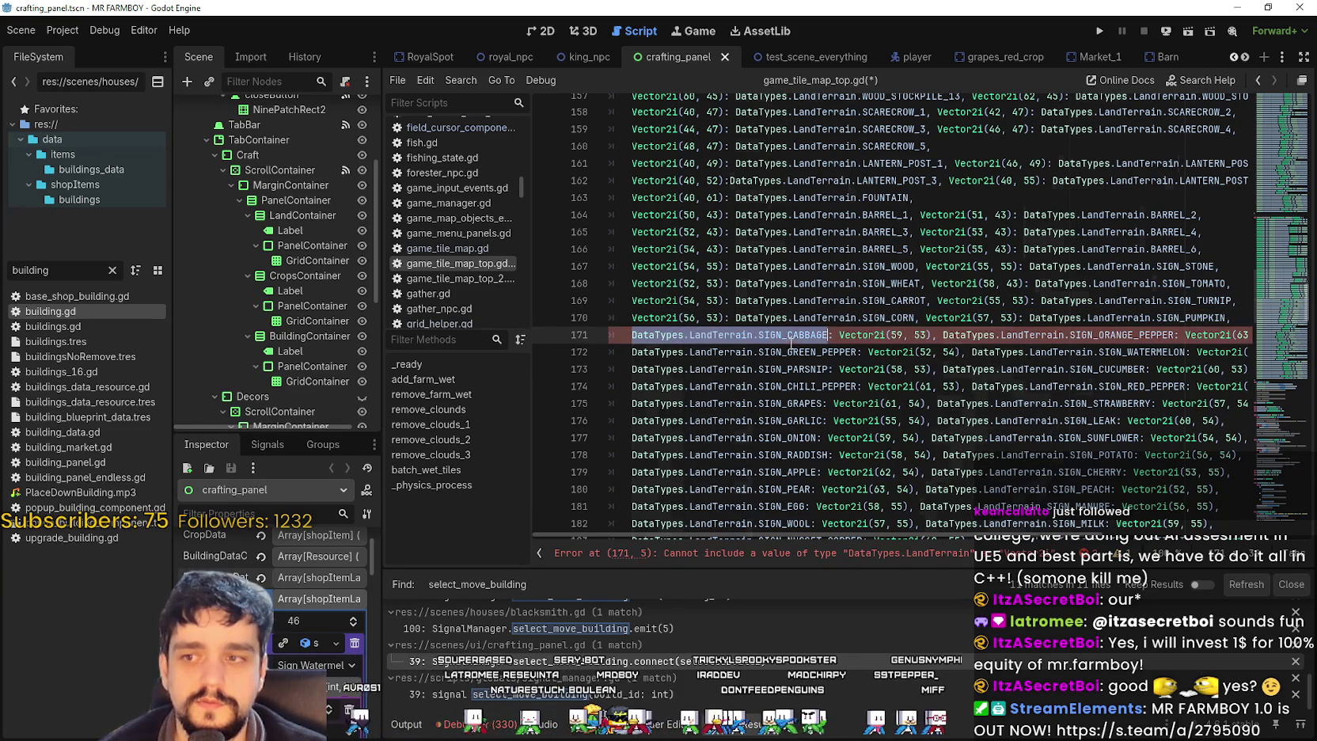
{"action": "key", "text": "ctrl+x"}
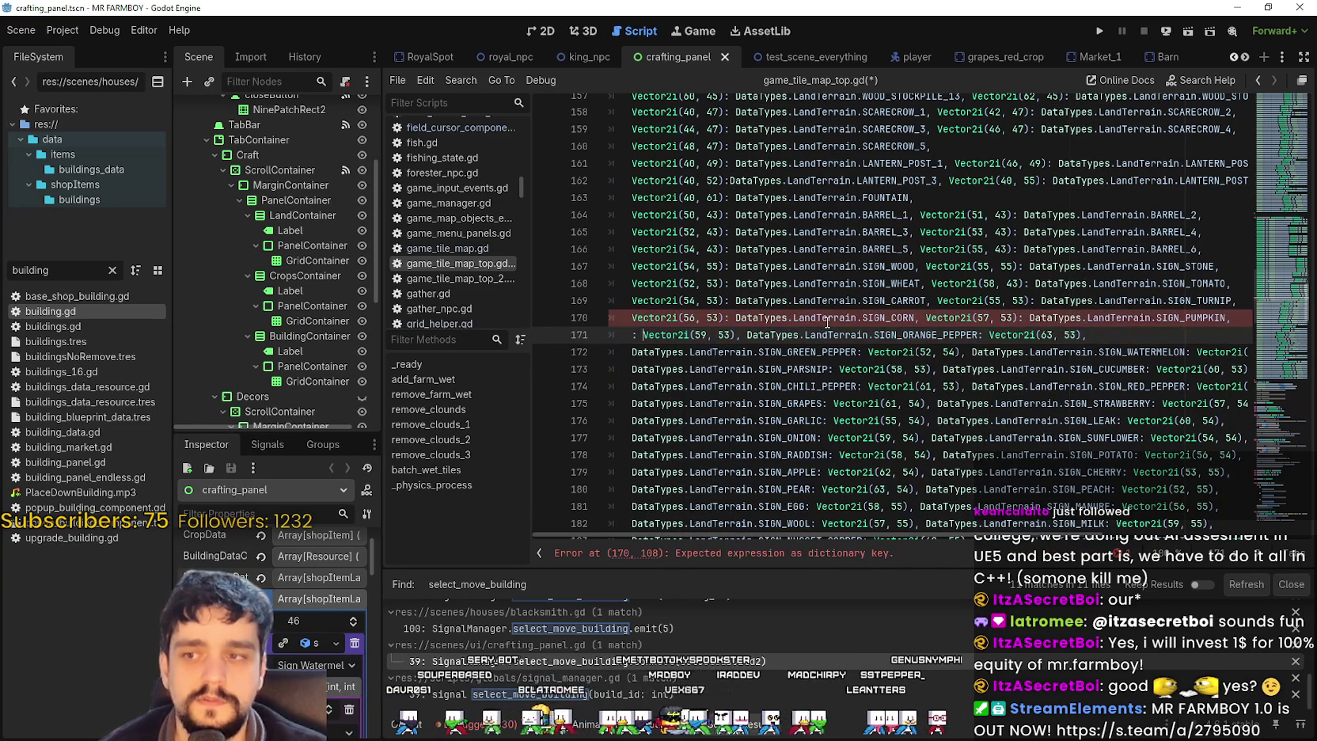
{"action": "key", "text": "Delete"}
{"action": "key", "text": "Delete"}
{"action": "key", "text": "ctrl+Right"}
{"action": "key", "text": "ctrl+Right"}
{"action": "key", "text": "ctrl+Right"}
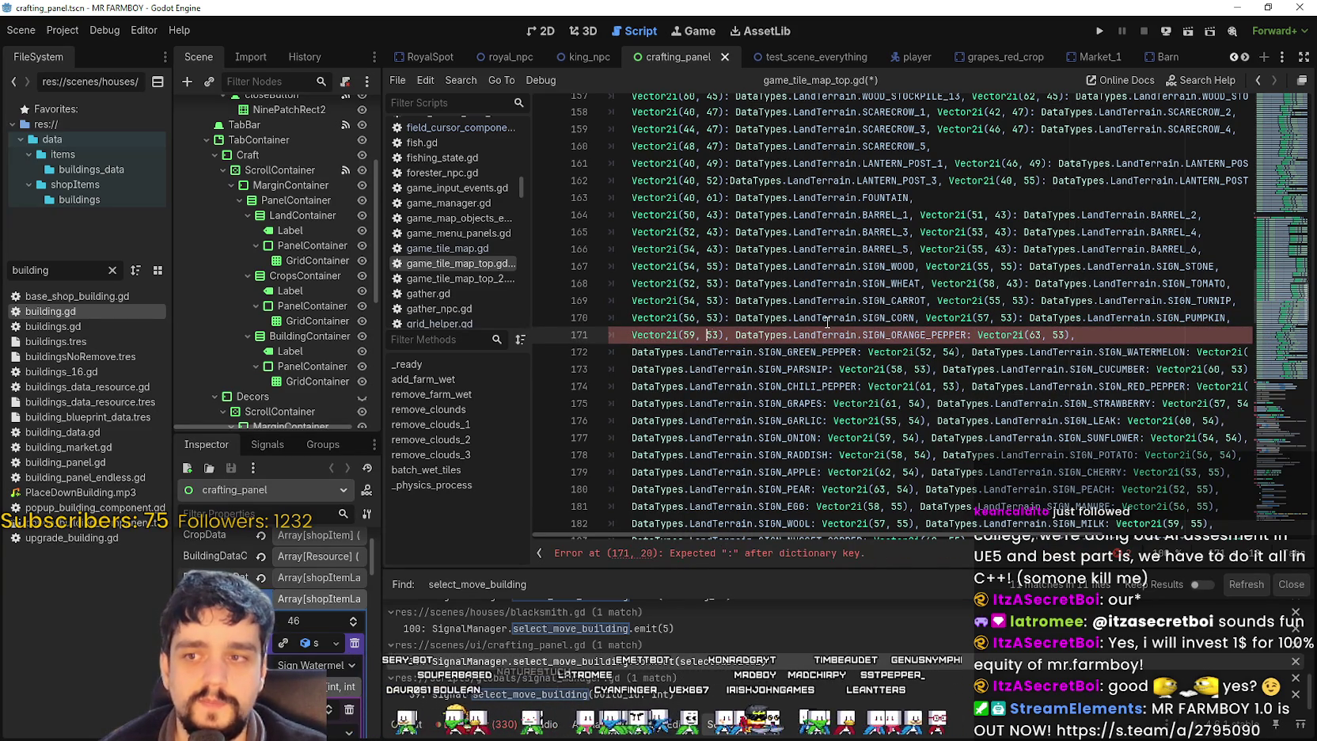
{"action": "type", "text": ":"}
{"action": "key", "text": "ctrl+v"}
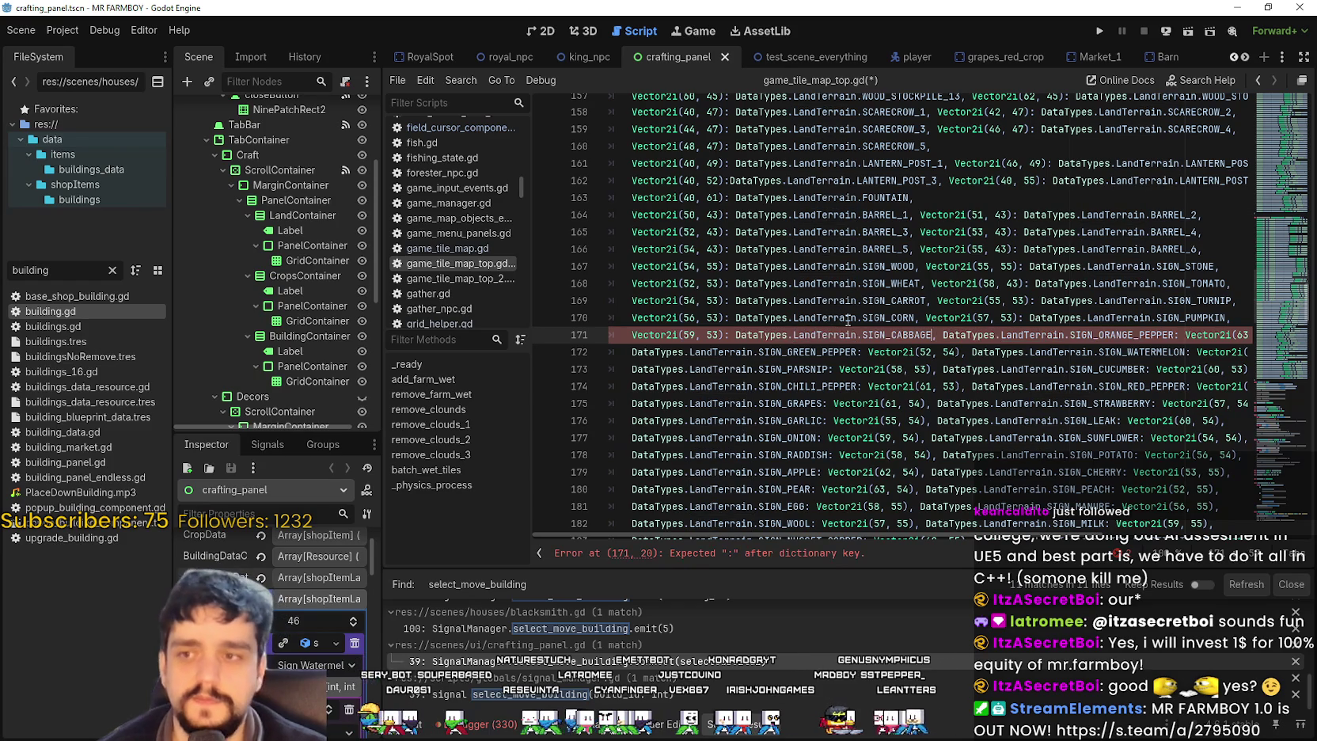
{"action": "type", "text": ","}
{"action": "double_click", "coordinate": [984, 334]}
{"action": "key", "text": "ctrl+shift+Right"}
{"action": "key", "text": "ctrl+shift+Right"}
{"action": "key", "text": "ctrl+shift+Right"}
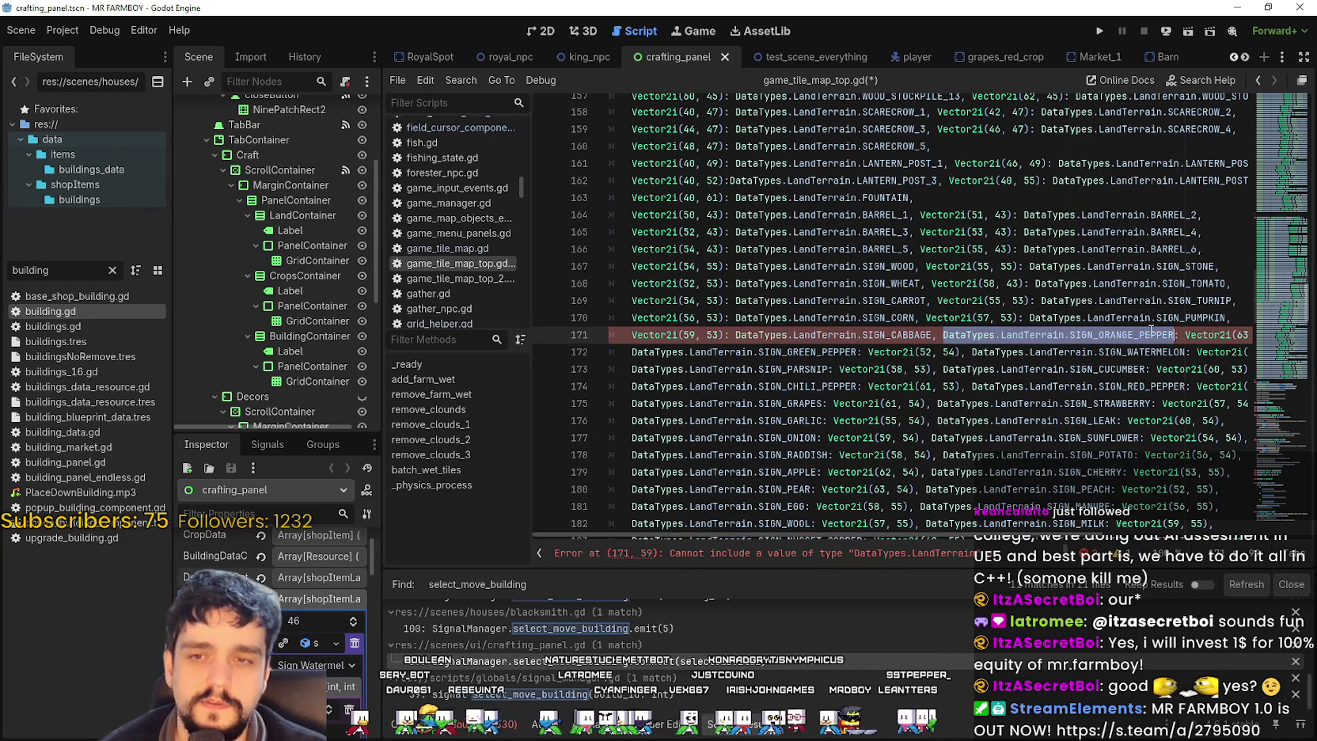
{"action": "key", "text": "Delete"}
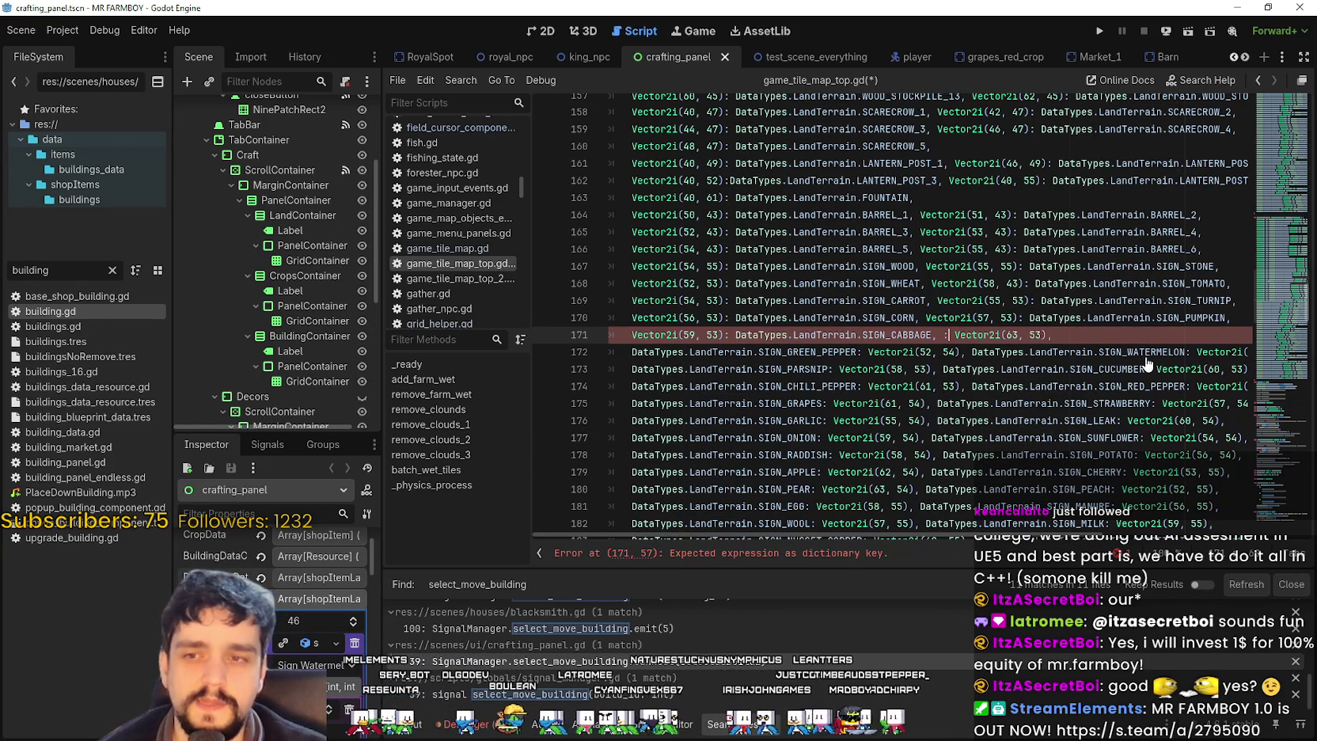
{"action": "key", "text": "Delete"}
{"action": "key", "text": "Delete"}
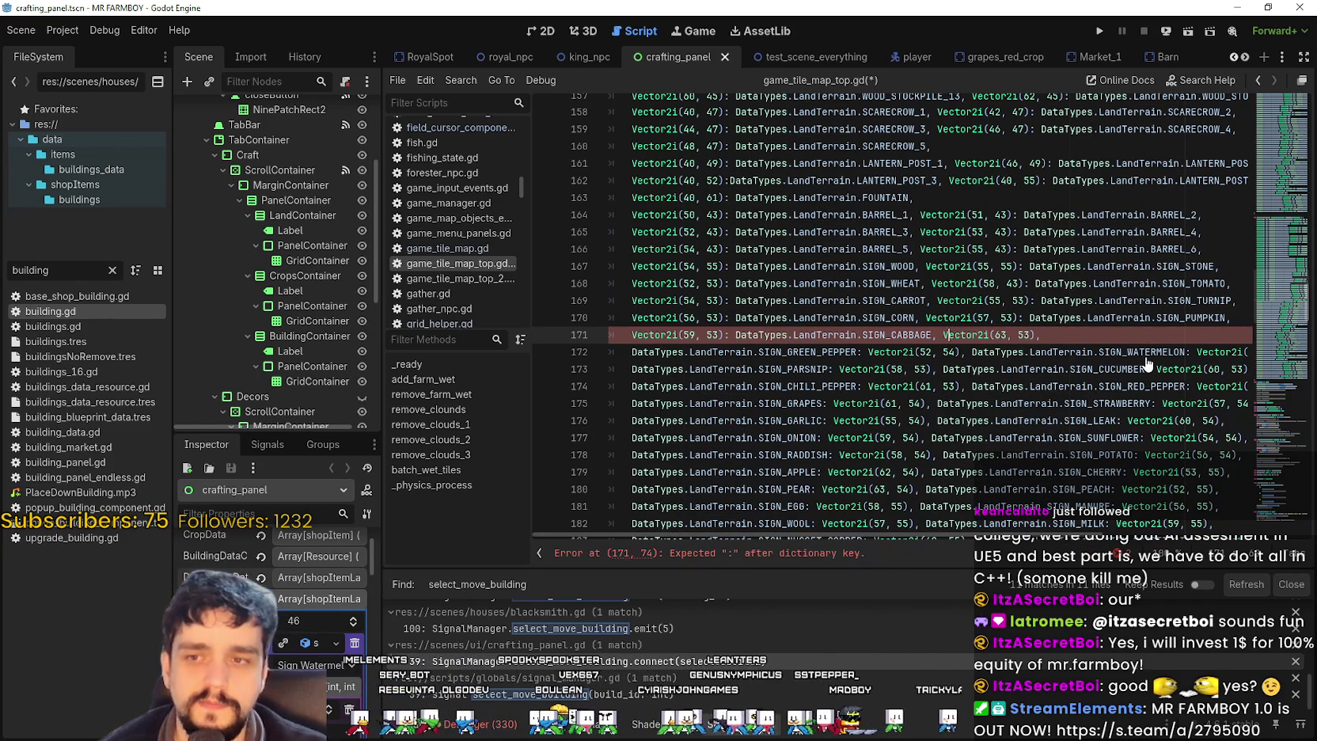
{"action": "key", "text": "Right"}
{"action": "key", "text": "Right"}
{"action": "key", "text": "Right"}
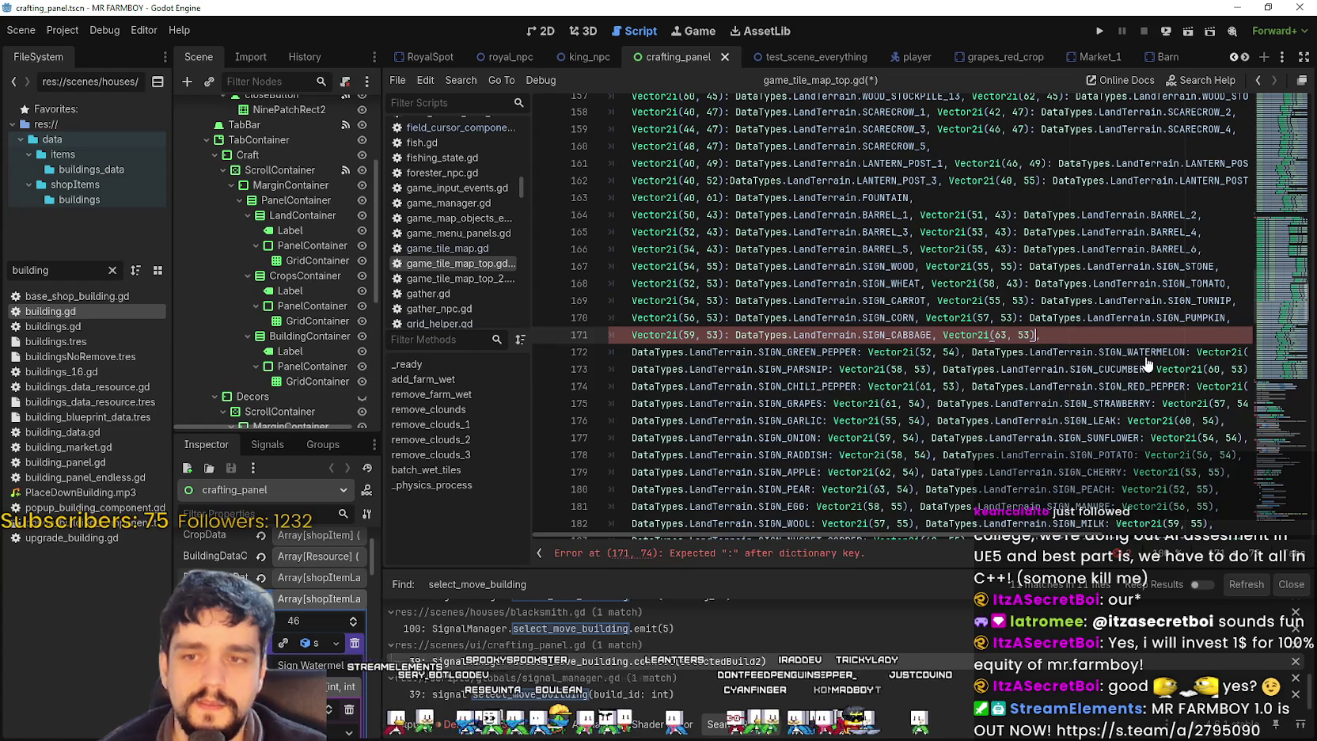
{"action": "key", "text": "ctrl+v"}
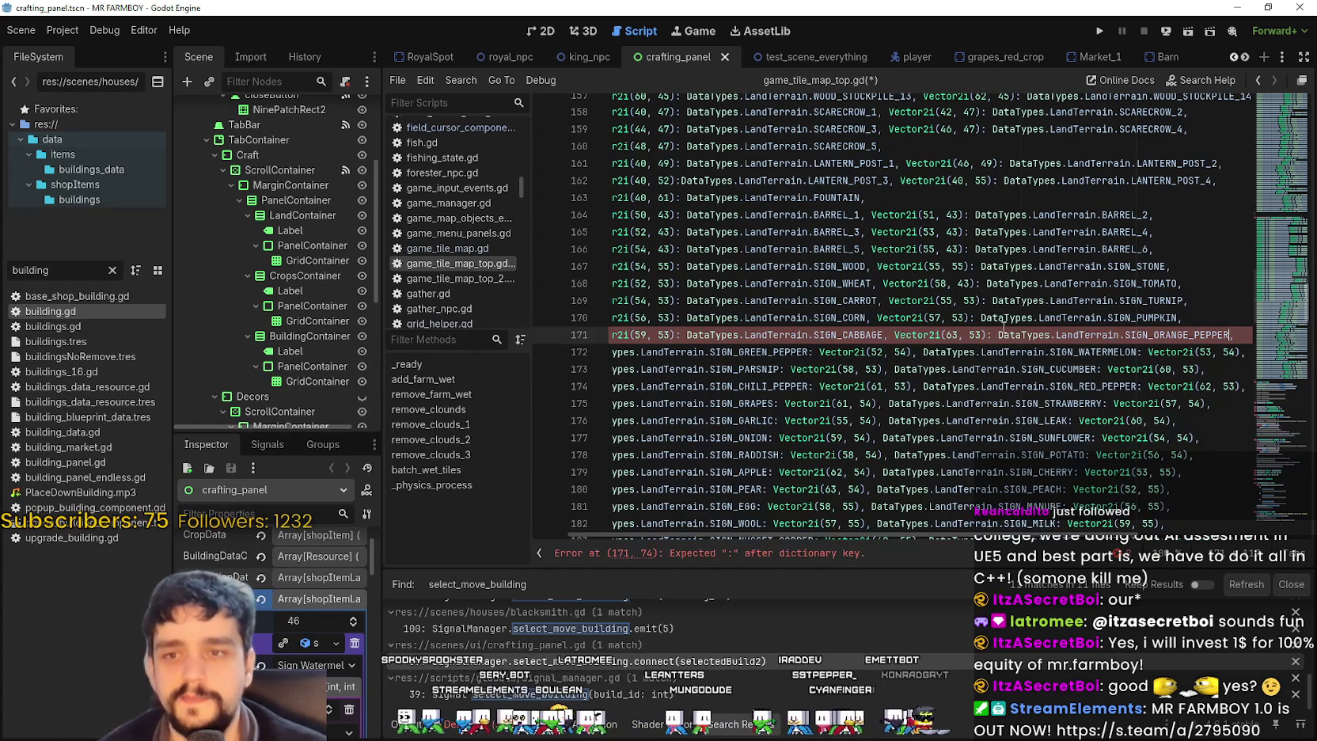
- On line 172, put SIGN_GREEN_PEPPER and SIGN_WATERMELON after their Vector2i keys
{"action": "double_click", "coordinate": [734, 351]}
{"action": "mouse_move", "coordinate": [734, 351]}
{"action": "left_mouse_down"}
{"action": "mouse_move", "coordinate": [590, 353]}
{"action": "mouse_move", "coordinate": [643, 349]}
{"action": "left_mouse_up"}
{"action": "key", "text": "BackSpace"}
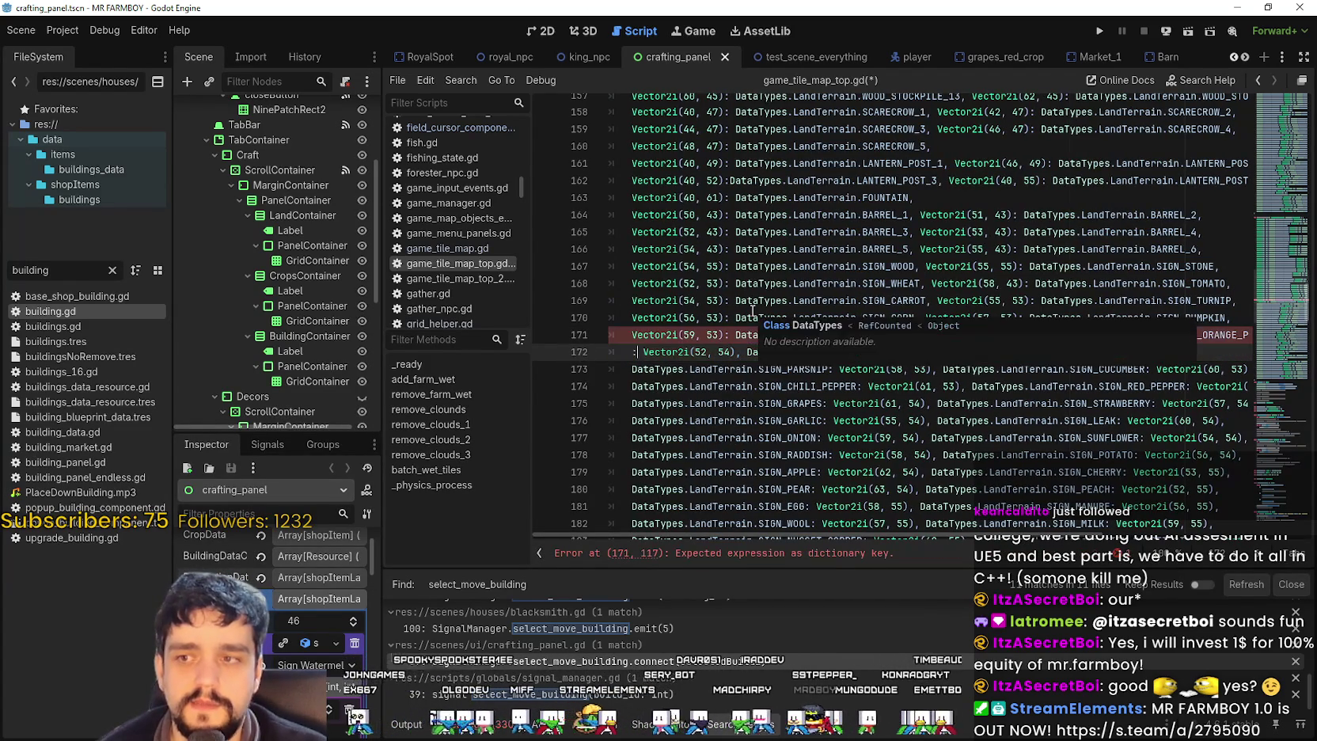
{"action": "key", "text": "BackSpace"}
{"action": "key", "text": "BackSpace"}
{"action": "key", "text": "Right"}
{"action": "key", "text": "Right"}
{"action": "key", "text": "Right"}
{"action": "type", "text": ": DataTypes.LandTerrain.SIGN_GREEN_PEPPER"}
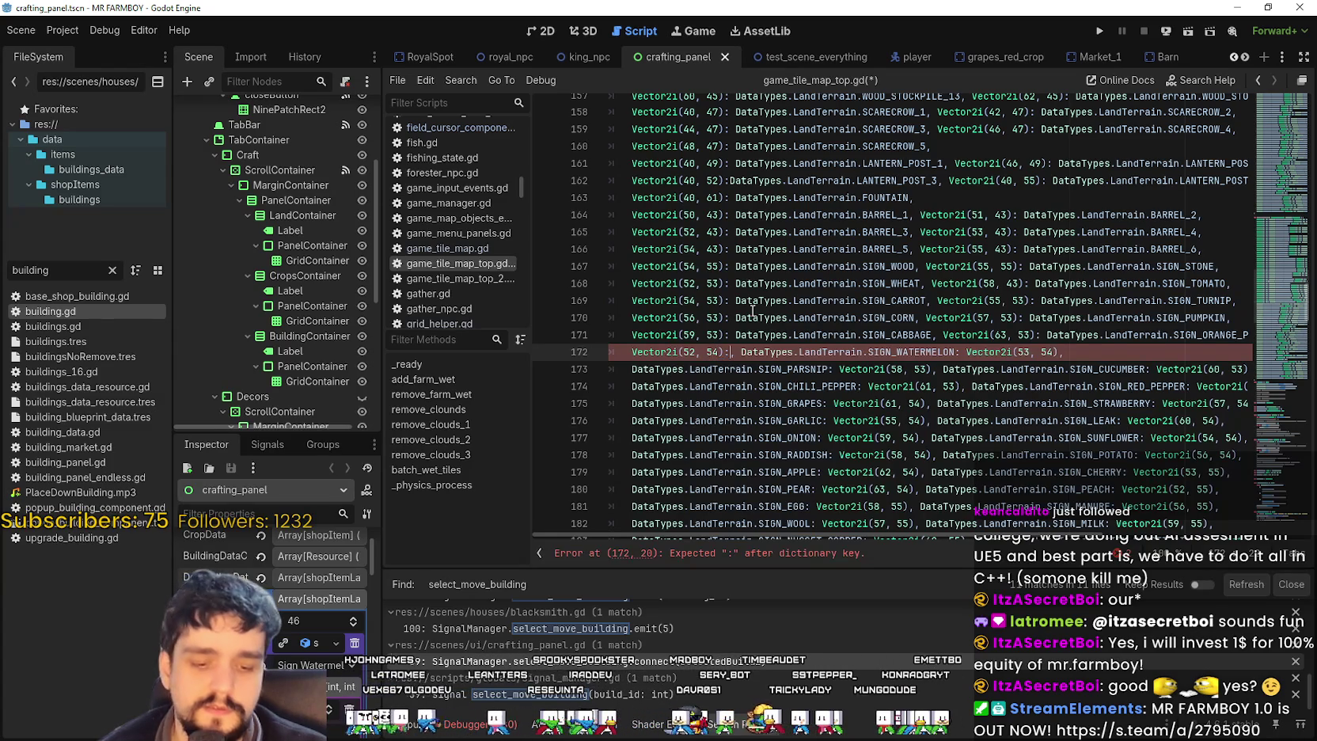
{"action": "left_click_drag", "start_coordinate": [971, 351], "coordinate": [1186, 353]}
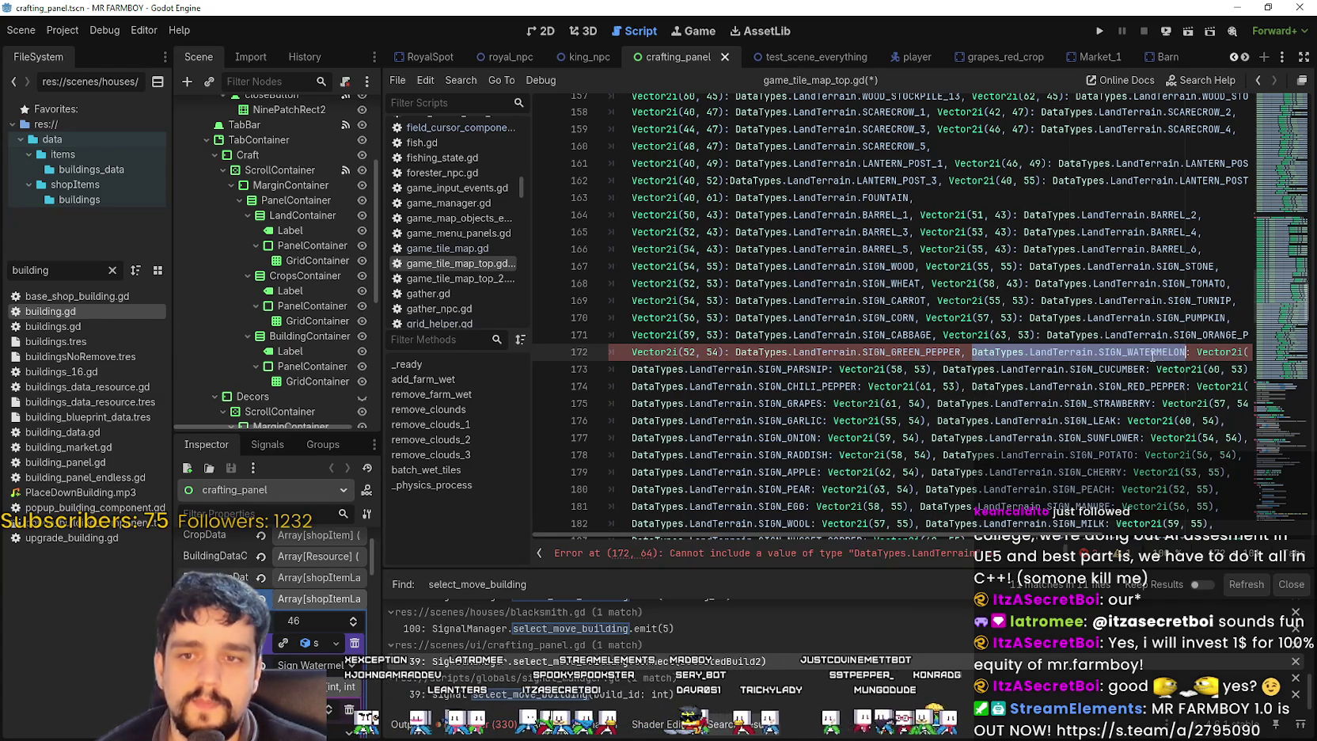
{"action": "key", "text": "BackSpace"}
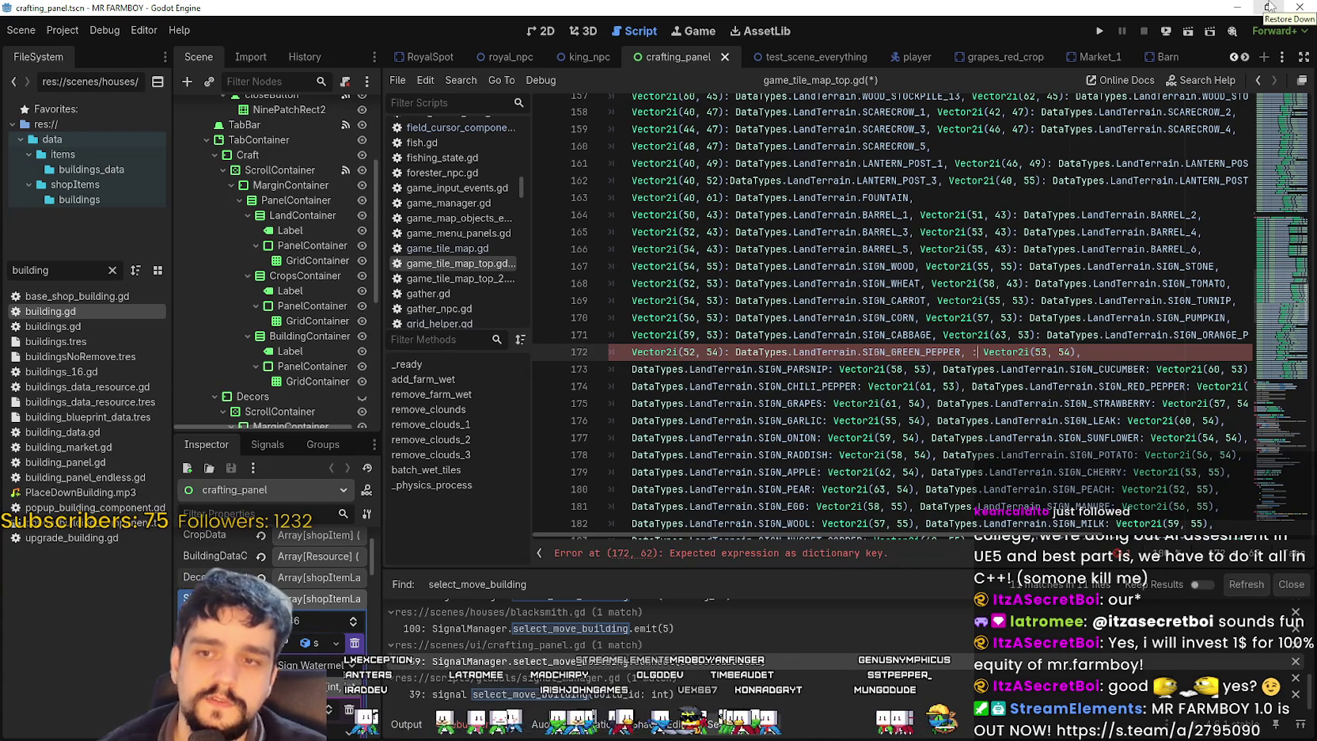
{"action": "key", "text": "BackSpace"}
{"action": "key", "text": "Right"}
{"action": "key", "text": "Right"}
{"action": "key", "text": "Right"}
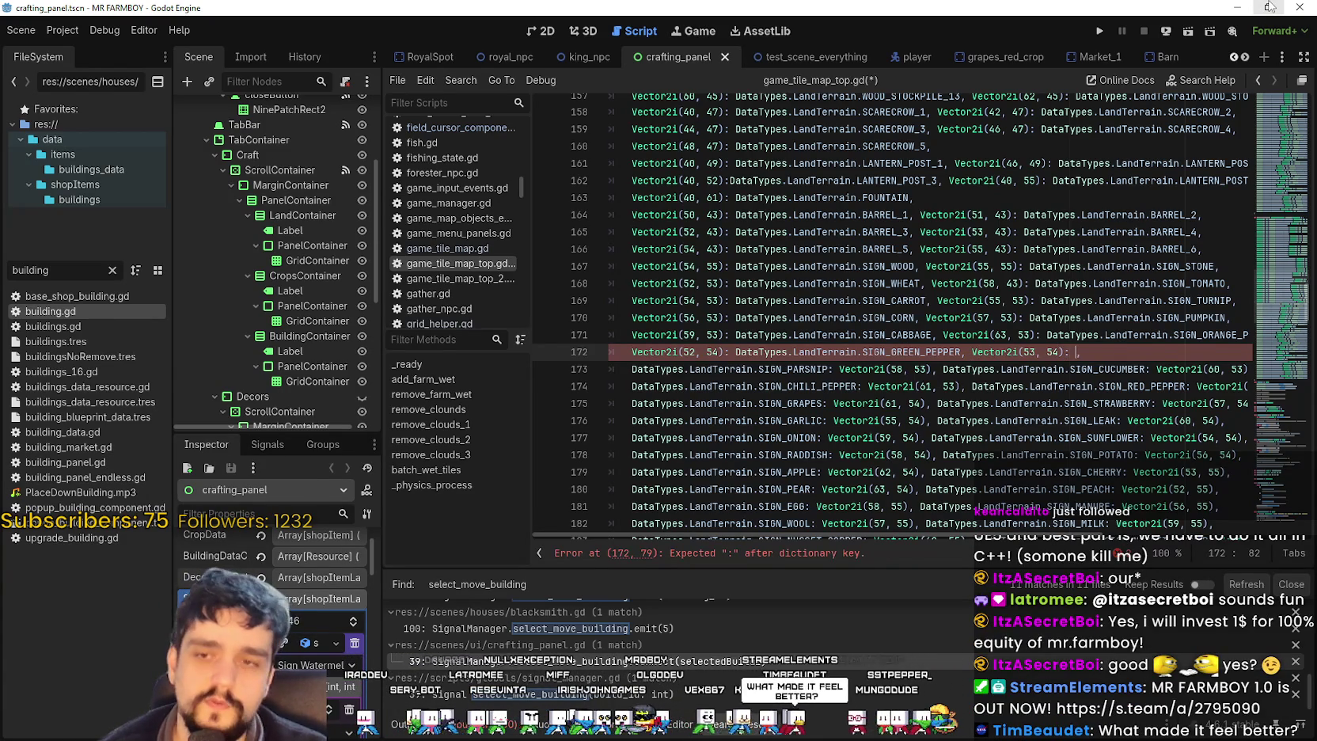
{"action": "type", "text": "DataTypes.LandTerrain.SIGN_WATERMELON,"}
- Take SIGN_PARSNIP off the start of line 173 and drop the comma after Vector2i(58, 53)
{"action": "mouse_move", "coordinate": [770, 369]}
{"action": "left_mouse_down"}
{"action": "mouse_move", "coordinate": [613, 369]}
{"action": "mouse_move", "coordinate": [633, 368]}
{"action": "left_mouse_up"}
{"action": "key", "text": "ctrl+c"}
{"action": "key", "text": "Delete"}
{"action": "key", "text": "Delete"}
{"action": "key", "text": "Delete"}
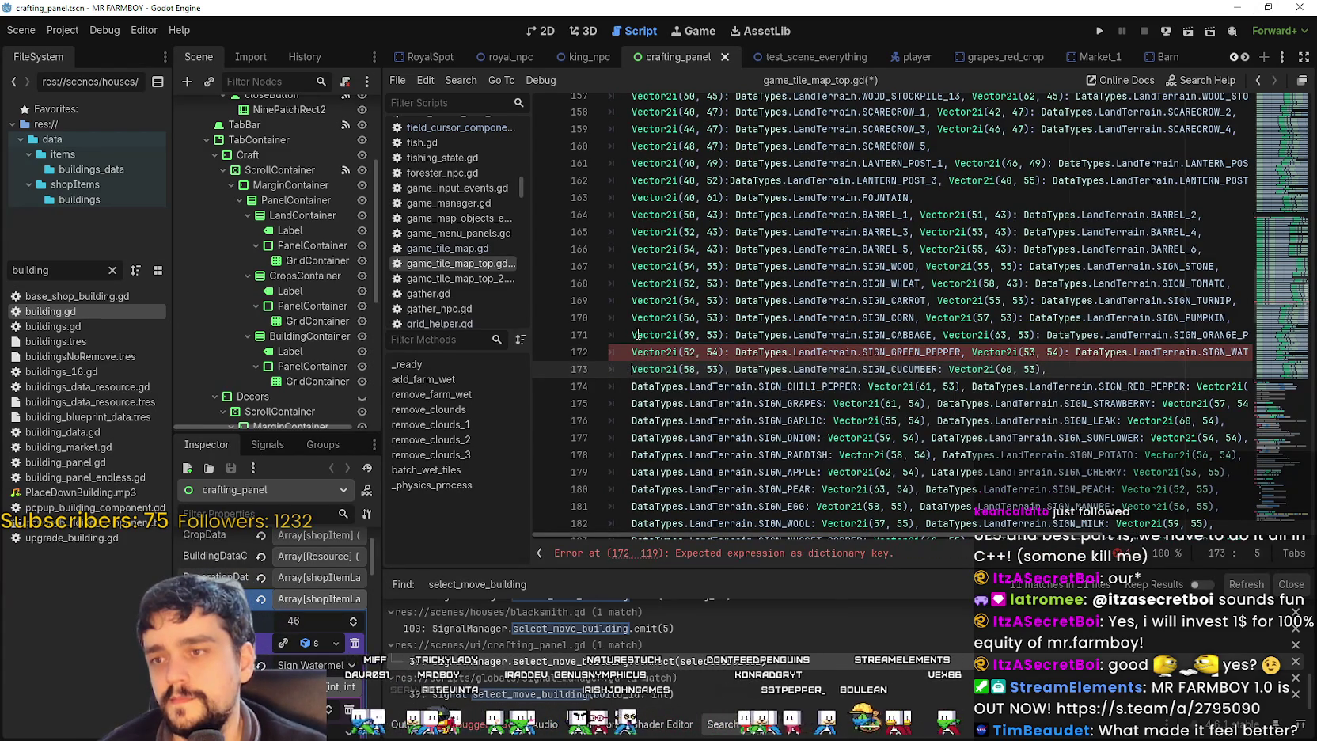
{"action": "key", "text": "ctrl+Right"}
{"action": "key", "text": "ctrl+Right"}
{"action": "key", "text": "ctrl+Right"}
{"action": "key", "text": "Delete"}
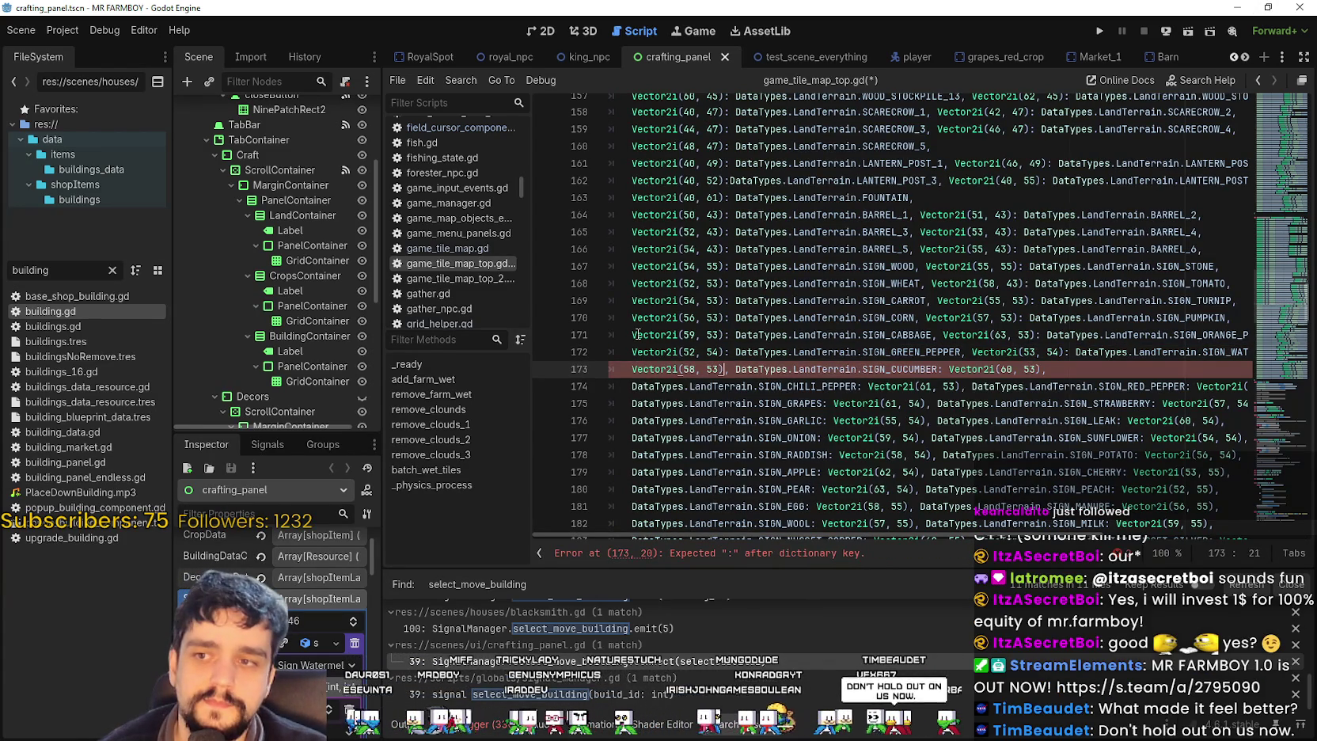
- On line 173, place SIGN_PARSNIP and SIGN_CUCUMBER after their Vector2i keys
{"action": "type", "text": ":"}
{"action": "key", "text": "ctrl+v"}
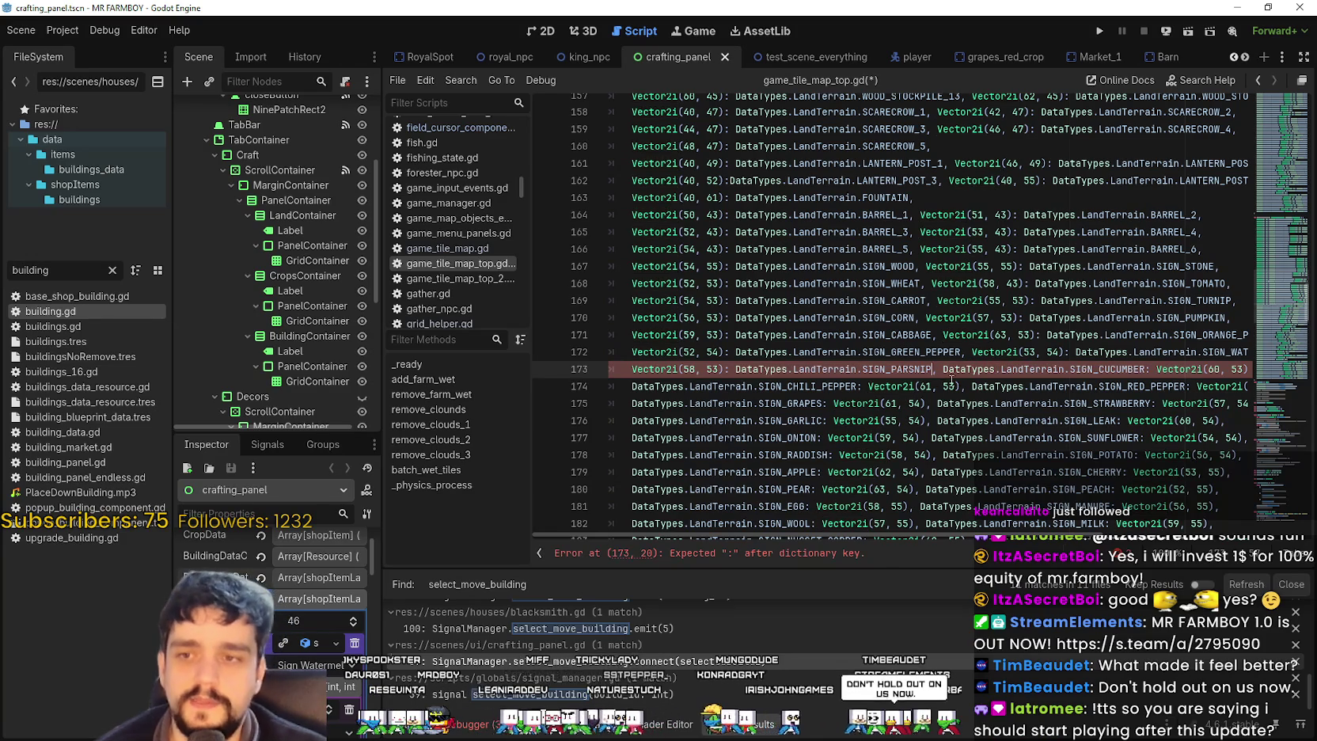
{"action": "type", "text": ","}
{"action": "left_click_drag", "start_coordinate": [943, 369], "coordinate": [1124, 369]}
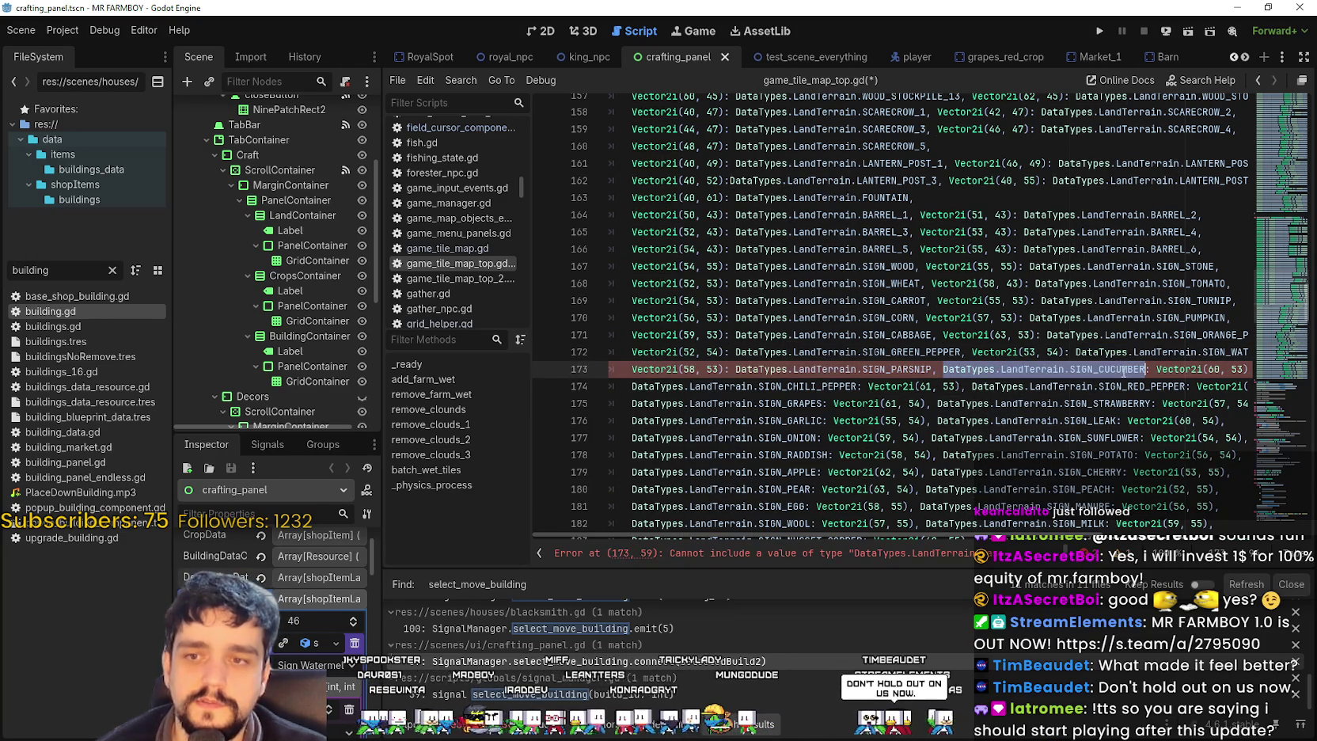
{"action": "key", "text": "BackSpace"}
{"action": "key", "text": "BackSpace"}
{"action": "key", "text": "Delete"}
{"action": "key", "text": "Delete"}
{"action": "type", "text": "V"}
{"action": "key", "text": "End"}
{"action": "key", "text": "Left"}
{"action": "key", "text": "Left"}
{"action": "key", "text": "Left"}
{"action": "type", "text": ":"}
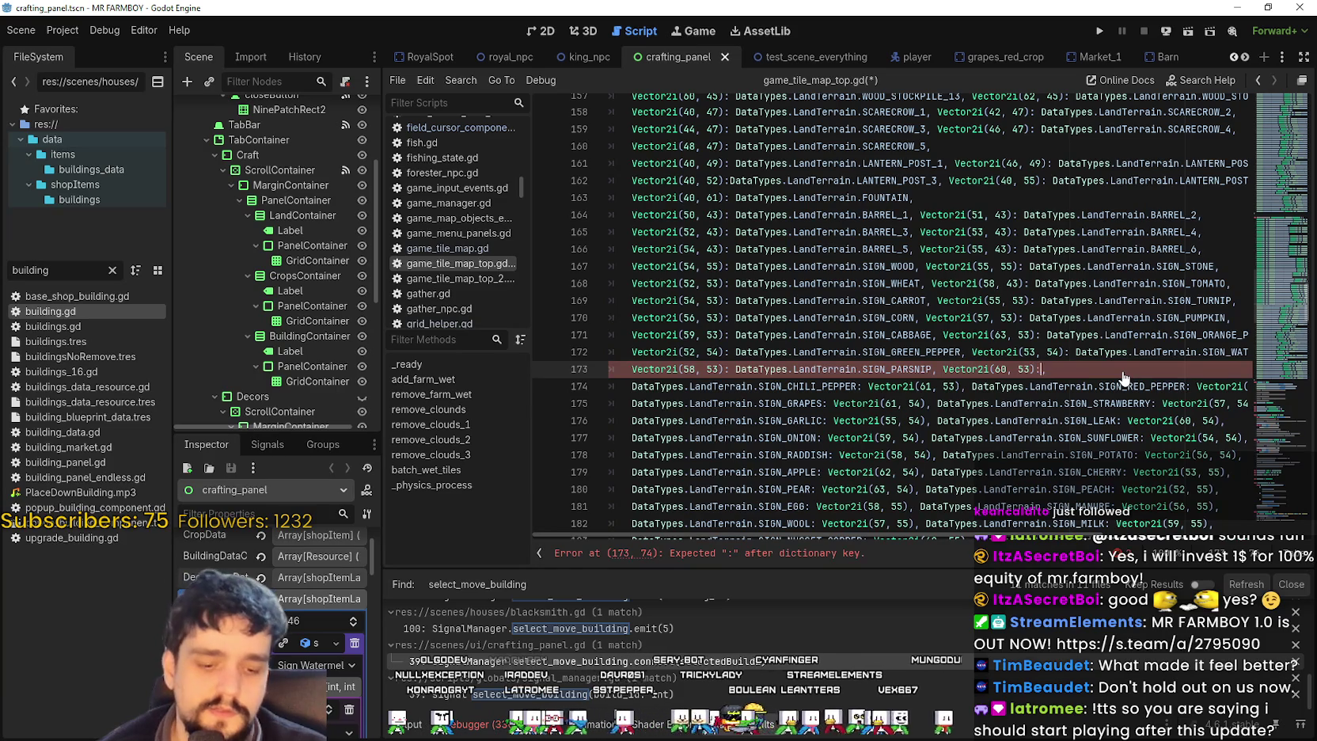
{"action": "type", "text": ": DataTypes.LandTerrain.SIGN_CUCUMBER"}
- On line 174, move SIGN_CHILI_PEPPER after Vector2i(61, 53)
{"action": "key", "text": "Down"}
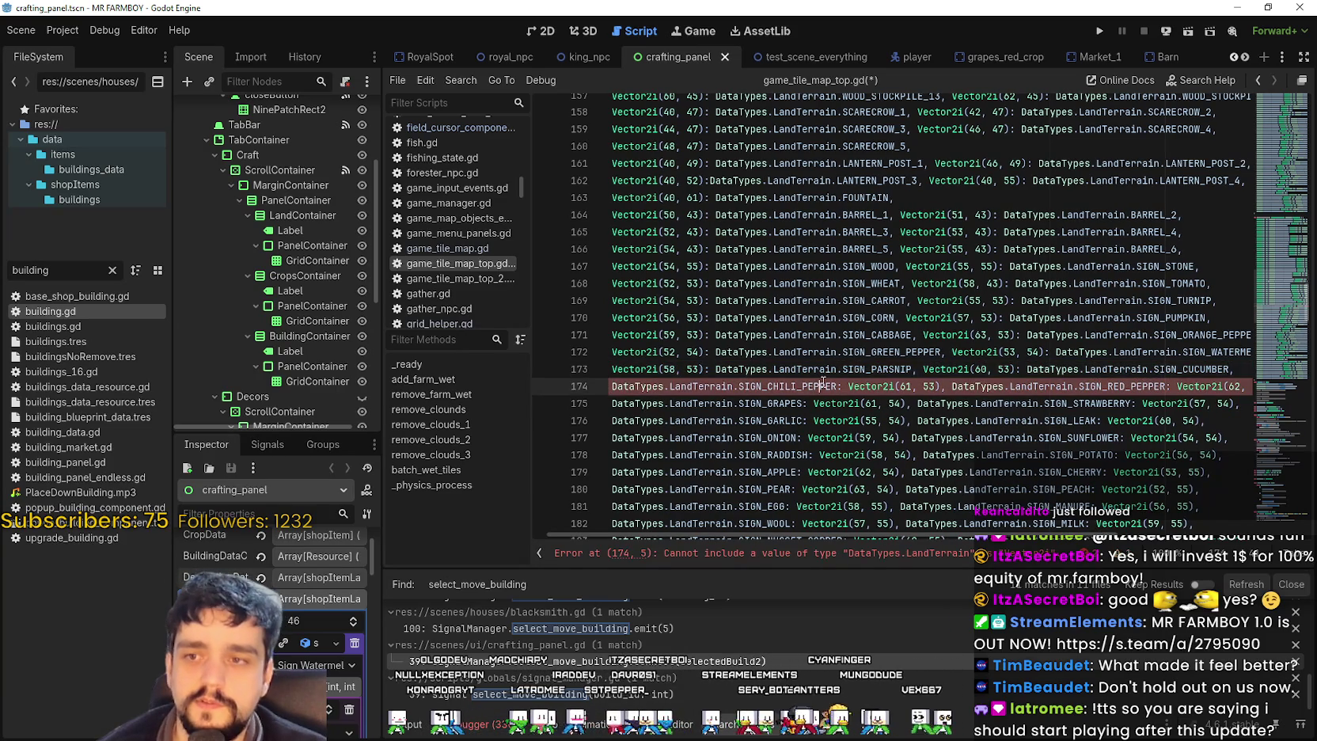
{"action": "left_click_drag", "start_coordinate": [836, 386], "coordinate": [634, 388]}
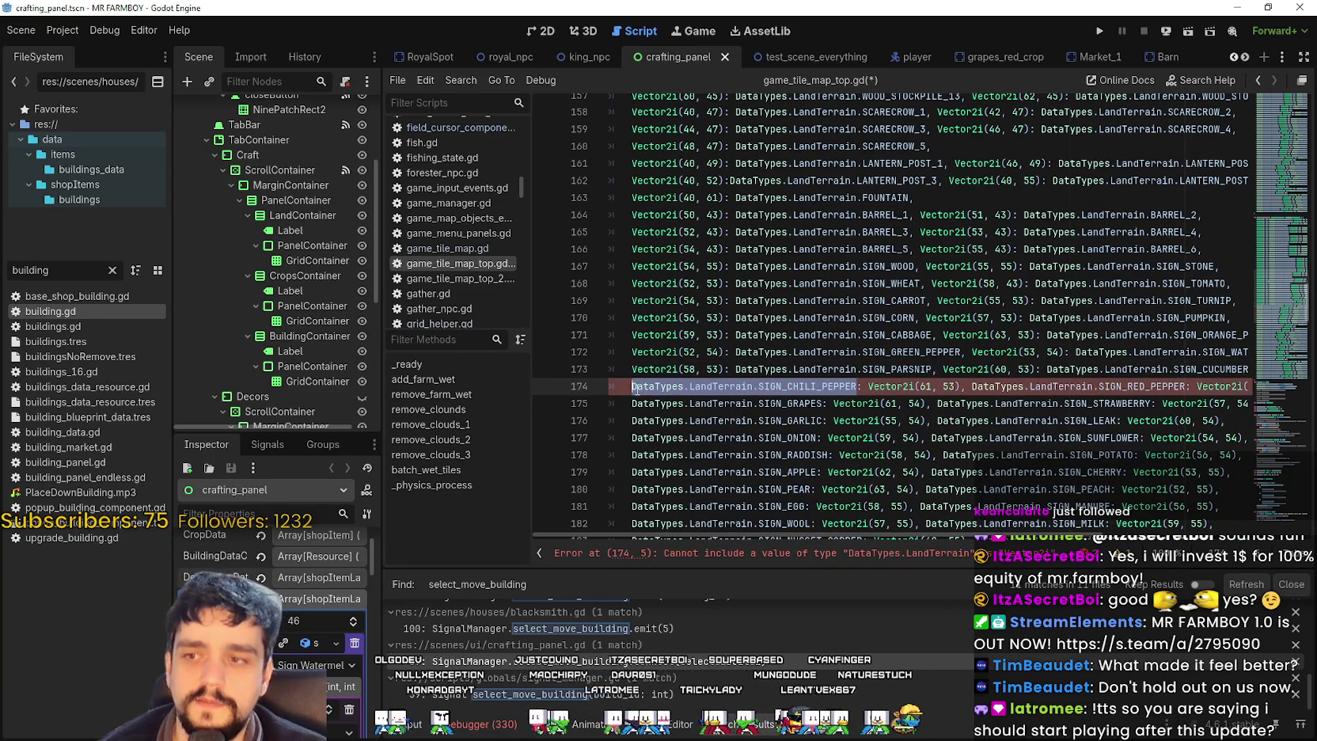
{"action": "key", "text": "ctrl+x"}
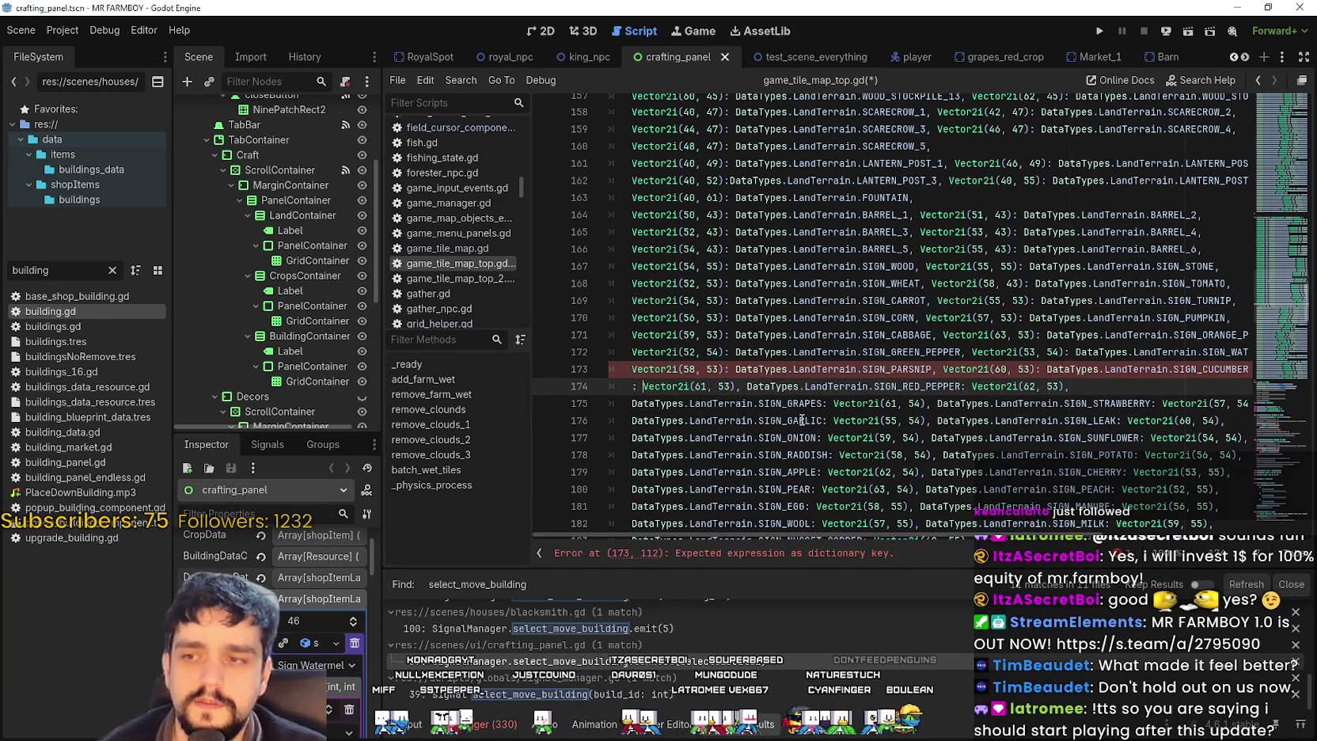
{"action": "key", "text": "BackSpace"}
{"action": "key", "text": "BackSpace"}
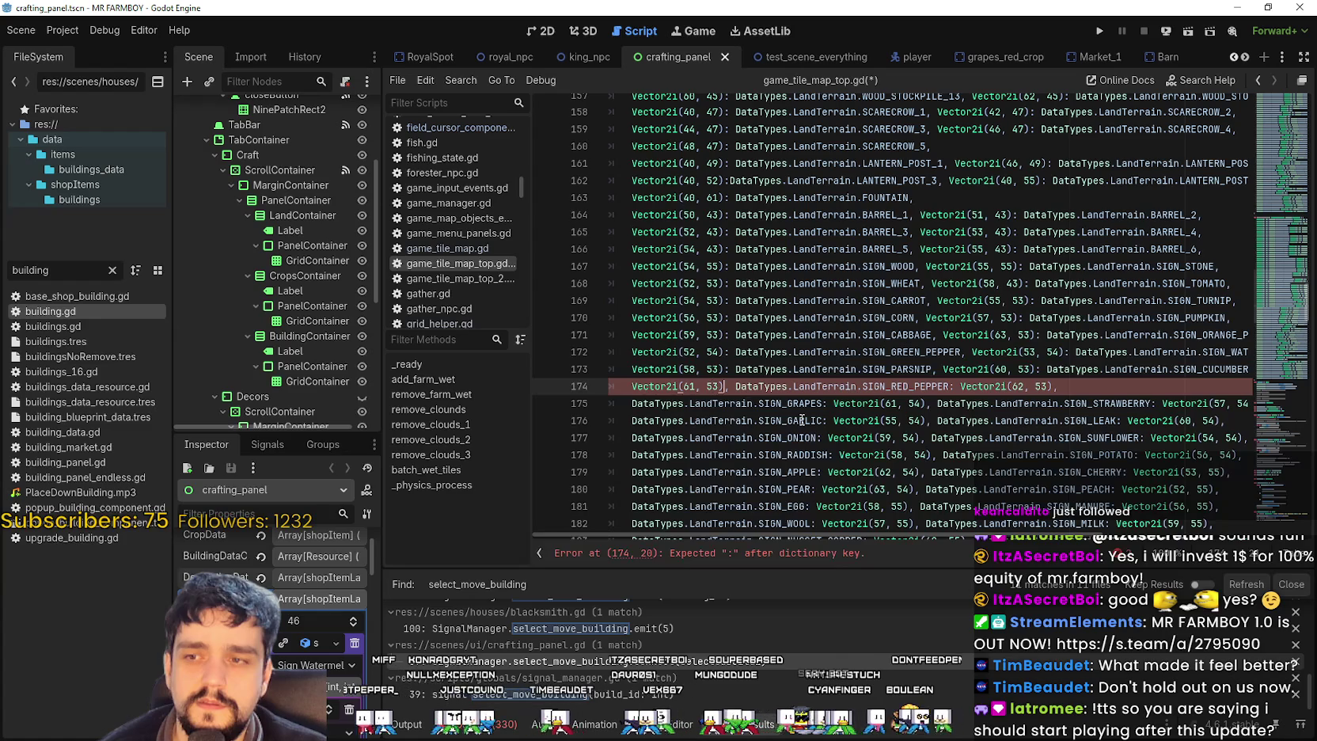
{"action": "key", "text": "ctrl+v"}
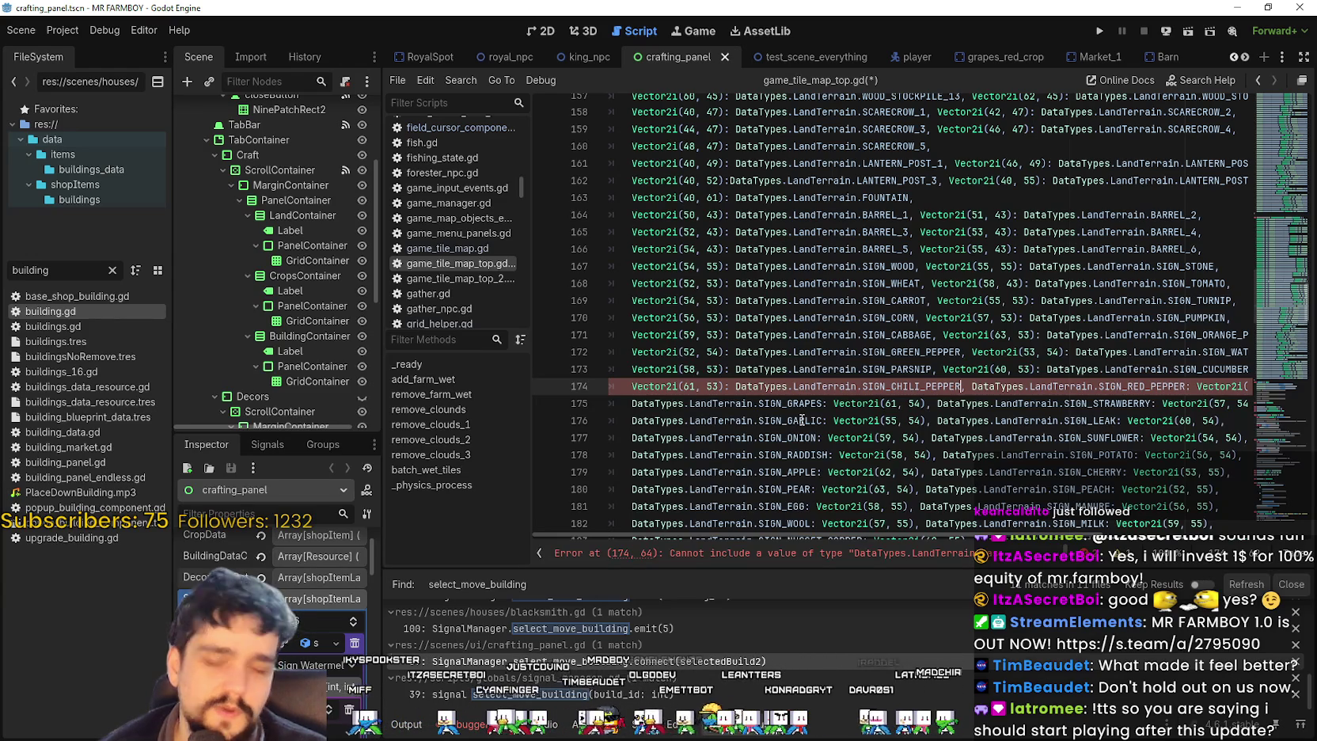
- Move SIGN_RED_PEPPER after Vector2i(62, 53), removing the extra spaces
{"action": "left_click_drag", "start_coordinate": [972, 386], "coordinate": [1173, 388]}
{"action": "key", "text": "BackSpace"}
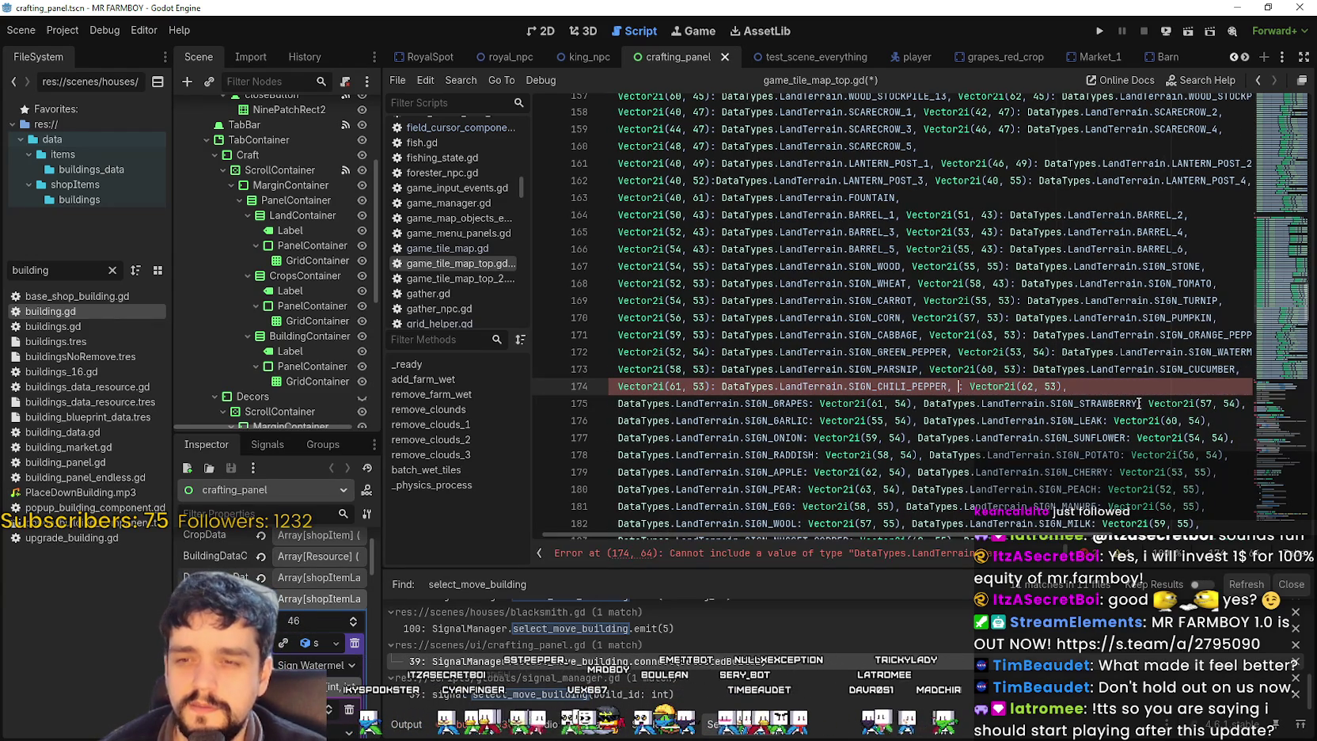
{"action": "key", "text": "Delete"}
{"action": "key", "text": "Right"}
{"action": "key", "text": "Right"}
{"action": "key", "text": "Right"}
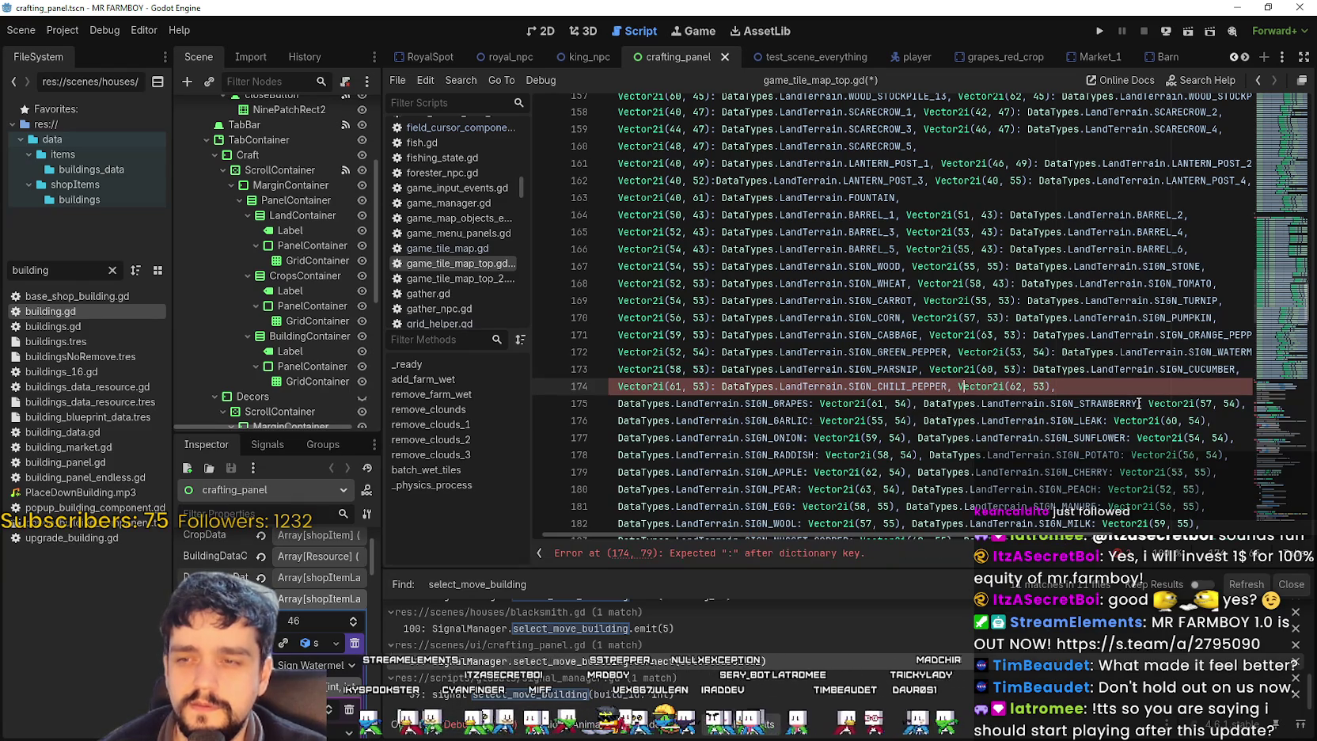
{"action": "key", "text": "Right"}
{"action": "key", "text": "Right"}
{"action": "key", "text": "Right"}
{"action": "type", "text": ":"}
{"action": "key", "text": "ctrl+v"}
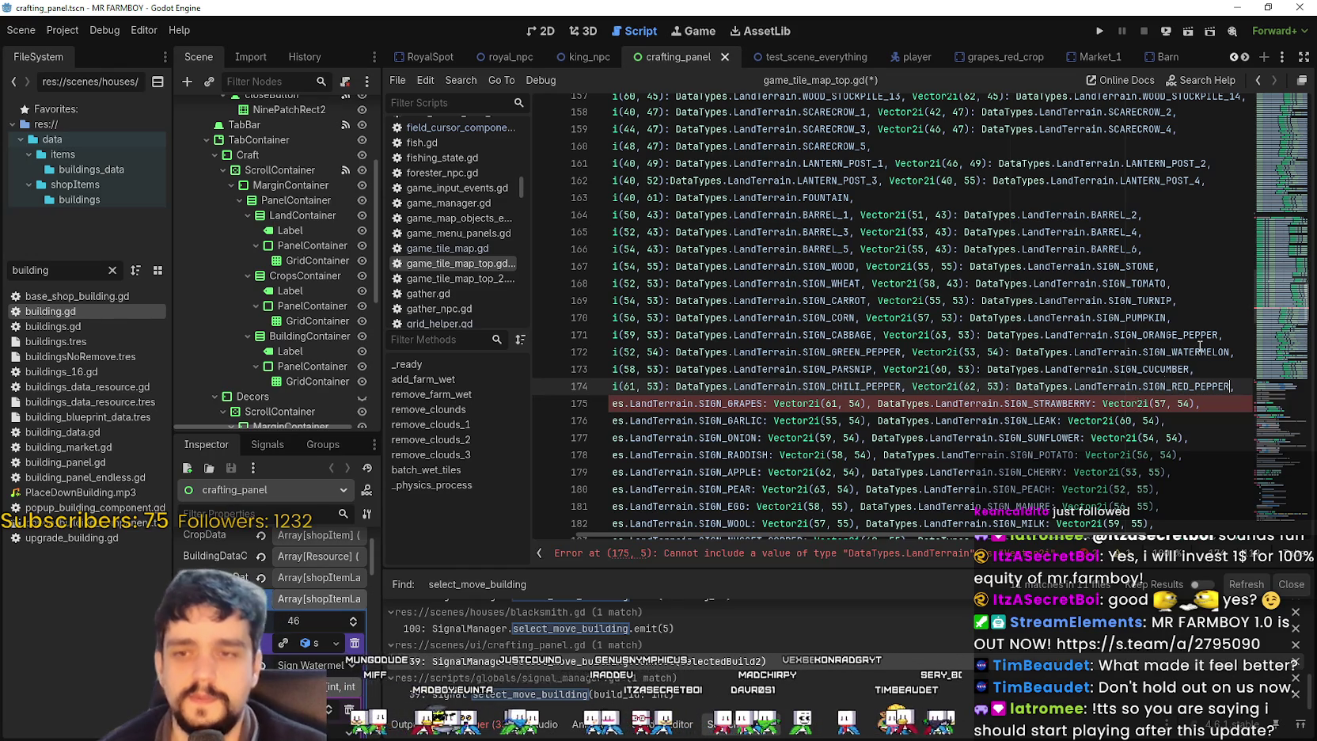
{"action": "scroll", "coordinate": [1081, 302], "scroll_direction": "down", "scroll_amount": 1}
{"action": "double_click", "coordinate": [728, 352]}
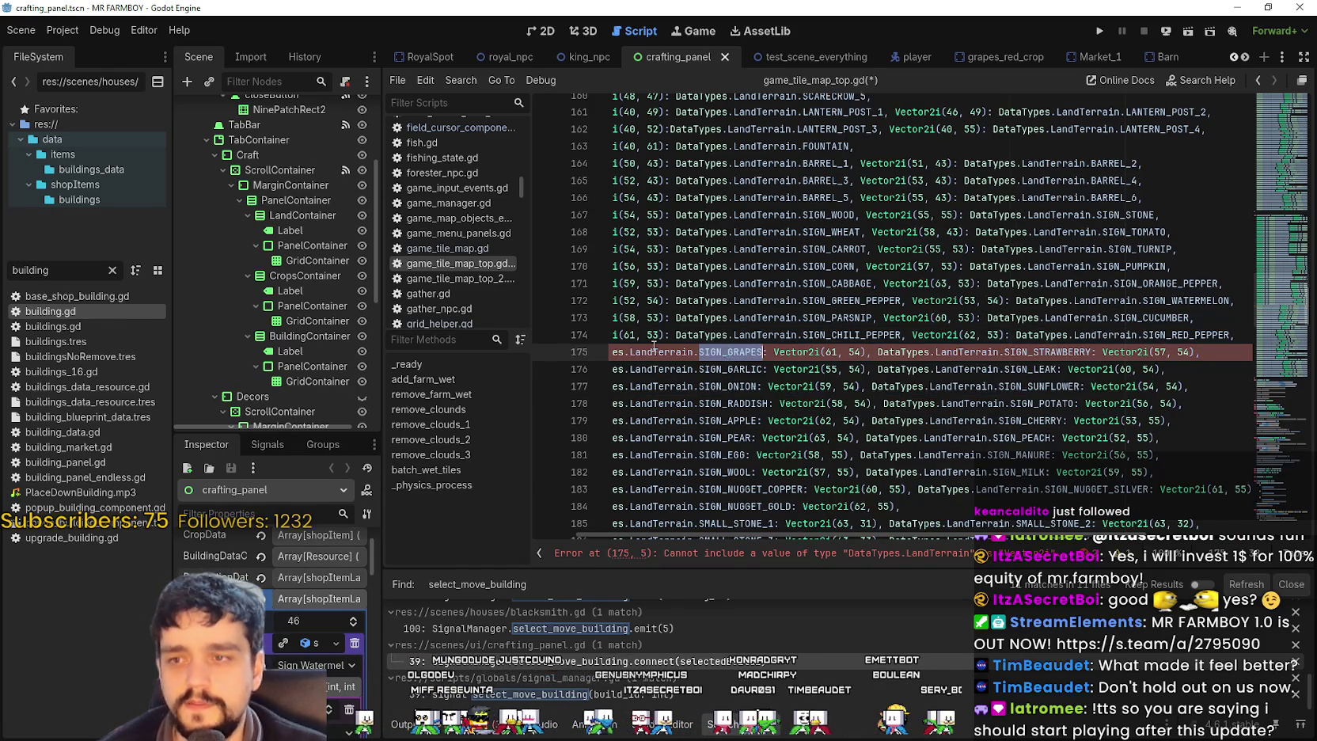
- On line 175, move SIGN_GRAPES after Vector2i(61, 54) with a colon
{"action": "key", "text": "shift+Home"}
{"action": "key", "text": "BackSpace"}
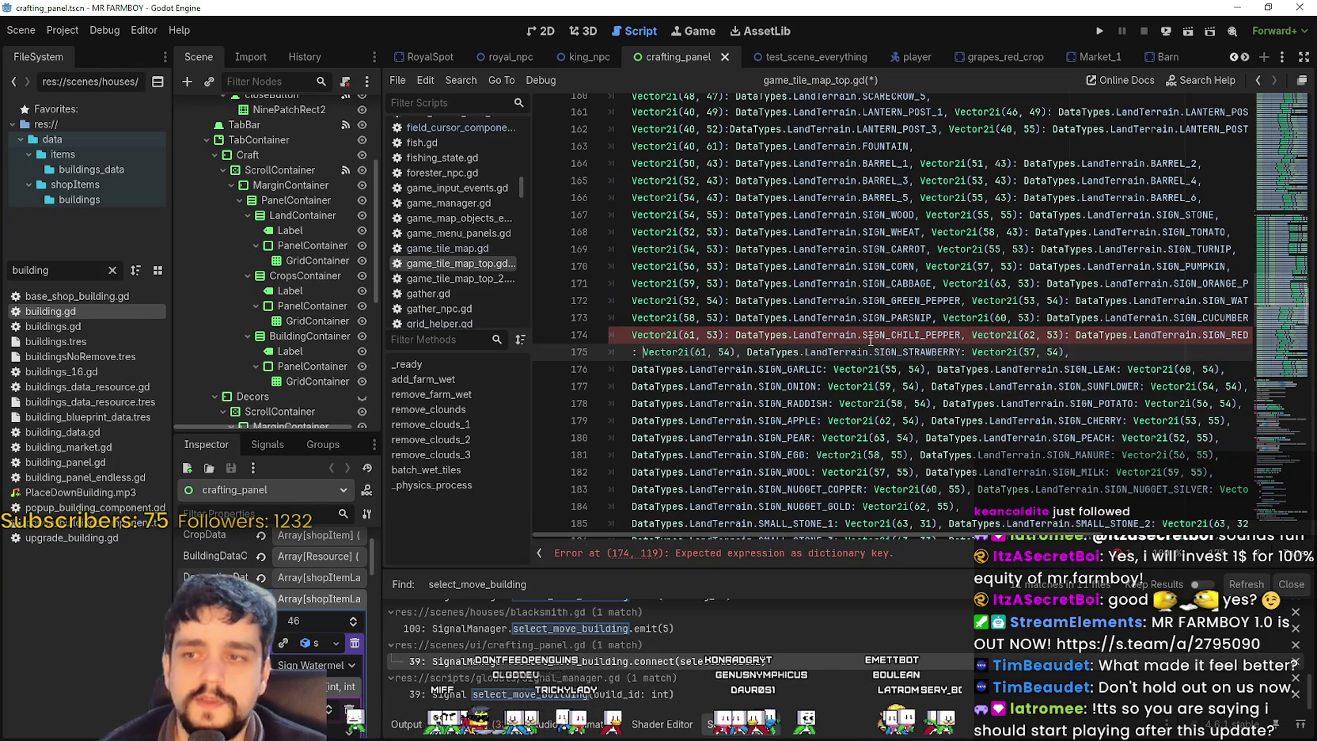
{"action": "key", "text": "Delete"}
{"action": "key", "text": "Delete"}
{"action": "key", "text": "Right"}
{"action": "key", "text": "Right"}
{"action": "key", "text": "Right"}
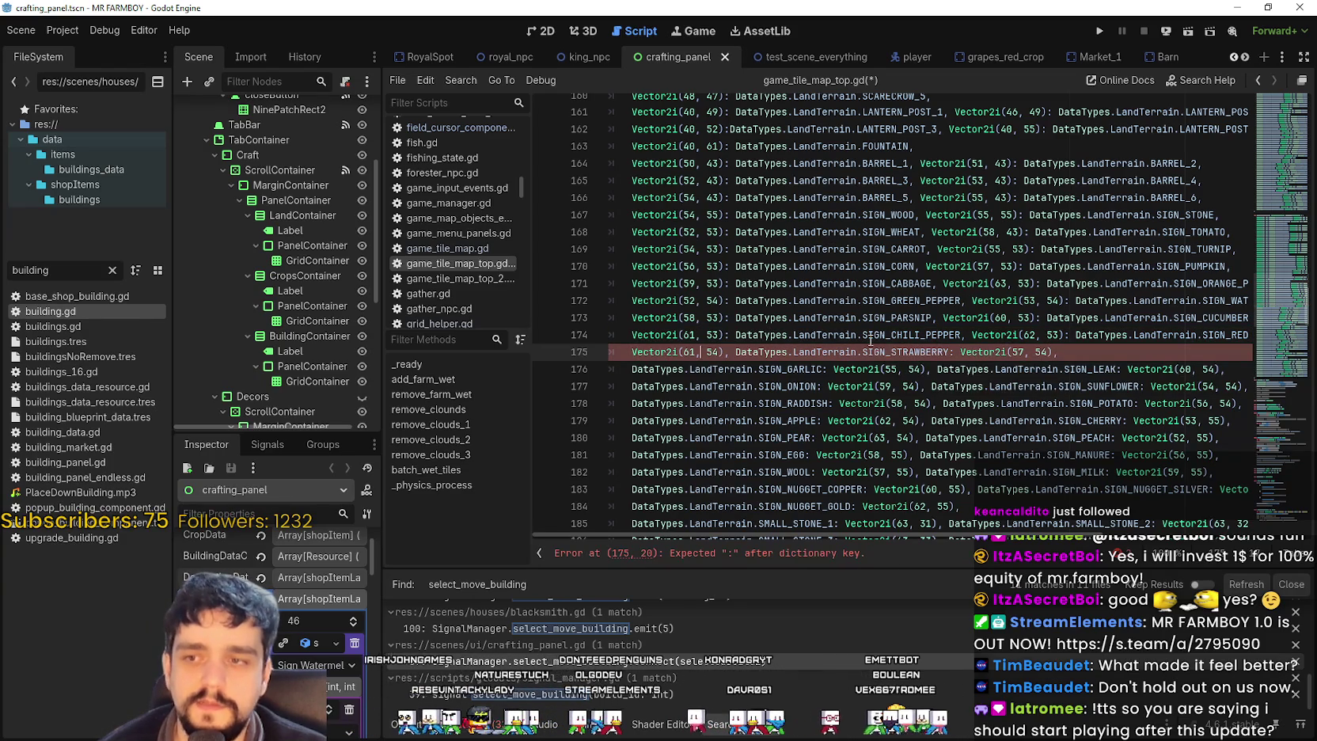
{"action": "type", "text": ":"}
{"action": "key", "text": "ctrl+v"}
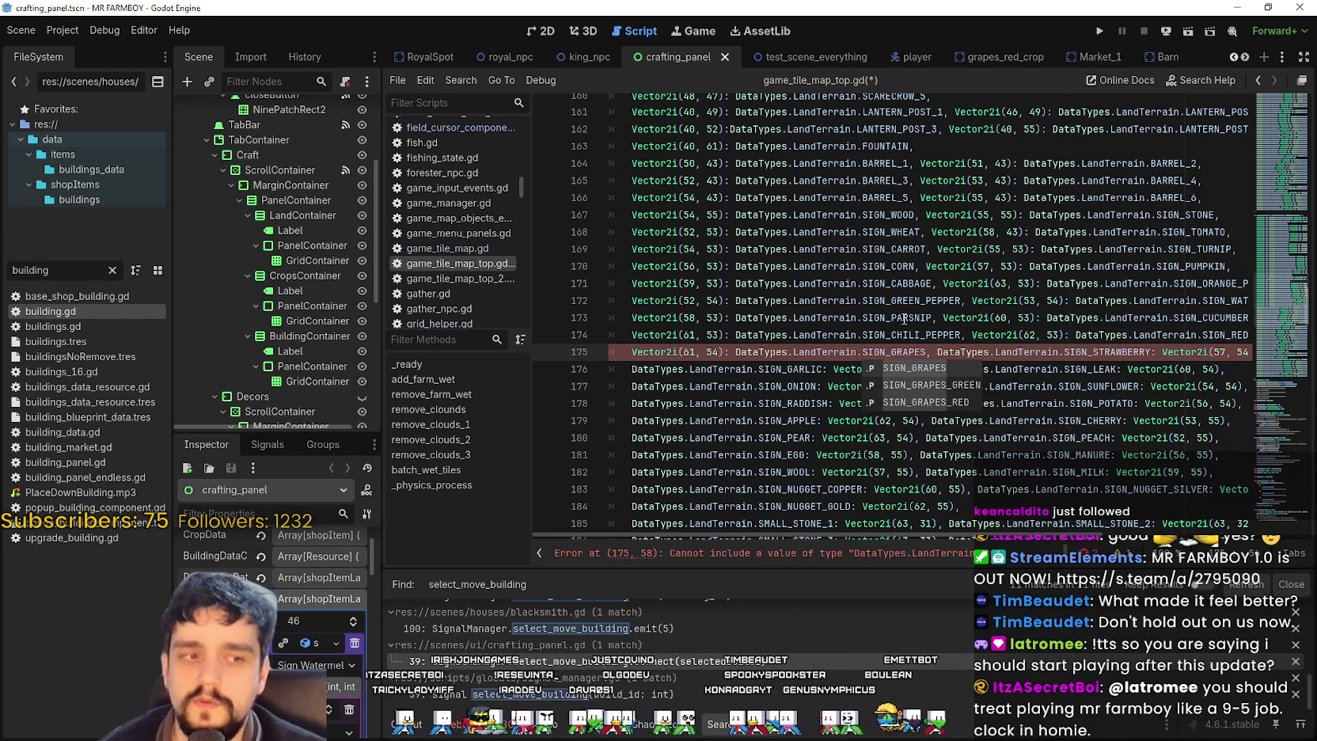
{"action": "left_click", "coordinate": [902, 305]}
- Move SIGN_STRAWBERRY after Vector2i(57, 54) at the end of line 175
{"action": "double_click", "coordinate": [982, 352]}
{"action": "mouse_move", "coordinate": [983, 352]}
{"action": "left_mouse_down"}
{"action": "mouse_move", "coordinate": [1112, 353]}
{"action": "mouse_move", "coordinate": [1082, 353]}
{"action": "left_mouse_up"}
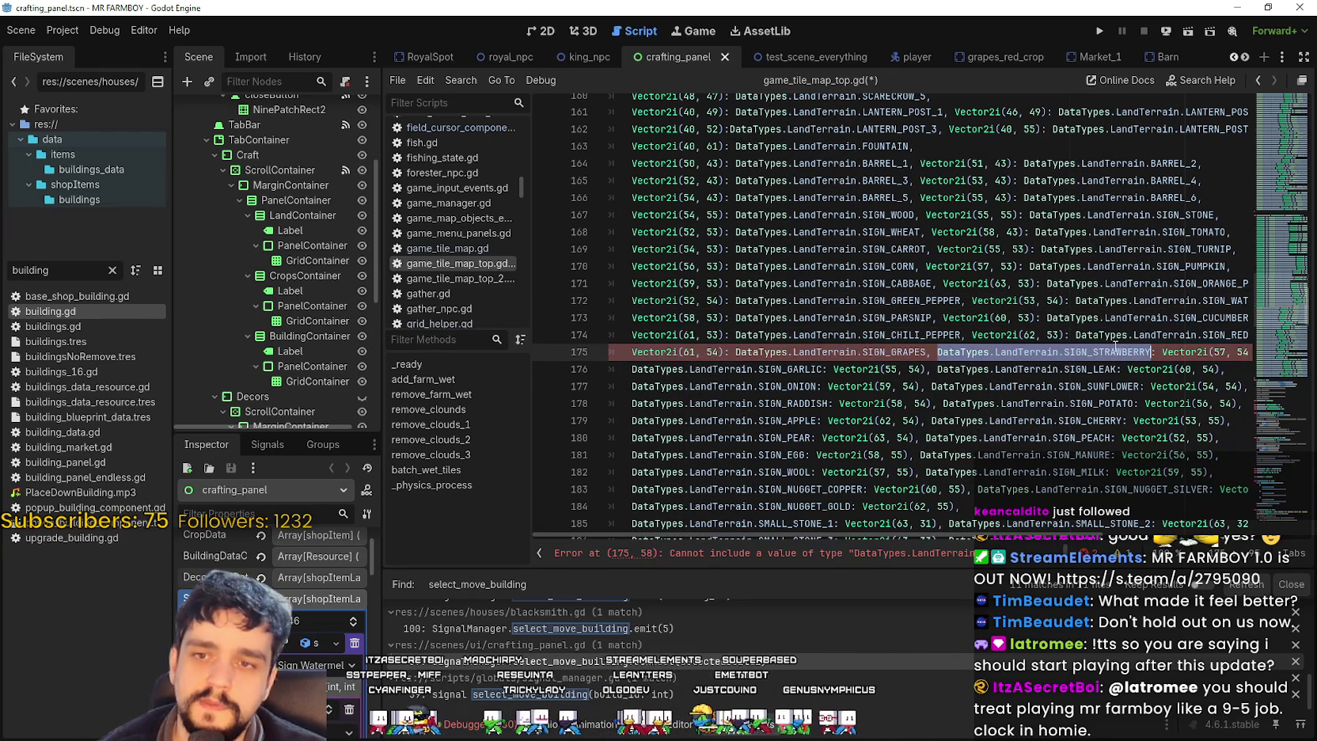
{"action": "key", "text": "BackSpace"}
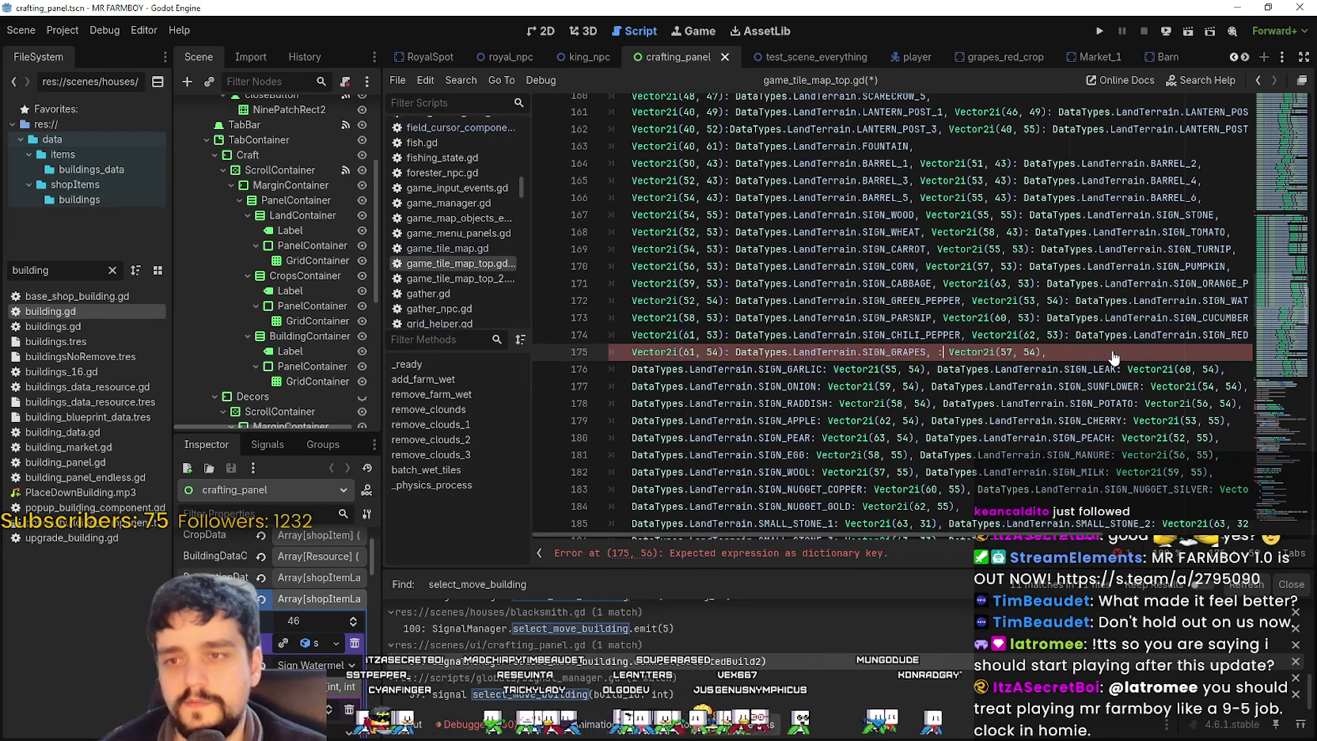
{"action": "key", "text": "BackSpace"}
{"action": "key", "text": "BackSpace"}
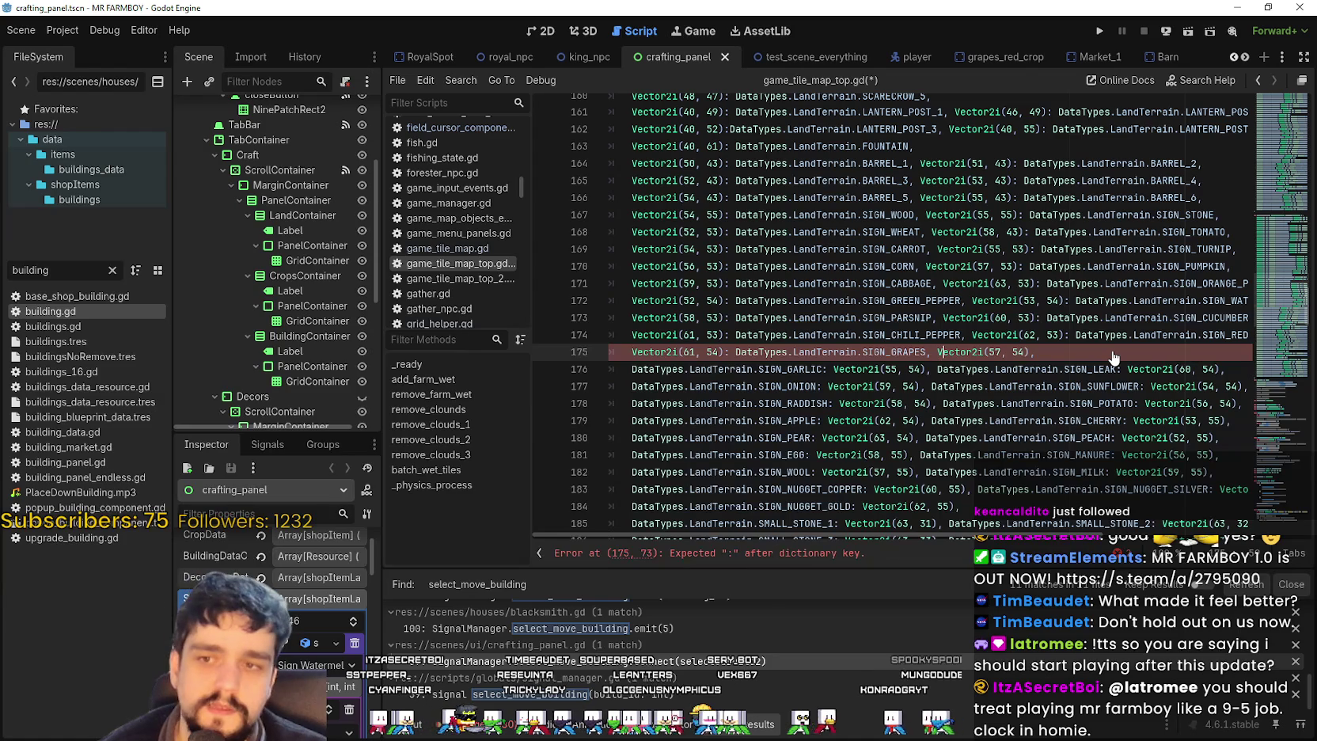
{"action": "key", "text": "End"}
{"action": "key", "text": "Left"}
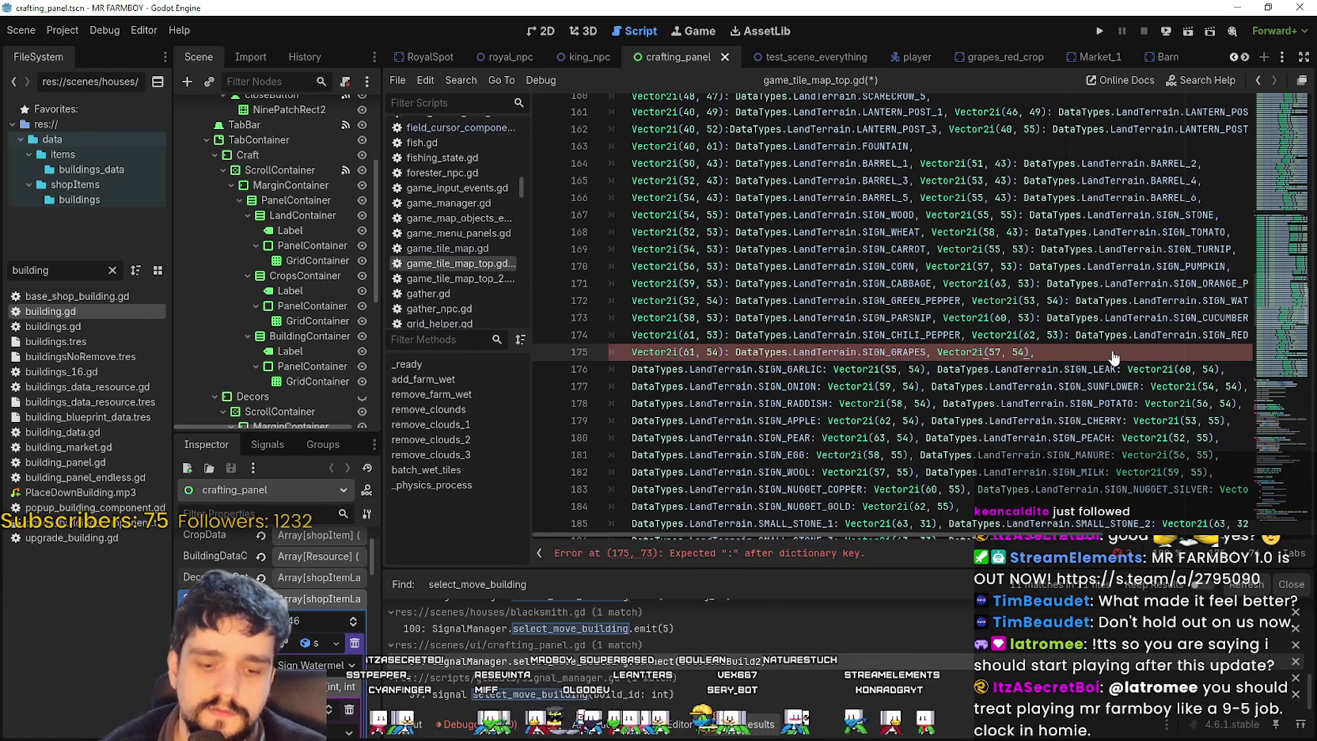
{"action": "type", "text": "DataTypes.LandTerrain.SIGN_STRAWBERRY,"}
- On line 176, put SIGN_GARLIC after Vector2i(55, 54) and cut the misplaced SIGN_LEAK
{"action": "left_click_drag", "start_coordinate": [1056, 352], "coordinate": [614, 352]}
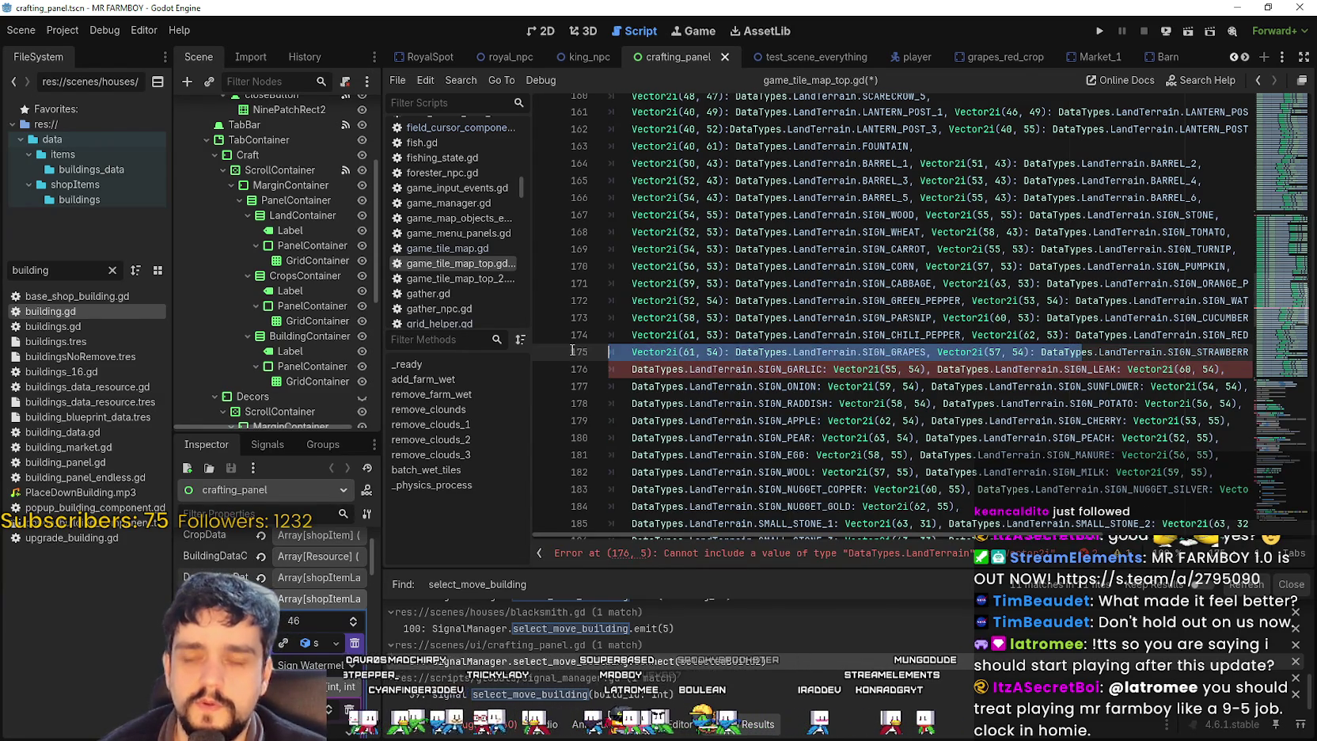
{"action": "left_click", "coordinate": [799, 369]}
{"action": "left_click_drag", "start_coordinate": [798, 369], "coordinate": [630, 368]}
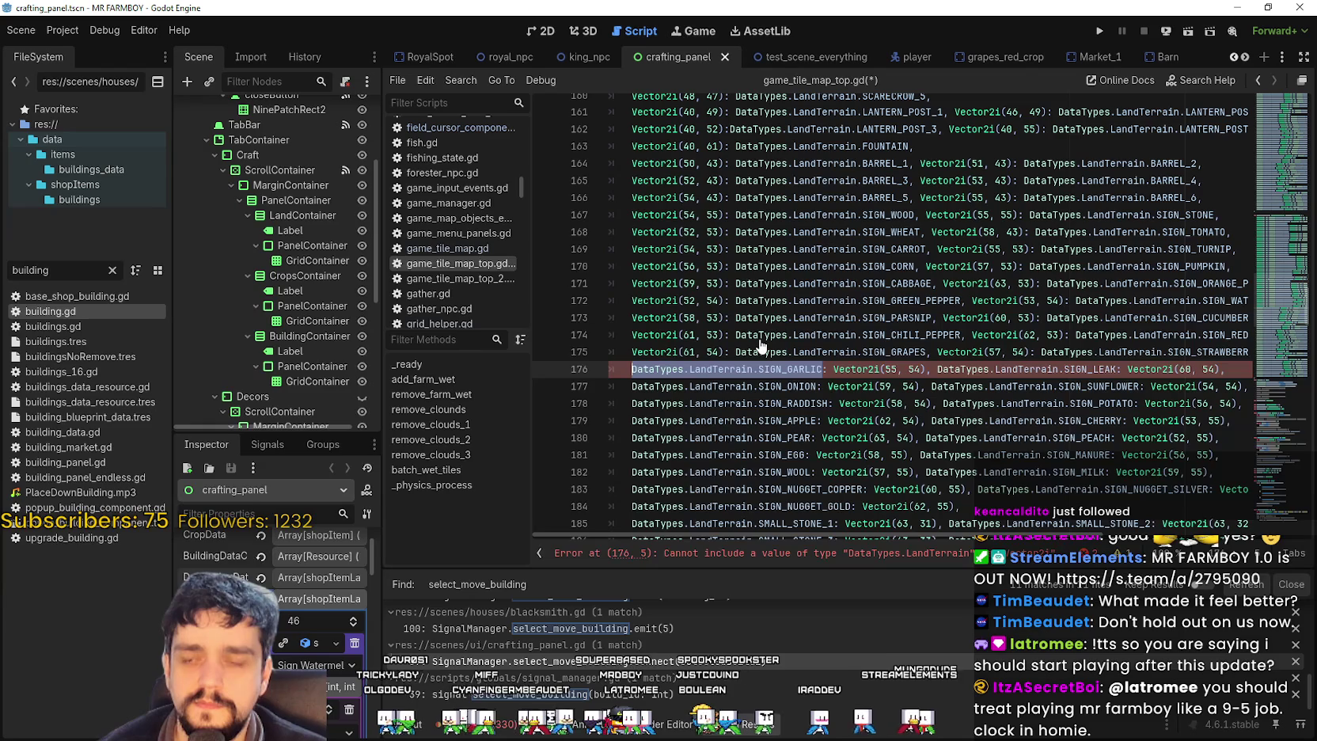
{"action": "key", "text": "ctrl+x"}
{"action": "key", "text": "BackSpace"}
{"action": "key", "text": "BackSpace"}
{"action": "key", "text": "Right"}
{"action": "key", "text": "Right"}
{"action": "key", "text": "Right"}
{"action": "key", "text": "Right"}
{"action": "key", "text": "Right"}
{"action": "type", "text": ":"}
{"action": "key", "text": "ctrl+v"}
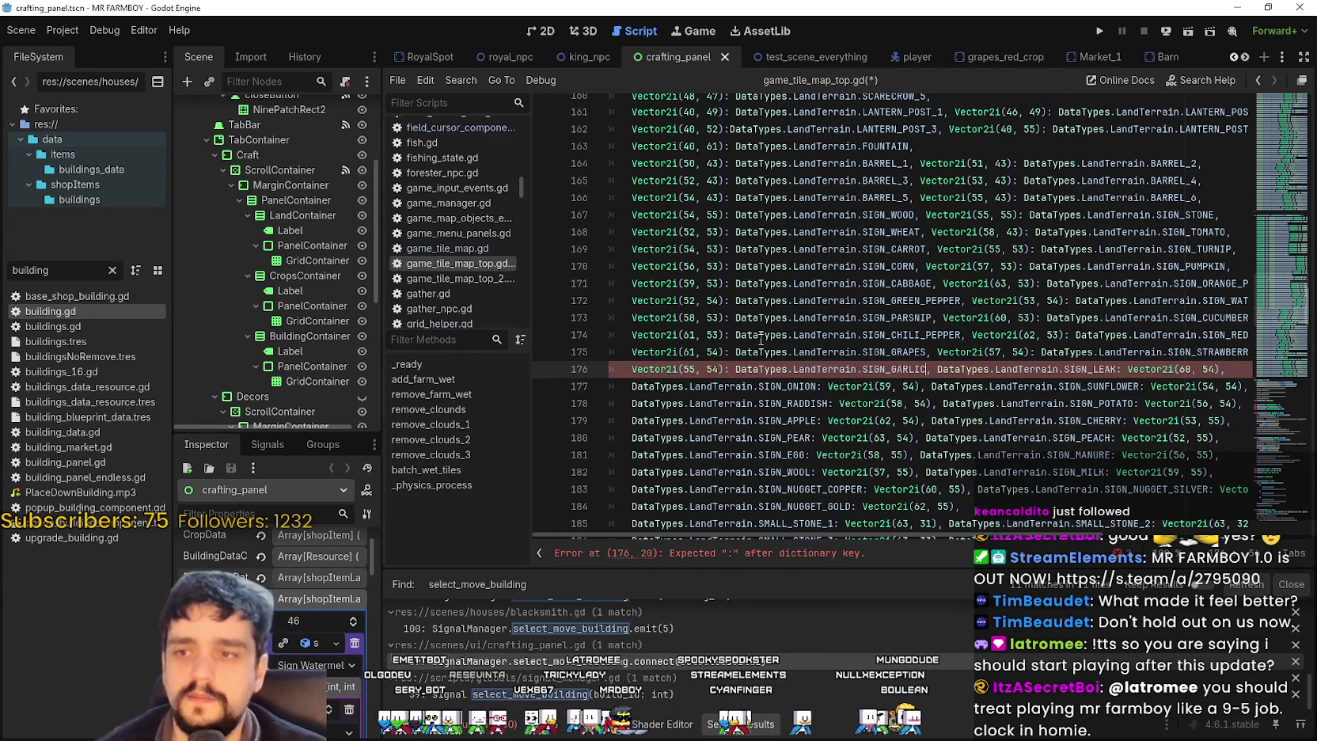
{"action": "type", "text": ","}
{"action": "left_click_drag", "start_coordinate": [949, 368], "coordinate": [1102, 369]}
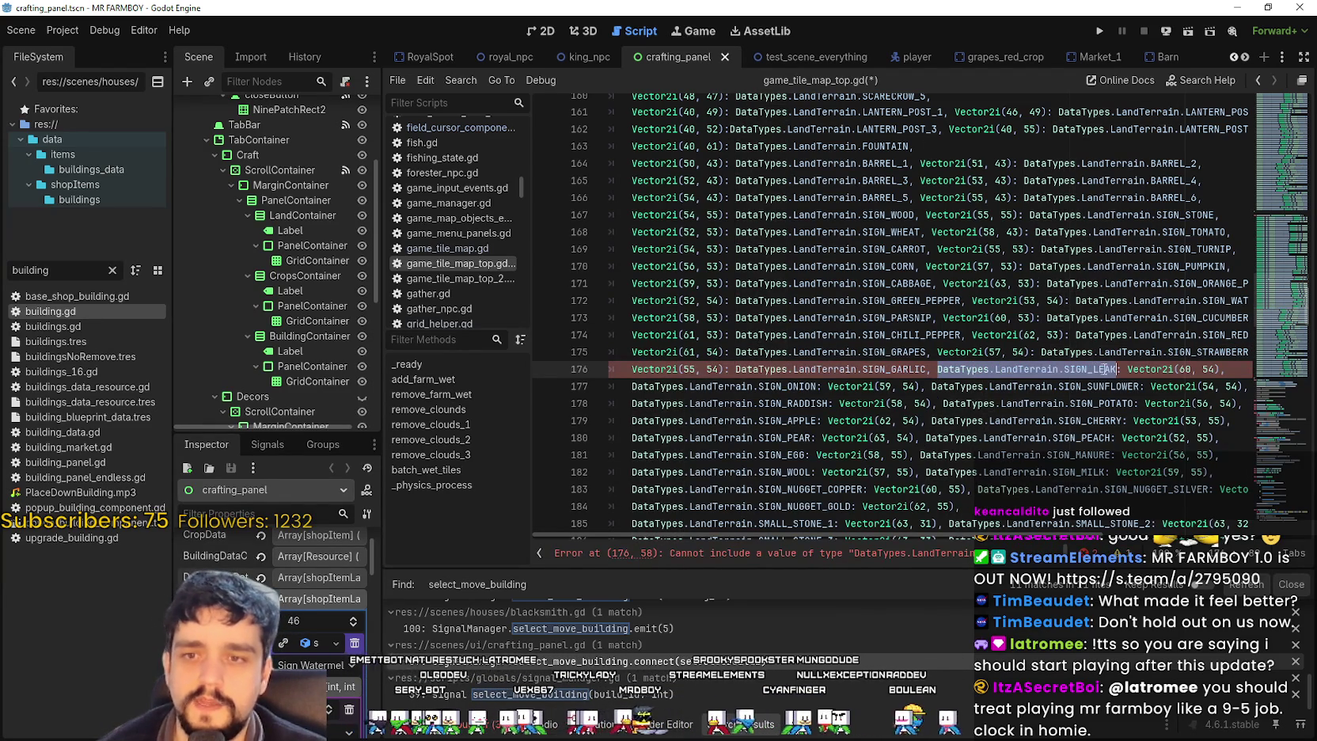
{"action": "key", "text": "Delete"}
{"action": "key", "text": "Delete"}
{"action": "key", "text": "Delete"}
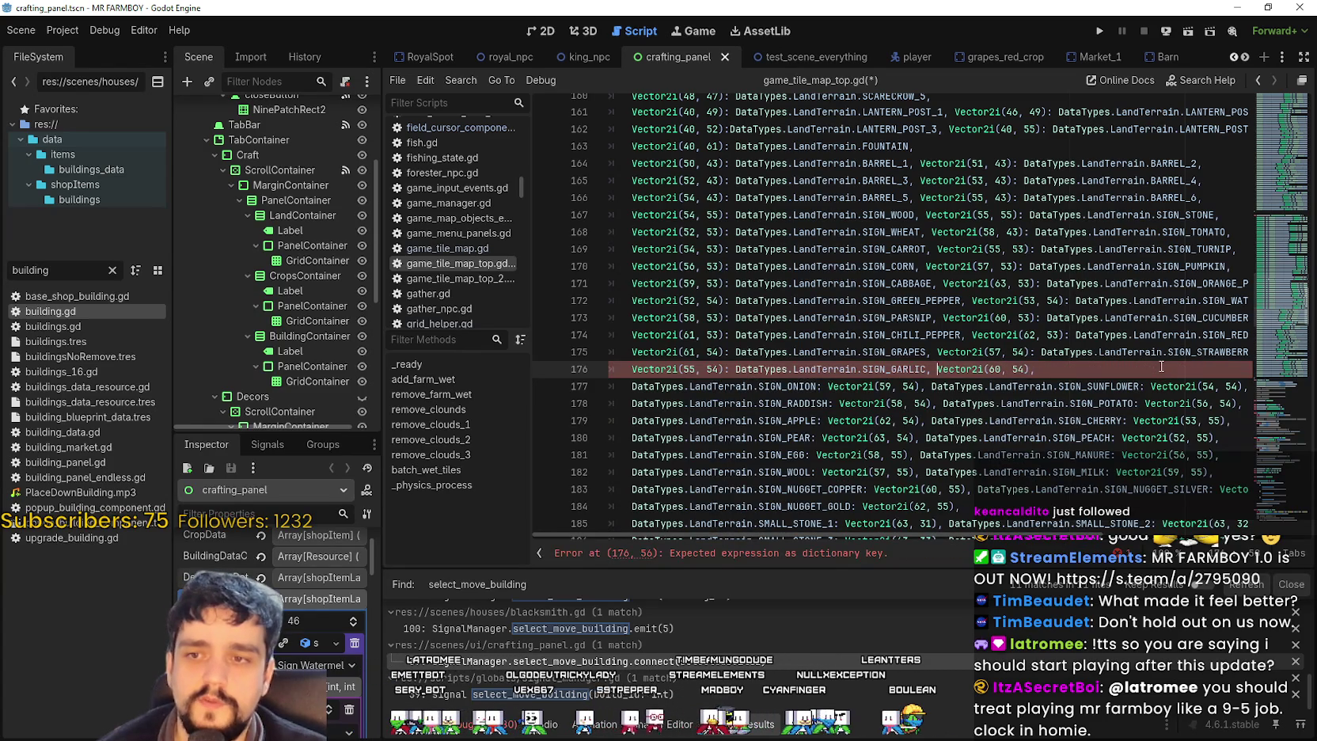
{"action": "key", "text": "End"}
{"action": "key", "text": "Left"}
- Add SIGN_LEAK after Vector2i(60, 54), then move SIGN_ONION after Vector2i(59, 54) on line 177
{"action": "type", "text": ": DataTypes.LandTerrain.SIGN_LEAK"}
{"action": "left_click", "coordinate": [719, 388]}
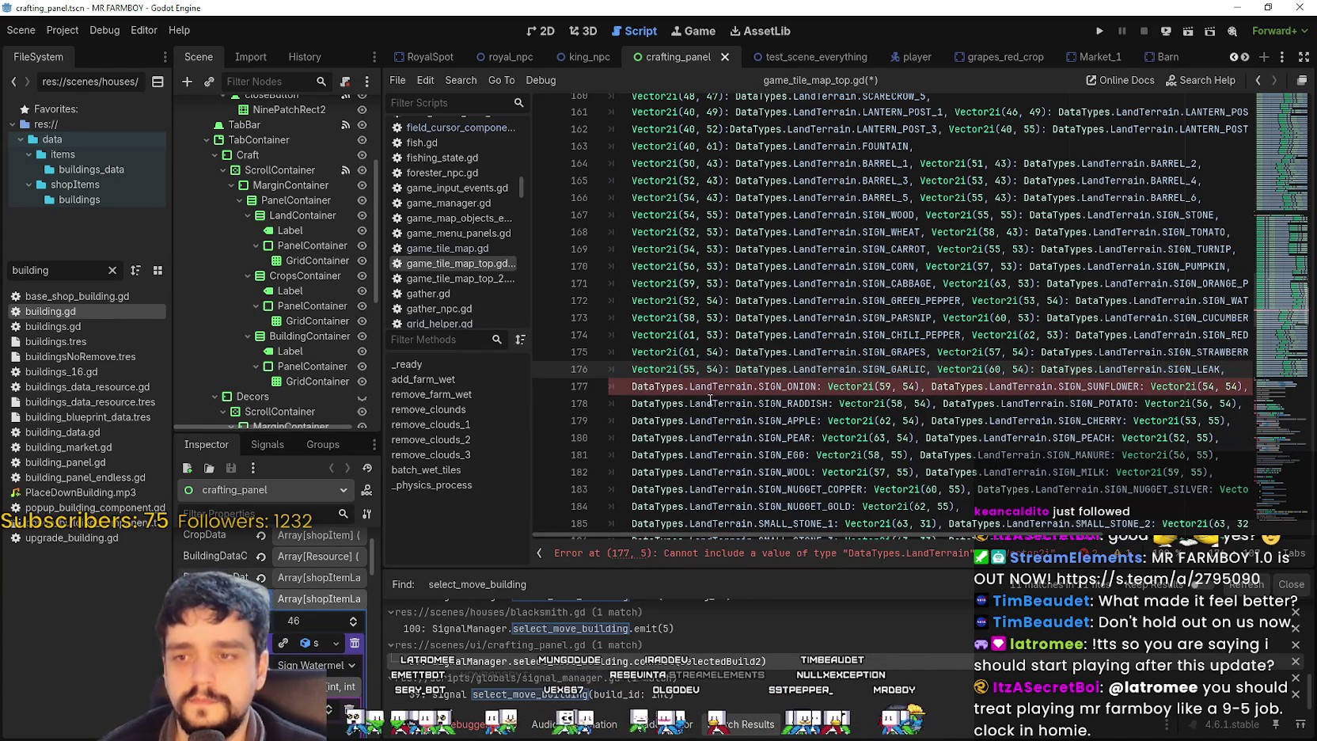
{"action": "double_click", "coordinate": [795, 386]}
{"action": "key", "text": "shift+Home"}
{"action": "key", "text": "BackSpace"}
- Move SIGN_SUNFLOWER after Vector2i(54, 54) on line 177, dropping the leading colon
{"action": "key", "text": "BackSpace"}
{"action": "key", "text": "BackSpace"}
{"action": "key", "text": "Right"}
{"action": "key", "text": "Right"}
{"action": "key", "text": "Right"}
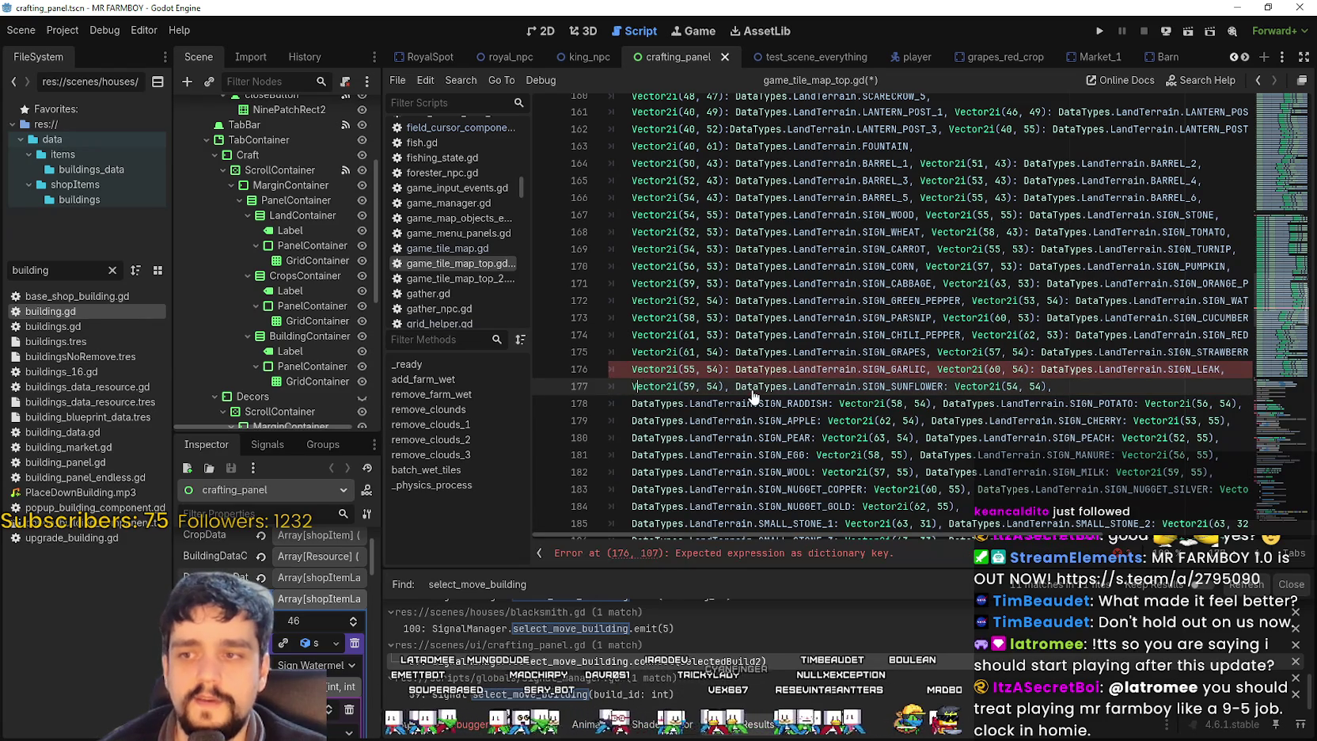
{"action": "key", "text": "Right"}
{"action": "key", "text": "Right"}
{"action": "type", "text": ": DataTypes.LandTerrain.SIGN_ONION"}
{"action": "left_click_drag", "start_coordinate": [931, 386], "coordinate": [1139, 387]}
{"action": "key", "text": "BackSpace"}
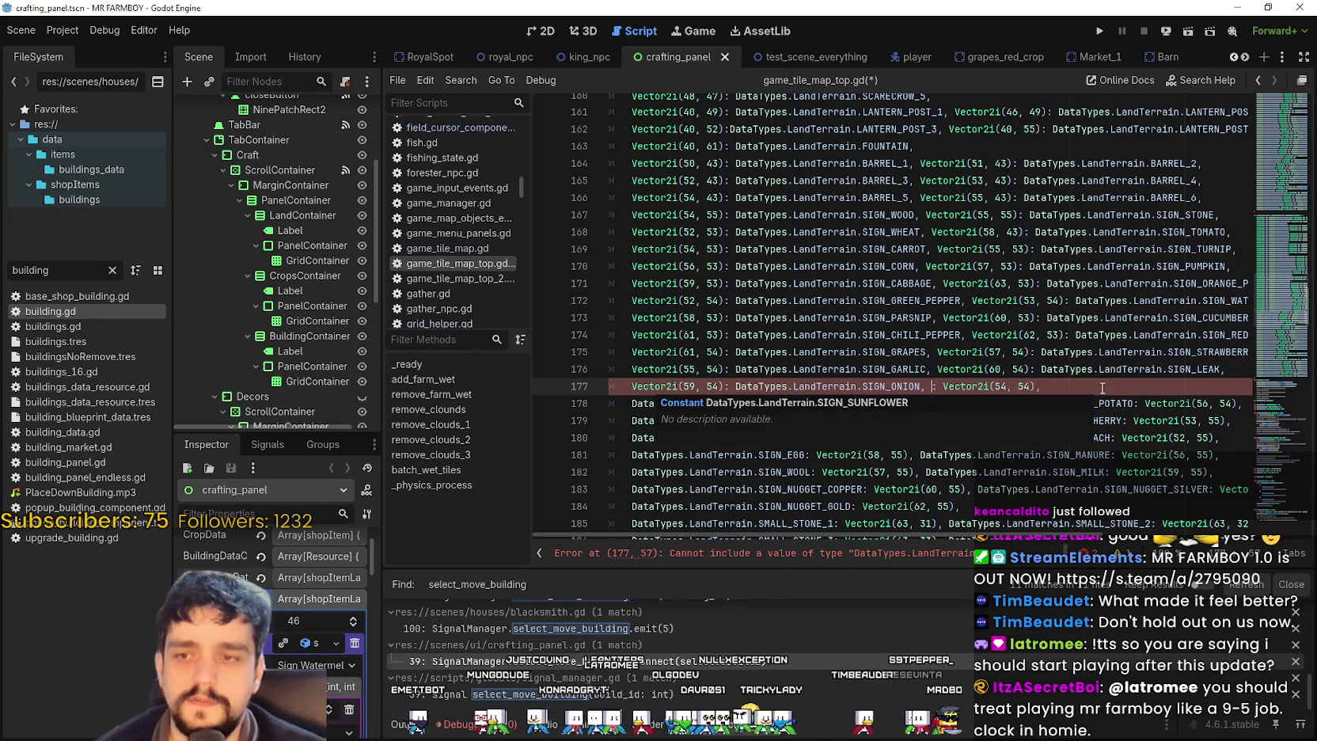
{"action": "key", "text": "Delete"}
{"action": "key", "text": "Delete"}
{"action": "key", "text": "Right"}
{"action": "key", "text": "Right"}
{"action": "key", "text": "Right"}
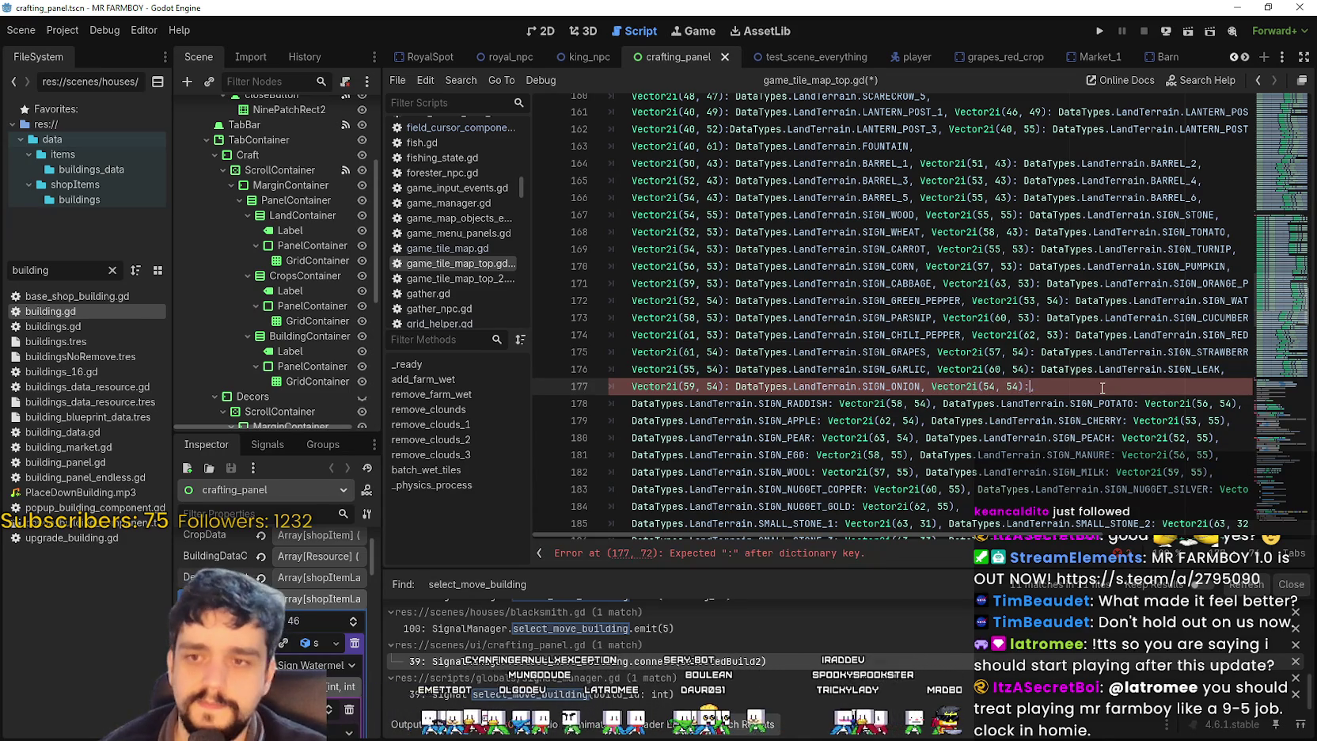
{"action": "key", "text": "ctrl+v"}
{"action": "left_click_drag", "start_coordinate": [814, 403], "coordinate": [562, 400]}
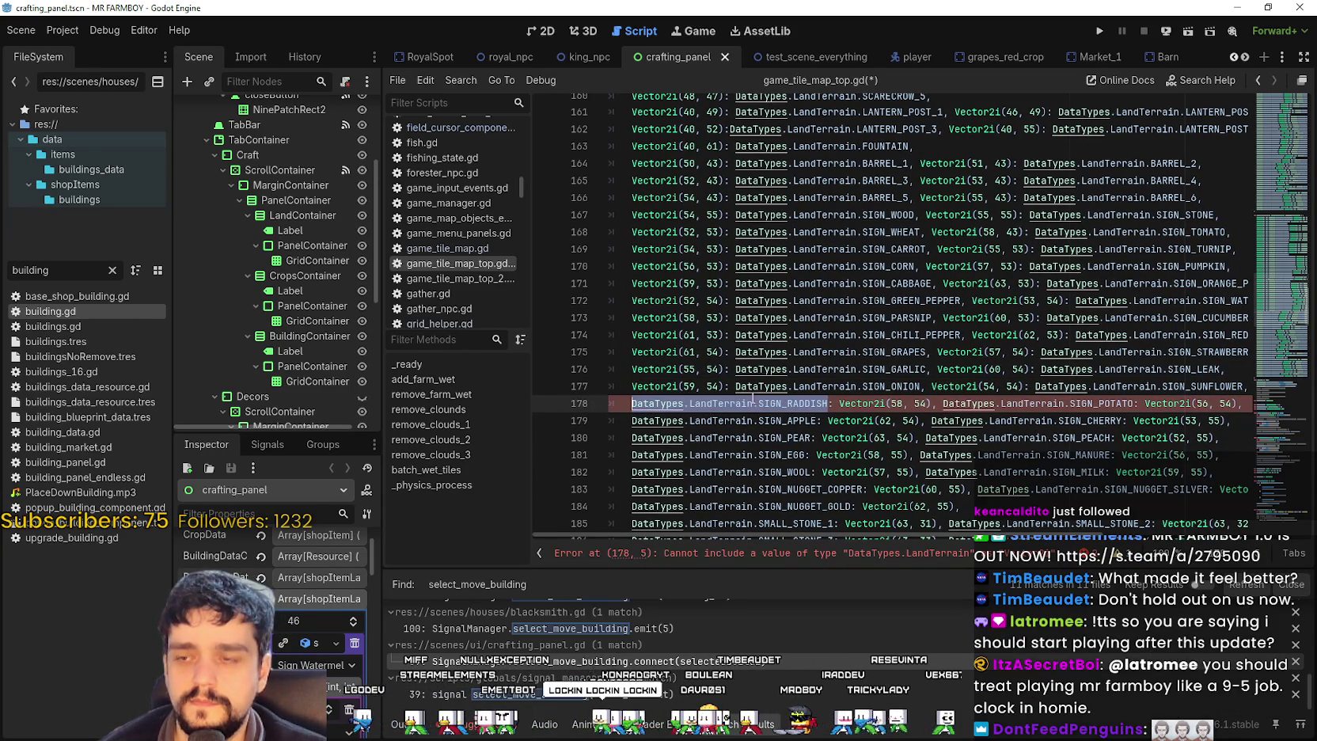
- On line 178, move SIGN_RADDISH after Vector2i(58, 54), fixing the colon and comma
{"action": "key", "text": "ctrl+x"}
{"action": "key", "text": "Delete"}
{"action": "key", "text": "Delete"}
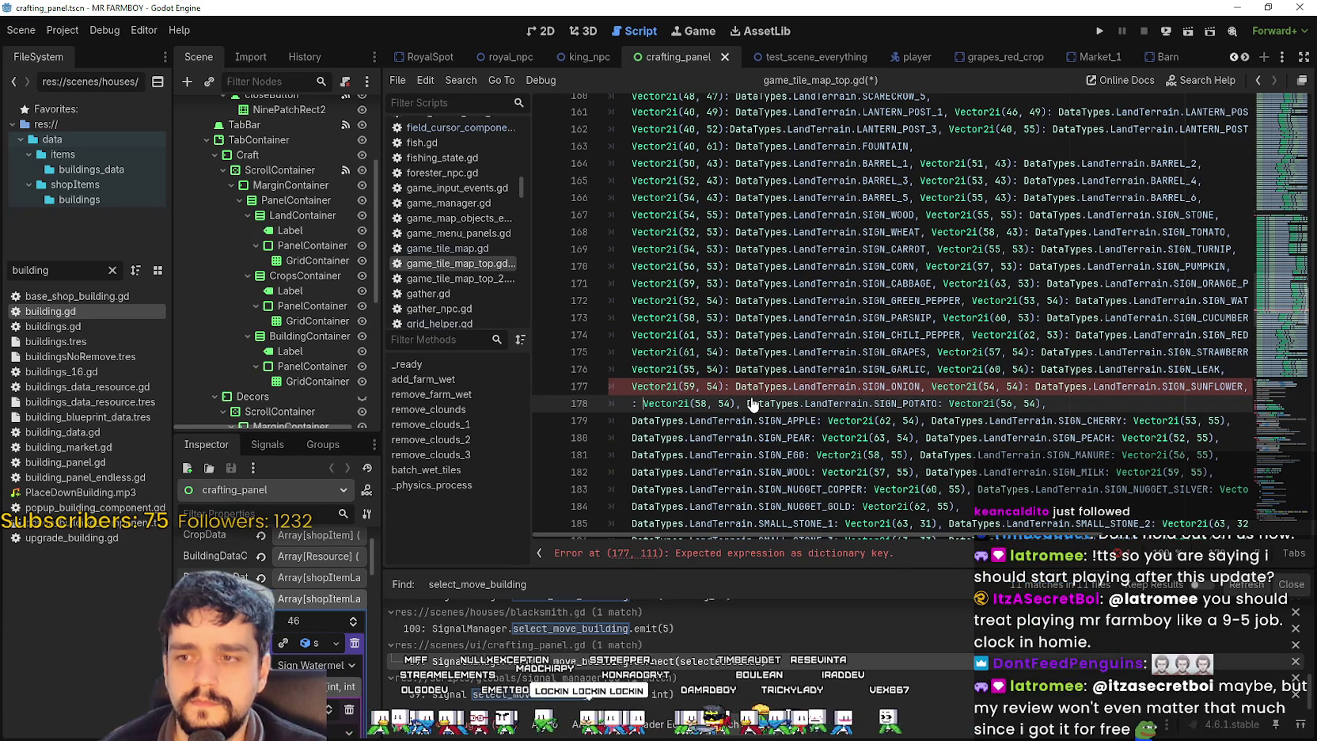
{"action": "key", "text": "ctrl+Right"}
{"action": "key", "text": "ctrl+Right"}
{"action": "key", "text": "ctrl+Right"}
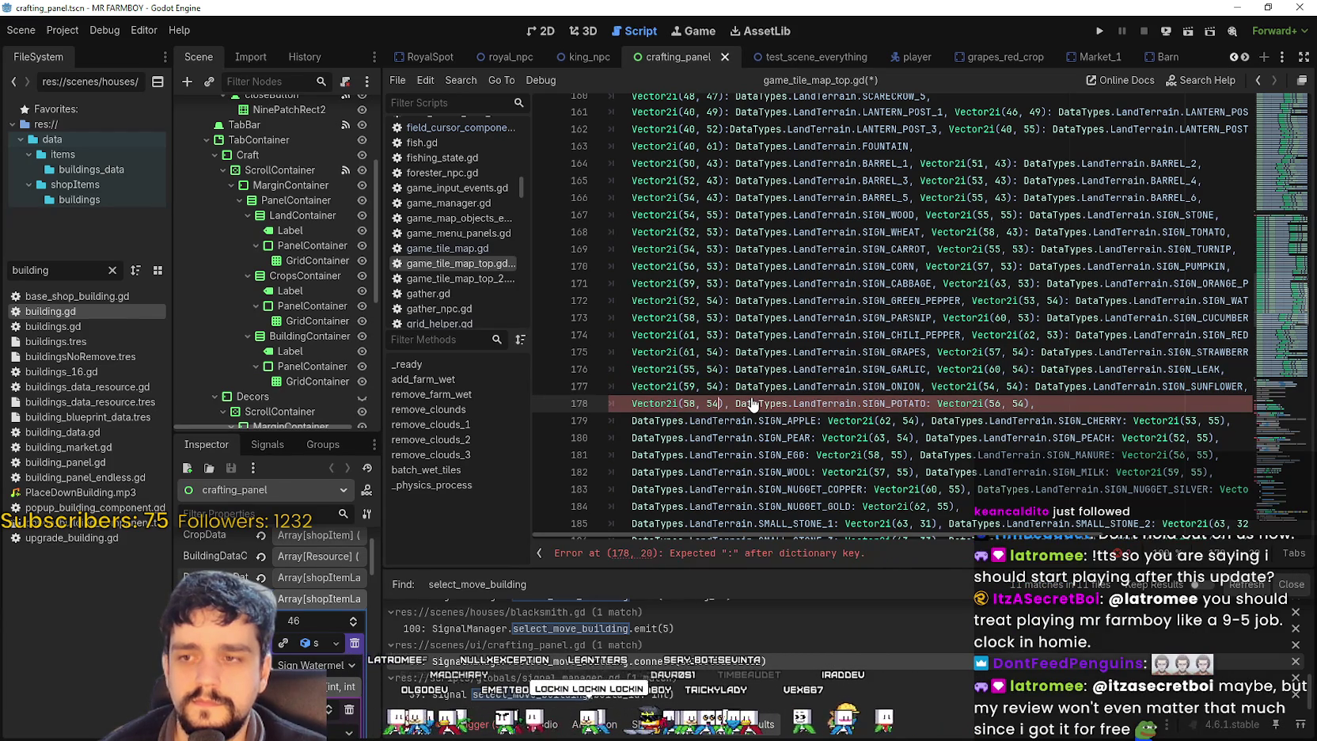
{"action": "key", "text": "Delete"}
{"action": "type", "text": ":"}
{"action": "key", "text": "ctrl+v"}
{"action": "type", "text": ","}
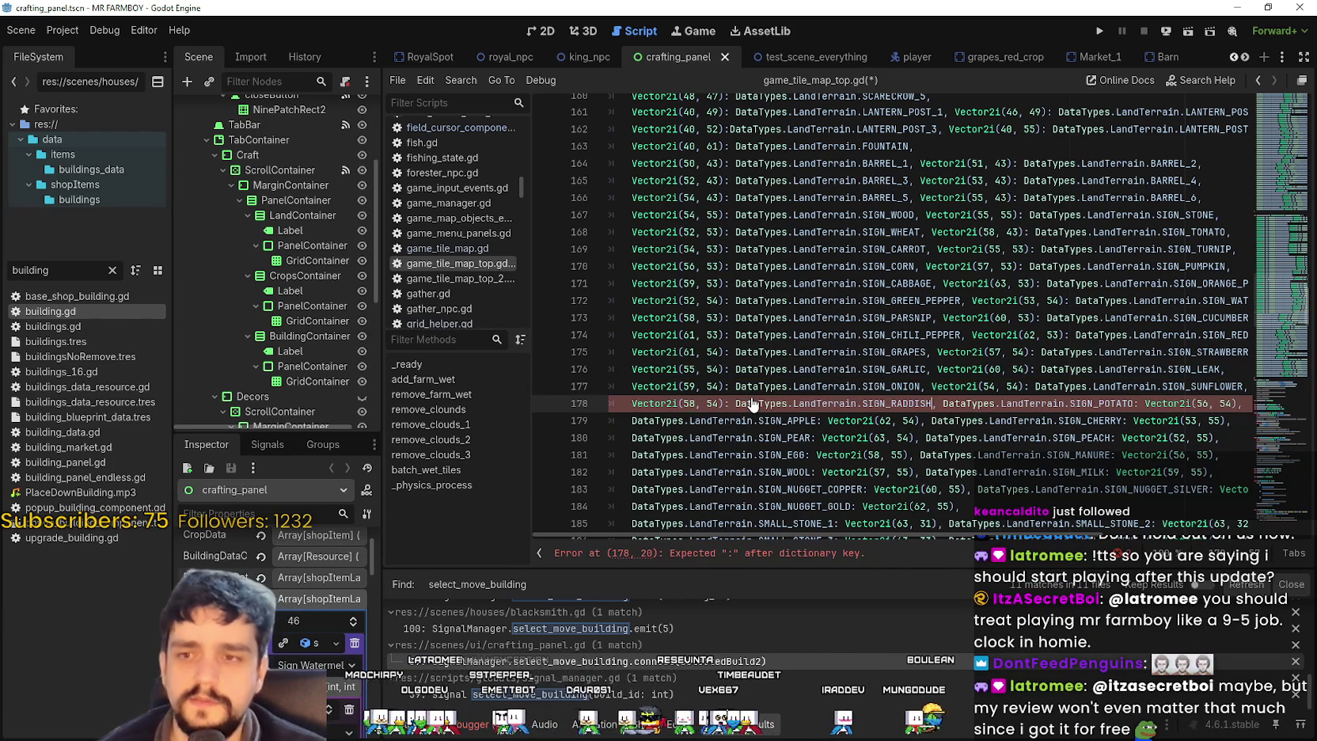
- Move SIGN_POTATO after Vector2i(56, 54), removing the stray colon and space
{"action": "mouse_move", "coordinate": [943, 404]}
{"action": "left_mouse_down"}
{"action": "mouse_move", "coordinate": [1124, 420]}
{"action": "mouse_move", "coordinate": [1134, 404]}
{"action": "left_mouse_up"}
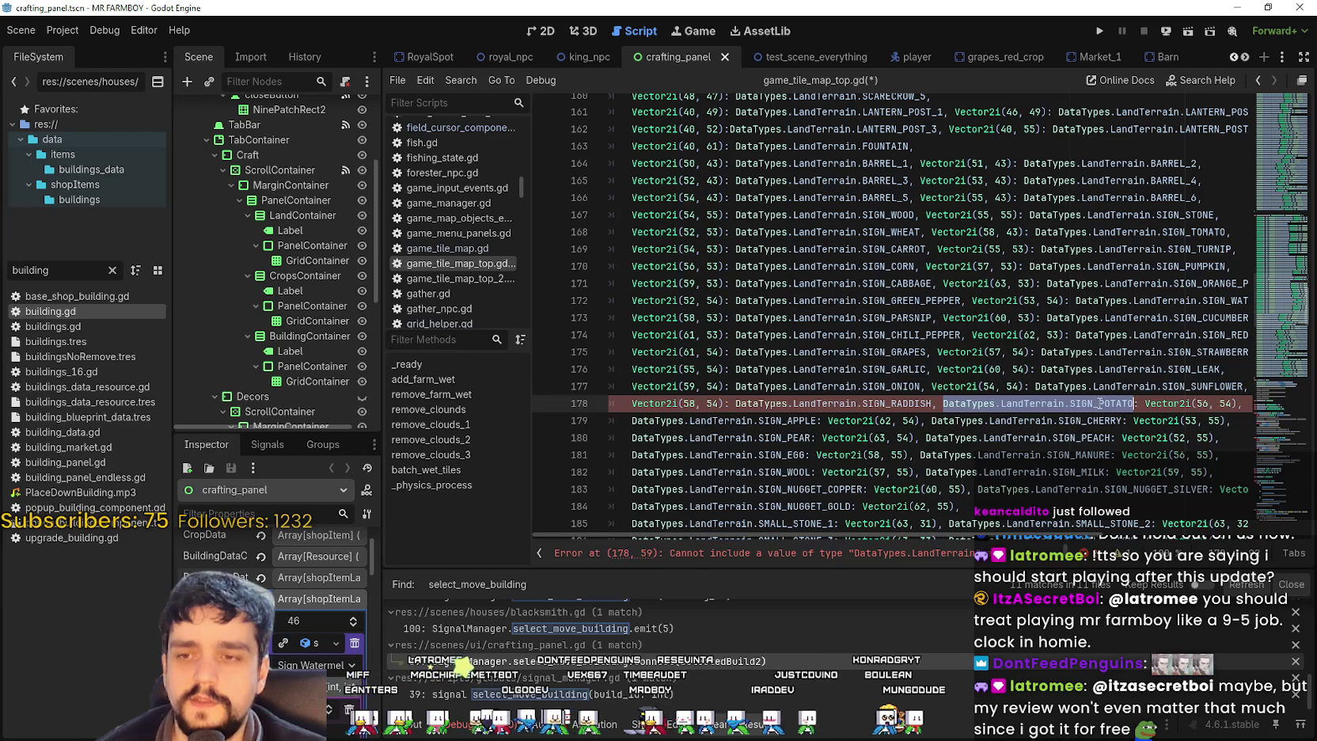
{"action": "key", "text": "BackSpace"}
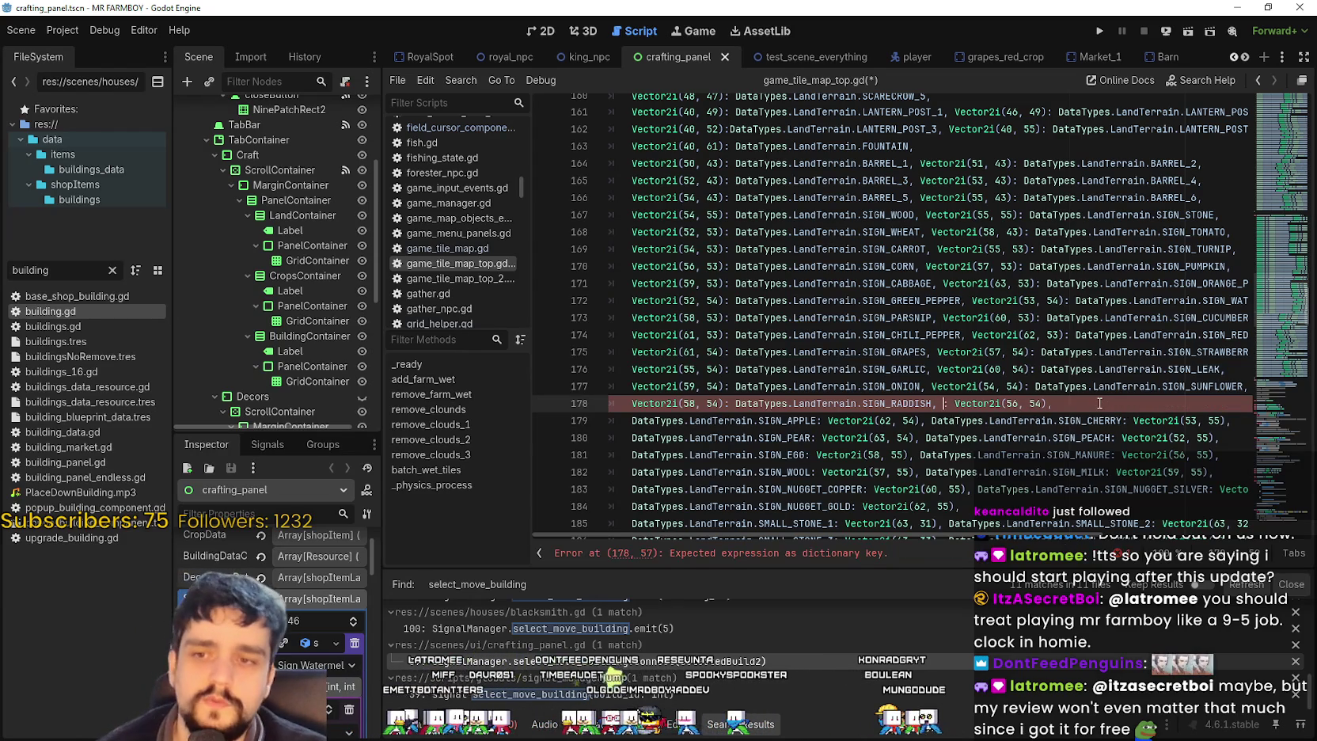
{"action": "key", "text": "Delete"}
{"action": "key", "text": "Delete"}
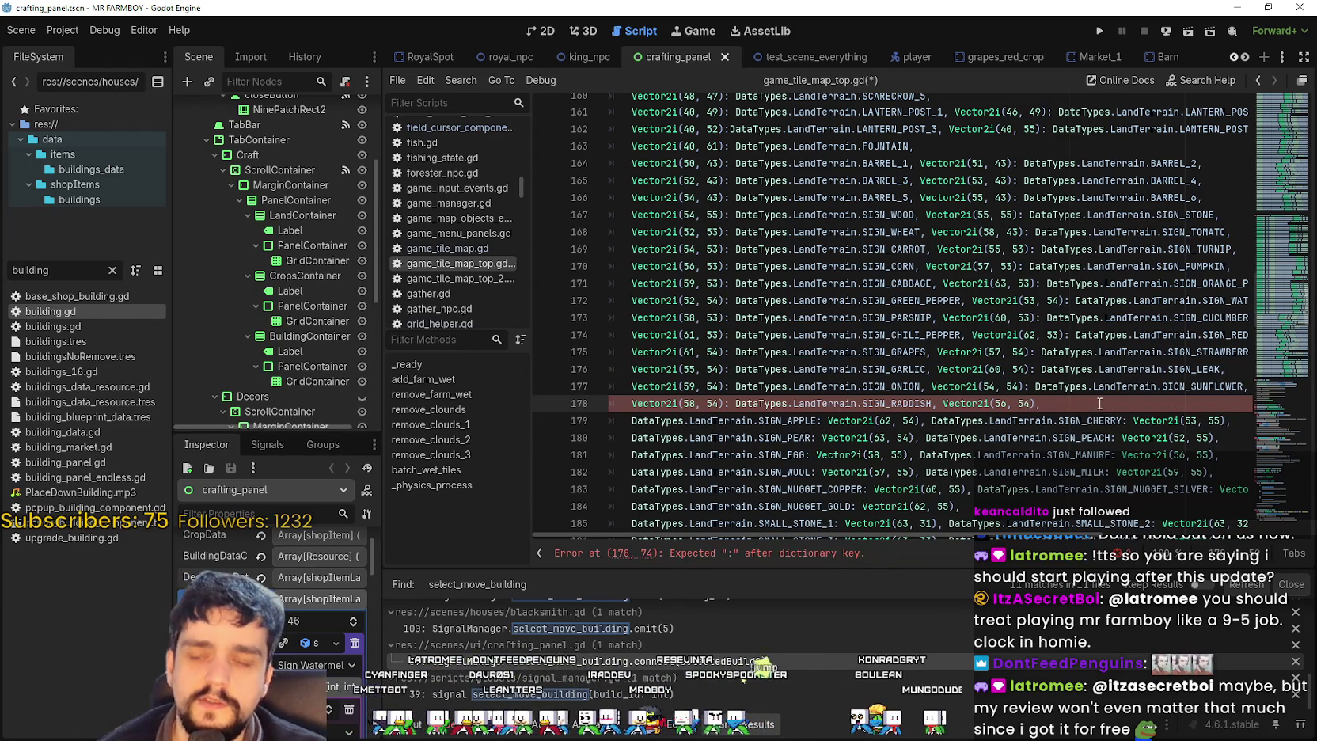
{"action": "key", "text": "BackSpace"}
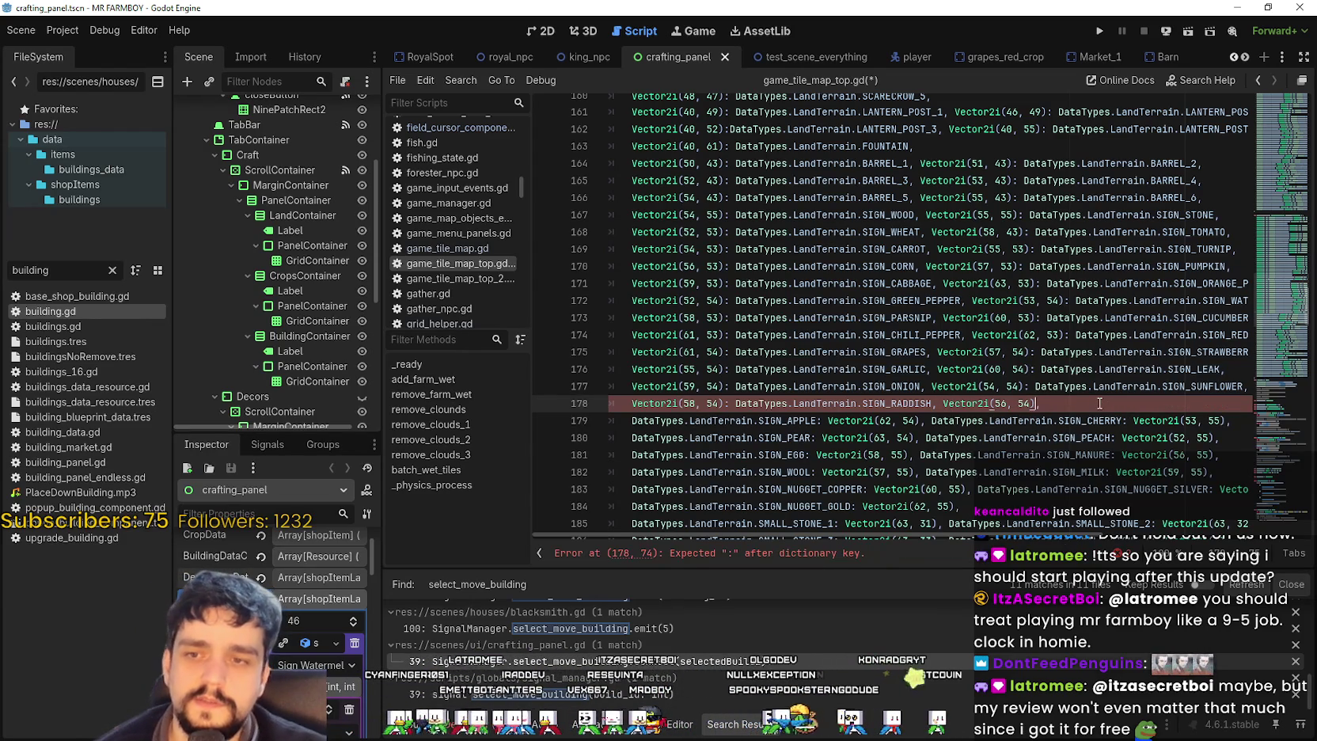
{"action": "type", "text": ":"}
{"action": "key", "text": "ctrl+v"}
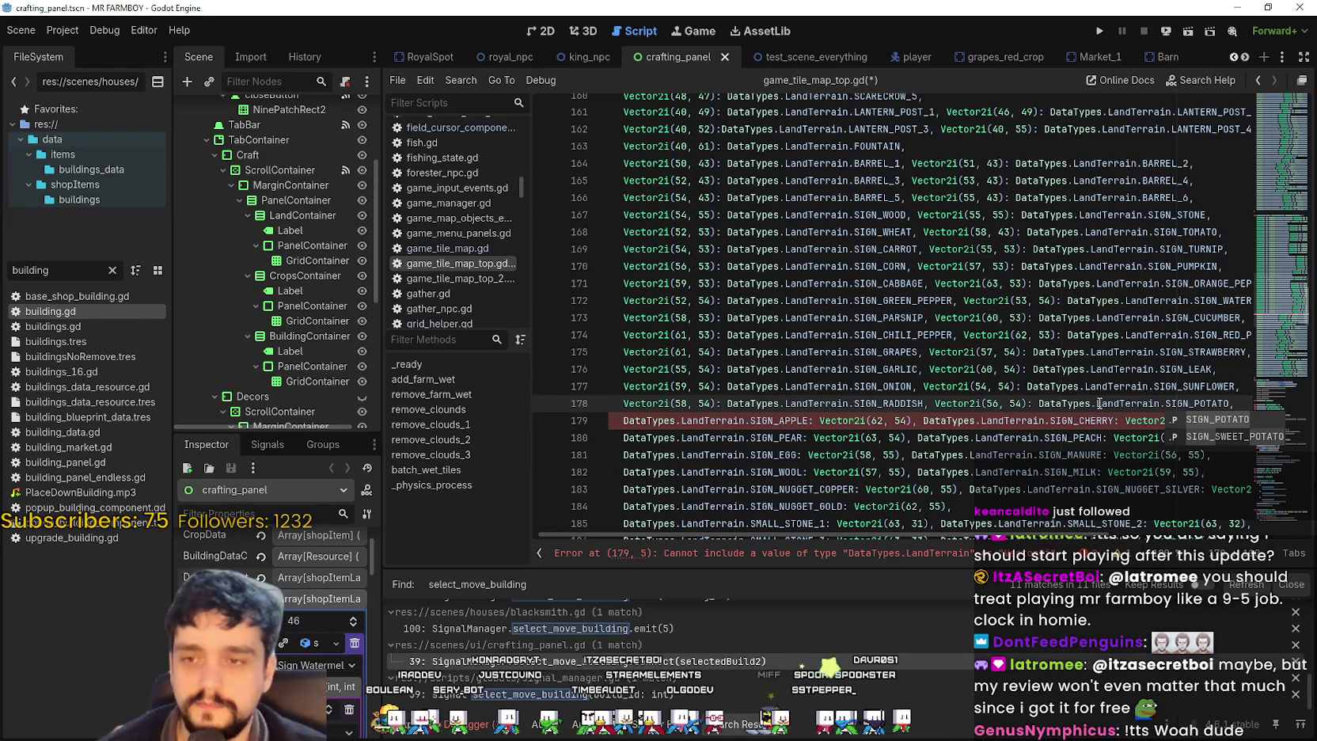
{"action": "scroll", "coordinate": [1118, 378], "scroll_direction": "down", "scroll_amount": 2}
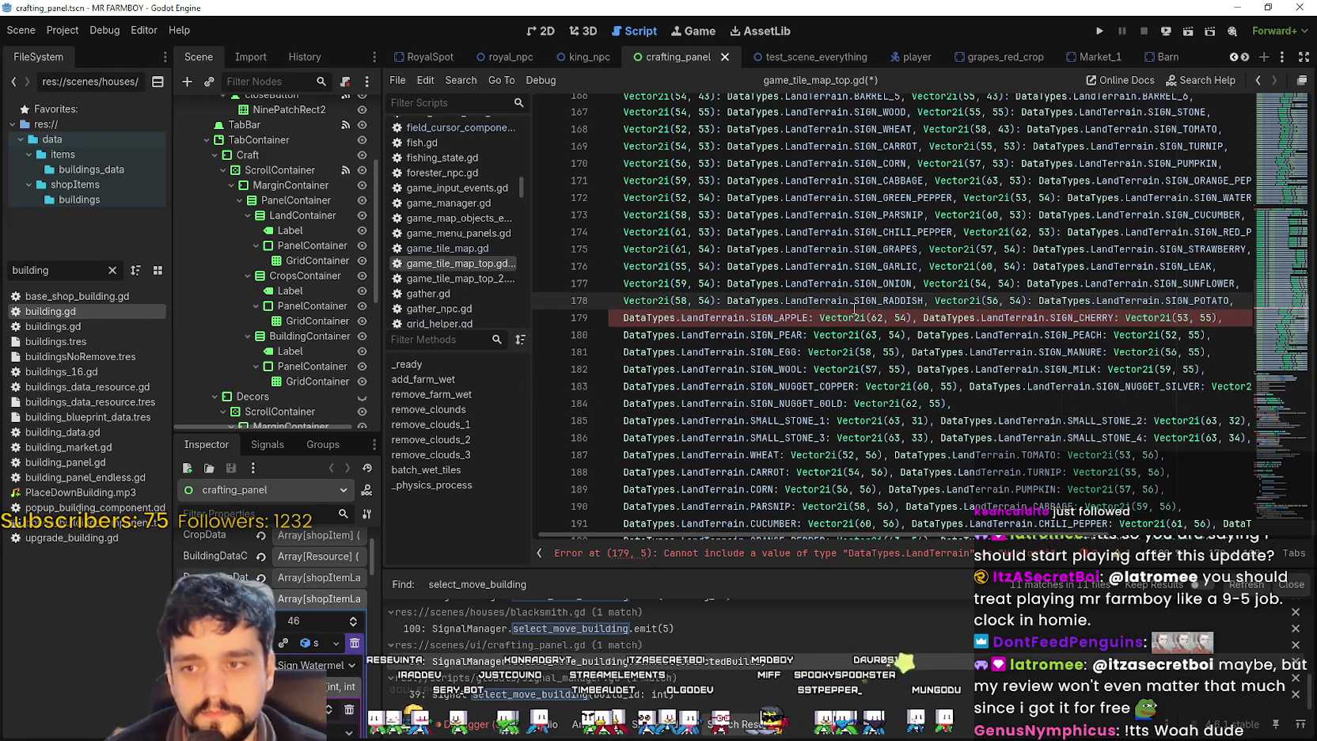
{"action": "type", "text": ","}
- Replace the SIGN_APPLE value at the start of line 179 with the pasted potato value
{"action": "left_click", "coordinate": [959, 318]}
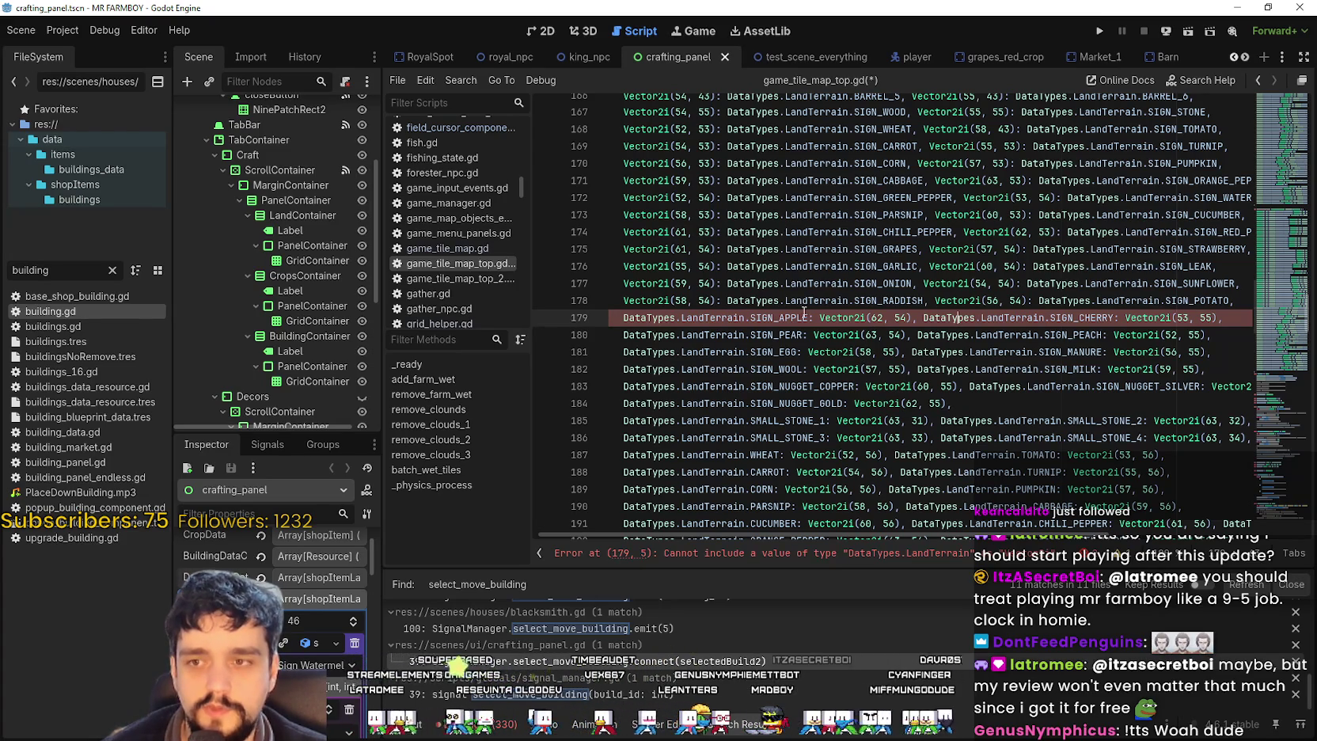
{"action": "double_click", "coordinate": [792, 317]}
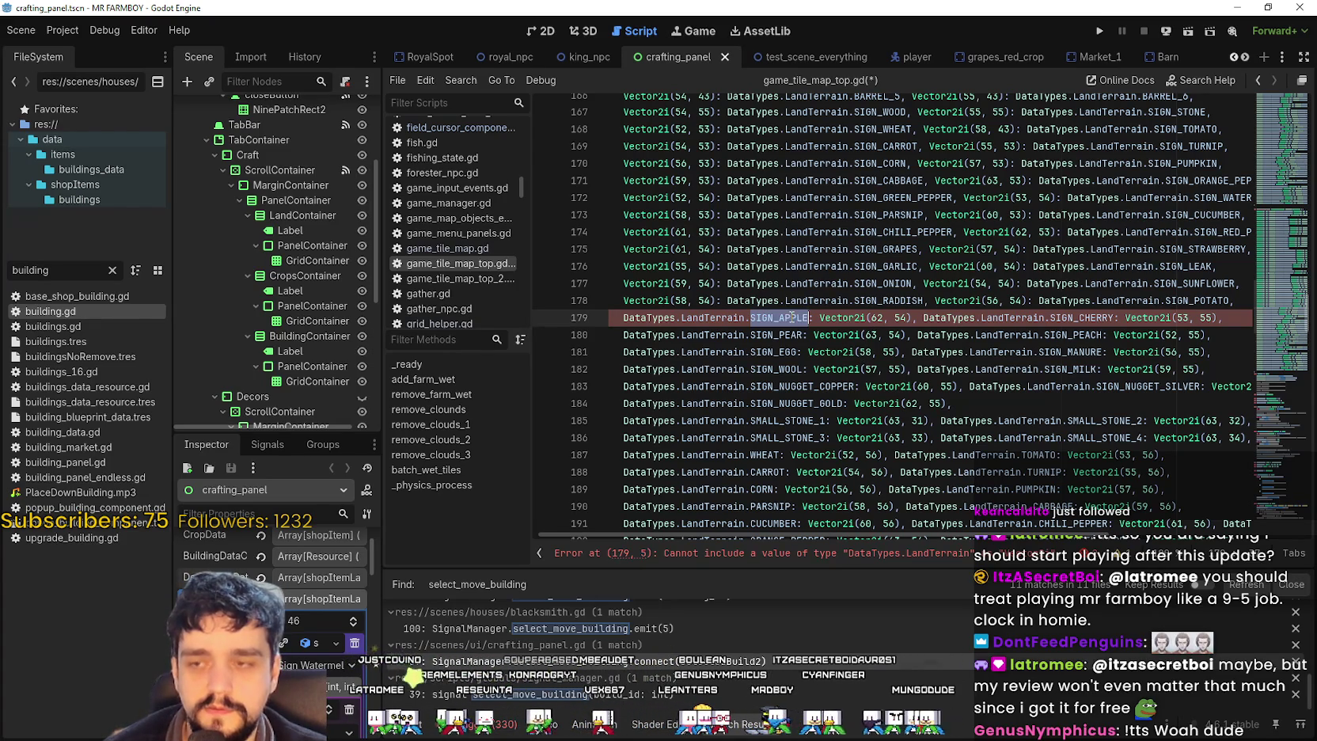
{"action": "mouse_move", "coordinate": [728, 332]}
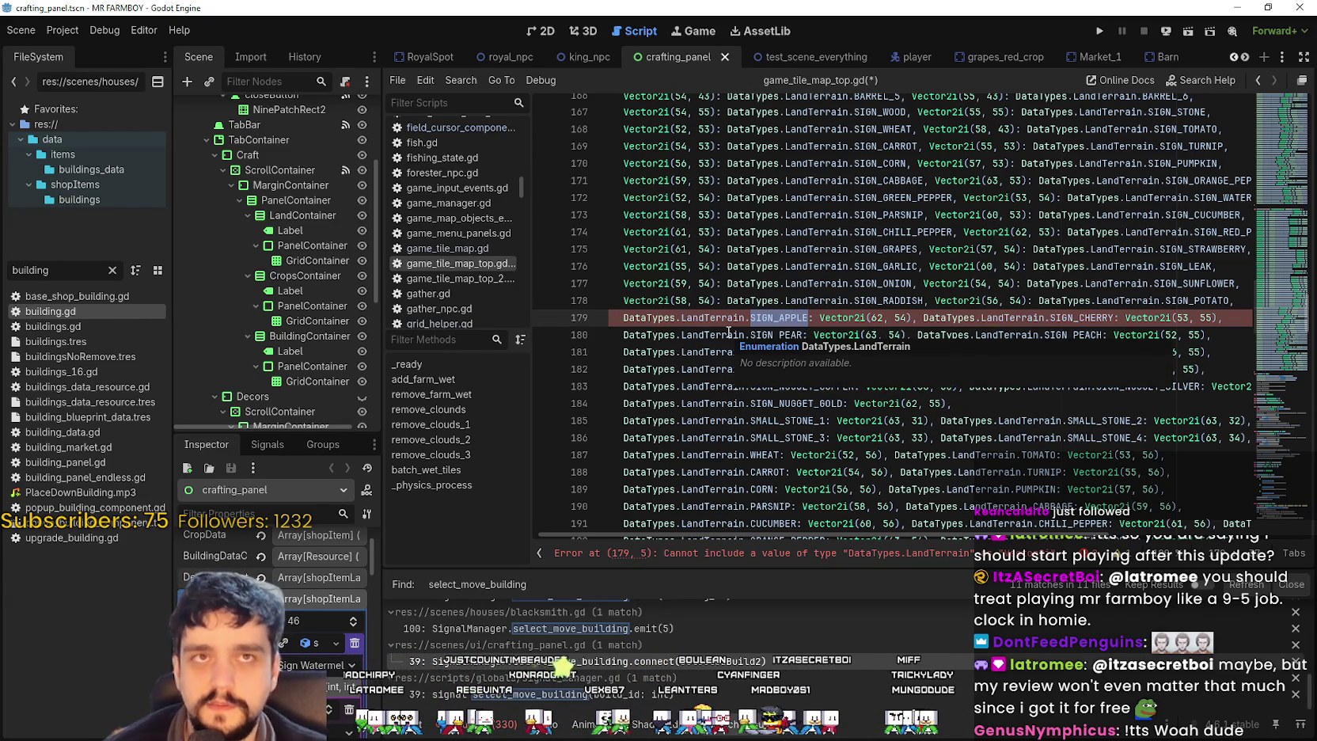
{"action": "mouse_move", "coordinate": [767, 321]}
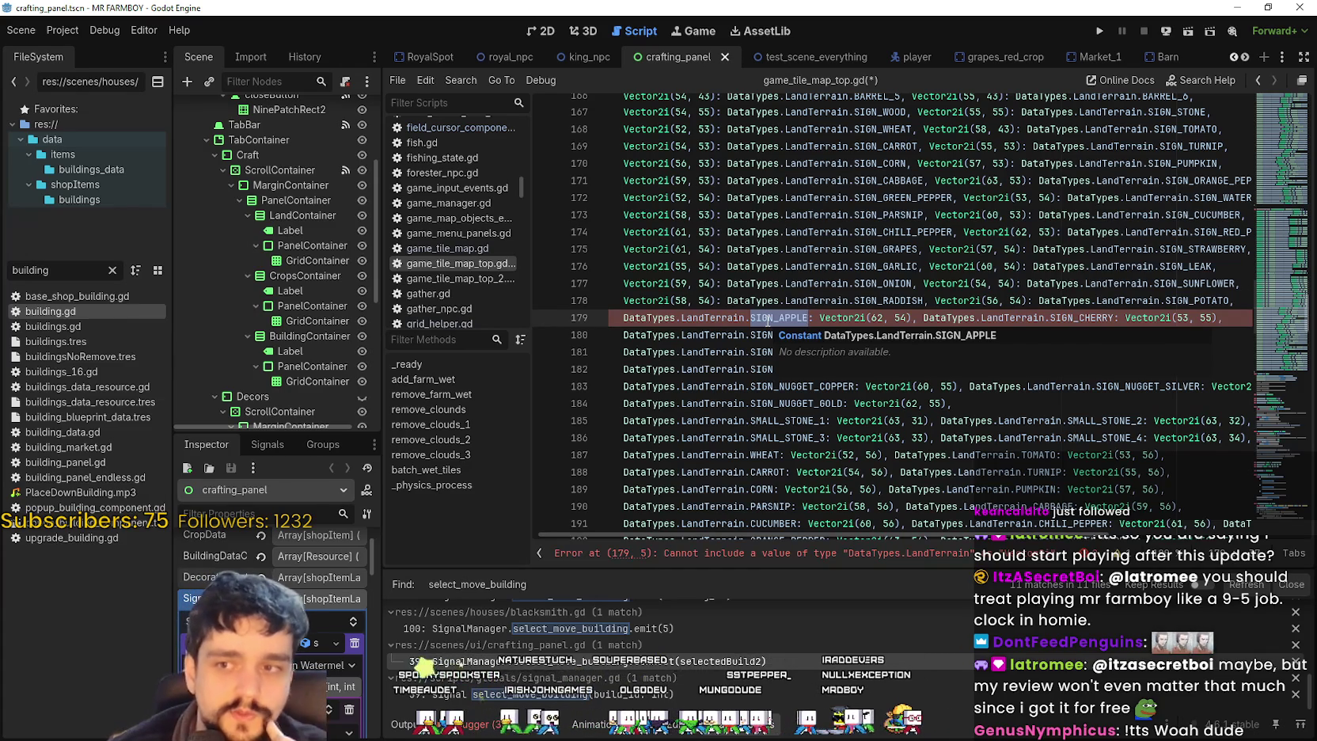
{"action": "left_click", "coordinate": [782, 318]}
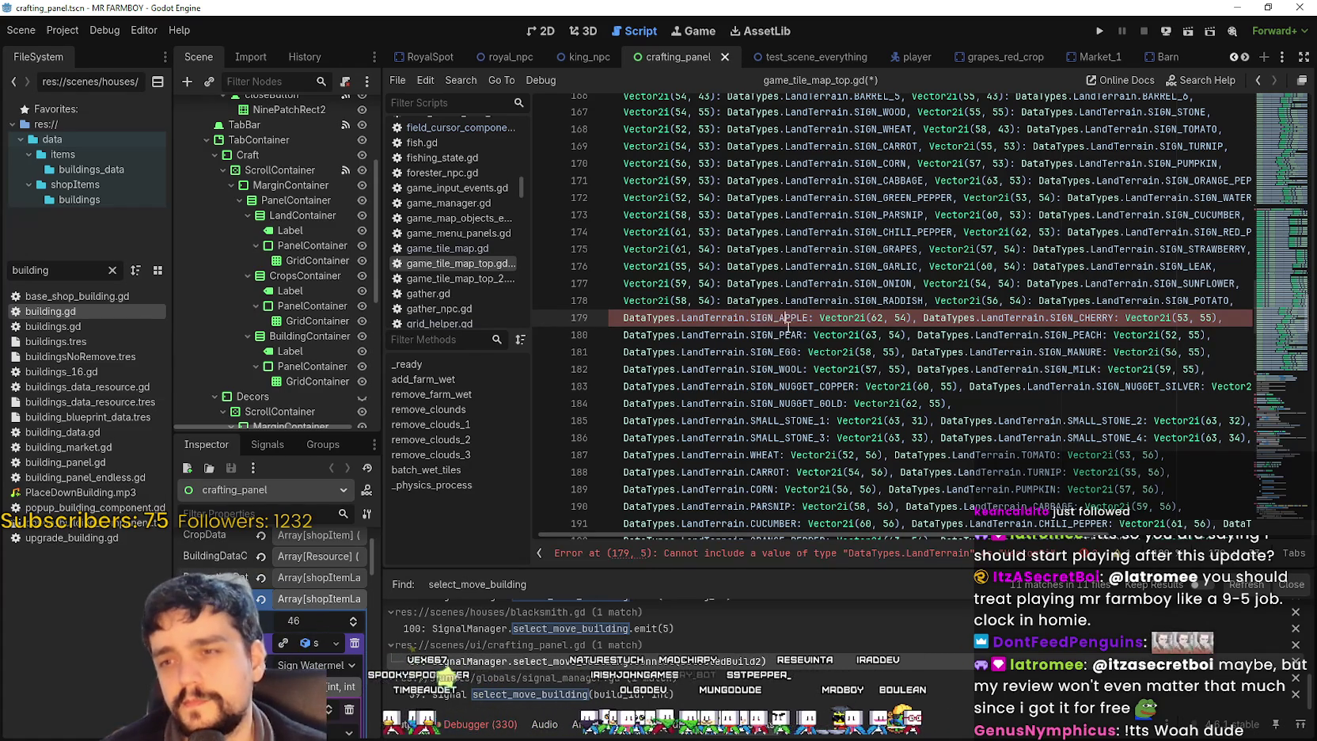
{"action": "left_click_drag", "start_coordinate": [798, 319], "coordinate": [628, 319]}
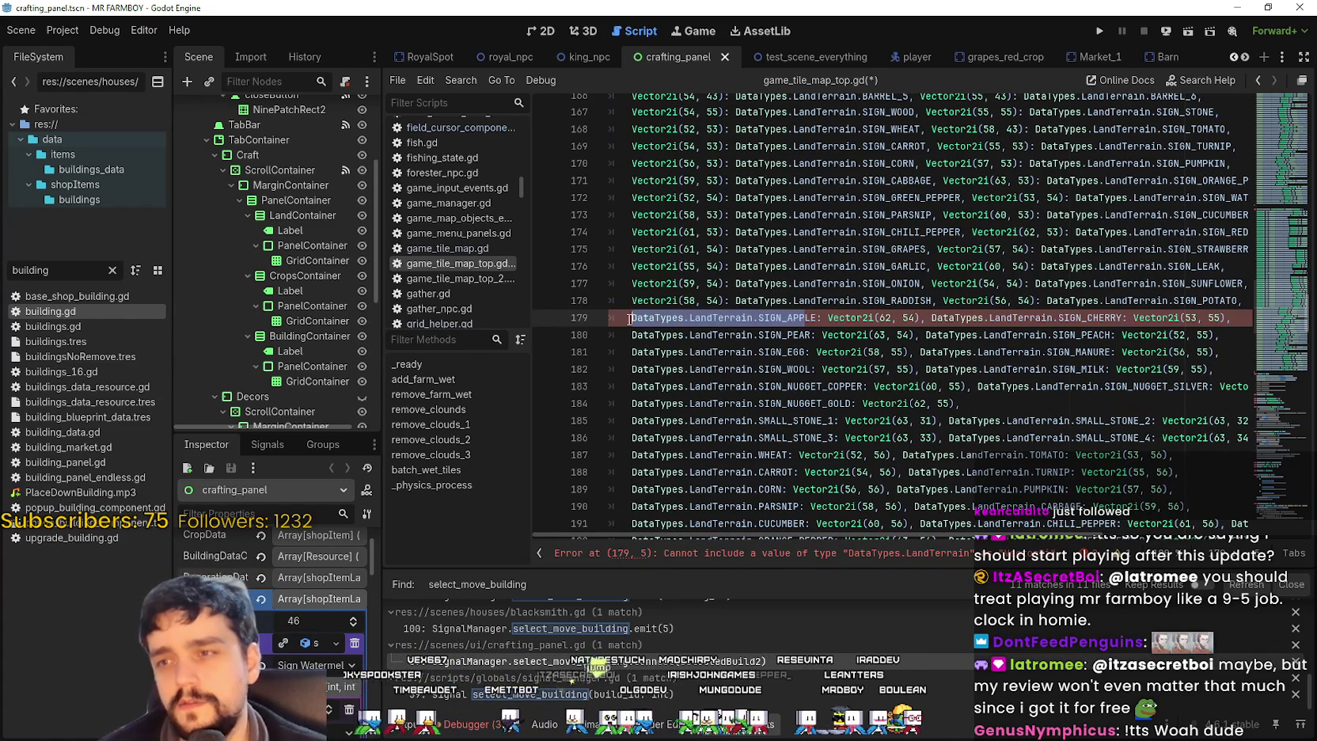
{"action": "type", "text": "DataTypes.LandTerrain.SIGN_POTATO"}
{"action": "left_click_drag", "start_coordinate": [835, 317], "coordinate": [632, 318]}
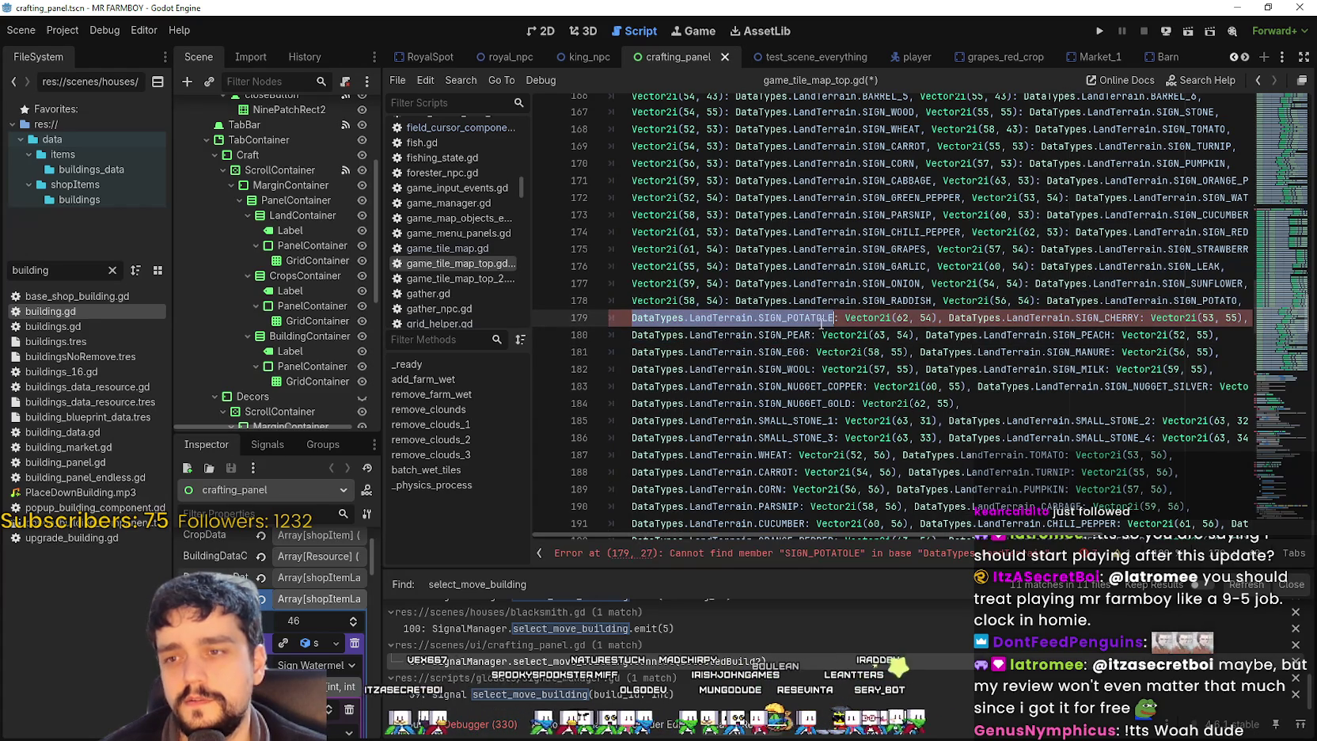
{"action": "key", "text": "Right"}
{"action": "key", "text": "BackSpace"}
{"action": "key", "text": "BackSpace"}
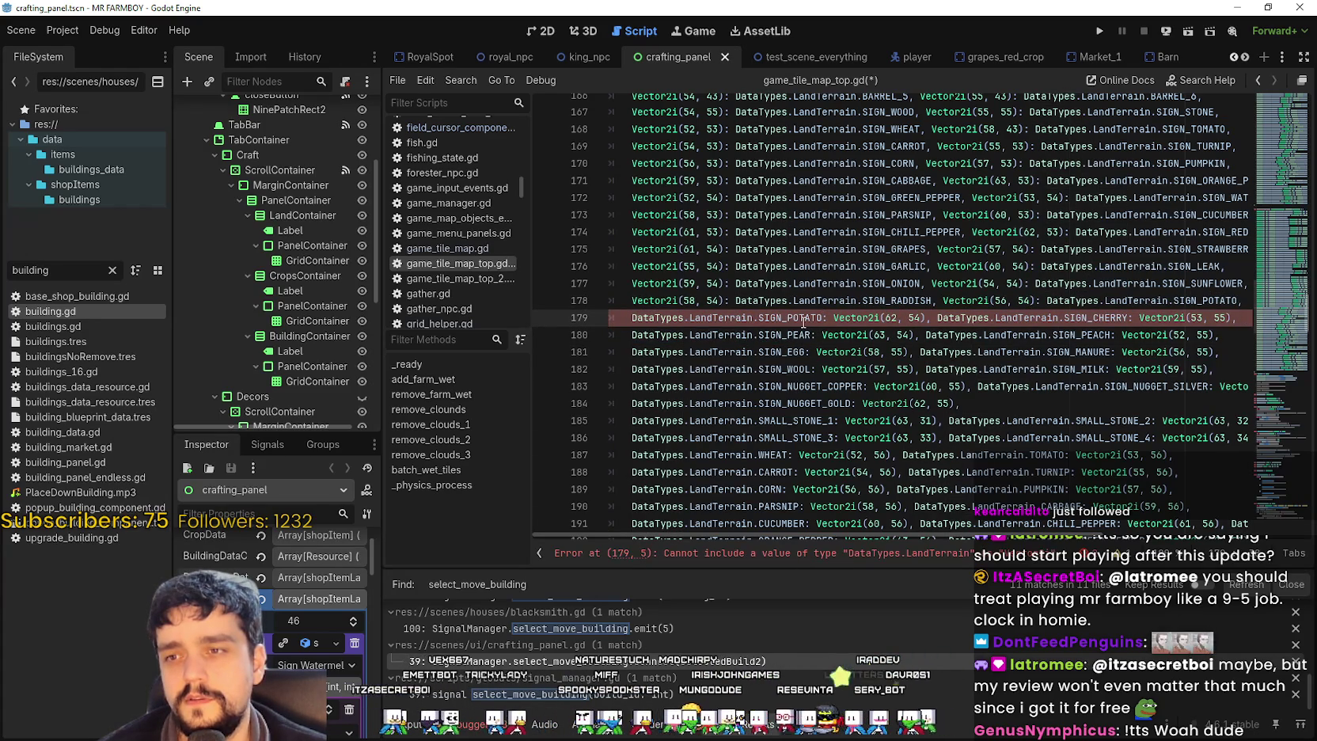
- Move DataTypes.LandTerrain.SIGN_POTATO after Vector2i(62, 54) as its value, with a trailing comma
{"action": "double_click", "coordinate": [803, 319]}
{"action": "left_click_drag", "start_coordinate": [803, 320], "coordinate": [645, 316]}
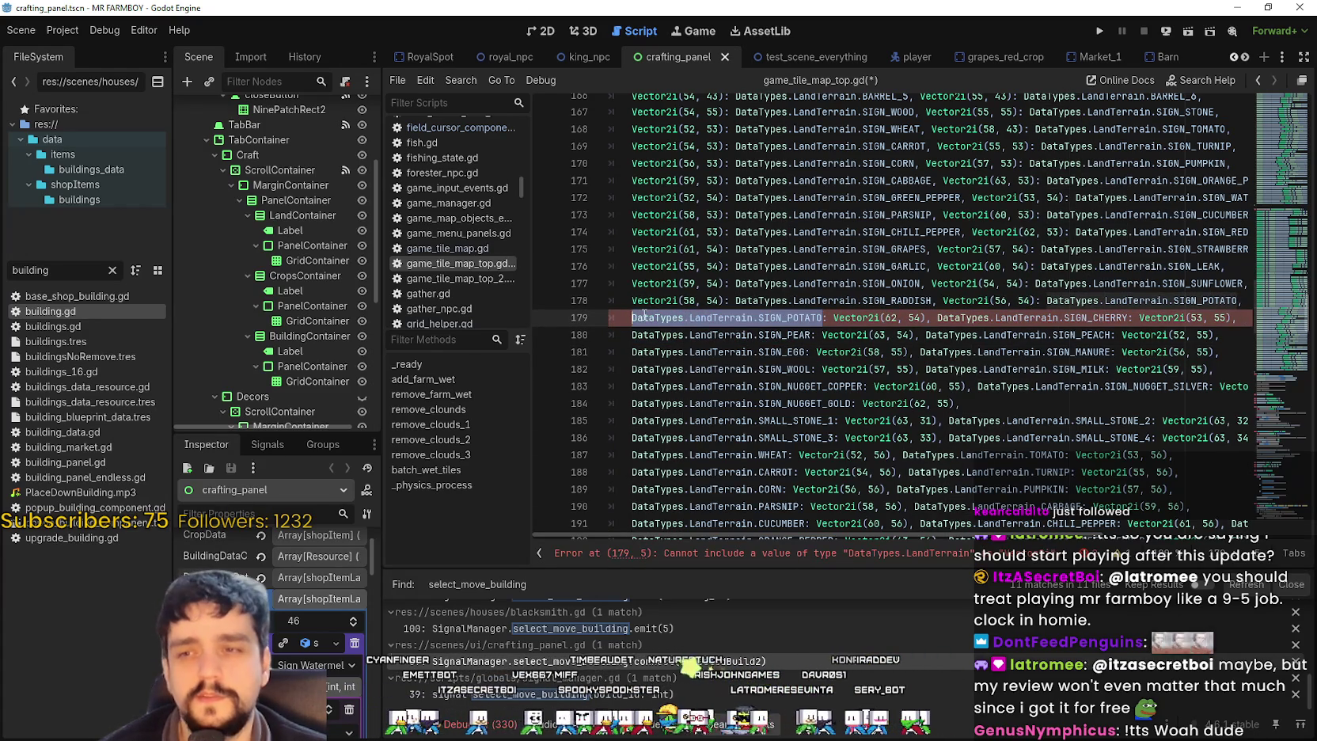
{"action": "key", "text": "BackSpace"}
{"action": "key", "text": "BackSpace"}
{"action": "key", "text": "BackSpace"}
{"action": "key", "text": "ctrl+Right"}
{"action": "key", "text": "ctrl+Right"}
{"action": "key", "text": "ctrl+Right"}
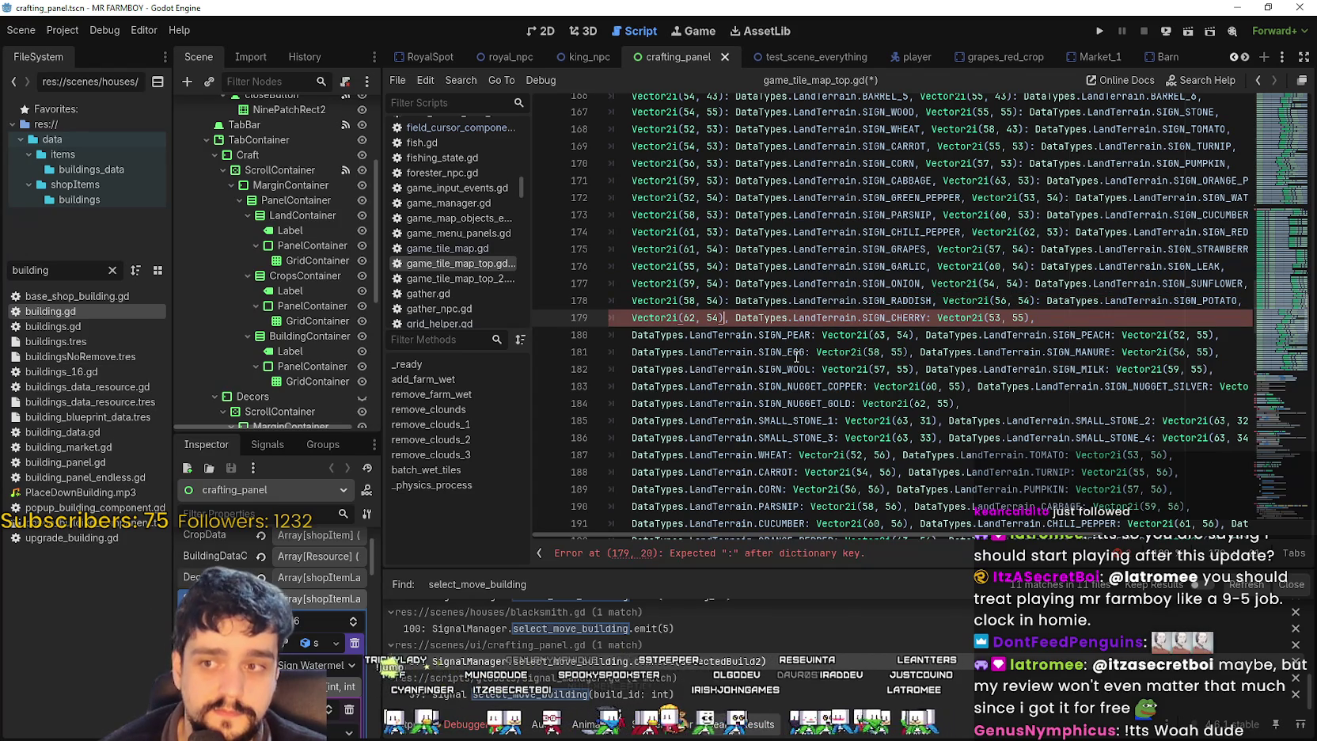
{"action": "type", "text": ":"}
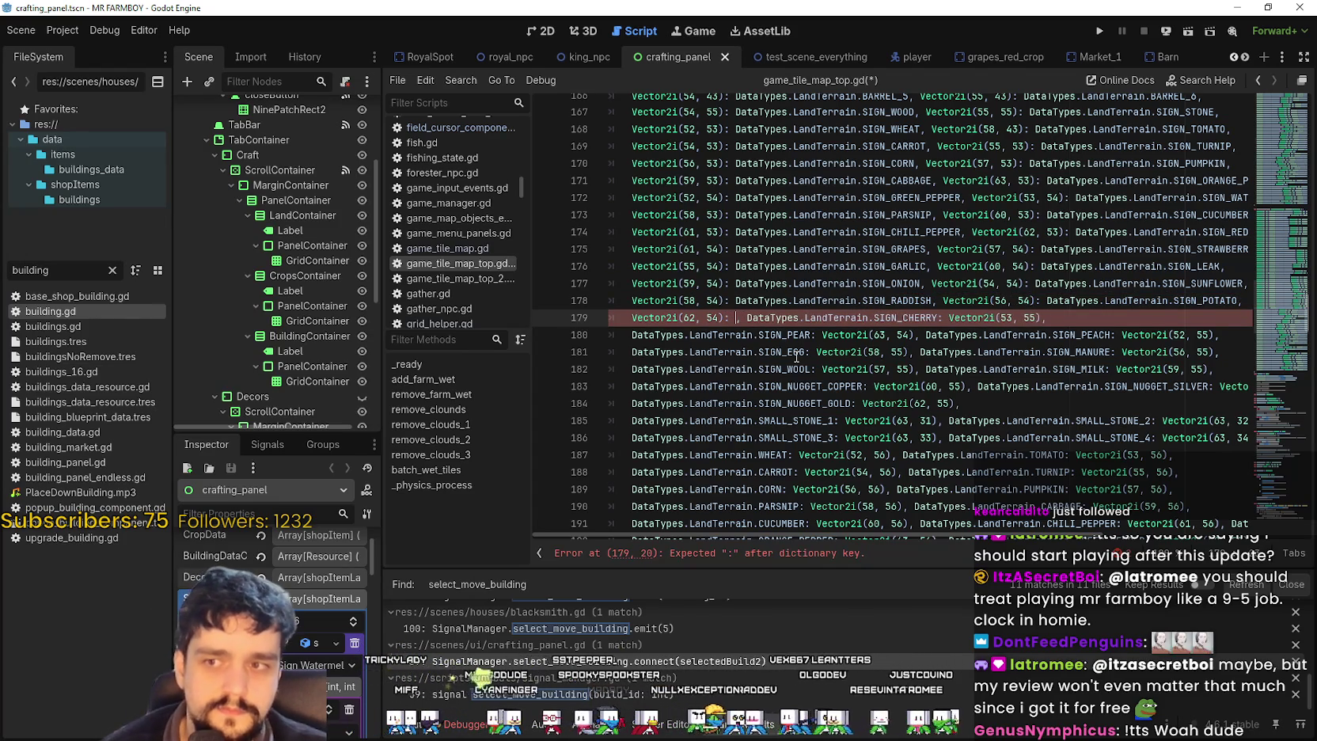
{"action": "type", "text": "DataTypes.LandTerrain.SIGN_POTATO"}
{"action": "type", "text": ","}
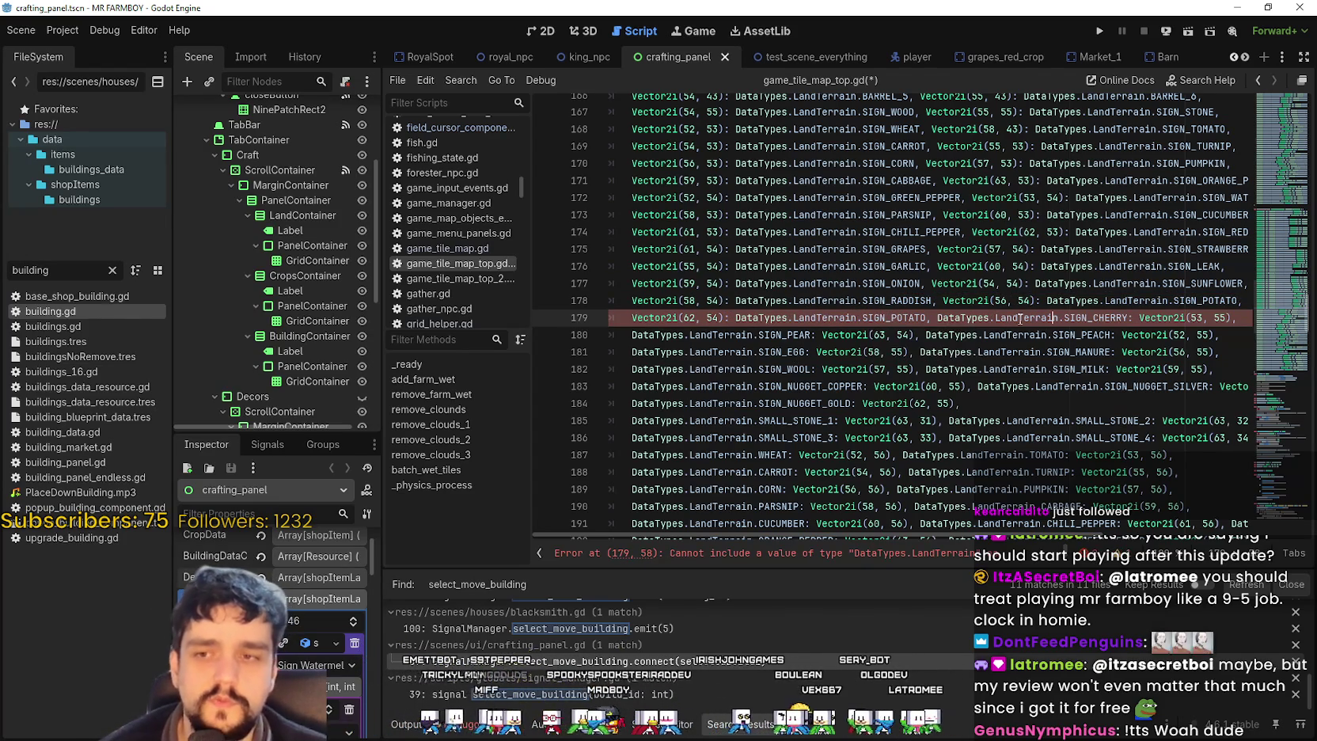
{"action": "left_click_drag", "start_coordinate": [905, 316], "coordinate": [694, 313]}
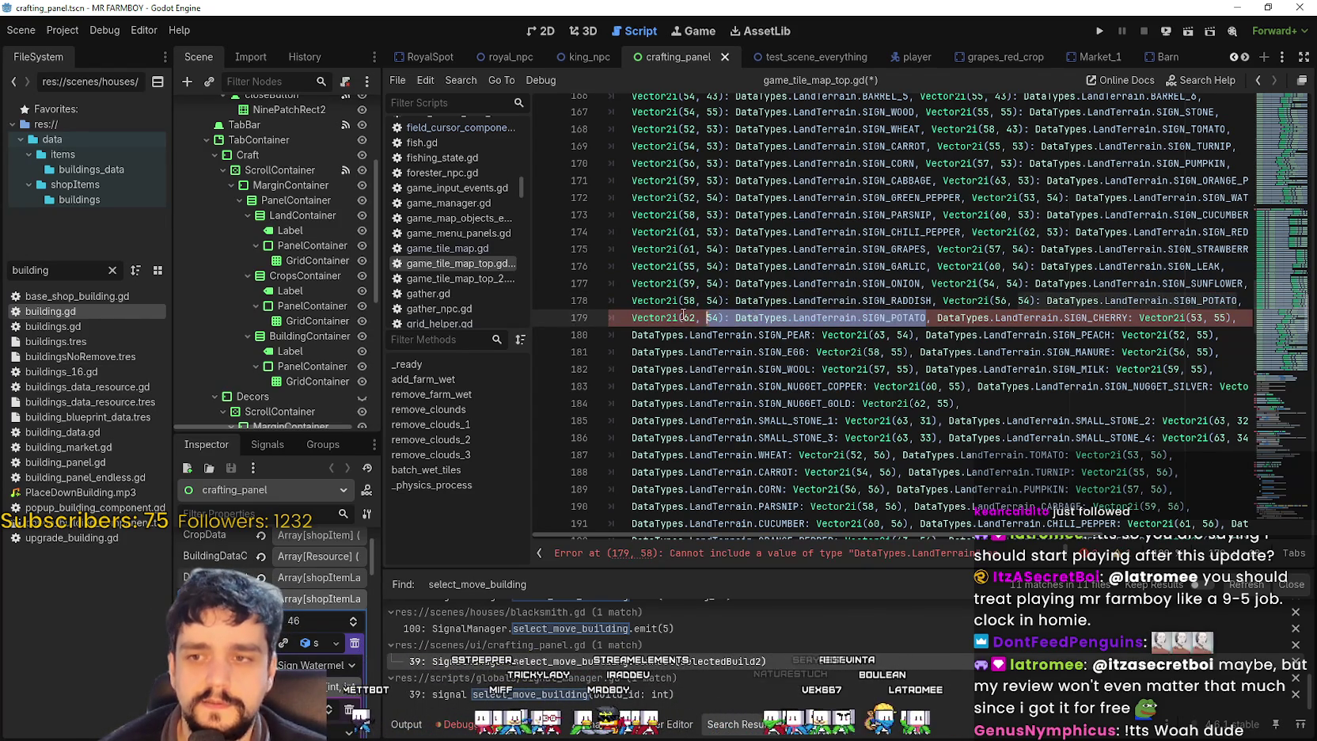
- Place DataTypes.LandTerrain.SIGN_CHERRY after Vector2i(53, 55) as its value, with a trailing comma
{"action": "left_click", "coordinate": [1036, 318]}
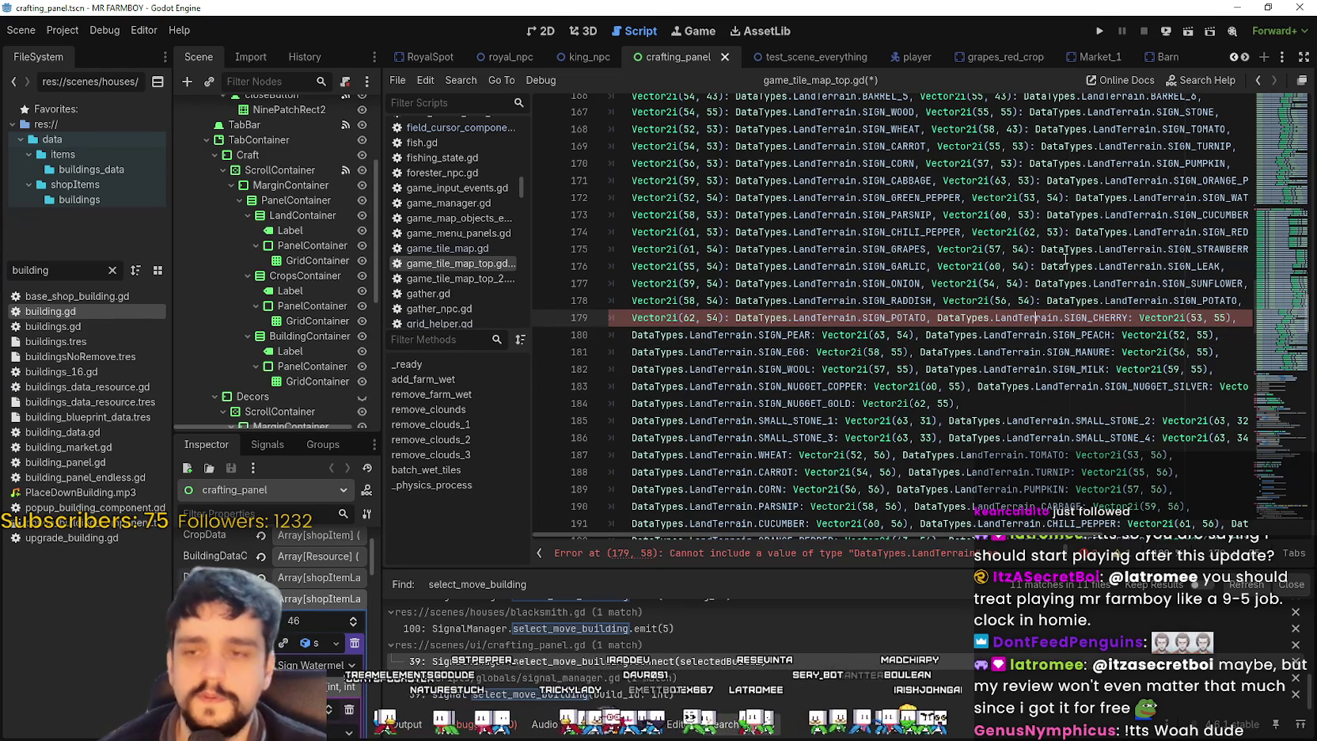
{"action": "double_click", "coordinate": [1034, 318]}
{"action": "left_click_drag", "start_coordinate": [1034, 317], "coordinate": [1113, 315]}
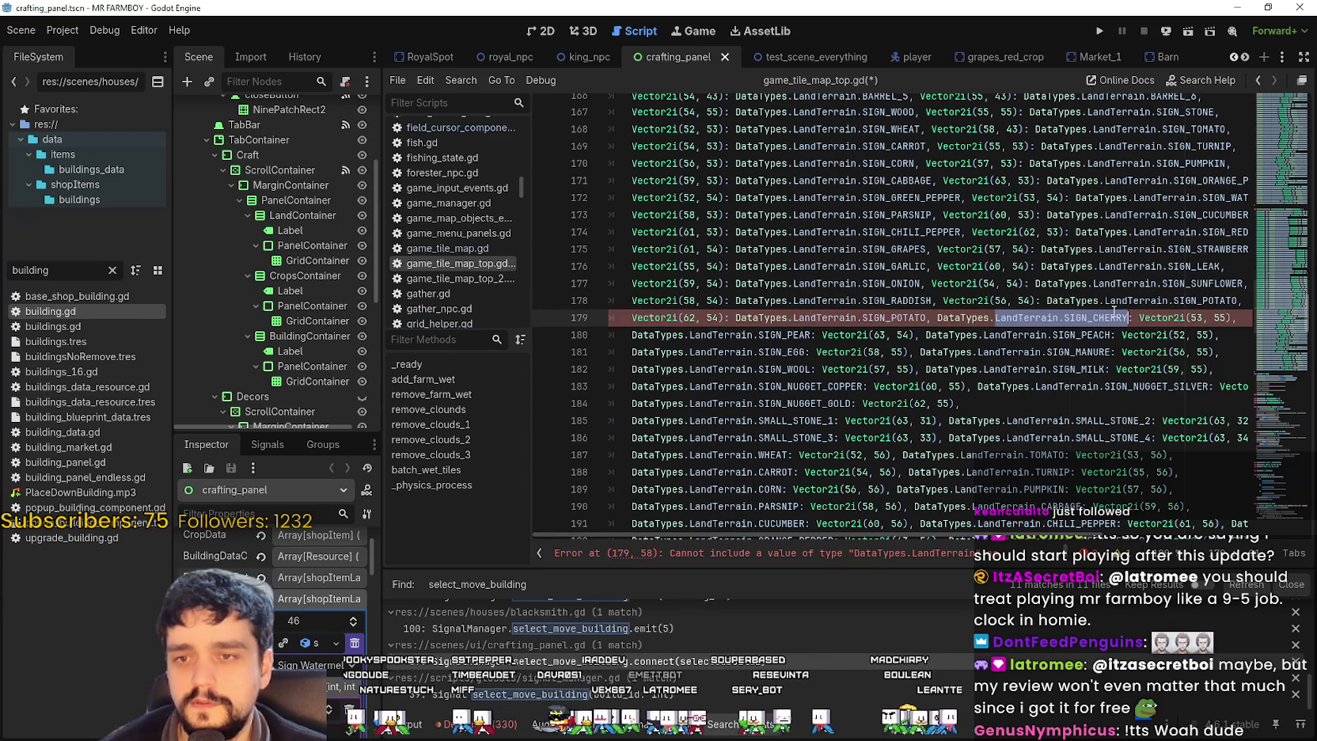
{"action": "double_click", "coordinate": [954, 318]}
{"action": "mouse_move", "coordinate": [953, 317]}
{"action": "left_mouse_down"}
{"action": "mouse_move", "coordinate": [1141, 319]}
{"action": "mouse_move", "coordinate": [1127, 317]}
{"action": "left_mouse_up"}
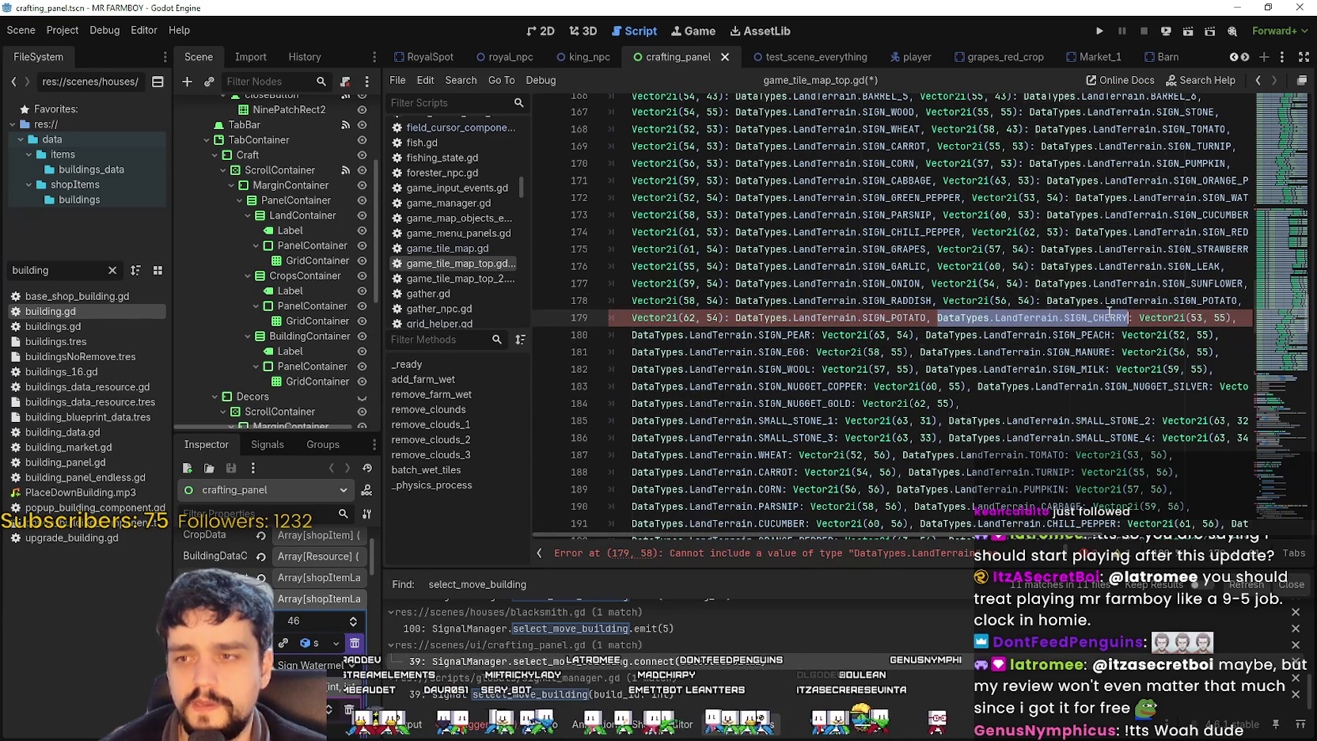
{"action": "key", "text": "Delete"}
{"action": "key", "text": "ctrl+Right"}
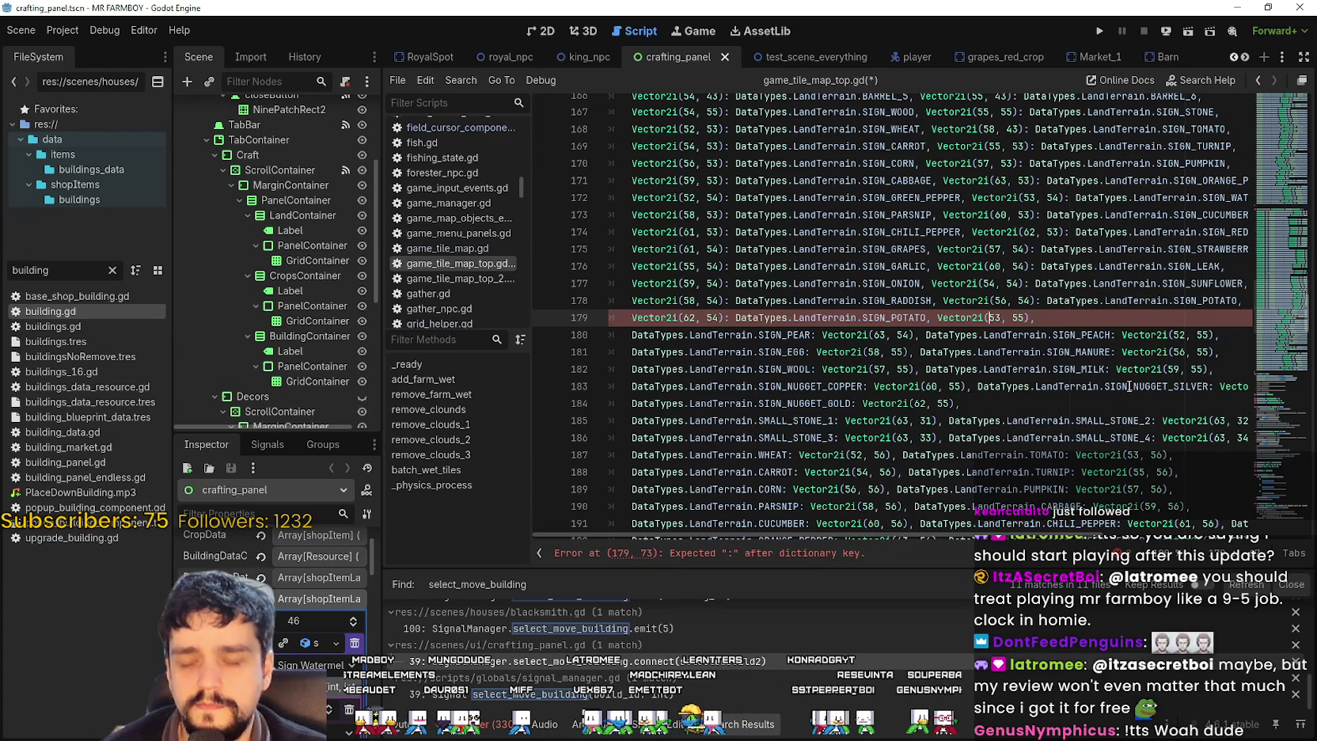
{"action": "type", "text": ": DataTypes.LandTerrain.SIGN_CHERRY"}
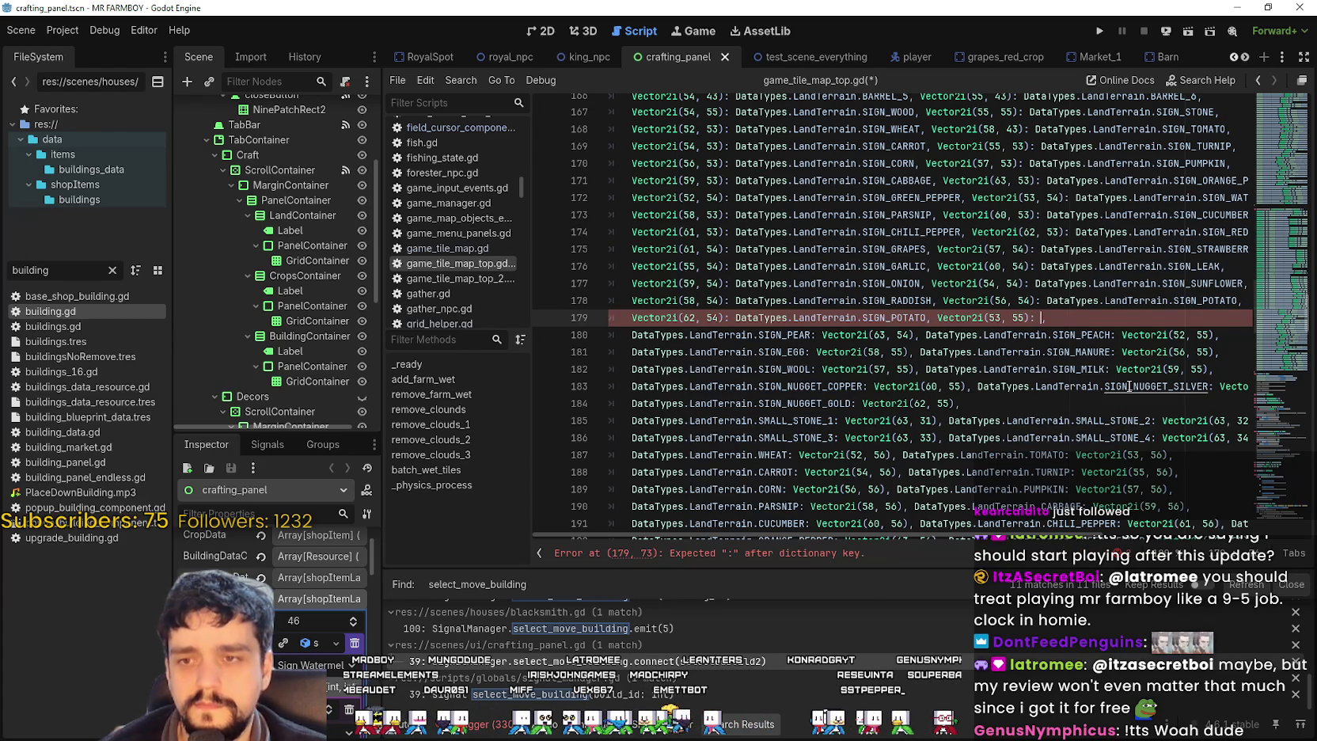
{"action": "type", "text": ","}
{"action": "scroll", "coordinate": [1129, 387], "scroll_direction": "down", "scroll_amount": 5}
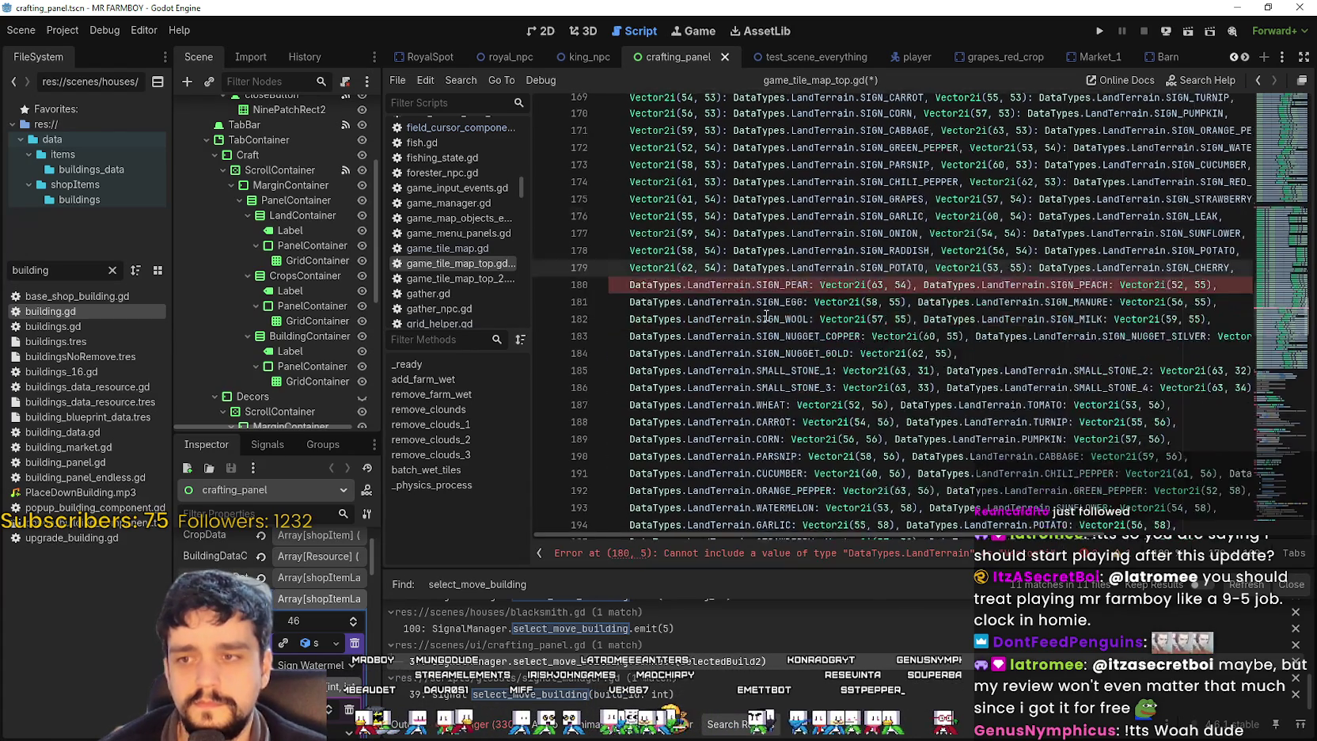
- On line 180, move SIGN_PEAR and SIGN_PEACH after their Vector2i keys as values
{"action": "left_click_drag", "start_coordinate": [808, 352], "coordinate": [609, 266]}
{"action": "scroll", "coordinate": [721, 281], "scroll_direction": "down", "scroll_amount": 5}
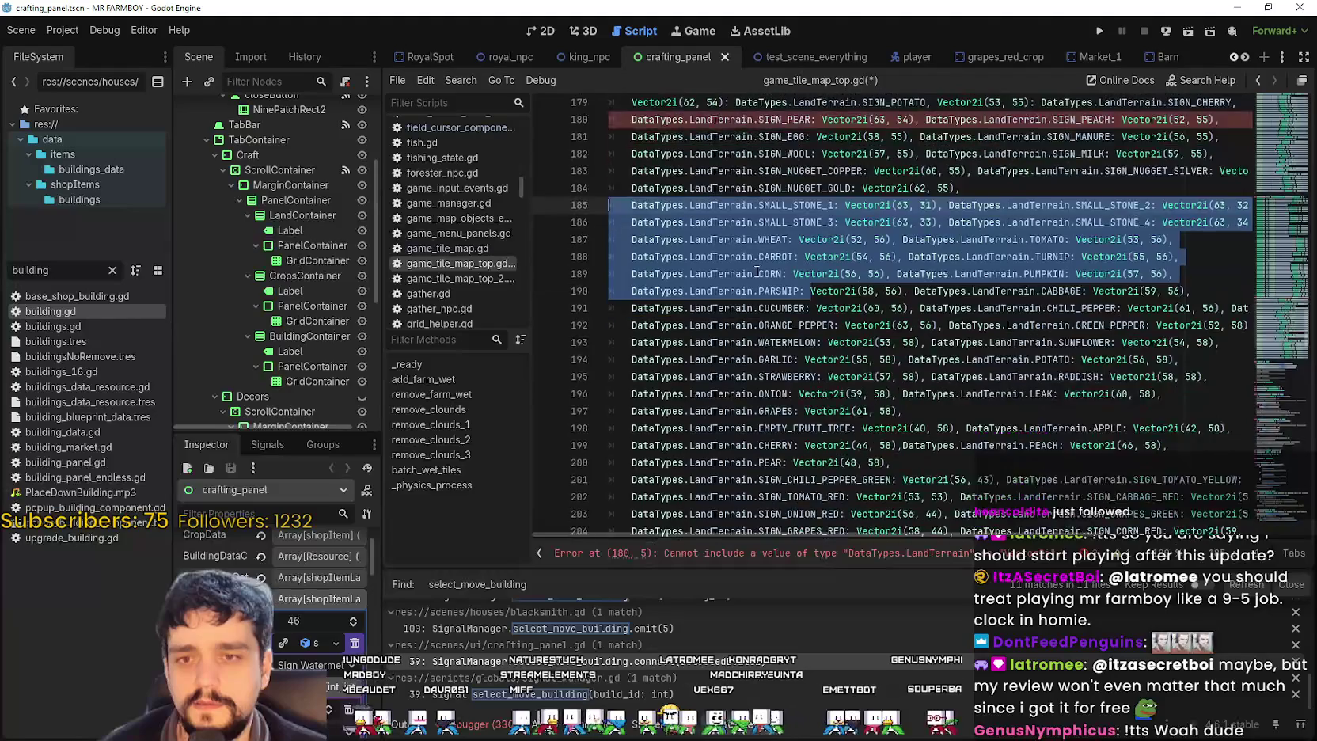
{"action": "scroll", "coordinate": [757, 269], "scroll_direction": "up", "scroll_amount": 6}
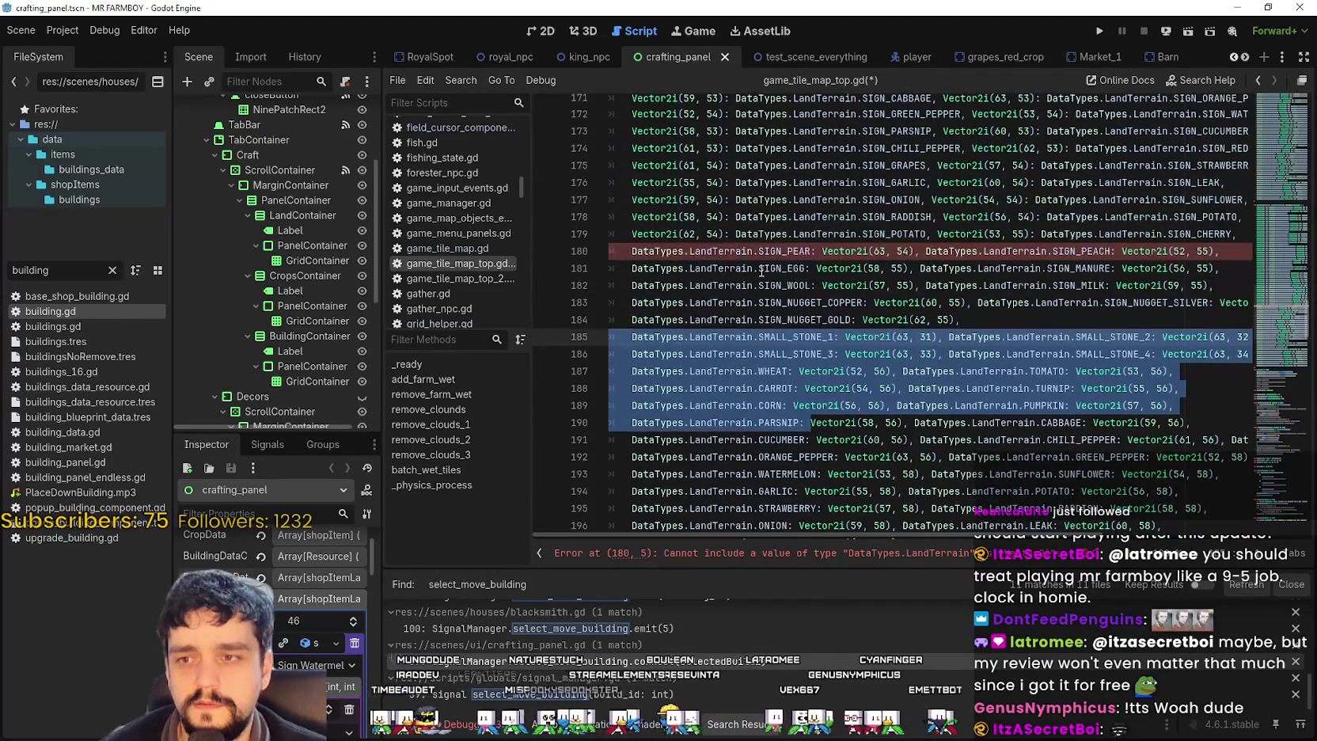
{"action": "double_click", "coordinate": [760, 252]}
{"action": "key", "text": "shift+Home"}
{"action": "key", "text": "BackSpace"}
{"action": "key", "text": "BackSpace"}
{"action": "key", "text": "BackSpace"}
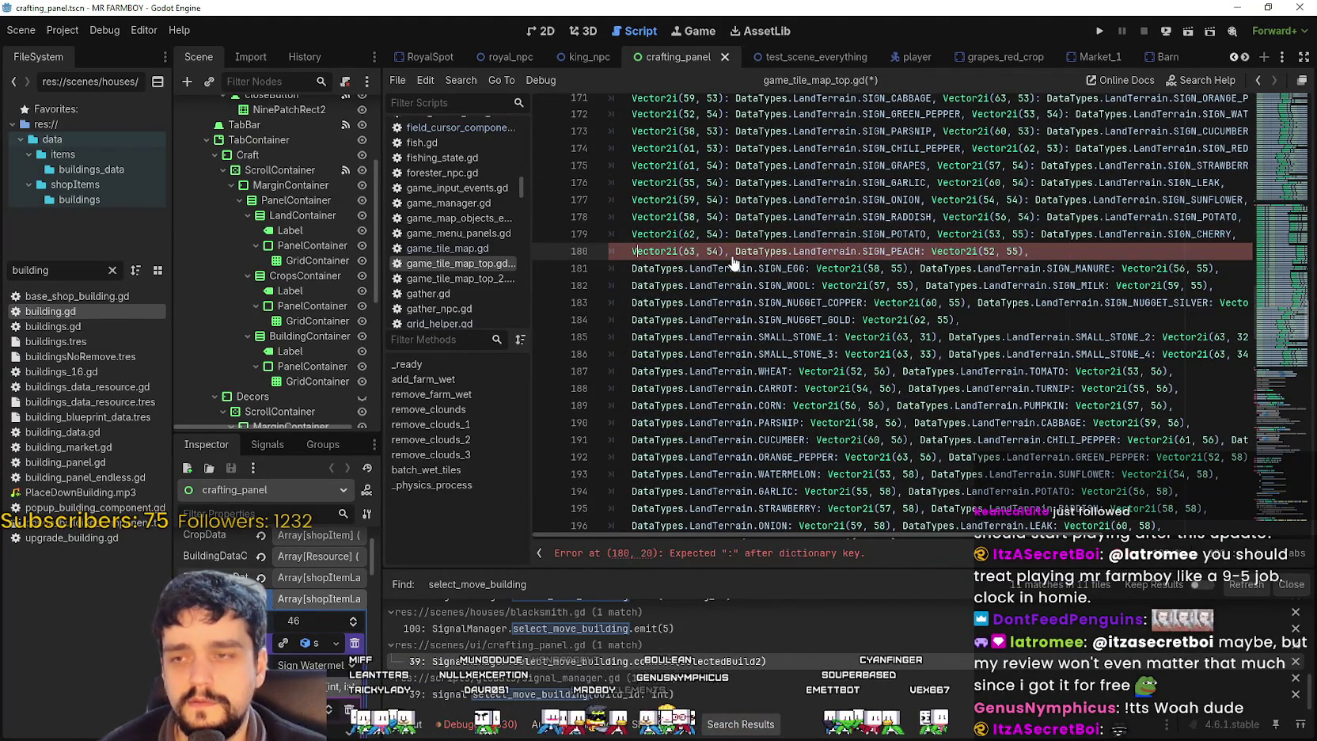
{"action": "type", "text": ": DataTypes.LandTerrain.SIGN_PEAR"}
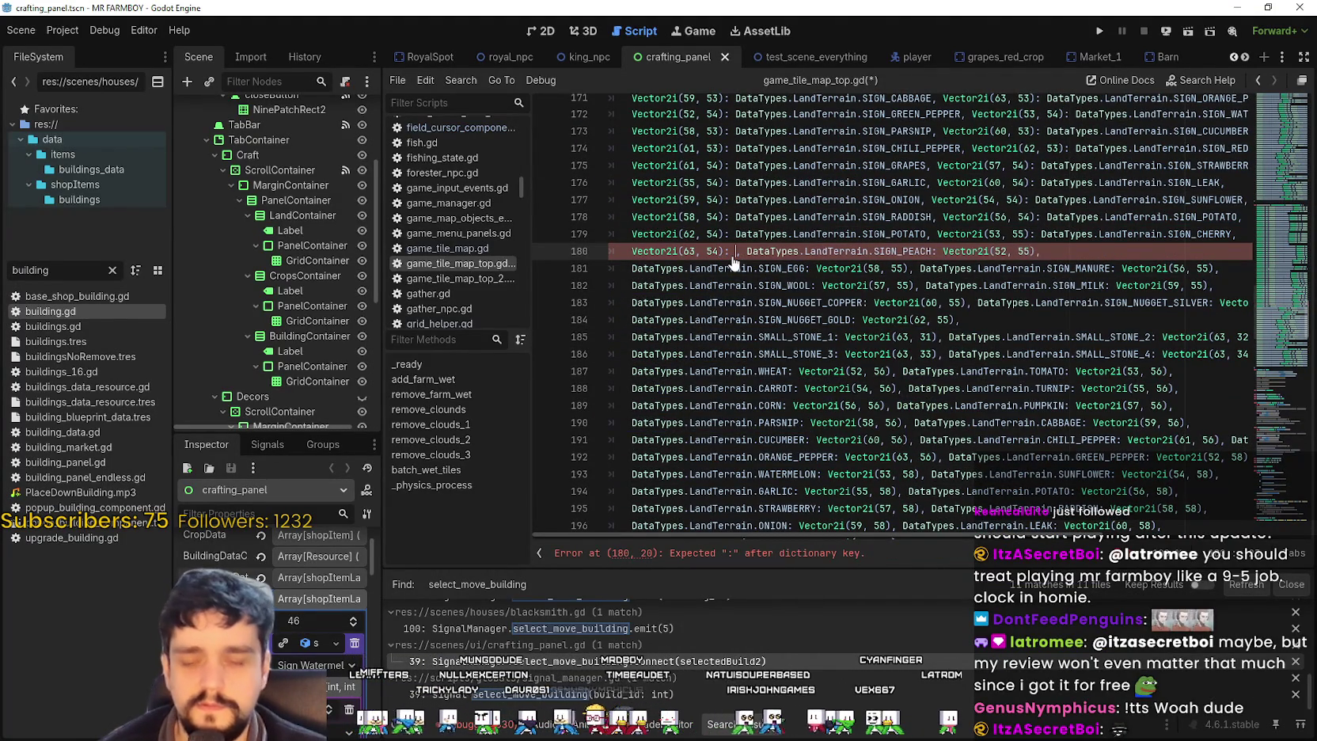
{"action": "type", "text": ","}
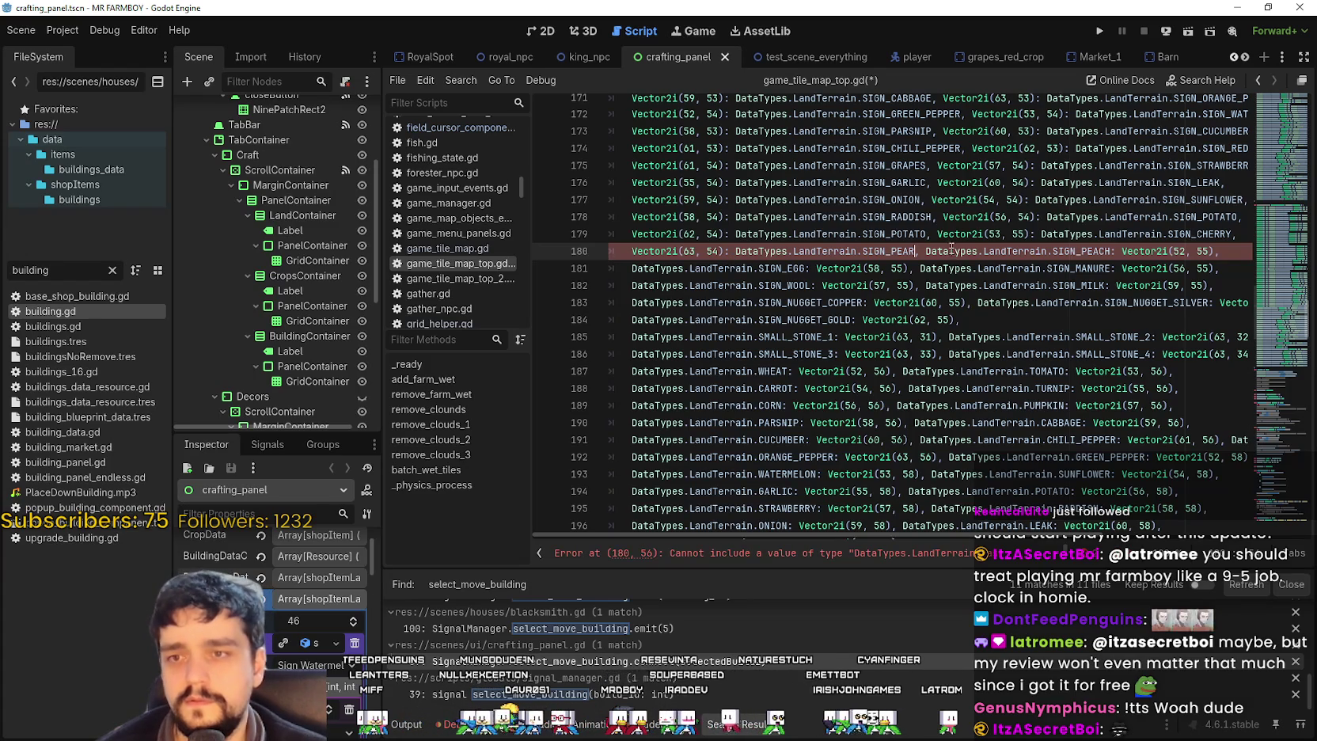
{"action": "double_click", "coordinate": [949, 251]}
{"action": "left_click_drag", "start_coordinate": [949, 251], "coordinate": [1070, 253]}
{"action": "key", "text": "BackSpace"}
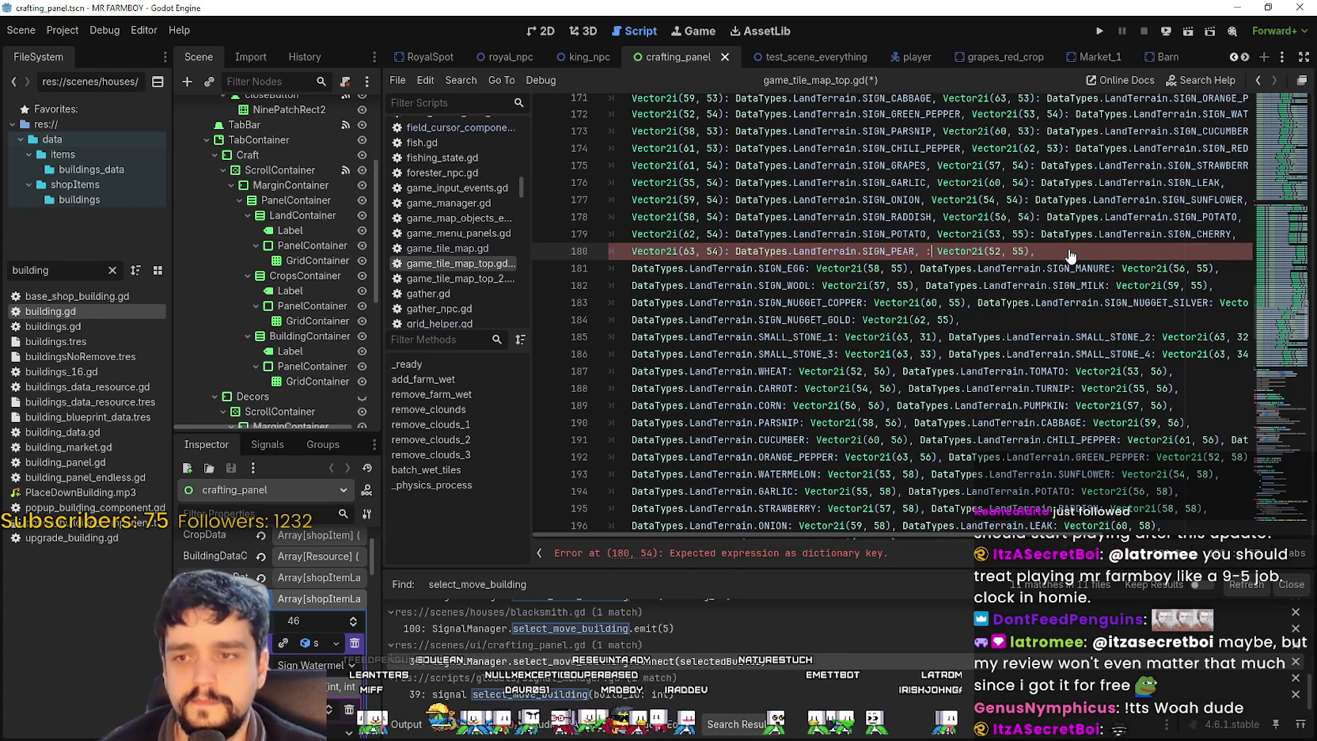
{"action": "key", "text": "Delete"}
{"action": "key", "text": "Delete"}
{"action": "key", "text": "Right"}
{"action": "key", "text": "Right"}
{"action": "key", "text": "Right"}
{"action": "type", "text": ":"}
{"action": "type", "text": "DataTypes.LandTerrain.SIGN_PEACH,"}
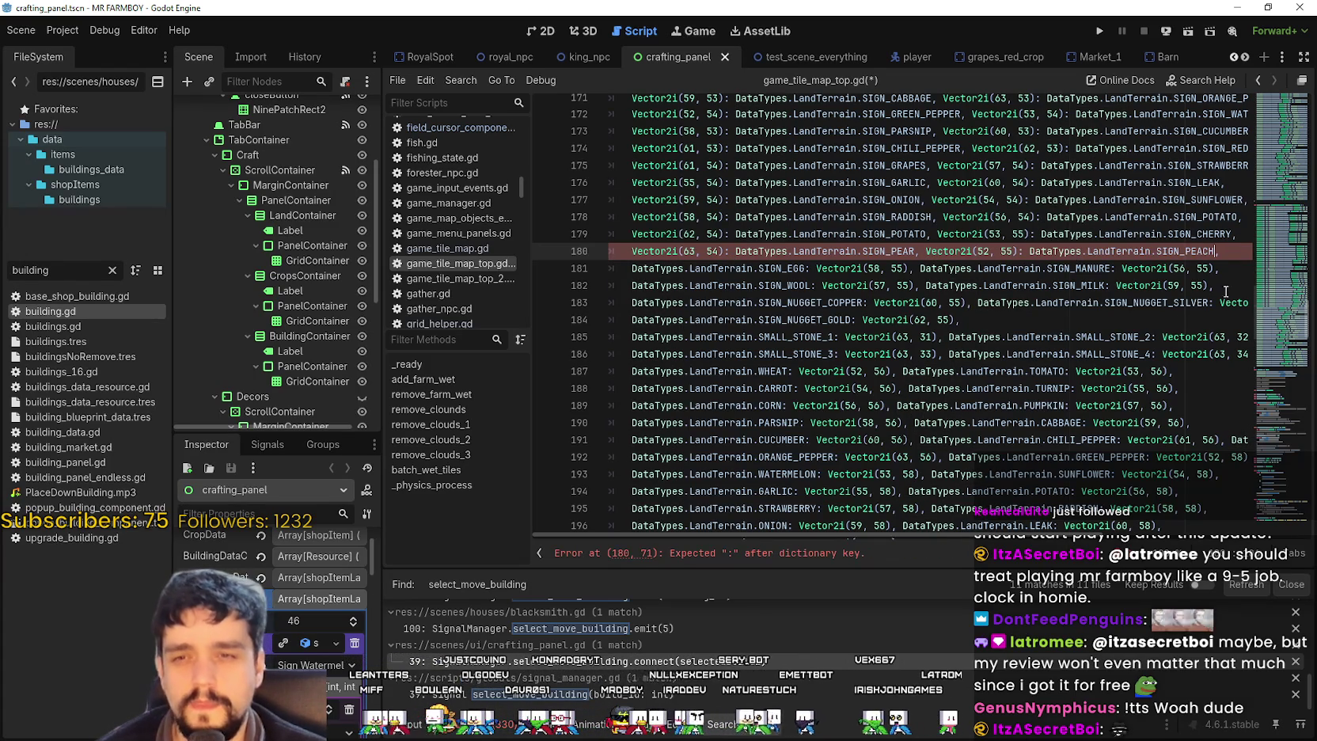
- On line 181, move SIGN_EGG and SIGN_MANURE after their Vector2i keys as values
{"action": "left_click", "coordinate": [885, 268]}
{"action": "key", "text": "ctrl+shift+Left"}
{"action": "key", "text": "ctrl+shift+Left"}
{"action": "key", "text": "ctrl+shift+Left"}
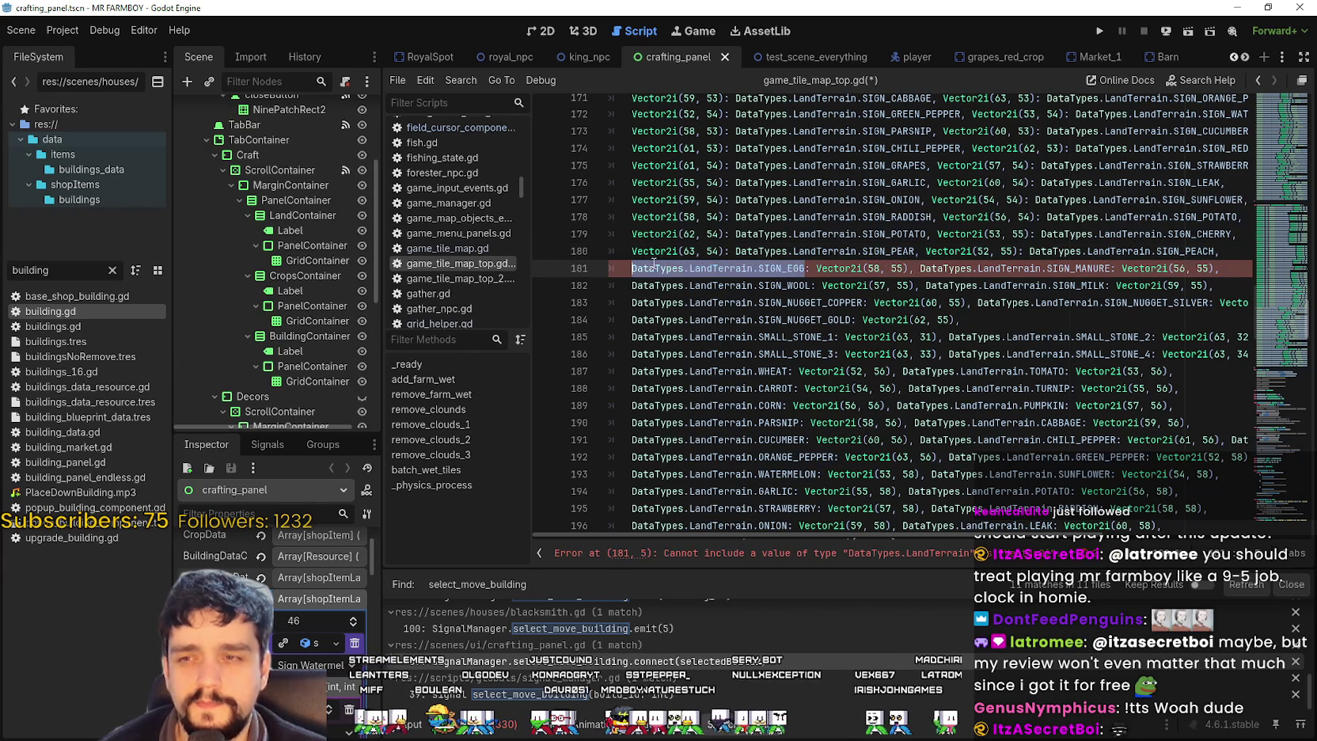
{"action": "key", "text": "ctrl+x"}
{"action": "key", "text": "Right"}
{"action": "key", "text": "Right"}
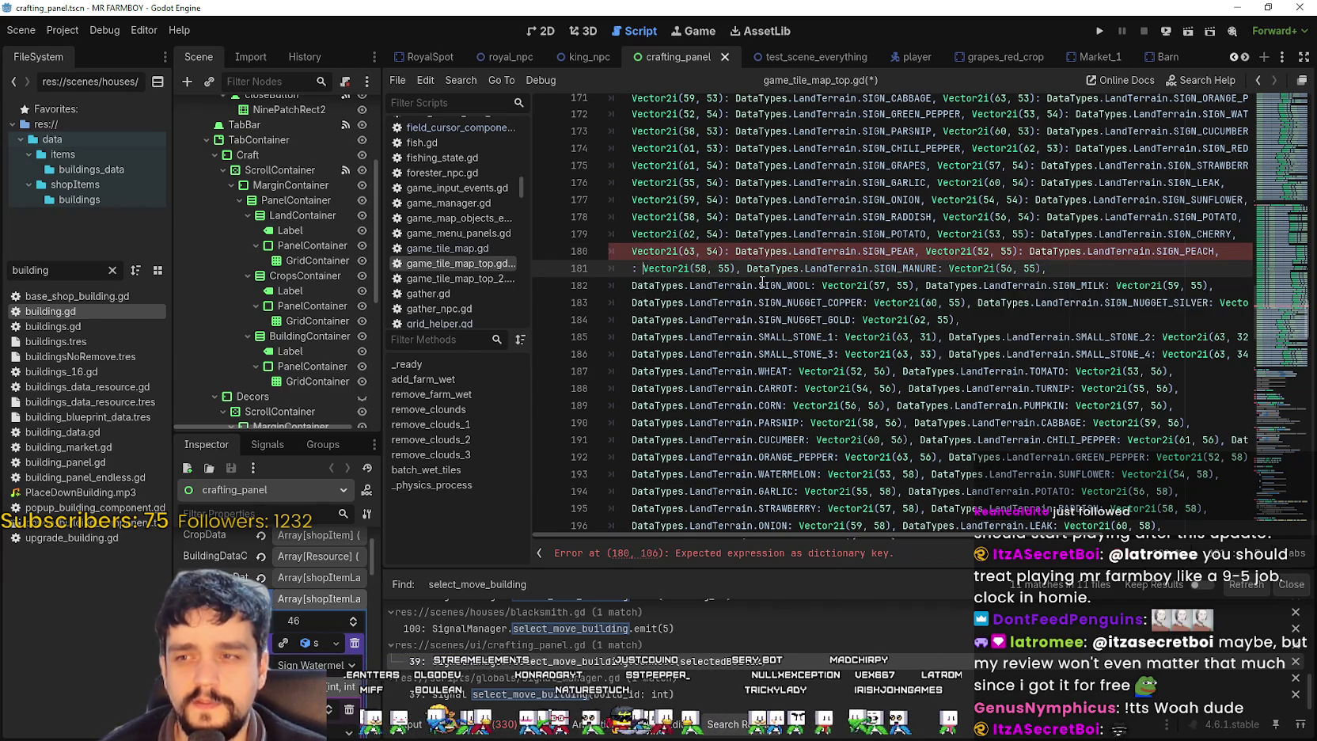
{"action": "key", "text": "BackSpace"}
{"action": "key", "text": "BackSpace"}
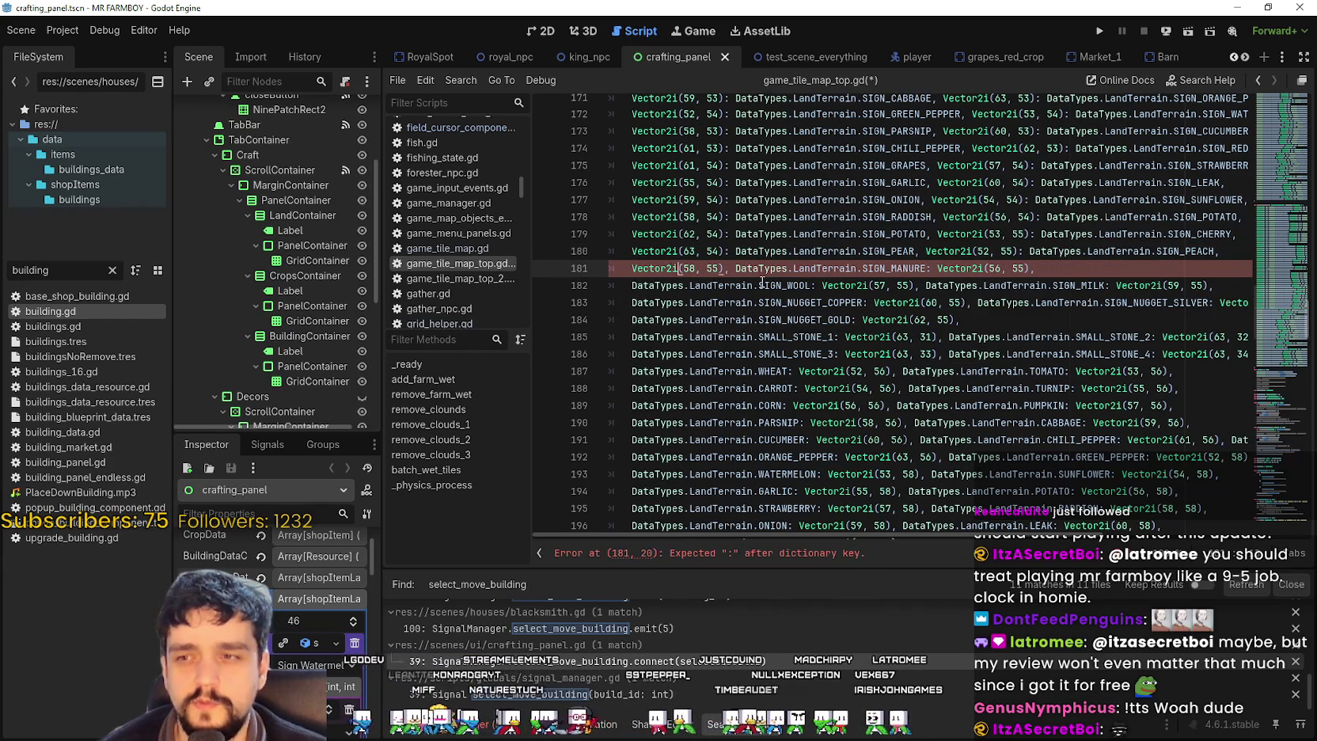
{"action": "type", "text": ","}
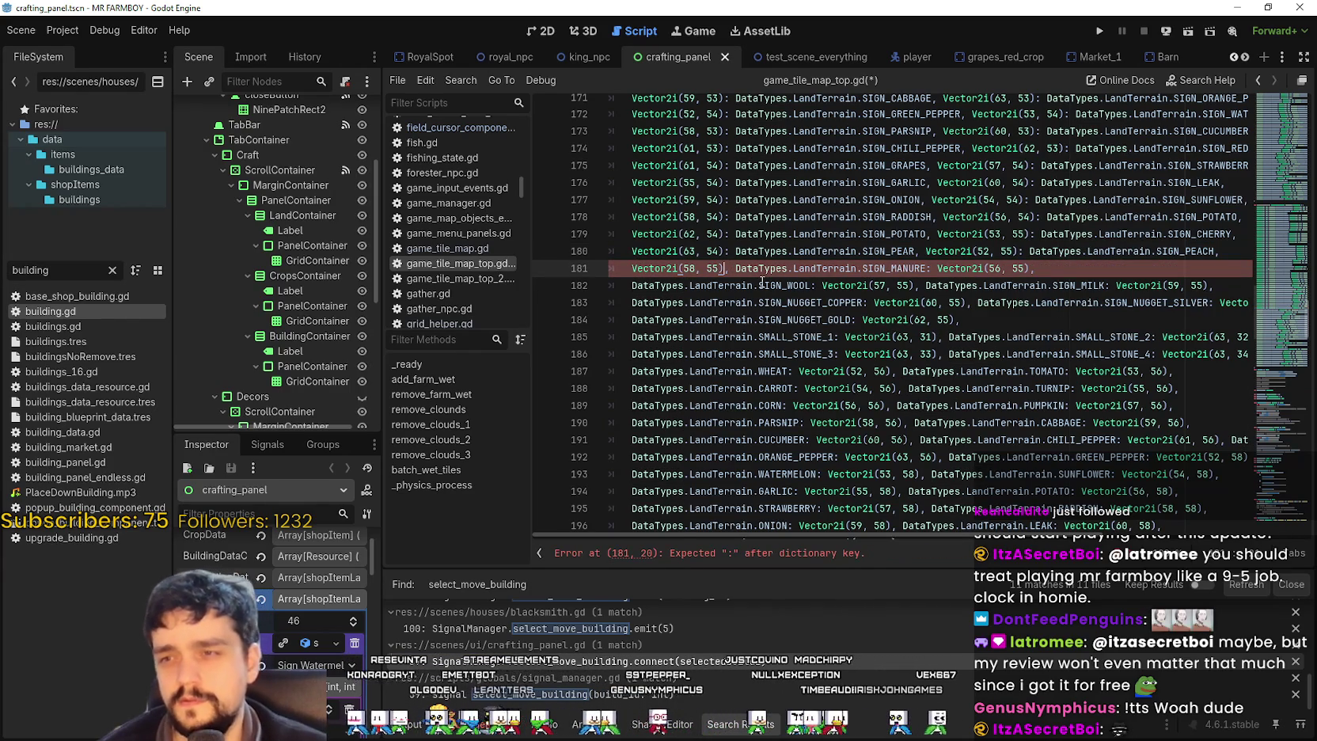
{"action": "key", "text": "Left"}
{"action": "type", "text": ": DataTypes.LandTerrain.SIGN_EGG"}
{"action": "left_click_drag", "start_coordinate": [919, 268], "coordinate": [1101, 276]}
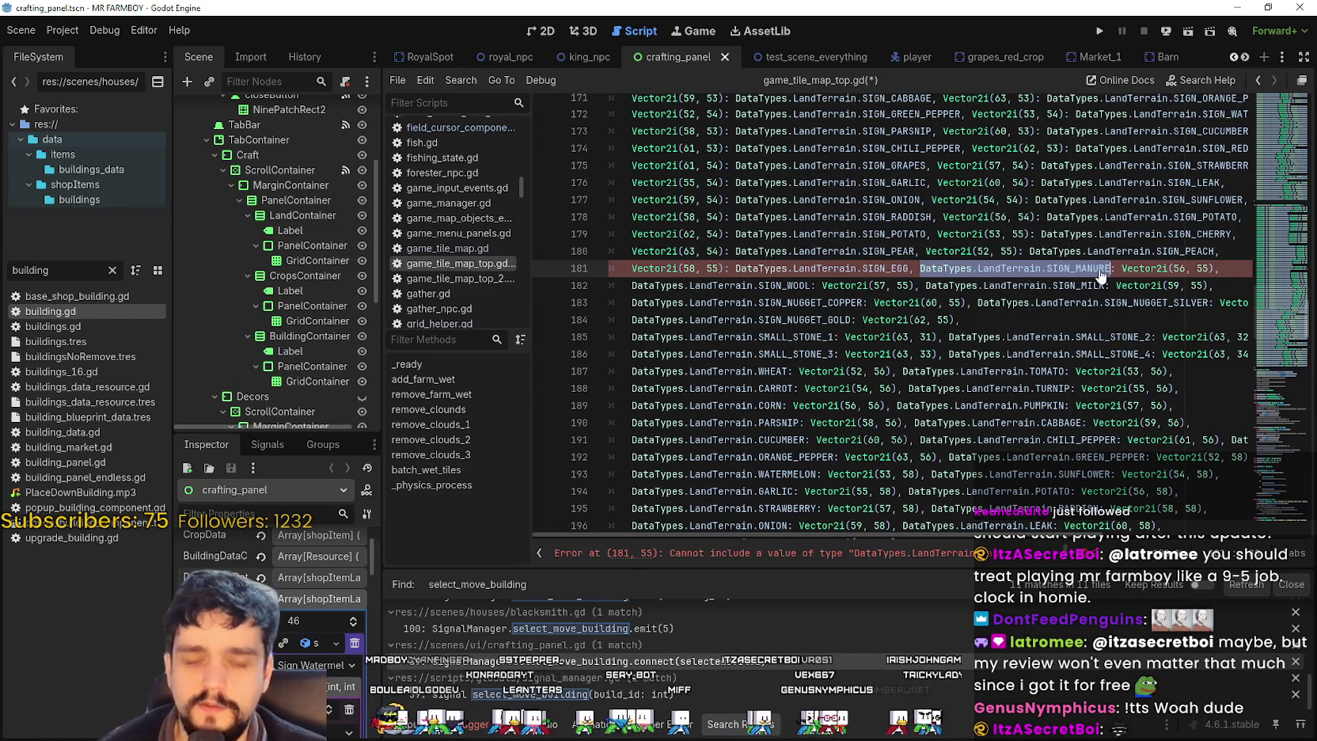
{"action": "key", "text": "BackSpace"}
{"action": "key", "text": "BackSpace"}
{"action": "key", "text": "BackSpace"}
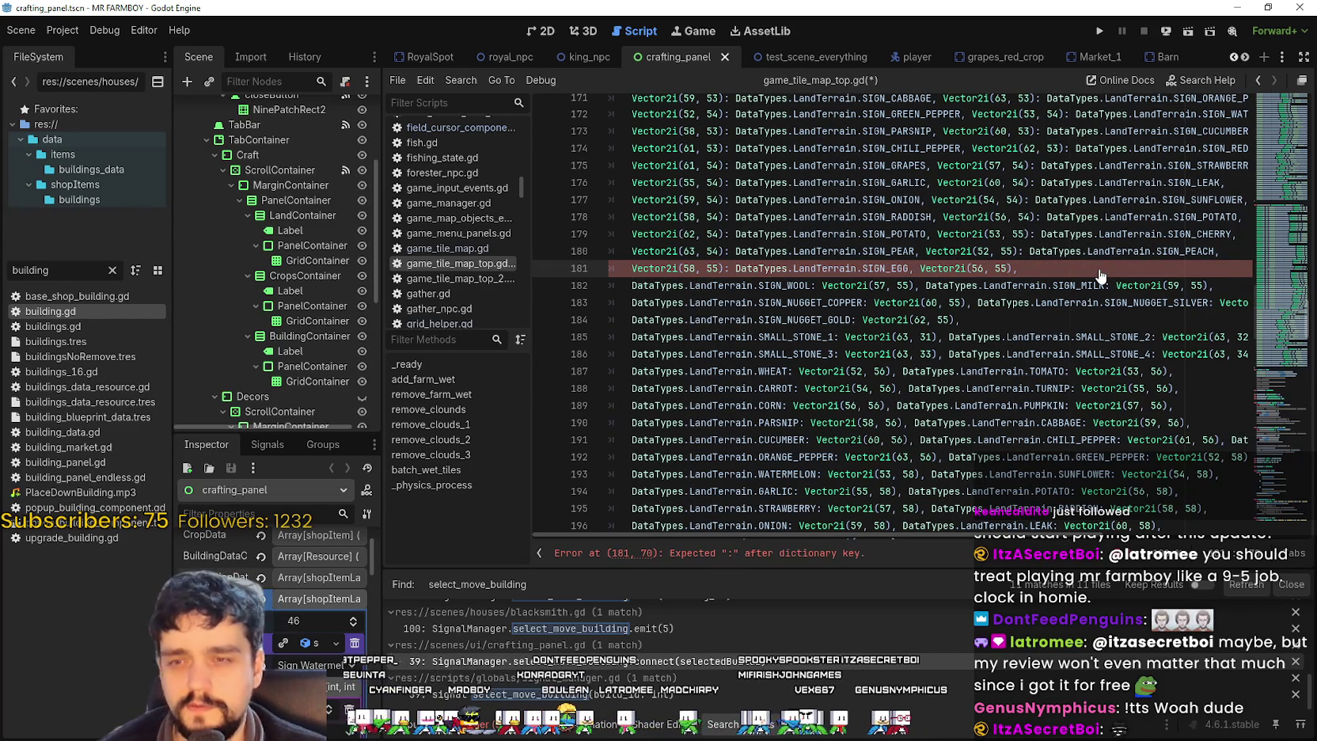
{"action": "type", "text": ":"}
{"action": "key", "text": "ctrl+v"}
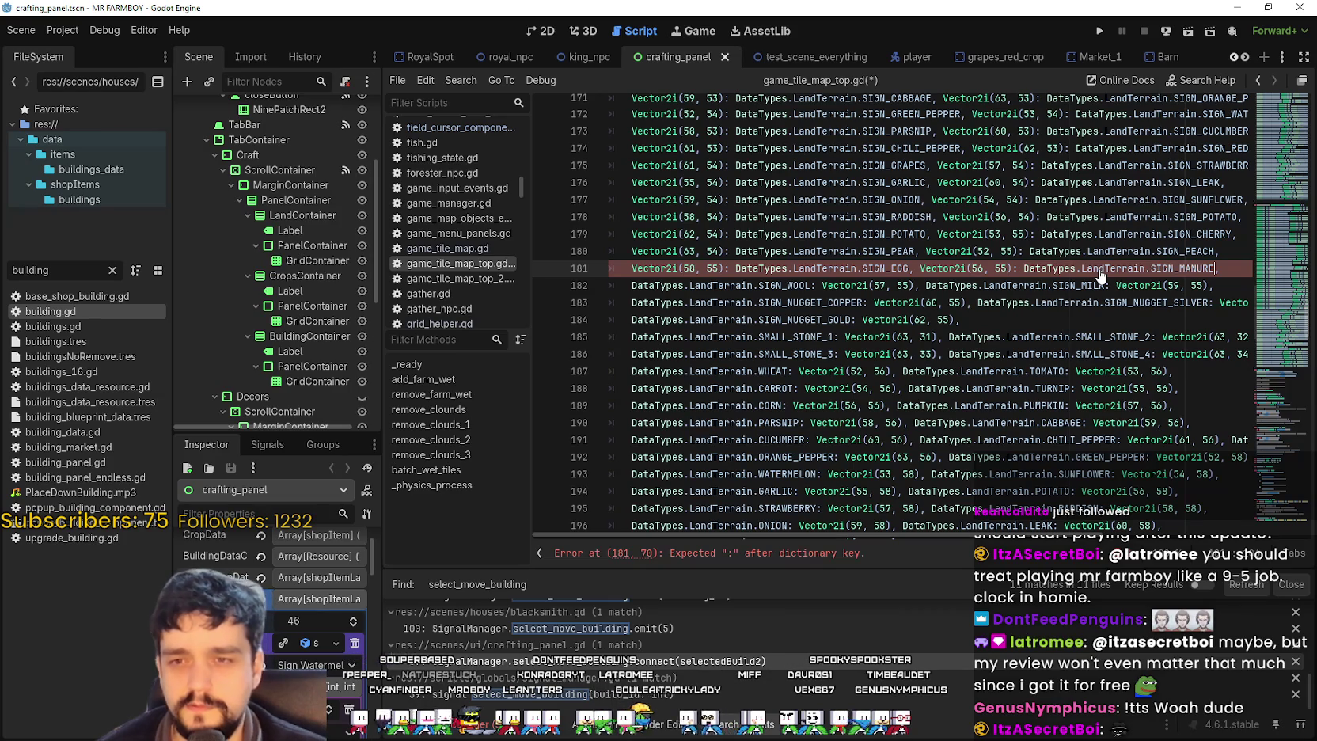
- On line 182, move SIGN_WOOL and SIGN_MILK after their keys, SIGN_MILK after Vector2i(59, 55)
{"action": "left_click_drag", "start_coordinate": [811, 286], "coordinate": [632, 286]}
{"action": "key", "text": "ctrl+x"}
{"action": "key", "text": "BackSpace"}
{"action": "key", "text": "BackSpace"}
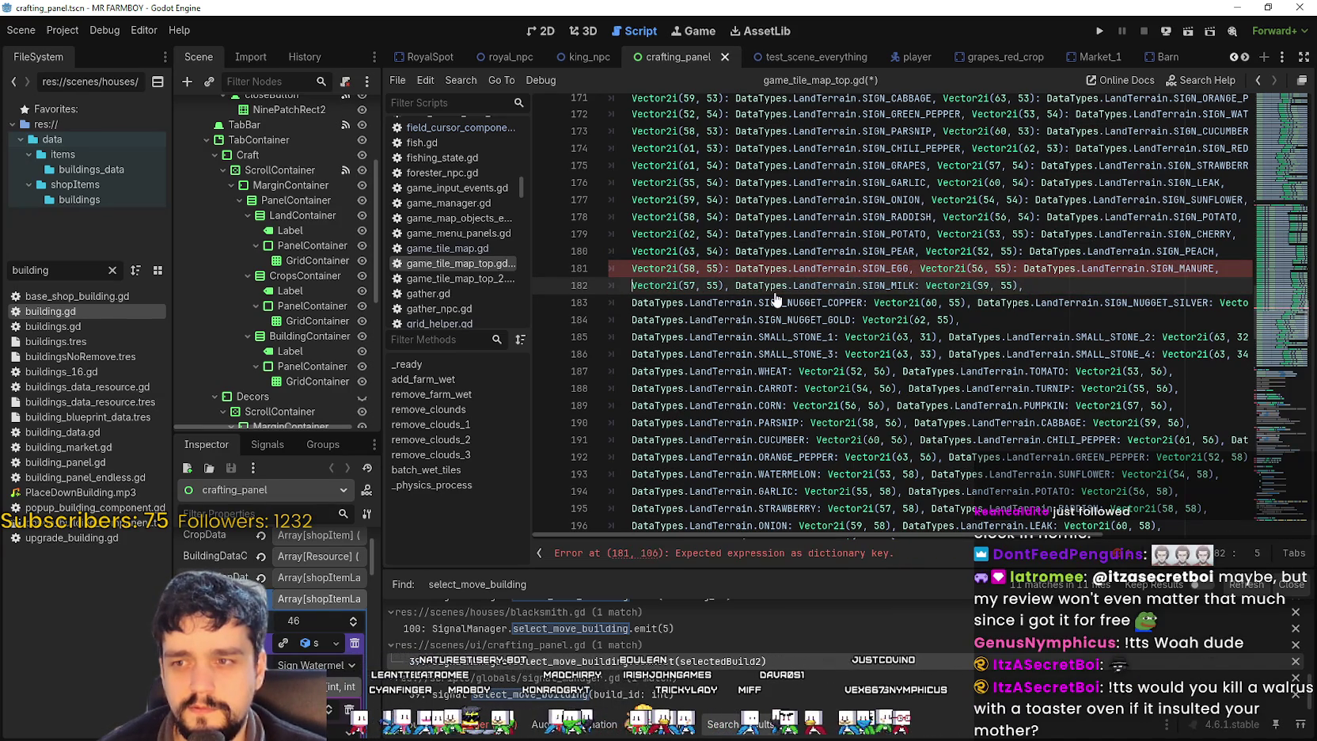
{"action": "key", "text": "Right"}
{"action": "key", "text": "Right"}
{"action": "key", "text": "Right"}
{"action": "type", "text": ":"}
{"action": "key", "text": "ctrl+v"}
{"action": "left_click_drag", "start_coordinate": [926, 285], "coordinate": [1105, 284]}
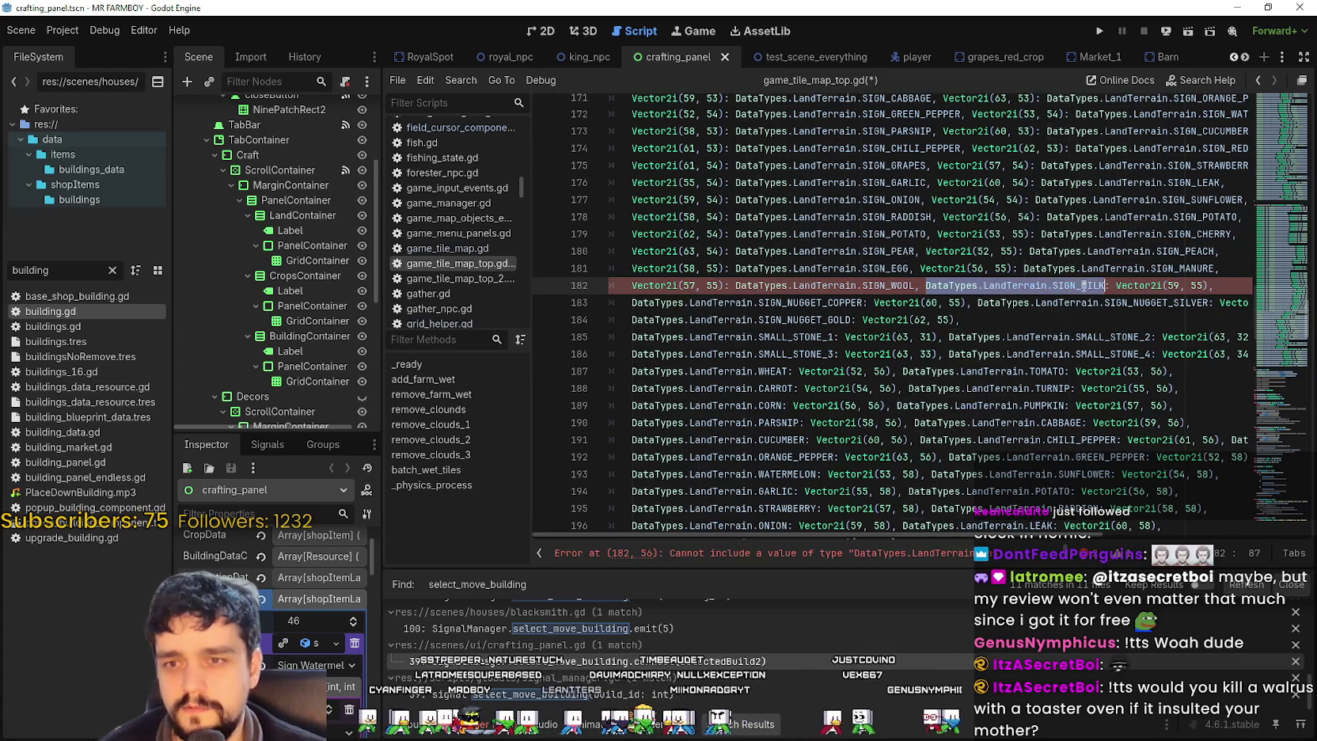
{"action": "key", "text": "BackSpace"}
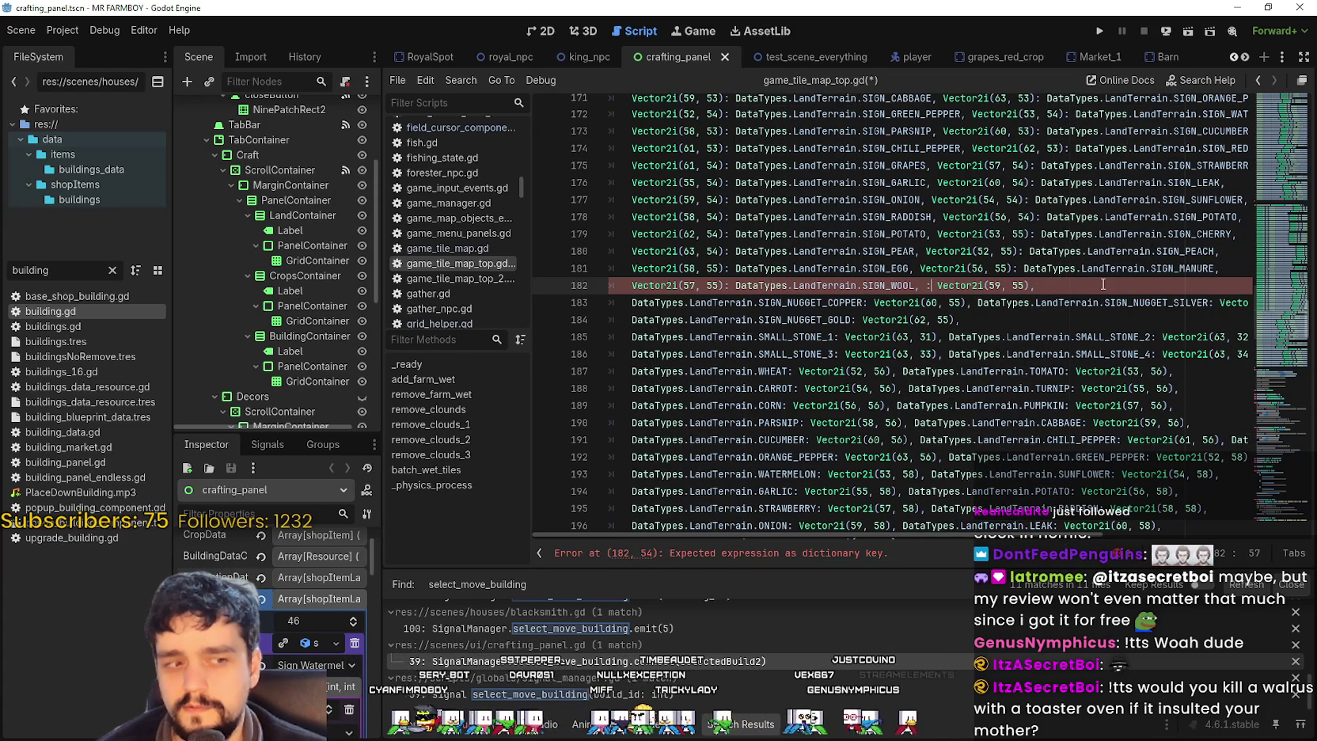
{"action": "key", "text": "BackSpace"}
{"action": "key", "text": "BackSpace"}
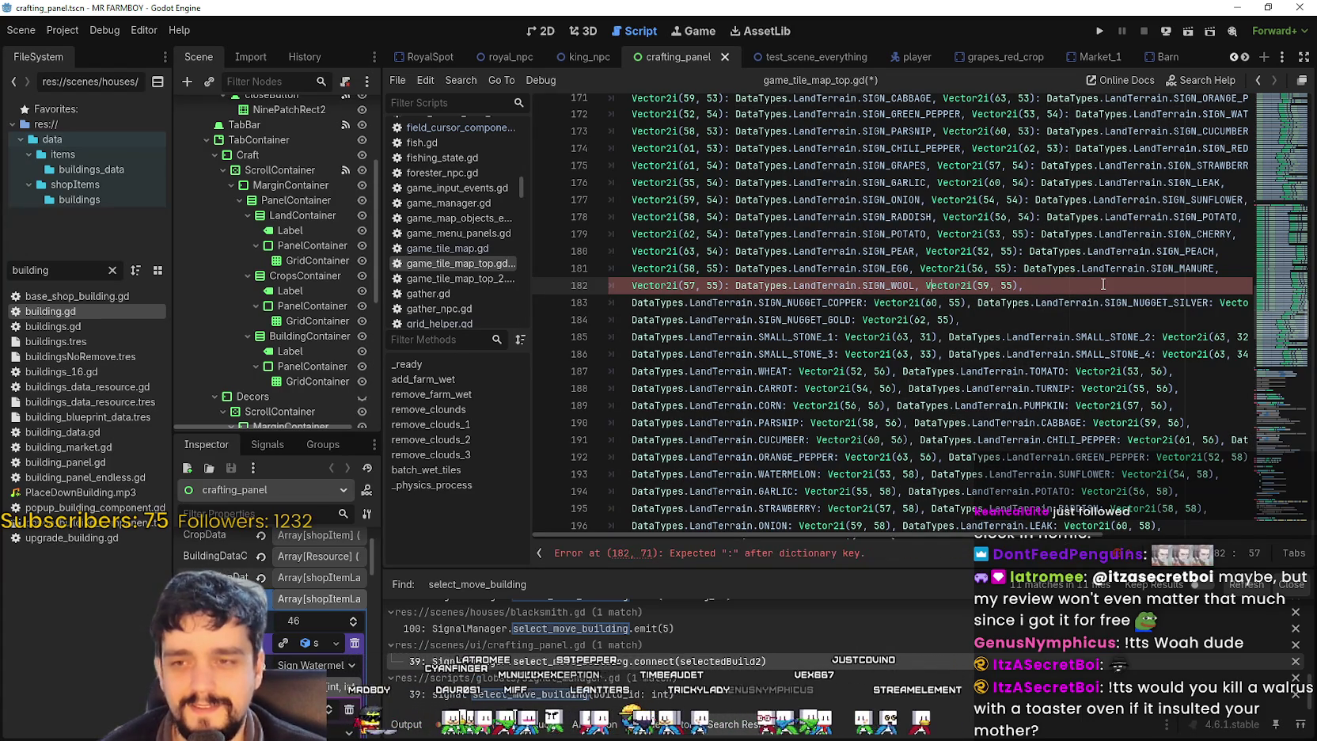
{"action": "key", "text": "Right"}
{"action": "key", "text": "Right"}
{"action": "key", "text": "Right"}
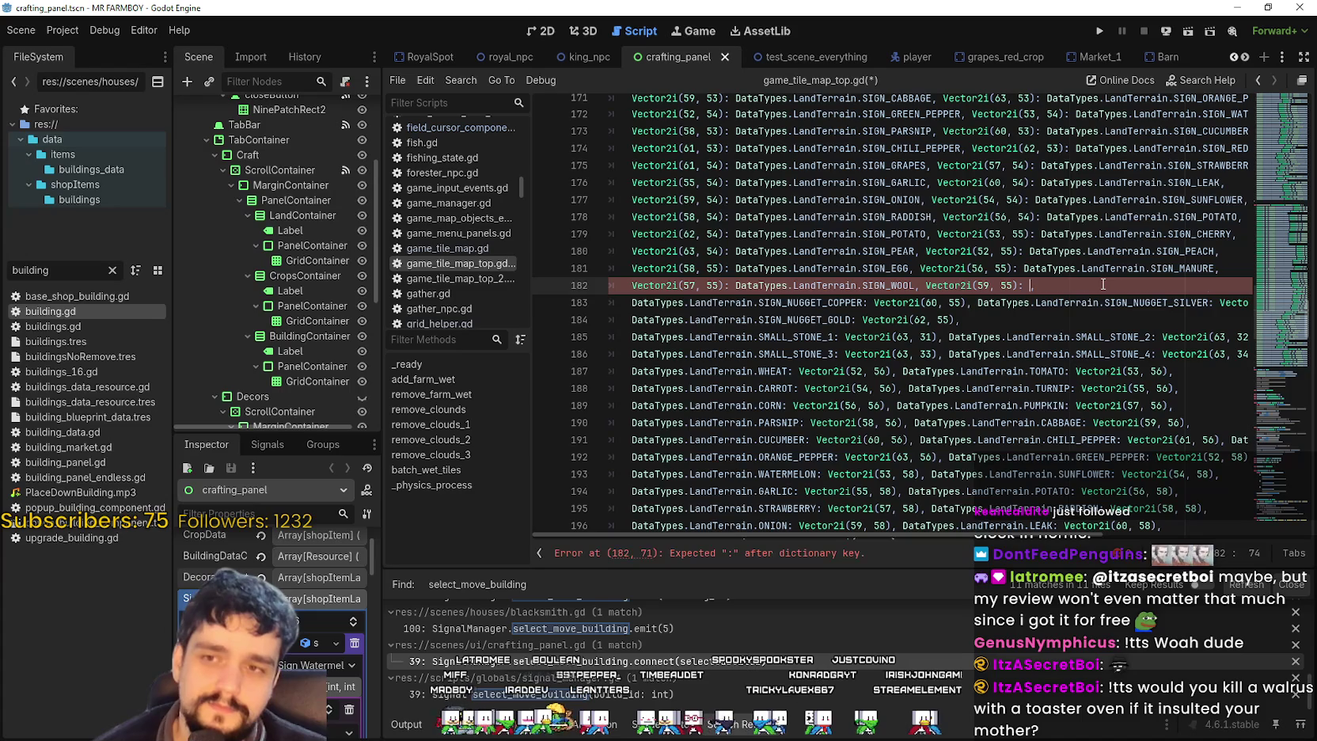
{"action": "key", "text": "ctrl+v"}
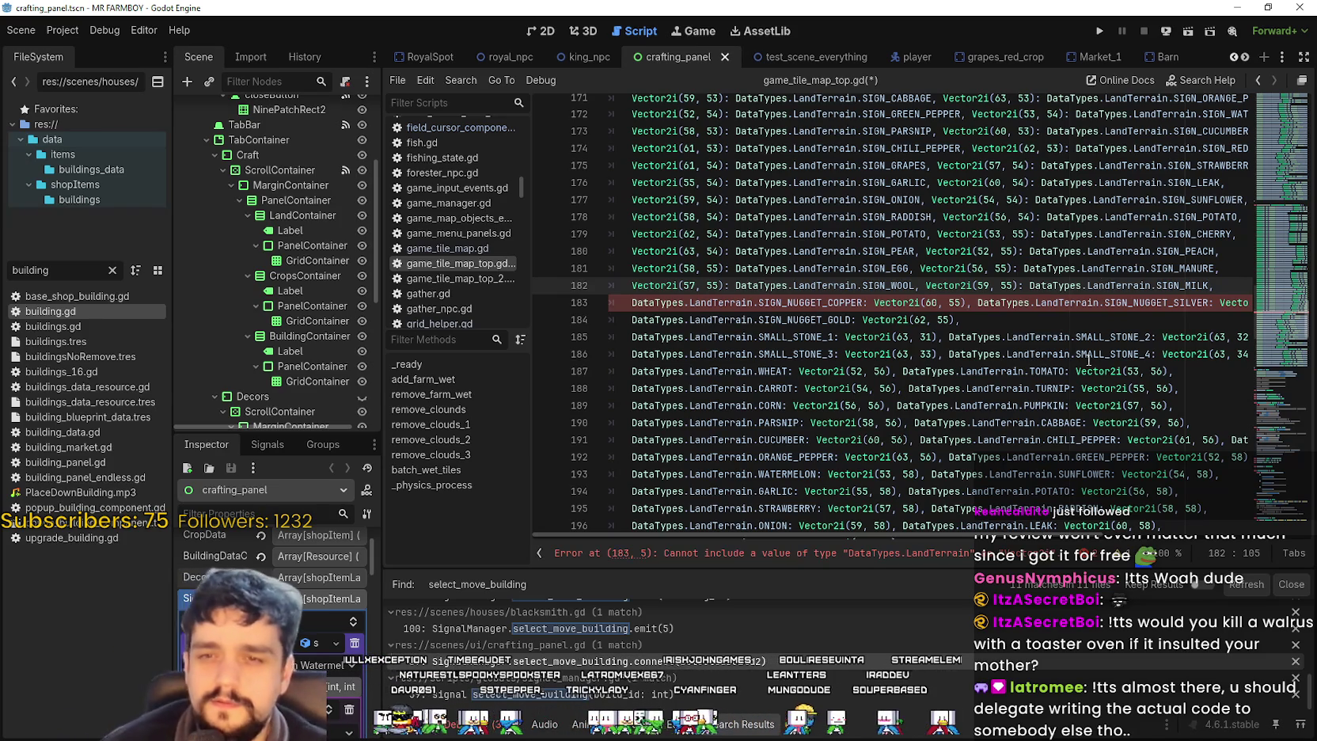
{"action": "left_click", "coordinate": [865, 303]}
- Put SIGN_NUGGET_COPPER after Vector2i(60, 55) and SIGN_NUGGET_SILVER after Vector2i(61, 55)
{"action": "mouse_move", "coordinate": [864, 302]}
{"action": "left_mouse_down"}
{"action": "mouse_move", "coordinate": [626, 293]}
{"action": "mouse_move", "coordinate": [632, 303]}
{"action": "left_mouse_up"}
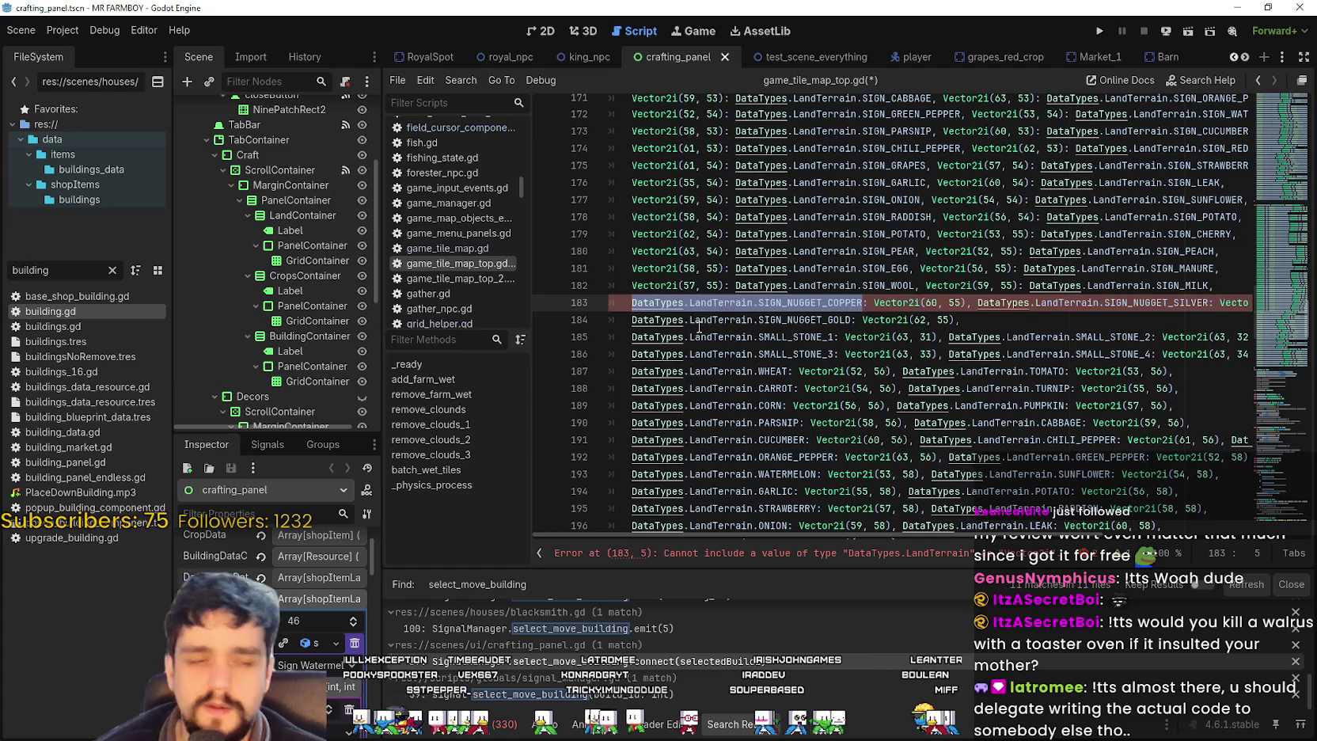
{"action": "key", "text": "BackSpace"}
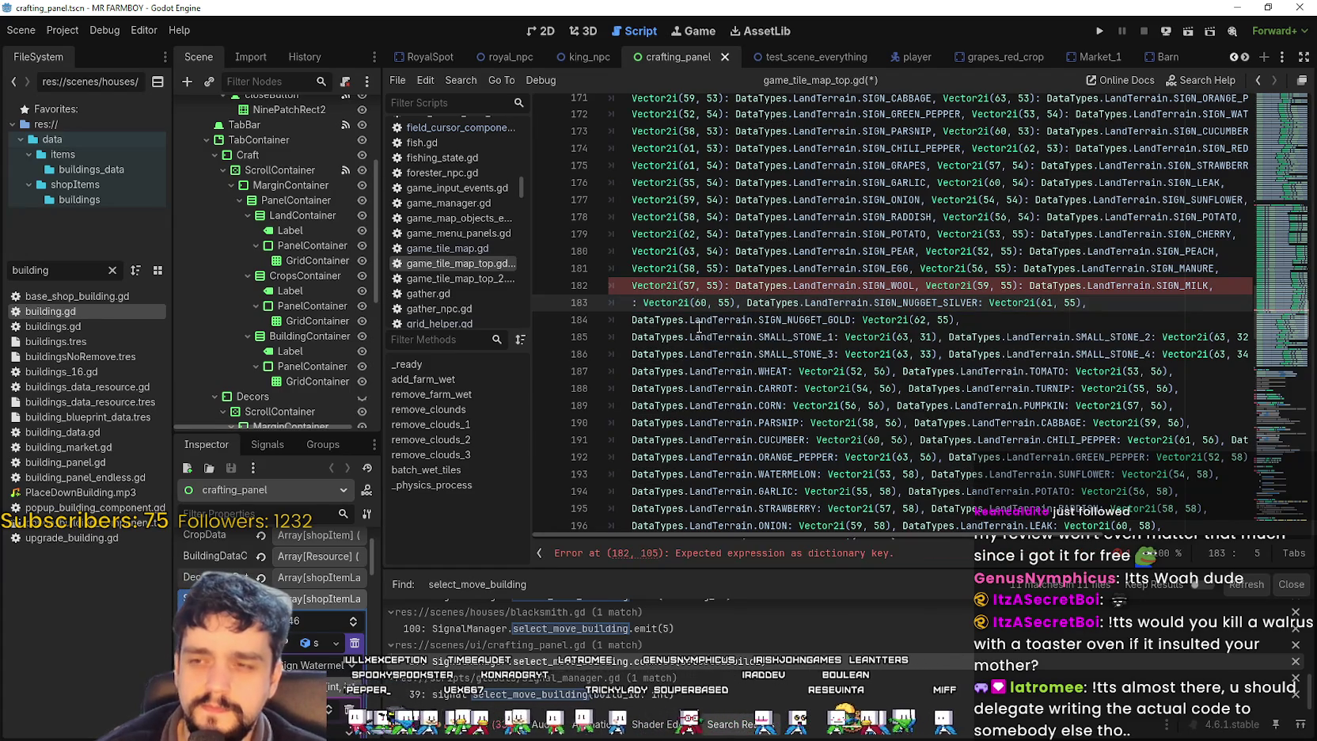
{"action": "key", "text": "Delete"}
{"action": "key", "text": "Delete"}
{"action": "key", "text": "ctrl+Right"}
{"action": "key", "text": "ctrl+Right"}
{"action": "key", "text": "ctrl+v"}
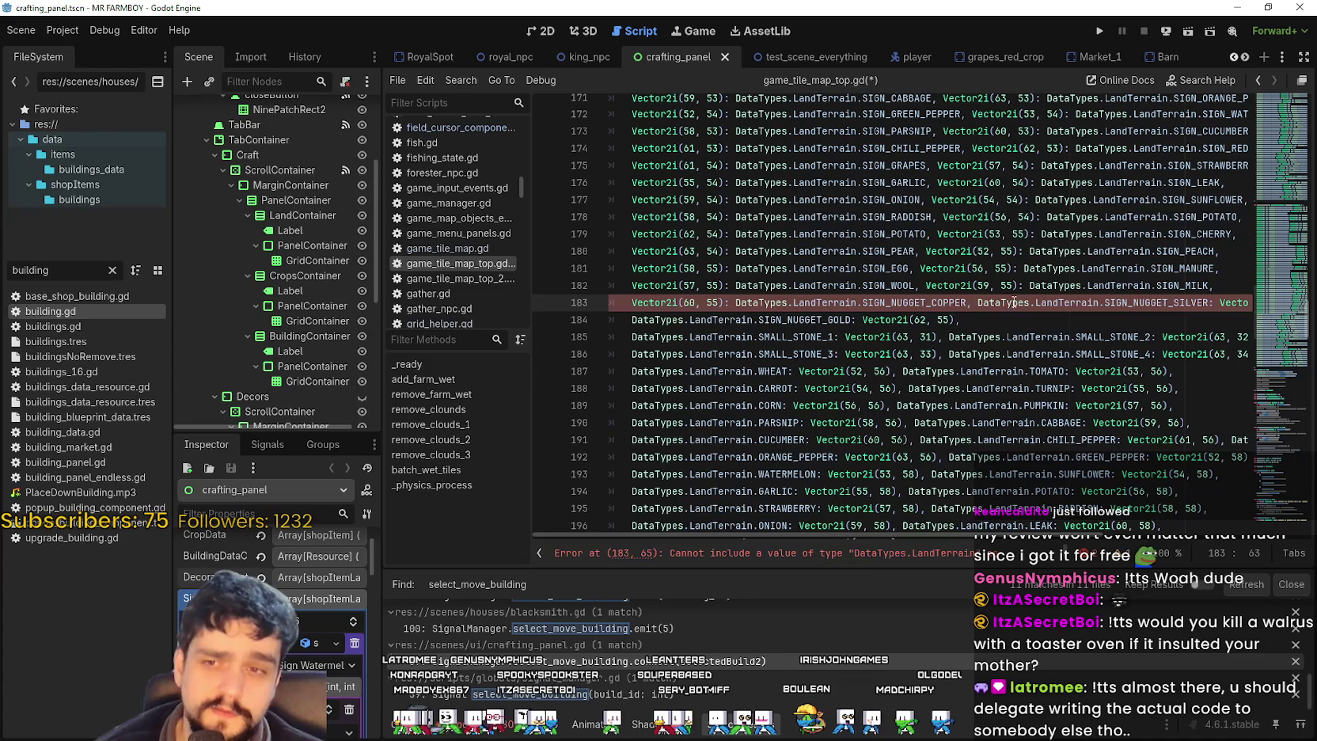
{"action": "double_click", "coordinate": [1001, 302]}
{"action": "left_click_drag", "start_coordinate": [1001, 302], "coordinate": [1132, 307]}
{"action": "key", "text": "BackSpace"}
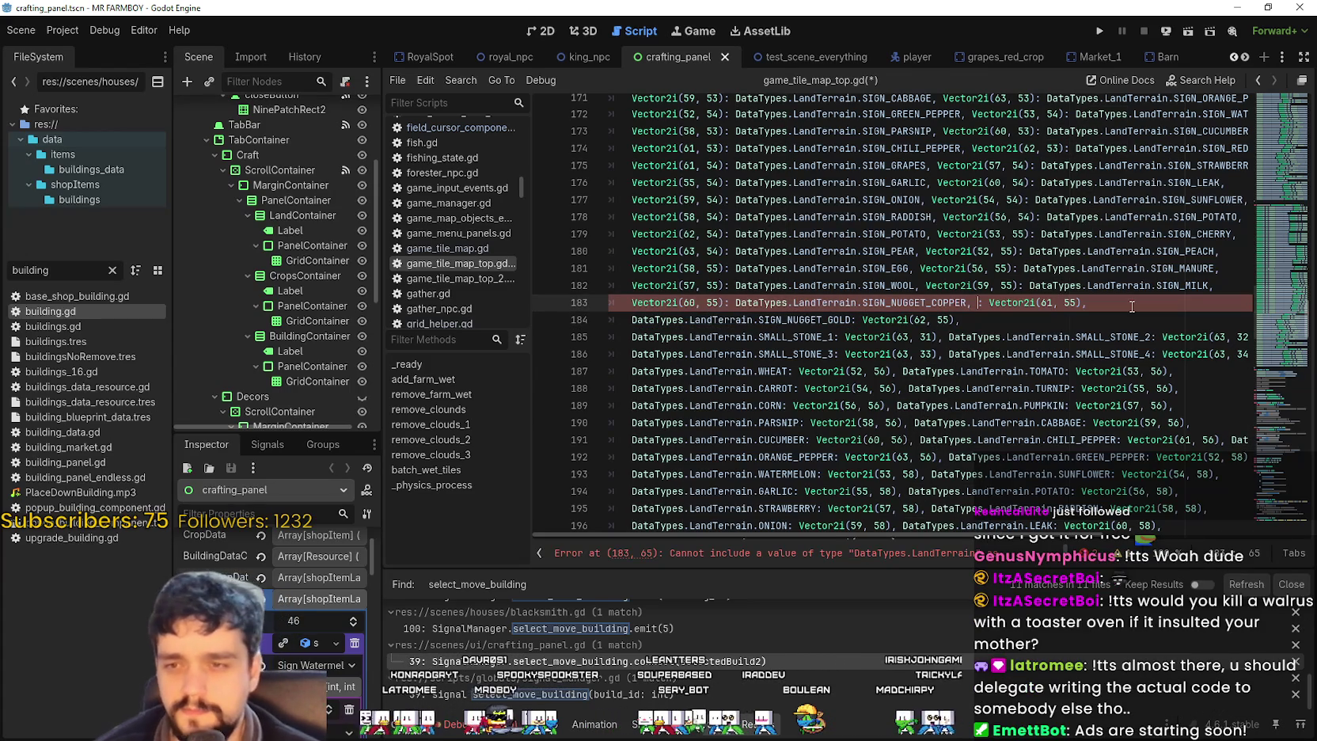
{"action": "key", "text": "BackSpace"}
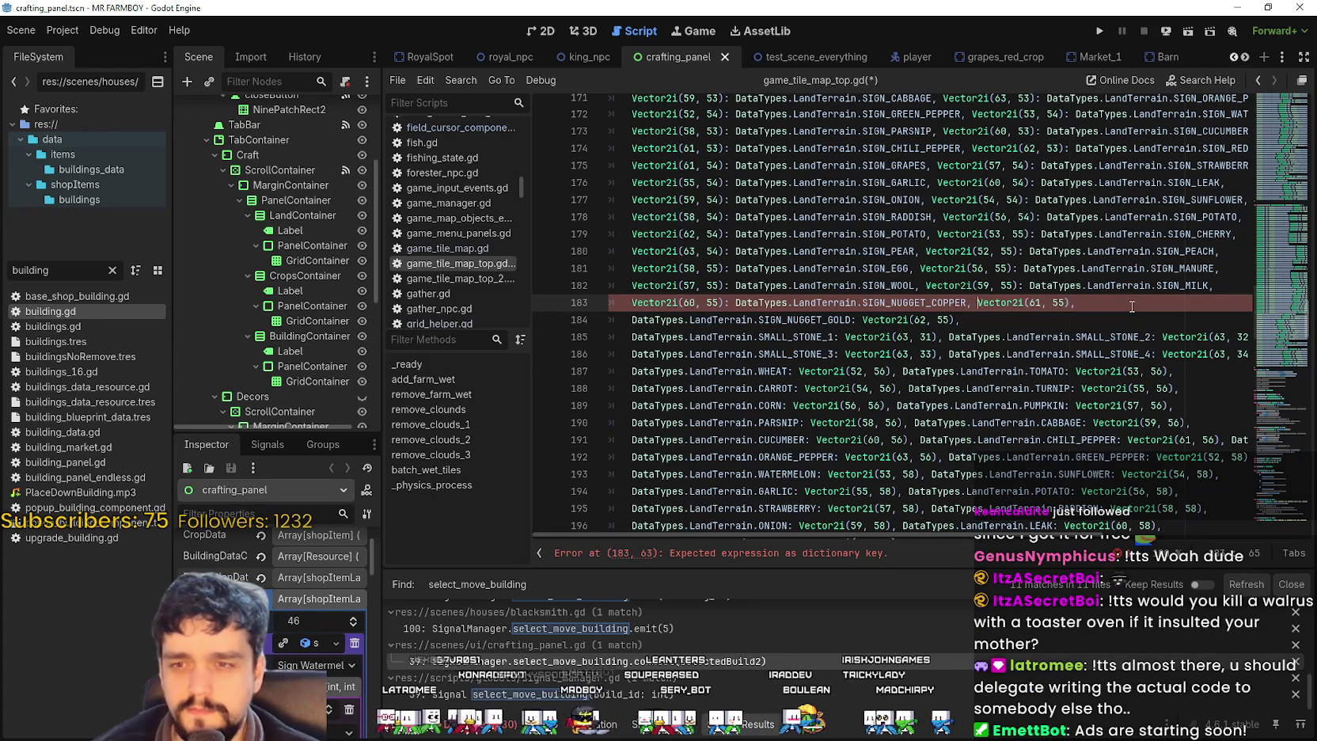
{"action": "key", "text": "ctrl+Right"}
{"action": "key", "text": "ctrl+Right"}
{"action": "key", "text": "ctrl+Right"}
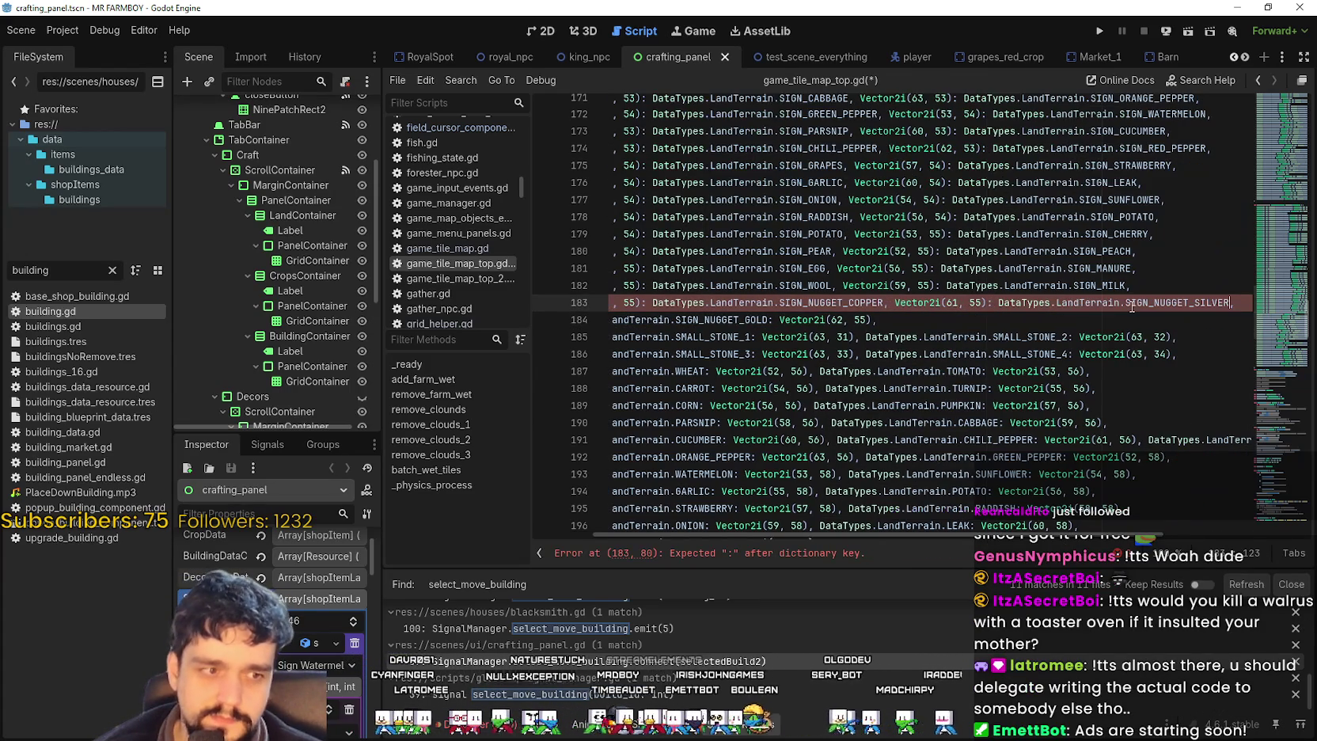
{"action": "key", "text": "ctrl+v"}
- Put SIGN_NUGGET_GOLD after Vector2i(62, 55) on line 184
{"action": "double_click", "coordinate": [743, 306]}
{"action": "left_click_drag", "start_coordinate": [769, 320], "coordinate": [635, 325]}
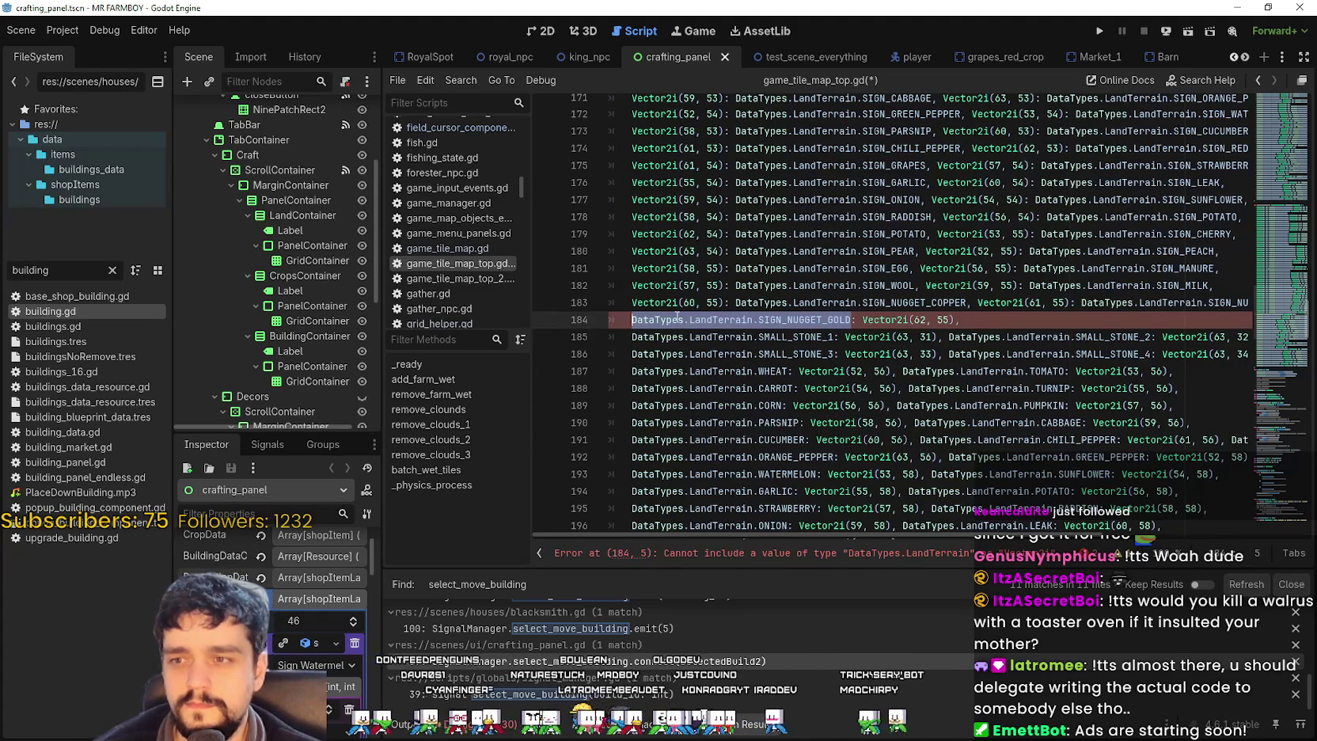
{"action": "key", "text": "Delete"}
{"action": "key", "text": "Delete"}
{"action": "key", "text": "Delete"}
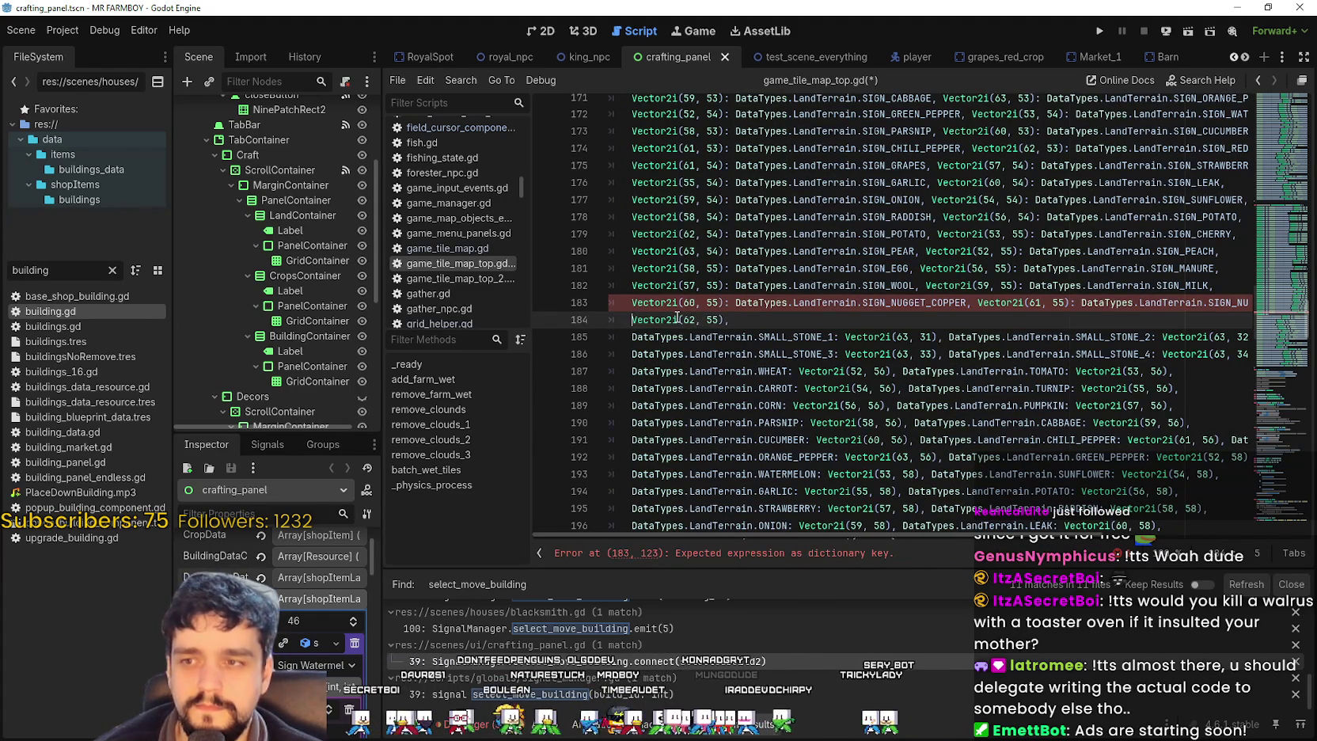
{"action": "key", "text": "ctrl+Right"}
{"action": "key", "text": "ctrl+Right"}
{"action": "key", "text": "ctrl+Right"}
{"action": "type", "text": ": DataTypes.LandTerrain.SIGN_NUGGET_GOLD"}
- On line 185, put SMALL_STONE_1 after Vector2i(63, 31) and SMALL_STONE_2 after Vector2i(63, 32)
{"action": "left_click", "coordinate": [723, 337]}
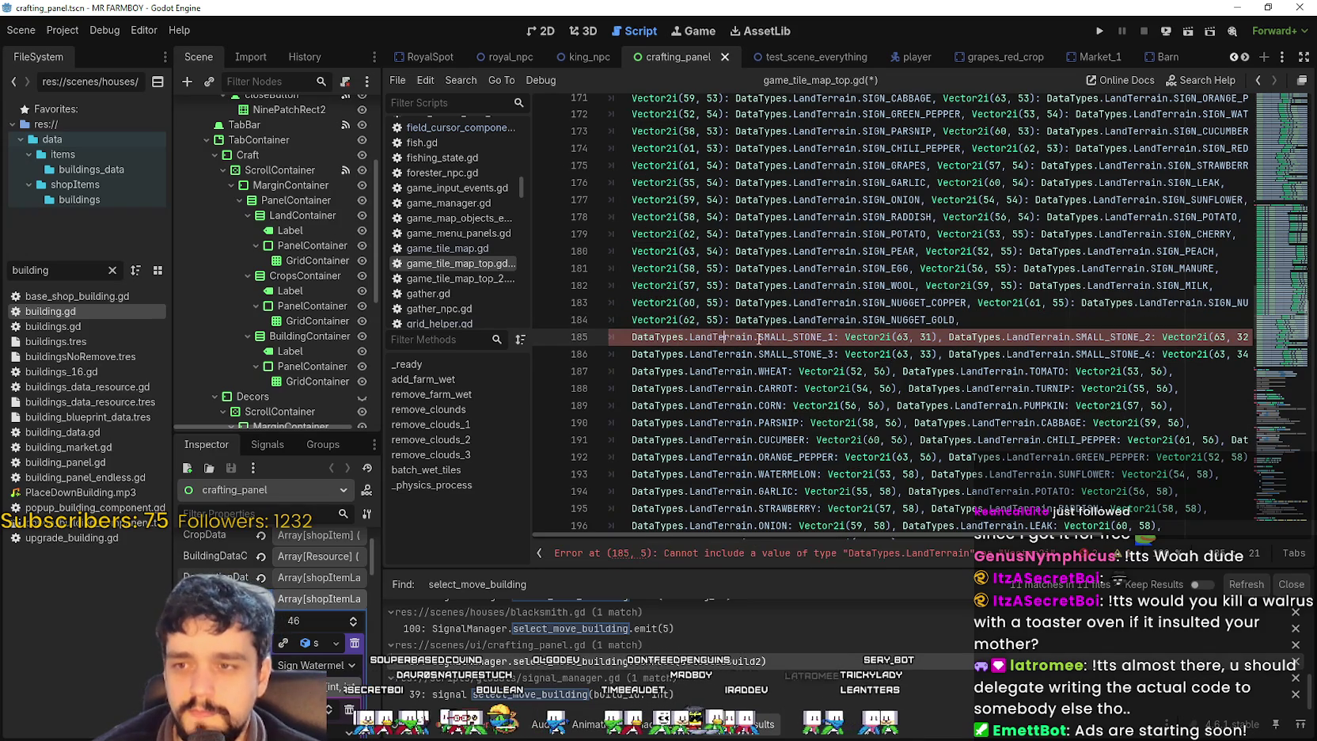
{"action": "double_click", "coordinate": [793, 337]}
{"action": "key", "text": "shift+Home"}
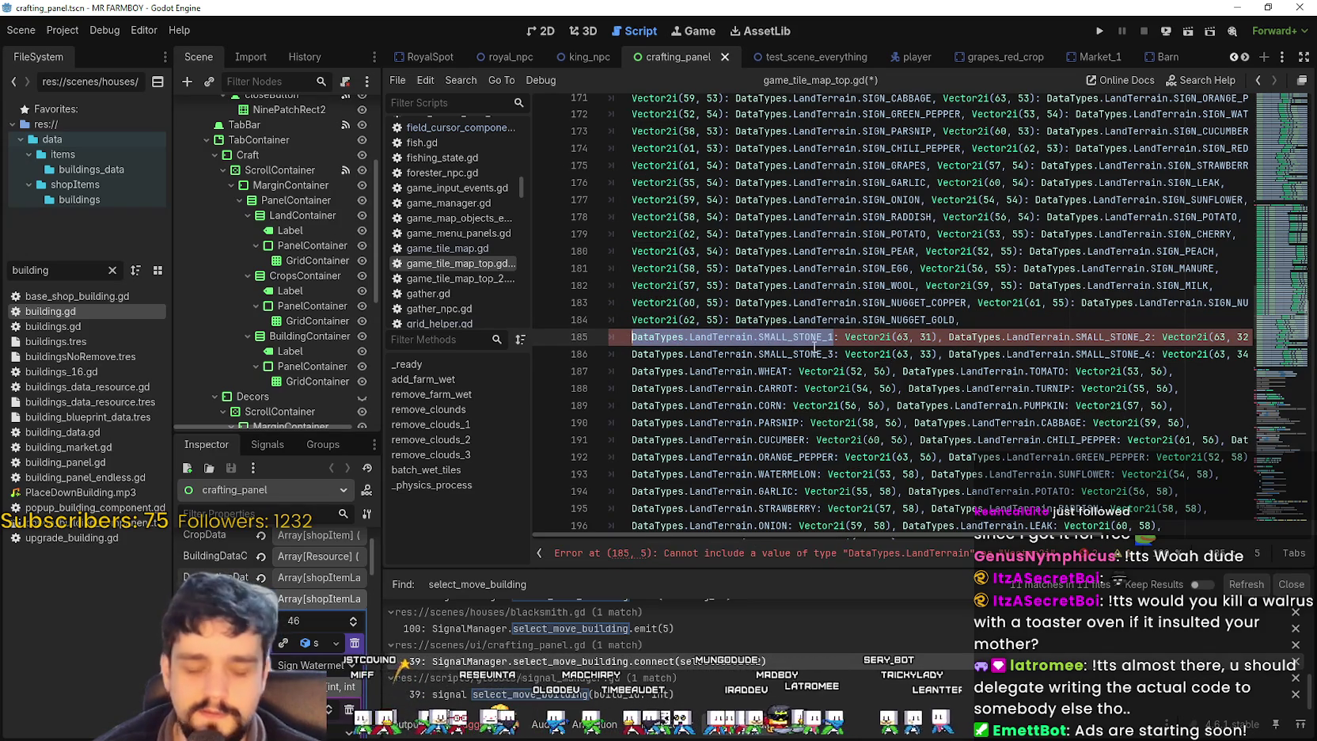
{"action": "key", "text": "ctrl+x"}
{"action": "key", "text": "Delete"}
{"action": "key", "text": "Delete"}
{"action": "key", "text": "Right"}
{"action": "key", "text": "Right"}
{"action": "type", "text": ":"}
{"action": "key", "text": "ctrl+v"}
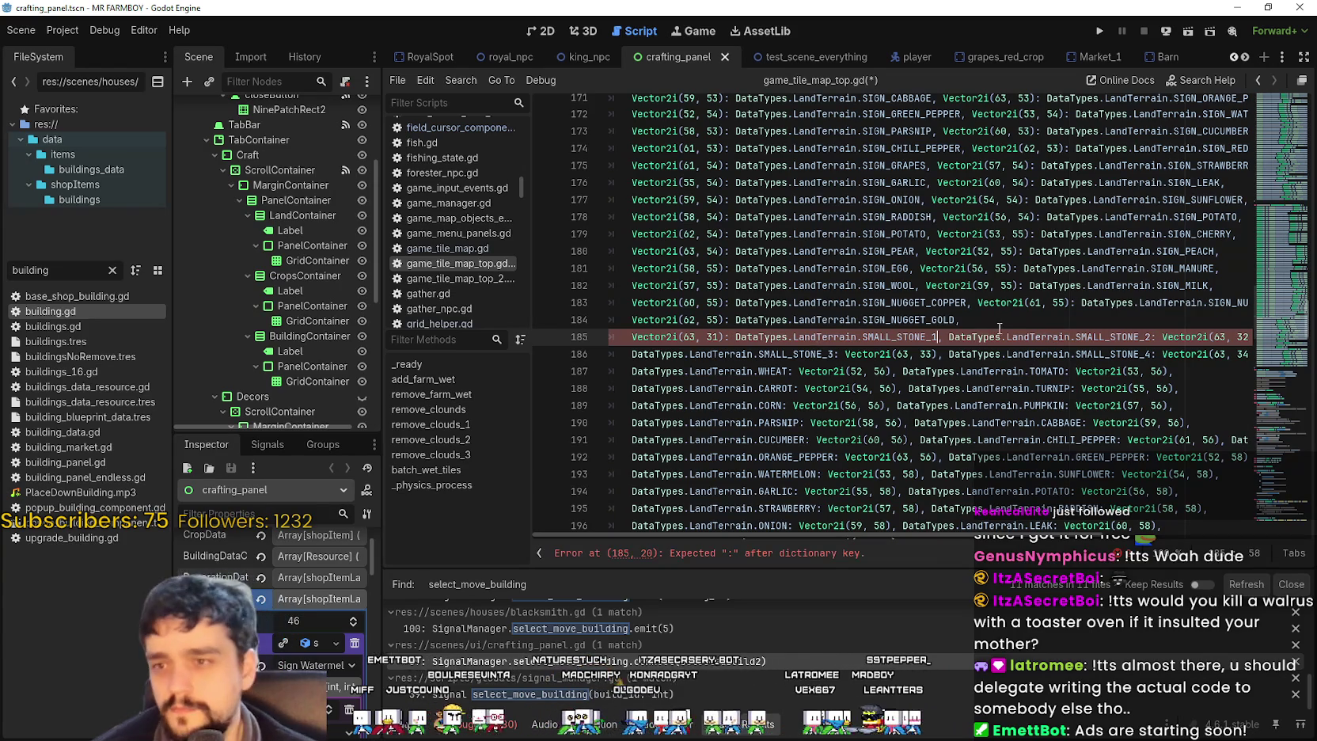
{"action": "left_click_drag", "start_coordinate": [949, 336], "coordinate": [1152, 338]}
{"action": "key", "text": "Delete"}
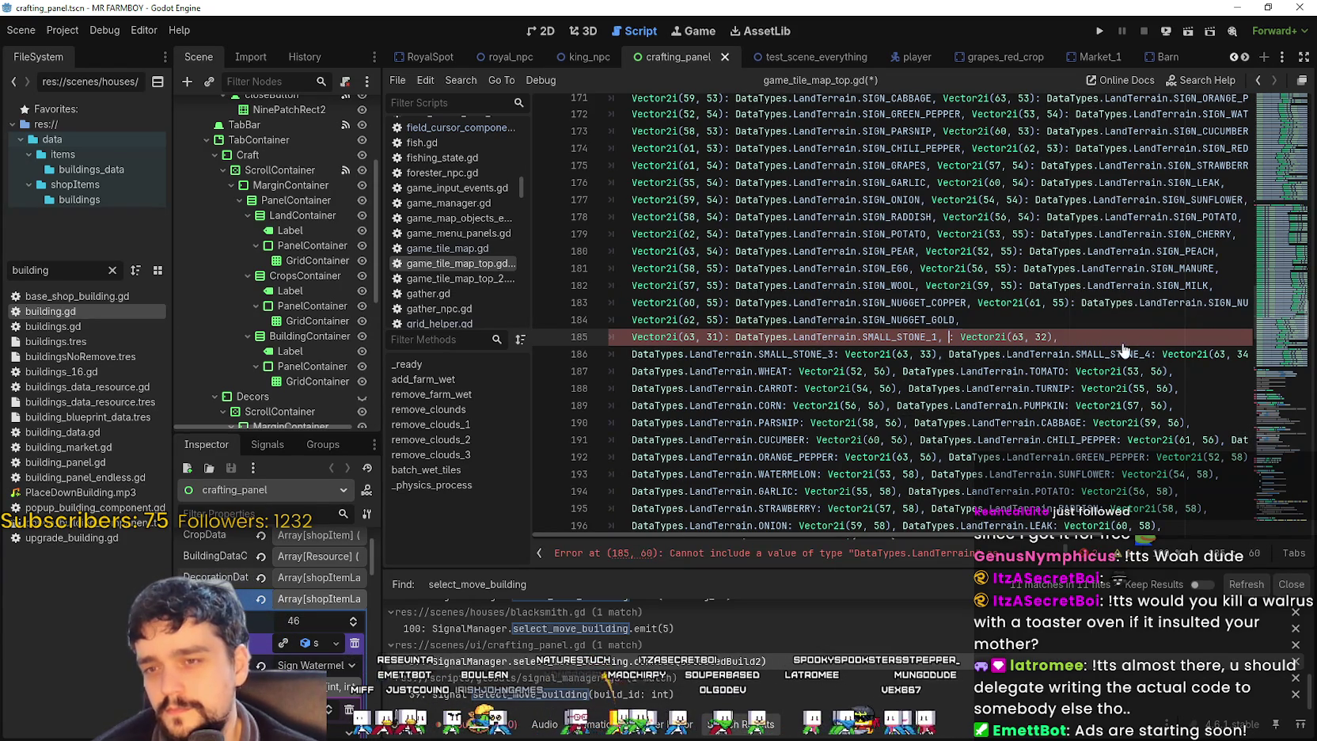
{"action": "key", "text": "Delete"}
{"action": "key", "text": "Delete"}
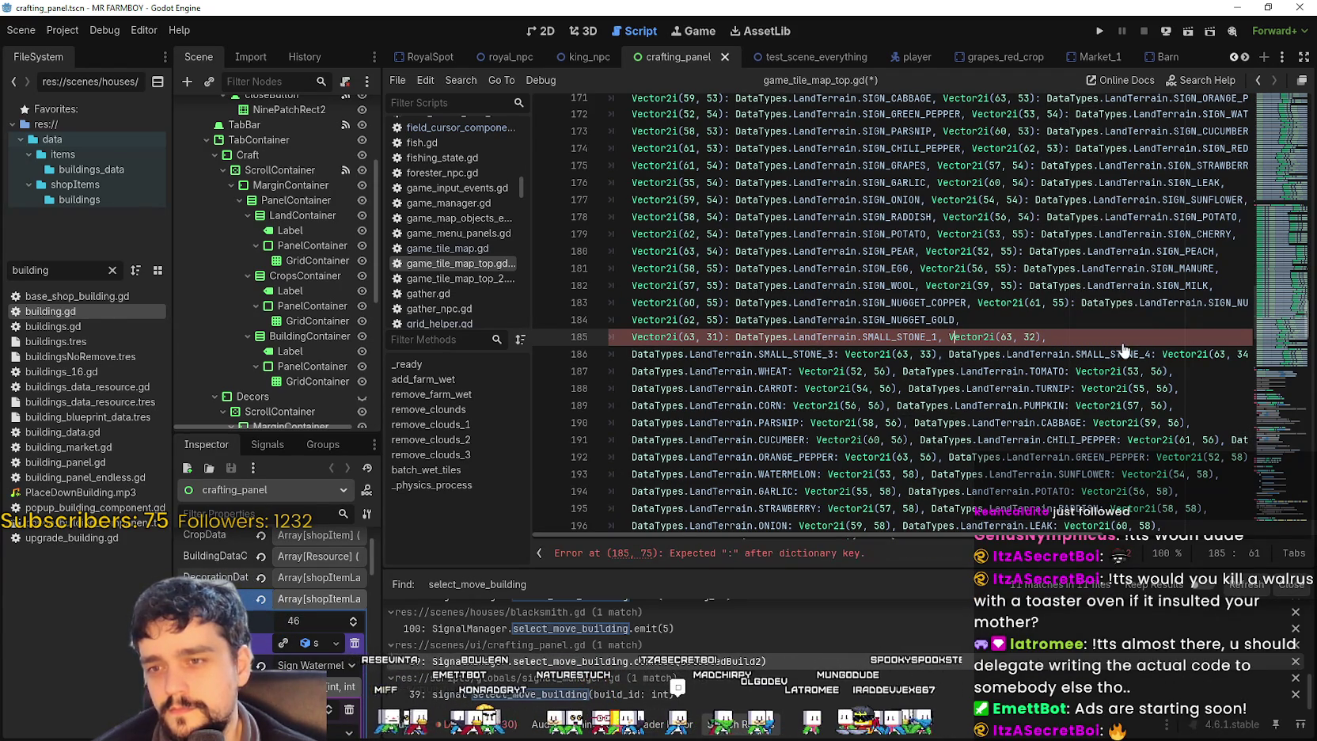
{"action": "key", "text": "Right"}
{"action": "key", "text": "Right"}
{"action": "key", "text": "Right"}
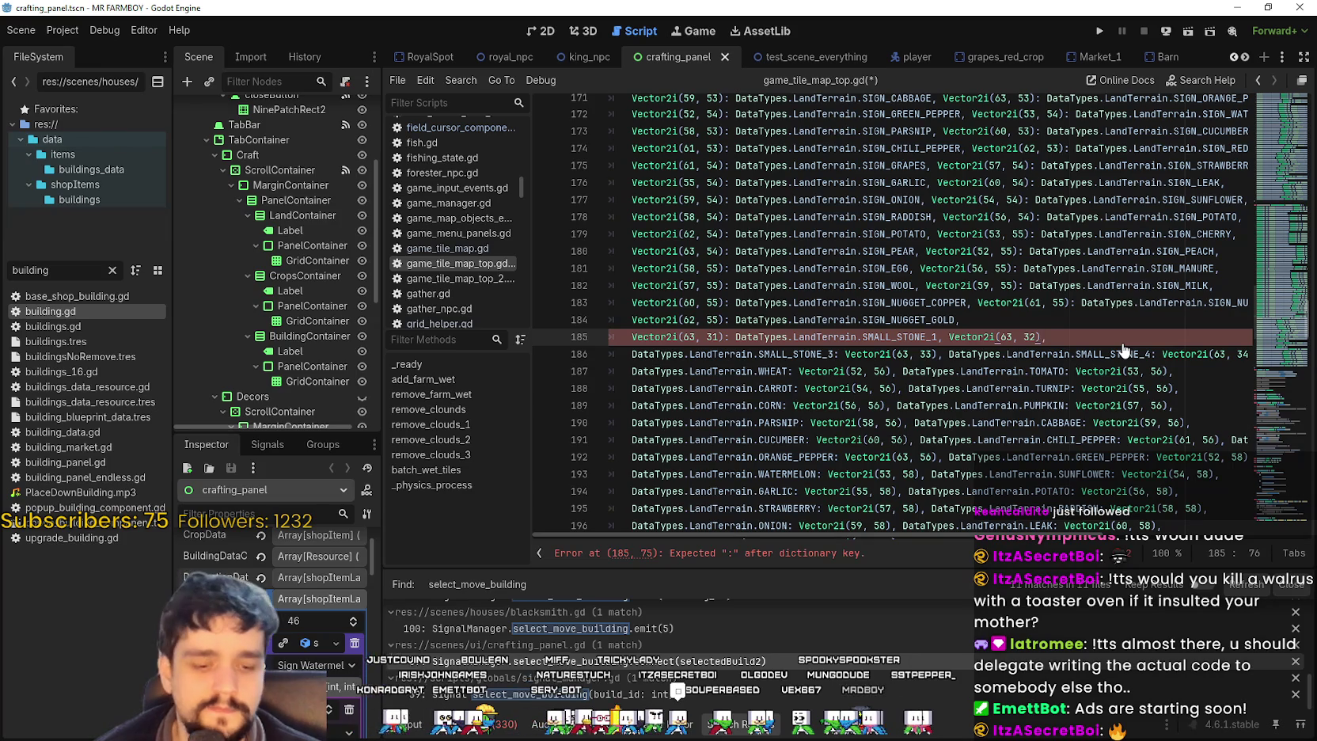
{"action": "key", "text": "ctrl+z"}
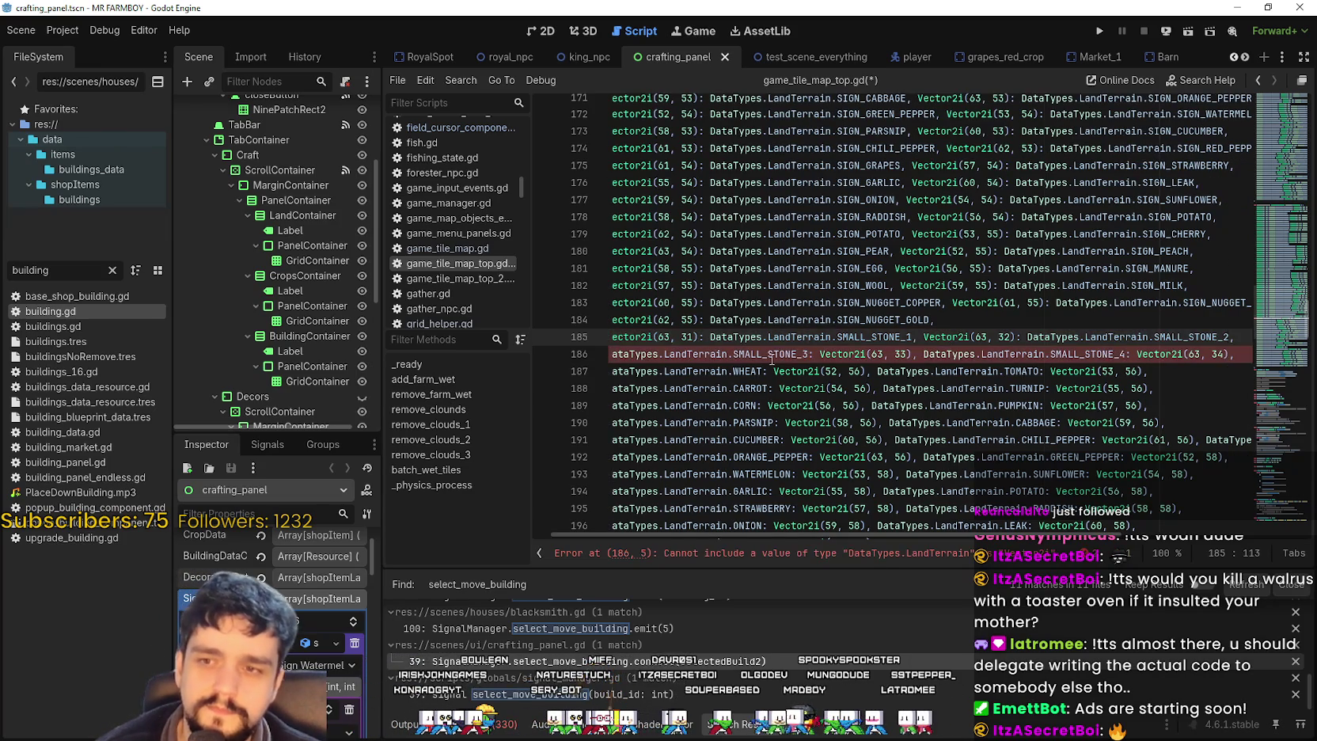
- On line 186, put SMALL_STONE_3 after Vector2i(63, 33) and SMALL_STONE_4 after Vector2i(63, 34)
{"action": "left_click", "coordinate": [772, 359]}
{"action": "key", "text": "Home"}
{"action": "key", "text": "shift+Right"}
{"action": "key", "text": "shift+Right"}
{"action": "key", "text": "Delete"}
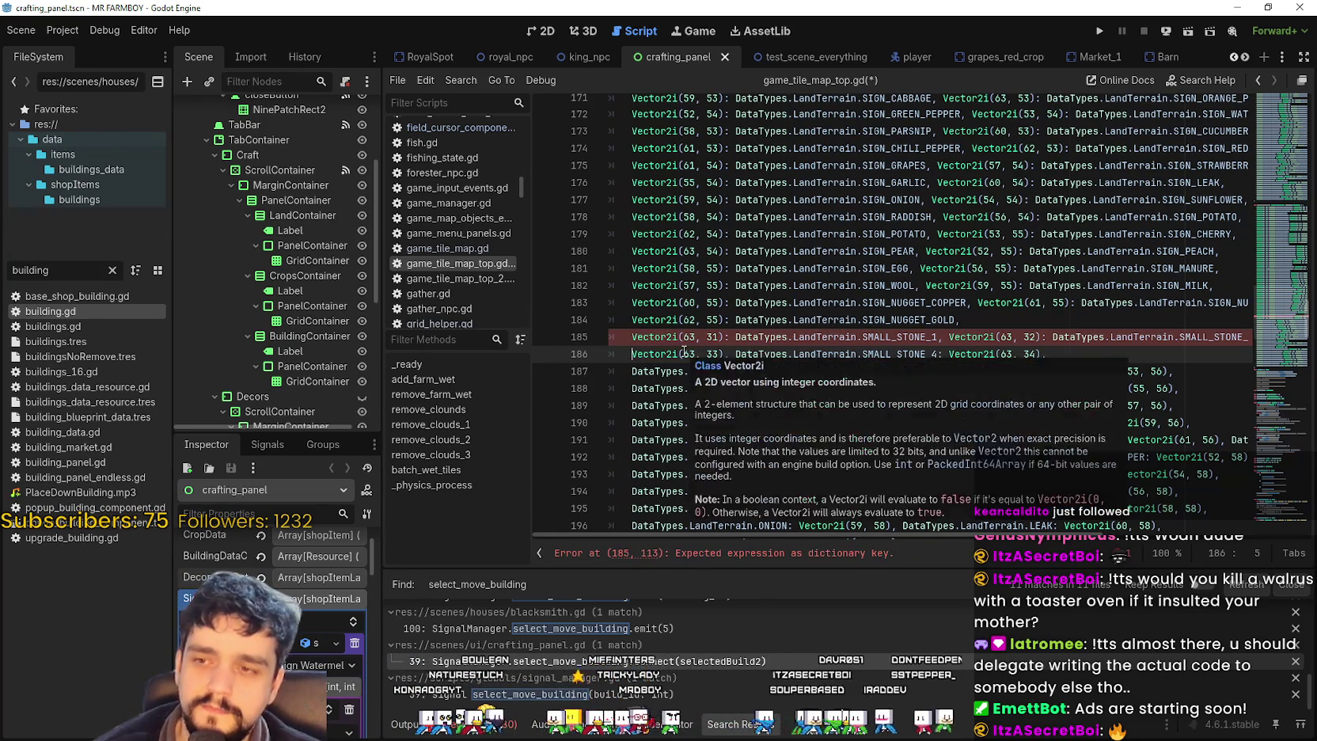
{"action": "key", "text": "Right"}
{"action": "key", "text": "Right"}
{"action": "key", "text": "Right"}
{"action": "key", "text": "Right"}
{"action": "key", "text": "Right"}
{"action": "key", "text": "ctrl+z"}
{"action": "key", "text": "ctrl+z"}
{"action": "double_click", "coordinate": [1016, 353]}
{"action": "left_click_drag", "start_coordinate": [948, 354], "coordinate": [1158, 354]}
{"action": "key", "text": "BackSpace"}
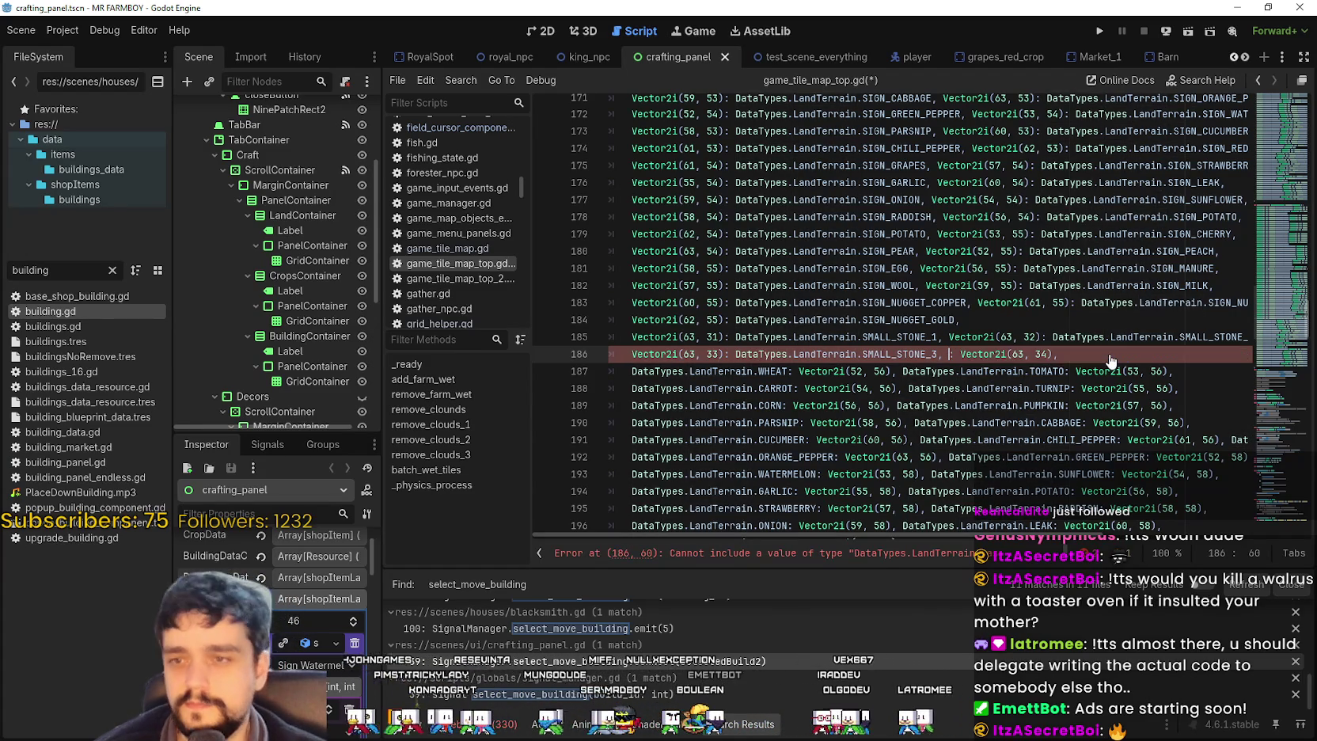
{"action": "key", "text": "Delete"}
{"action": "key", "text": "Right"}
{"action": "key", "text": "Right"}
{"action": "key", "text": "Right"}
{"action": "key", "text": "Right"}
{"action": "key", "text": "Right"}
{"action": "type", "text": ":"}
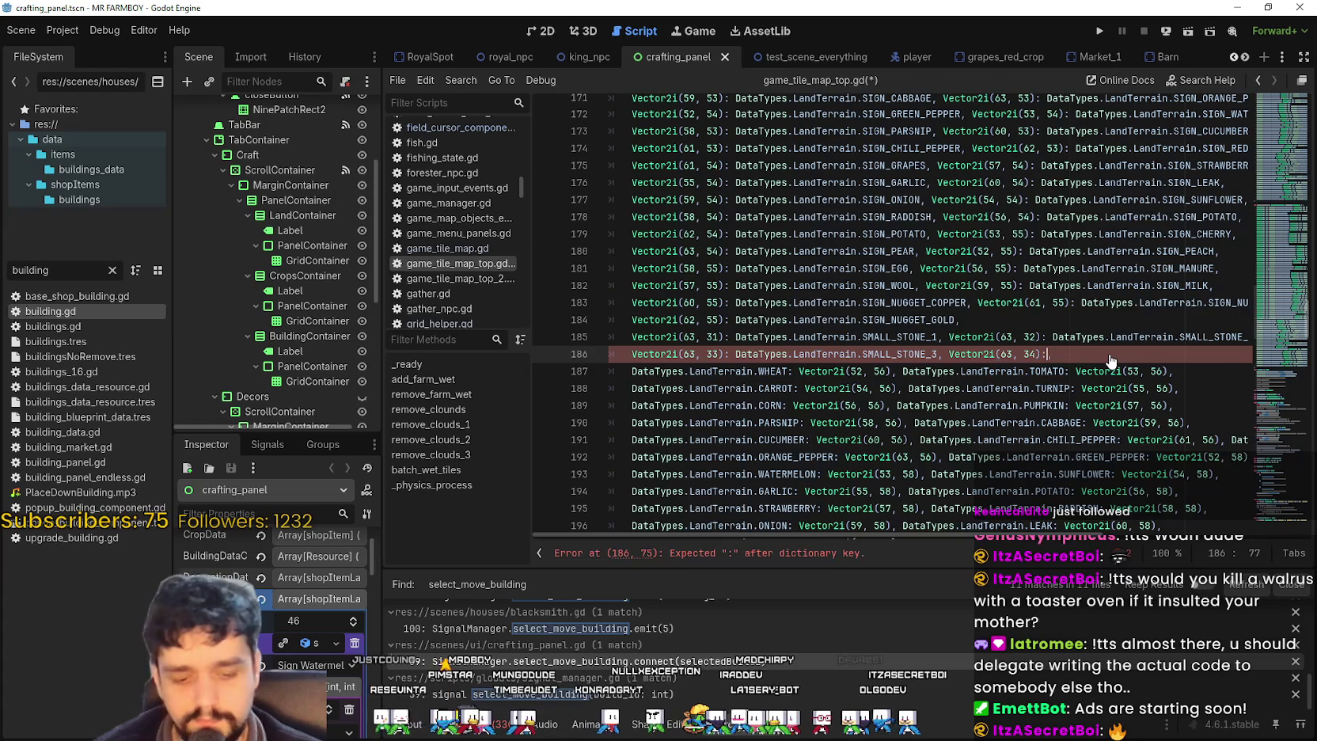
{"action": "key", "text": "ctrl+v"}
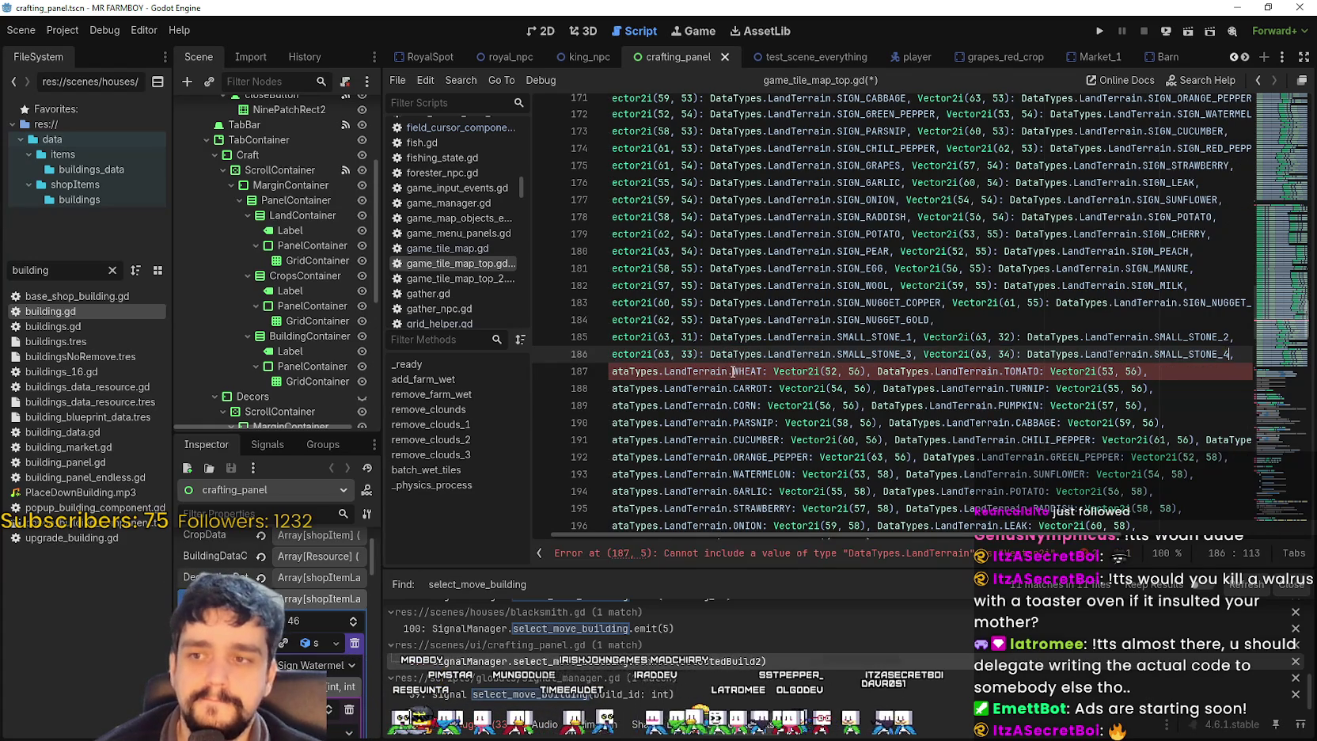
- On line 187, put WHEAT after Vector2i(52, 56) and TOMATO after Vector2i(53, 56)
{"action": "left_click_drag", "start_coordinate": [747, 371], "coordinate": [621, 372]}
{"action": "key", "text": "ctrl+x"}
{"action": "key", "text": "Delete"}
{"action": "key", "text": "Delete"}
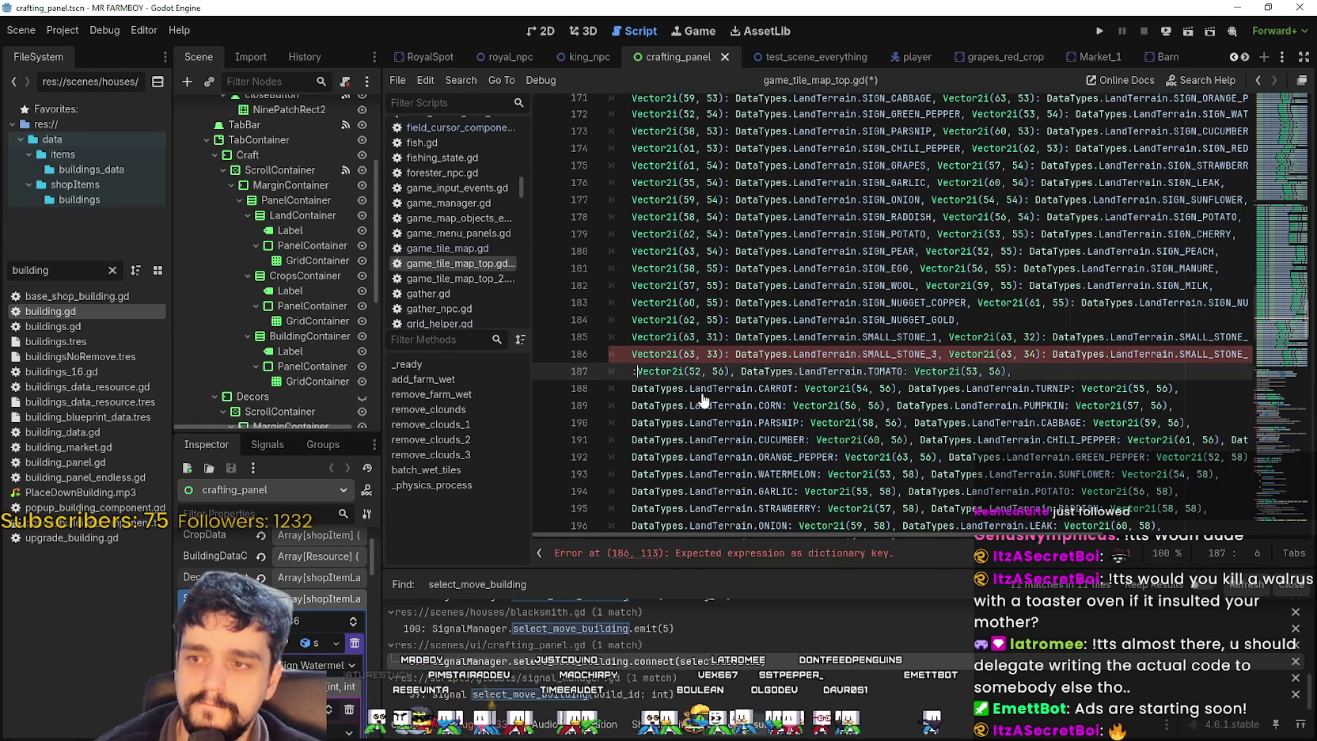
{"action": "type", "text": ": DataTypes.LandTerrain.WHEAT"}
{"action": "key", "text": "ctrl+v"}
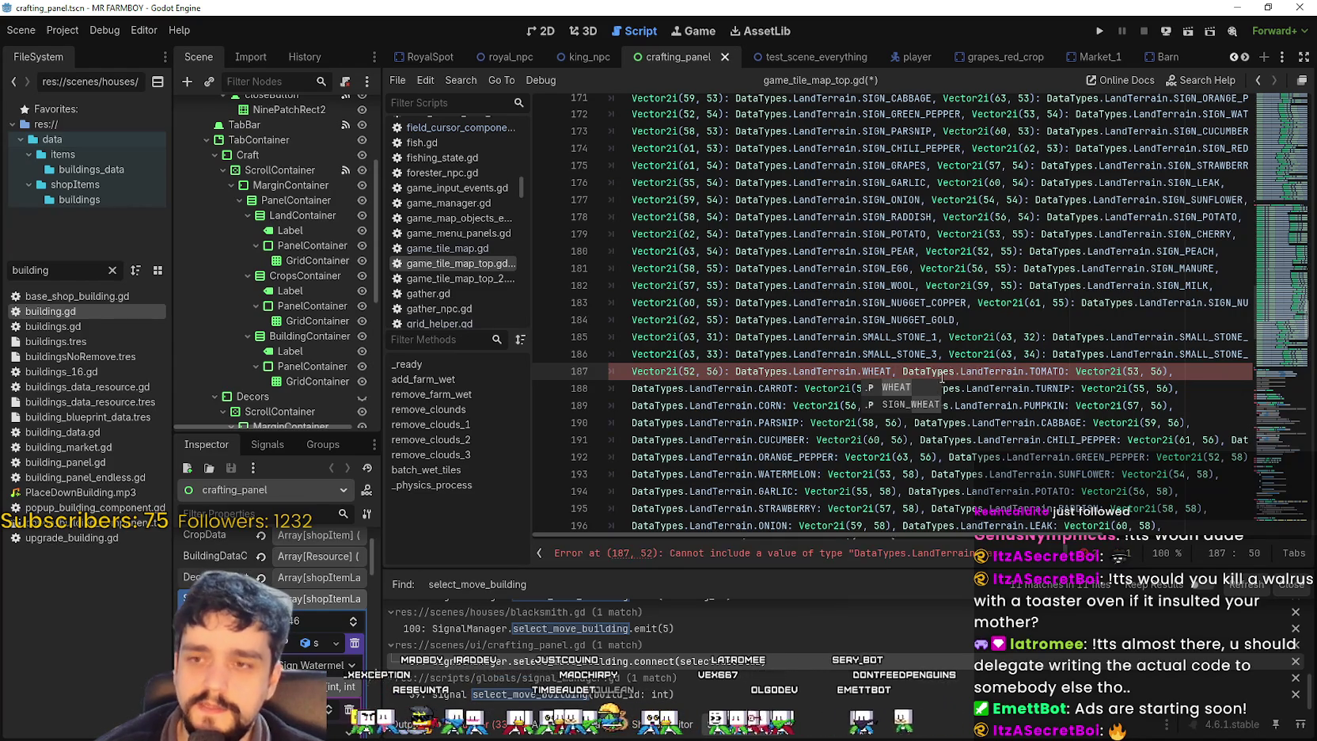
{"action": "left_click_drag", "start_coordinate": [902, 372], "coordinate": [1070, 378]}
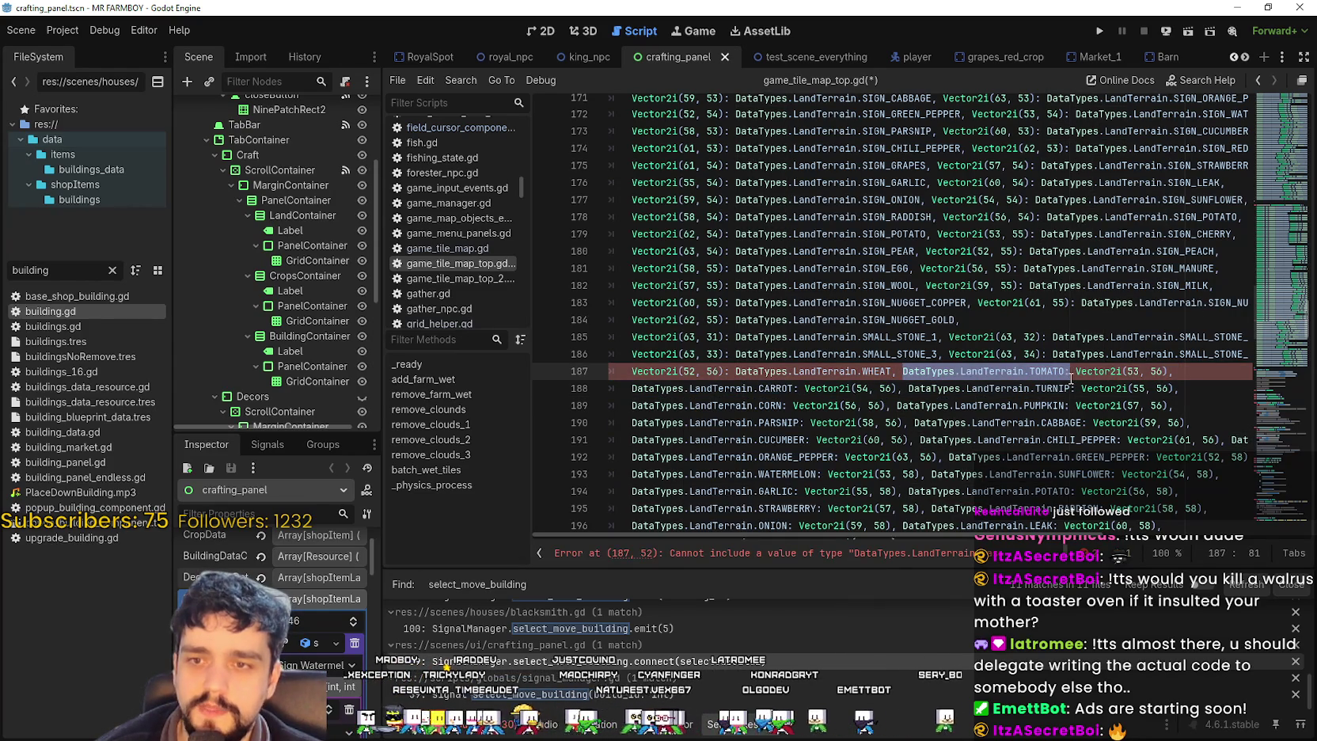
{"action": "key", "text": "BackSpace"}
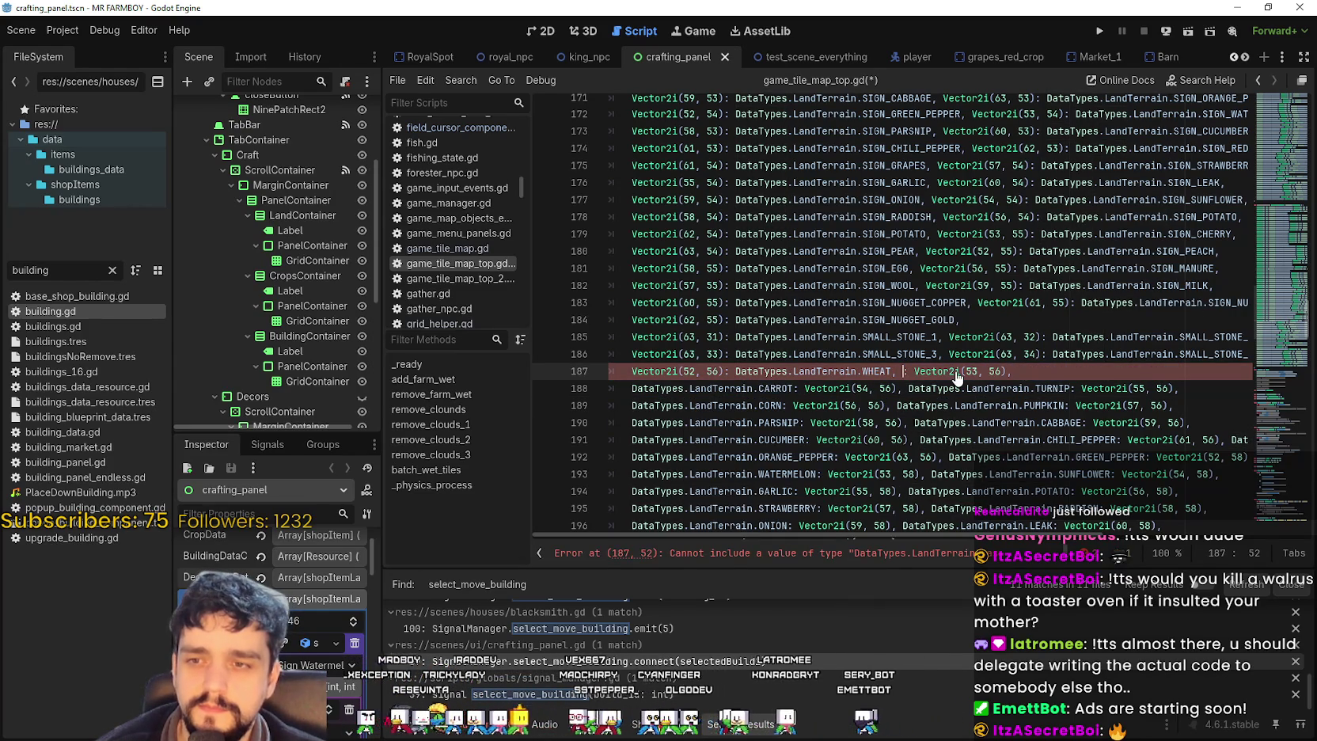
{"action": "key", "text": "Delete"}
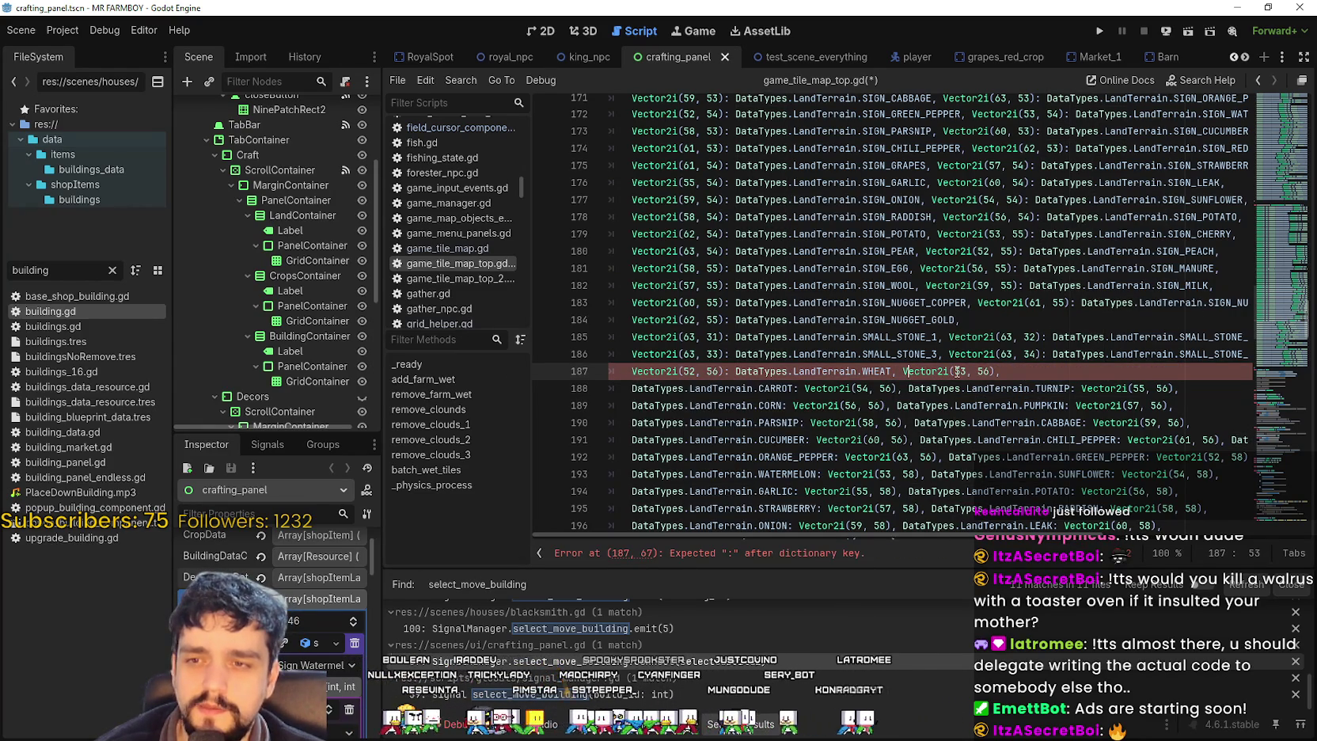
{"action": "key", "text": "BackSpace"}
{"action": "key", "text": "ctrl+v"}
- Retype line 188 so Vector2i(54, 56) maps to DataTypes.LandTerrain.CARROT via autocomplete
{"action": "left_click", "coordinate": [771, 387]}
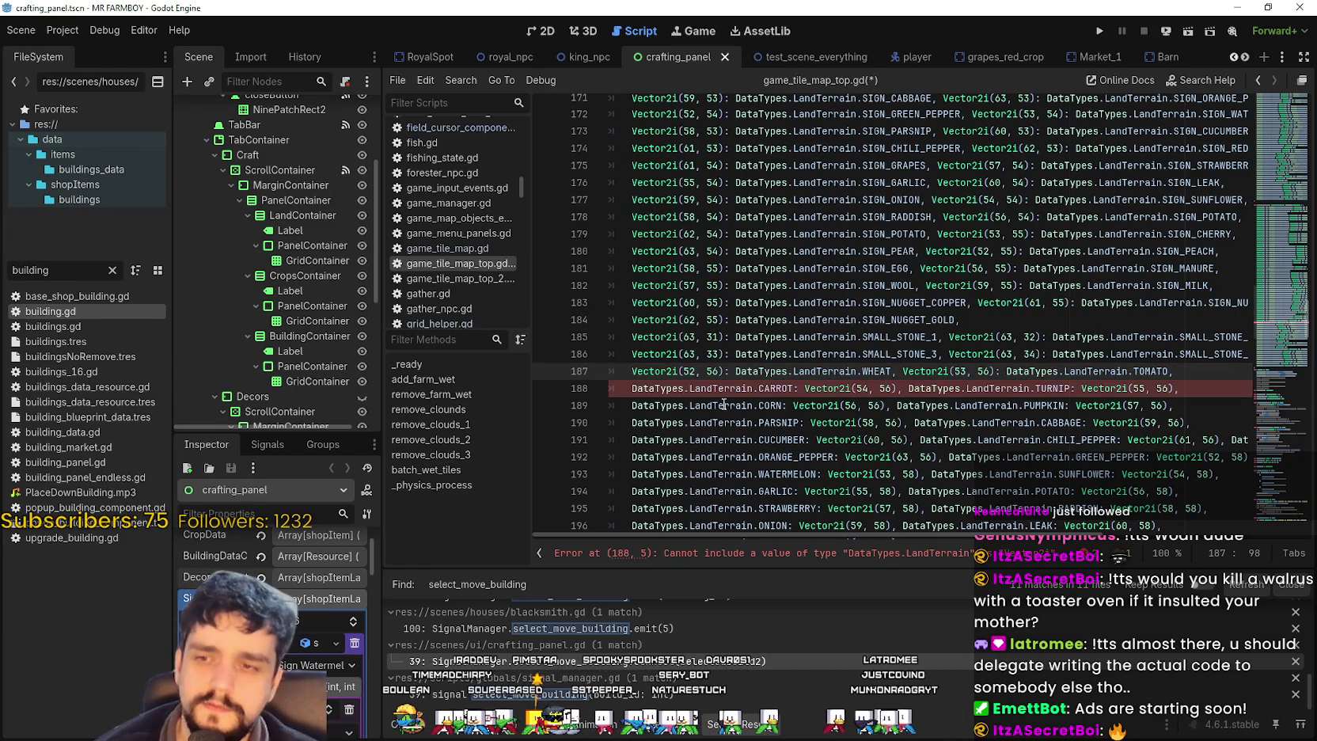
{"action": "double_click", "coordinate": [772, 388]}
{"action": "left_click_drag", "start_coordinate": [772, 388], "coordinate": [673, 387]}
{"action": "key", "text": "BackSpace"}
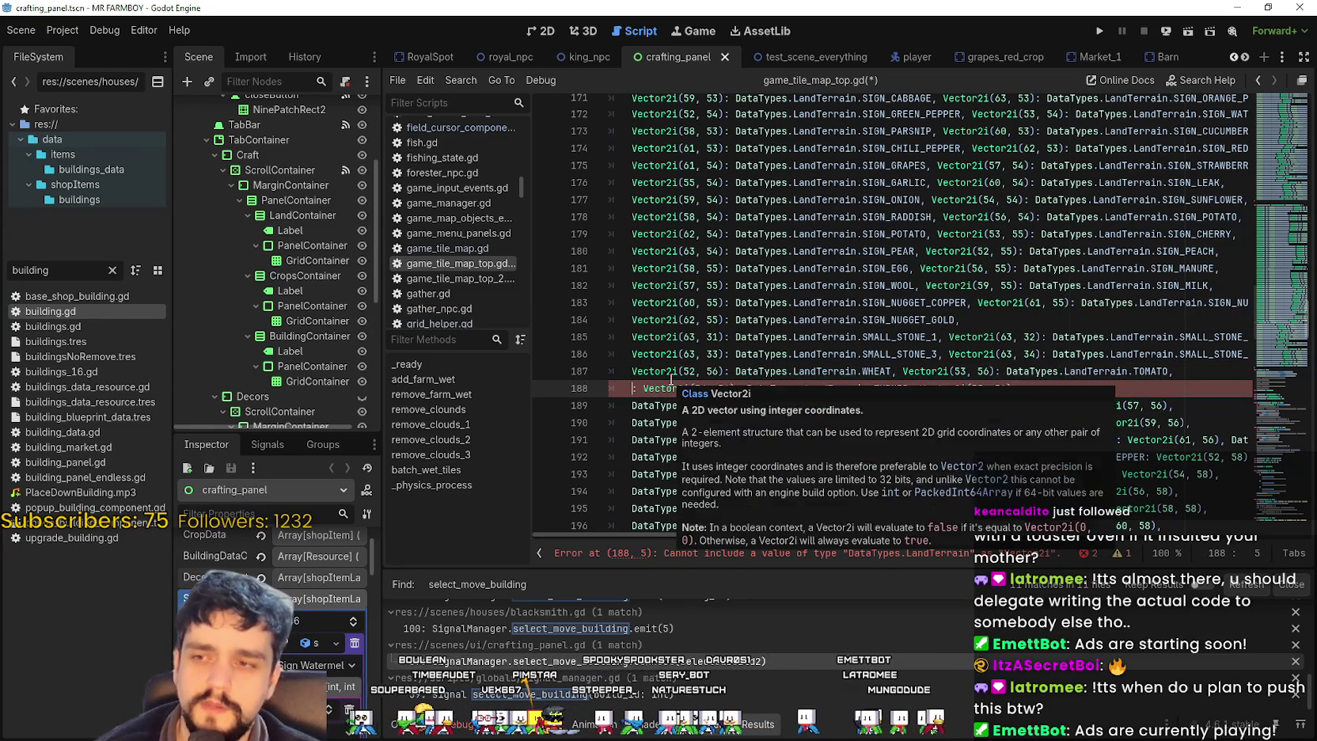
{"action": "key", "text": "Delete"}
{"action": "key", "text": "Delete"}
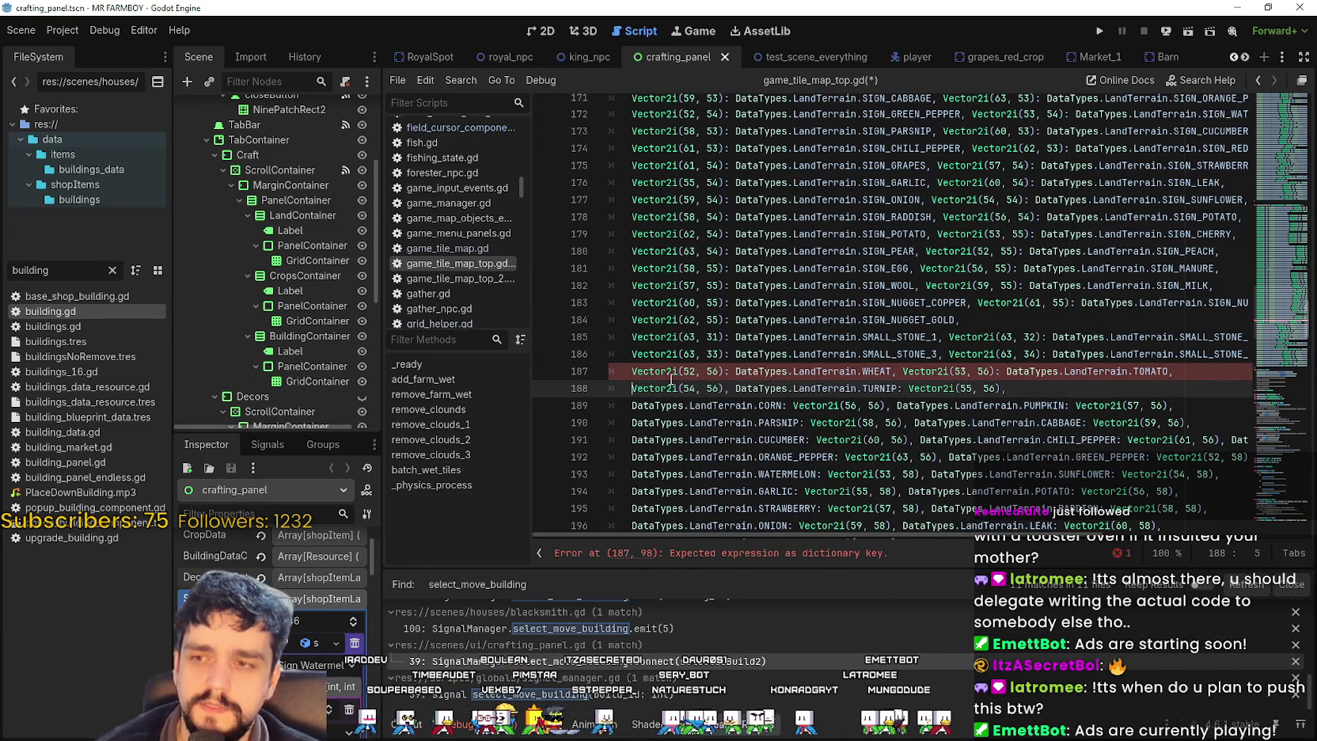
{"action": "key", "text": "Right"}
{"action": "key", "text": "Right"}
{"action": "key", "text": "Right"}
{"action": "type", "text": "L"}
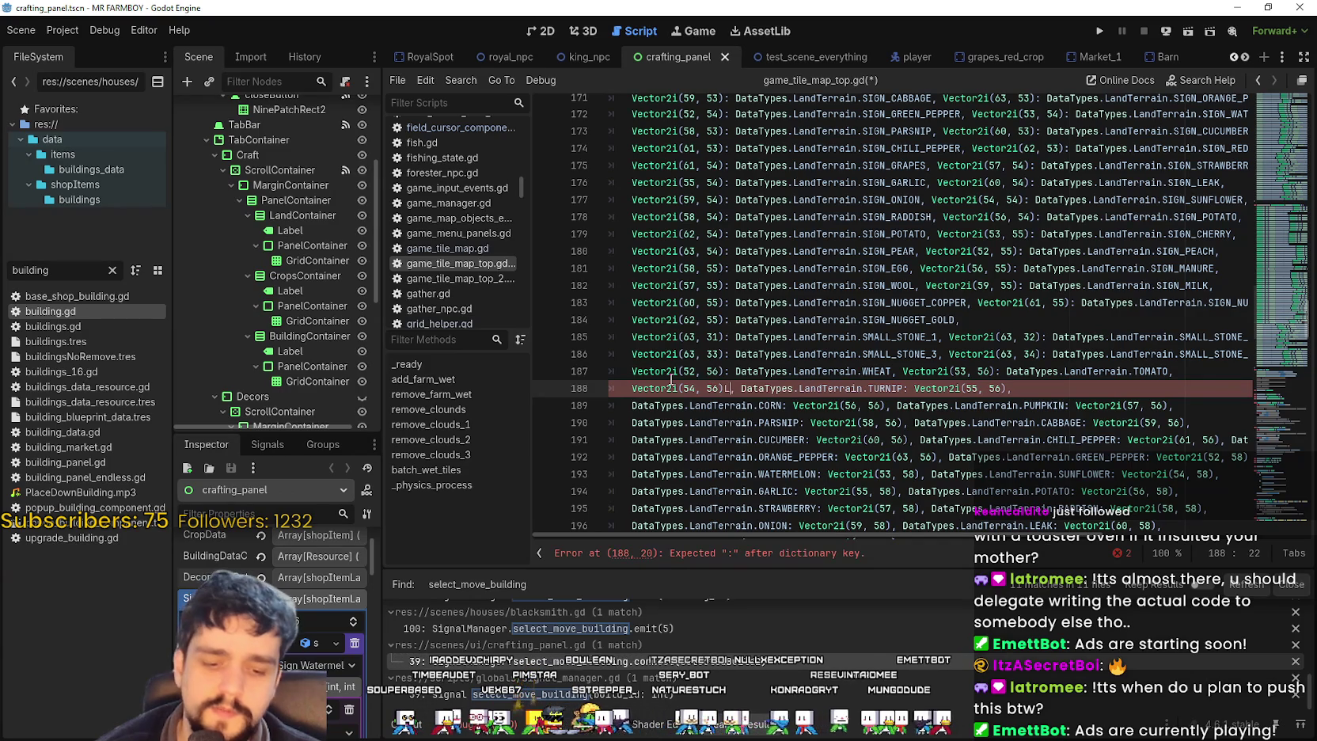
{"action": "key", "text": "BackSpace"}
{"action": "type", "text": ": DataTypes.LandTerrain.CARROT, Vector2i(55, 56):"}
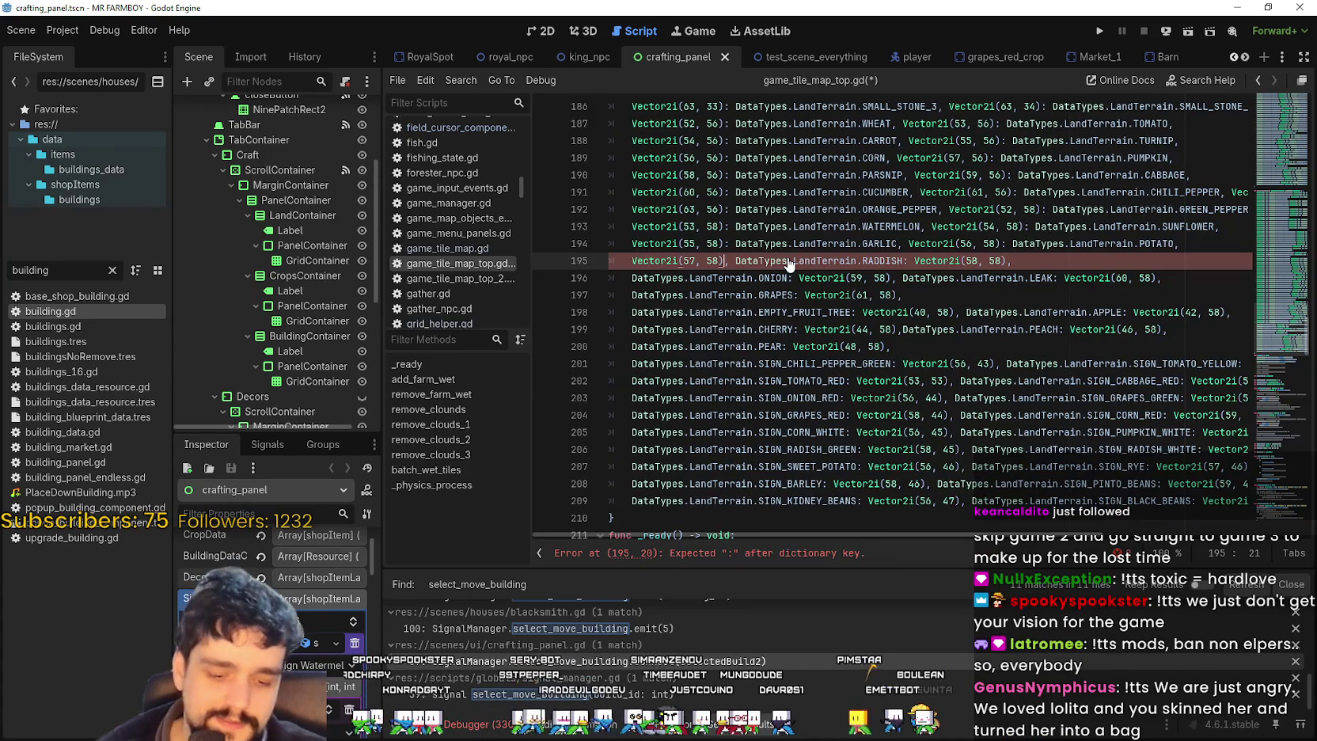
{"action": "type", "text": "LandTerrain.STRAWBERRY, DataTypes."}
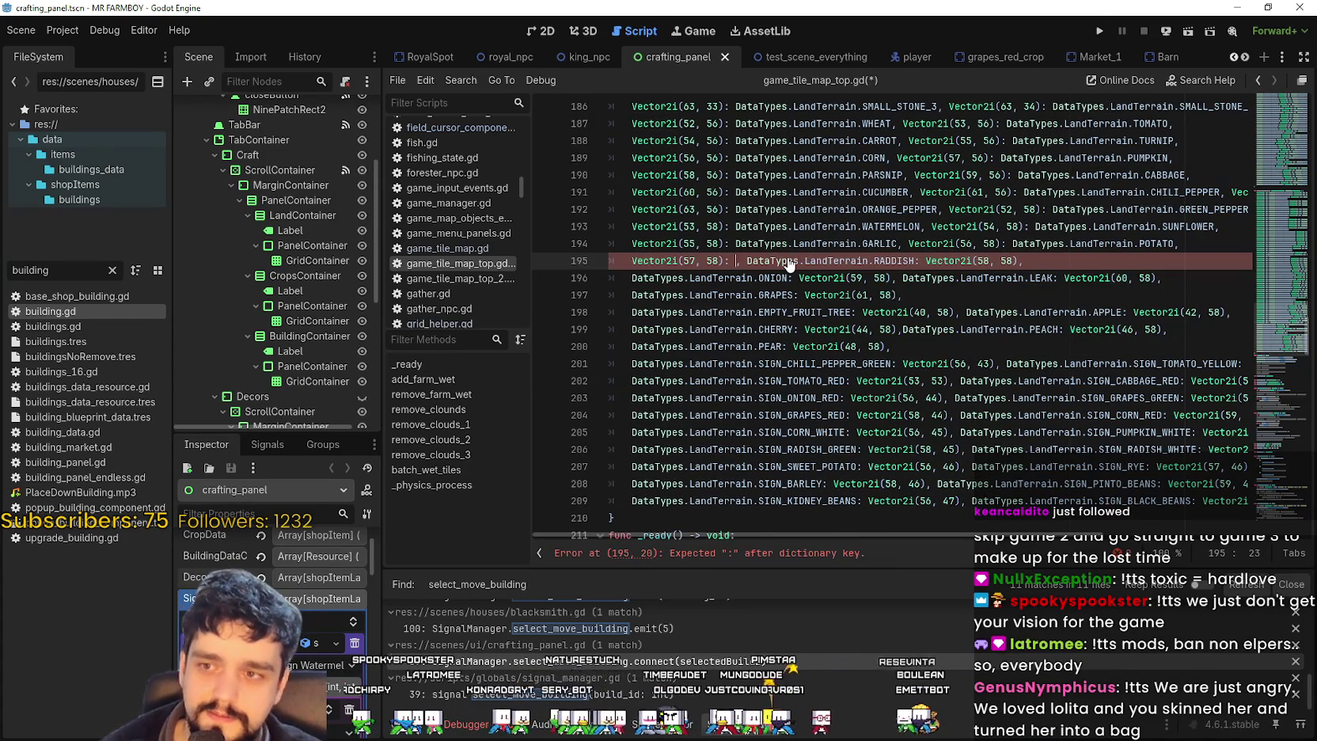
- On line 195, move the RADDISH key after Vector2i(58, 58) as 'Vector2i(58, 58): DataTypes.LandTerrain.RADDISH,'
{"action": "double_click", "coordinate": [958, 261]}
{"action": "mouse_move", "coordinate": [1002, 273]}
{"action": "left_mouse_down"}
{"action": "mouse_move", "coordinate": [1159, 264]}
{"action": "mouse_move", "coordinate": [1097, 260]}
{"action": "left_mouse_up"}
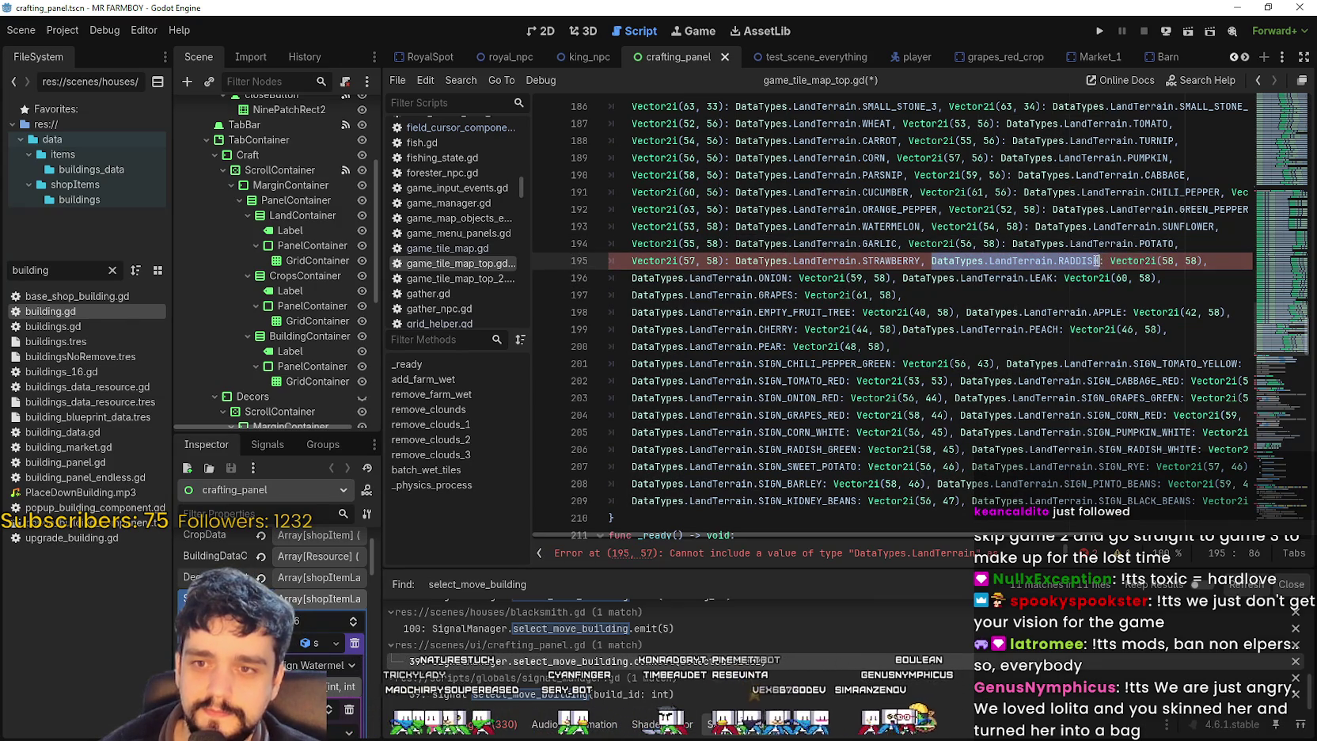
{"action": "key", "text": "BackSpace"}
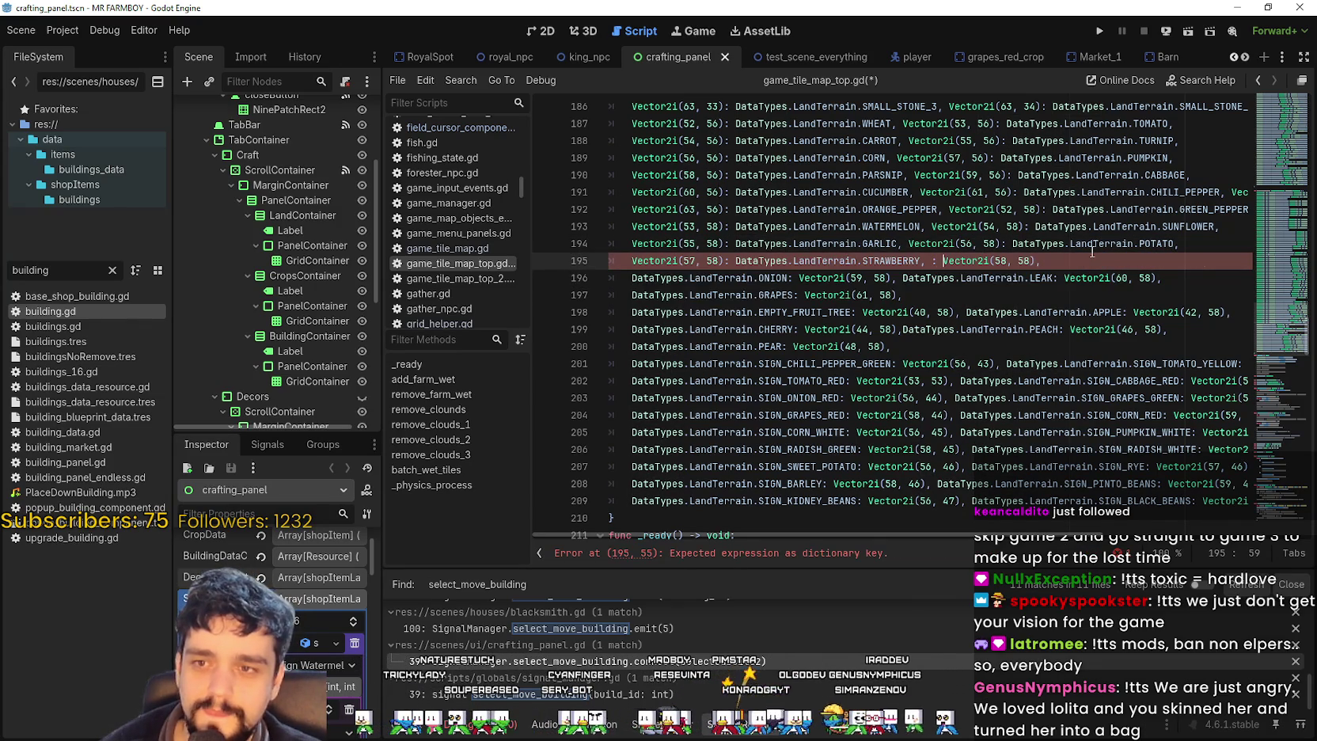
{"action": "key", "text": "BackSpace"}
{"action": "key", "text": "BackSpace"}
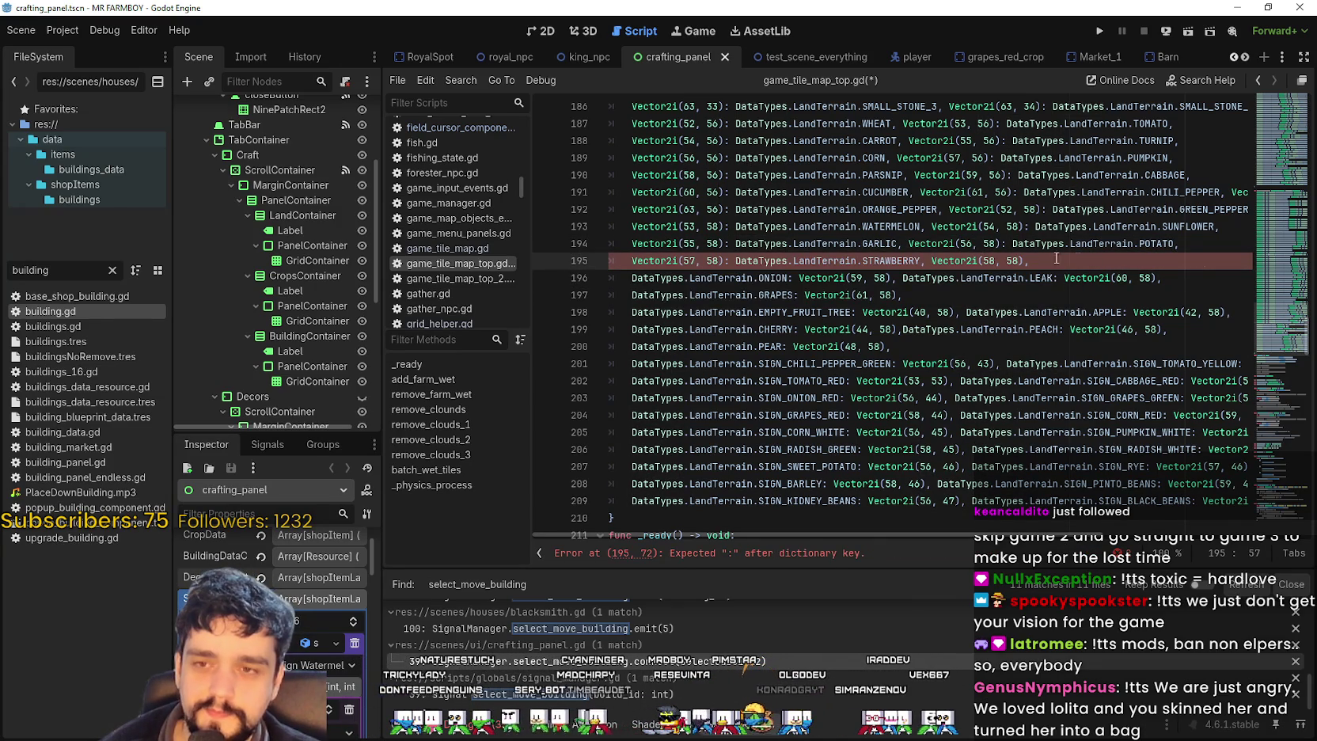
{"action": "left_click", "coordinate": [1022, 261]}
{"action": "type", "text": ","}
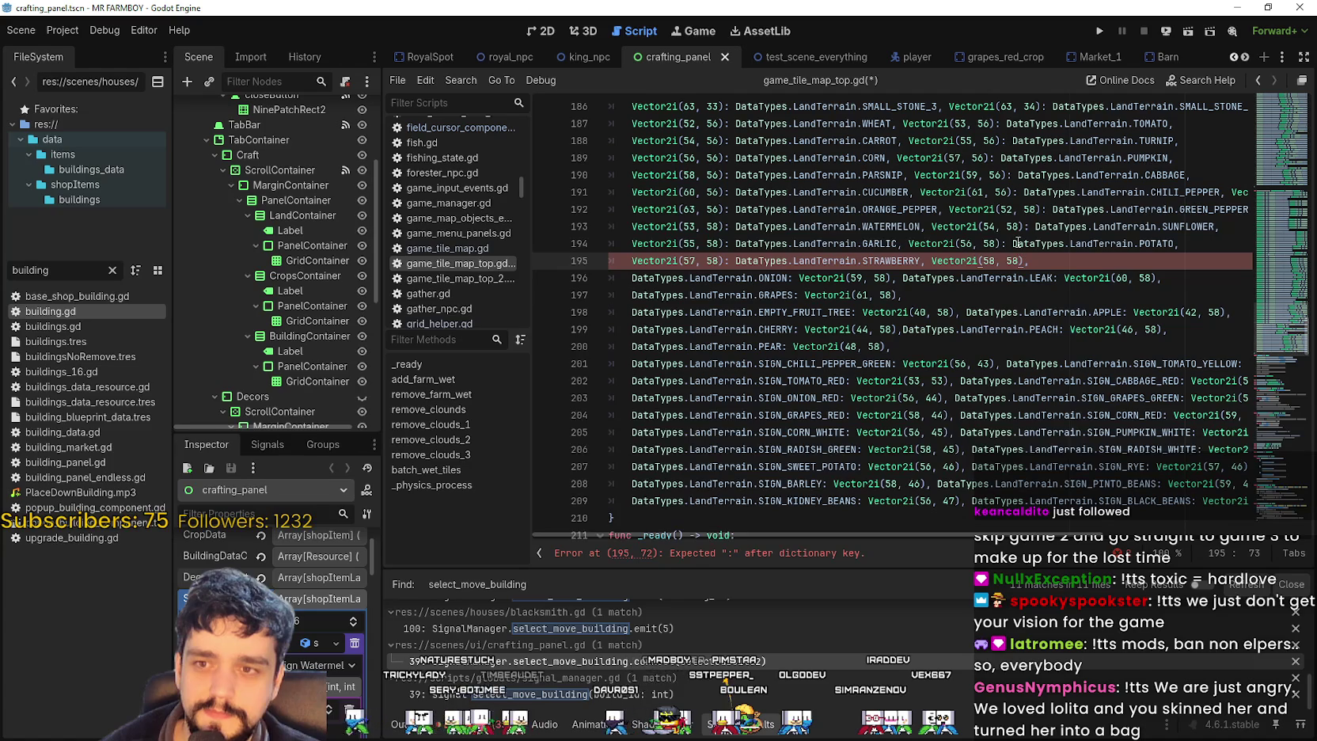
{"action": "key", "text": "BackSpace"}
{"action": "type", "text": ": DataTypes.LandTerrain.RADDISH,"}
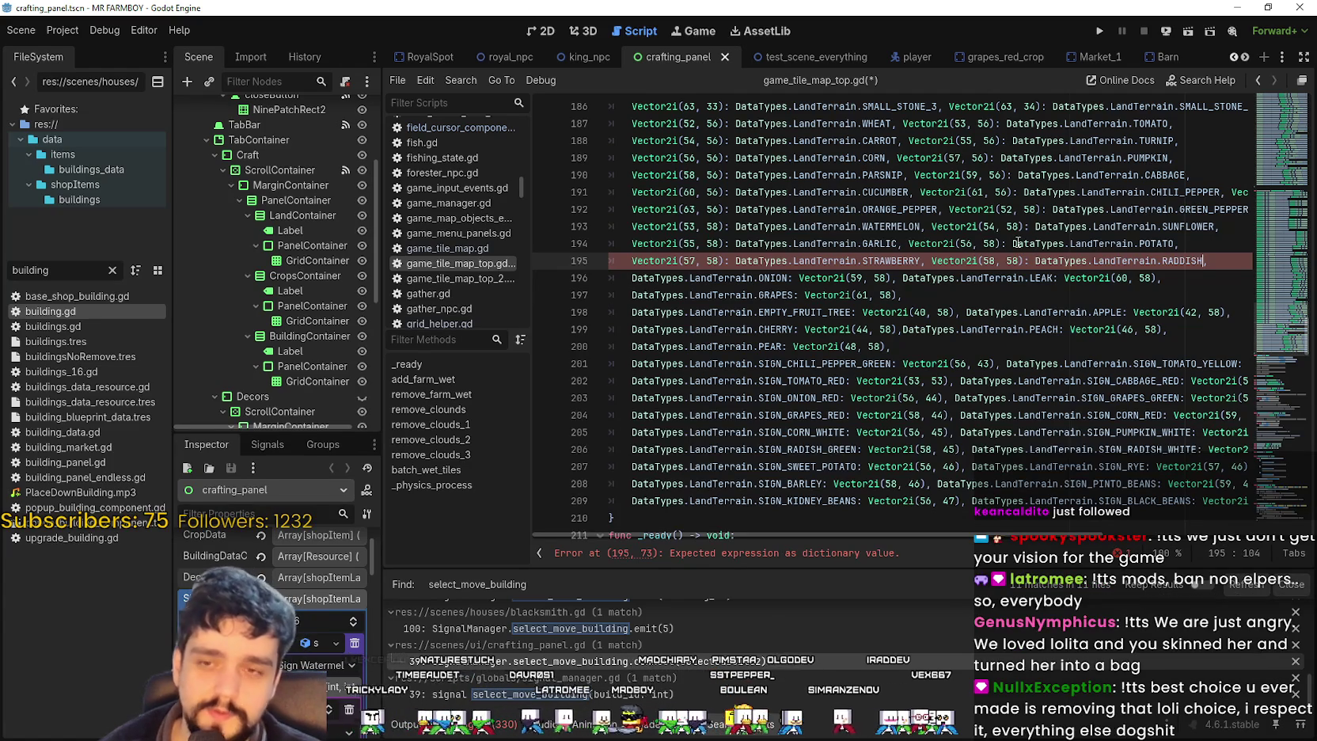
- Rewrite the ONION entry so Vector2i(59, 58) maps to DataTypes.LandTerrain.ONION
{"action": "left_click_drag", "start_coordinate": [783, 277], "coordinate": [661, 276]}
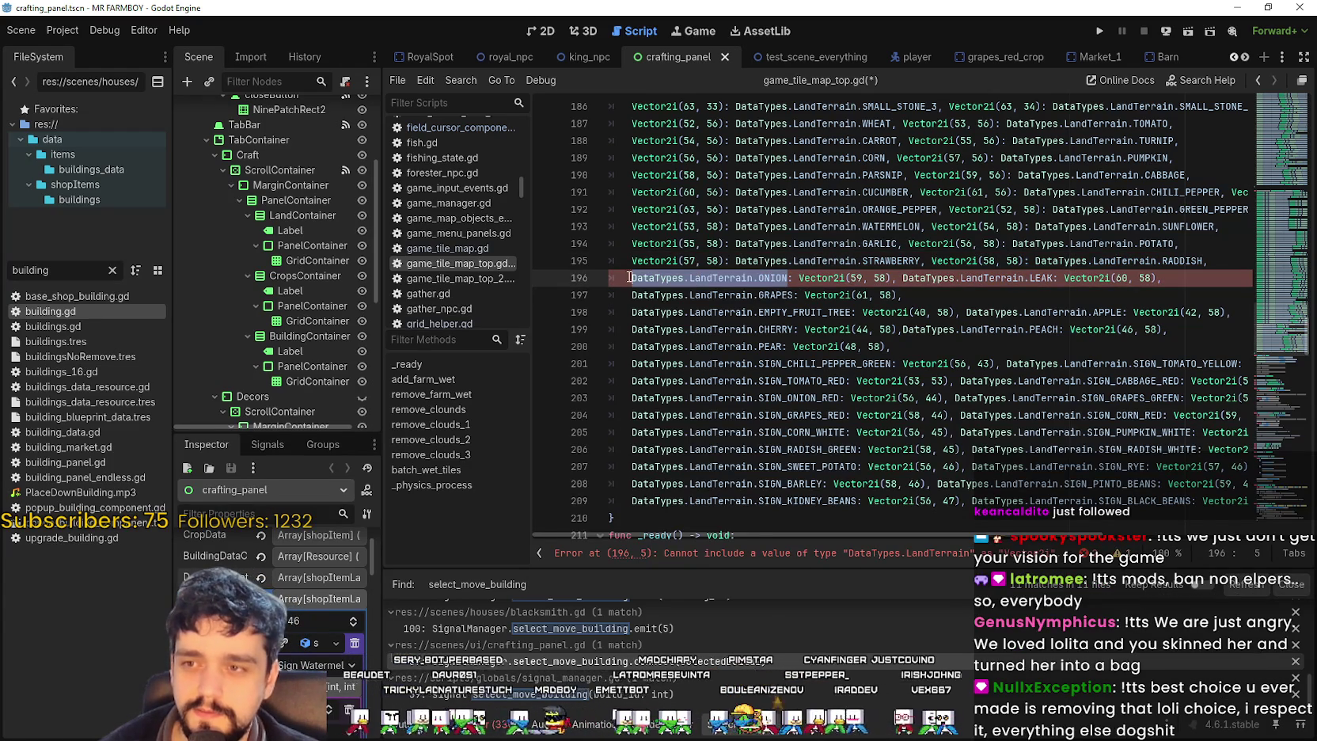
{"action": "key", "text": "BackSpace"}
{"action": "key", "text": "Delete"}
{"action": "key", "text": "Delete"}
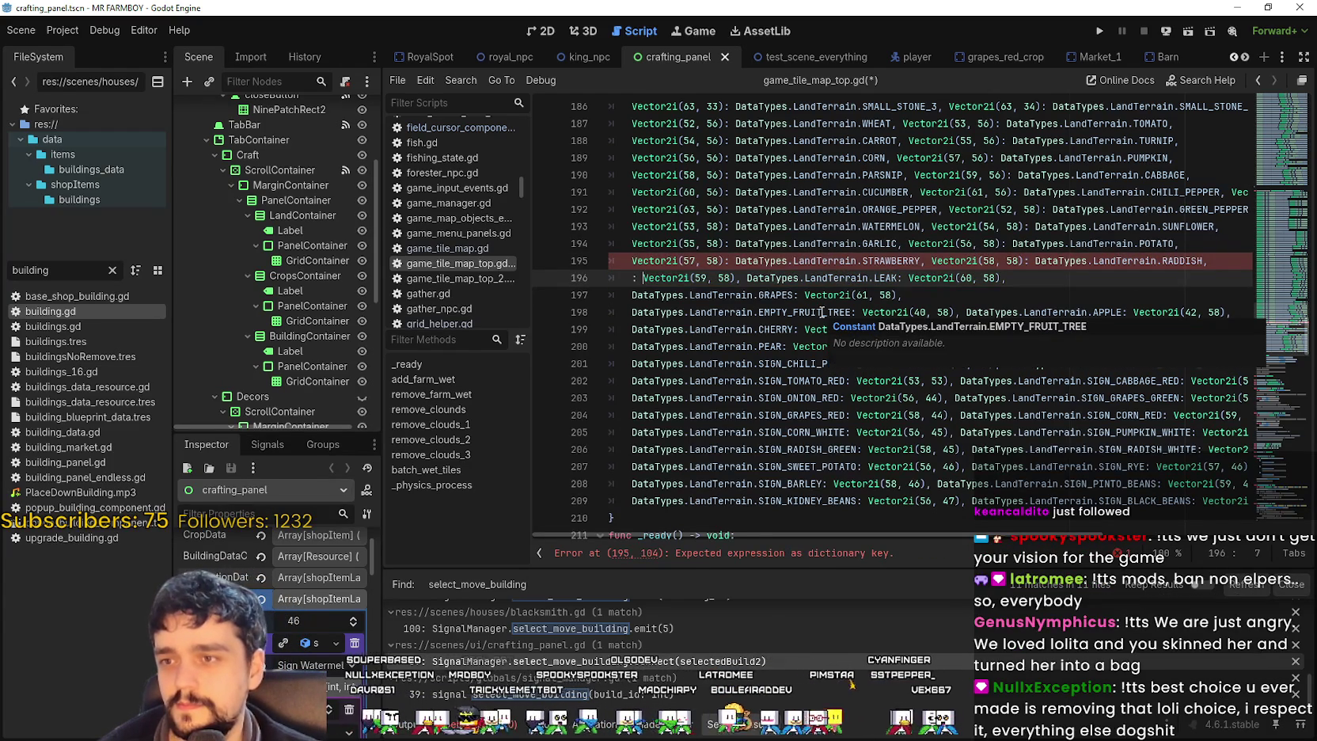
{"action": "key", "text": "Right"}
{"action": "key", "text": "Right"}
{"action": "key", "text": "Right"}
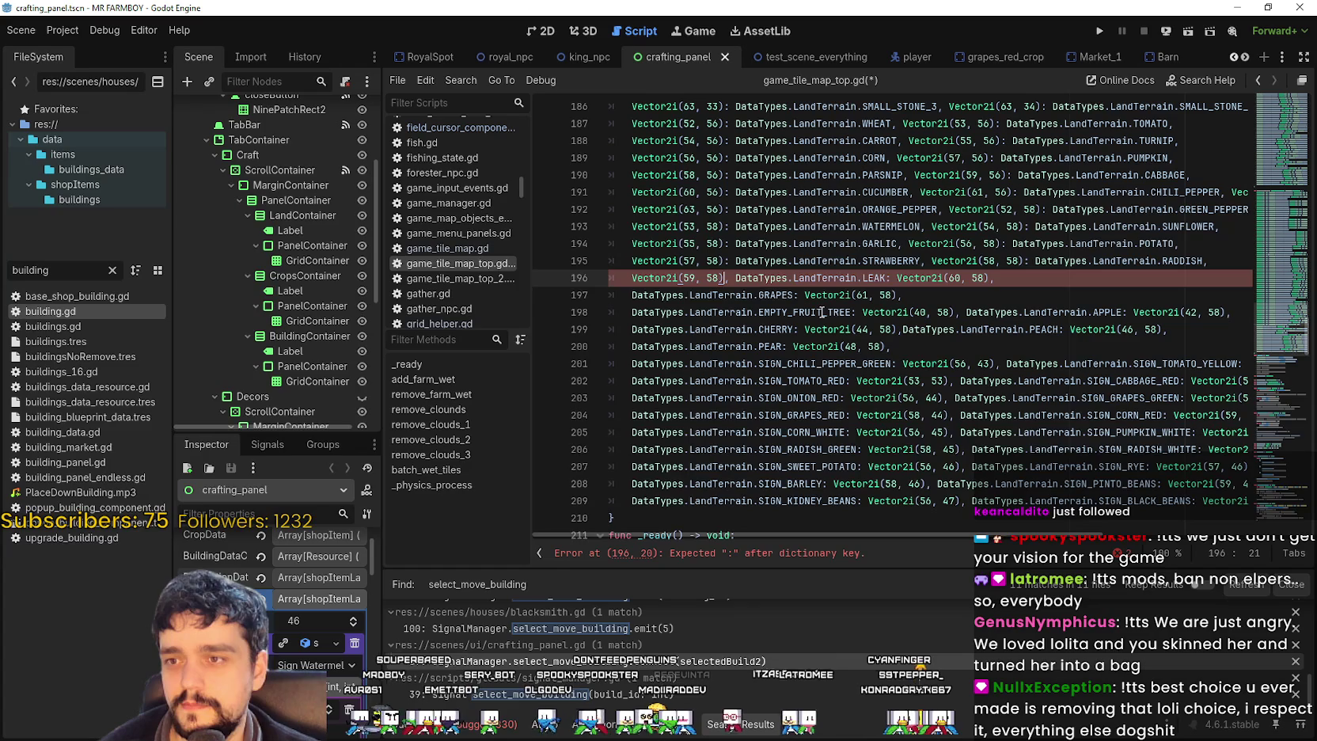
{"action": "type", "text": ": DataTypes.LandTerrain.ONION"}
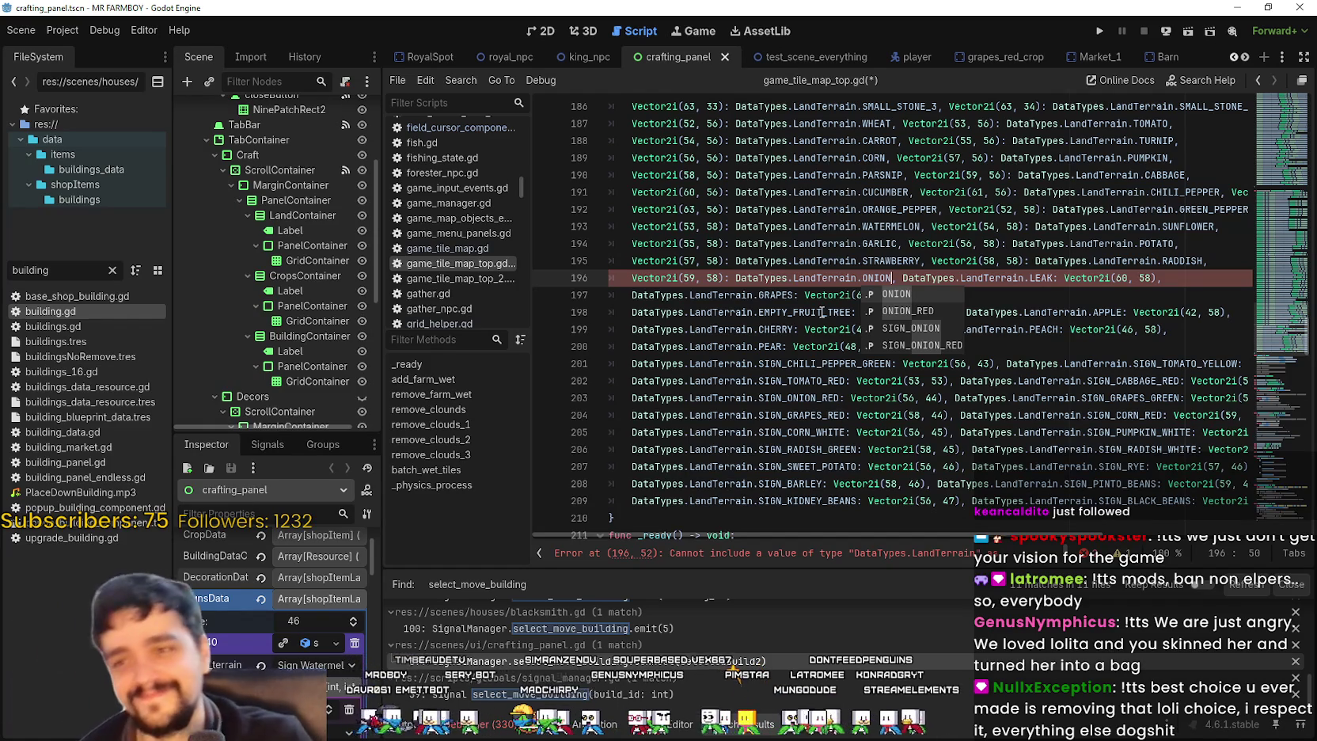
- Remove the leading LEAK key and colon before Vector2i(60, 58) on line 196
{"action": "left_click", "coordinate": [839, 276]}
{"action": "left_click_drag", "start_coordinate": [903, 278], "coordinate": [1042, 278]}
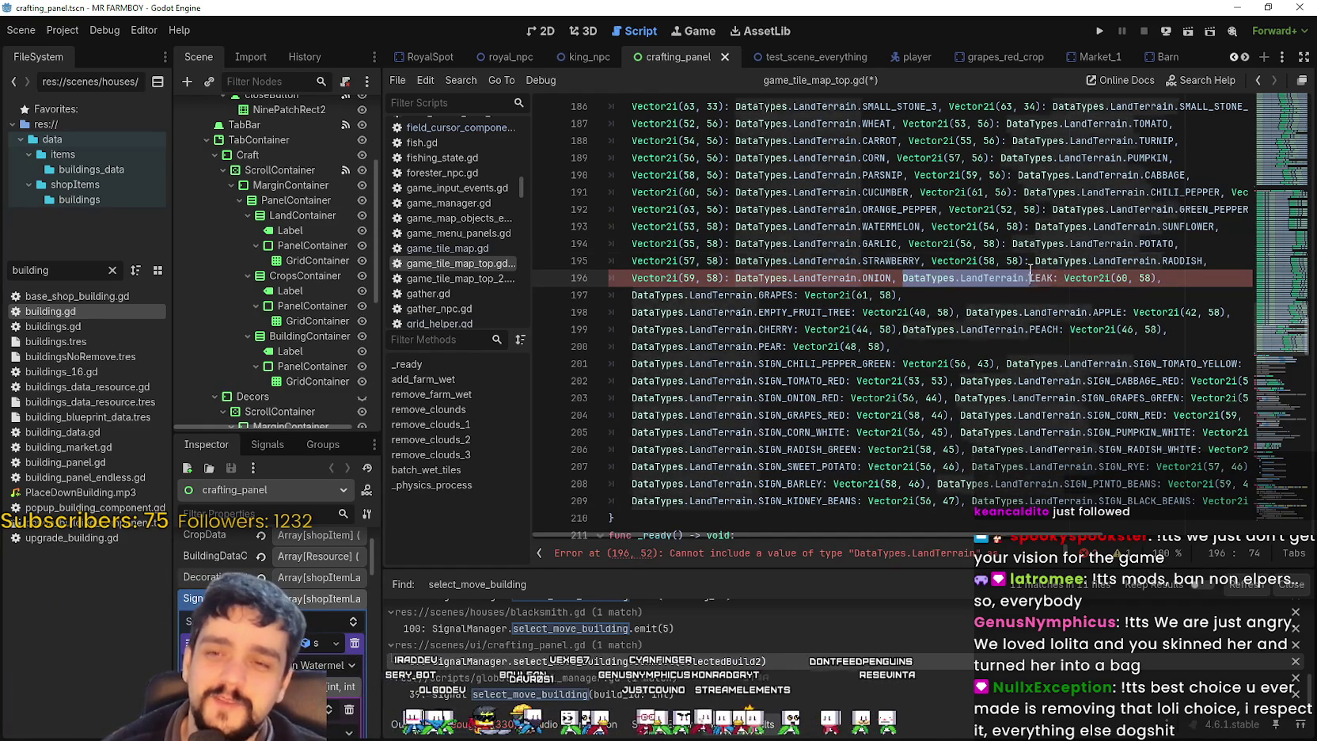
{"action": "key", "text": "BackSpace"}
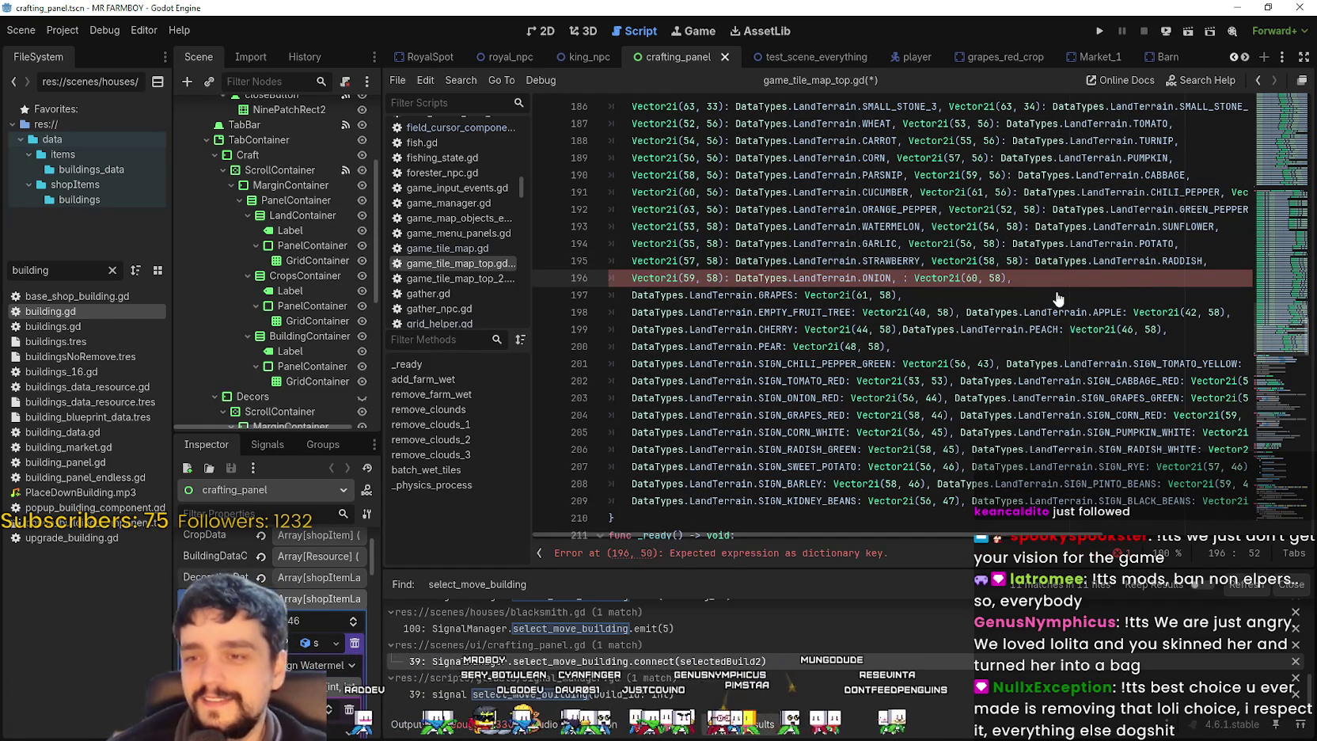
{"action": "key", "text": "BackSpace"}
{"action": "key", "text": "BackSpace"}
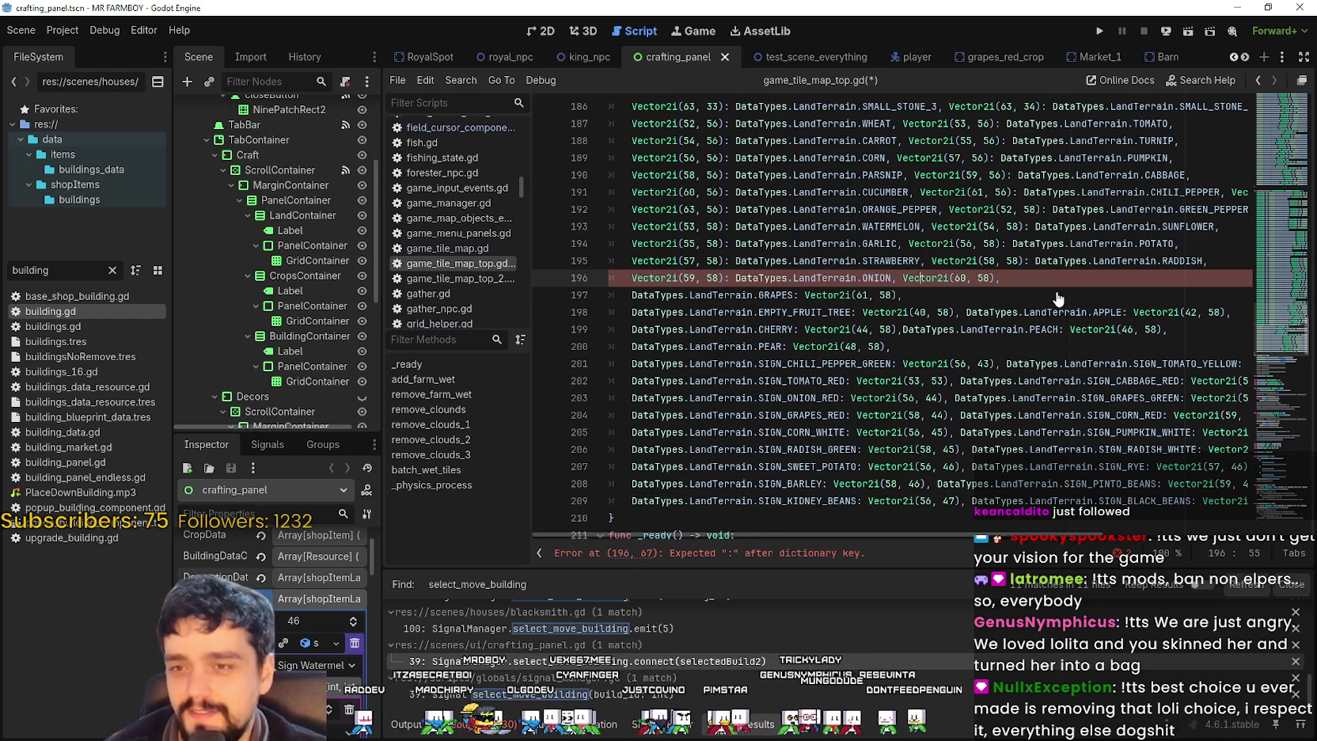
{"action": "key", "text": "BackSpace"}
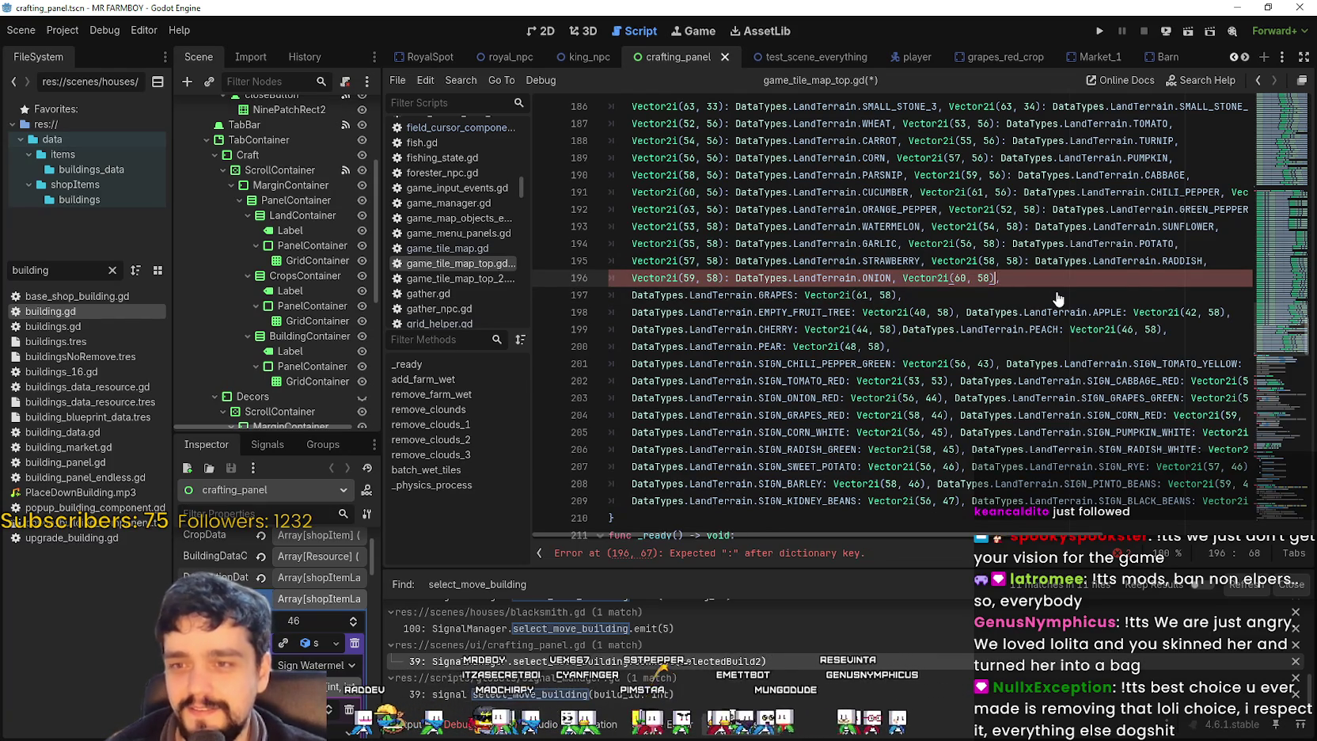
{"action": "type", "text": ": DataTypes.LandTerrain.LEAK"}
{"action": "key", "text": "ctrl+z"}
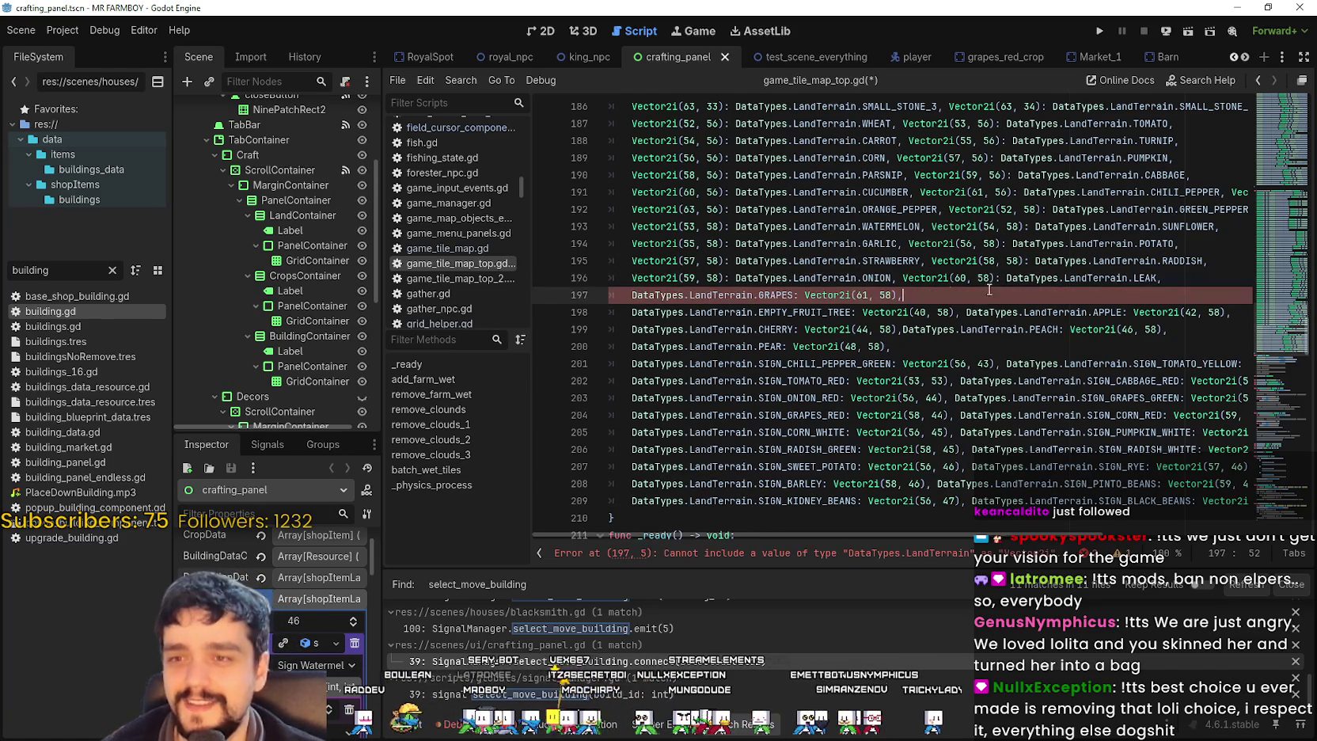
- Replace the GRAPES key on line 197 so Vector2i(61, 58) pairs with DataTypes.LandTerrain.GRAPES
{"action": "double_click", "coordinate": [672, 295]}
{"action": "left_click", "coordinate": [794, 294], "text": "shift"}
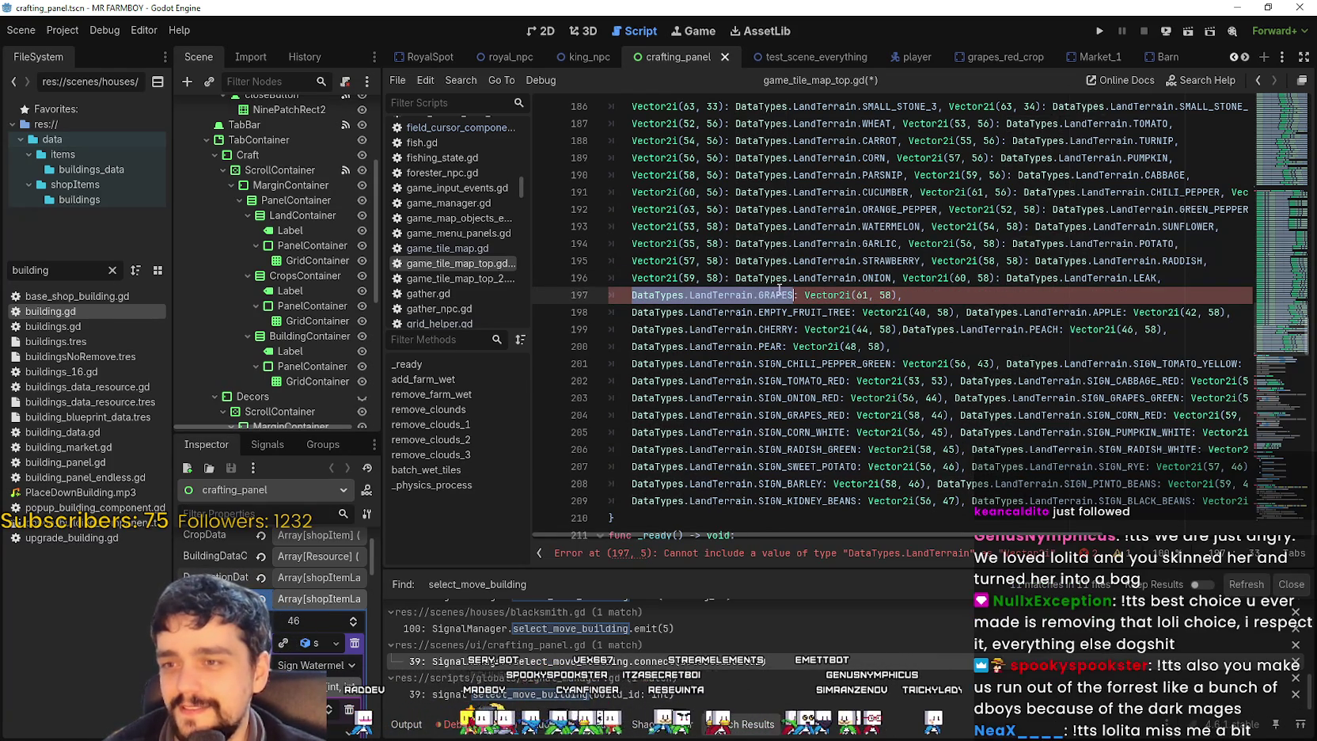
{"action": "key", "text": "BackSpace"}
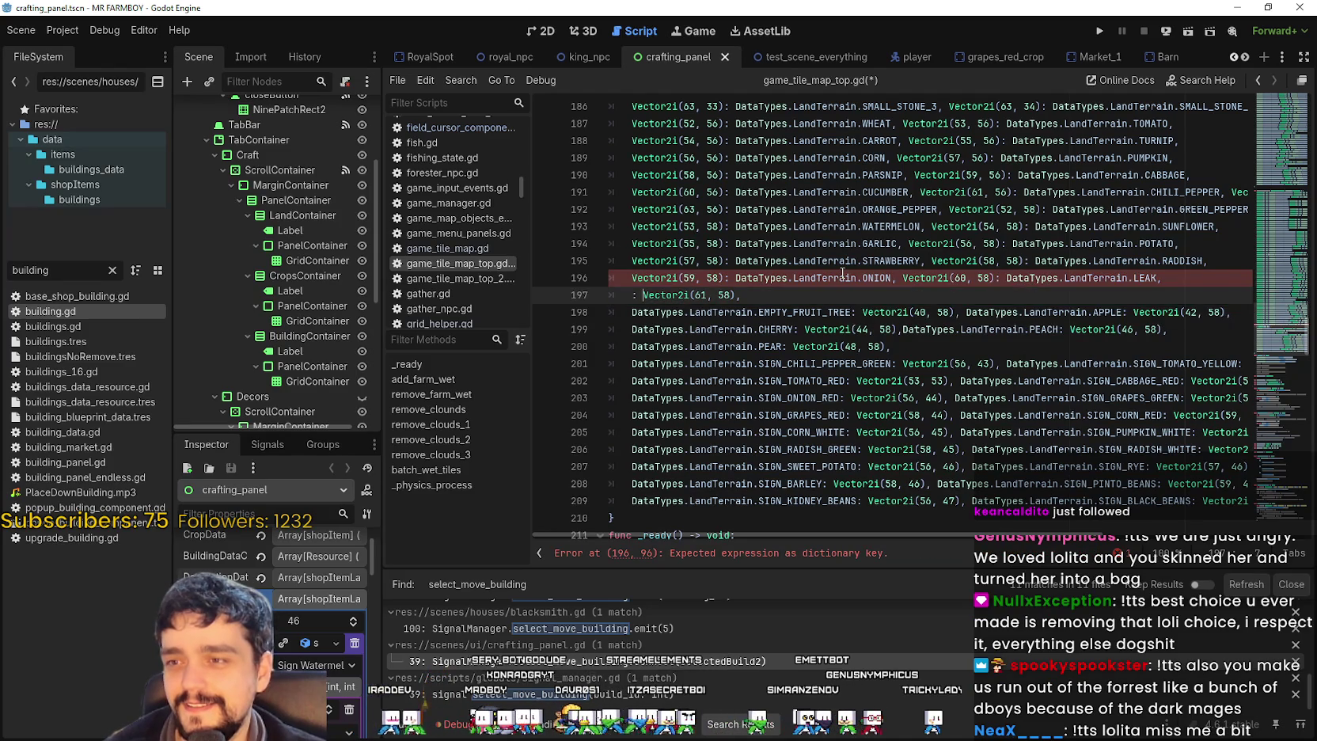
{"action": "key", "text": "BackSpace"}
{"action": "key", "text": "BackSpace"}
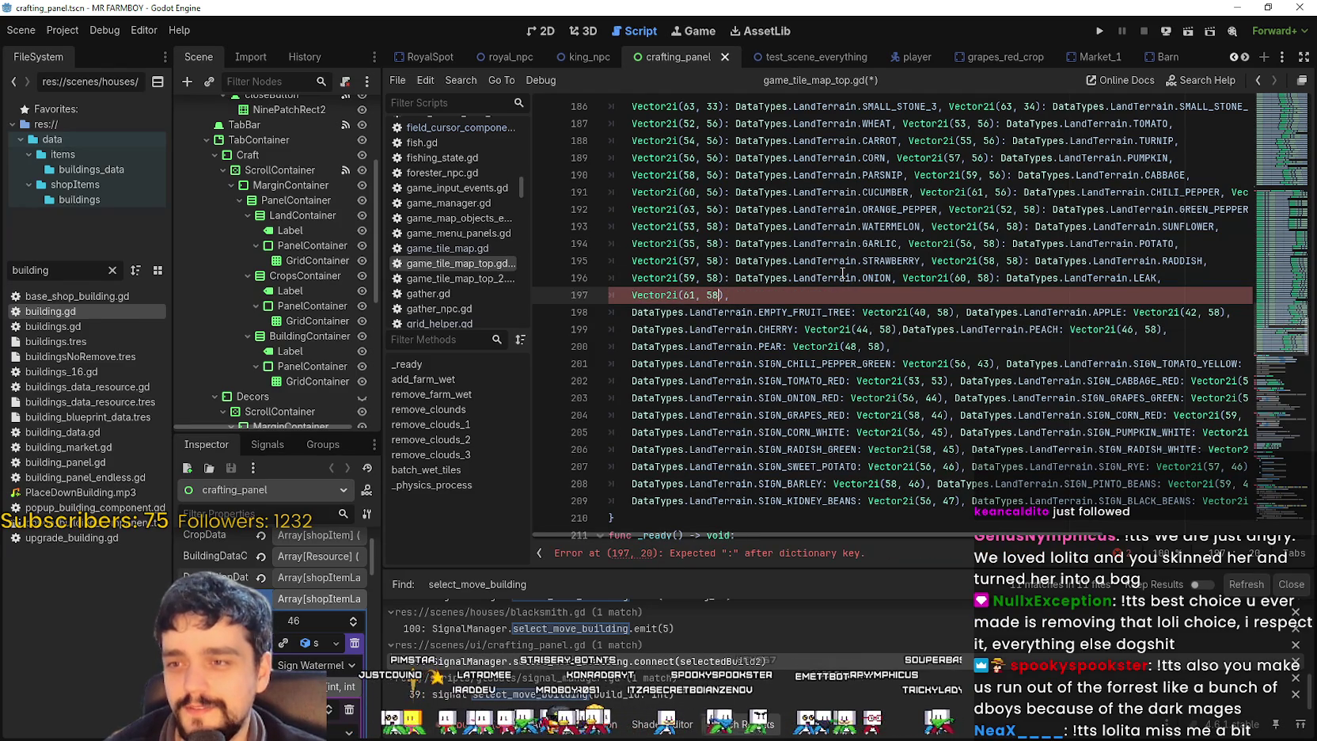
{"action": "type", "text": ":DataTypes.LandTerrain.GRAPES,"}
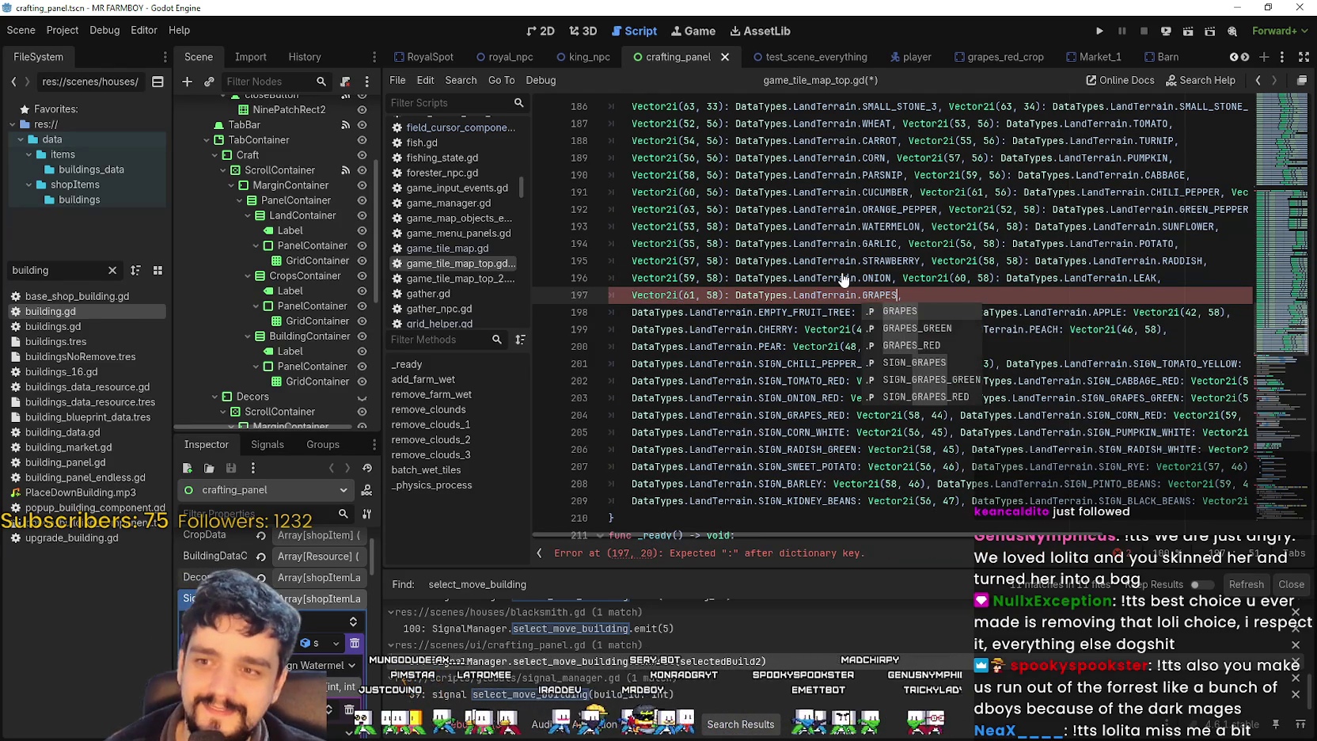
{"action": "left_click", "coordinate": [729, 346]}
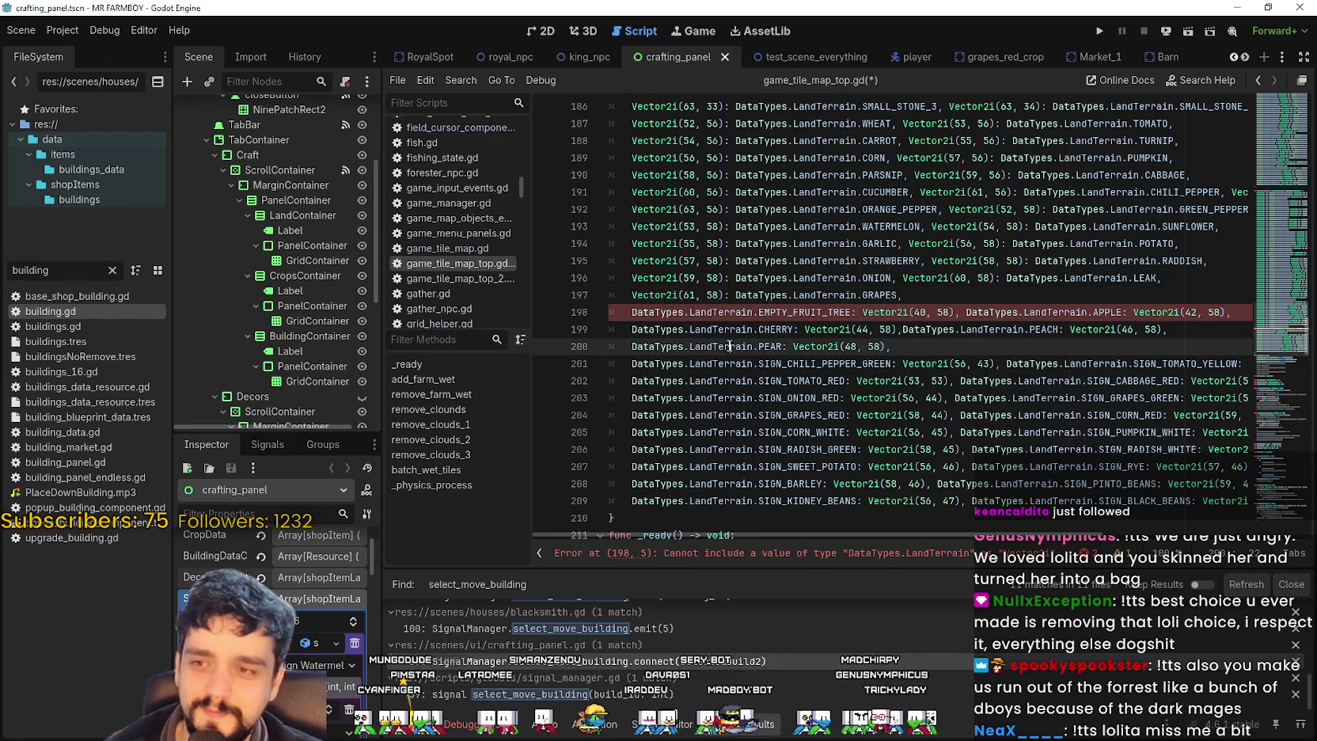
- Flip the EMPTY_FRUIT_TREE entry on line 198 to 'Vector2i(40, 58): EMPTY_FRUIT_TREE'
{"action": "double_click", "coordinate": [656, 311]}
{"action": "left_click", "coordinate": [859, 312], "text": "shift"}
{"action": "key", "text": "BackSpace"}
{"action": "key", "text": "Right"}
{"action": "key", "text": "Right"}
{"action": "key", "text": "BackSpace"}
{"action": "key", "text": "BackSpace"}
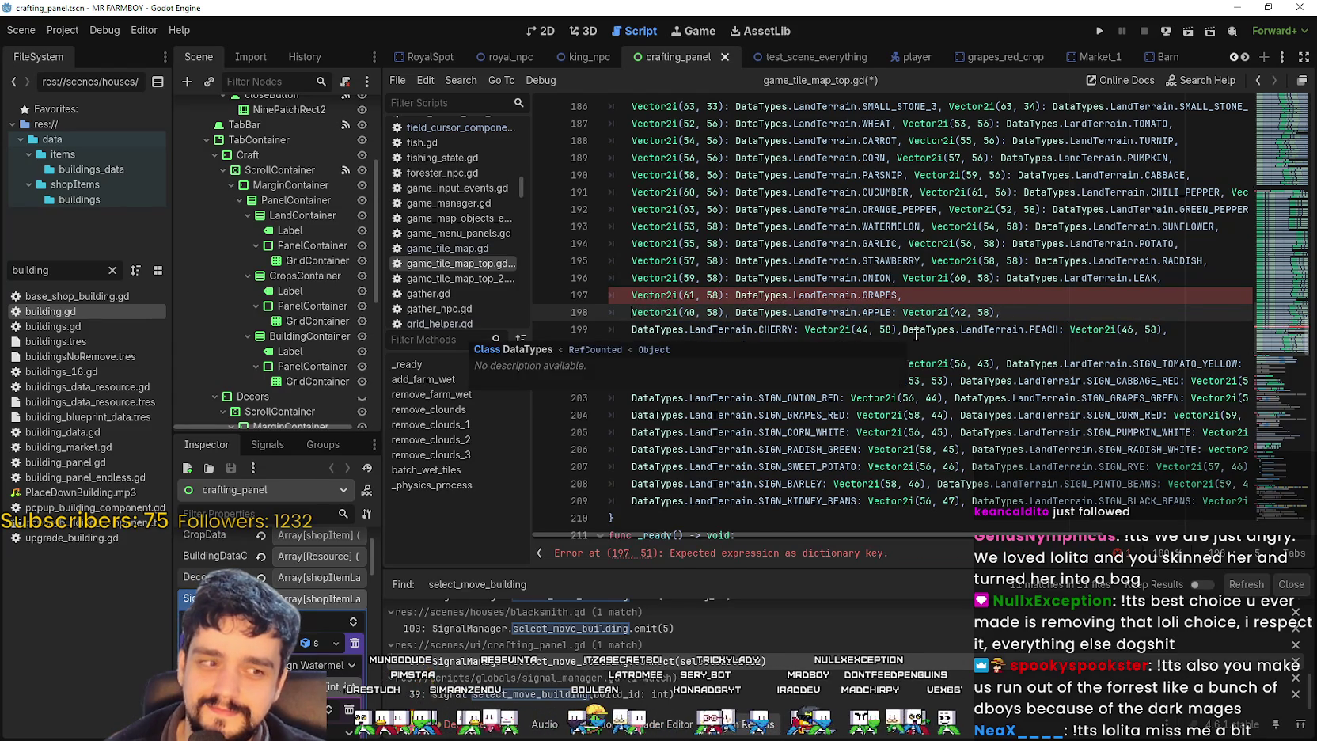
{"action": "key", "text": "Right"}
{"action": "key", "text": "Right"}
{"action": "key", "text": "Right"}
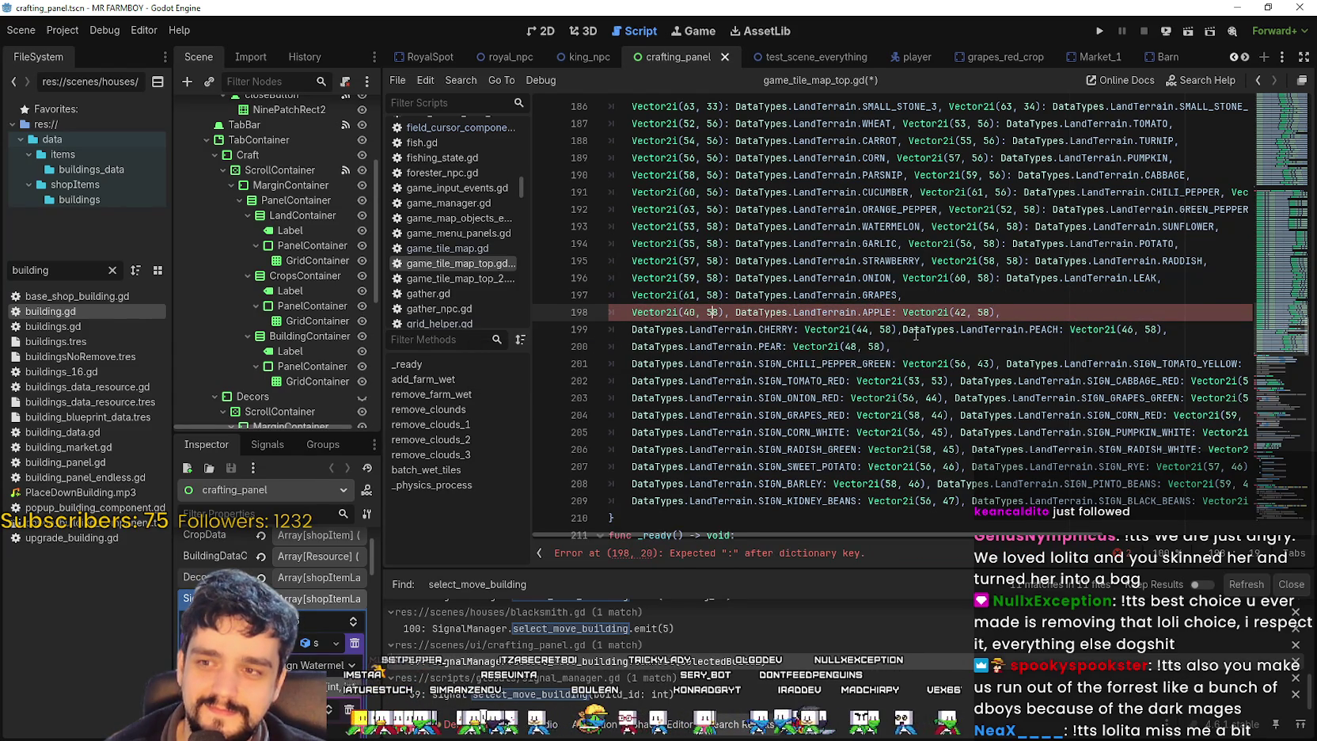
{"action": "type", "text": ":"}
{"action": "type", "text": "DataTypes.LandTerrain.EMPTY_FRUIT_TREE"}
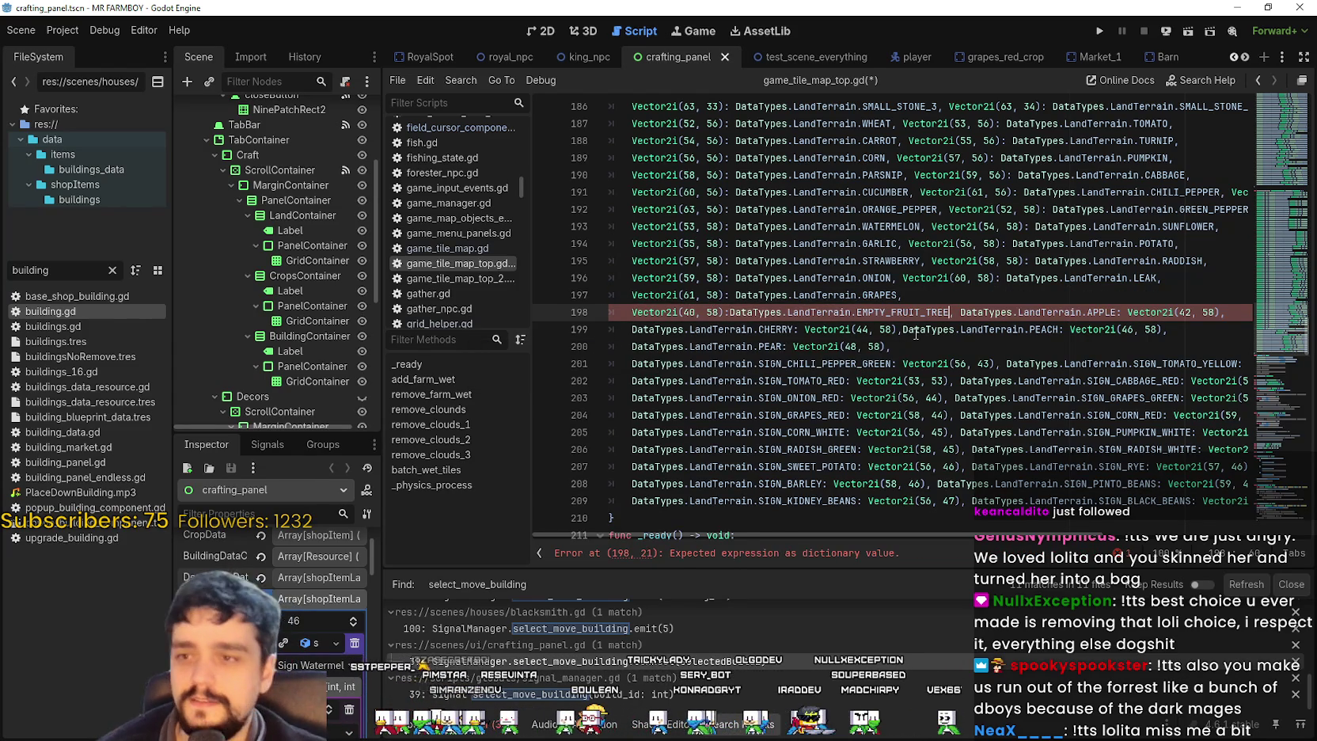
- Flip the APPLE entry so Vector2i(42, 58) maps to DataTypes.LandTerrain.APPLE
{"action": "left_click", "coordinate": [970, 313]}
{"action": "left_click_drag", "start_coordinate": [970, 313], "coordinate": [1099, 315]}
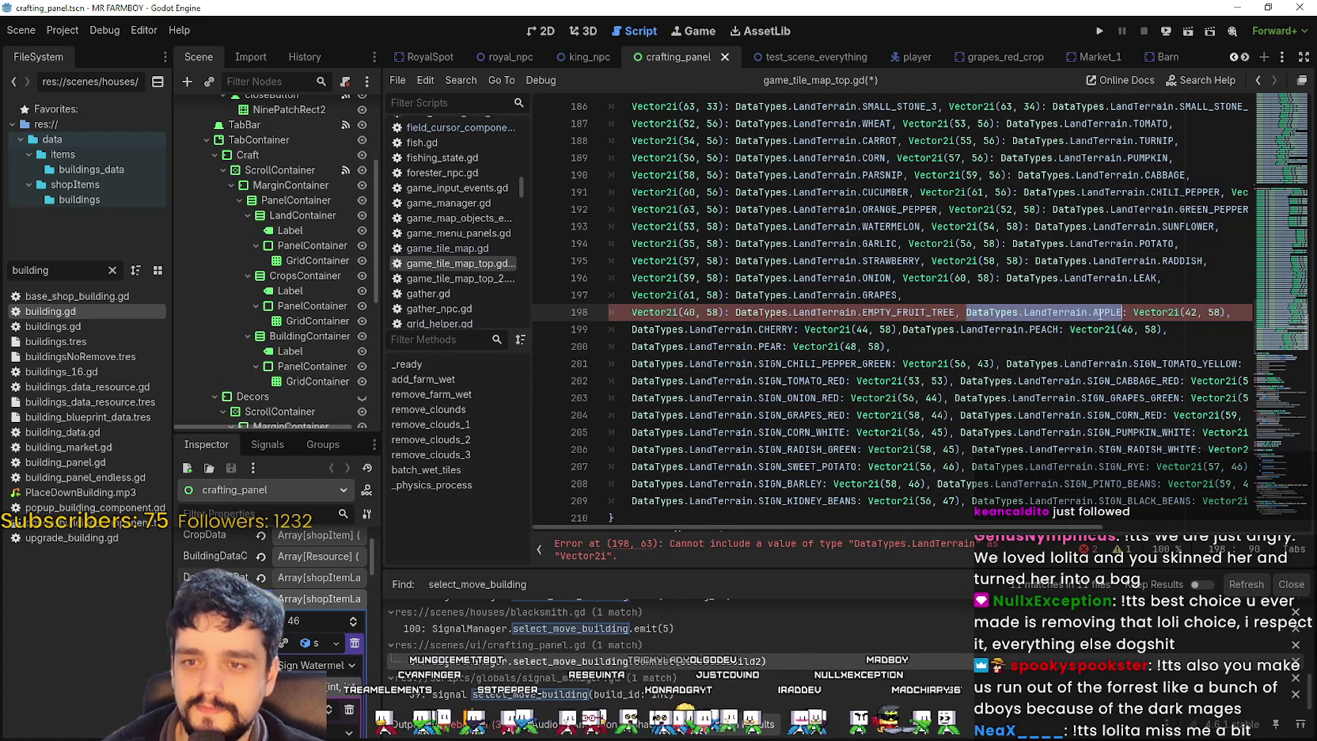
{"action": "key", "text": "BackSpace"}
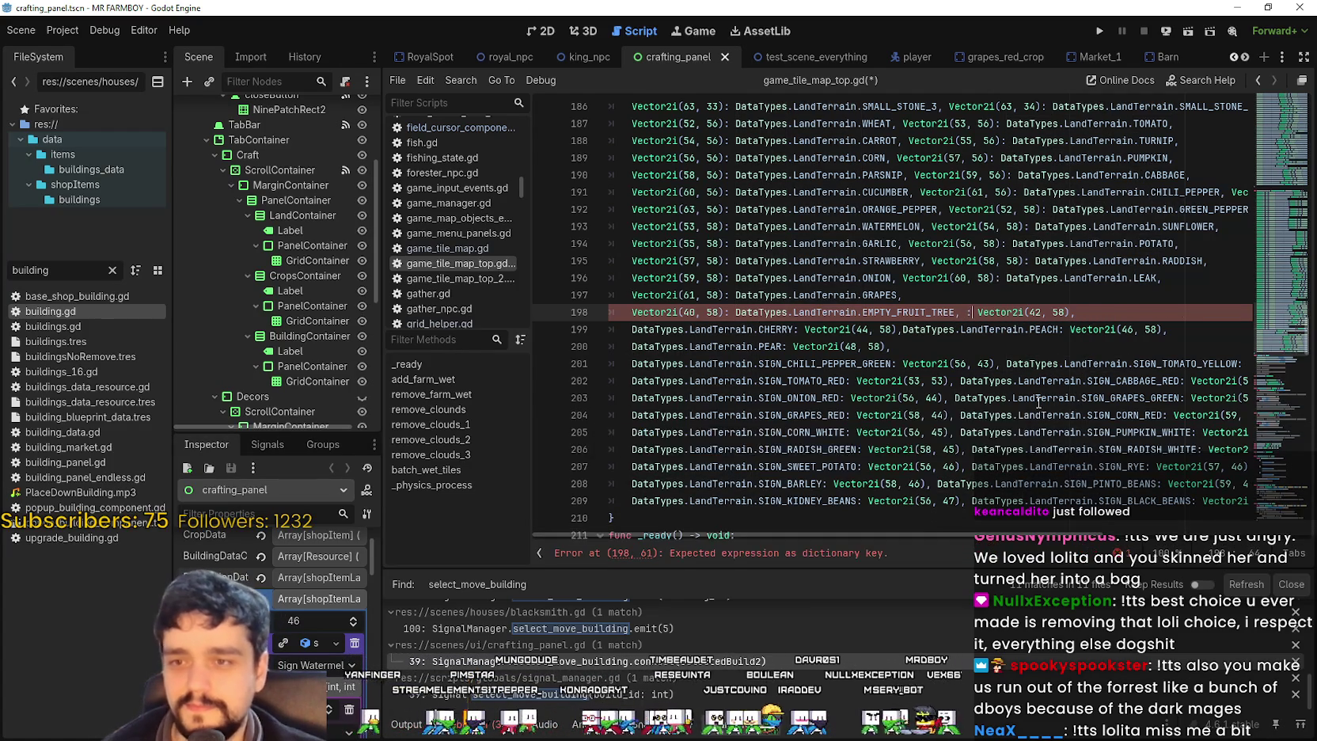
{"action": "key", "text": "Delete"}
{"action": "key", "text": "Delete"}
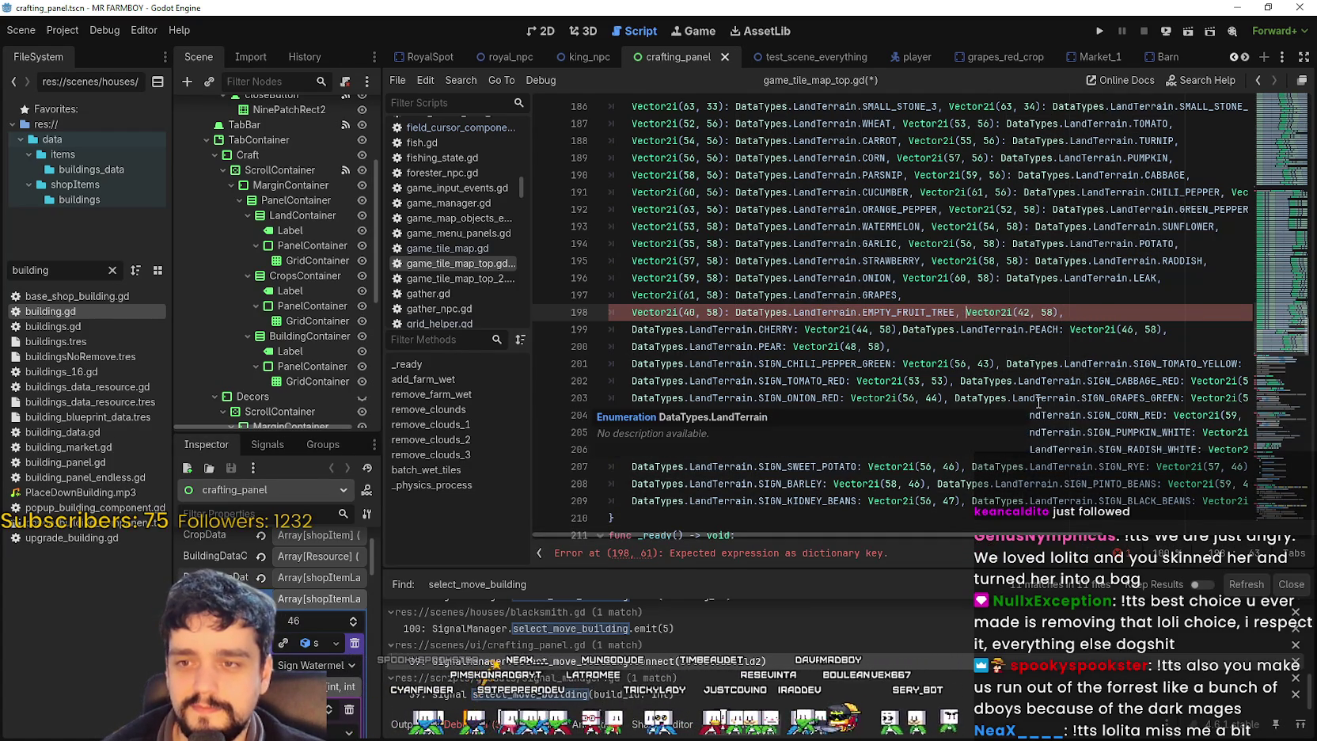
{"action": "key", "text": "Right"}
{"action": "key", "text": "Right"}
{"action": "type", "text": ": DataTypes.LandTerrain.APPLE"}
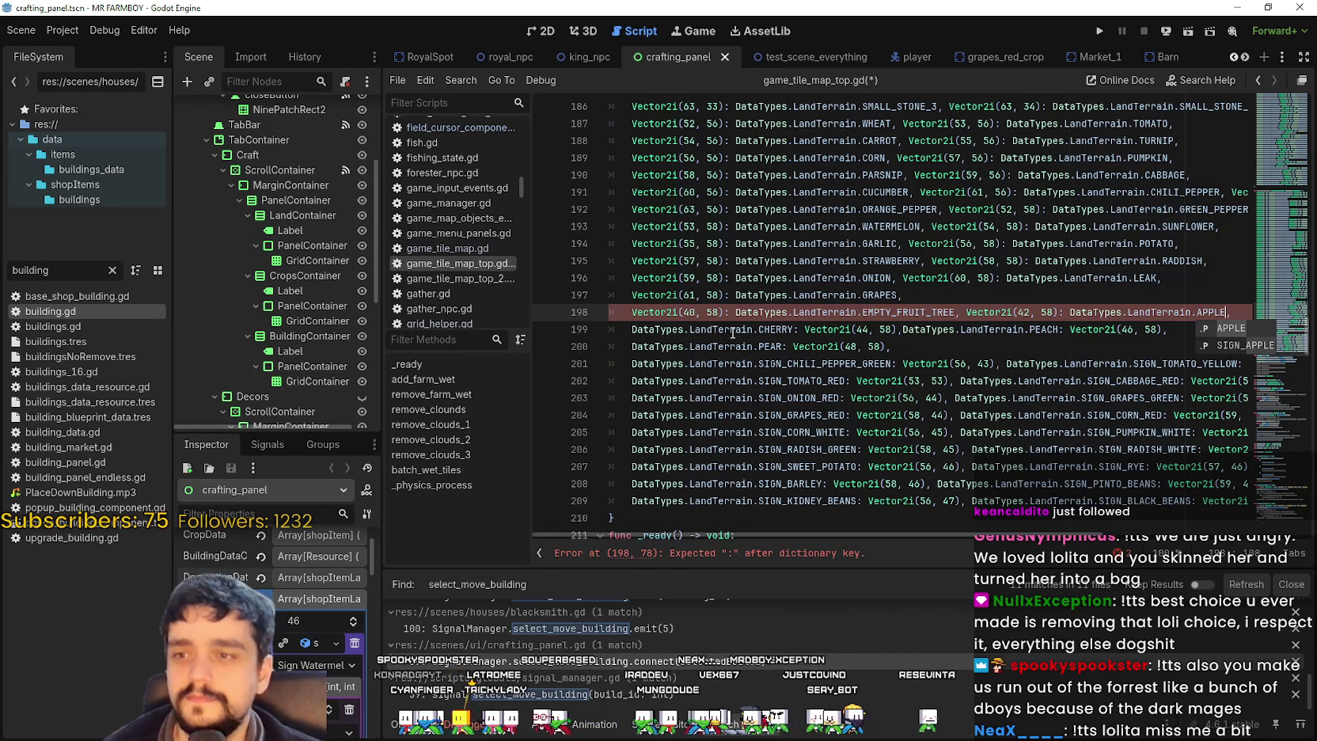
- On line 199, key CHERRY by Vector2i(44, 58) and move PEACH after its coordinate
{"action": "left_click_drag", "start_coordinate": [796, 329], "coordinate": [632, 329]}
{"action": "key", "text": "Delete"}
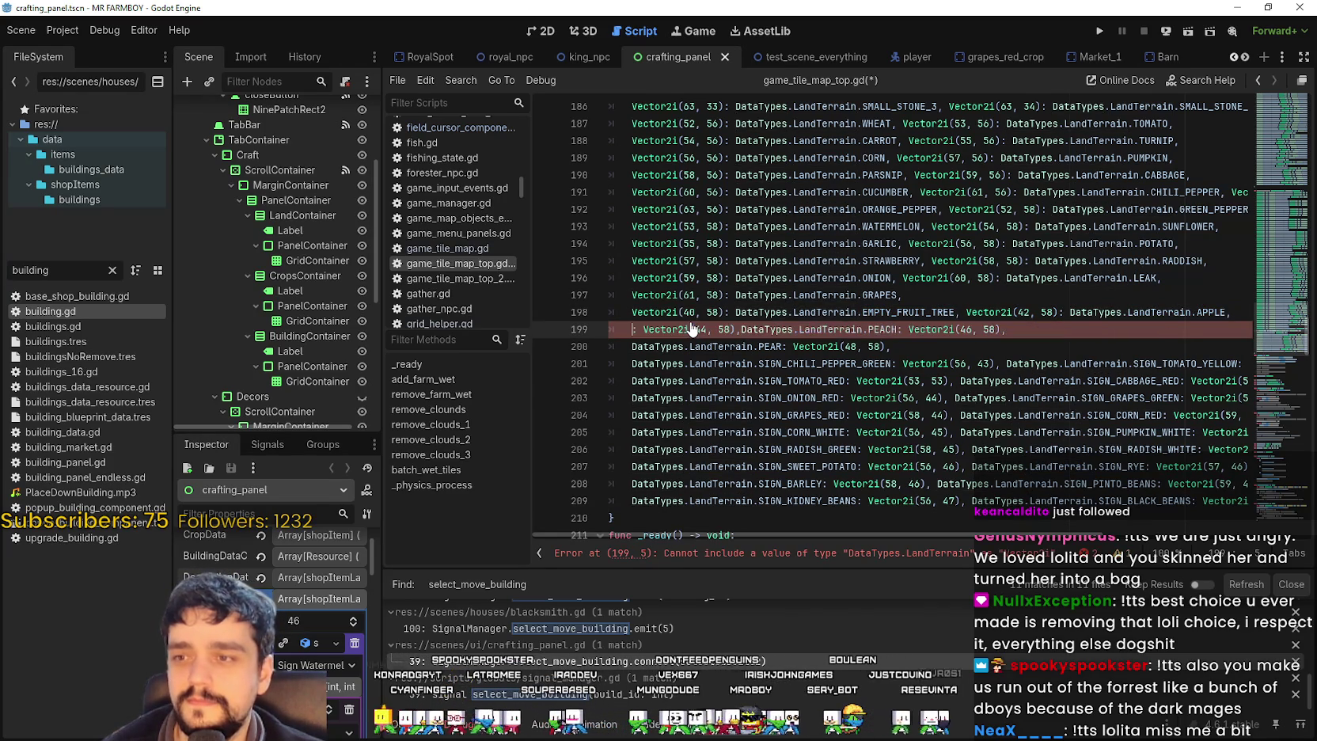
{"action": "key", "text": "Delete"}
{"action": "key", "text": "Delete"}
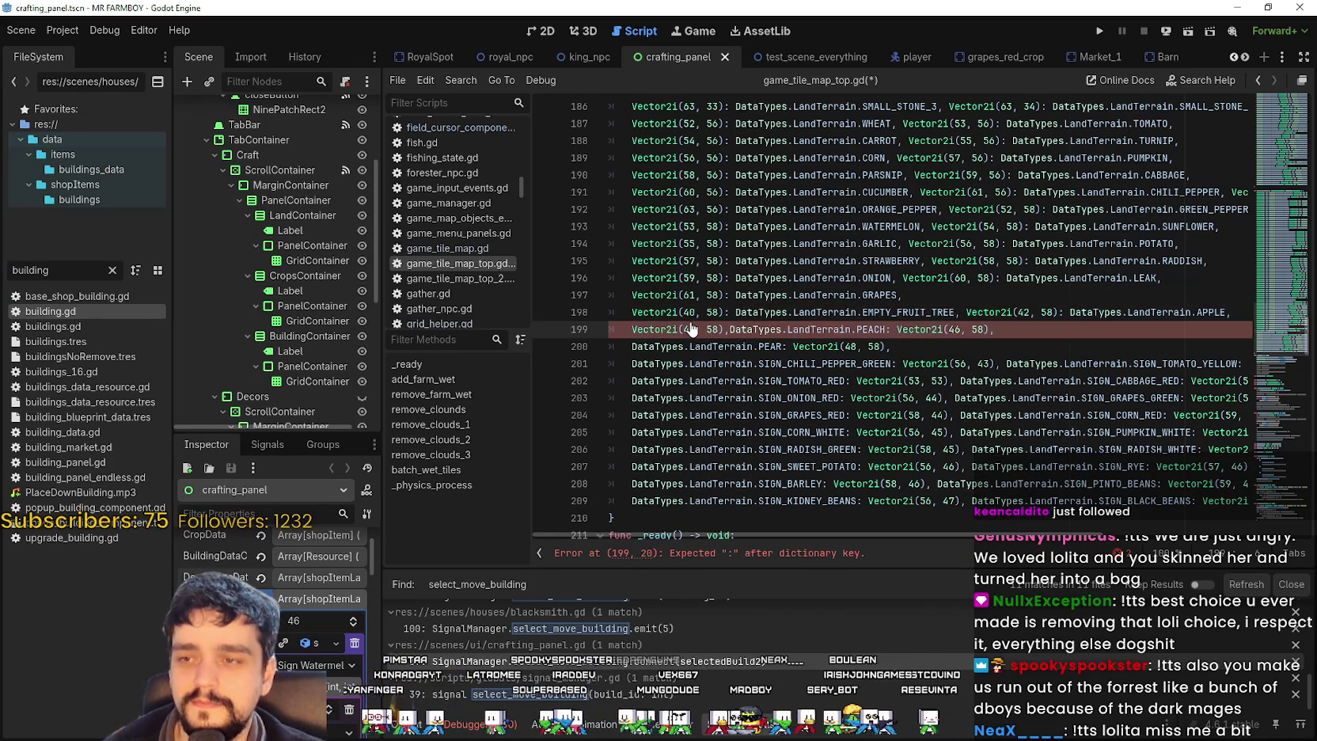
{"action": "type", "text": ": DataTypes.LandTerrain.CHERRY"}
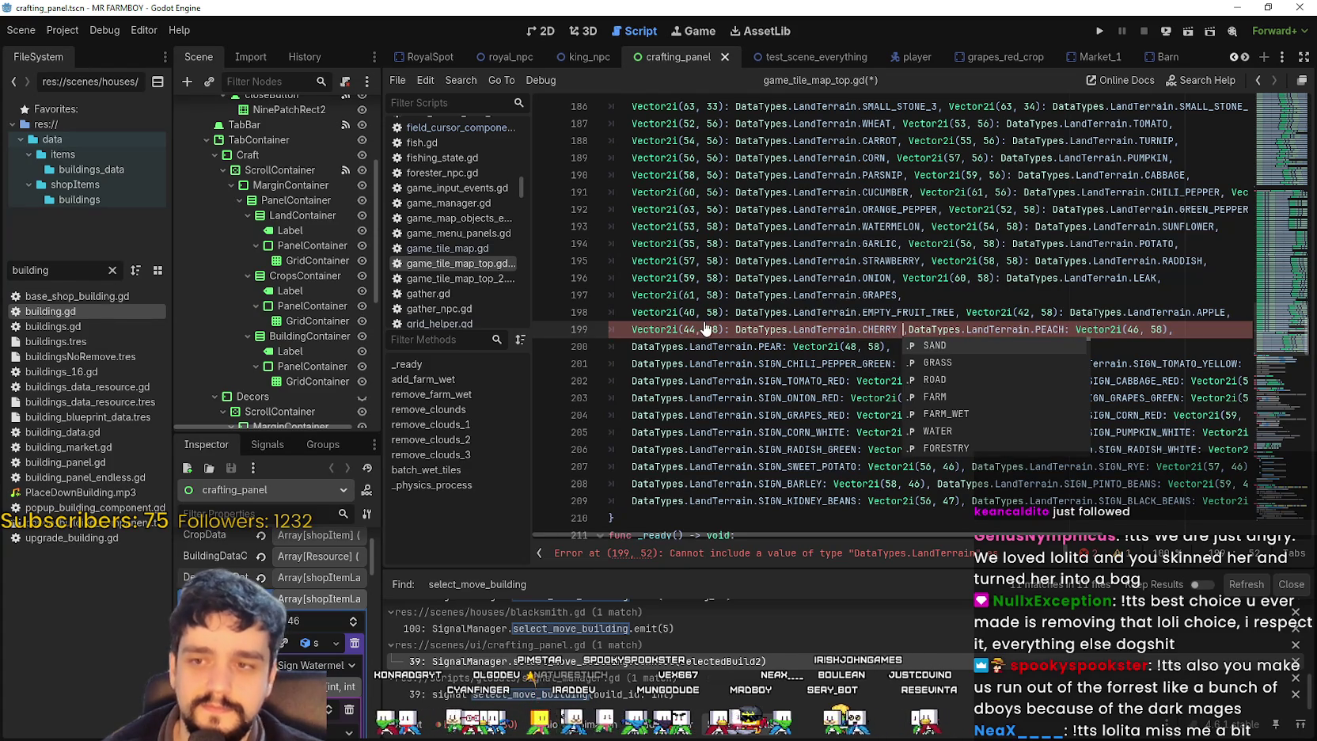
{"action": "left_click_drag", "start_coordinate": [909, 329], "coordinate": [1072, 329]}
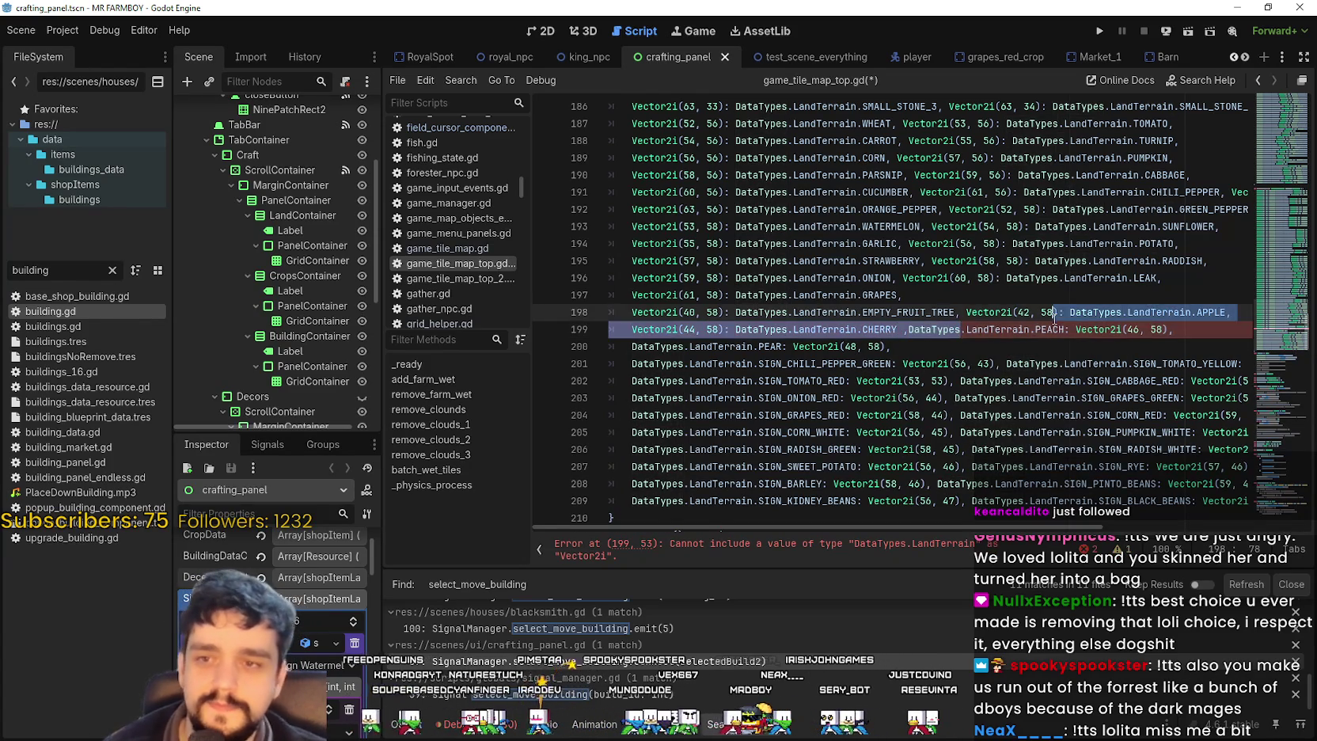
{"action": "key", "text": "BackSpace"}
{"action": "key", "text": "BackSpace"}
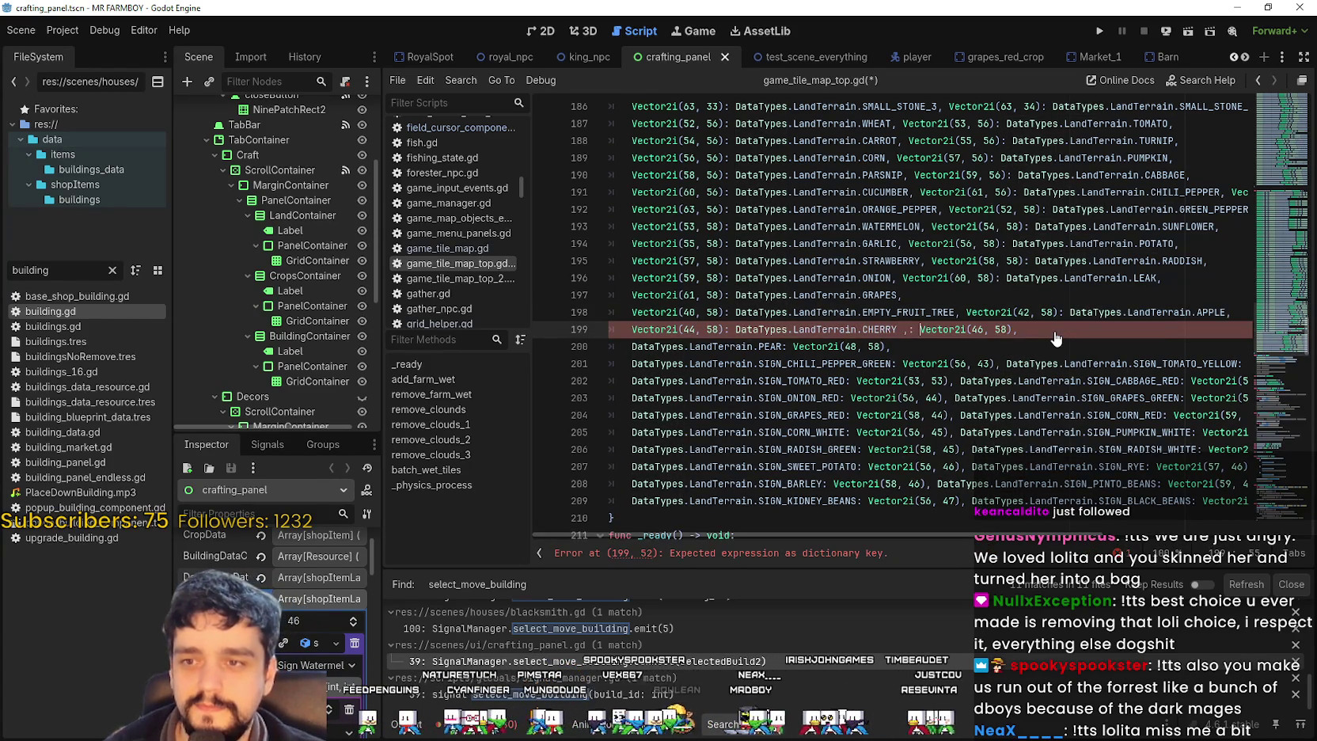
{"action": "key", "text": "End"}
{"action": "key", "text": "Left"}
{"action": "key", "text": "Left"}
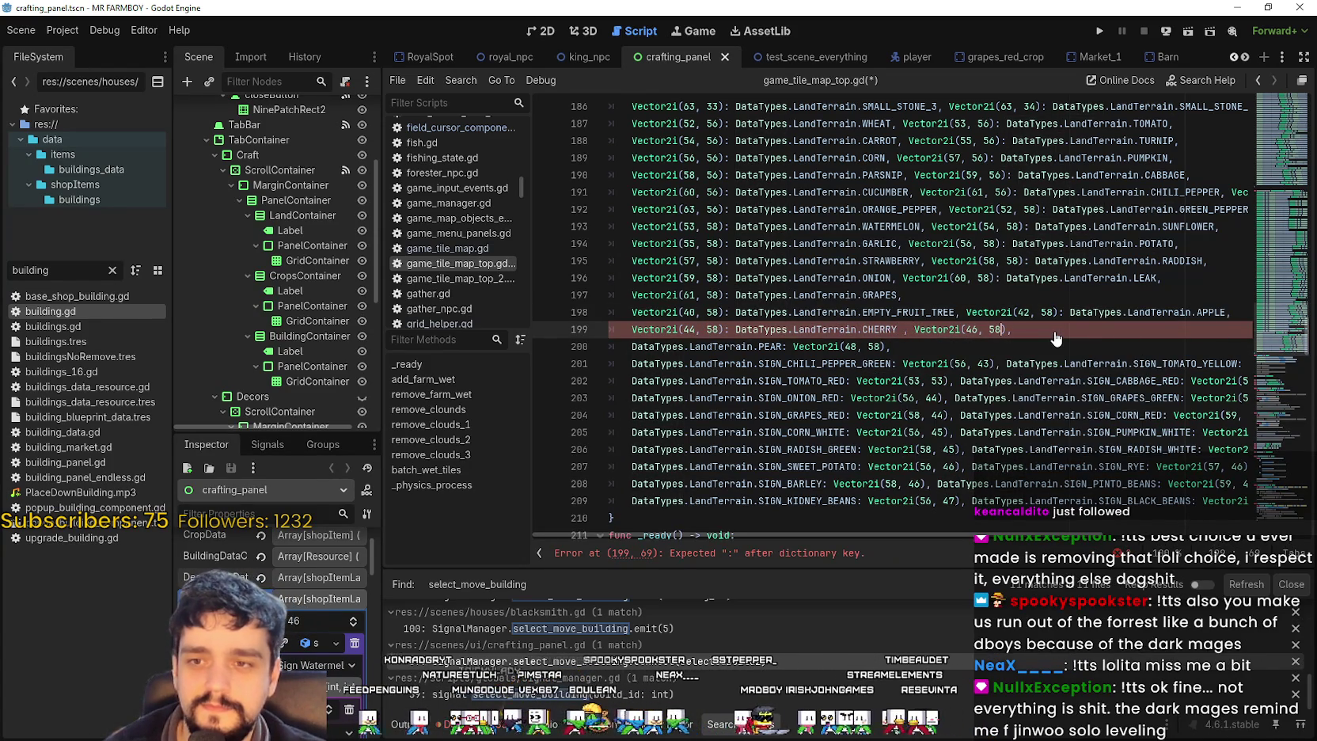
{"action": "type", "text": "DataTypes.LandTerrain.PEACH"}
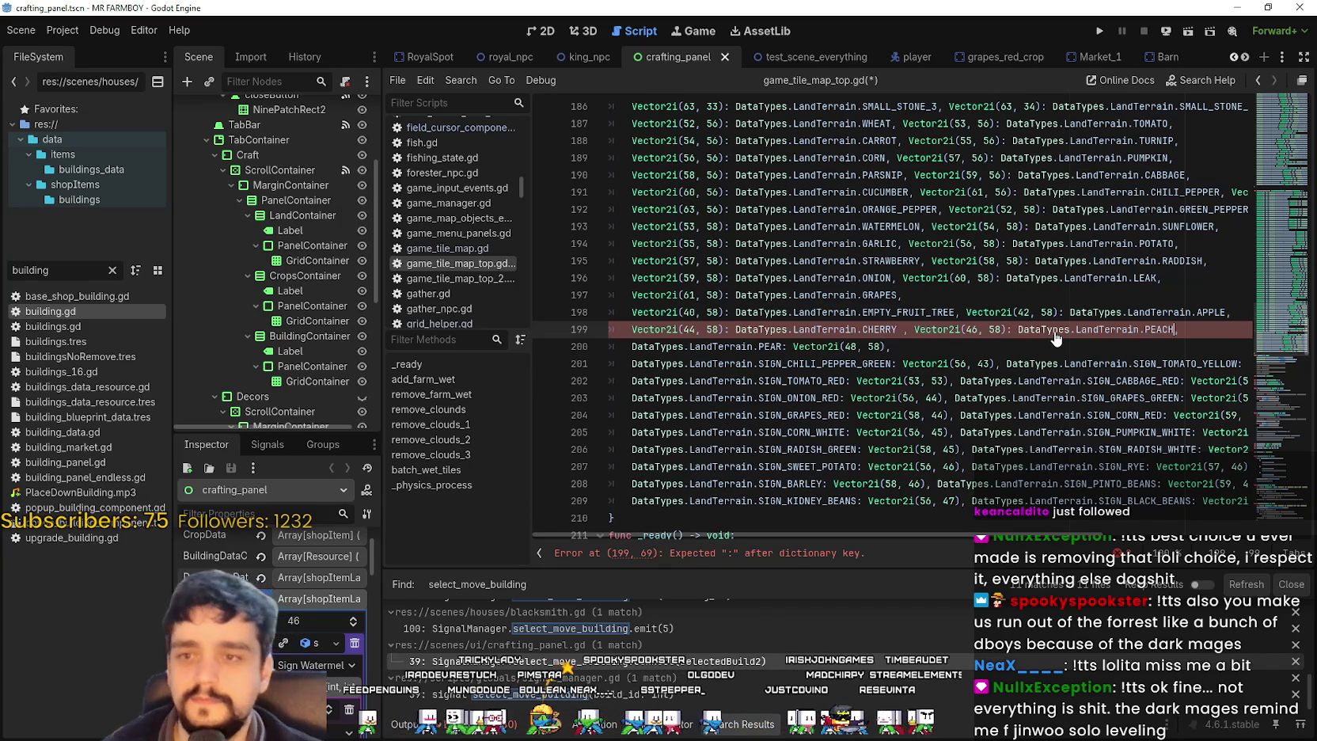
- Cut the PEAR key on line 200 and paste it after its Vector2i coordinate
{"action": "left_click", "coordinate": [746, 354]}
{"action": "left_click_drag", "start_coordinate": [631, 346], "coordinate": [782, 345]}
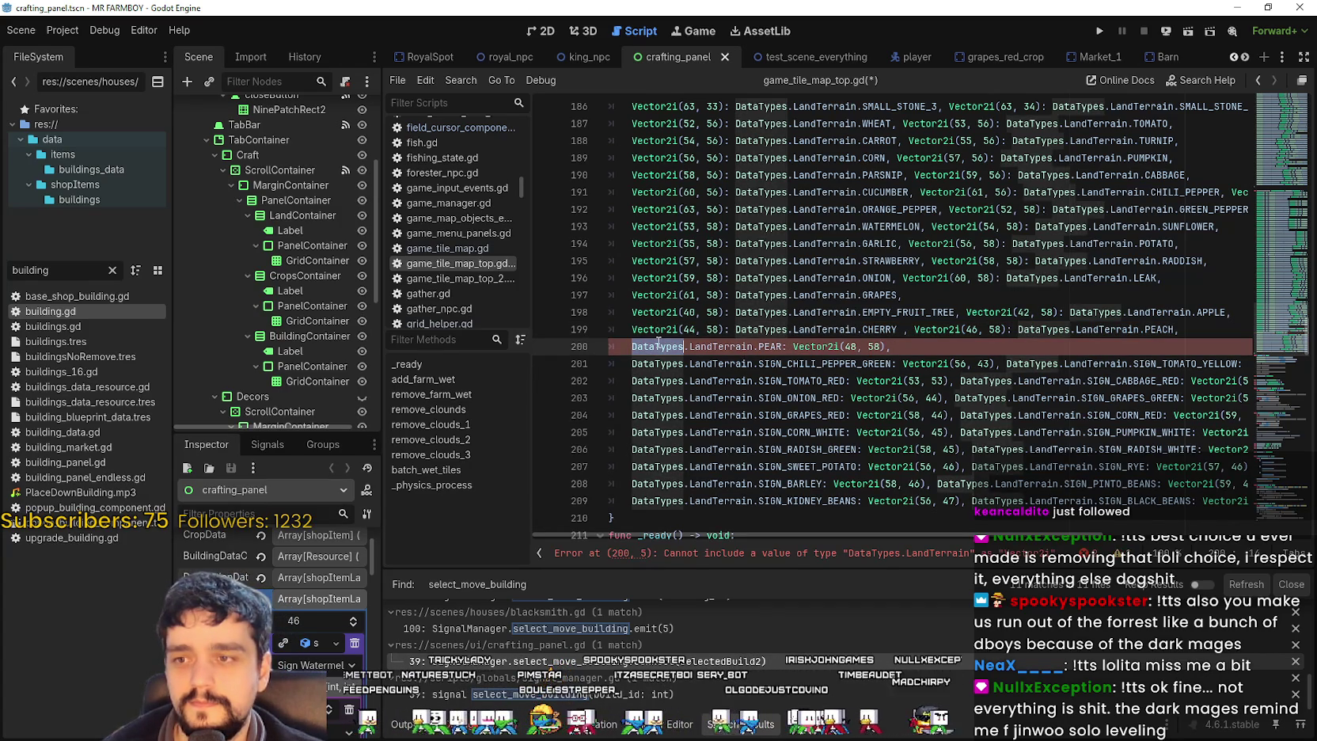
{"action": "key", "text": "ctrl+x"}
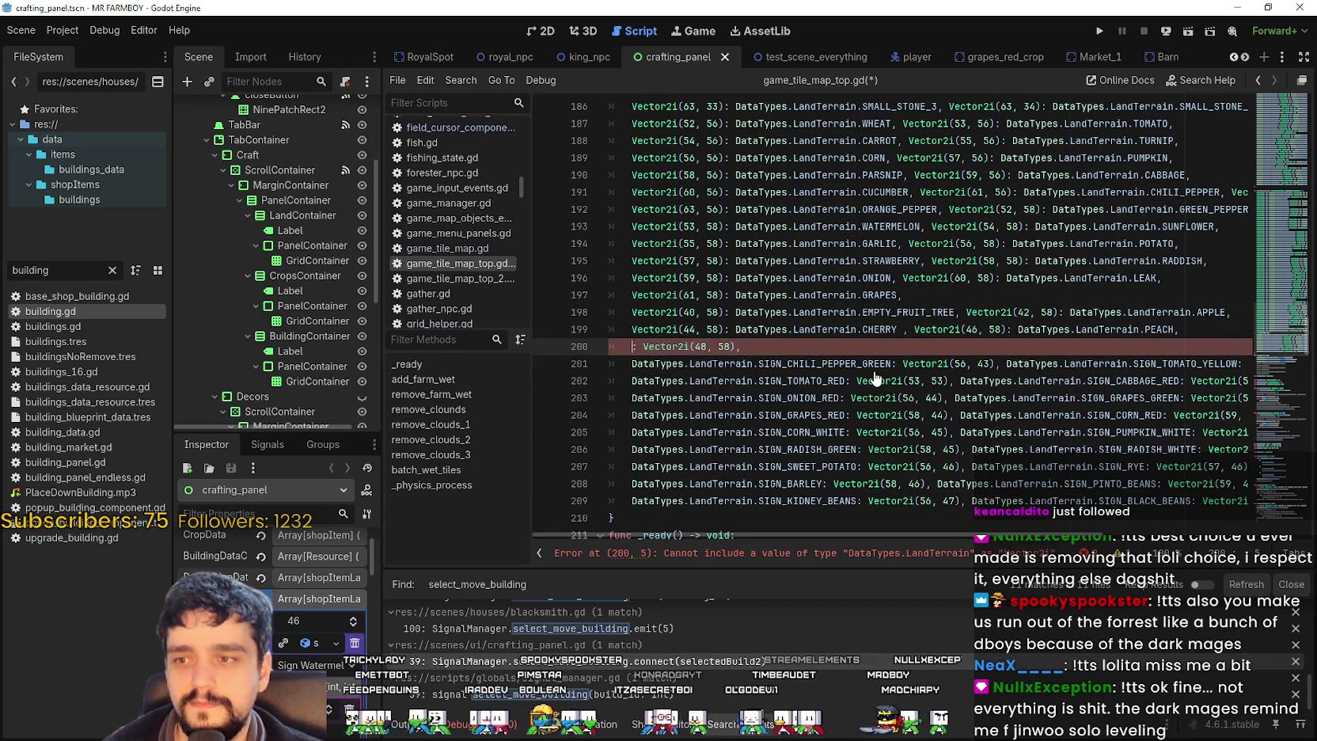
{"action": "key", "text": "BackSpace"}
{"action": "key", "text": "BackSpace"}
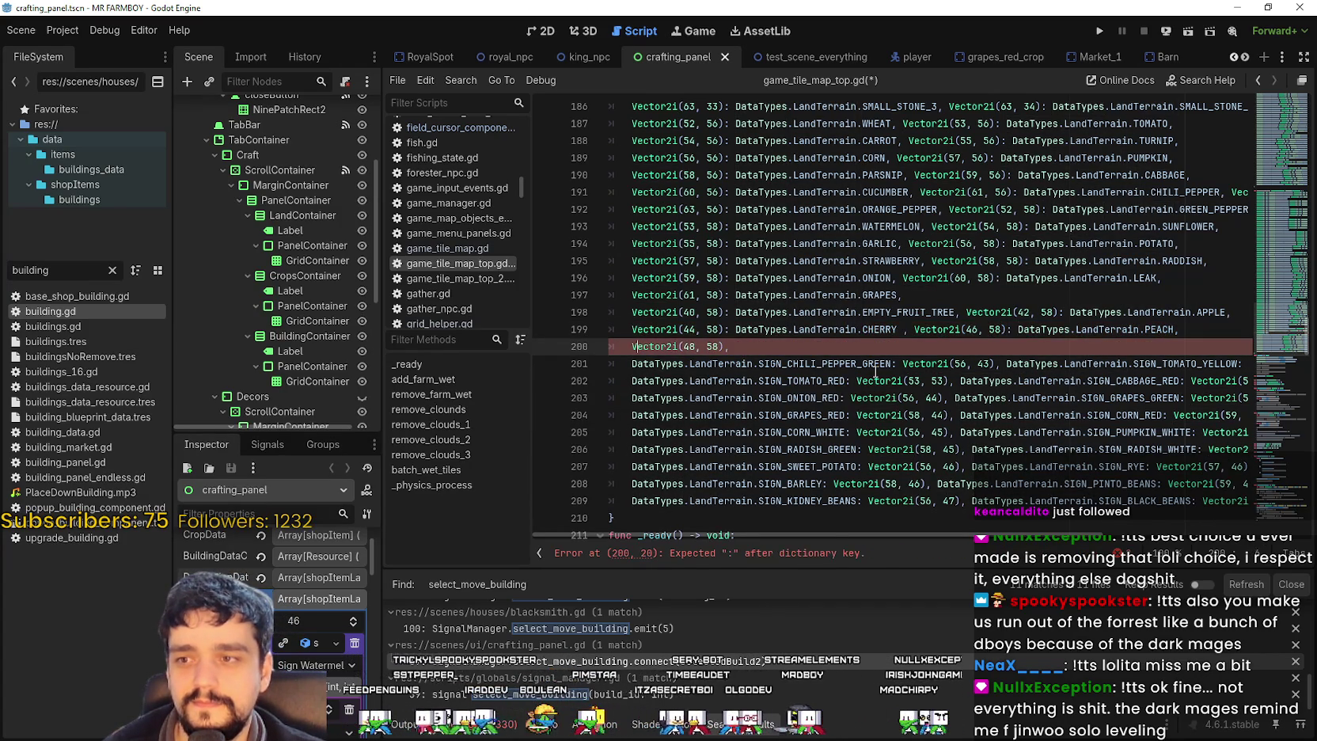
{"action": "type", "text": ":"}
{"action": "key", "text": "ctrl+v"}
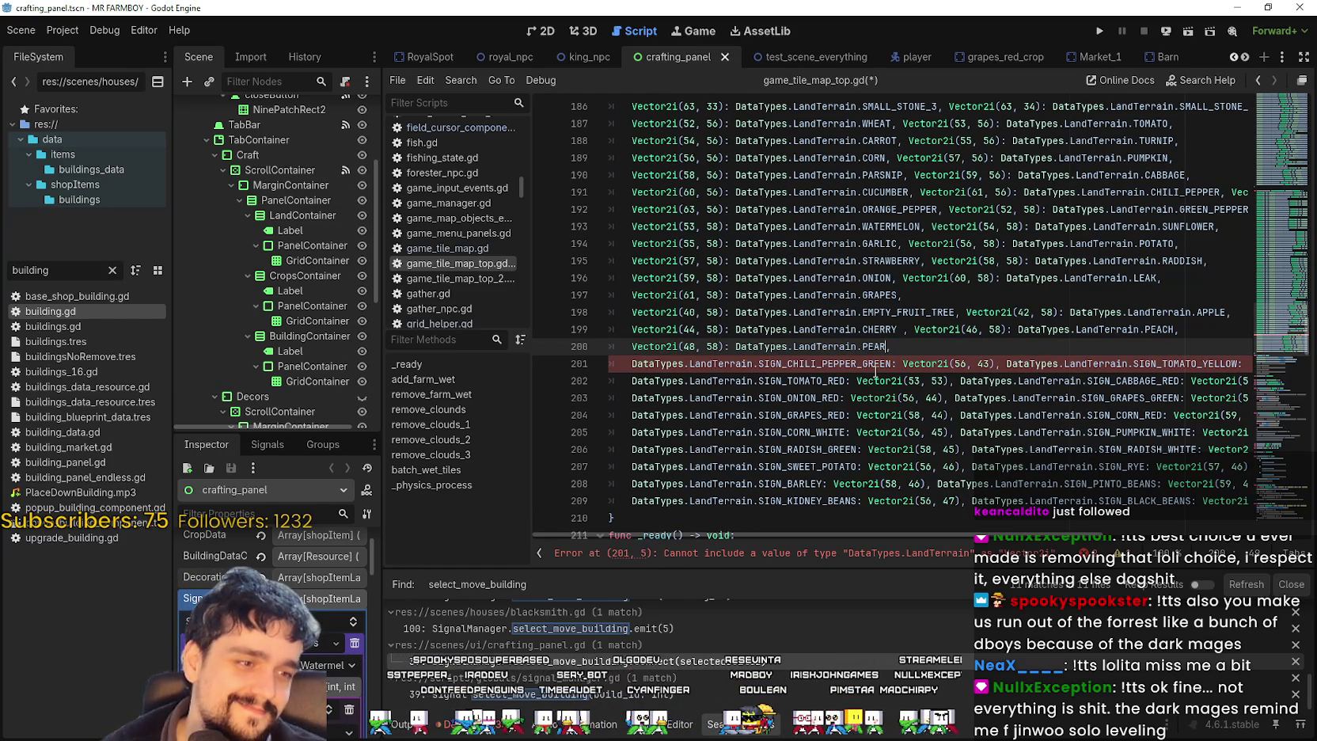
{"action": "scroll", "coordinate": [875, 380], "scroll_direction": "down", "scroll_amount": 1}
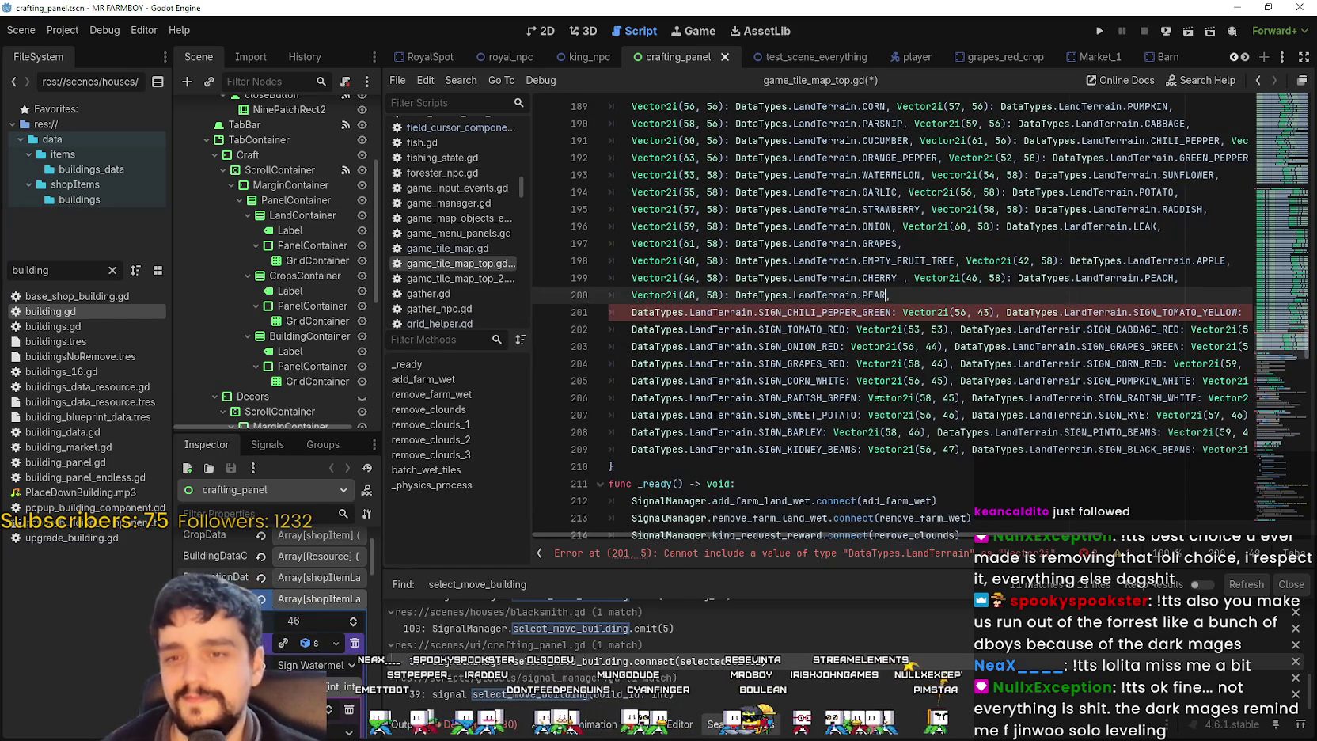
- On line 201, reorder SIGN_CHILI_PEPPER_GREEN to follow its Vector2i(56, 43) coordinate
{"action": "double_click", "coordinate": [863, 312]}
{"action": "key", "text": "shift+Home"}
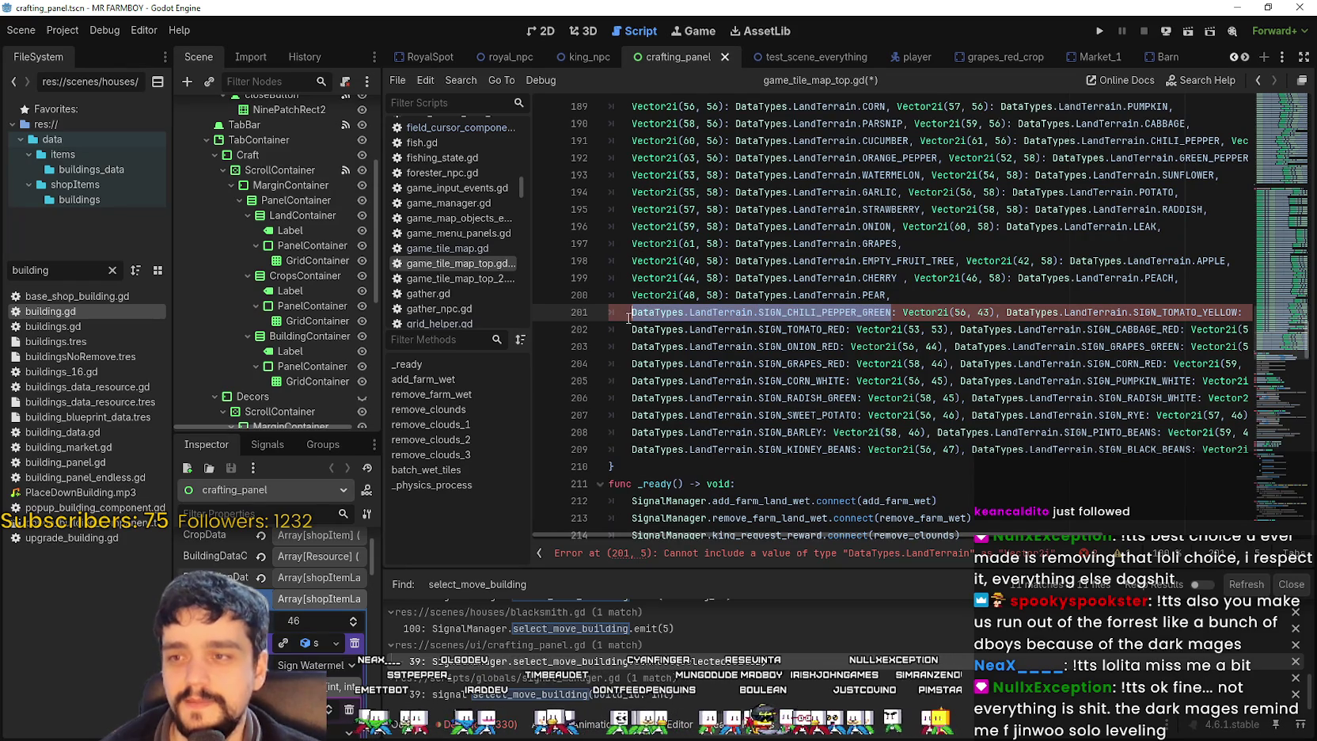
{"action": "key", "text": "BackSpace"}
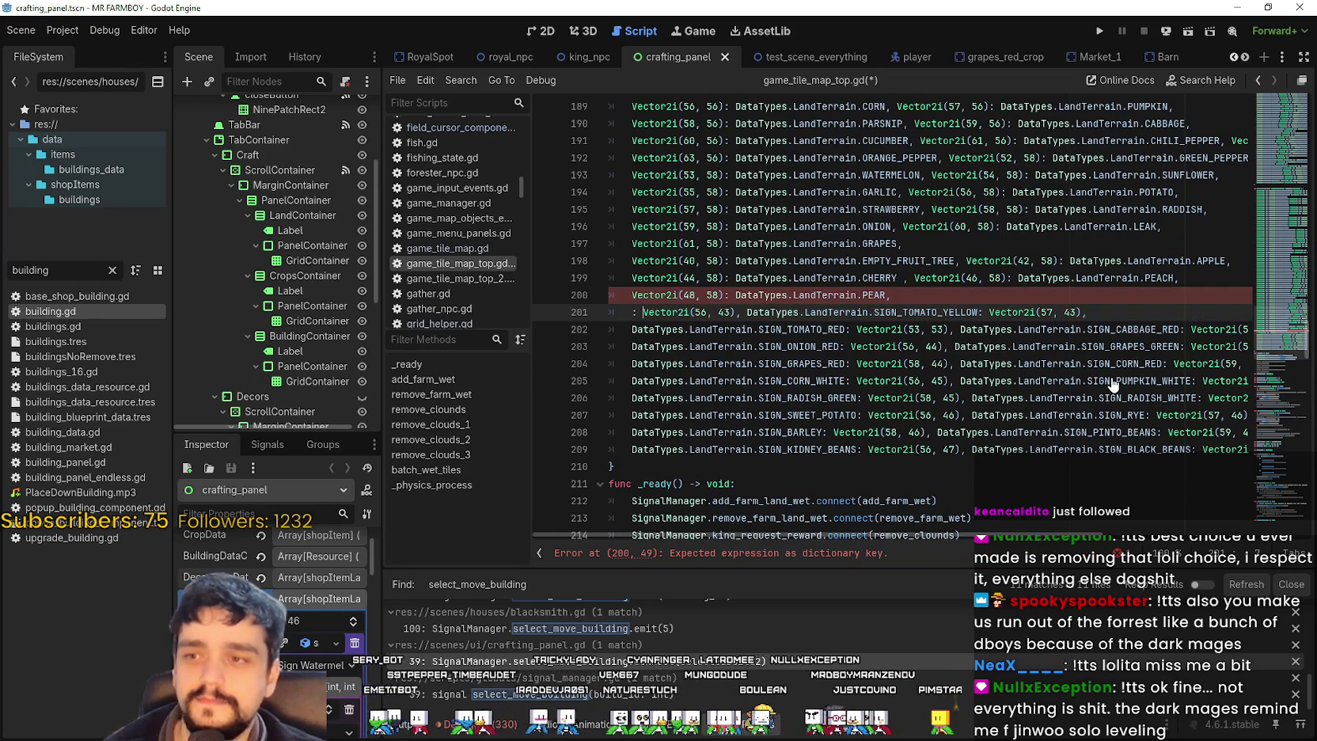
{"action": "key", "text": "BackSpace"}
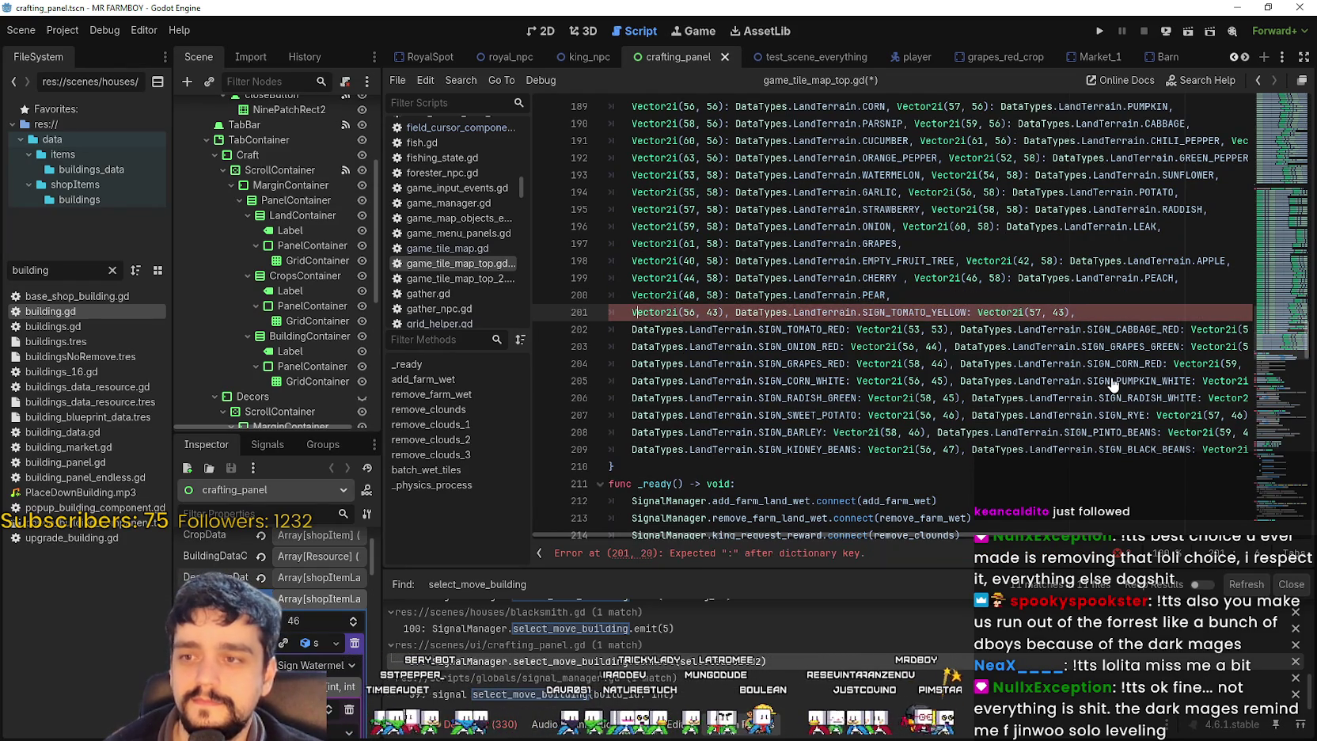
{"action": "key", "text": "Right"}
{"action": "key", "text": "Right"}
{"action": "key", "text": "Right"}
{"action": "key", "text": "ctrl+z"}
{"action": "key", "text": "ctrl+z"}
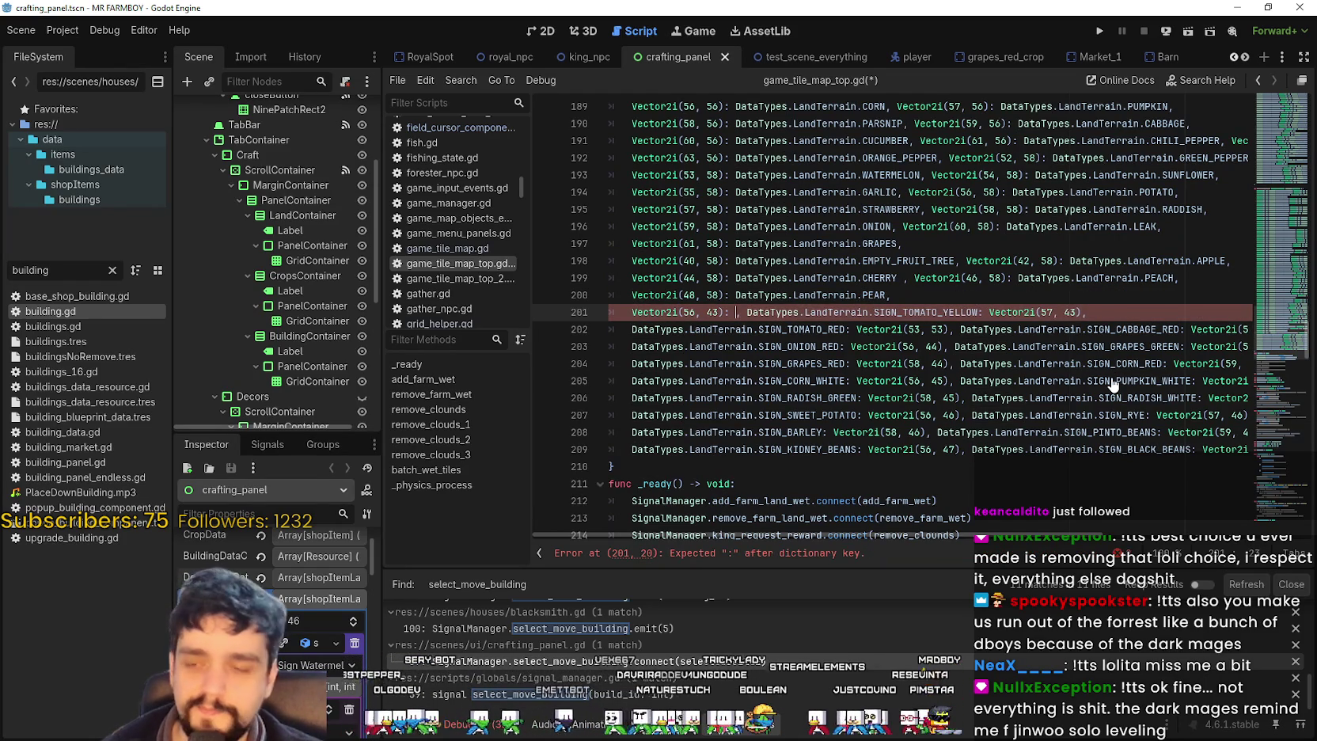
- Move SIGN_TOMATO_YELLOW after Vector2i(57, 43) with a colon
{"action": "double_click", "coordinate": [1059, 319]}
{"action": "left_click_drag", "start_coordinate": [1059, 319], "coordinate": [1163, 305]}
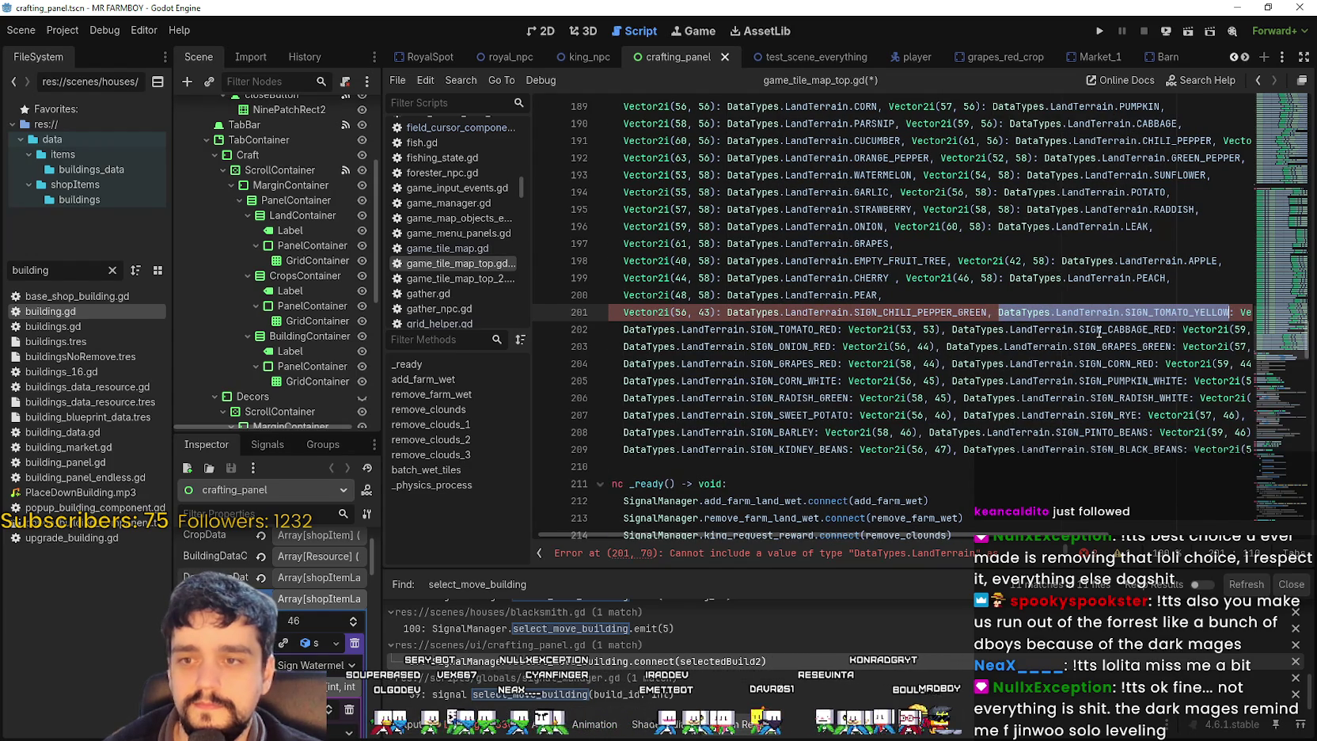
{"action": "key", "text": "BackSpace"}
{"action": "key", "text": "BackSpace"}
{"action": "key", "text": "BackSpace"}
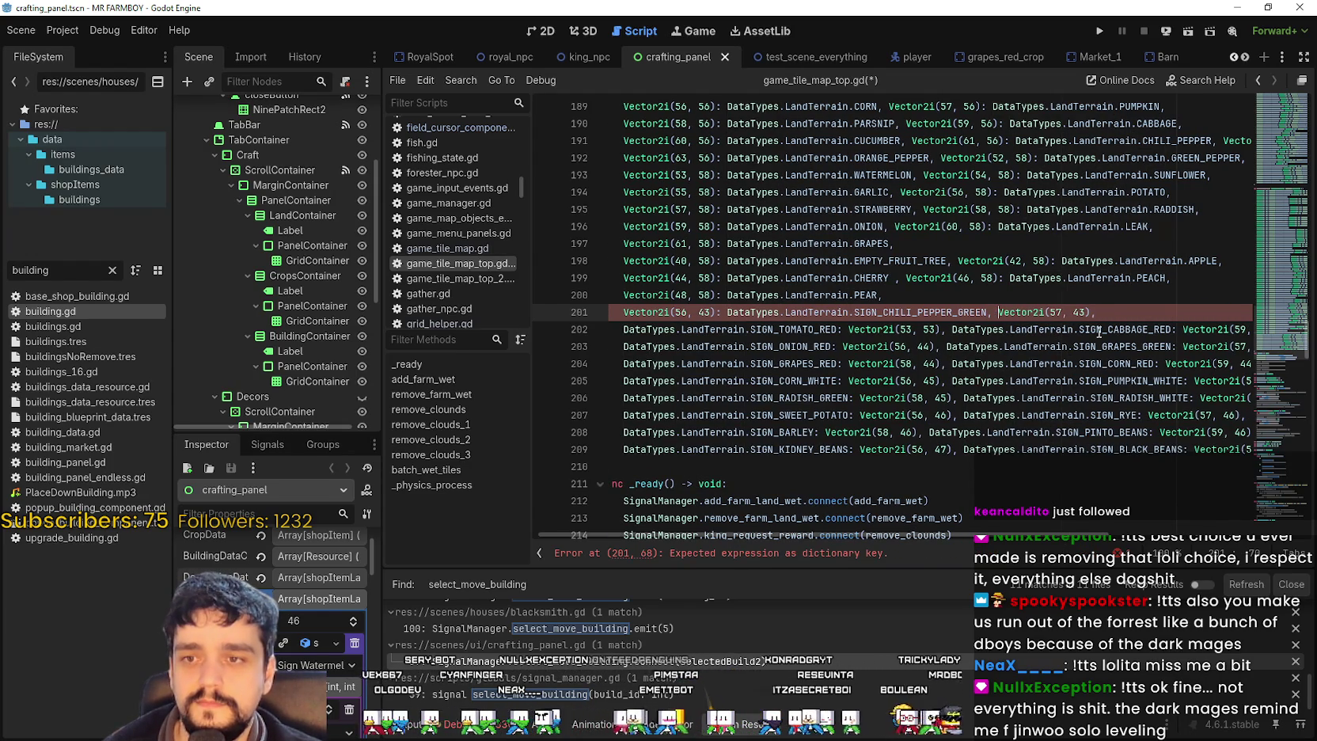
{"action": "type", "text": ":"}
{"action": "key", "text": "ctrl+v"}
- Cut SIGN_TOMATO_RED and paste it after Vector2i(53, 53) with a colon
{"action": "left_click_drag", "start_coordinate": [948, 329], "coordinate": [483, 308]}
{"action": "left_click", "coordinate": [793, 327]}
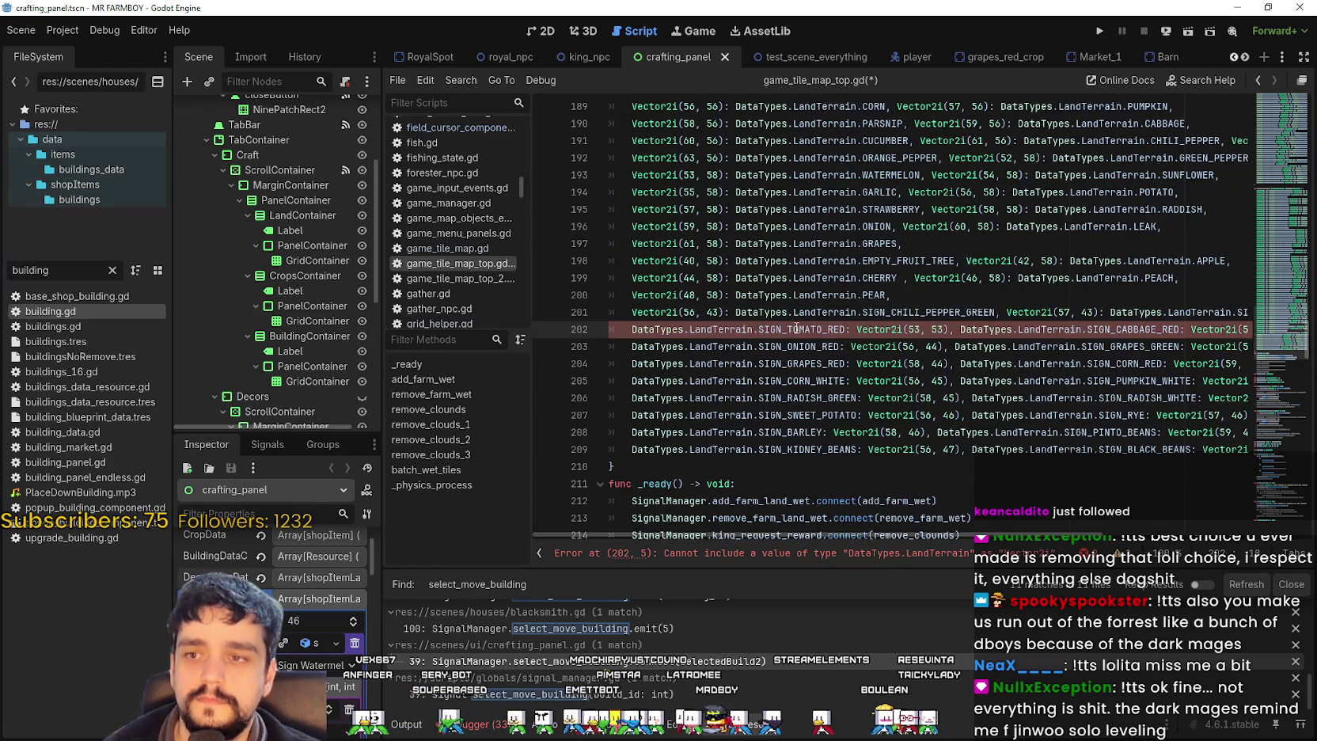
{"action": "double_click", "coordinate": [799, 327]}
{"action": "left_click_drag", "start_coordinate": [799, 328], "coordinate": [679, 327]}
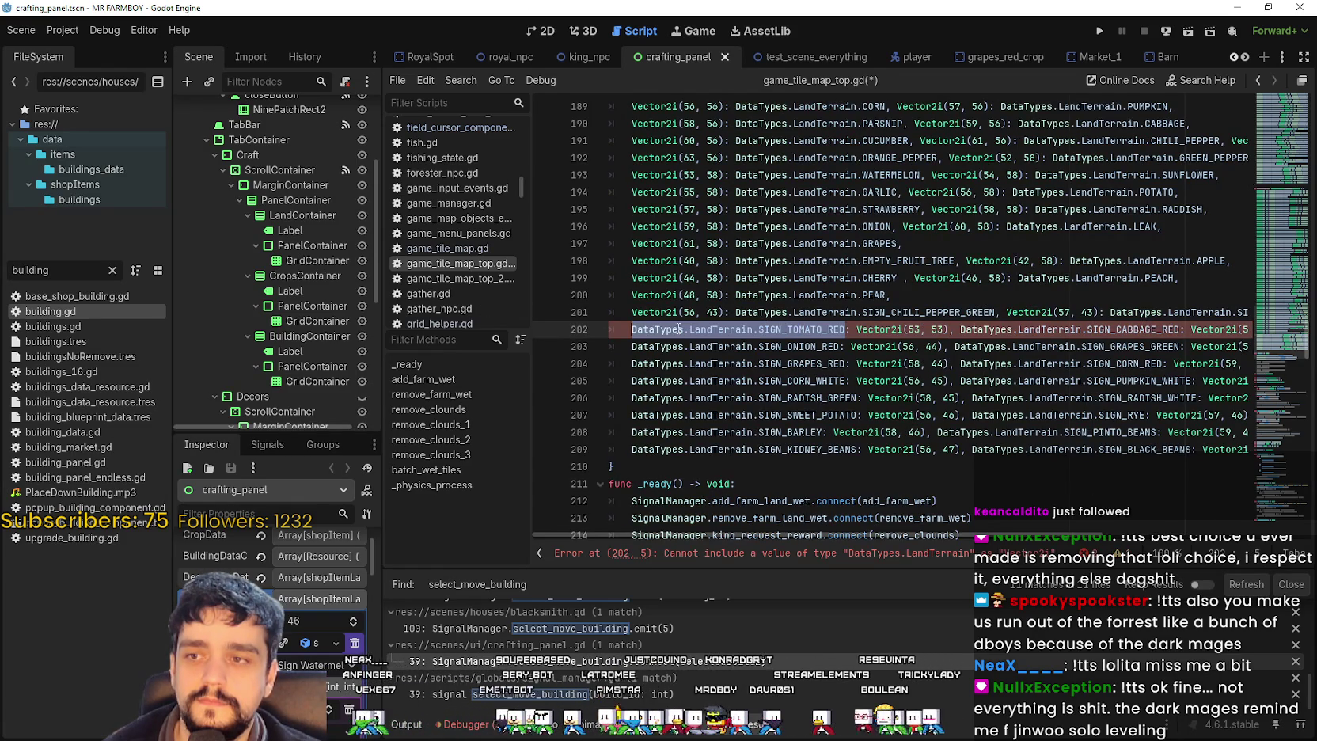
{"action": "key", "text": "ctrl+x"}
{"action": "key", "text": "Delete"}
{"action": "key", "text": "Delete"}
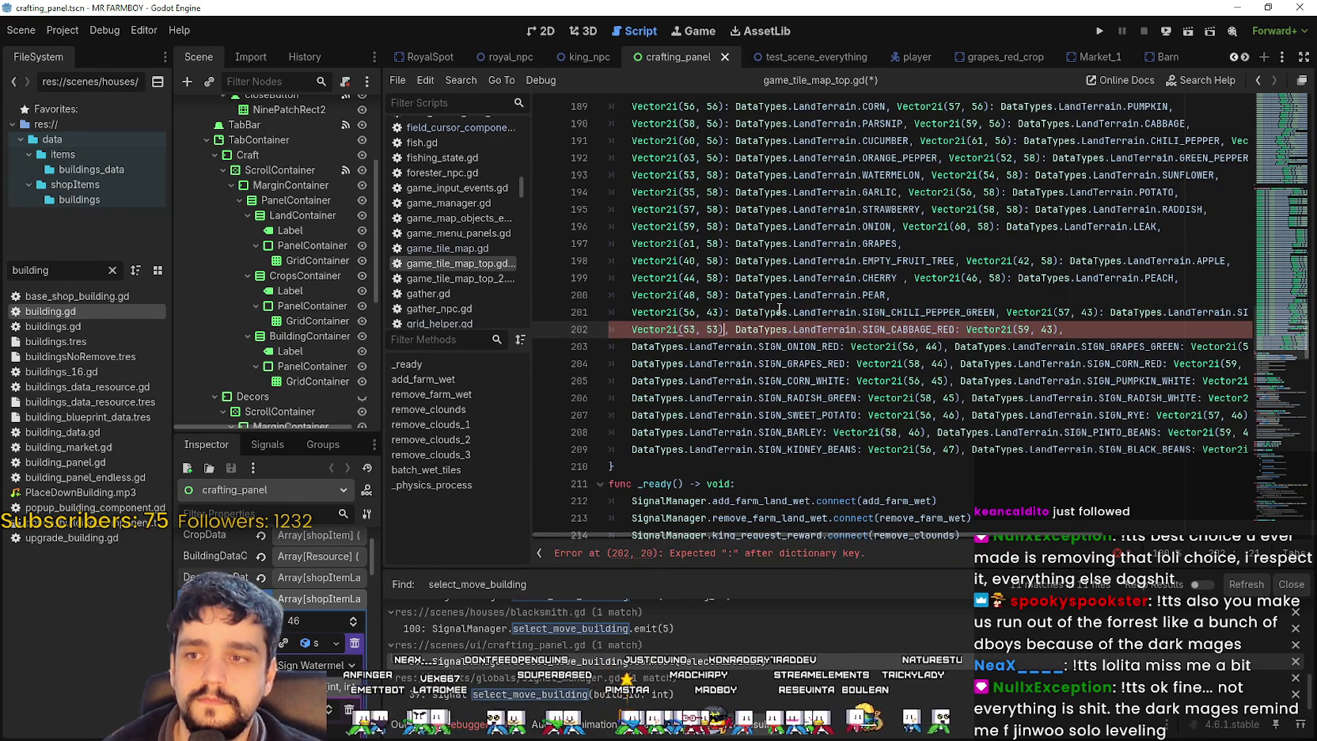
{"action": "type", "text": ":"}
{"action": "key", "text": "ctrl+v"}
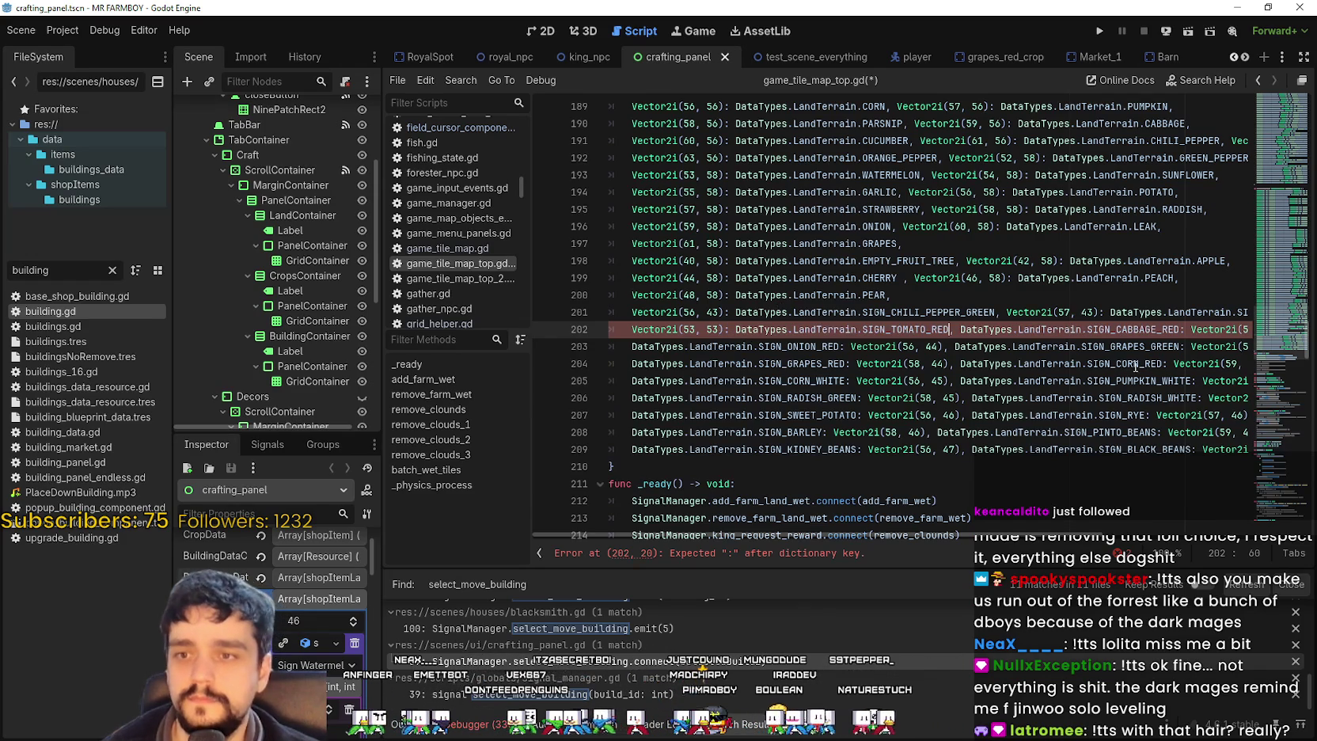
- Reorder the SIGN_CABBAGE_RED entry as 'Vector2i(59, 43): SIGN_CABBAGE_RED'
{"action": "key", "text": "Right"}
{"action": "key", "text": "Right"}
{"action": "key", "text": "ctrl+shift+Right"}
{"action": "key", "text": "ctrl+shift+Right"}
{"action": "key", "text": "ctrl+shift+Right"}
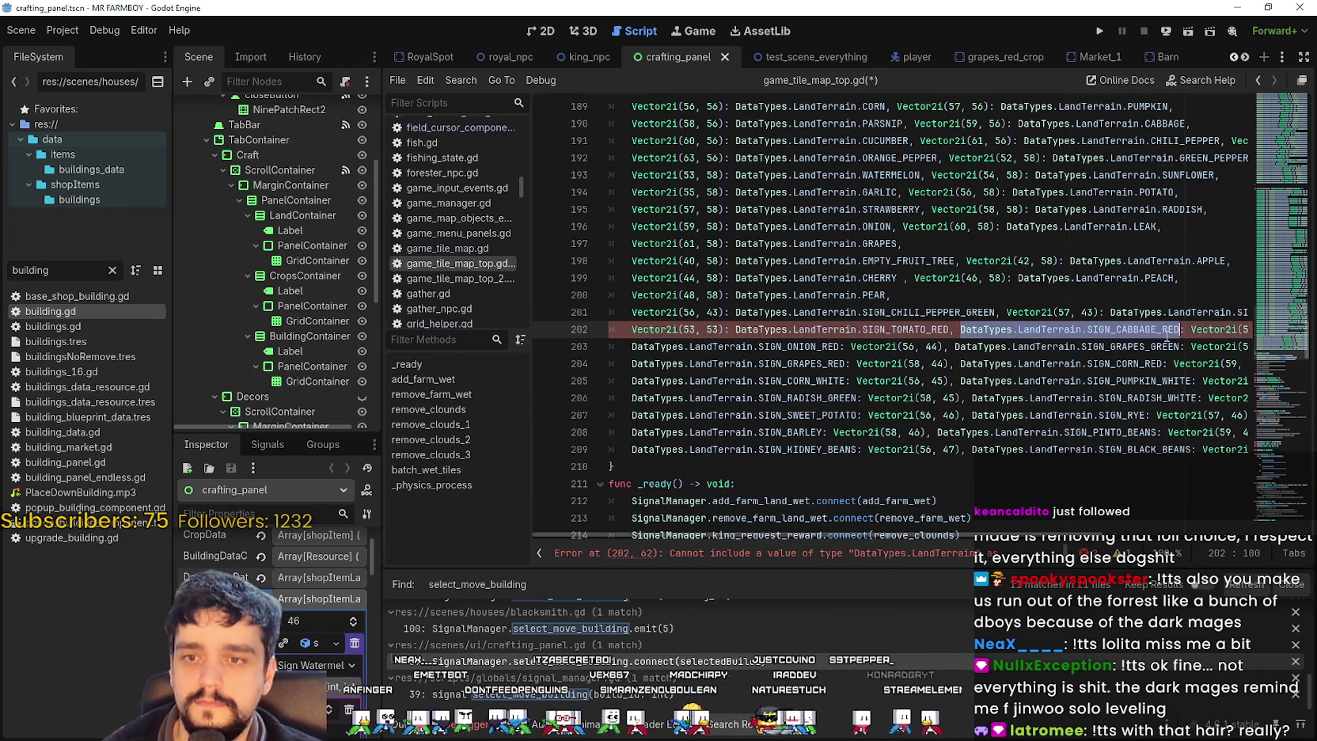
{"action": "key", "text": "ctrl+x"}
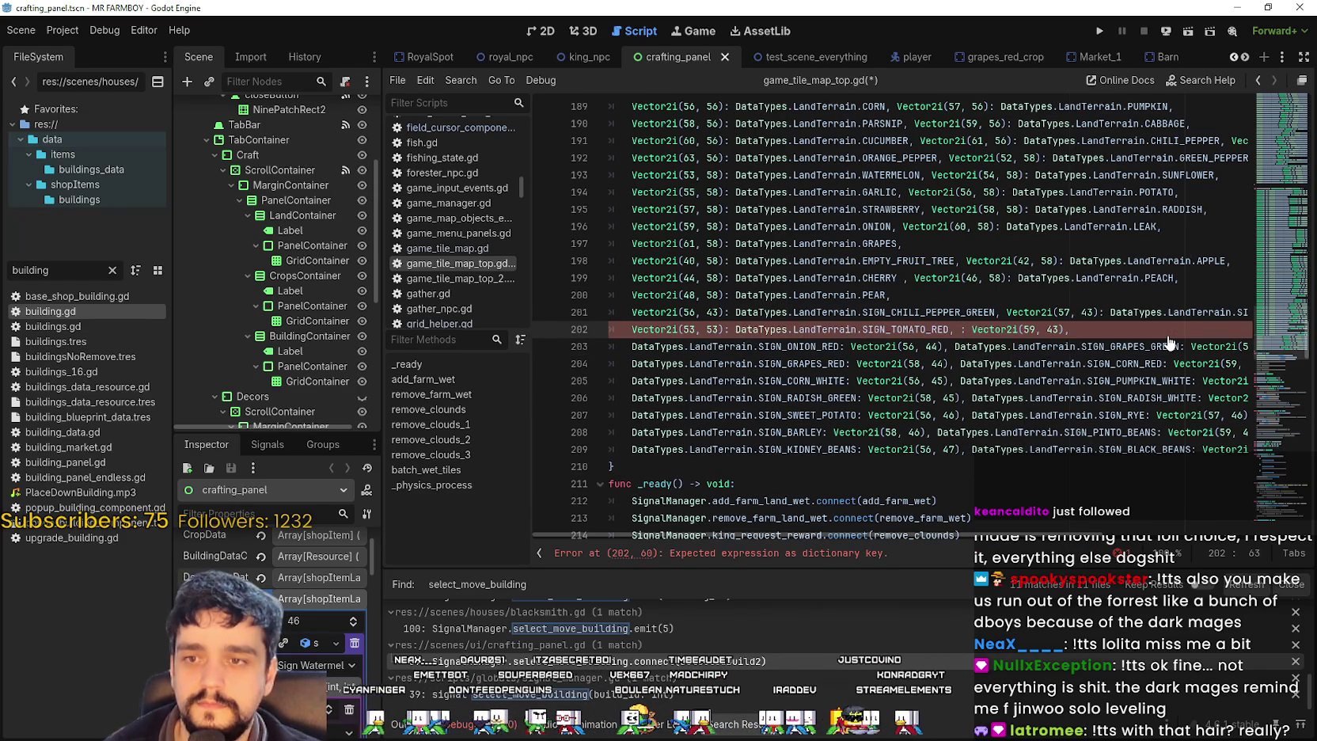
{"action": "key", "text": "BackSpace"}
{"action": "key", "text": "BackSpace"}
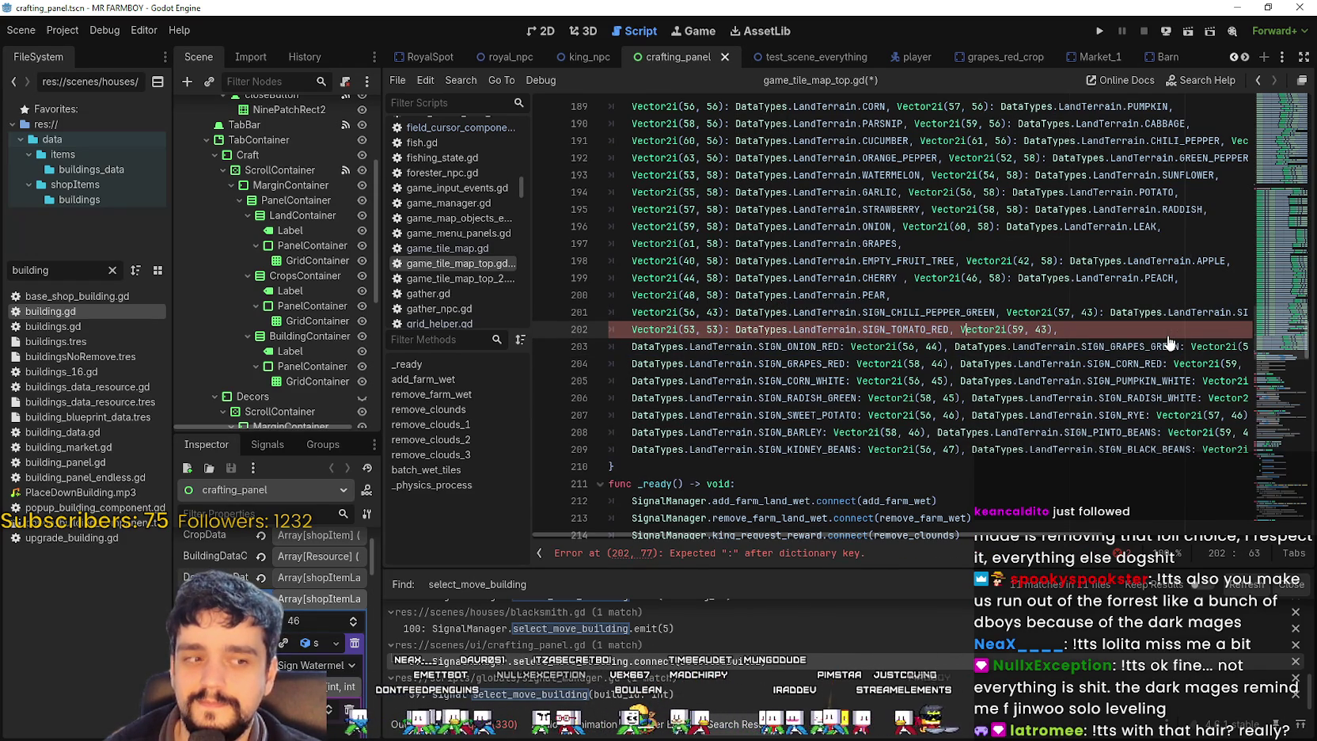
{"action": "type", "text": ":"}
{"action": "key", "text": "ctrl+v"}
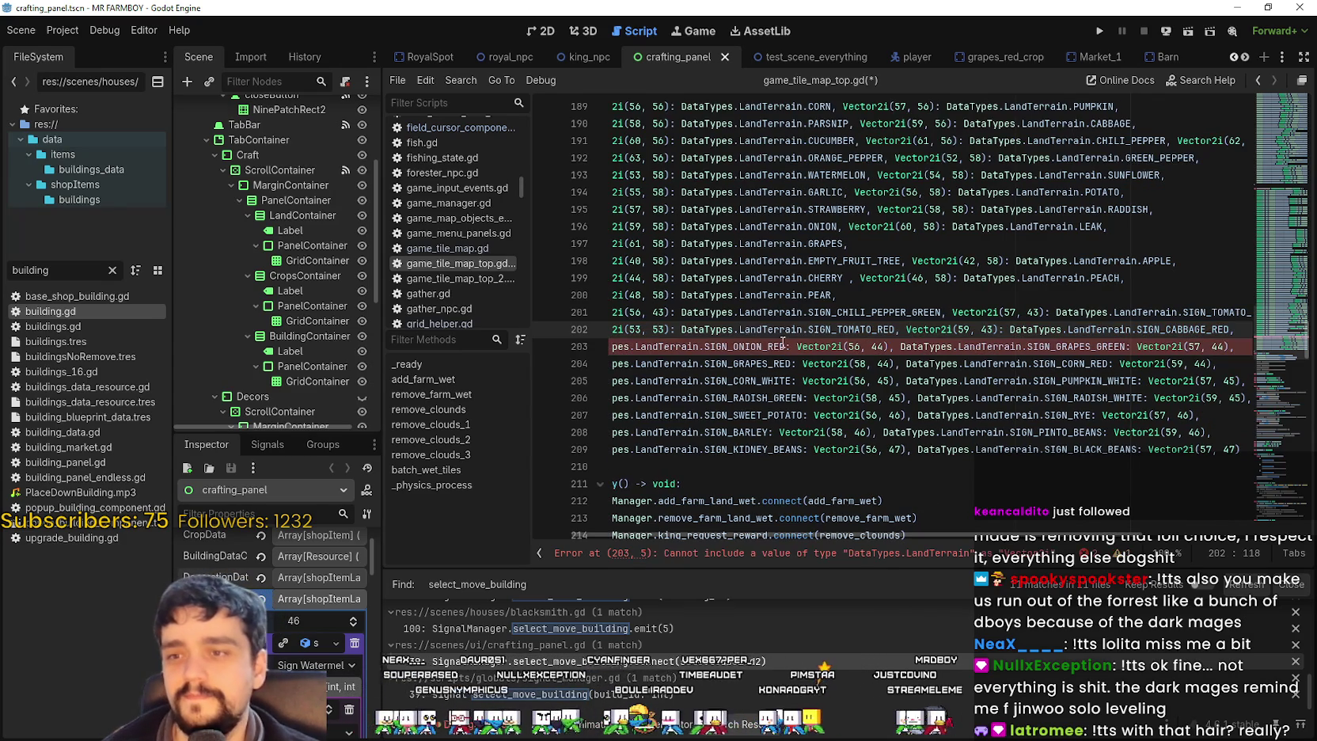
- On line 203, make Vector2i(56, 44) map to DataTypes.LandTerrain.SIGN_ONION_RED
{"action": "left_click_drag", "start_coordinate": [787, 347], "coordinate": [590, 347]}
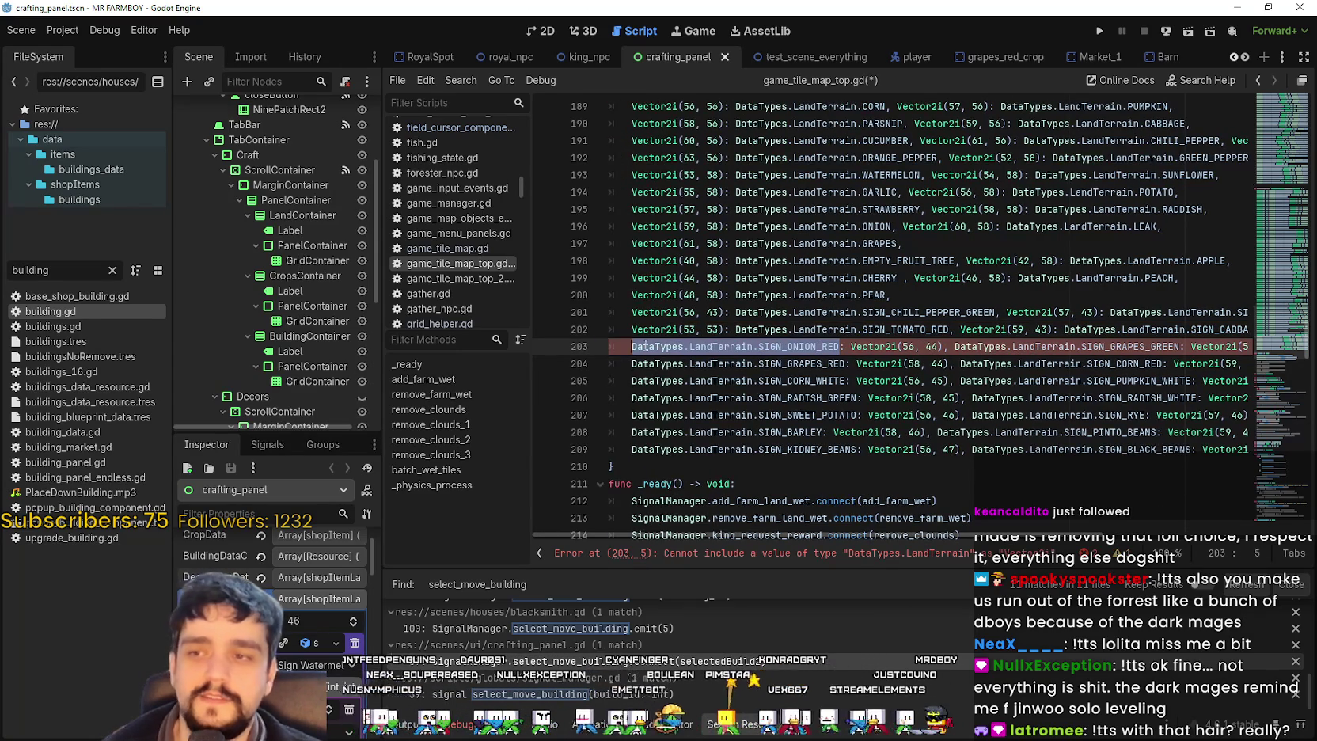
{"action": "key", "text": "ctrl+x"}
{"action": "key", "text": "BackSpace"}
{"action": "key", "text": "BackSpace"}
{"action": "key", "text": "Right"}
{"action": "key", "text": "Right"}
{"action": "key", "text": "Right"}
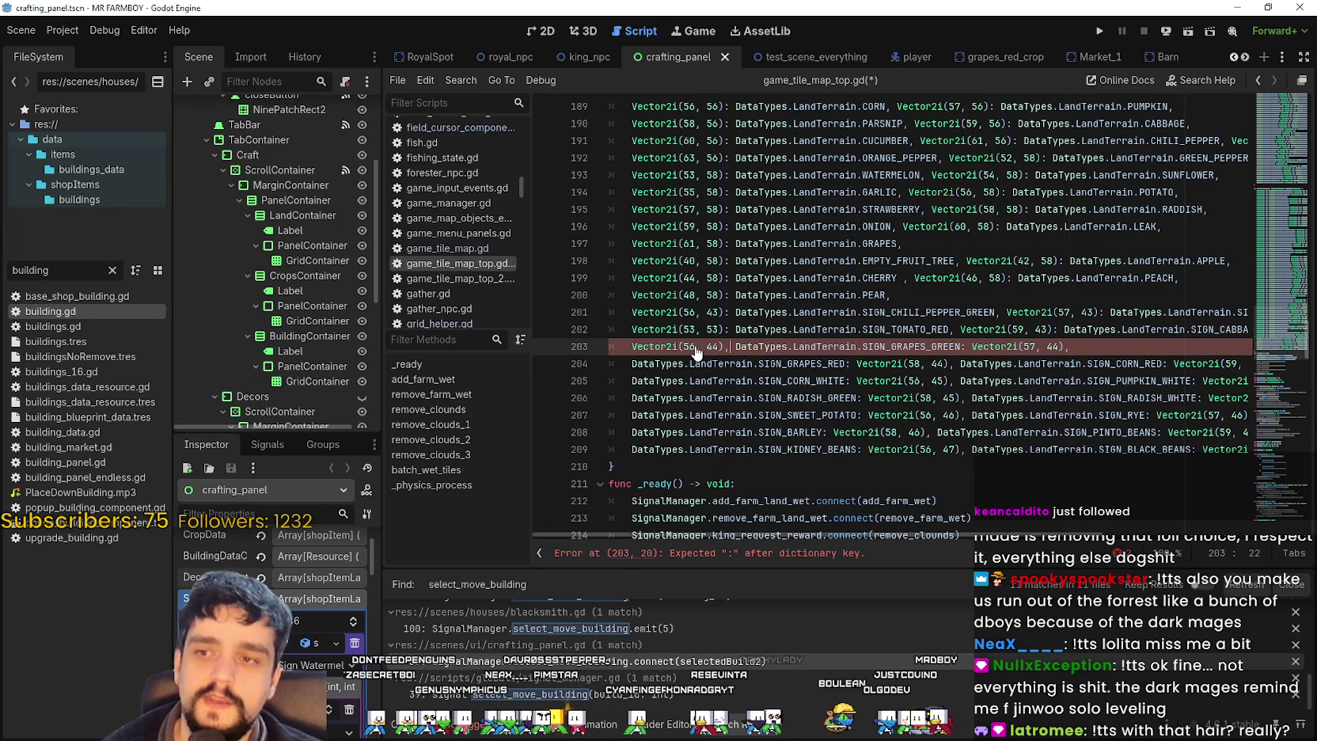
{"action": "type", "text": ": DataTypes.LandTerrain.SIGN_ONION_RED"}
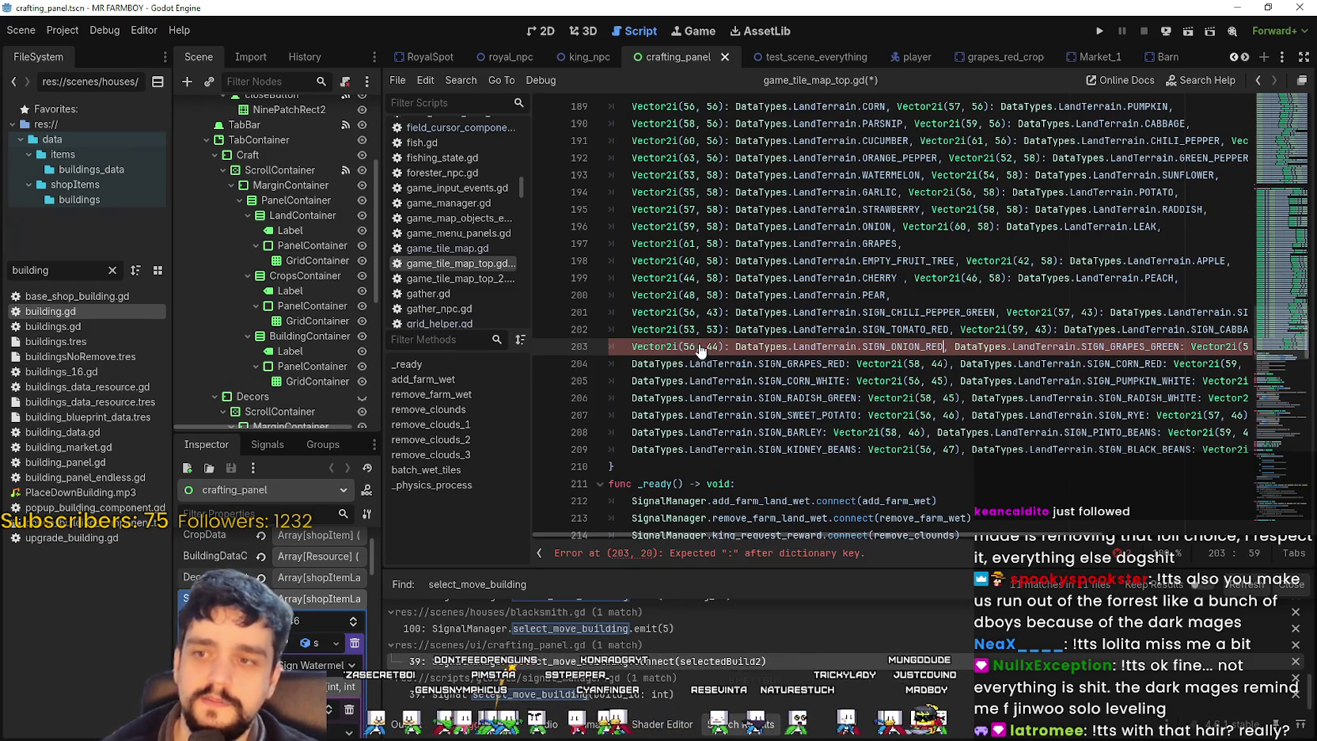
- Select the SIGN_GRAPES_GREEN terrain key in the next entry
{"action": "left_click", "coordinate": [985, 347]}
{"action": "double_click", "coordinate": [985, 347]}
{"action": "left_click_drag", "start_coordinate": [985, 347], "coordinate": [1105, 349]}
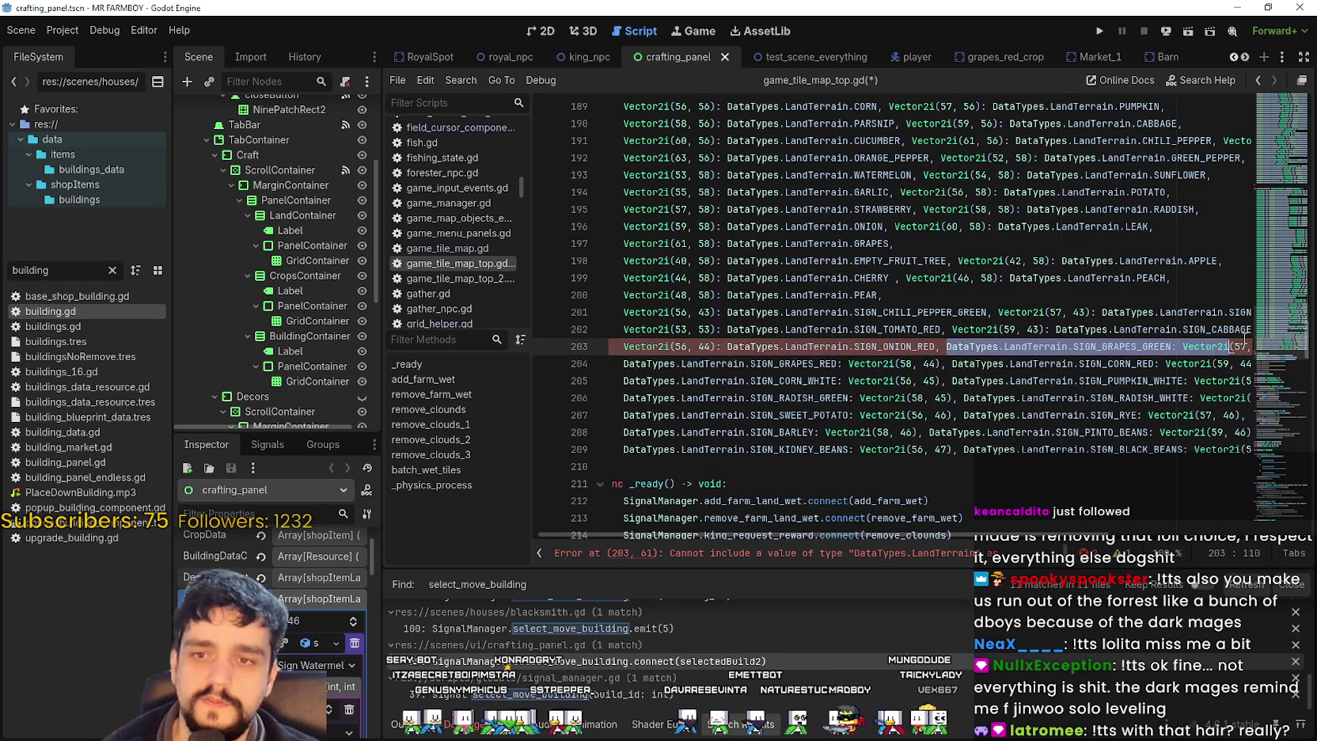